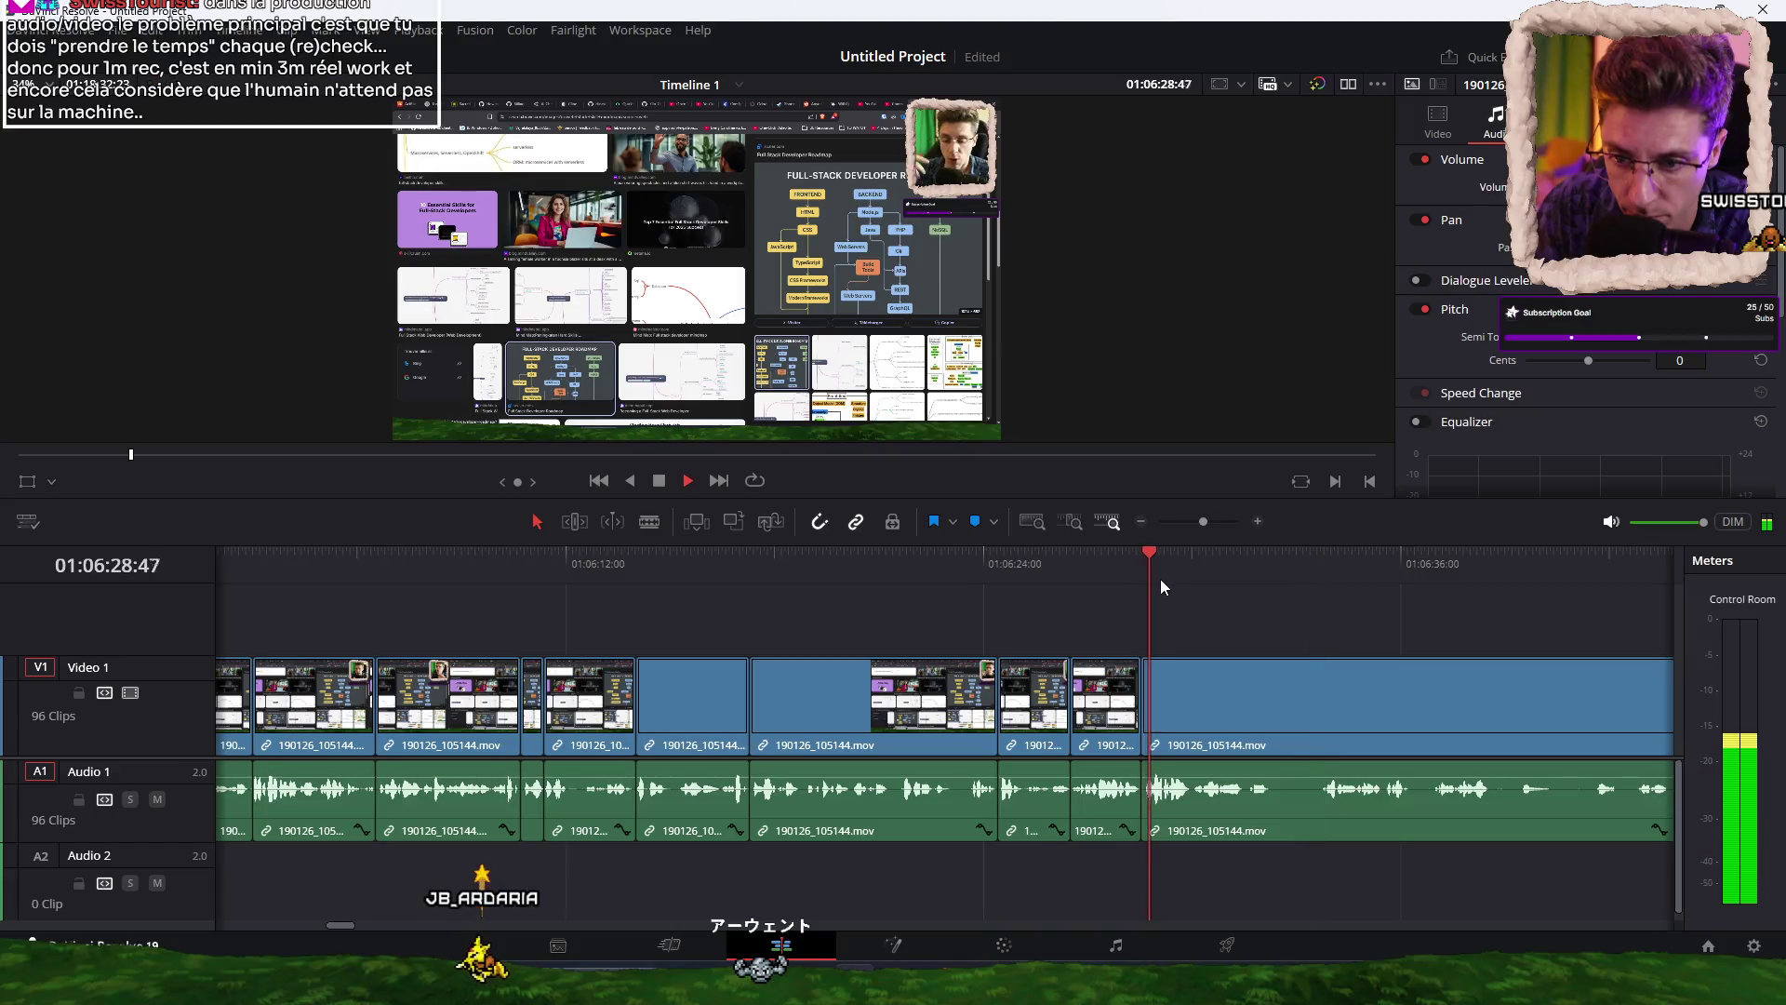
Razor V1 and A1 of 190126_105144.mov at 01:06:28.
{"action": "left_click", "coordinate": [1286, 579]}
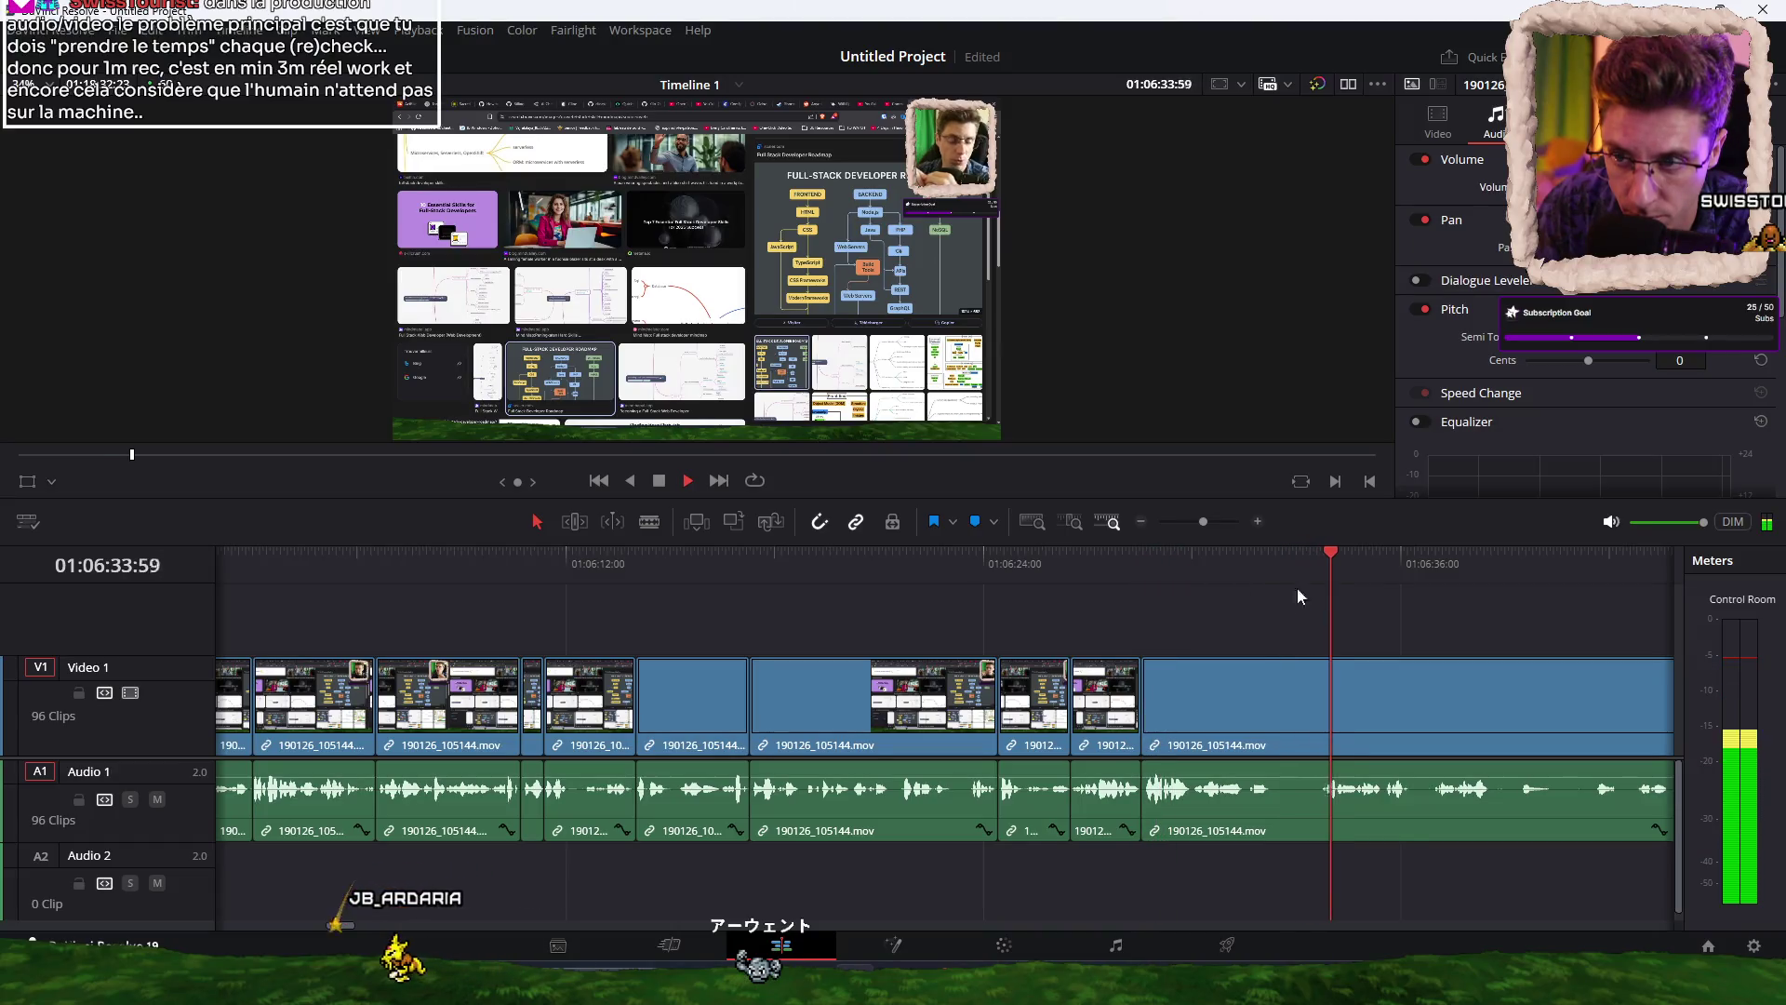
{"action": "scroll", "coordinate": [1202, 632], "scroll_direction": "right", "scroll_amount": 2}
{"action": "key", "text": "space"}
{"action": "left_click", "coordinate": [1031, 566]}
{"action": "key", "text": "ctrl+b"}
{"action": "key", "text": "space"}
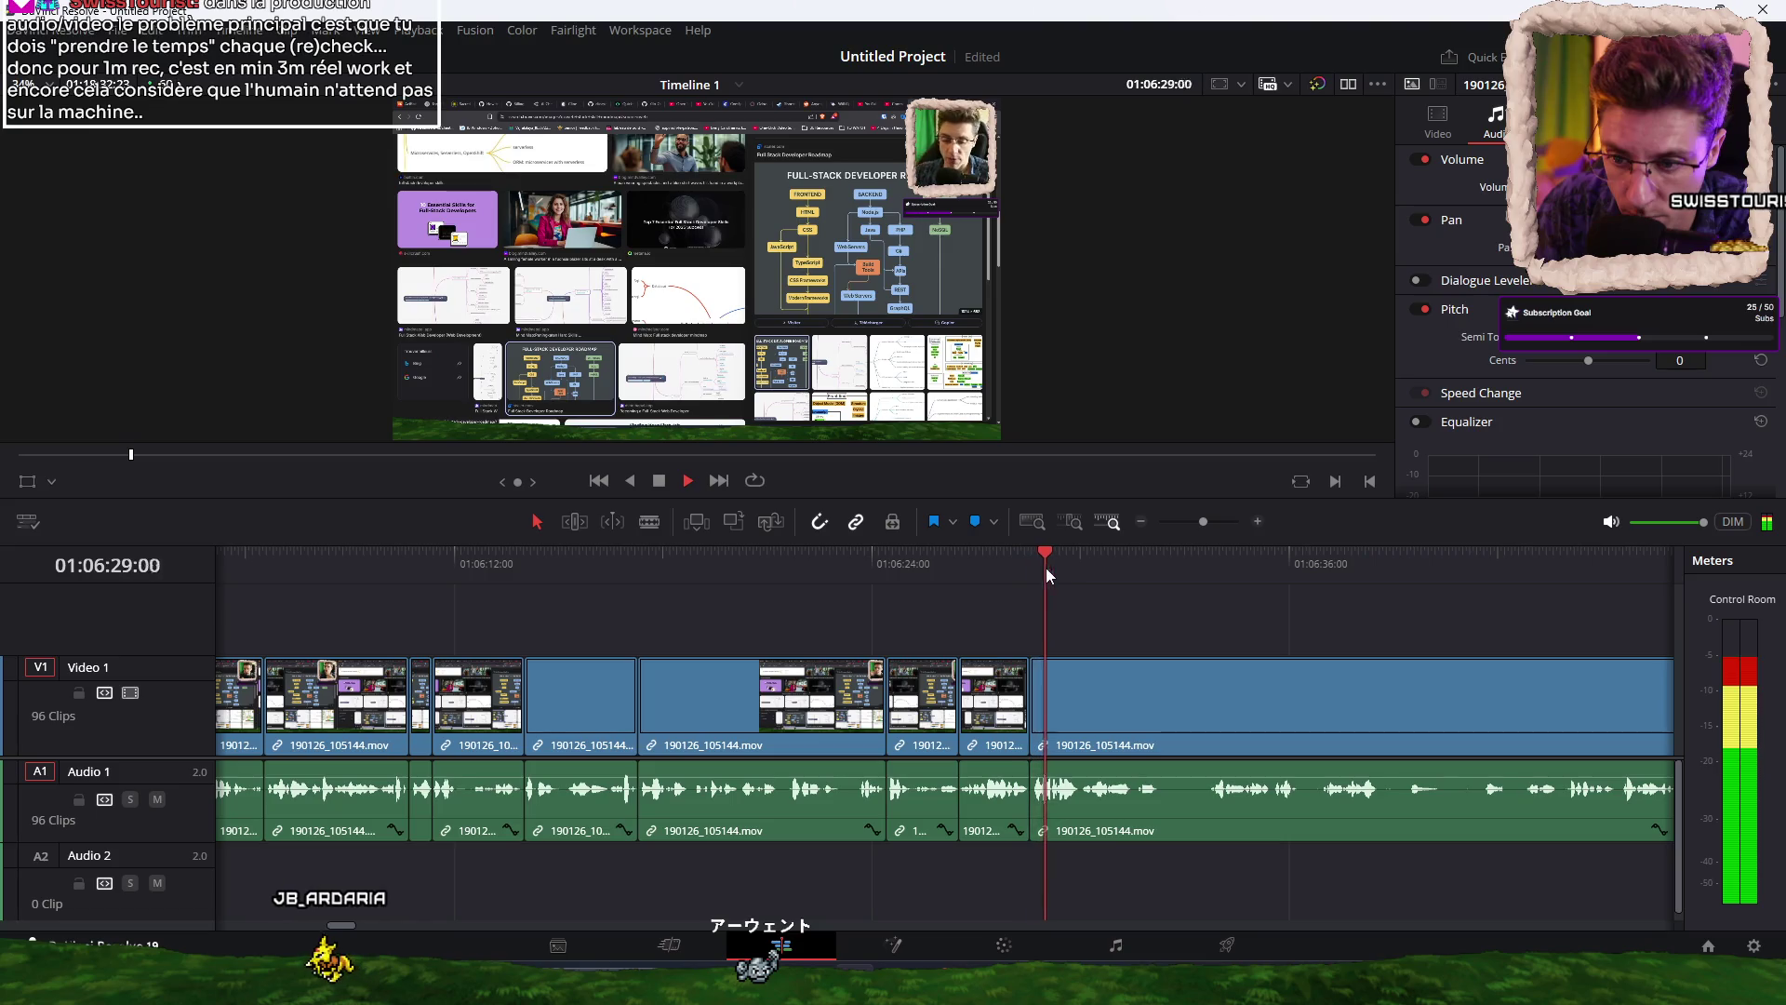
Re-listen from the first cut and add a second razor cut just after 01:06:28.
{"action": "left_click", "coordinate": [1213, 562]}
{"action": "left_click", "coordinate": [1187, 561]}
{"action": "key", "text": "Up"}
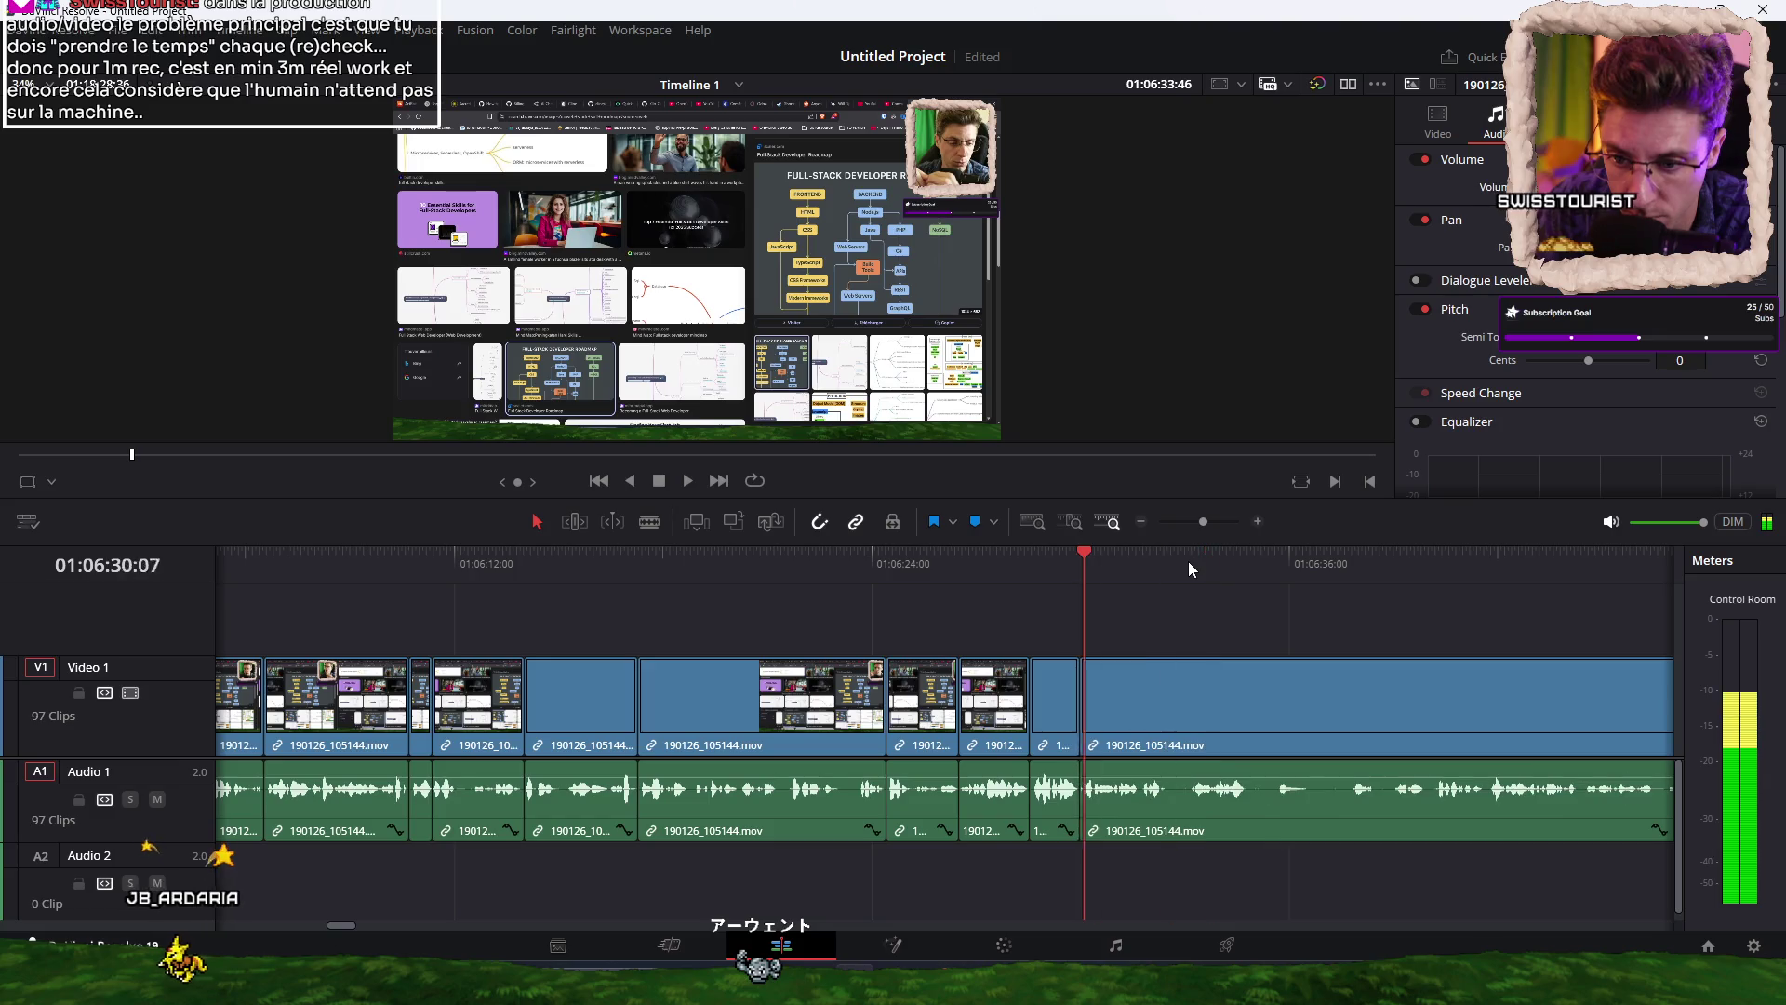
{"action": "left_click", "coordinate": [1040, 566]}
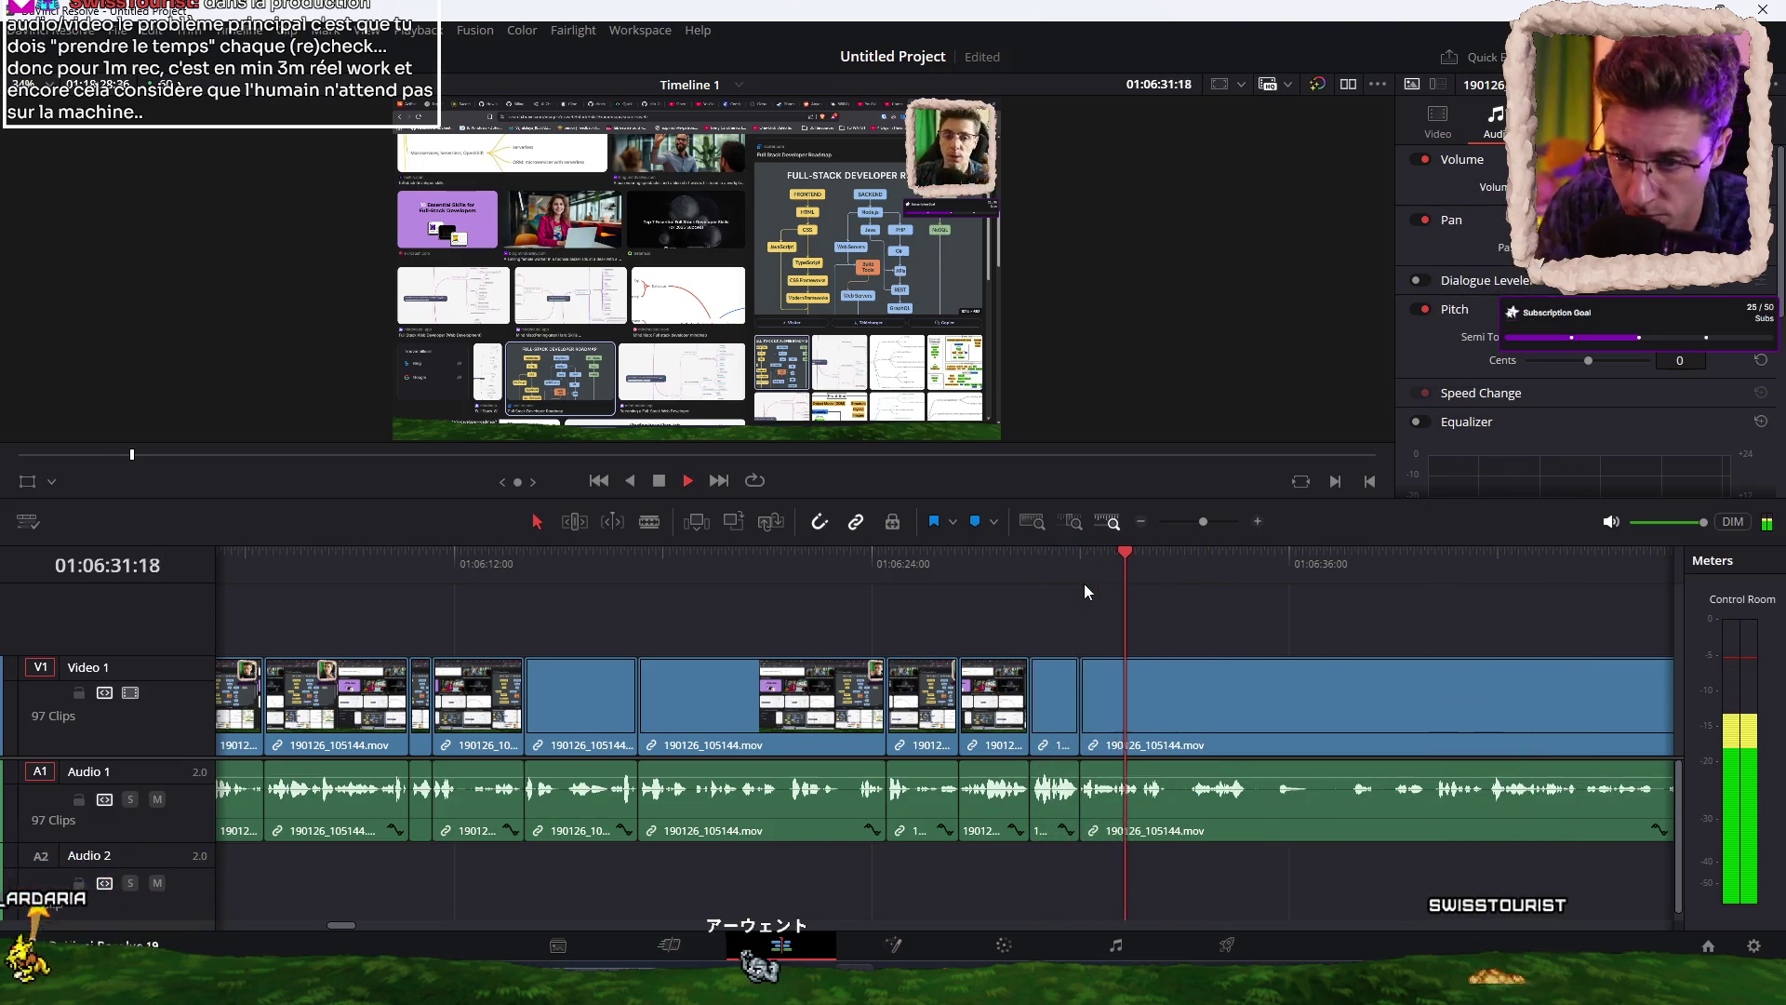
{"action": "key", "text": "space"}
{"action": "key", "text": "ctrl+b"}
{"action": "key", "text": "space"}
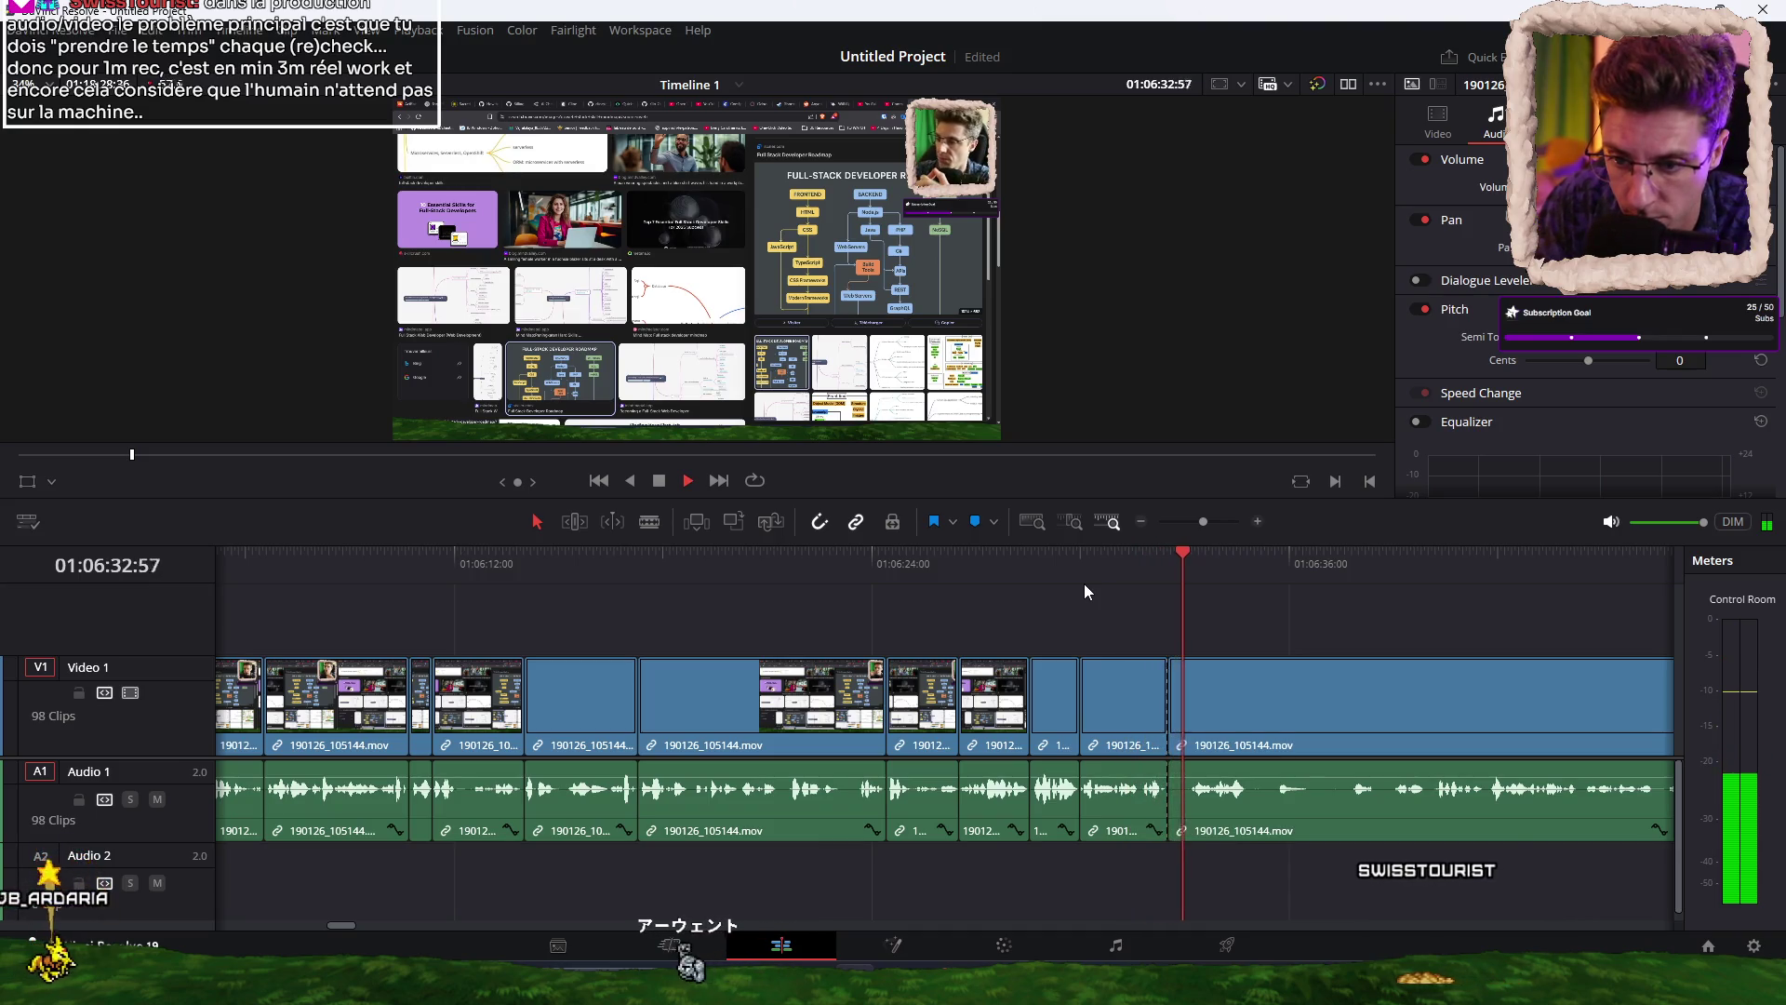
{"action": "key", "text": "Up"}
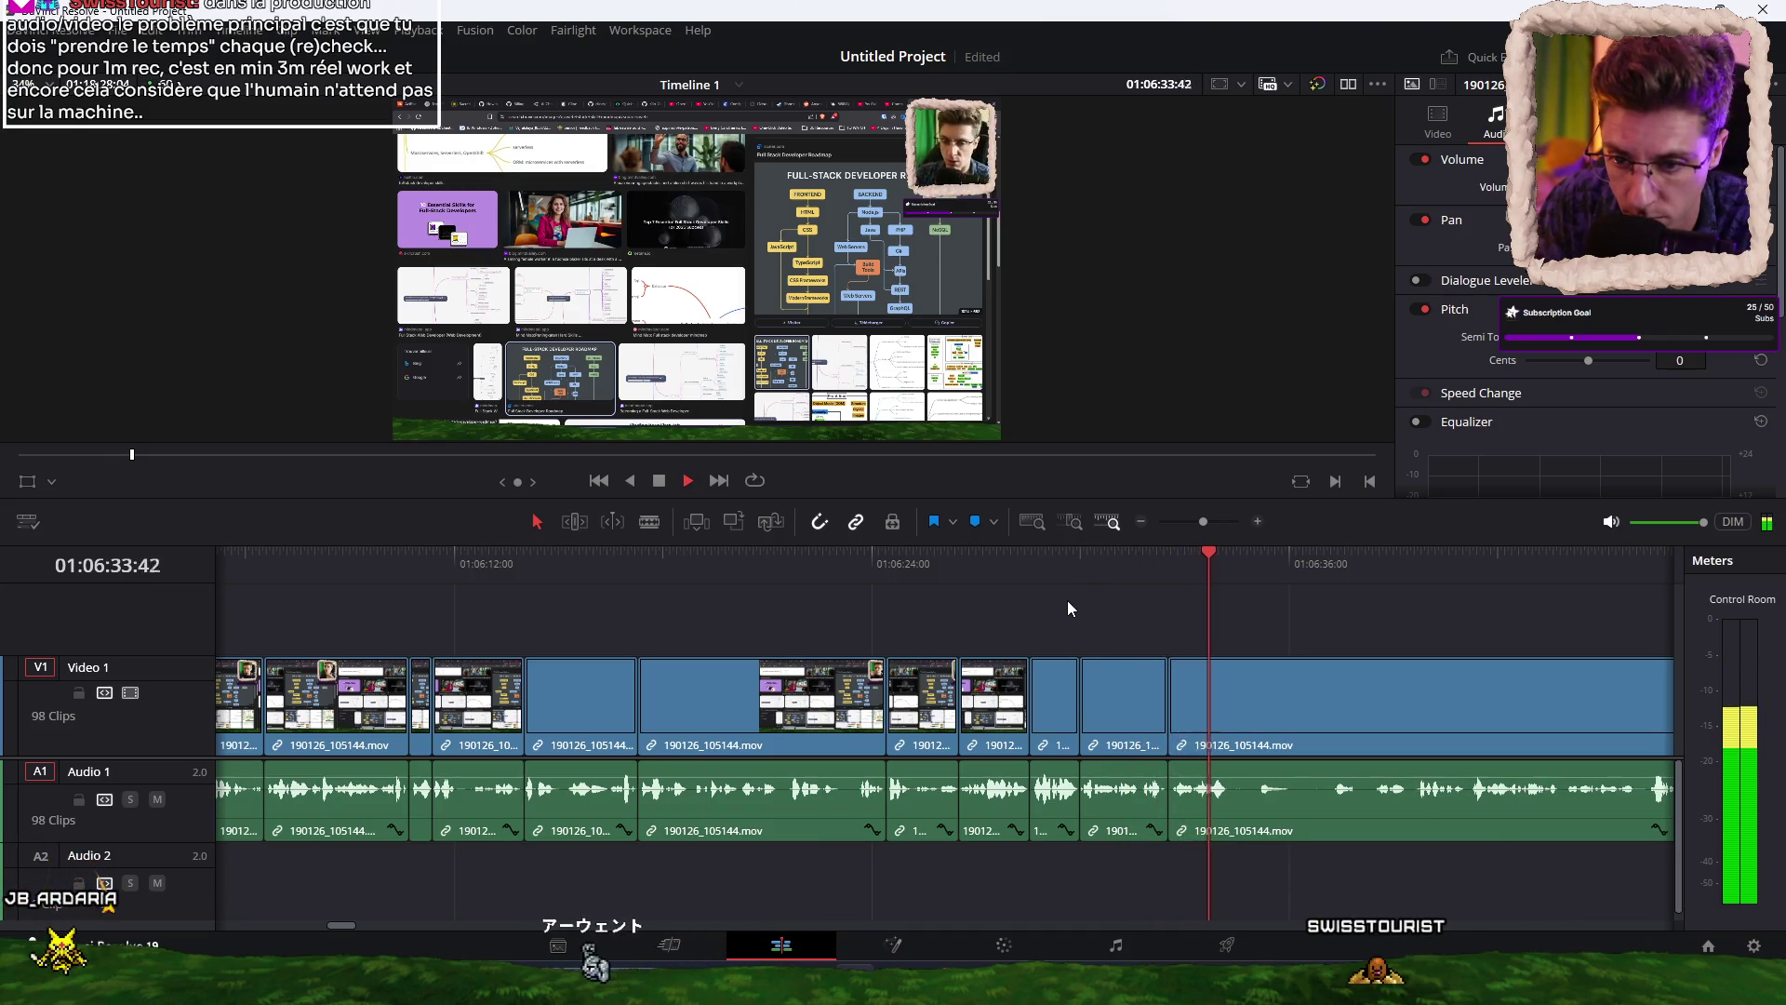
{"action": "key", "text": "space"}
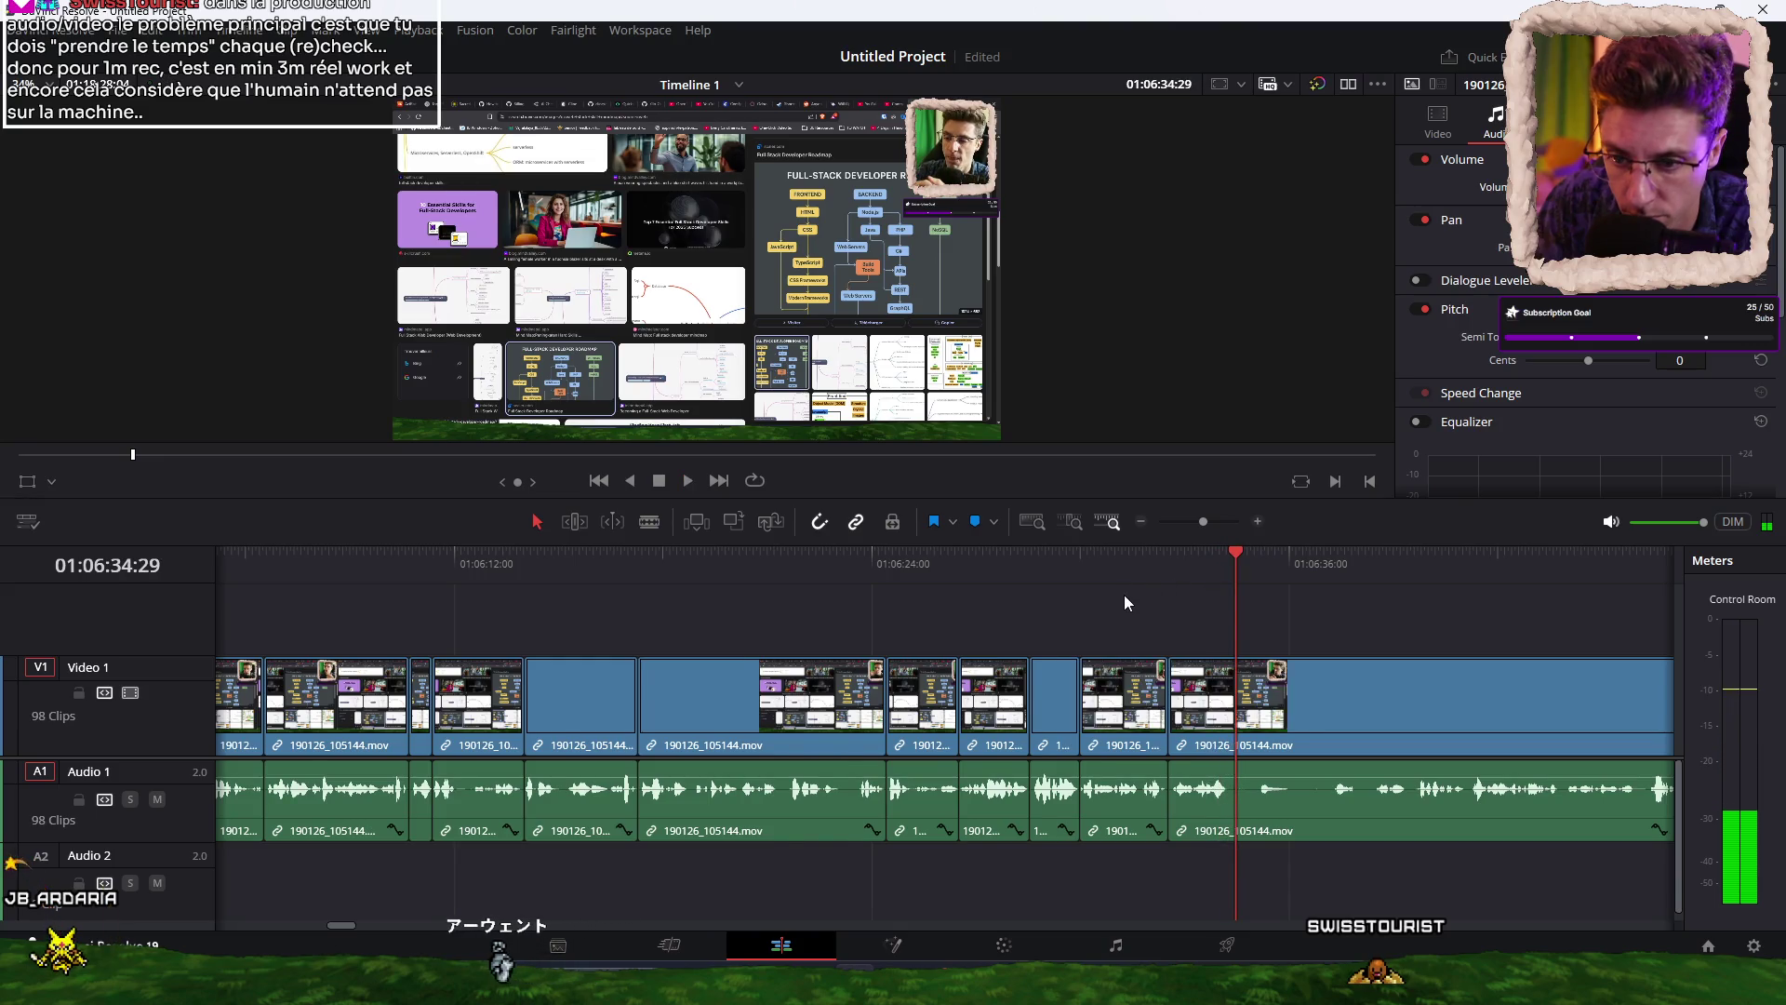
Add a third cut around 01:06:33–01:06:34 and replay the passage to review it.
{"action": "scroll", "coordinate": [1116, 596], "scroll_direction": "right", "scroll_amount": 3}
{"action": "left_click", "coordinate": [886, 562]}
{"action": "key", "text": "space"}
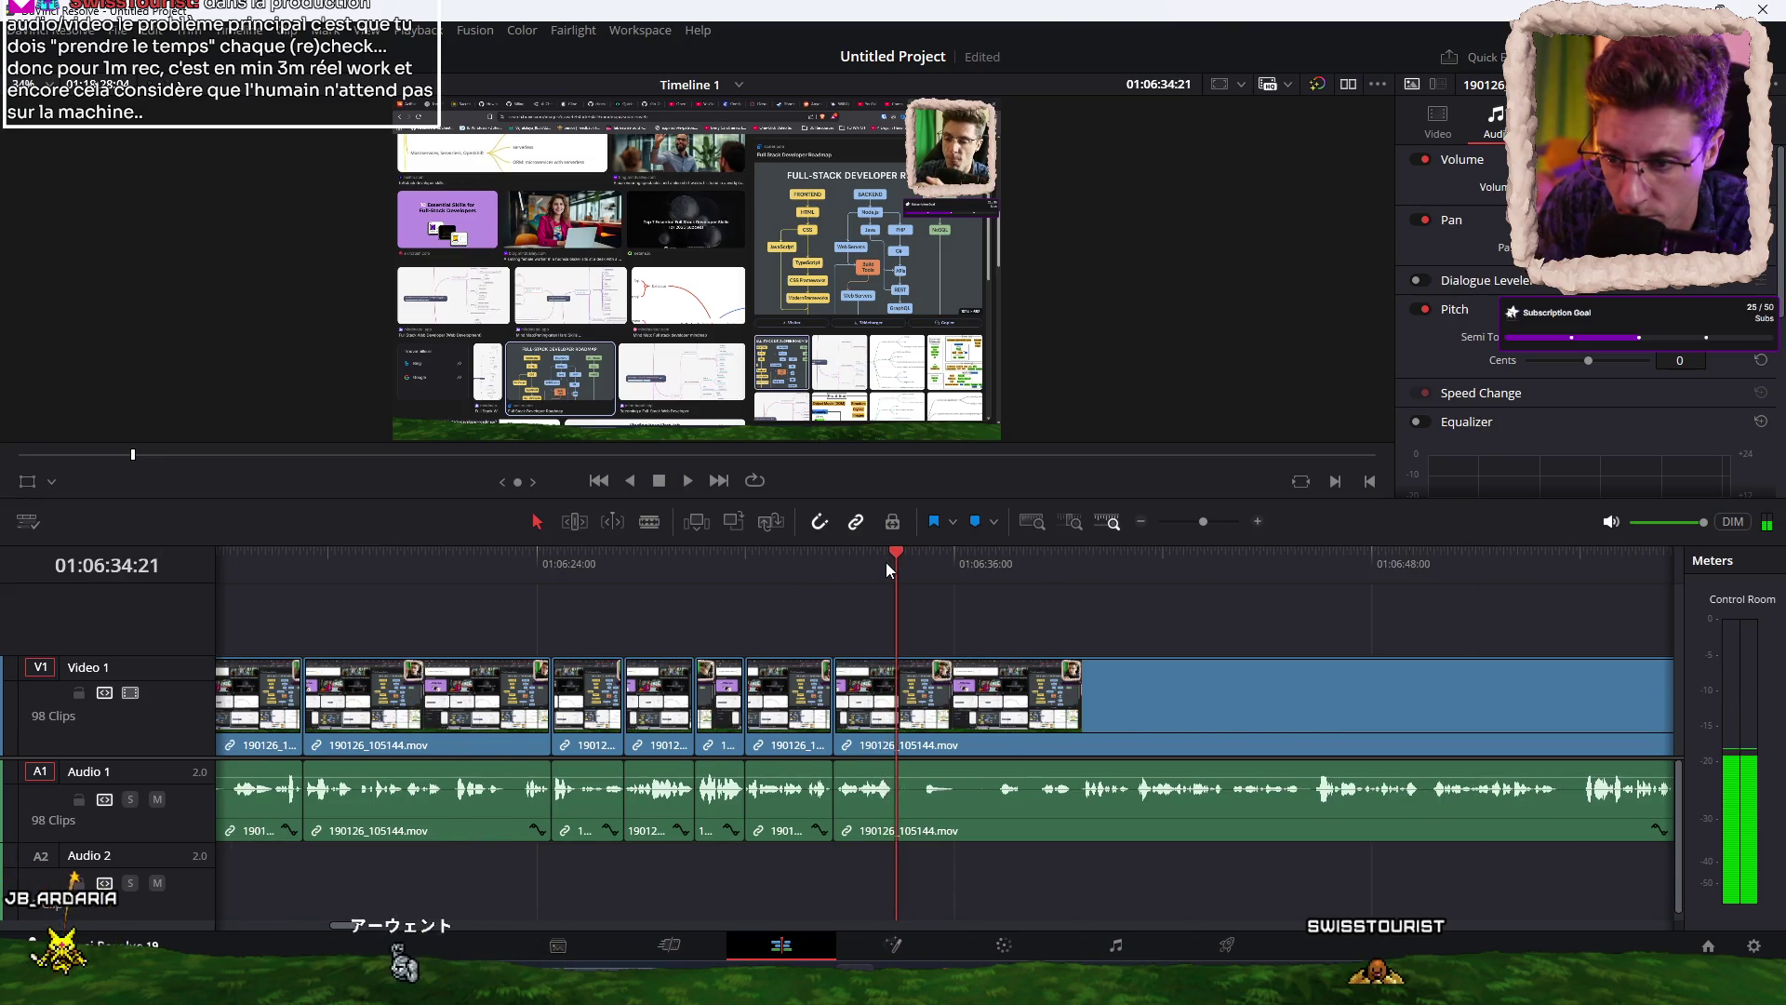
{"action": "key", "text": "ctrl+b"}
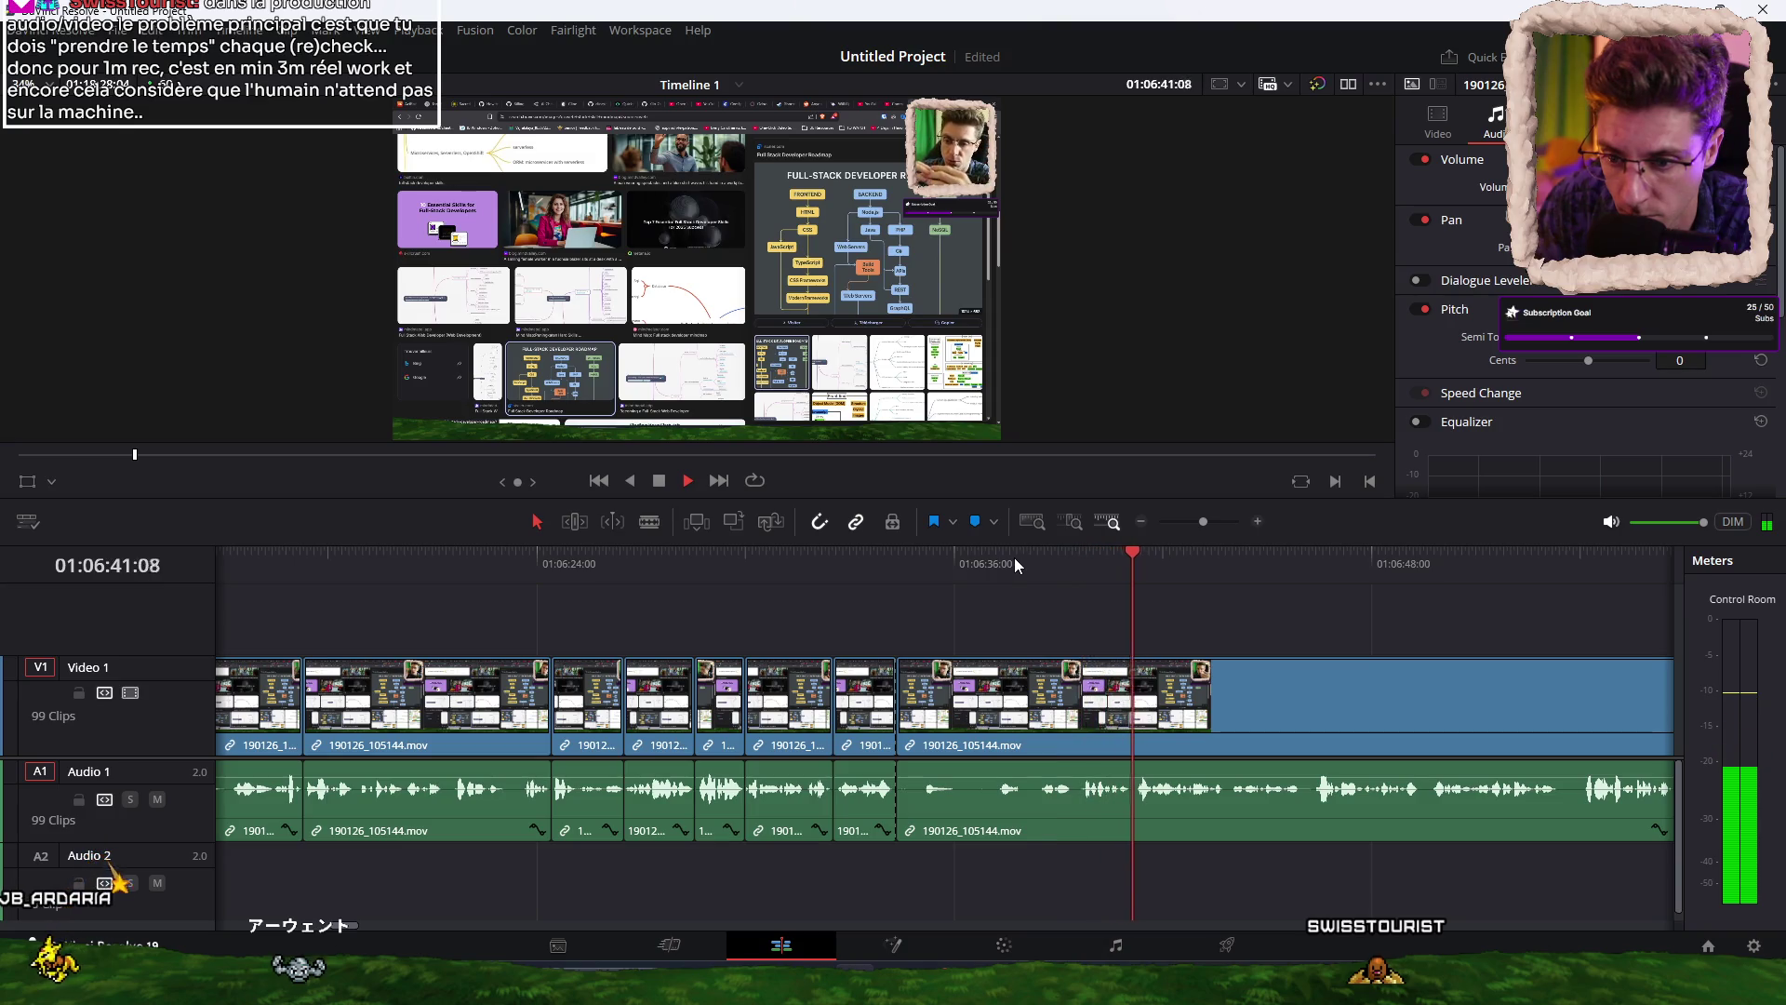
{"action": "left_click", "coordinate": [1120, 564]}
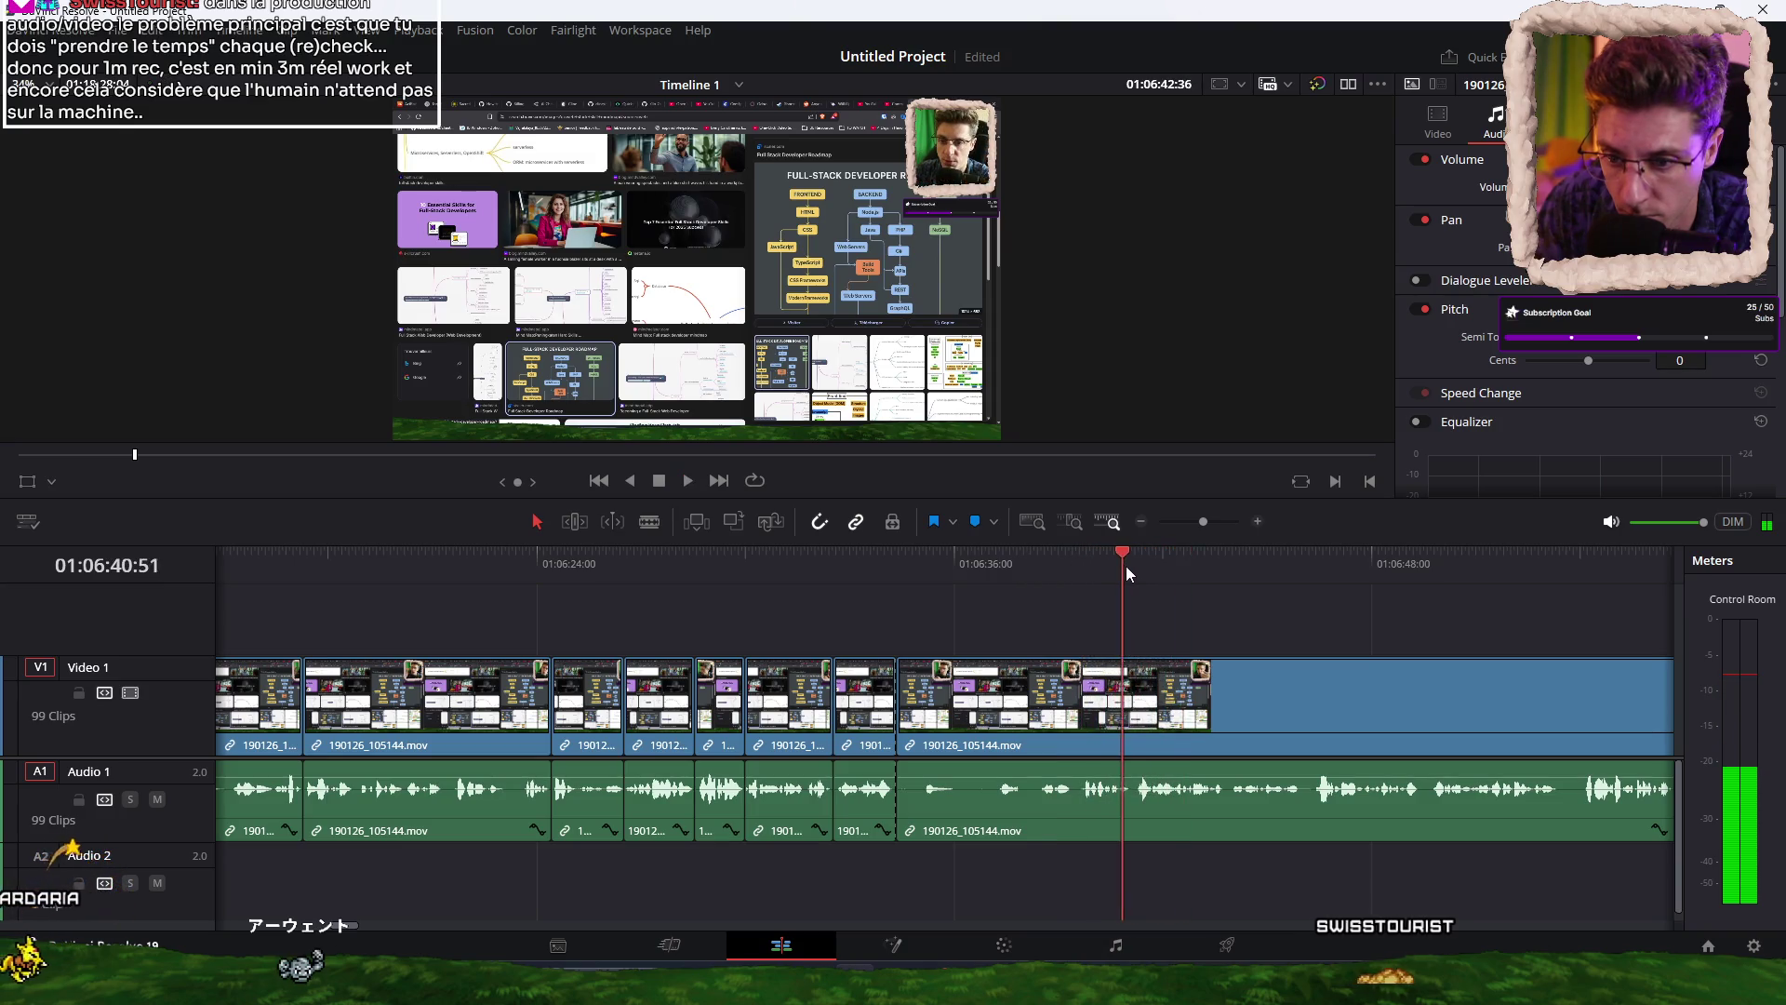
{"action": "key", "text": "space"}
{"action": "key", "text": "Up"}
{"action": "left_click", "coordinate": [857, 561]}
{"action": "key", "text": "space"}
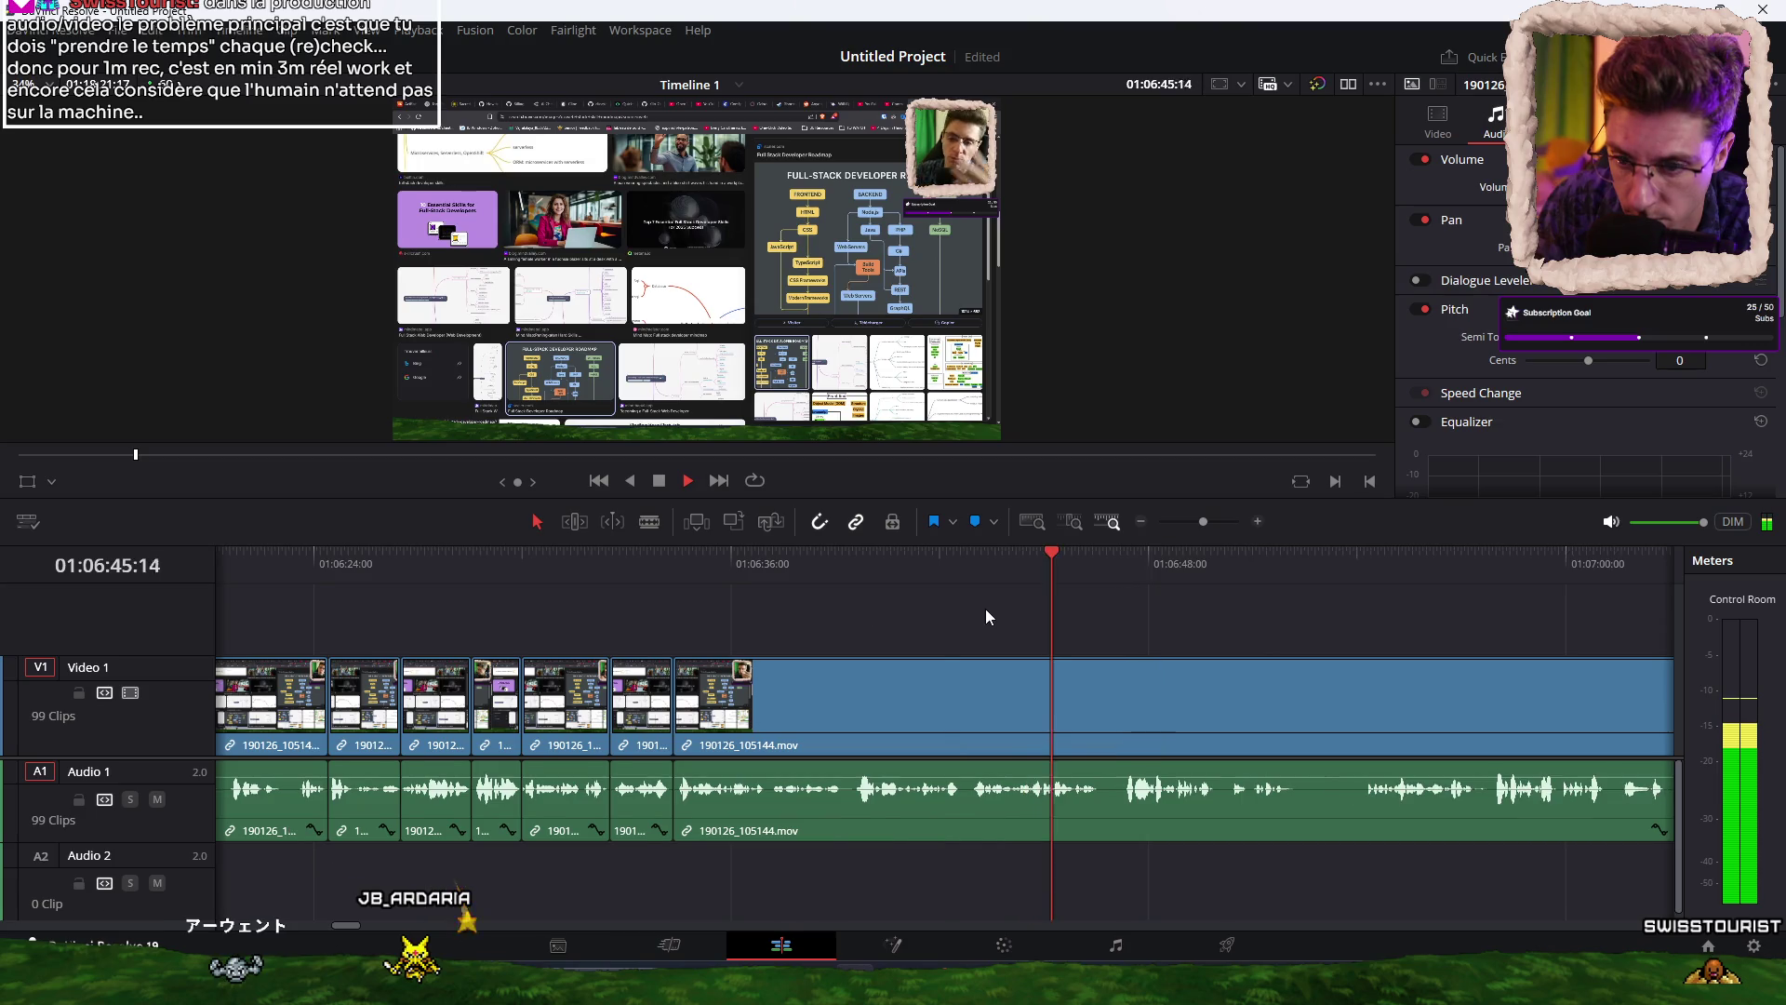
Blade the footage at two unwanted spots after 01:06:45 and play back to re-check.
{"action": "key", "text": "ctrl+b"}
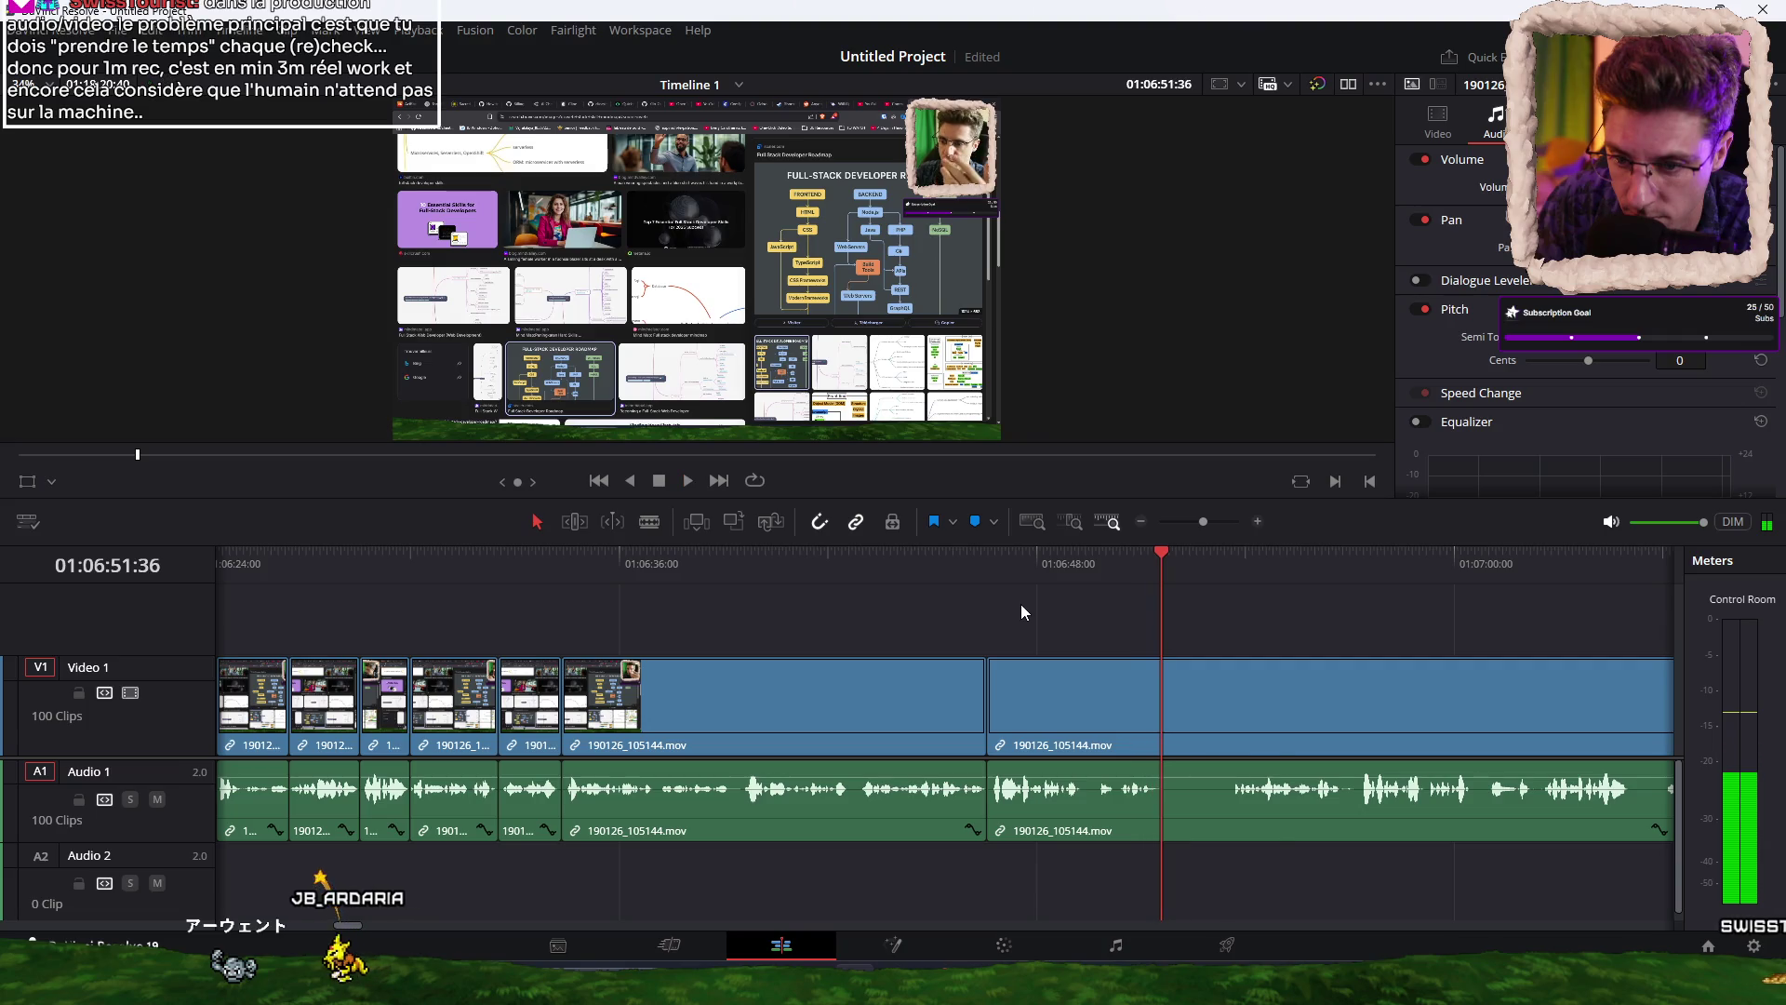
{"action": "key", "text": "ctrl+b"}
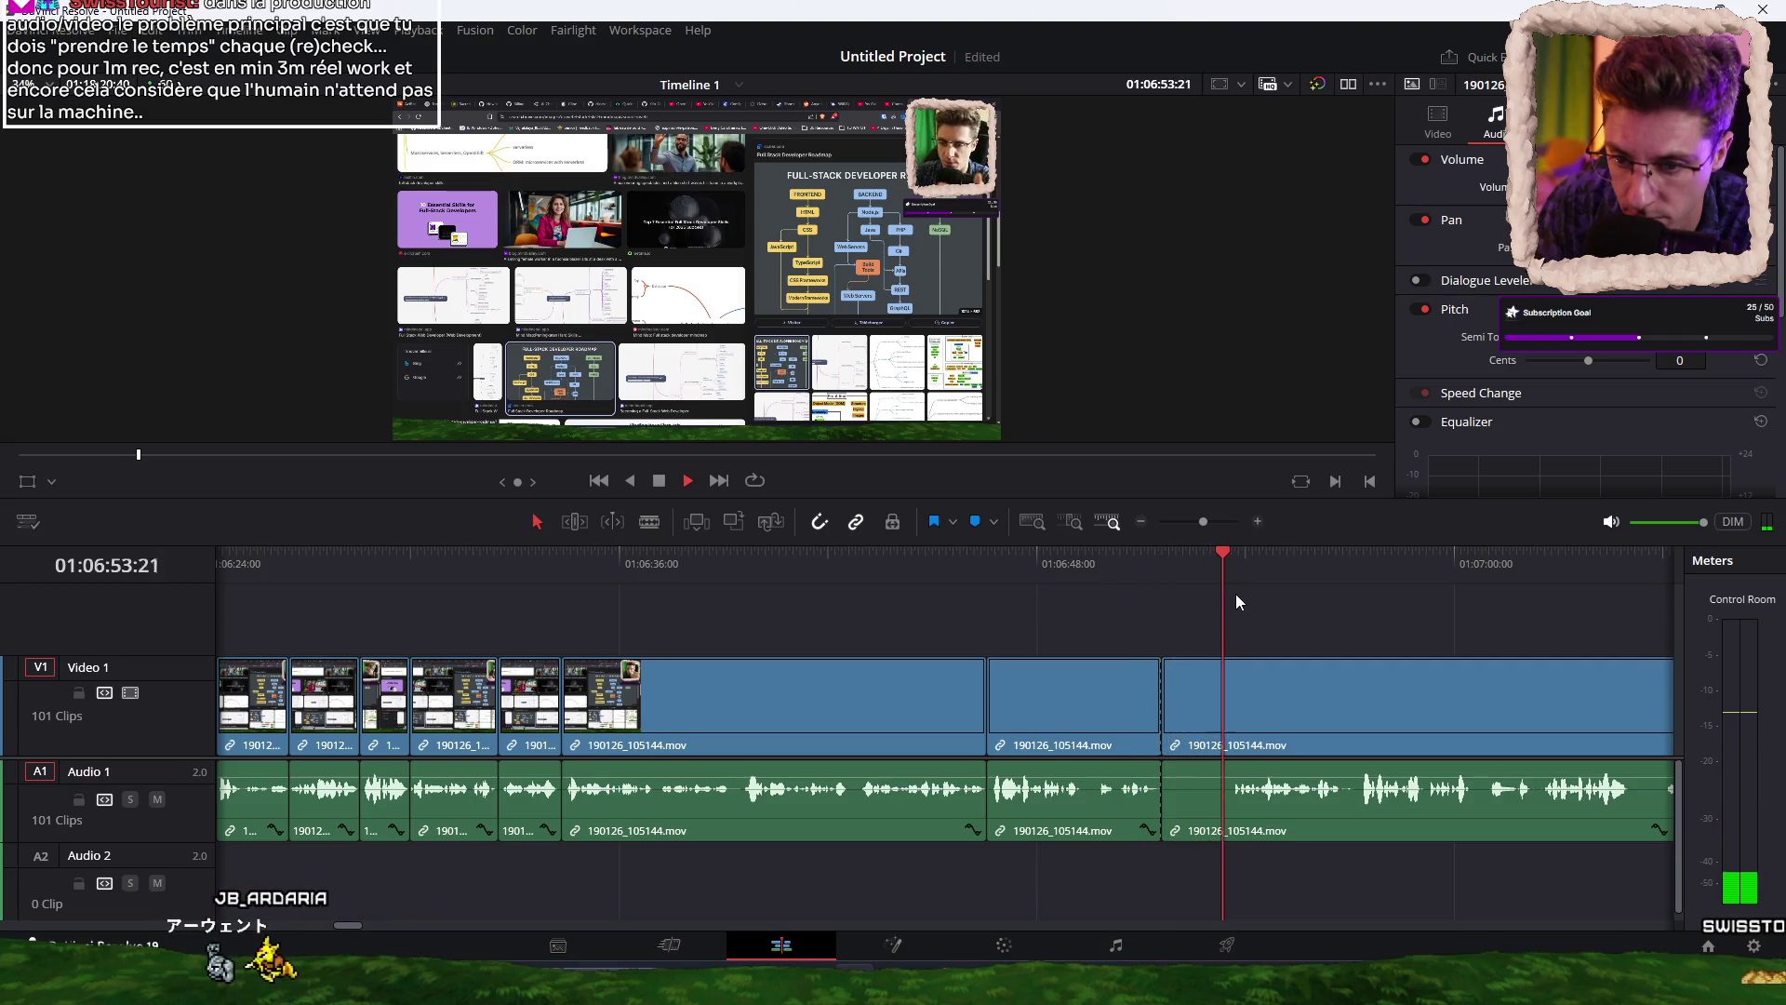
{"action": "key", "text": "j"}
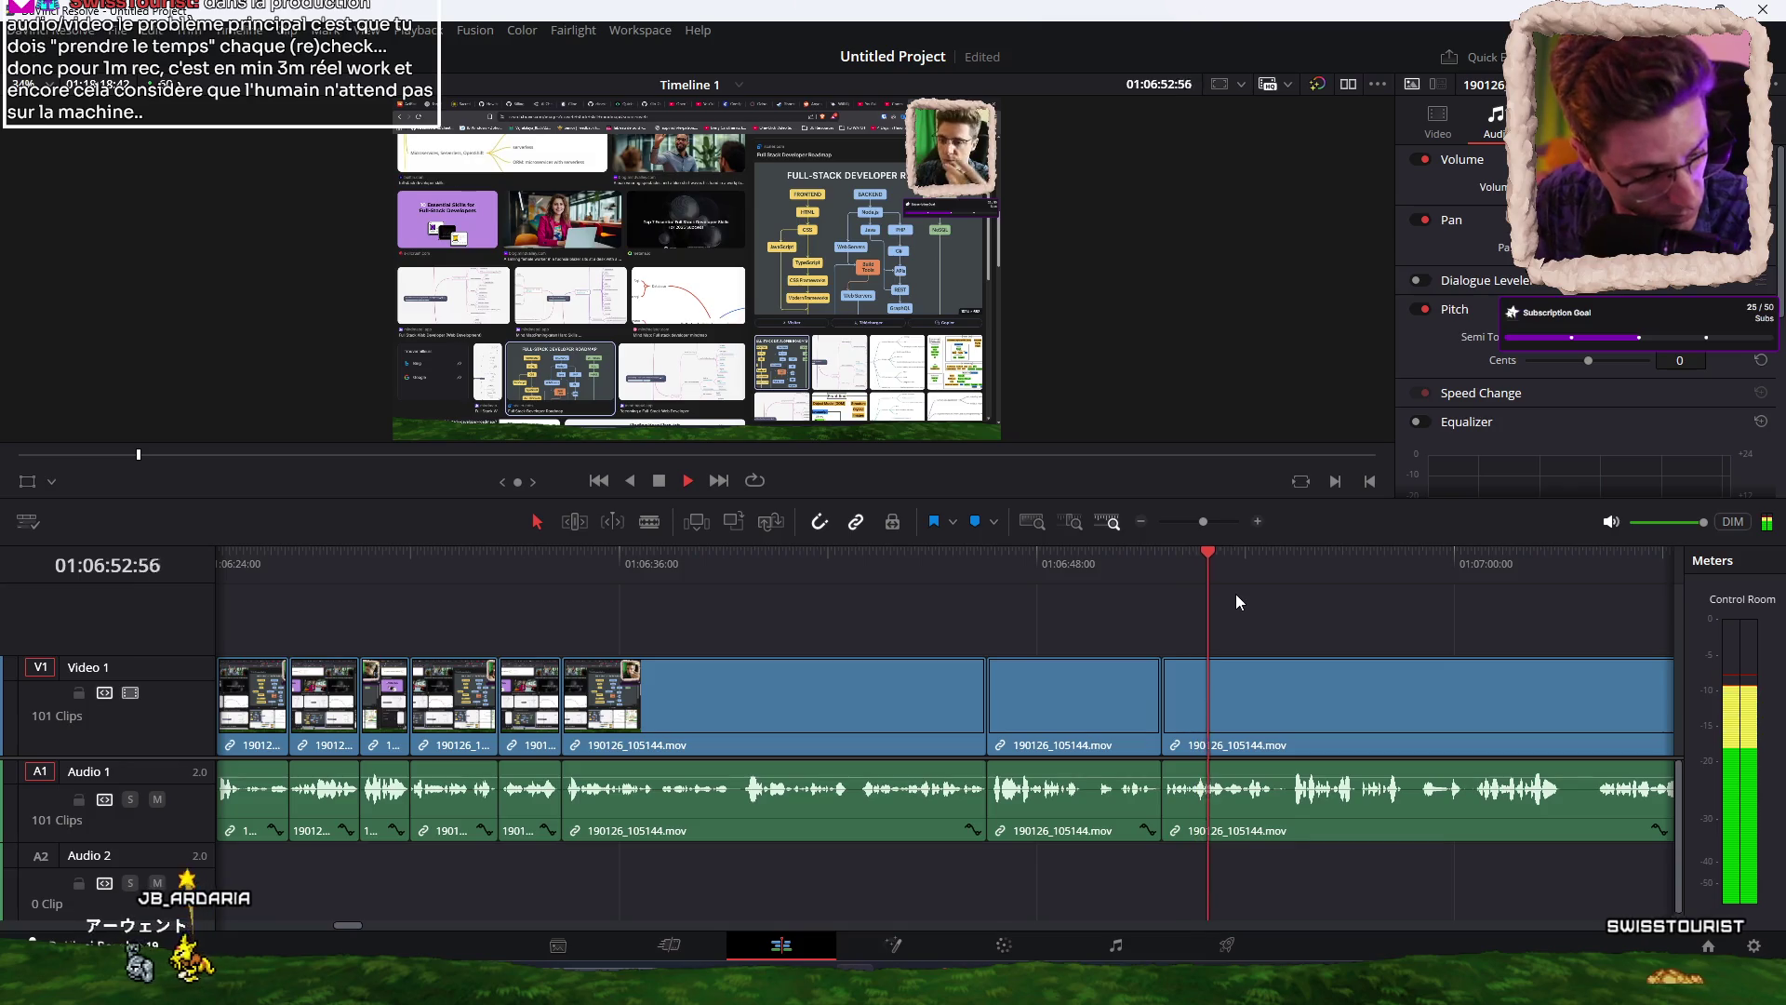
{"action": "scroll", "coordinate": [1149, 610], "scroll_direction": "right", "scroll_amount": 2}
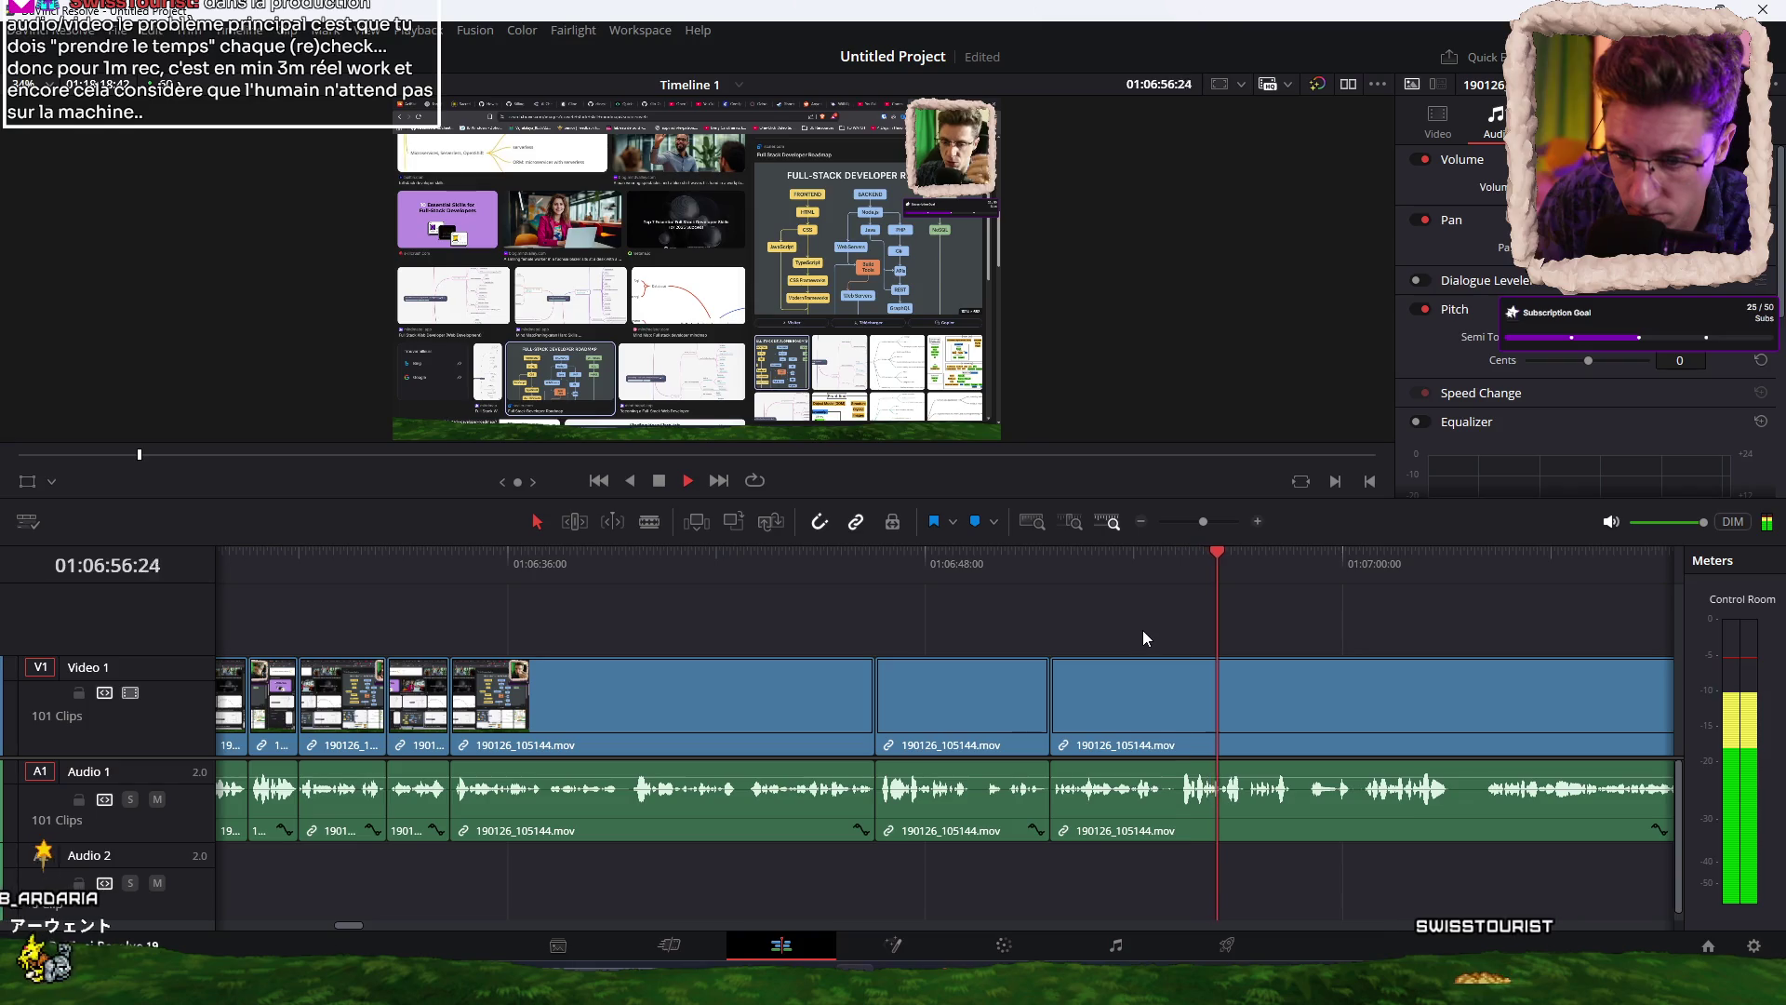
{"action": "scroll", "coordinate": [1117, 619], "scroll_direction": "right", "scroll_amount": 2}
{"action": "scroll", "coordinate": [1111, 616], "scroll_direction": "right", "scroll_amount": 2}
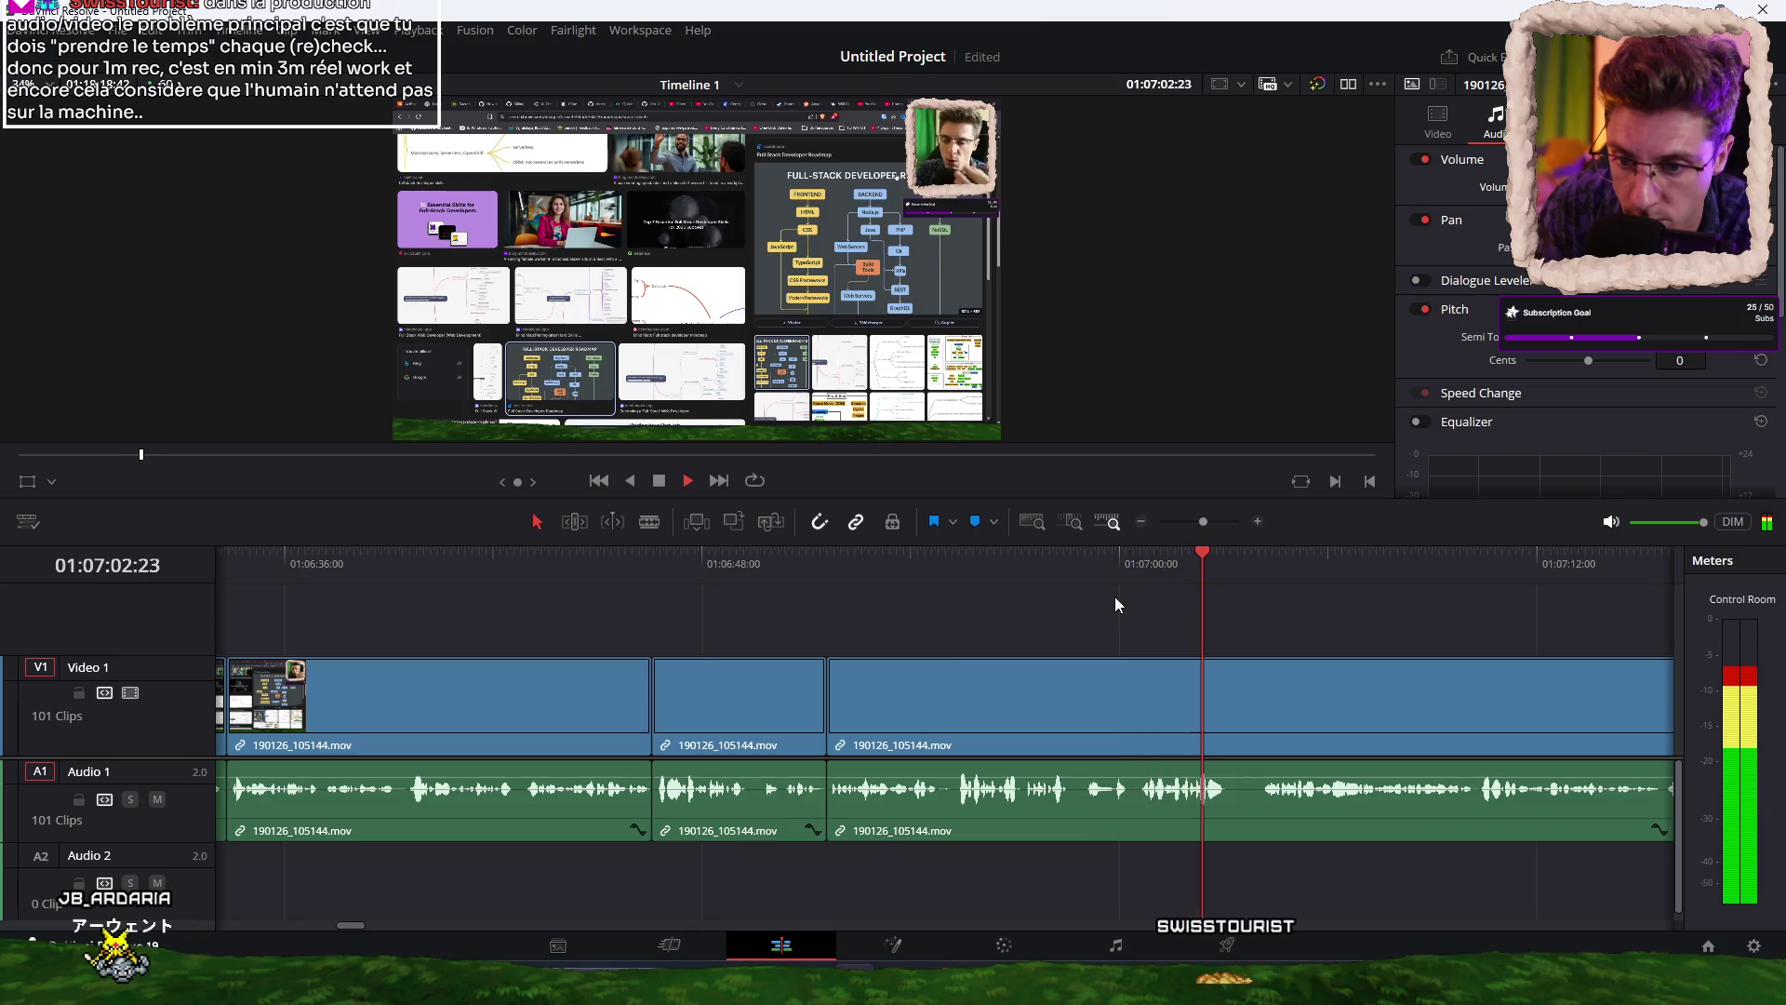
Add two more cuts between about 01:07:03 and 01:07:19.
{"action": "key", "text": "space"}
{"action": "key", "text": "ctrl+b"}
{"action": "key", "text": "space"}
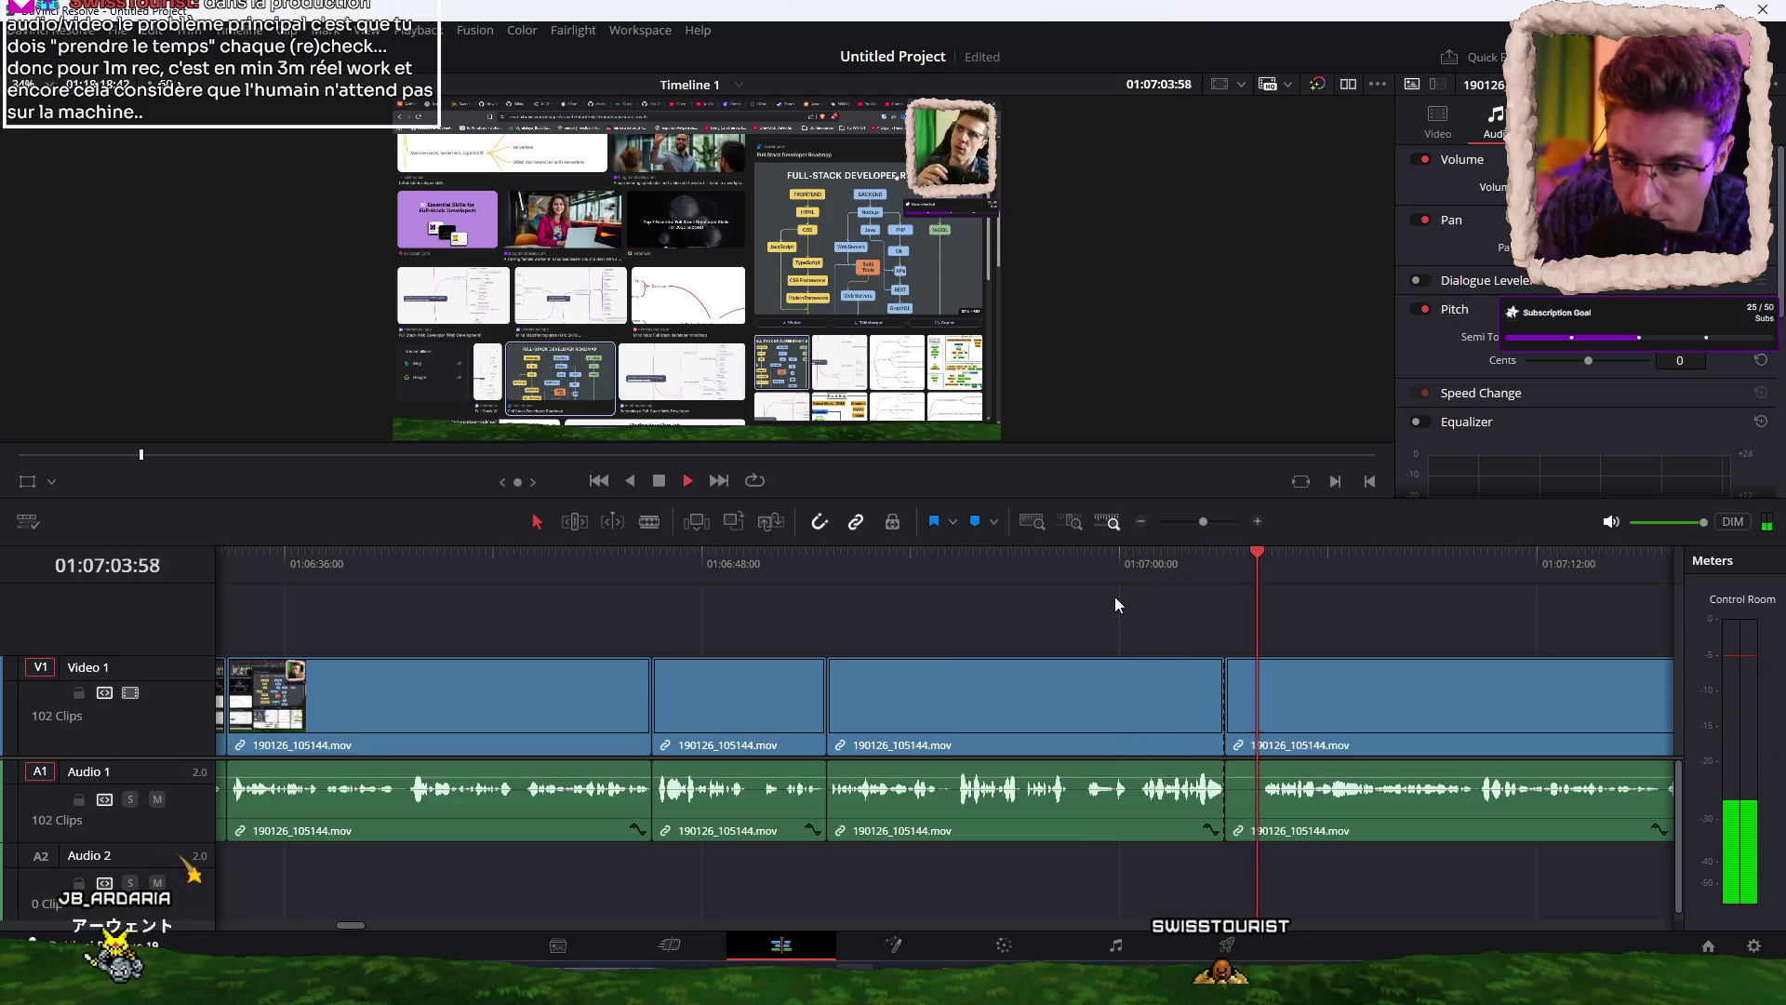
{"action": "left_click", "coordinate": [1230, 568]}
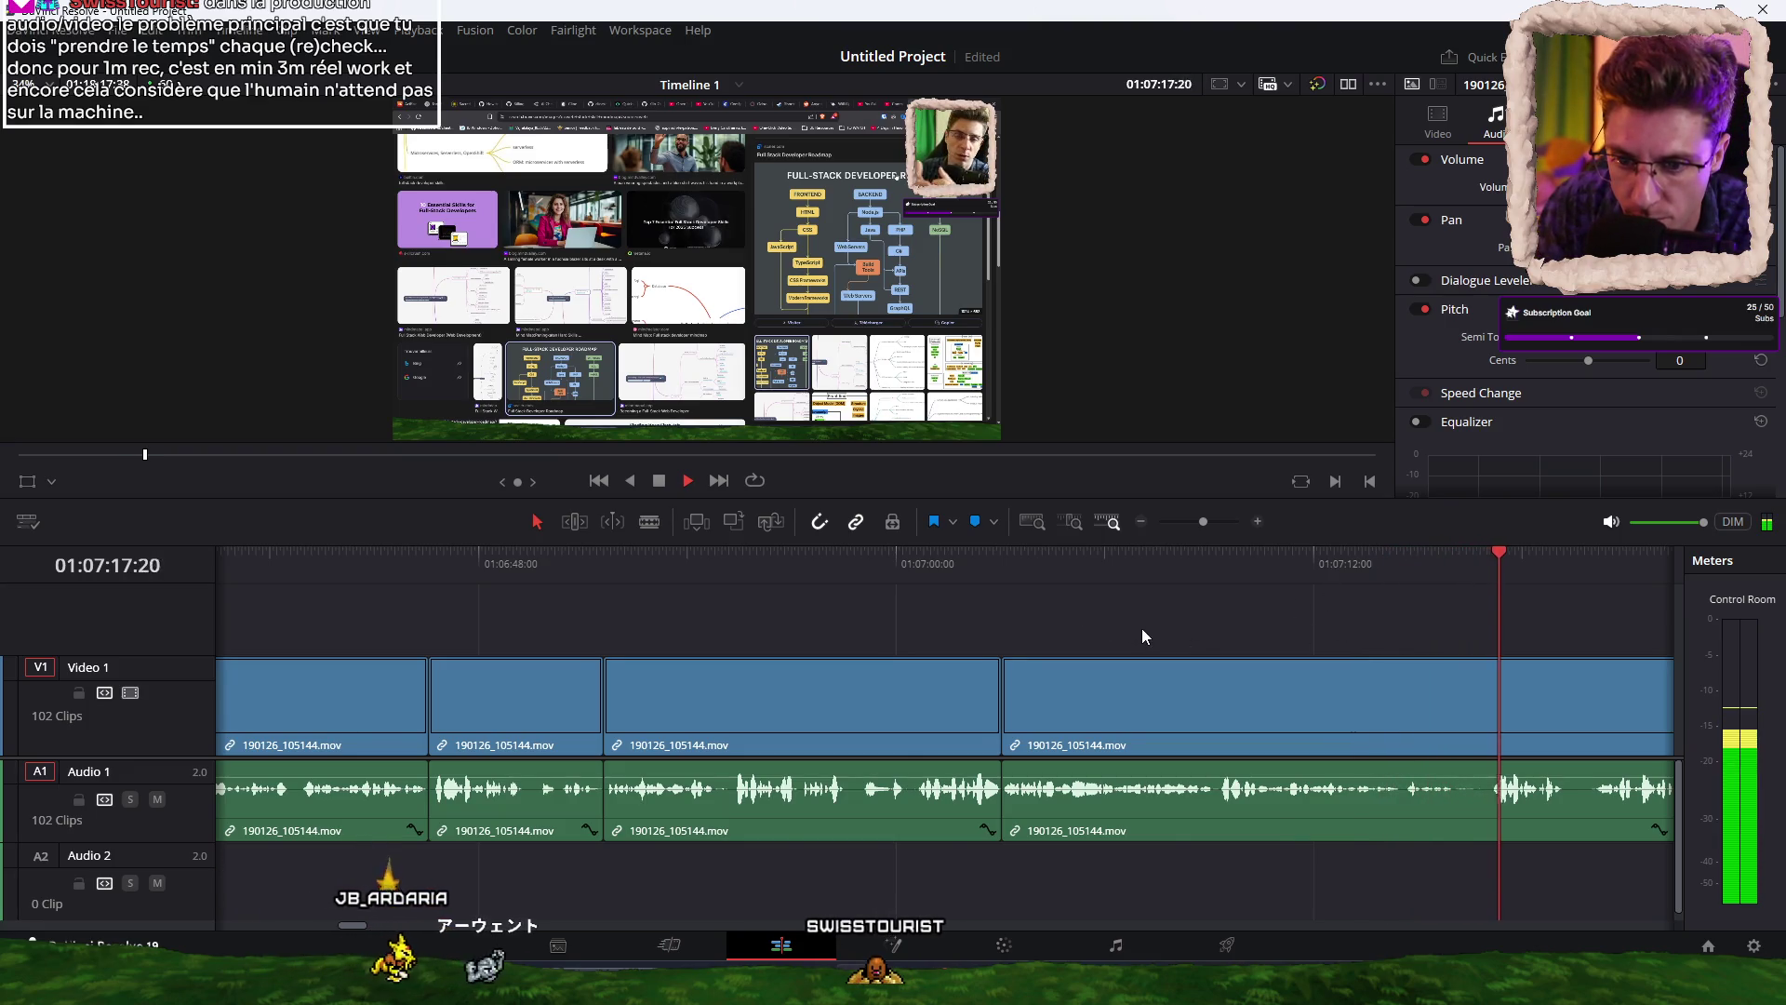
{"action": "scroll", "coordinate": [1118, 619], "scroll_direction": "right", "scroll_amount": 3}
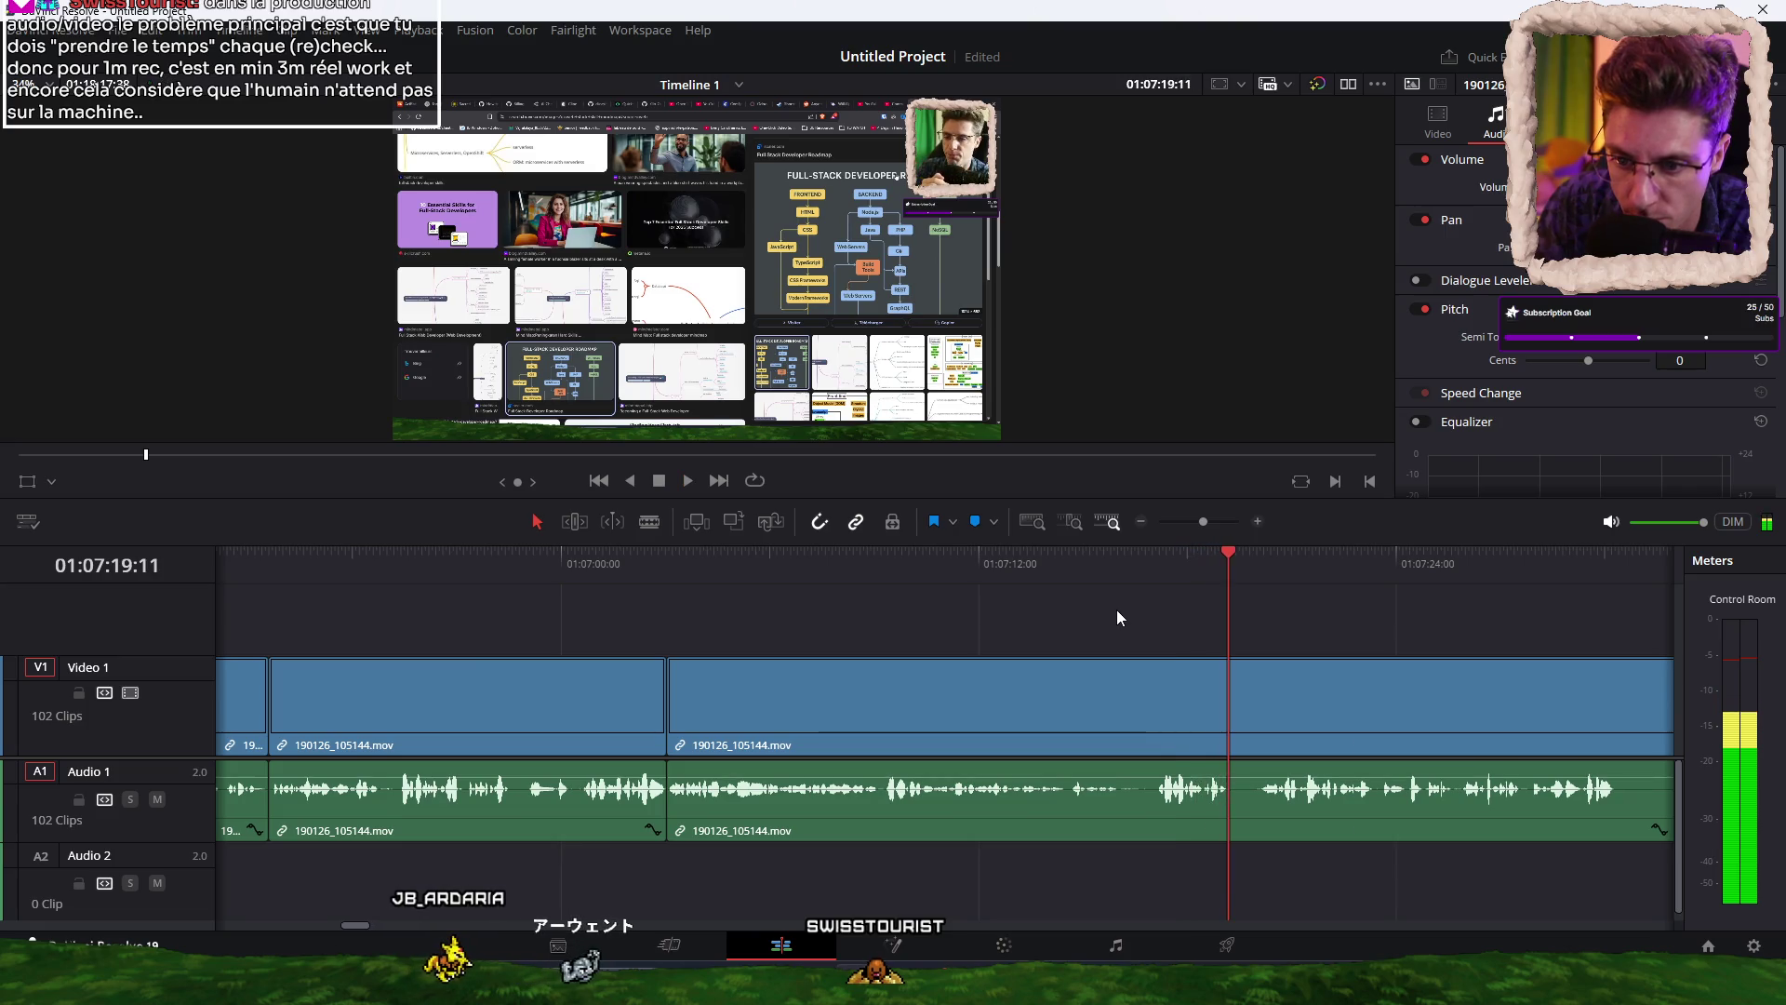
{"action": "key", "text": "ctrl+b"}
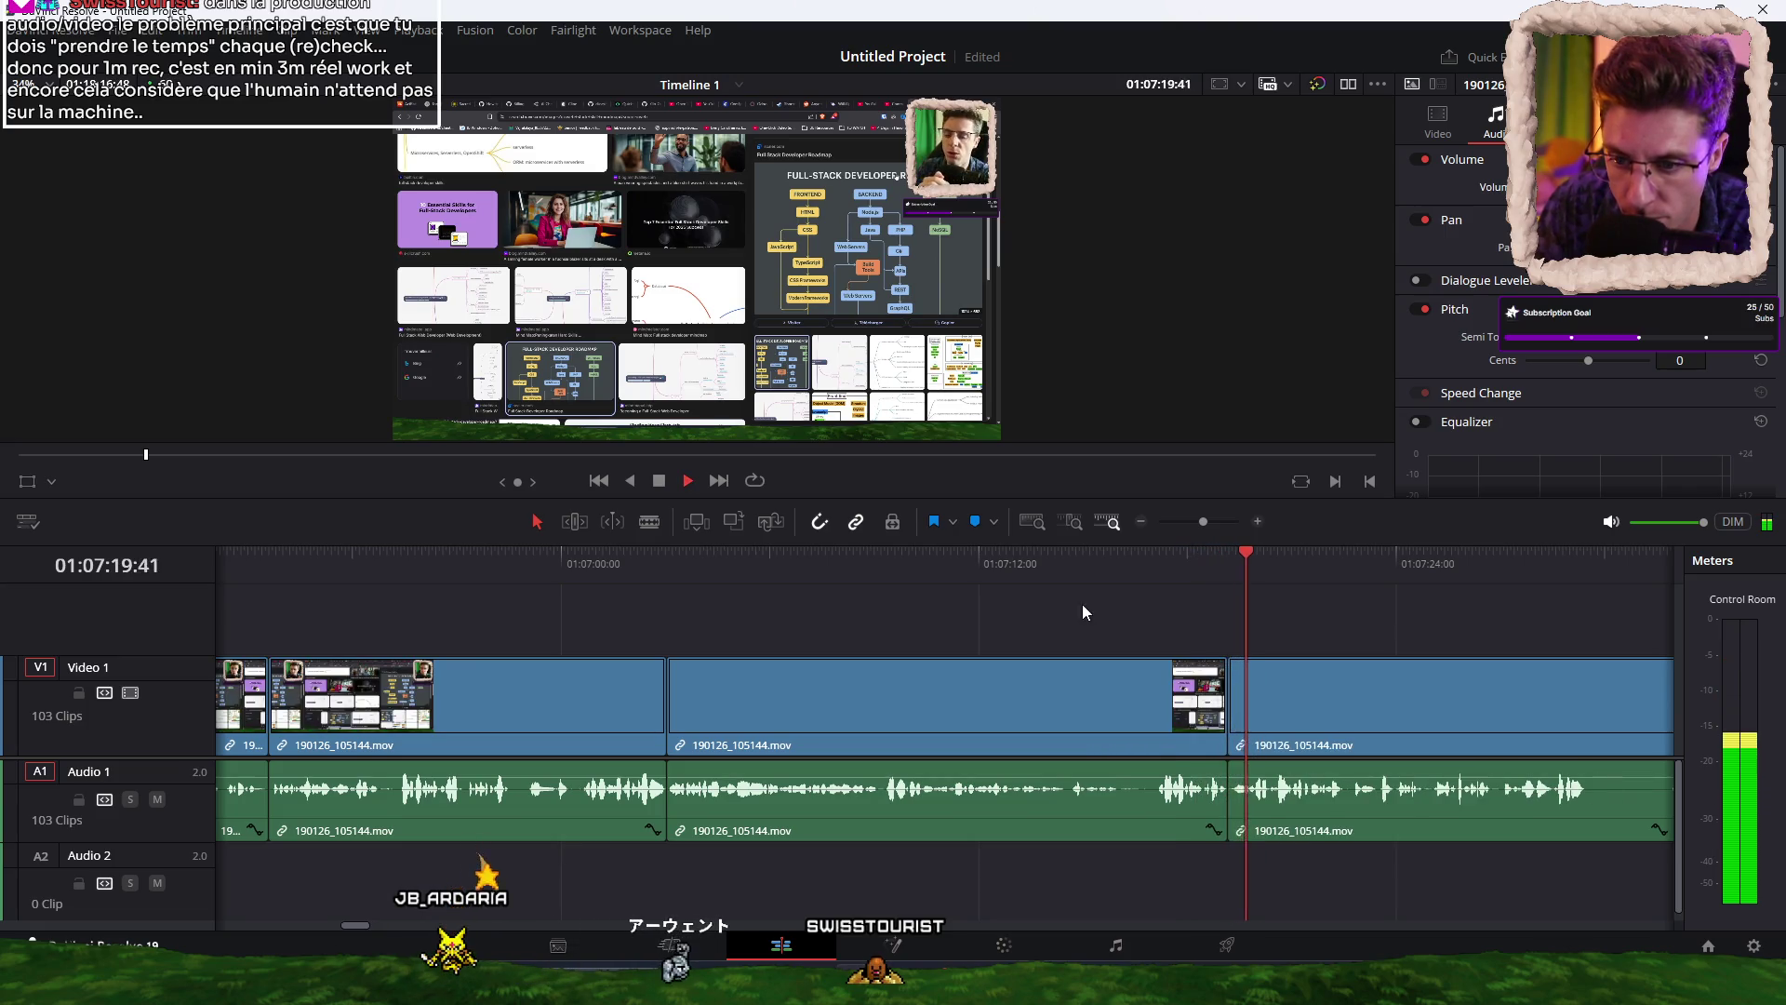
{"action": "scroll", "coordinate": [1082, 604], "scroll_direction": "right", "scroll_amount": 3}
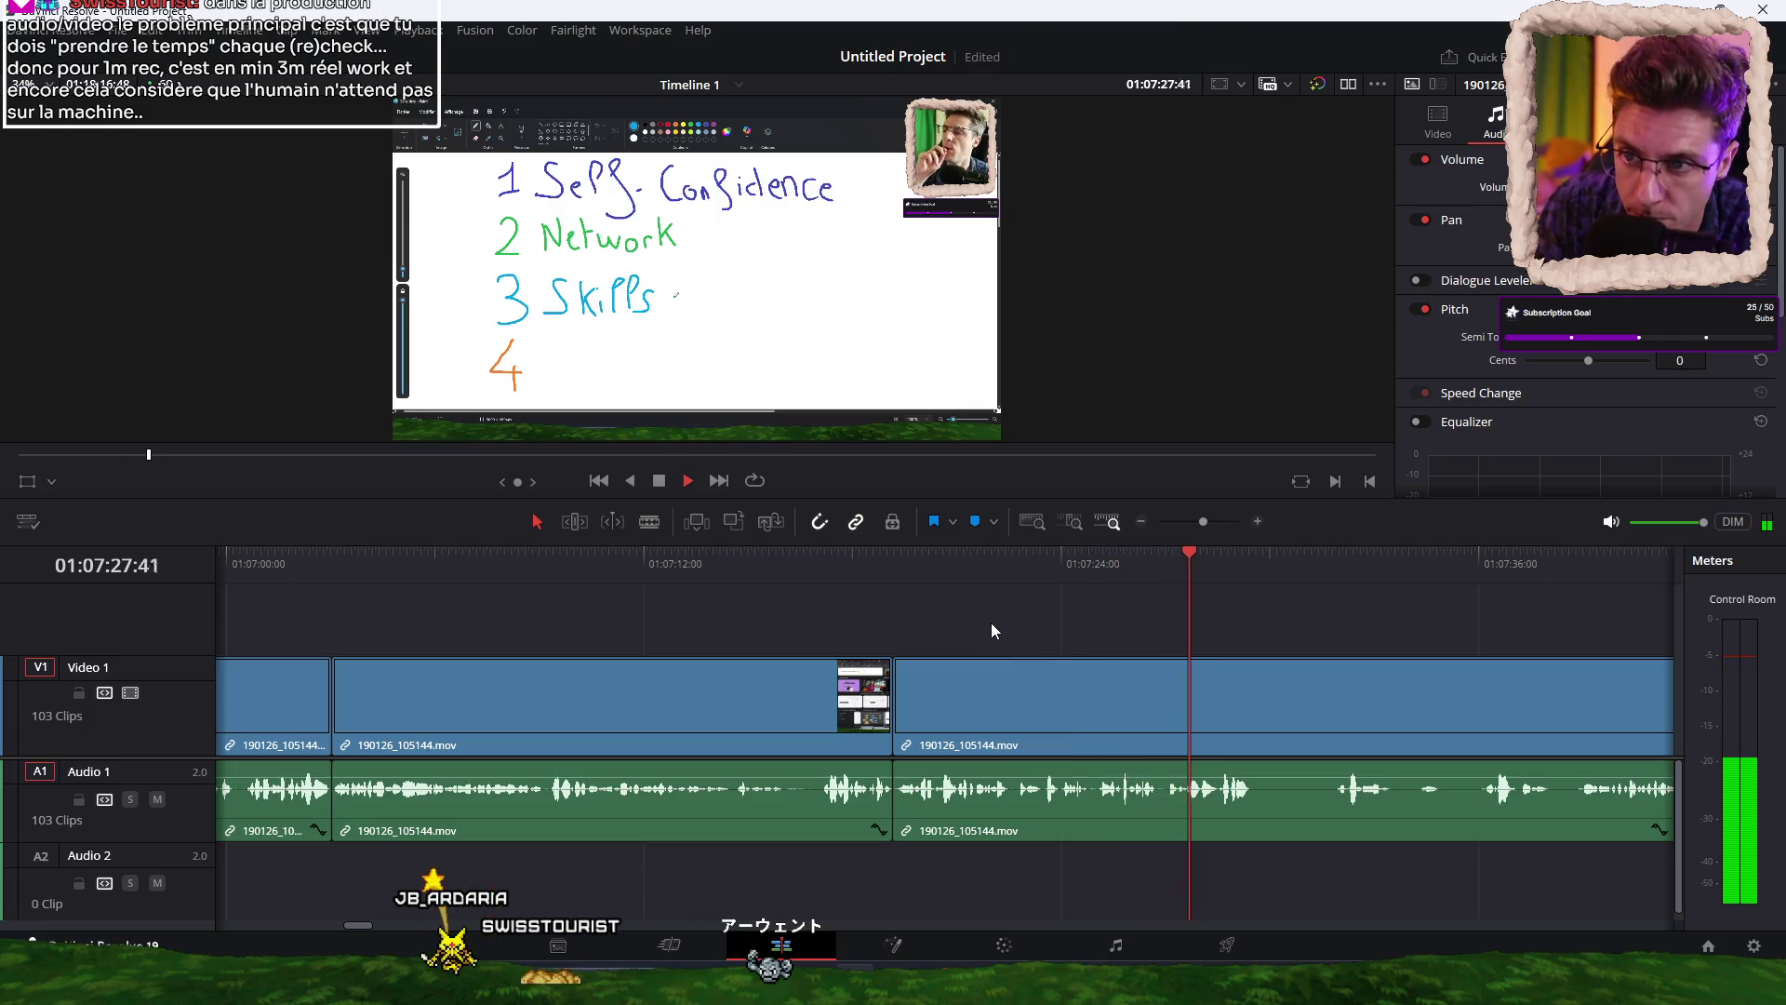
Split the whiteboard clip at two points around 01:07:31.
{"action": "key", "text": "ctrl+b"}
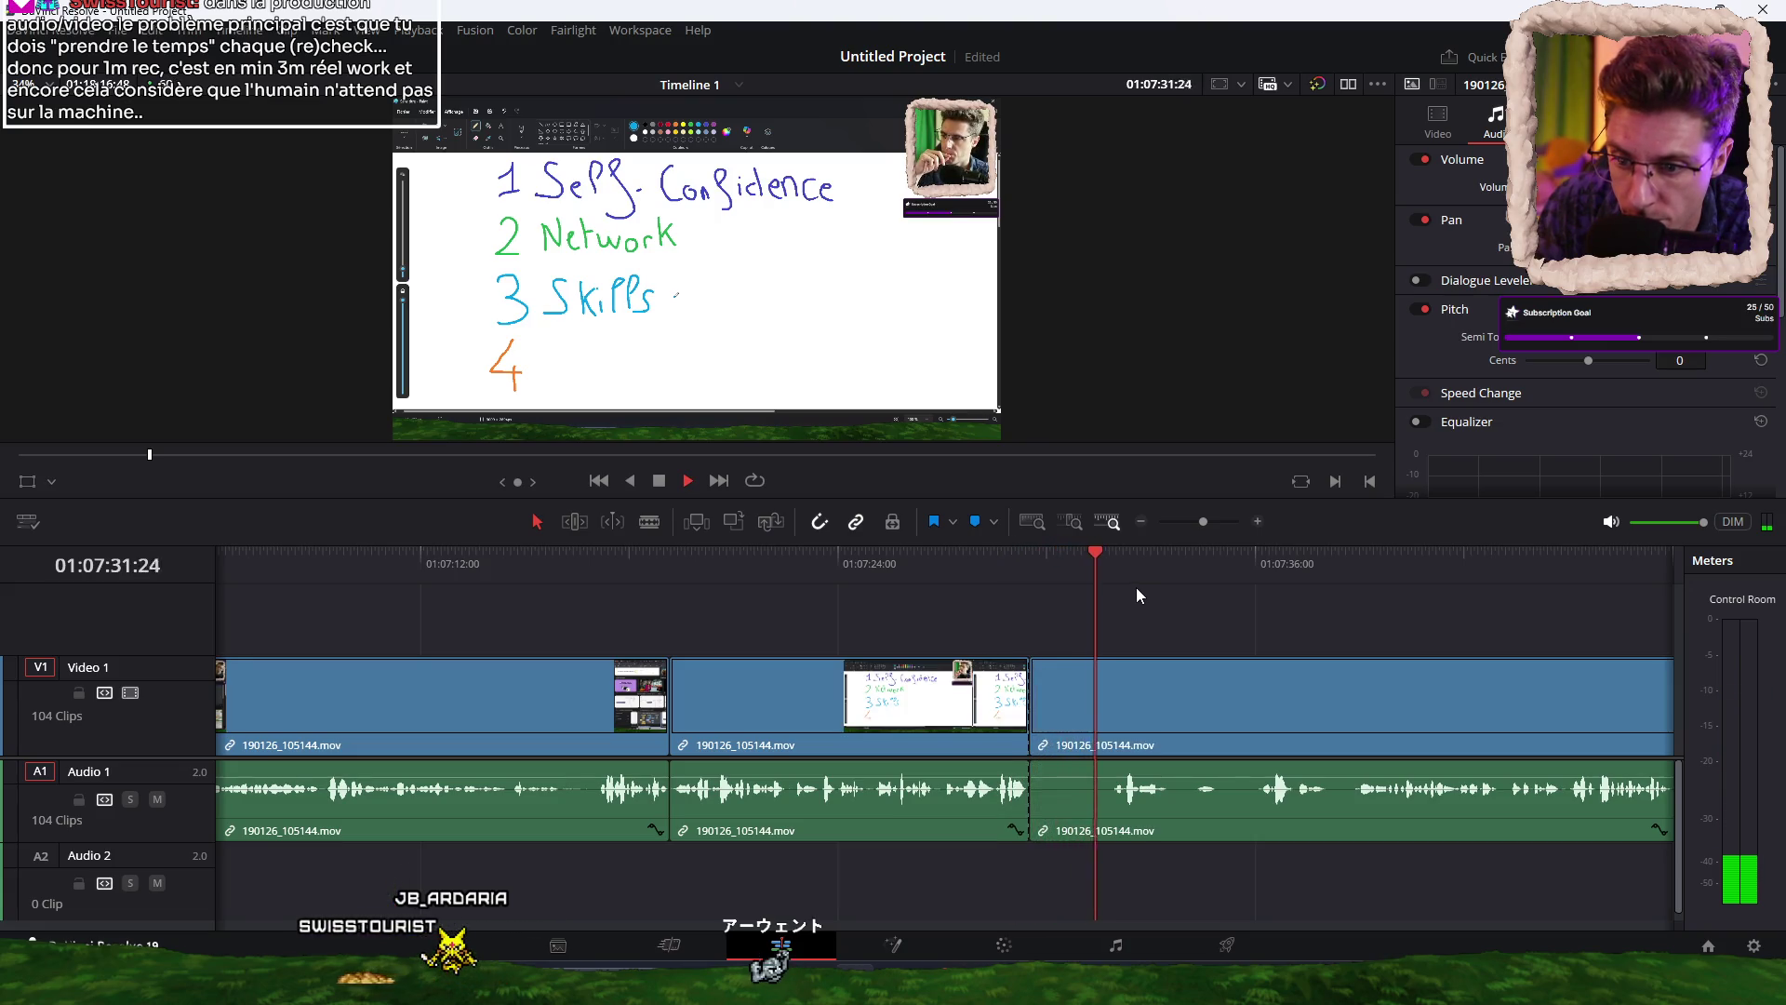
{"action": "key", "text": "Up"}
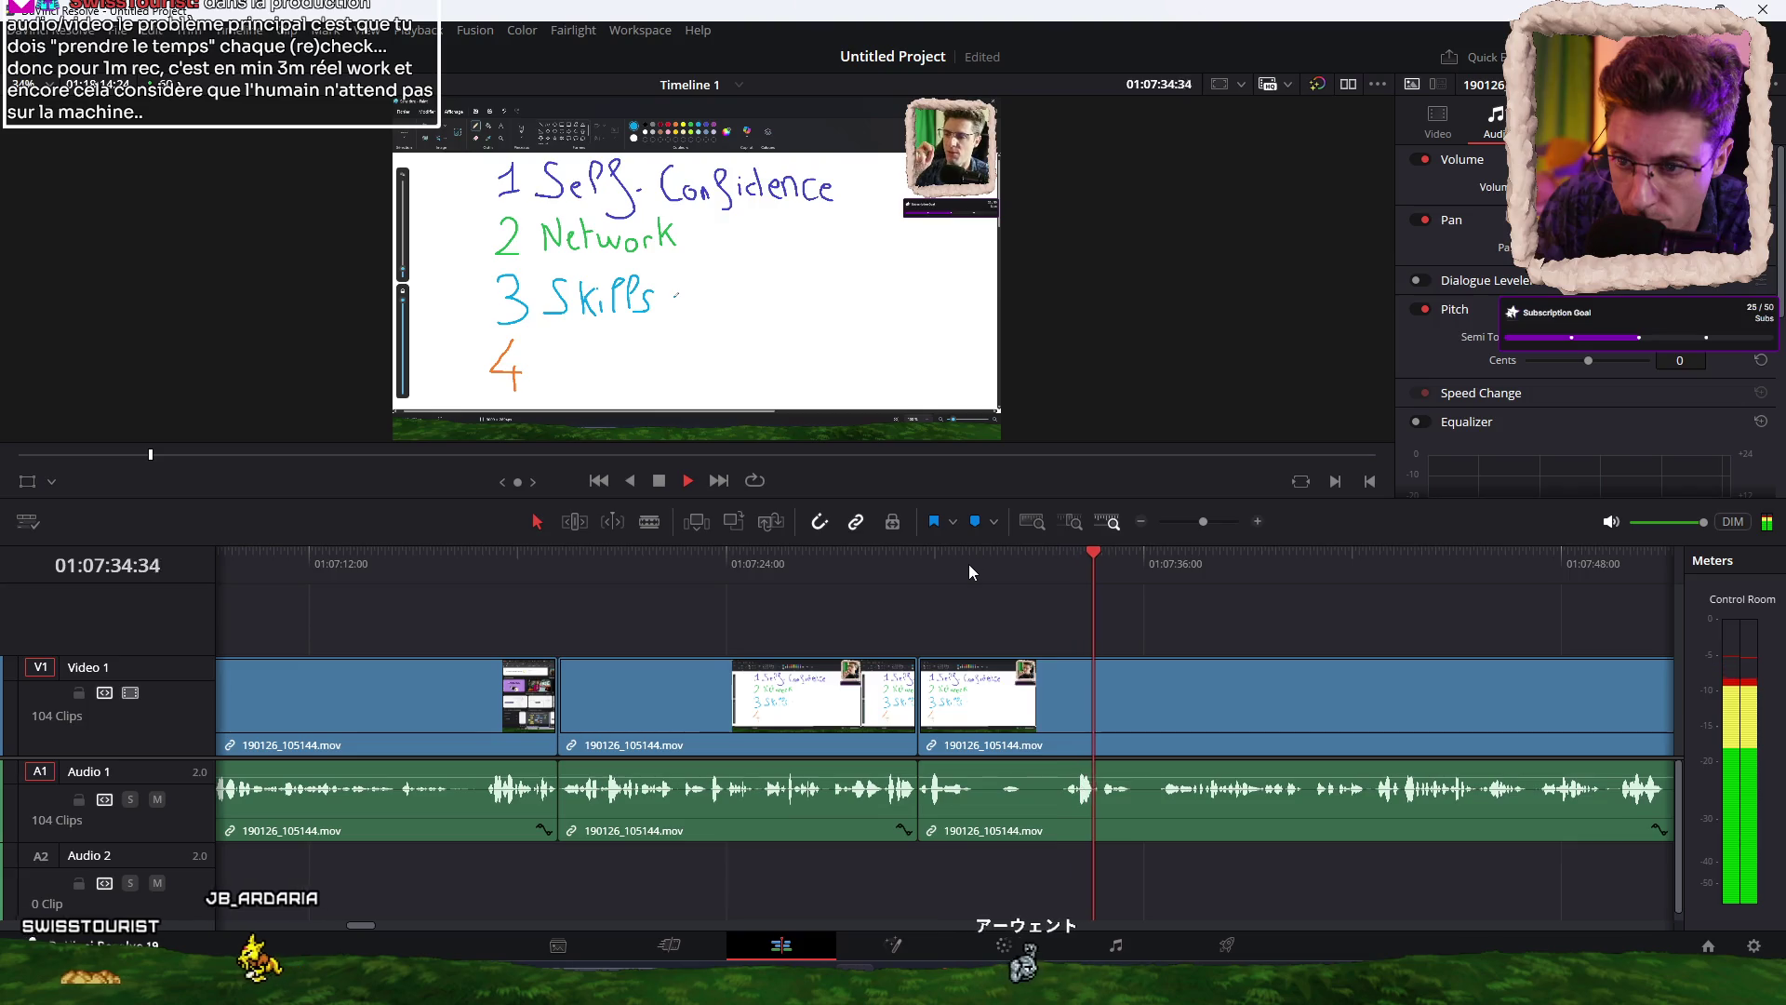
{"action": "left_click", "coordinate": [971, 562]}
{"action": "key", "text": "ctrl+b"}
{"action": "key", "text": "space"}
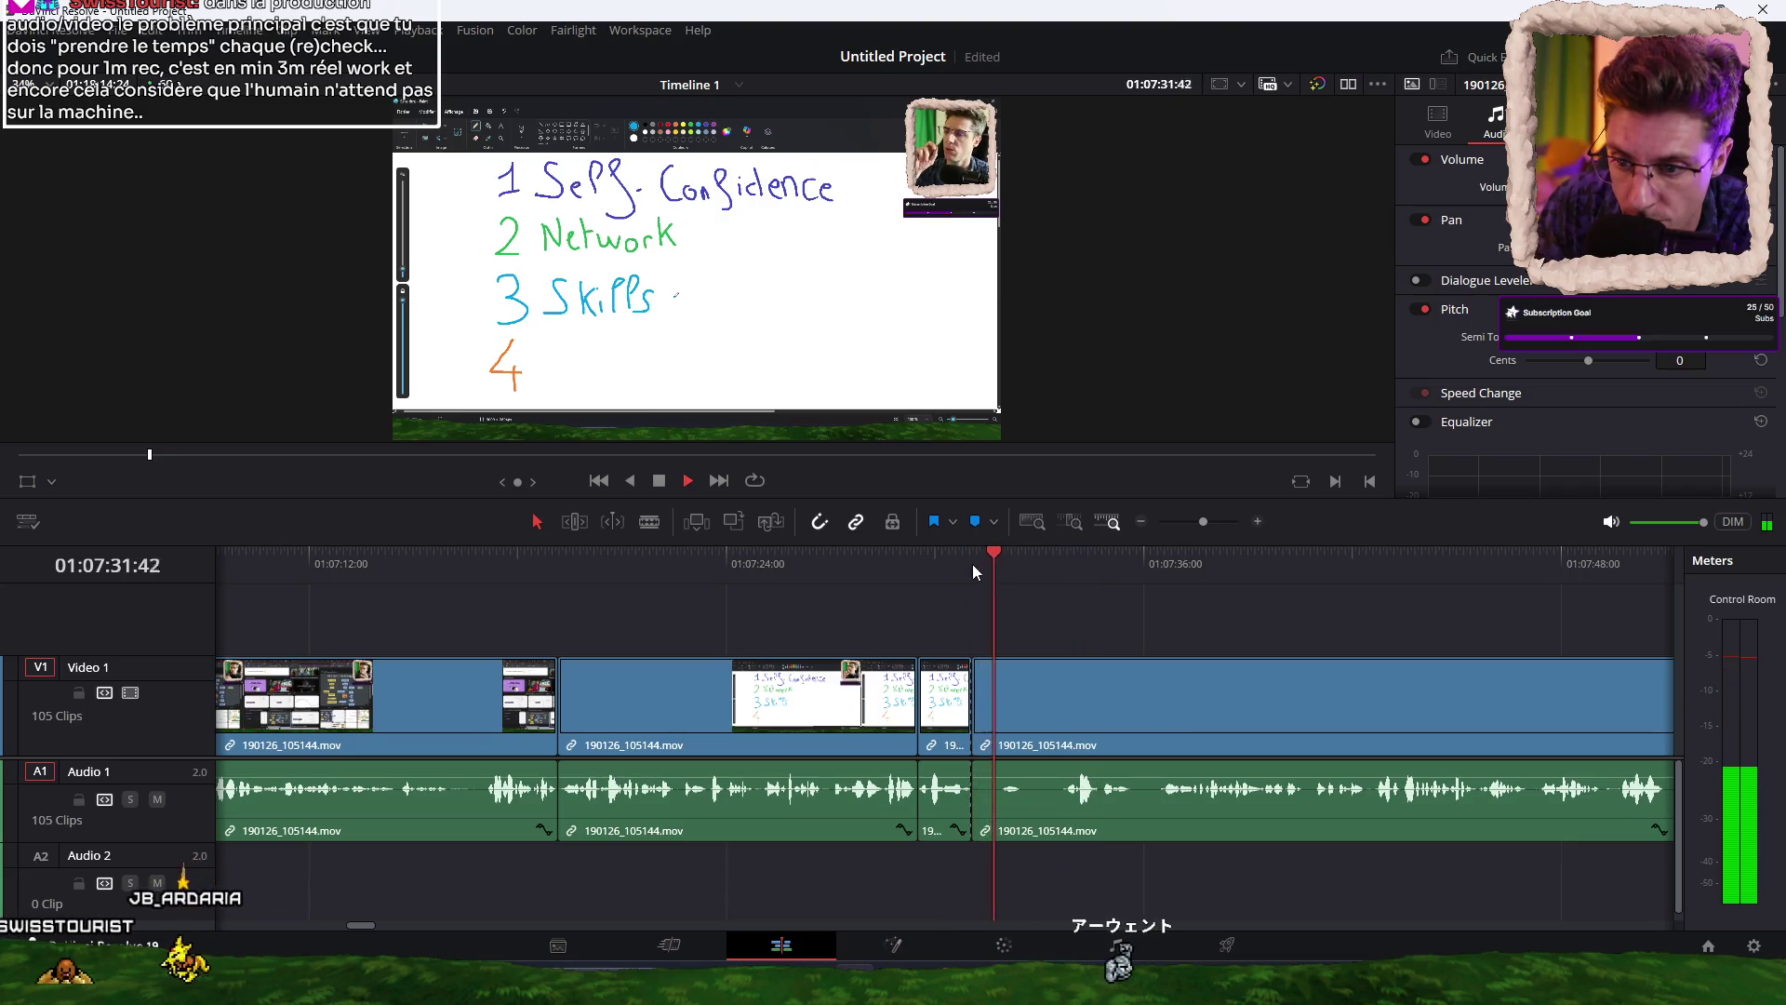
Add two more whiteboard cuts up to about 01:07:34, then zoom the timeline out two steps.
{"action": "left_click", "coordinate": [974, 564]}
{"action": "key", "text": "ctrl+b"}
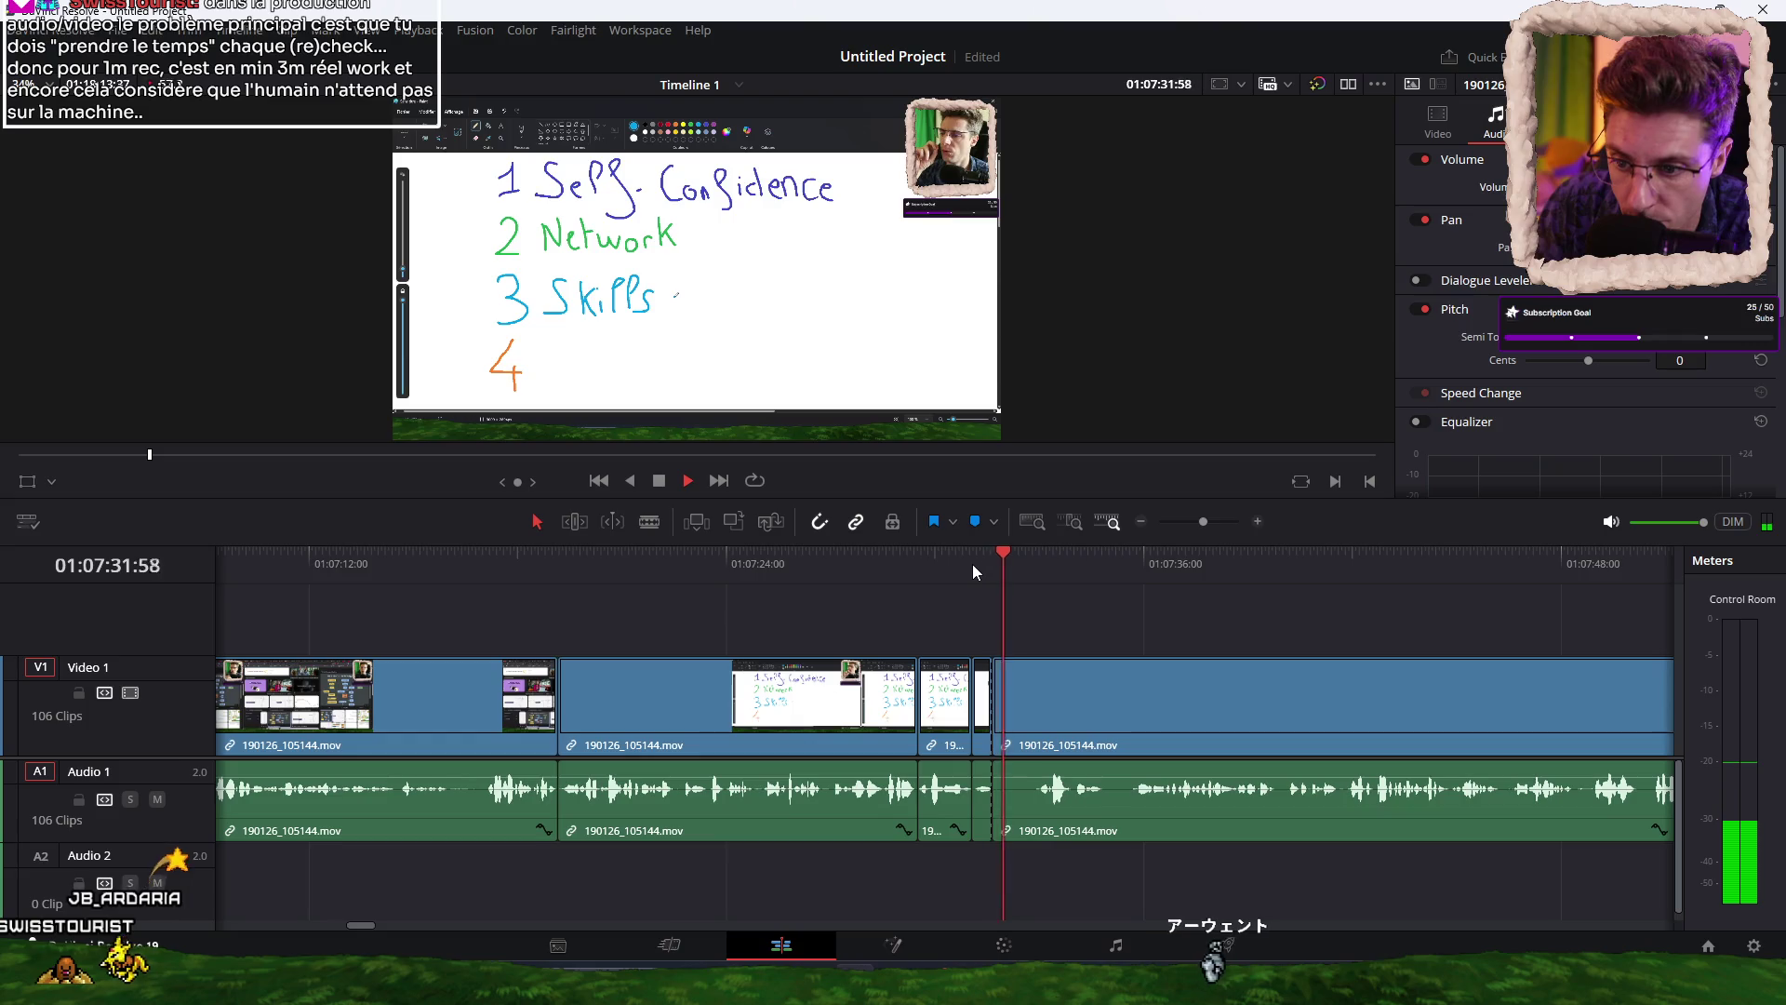
{"action": "key", "text": "space"}
{"action": "left_click", "coordinate": [974, 564]}
{"action": "key", "text": "space"}
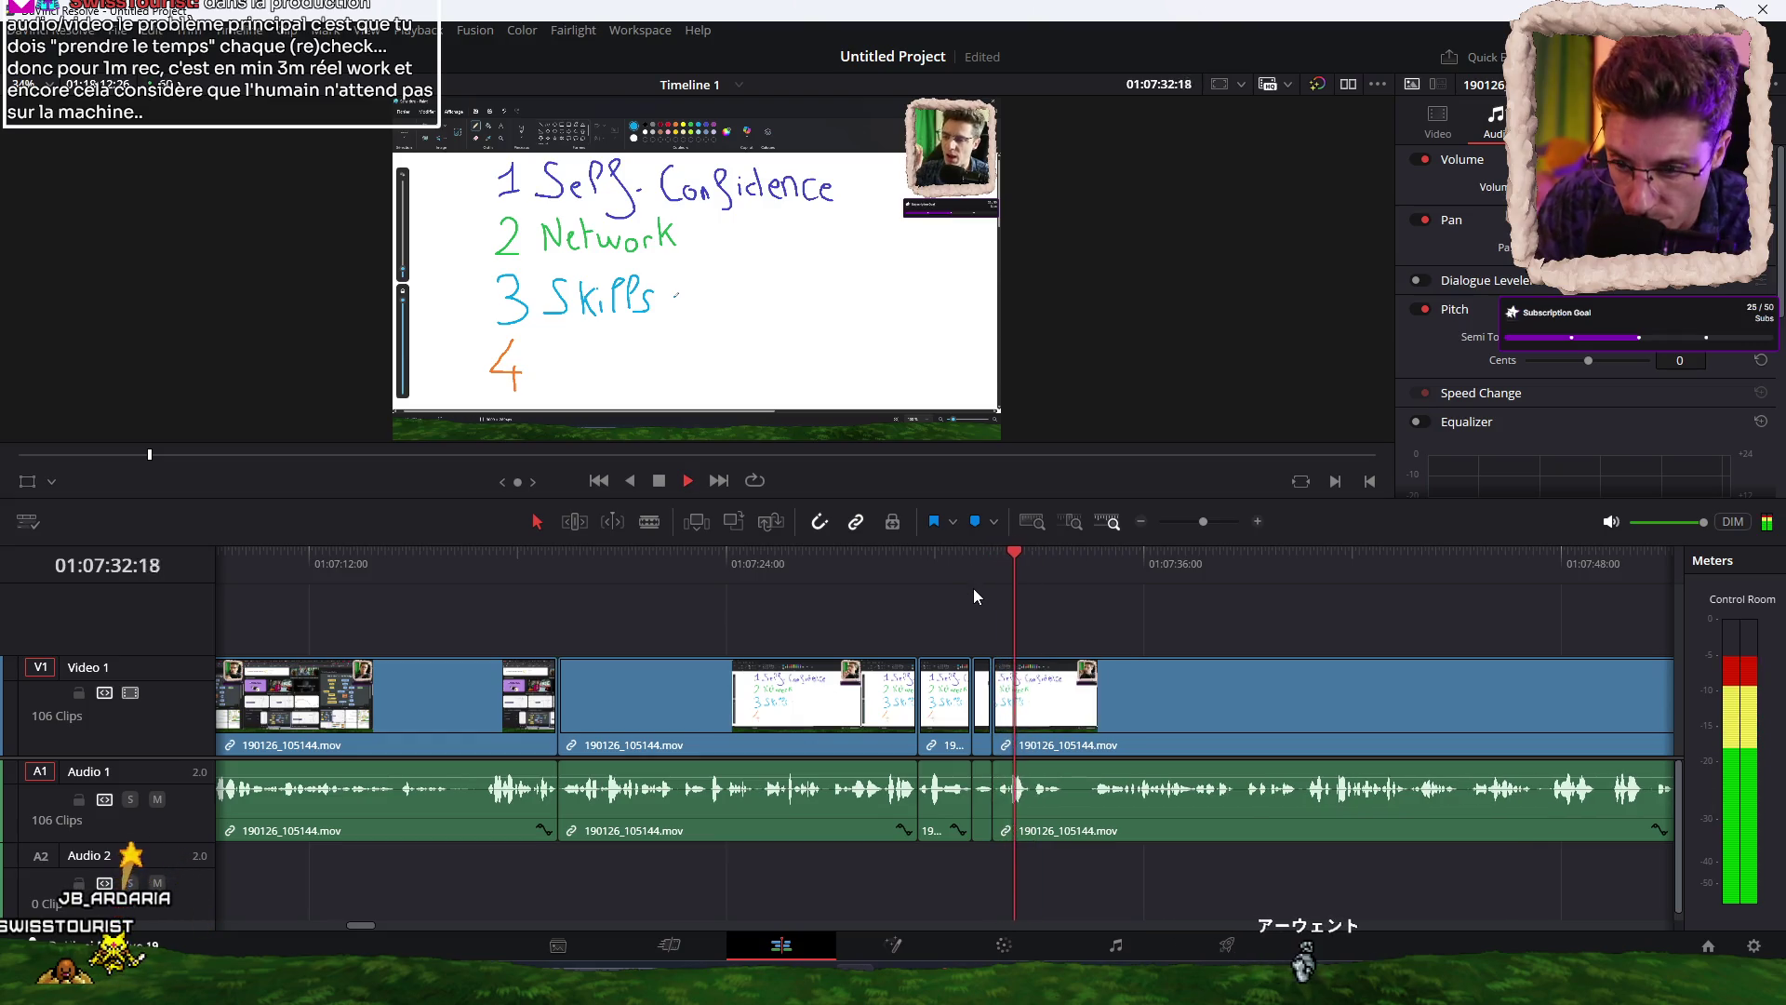
{"action": "key", "text": "ctrl+b"}
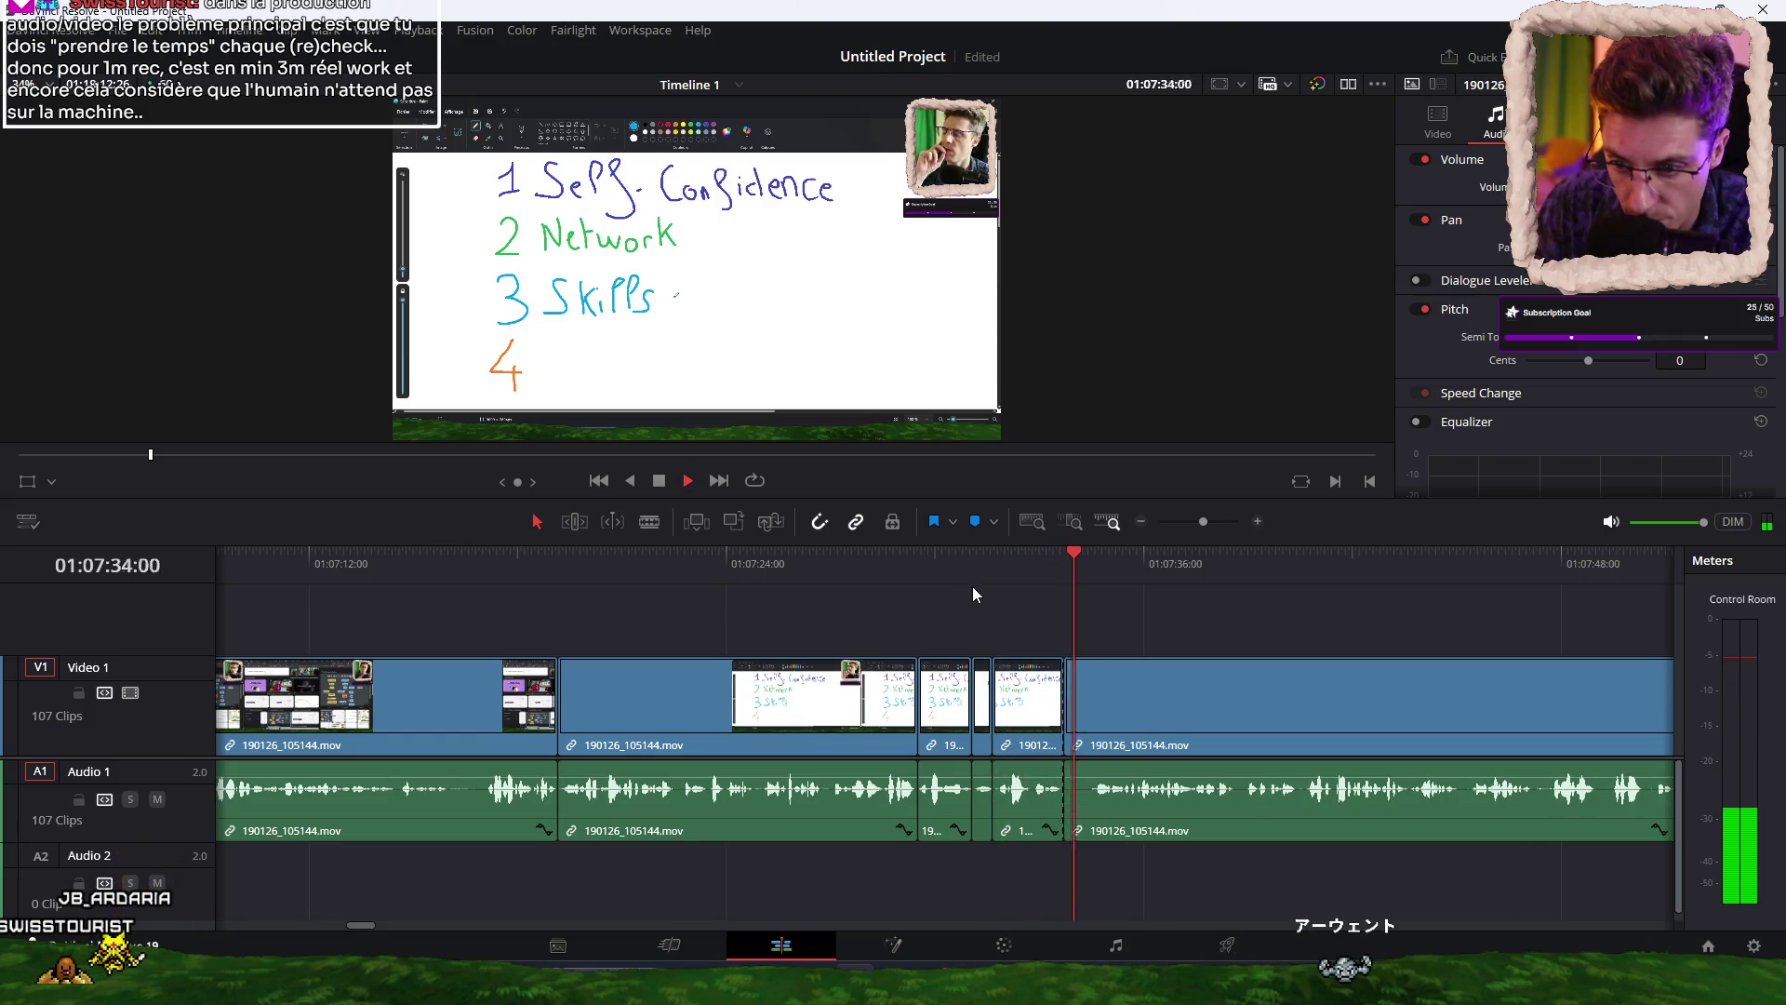
{"action": "key", "text": "space"}
{"action": "key", "text": "space"}
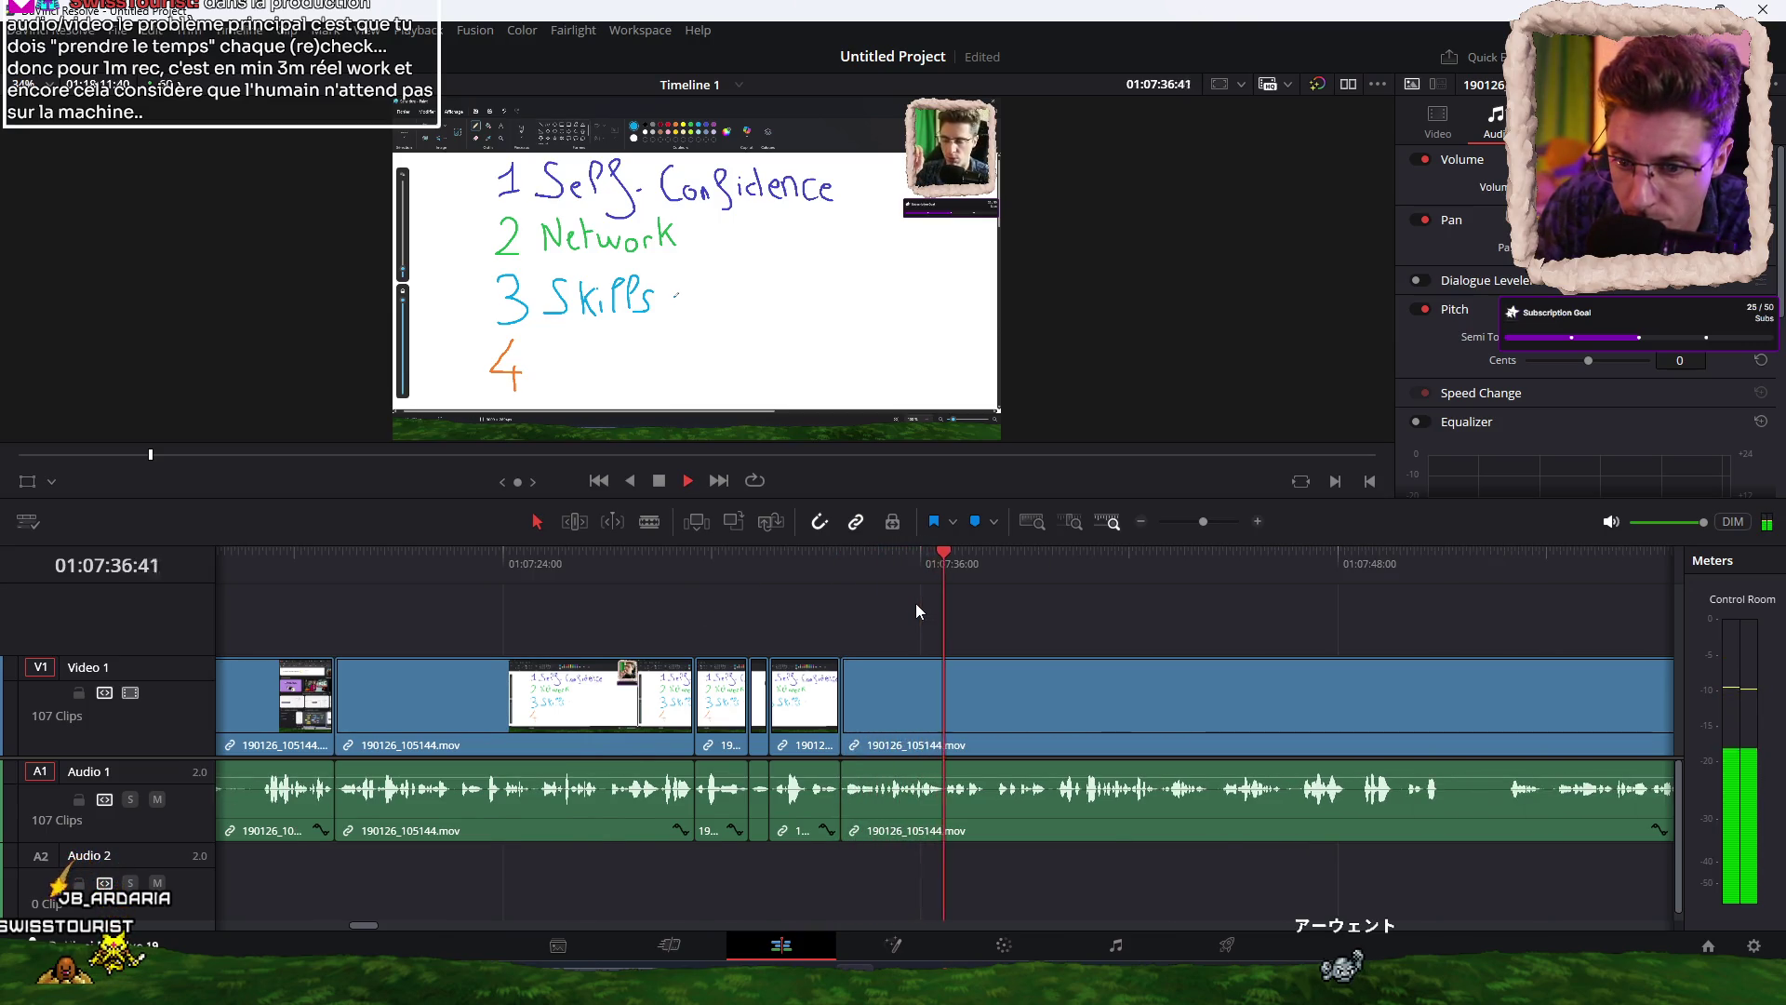
{"action": "key", "text": "ctrl+minus"}
{"action": "key", "text": "ctrl+minus"}
{"action": "key", "text": "ctrl+minus"}
{"action": "key", "text": "ctrl+minus"}
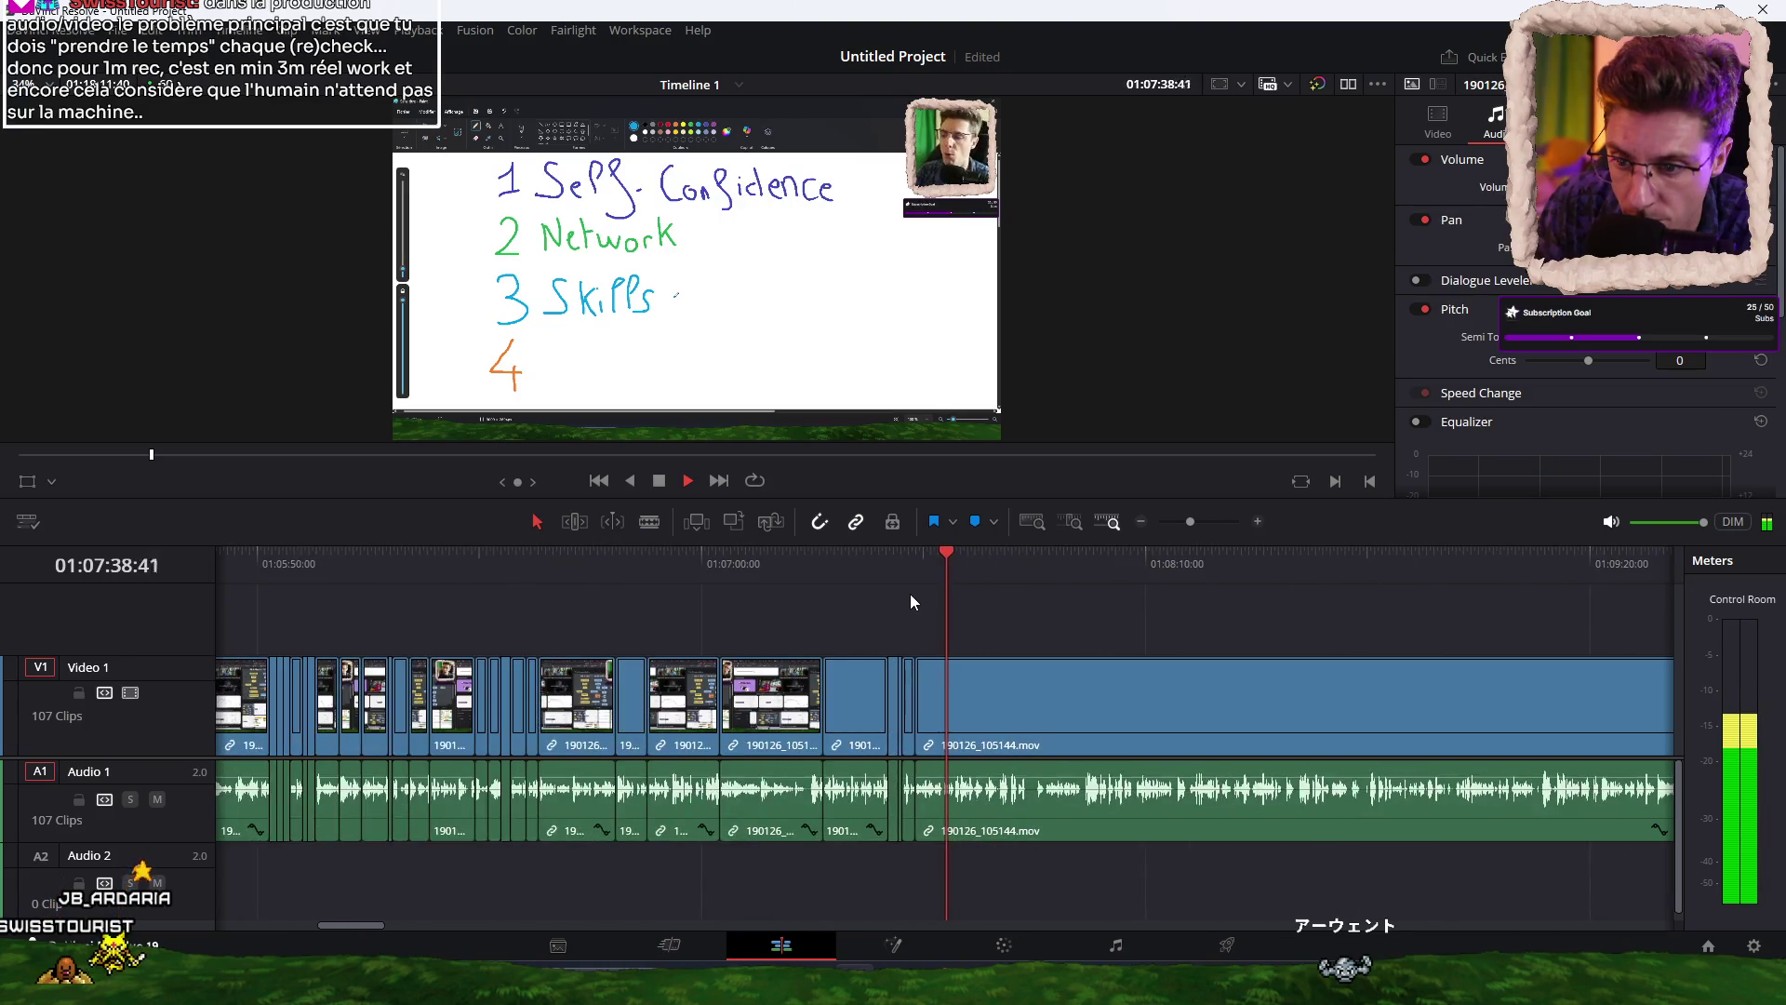
{"action": "key", "text": "ctrl+minus"}
{"action": "key", "text": "ctrl+minus"}
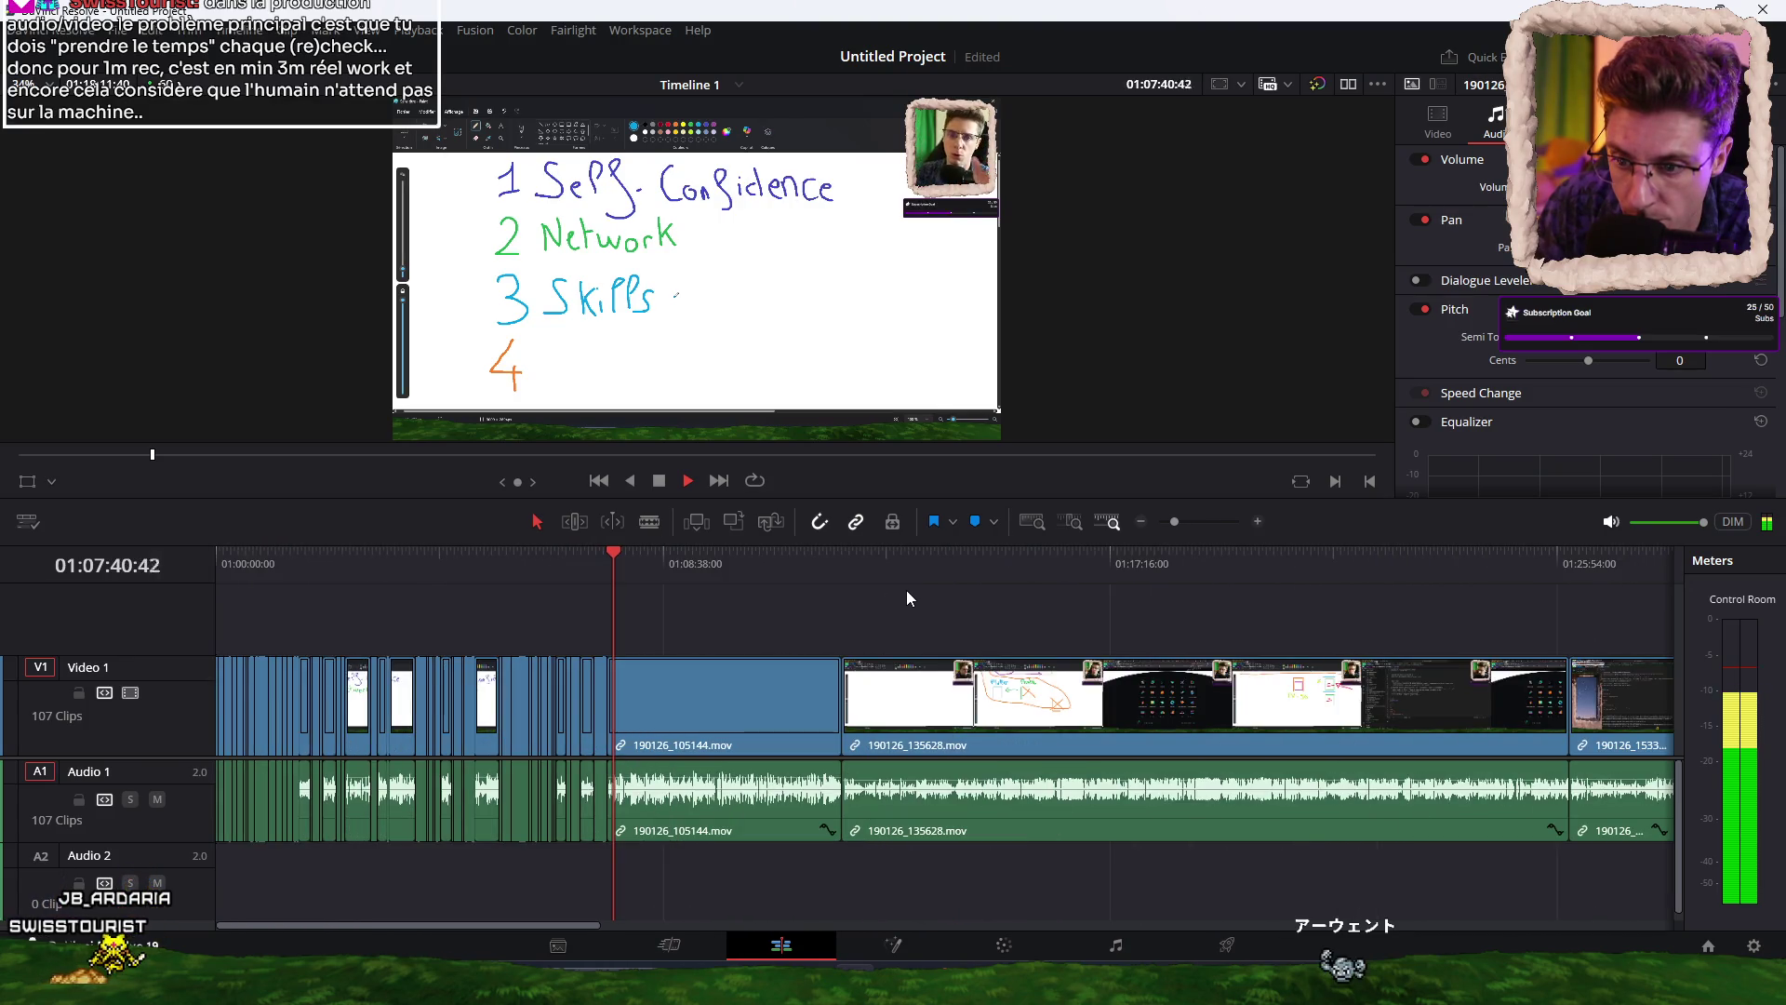
Zoom in, blade the pause near 01:07:52 and ripple-trim it out.
{"action": "key", "text": "ctrl+equal"}
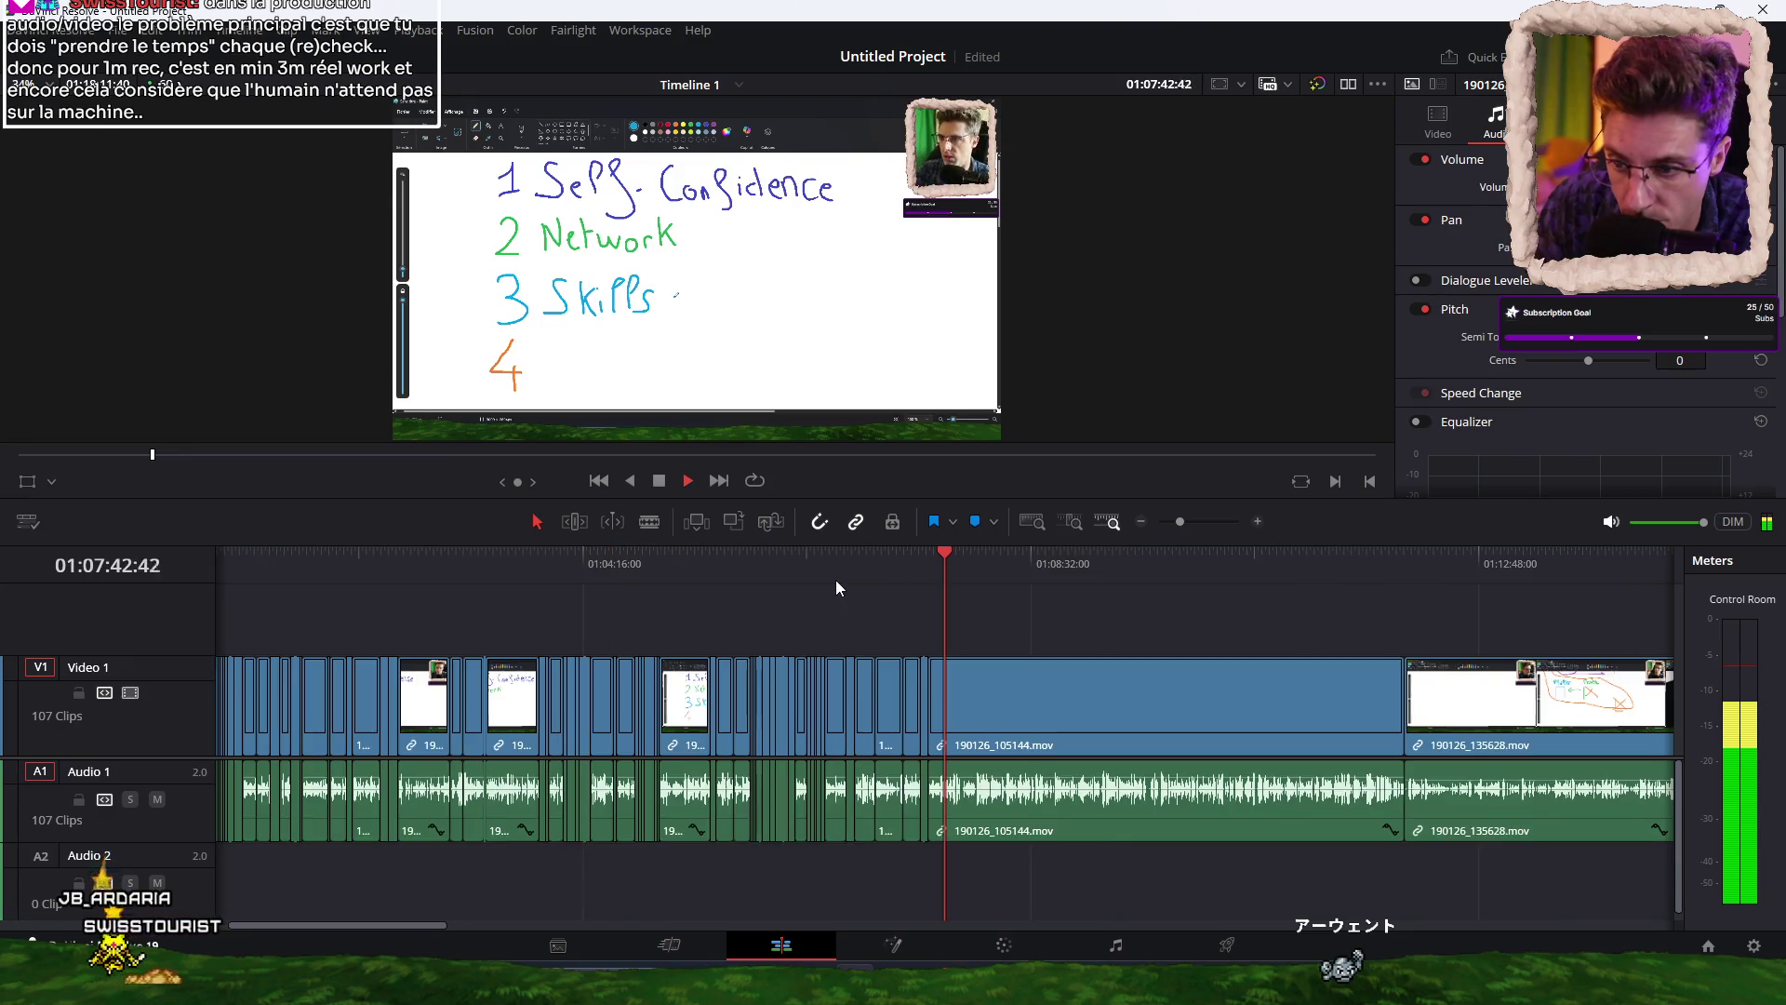
{"action": "key", "text": "ctrl+equal"}
{"action": "key", "text": "ctrl+equal"}
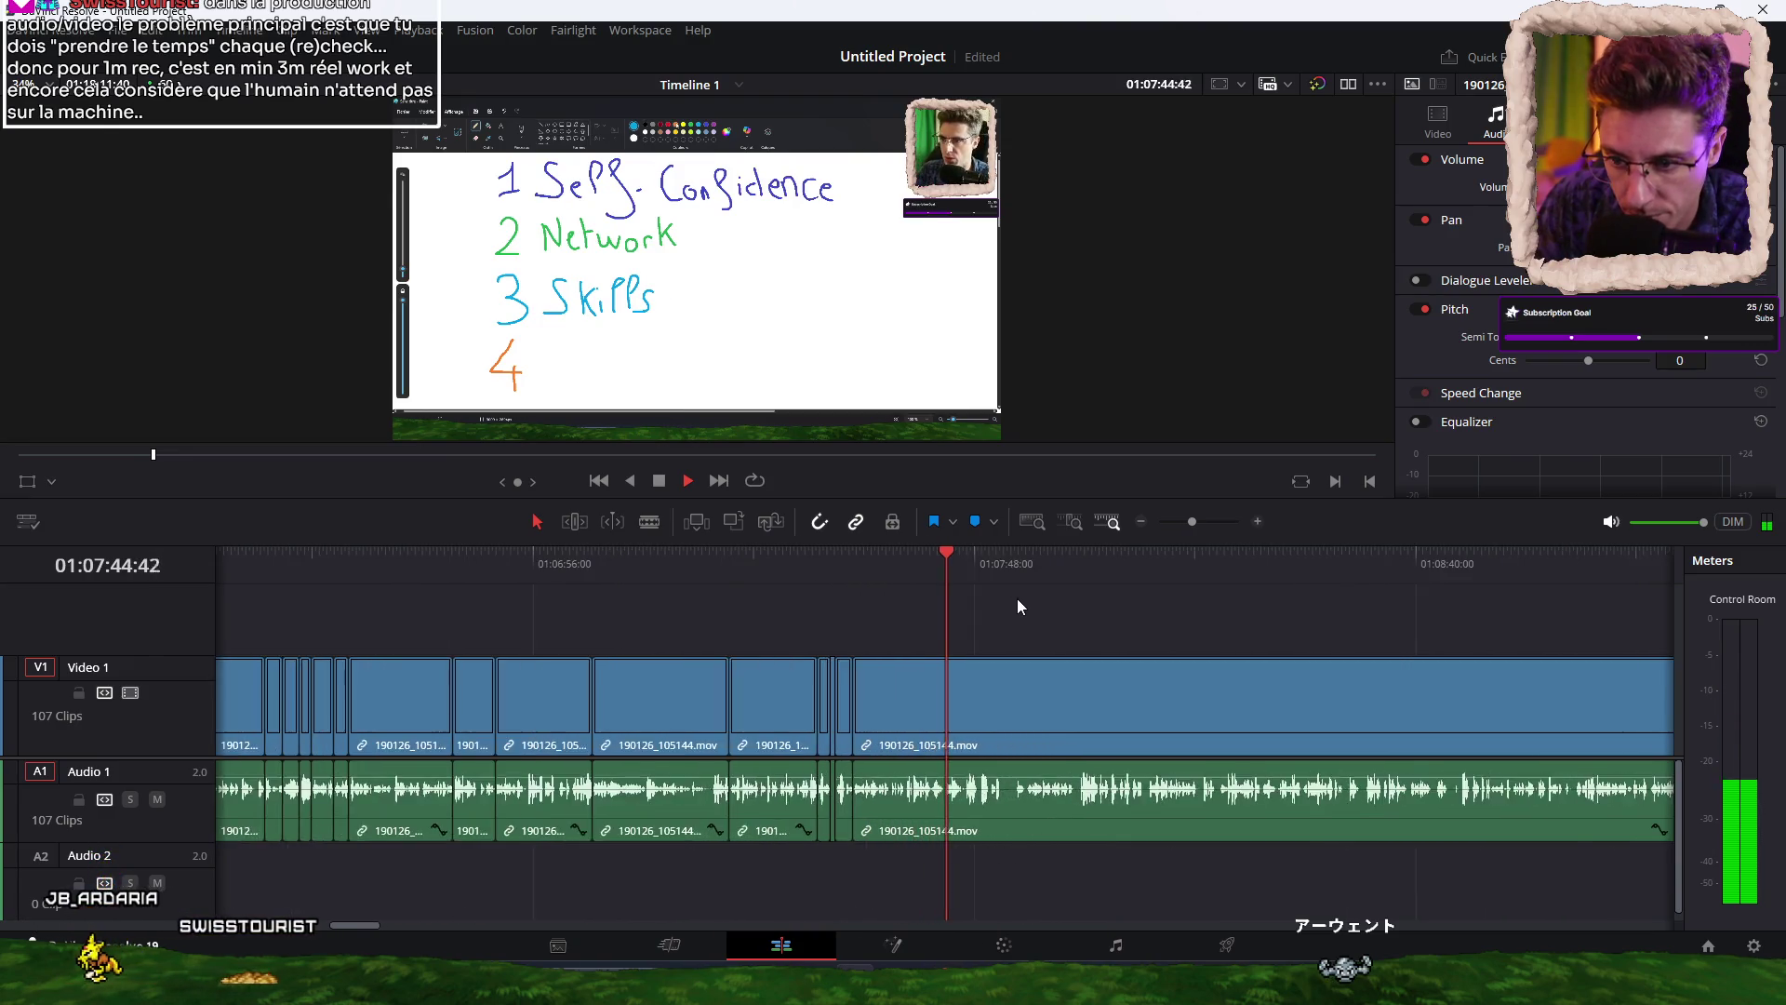
{"action": "key", "text": "ctrl+equal"}
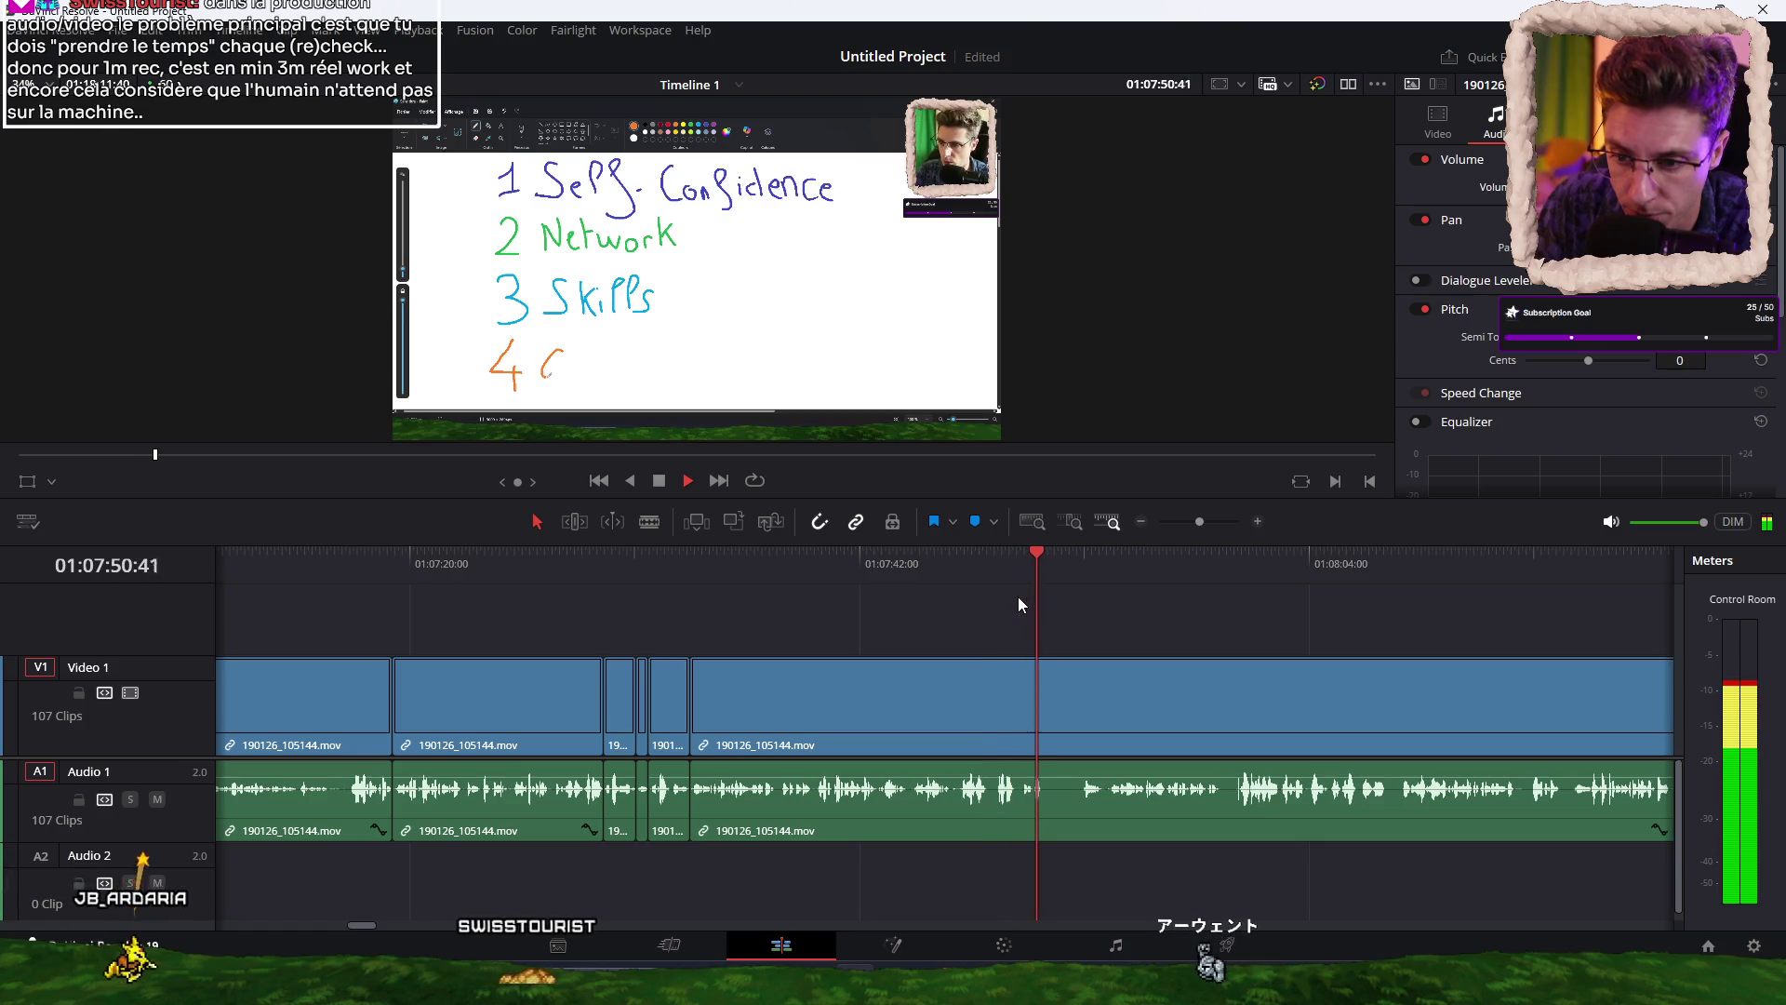
{"action": "key", "text": "ctrl+equal"}
{"action": "key", "text": "space"}
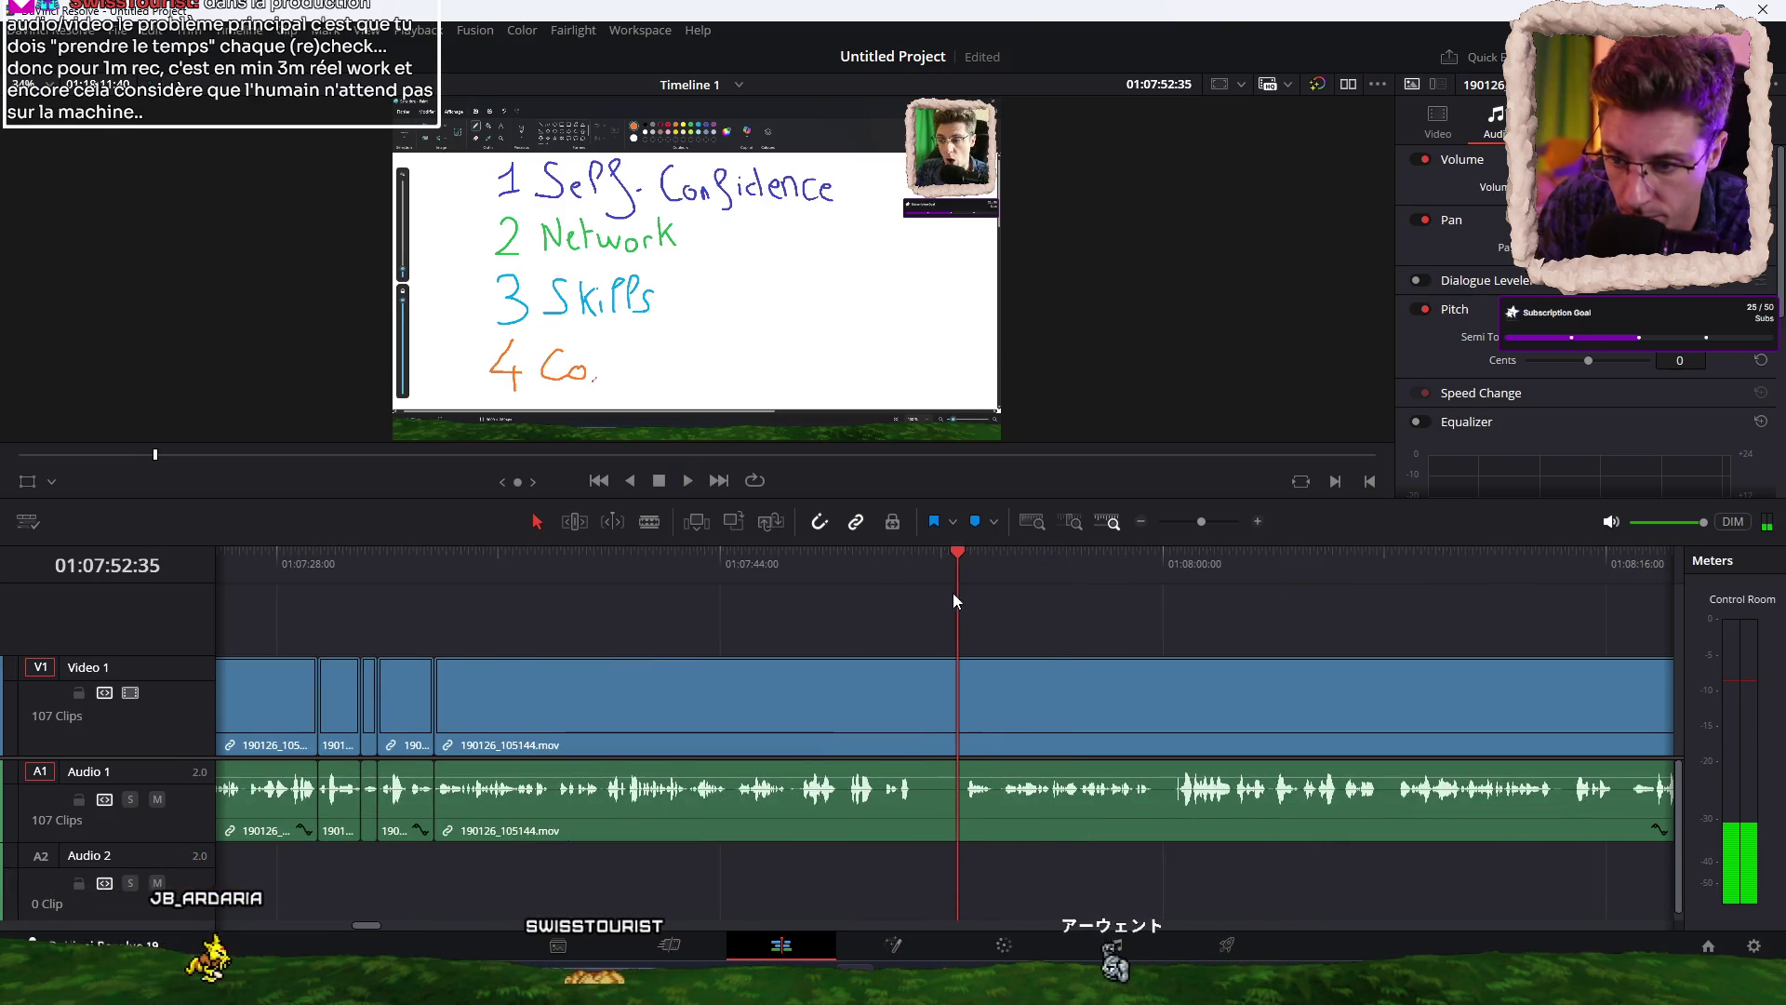
{"action": "left_click", "coordinate": [925, 565]}
{"action": "left_click", "coordinate": [917, 568]}
{"action": "key", "text": "ctrl+b"}
{"action": "left_click", "coordinate": [968, 560]}
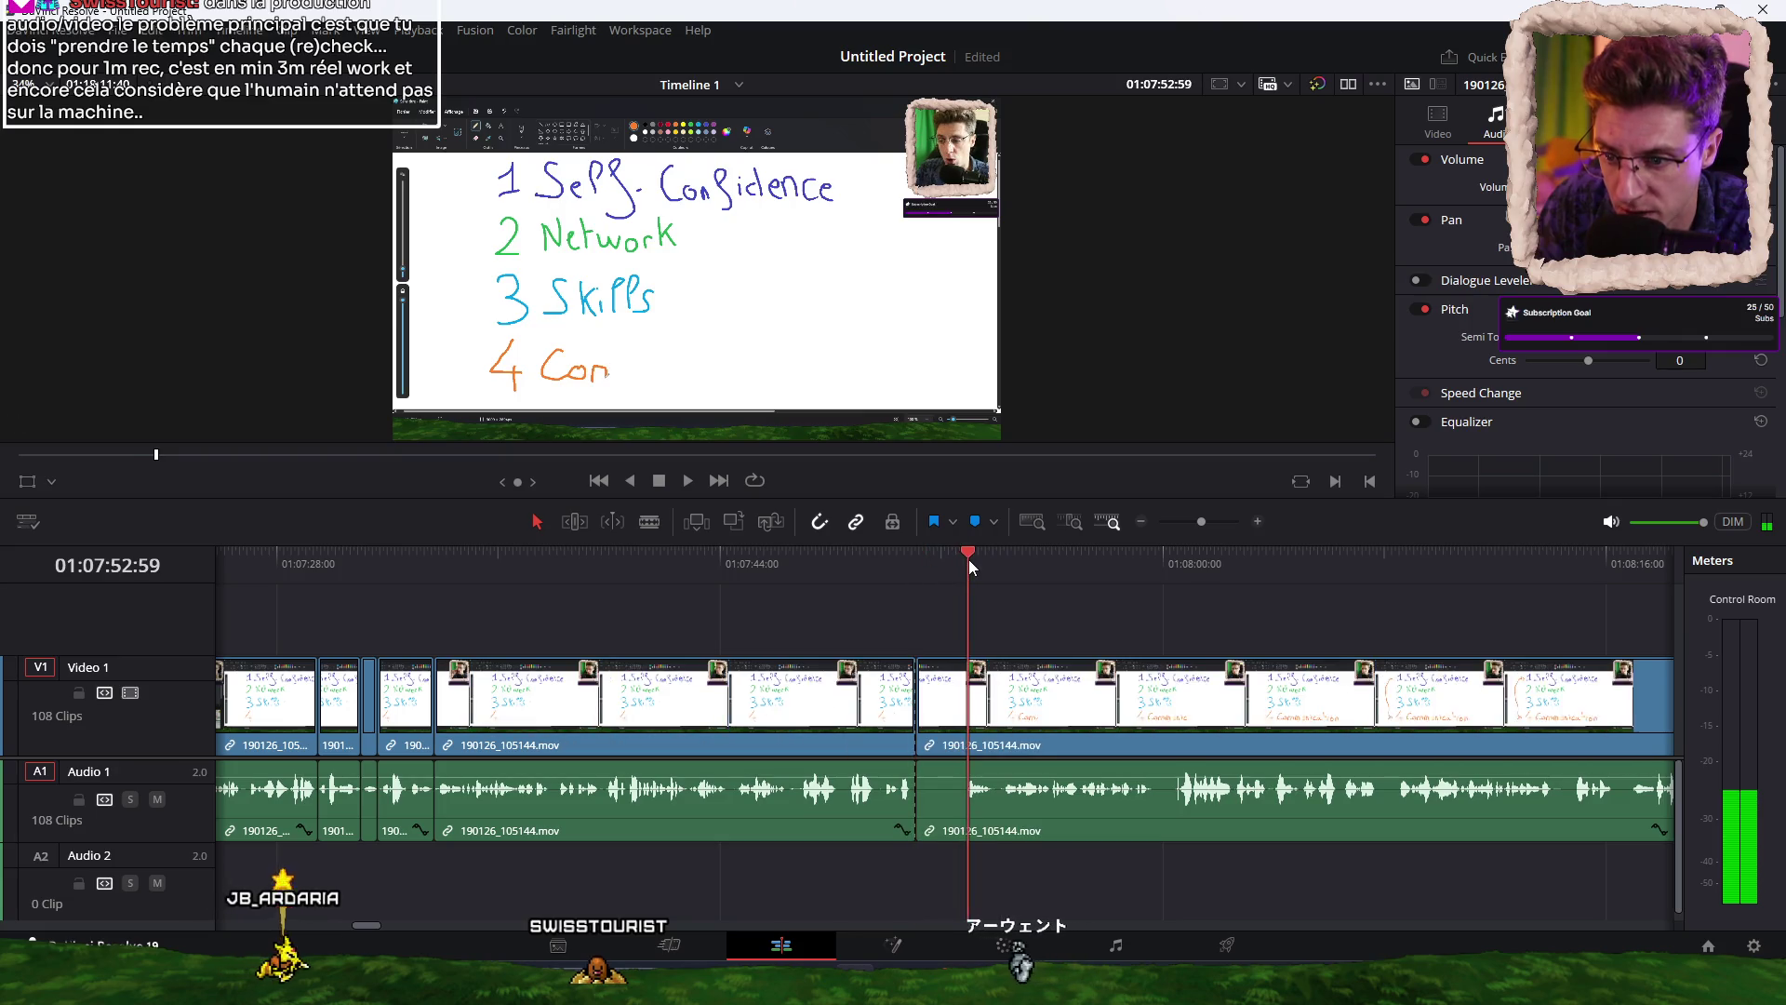
{"action": "key", "text": "ctrl+shift+bracketleft"}
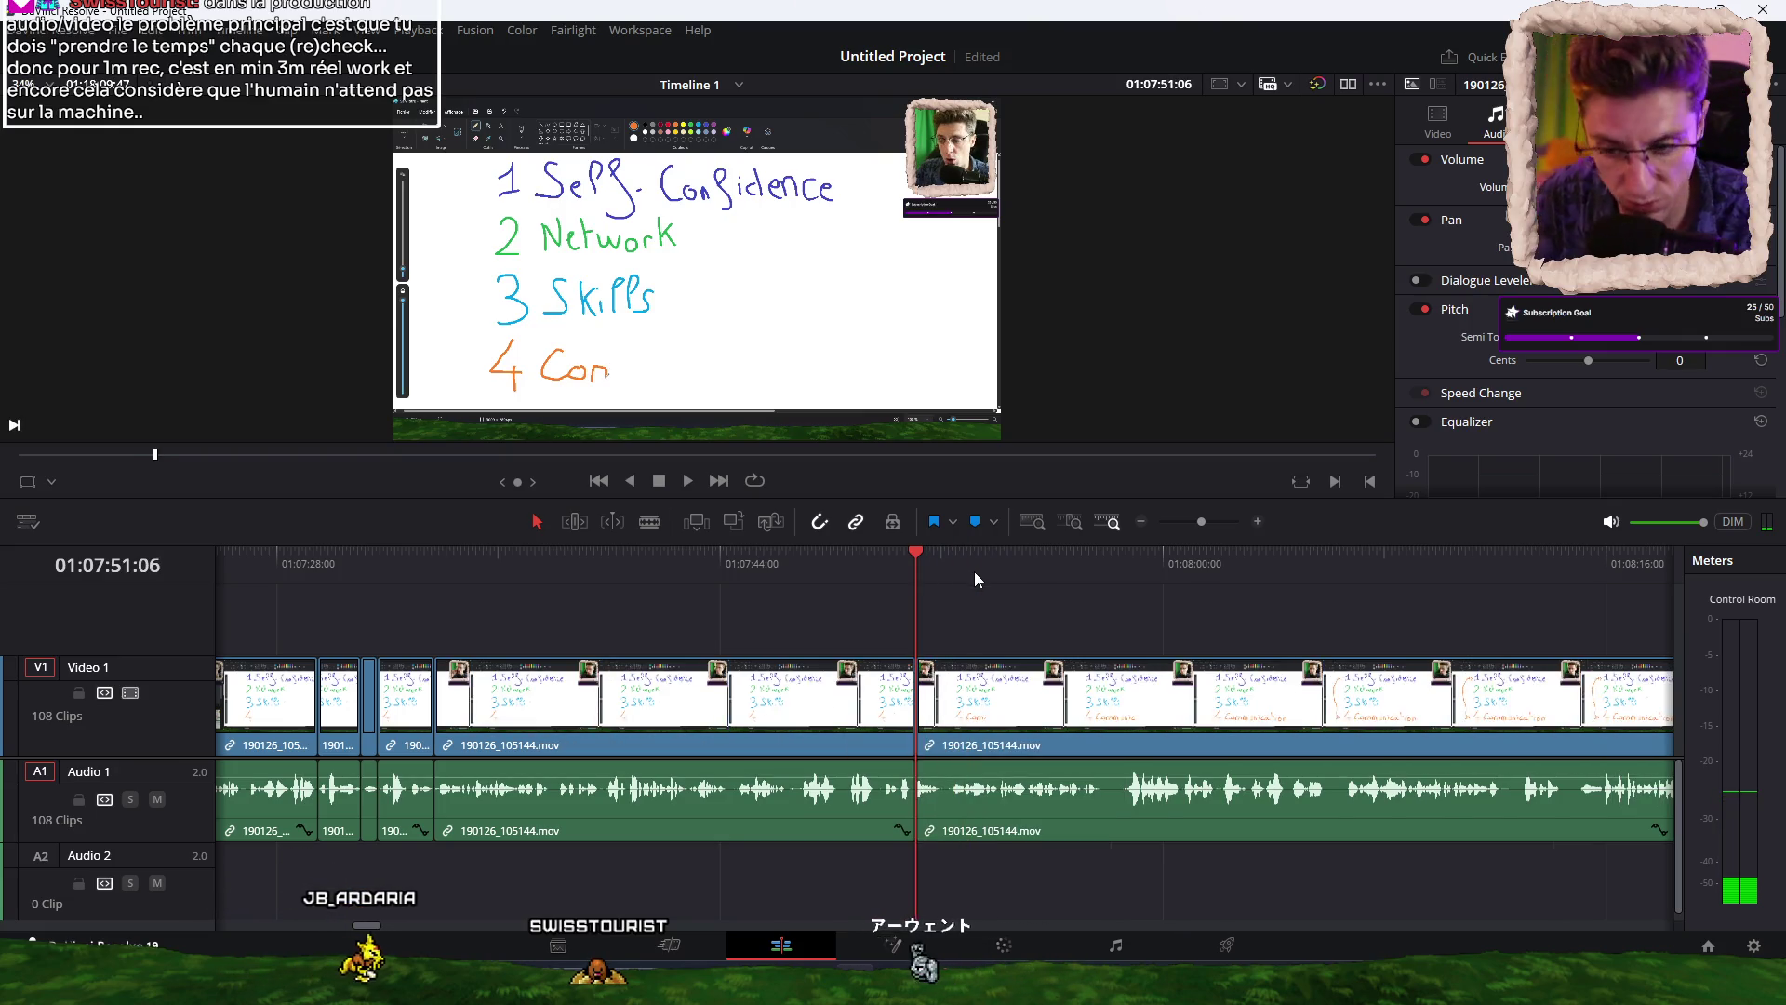
Play back the edit and blade the footage at the next unwanted spot.
{"action": "key", "text": "ctrl+minus"}
{"action": "key", "text": "ctrl+minus"}
{"action": "key", "text": "ctrl+minus"}
{"action": "key", "text": "ctrl+equal"}
{"action": "key", "text": "ctrl+equal"}
{"action": "key", "text": "ctrl+equal"}
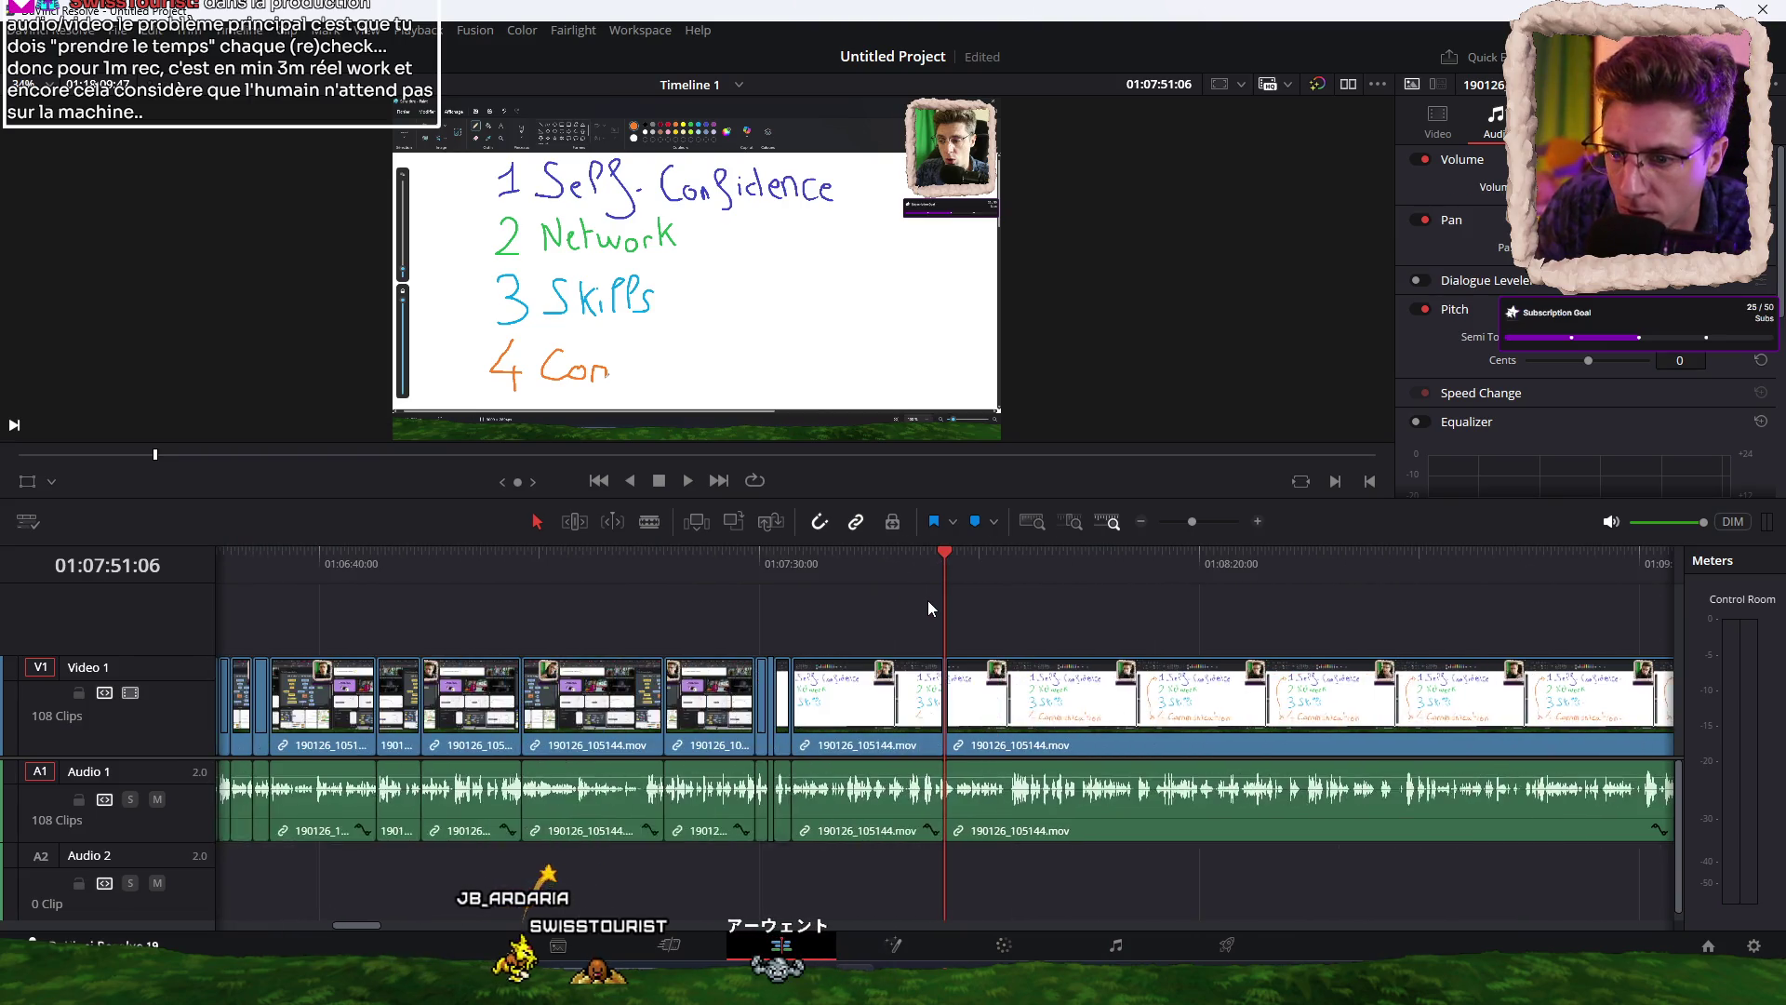
{"action": "key", "text": "space"}
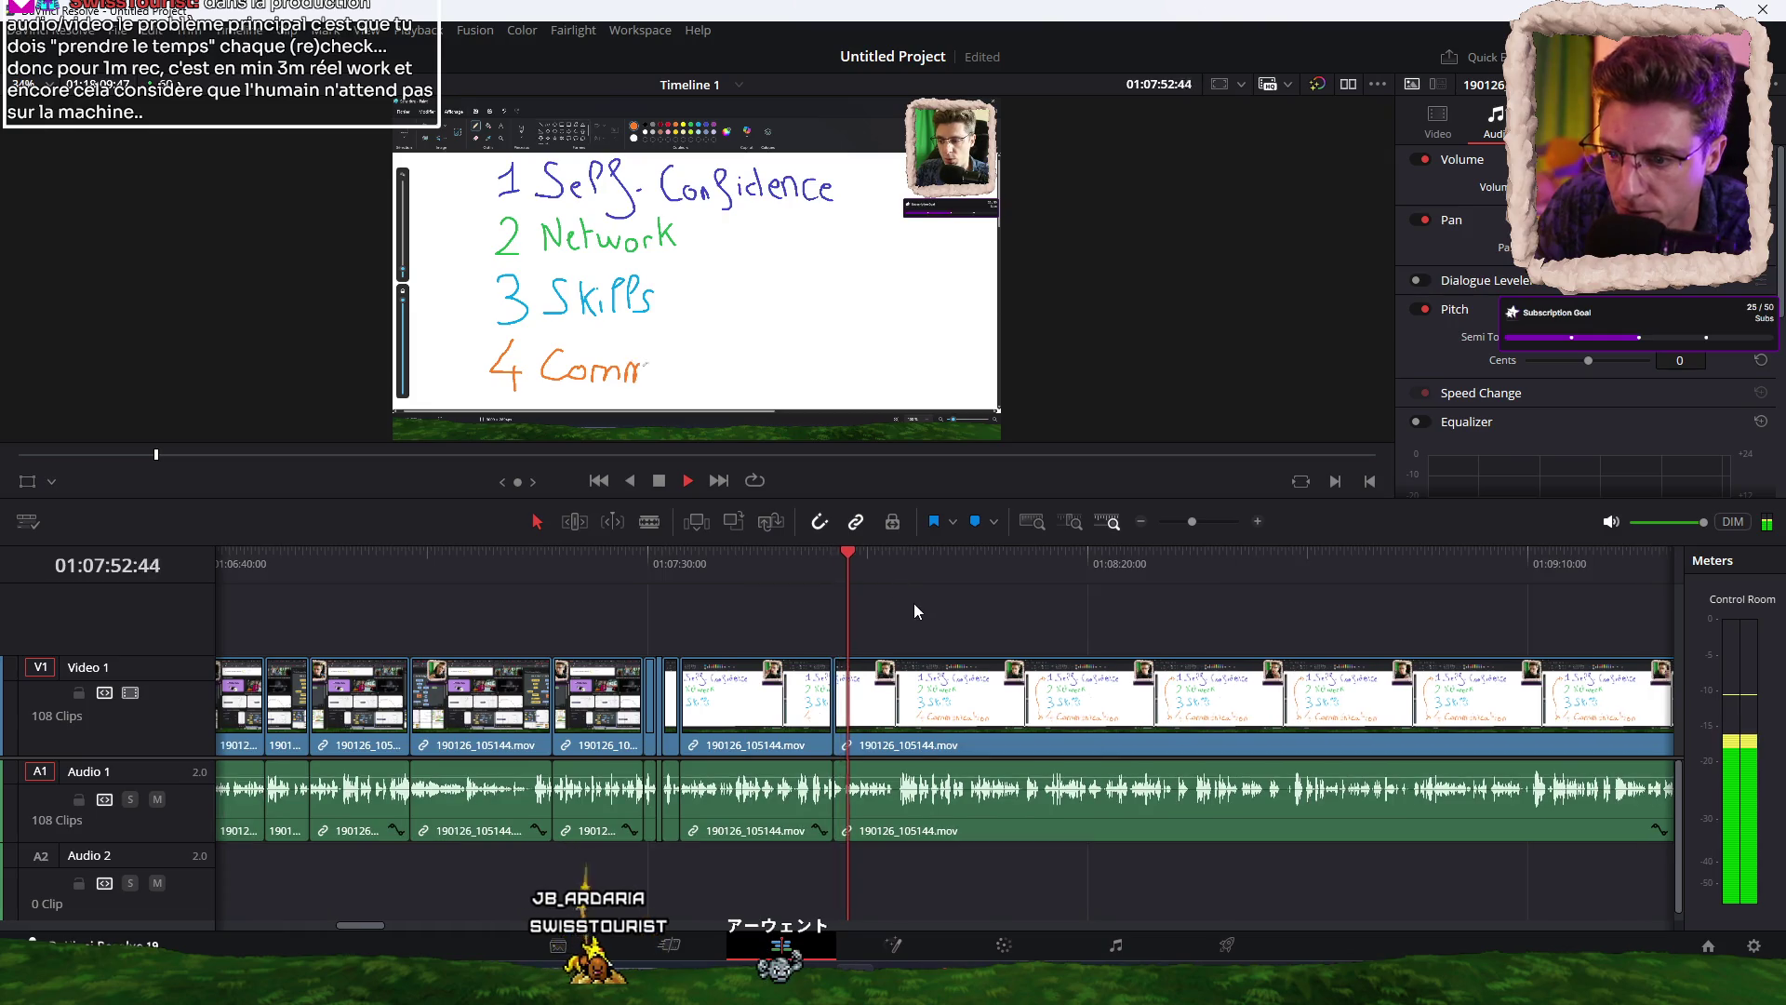
{"action": "key", "text": "ctrl+equal"}
{"action": "key", "text": "ctrl+equal"}
{"action": "mouse_move", "coordinate": [1036, 578]}
{"action": "left_mouse_down"}
{"action": "mouse_move", "coordinate": [1001, 566]}
{"action": "mouse_move", "coordinate": [1090, 573]}
{"action": "mouse_move", "coordinate": [1070, 575]}
{"action": "left_mouse_up"}
{"action": "key", "text": "ctrl+b"}
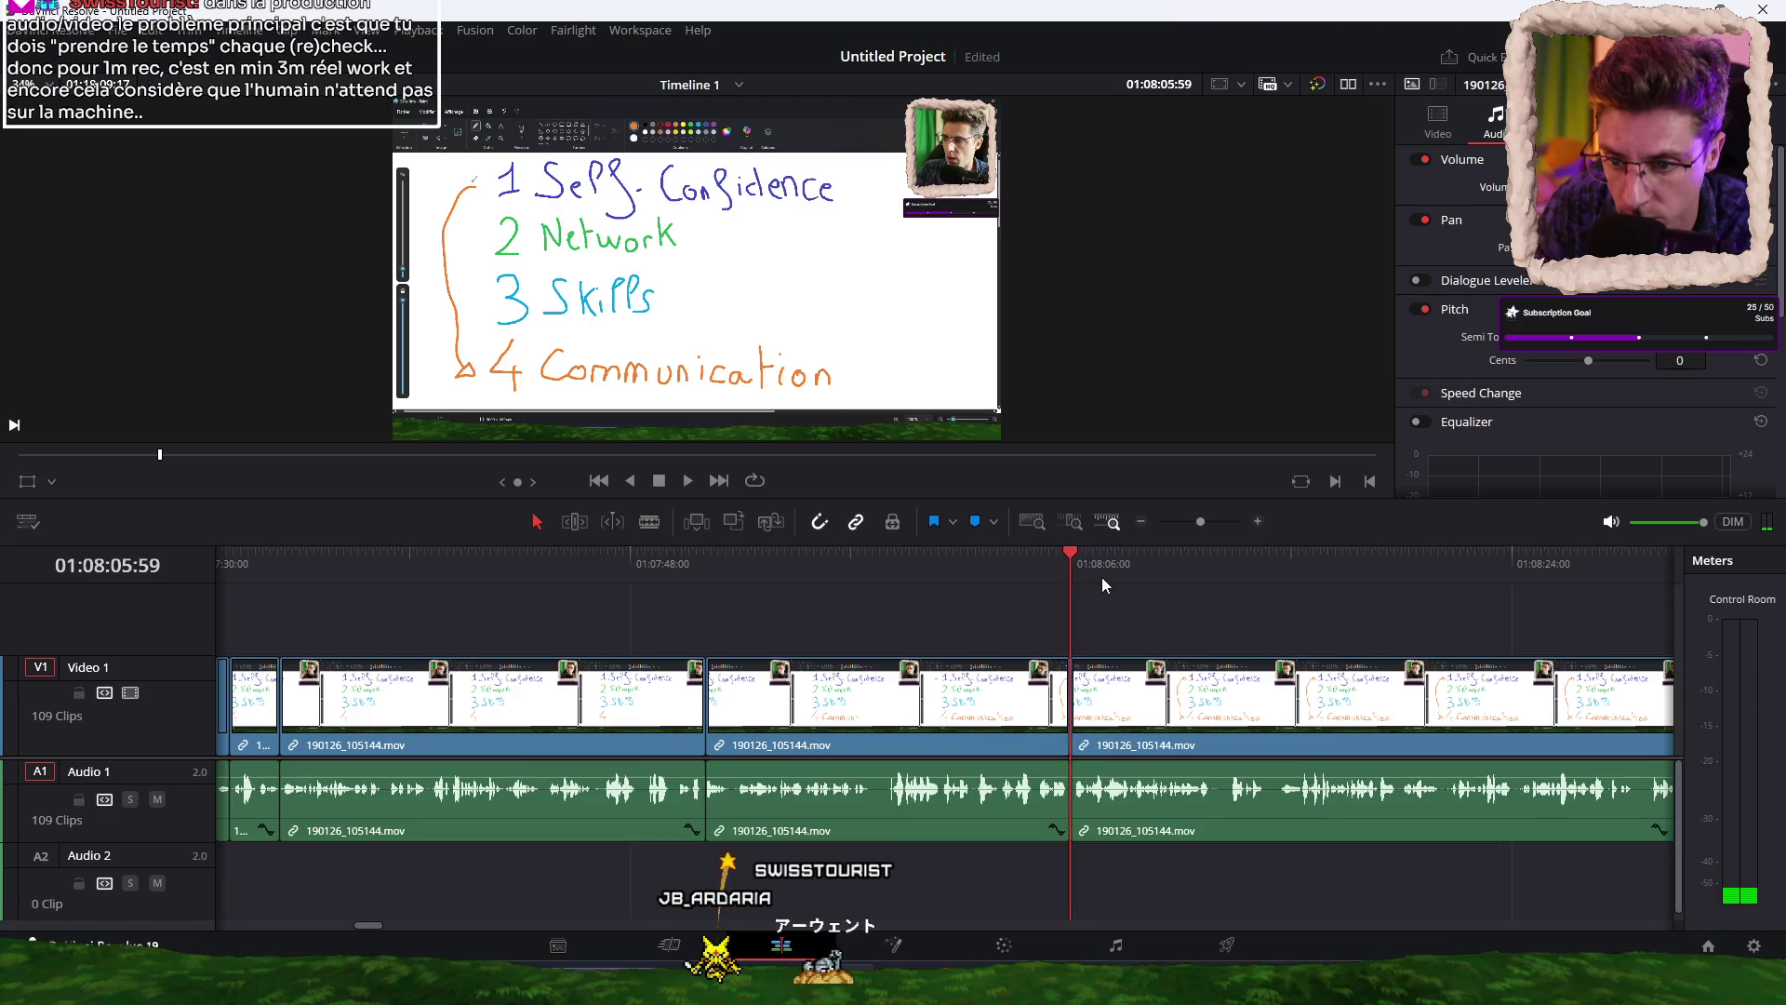
{"action": "key", "text": "space"}
Cut the footage twice starting at 01:08:28.
{"action": "scroll", "coordinate": [849, 645], "scroll_direction": "right", "scroll_amount": 5}
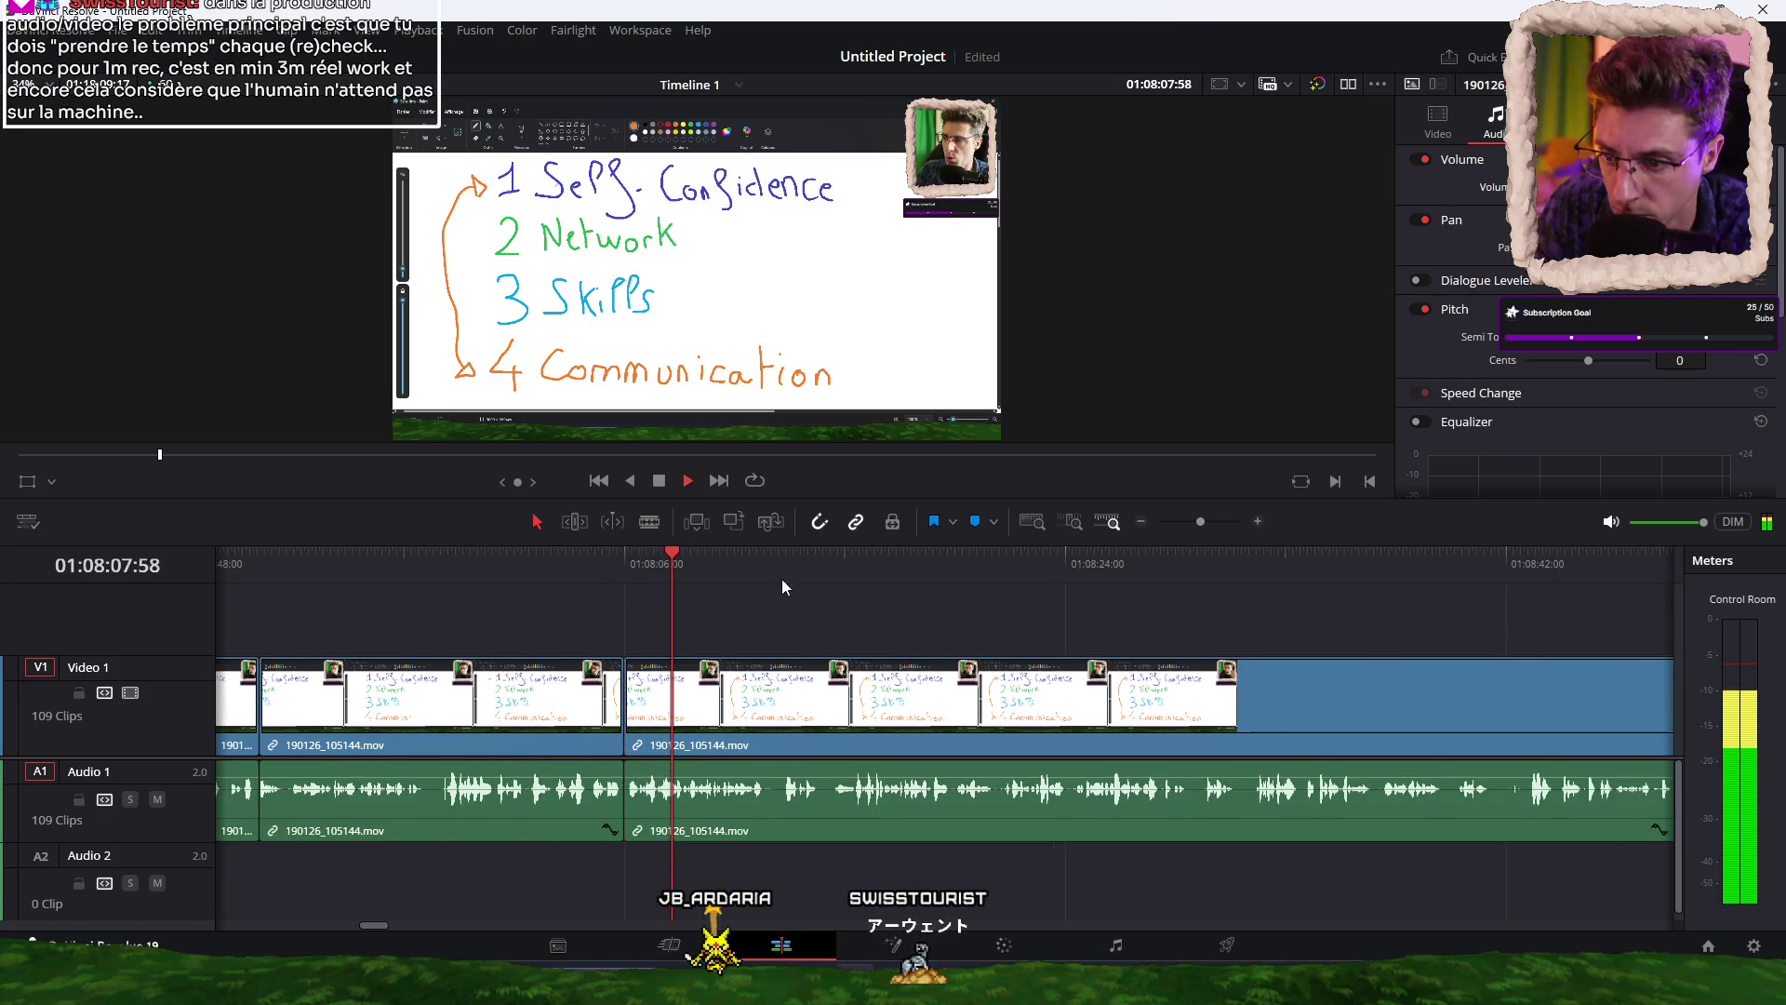
{"action": "left_click", "coordinate": [758, 563]}
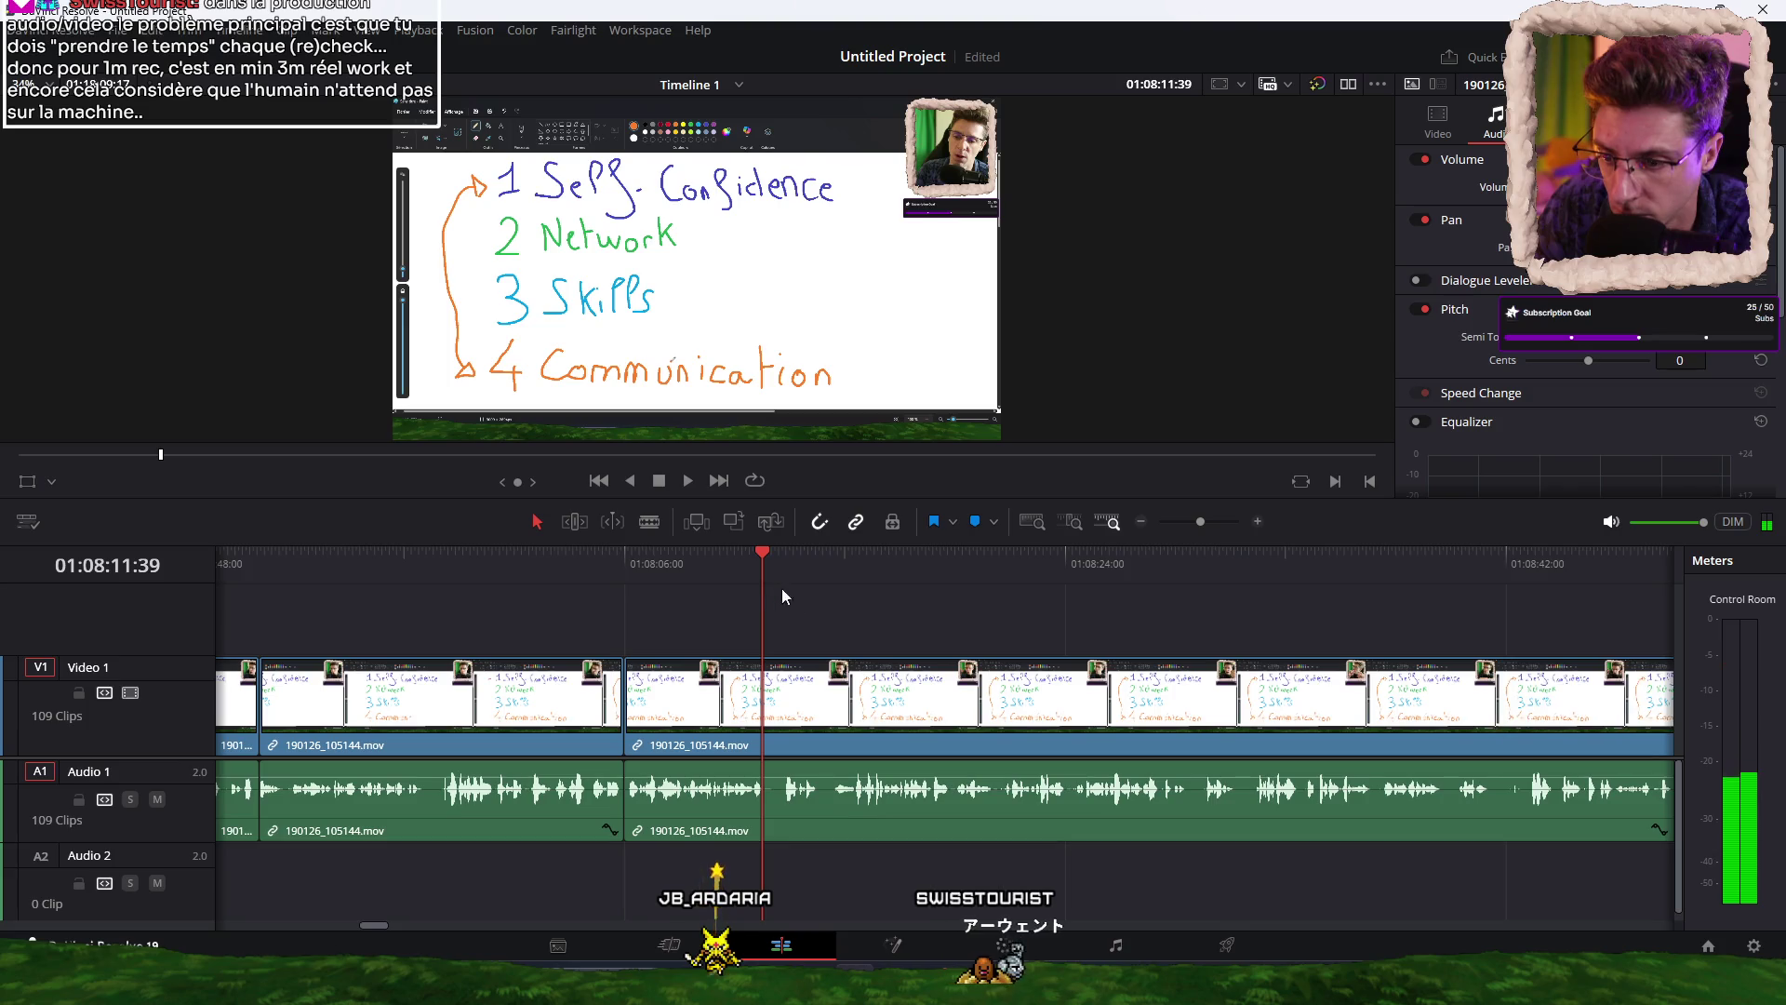
{"action": "scroll", "coordinate": [865, 624], "scroll_direction": "down", "scroll_amount": 2}
{"action": "key", "text": "space"}
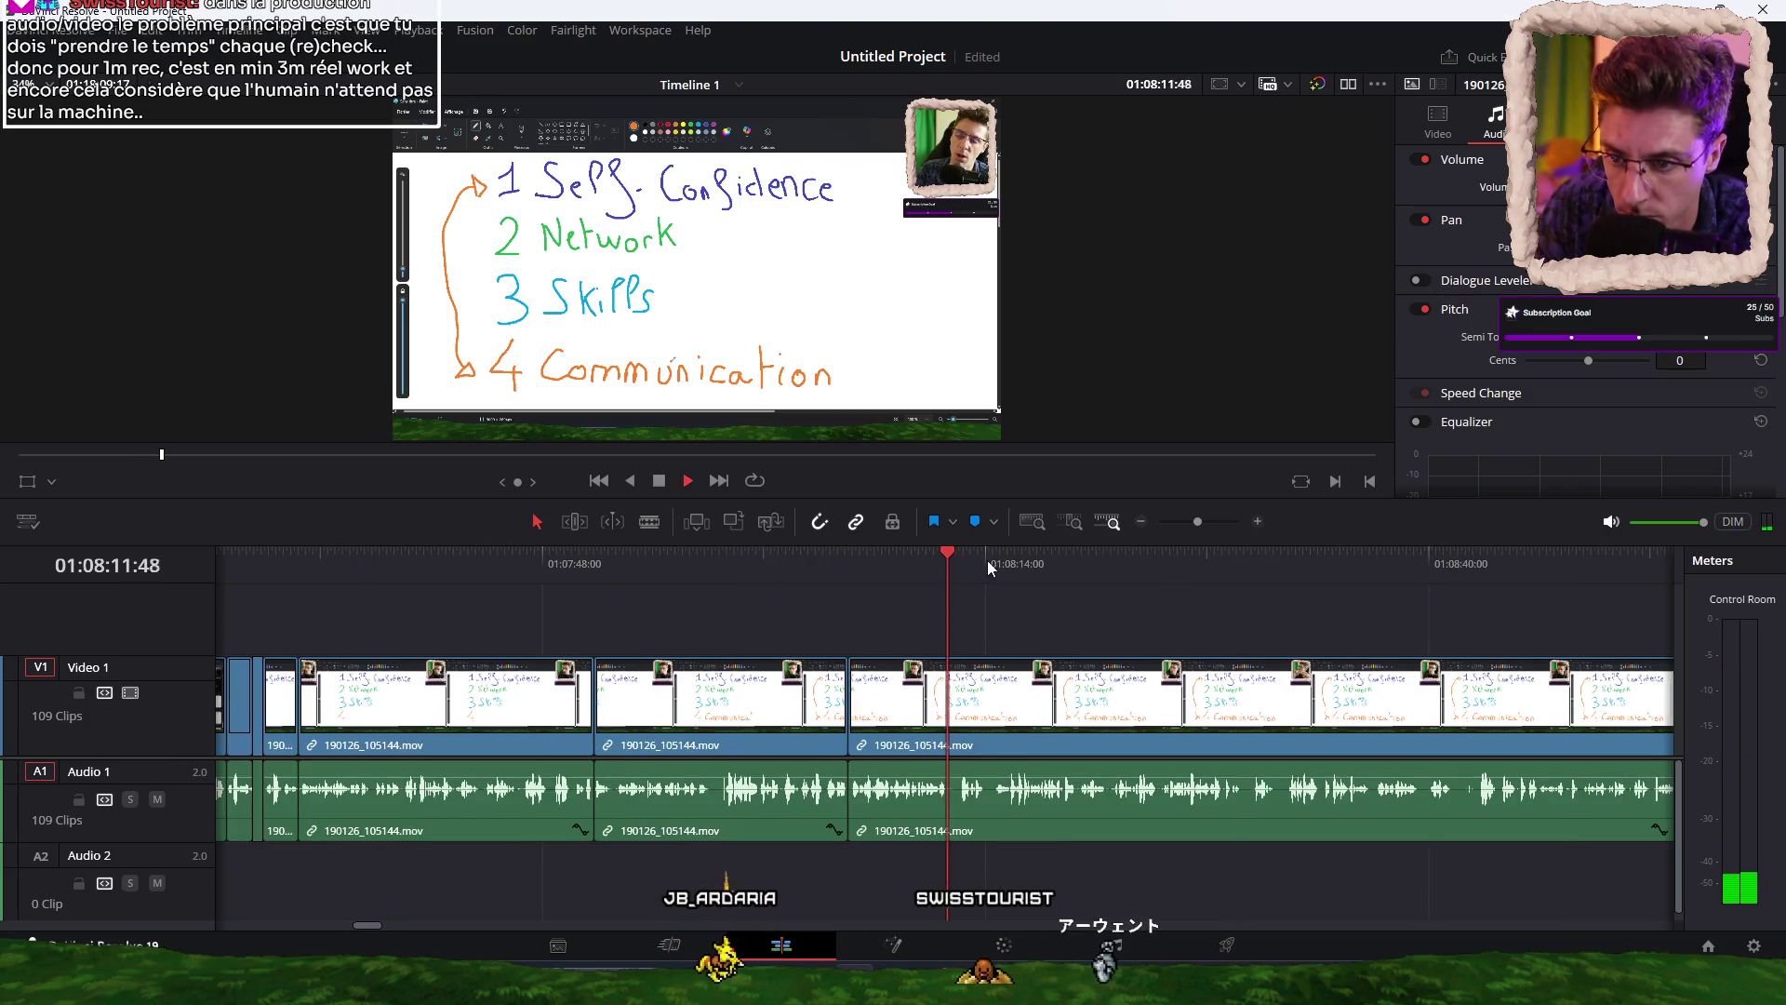
{"action": "scroll", "coordinate": [1014, 595], "scroll_direction": "right", "scroll_amount": 4}
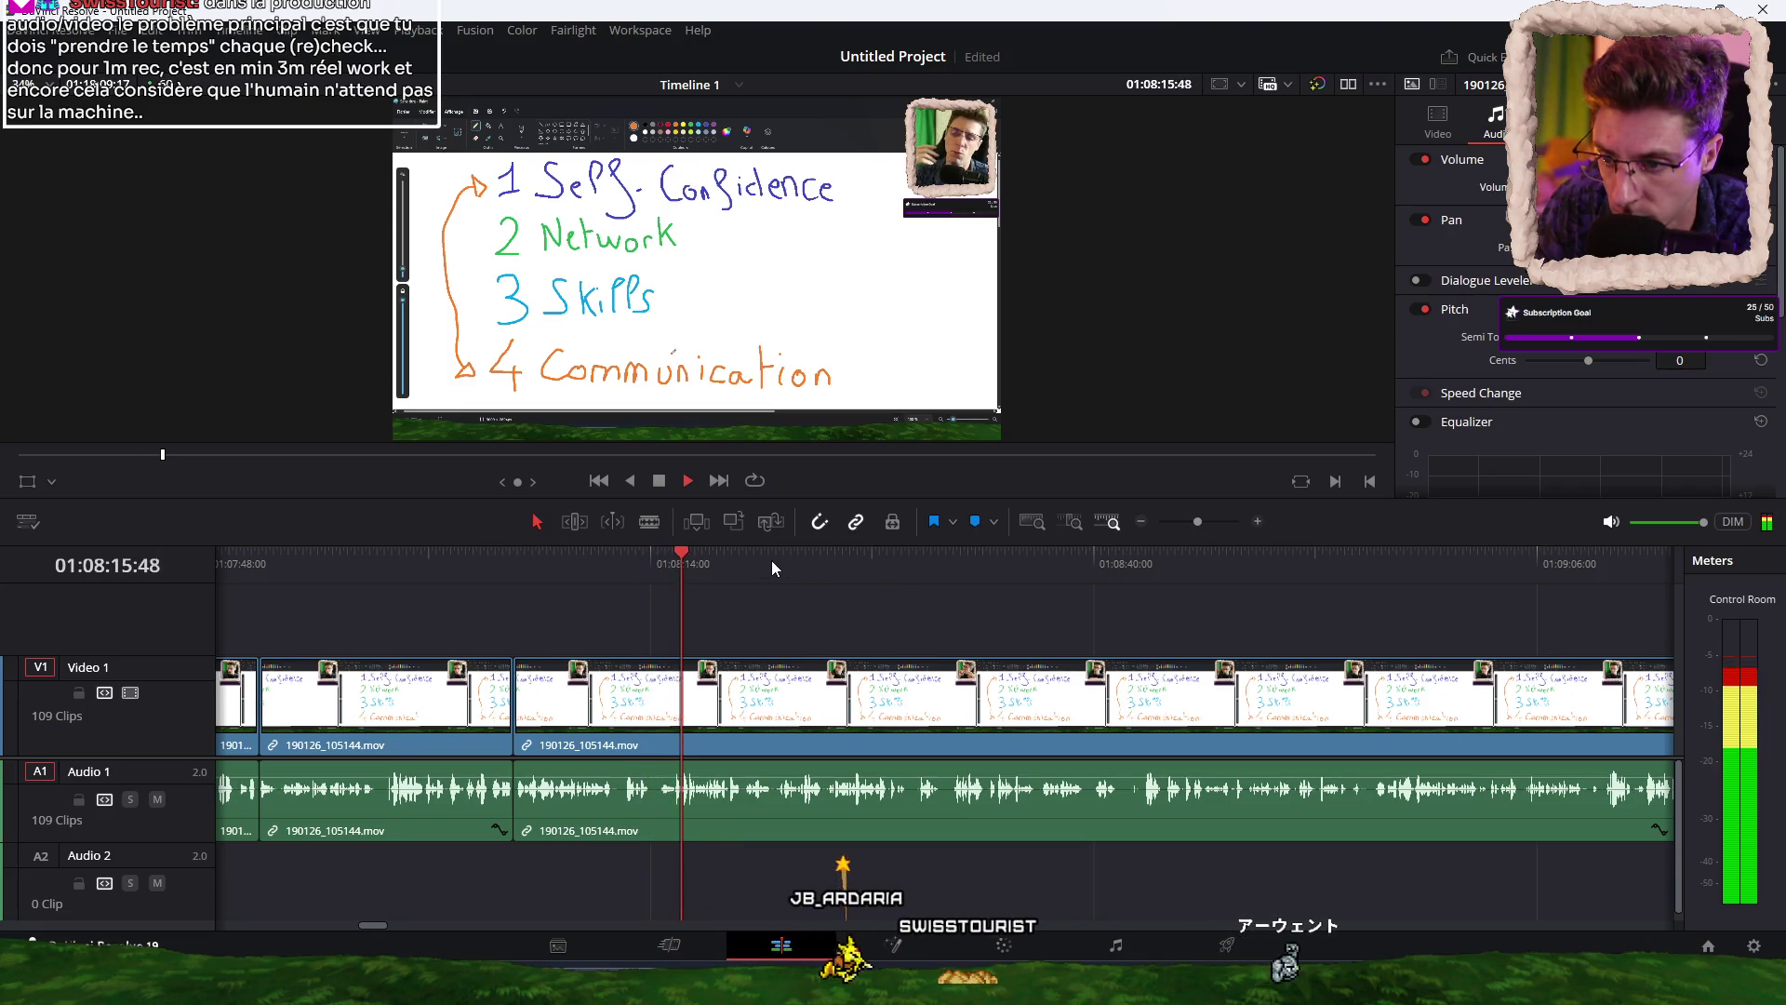
{"action": "scroll", "coordinate": [848, 616], "scroll_direction": "up", "scroll_amount": 5}
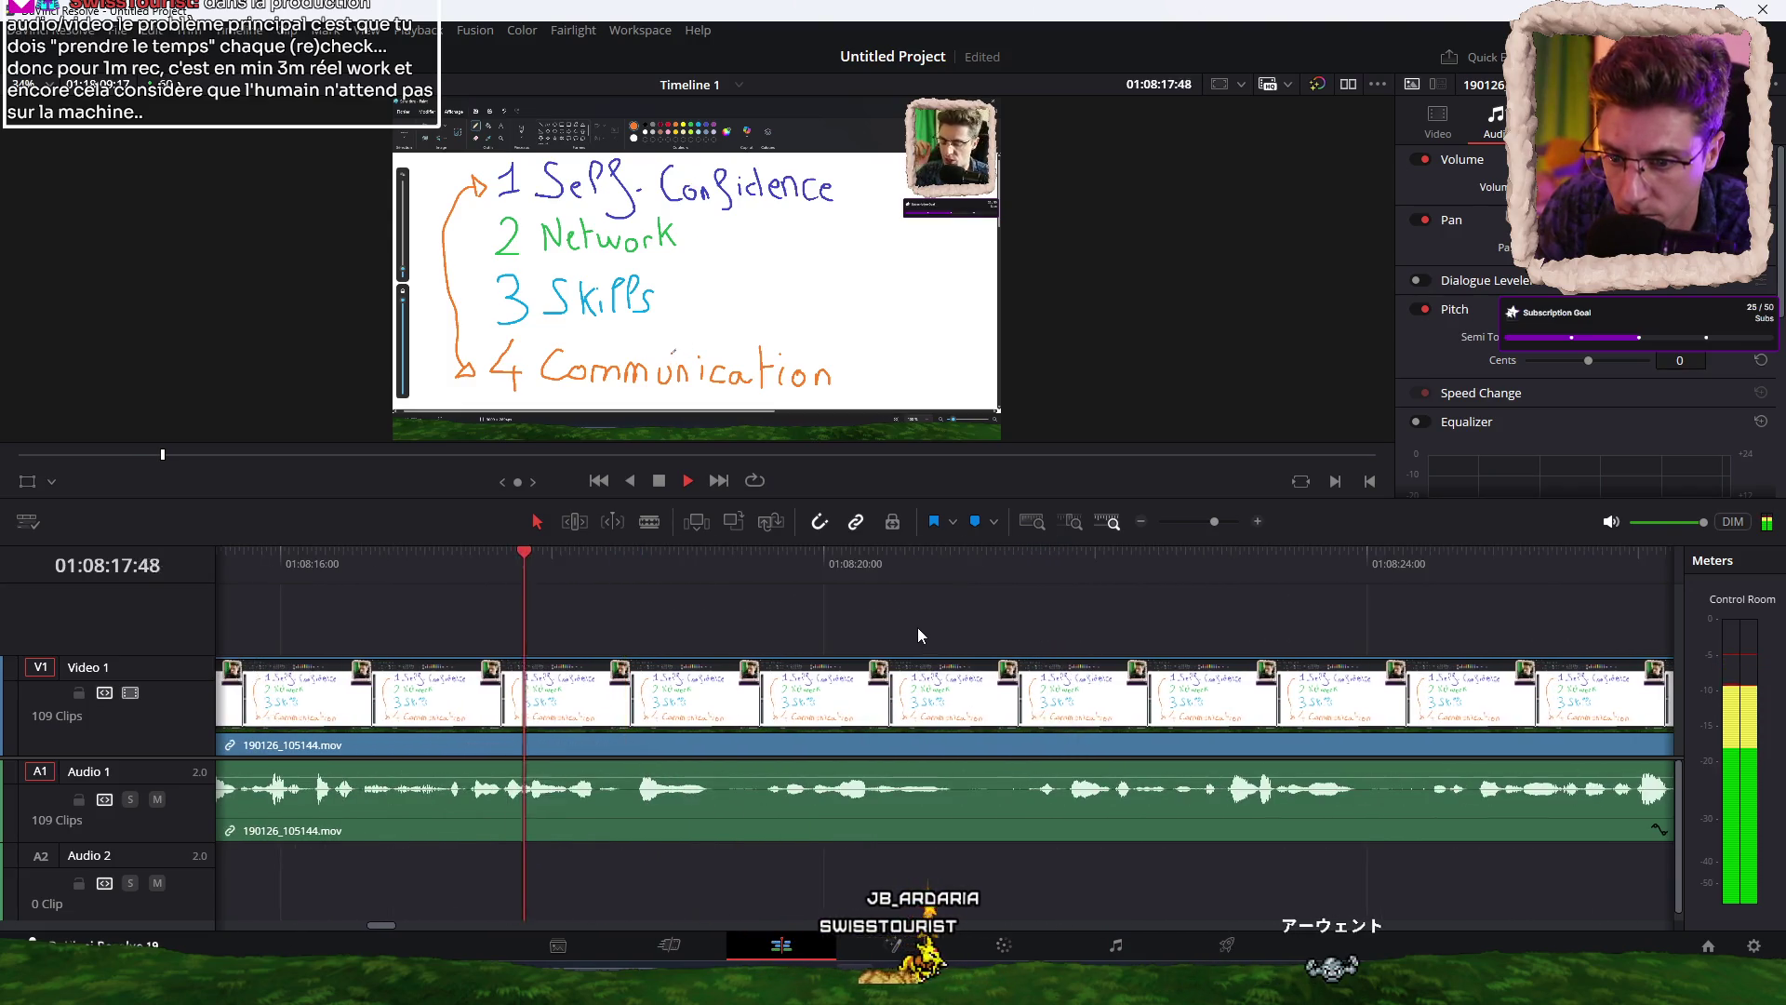
{"action": "scroll", "coordinate": [870, 629], "scroll_direction": "down", "scroll_amount": 4}
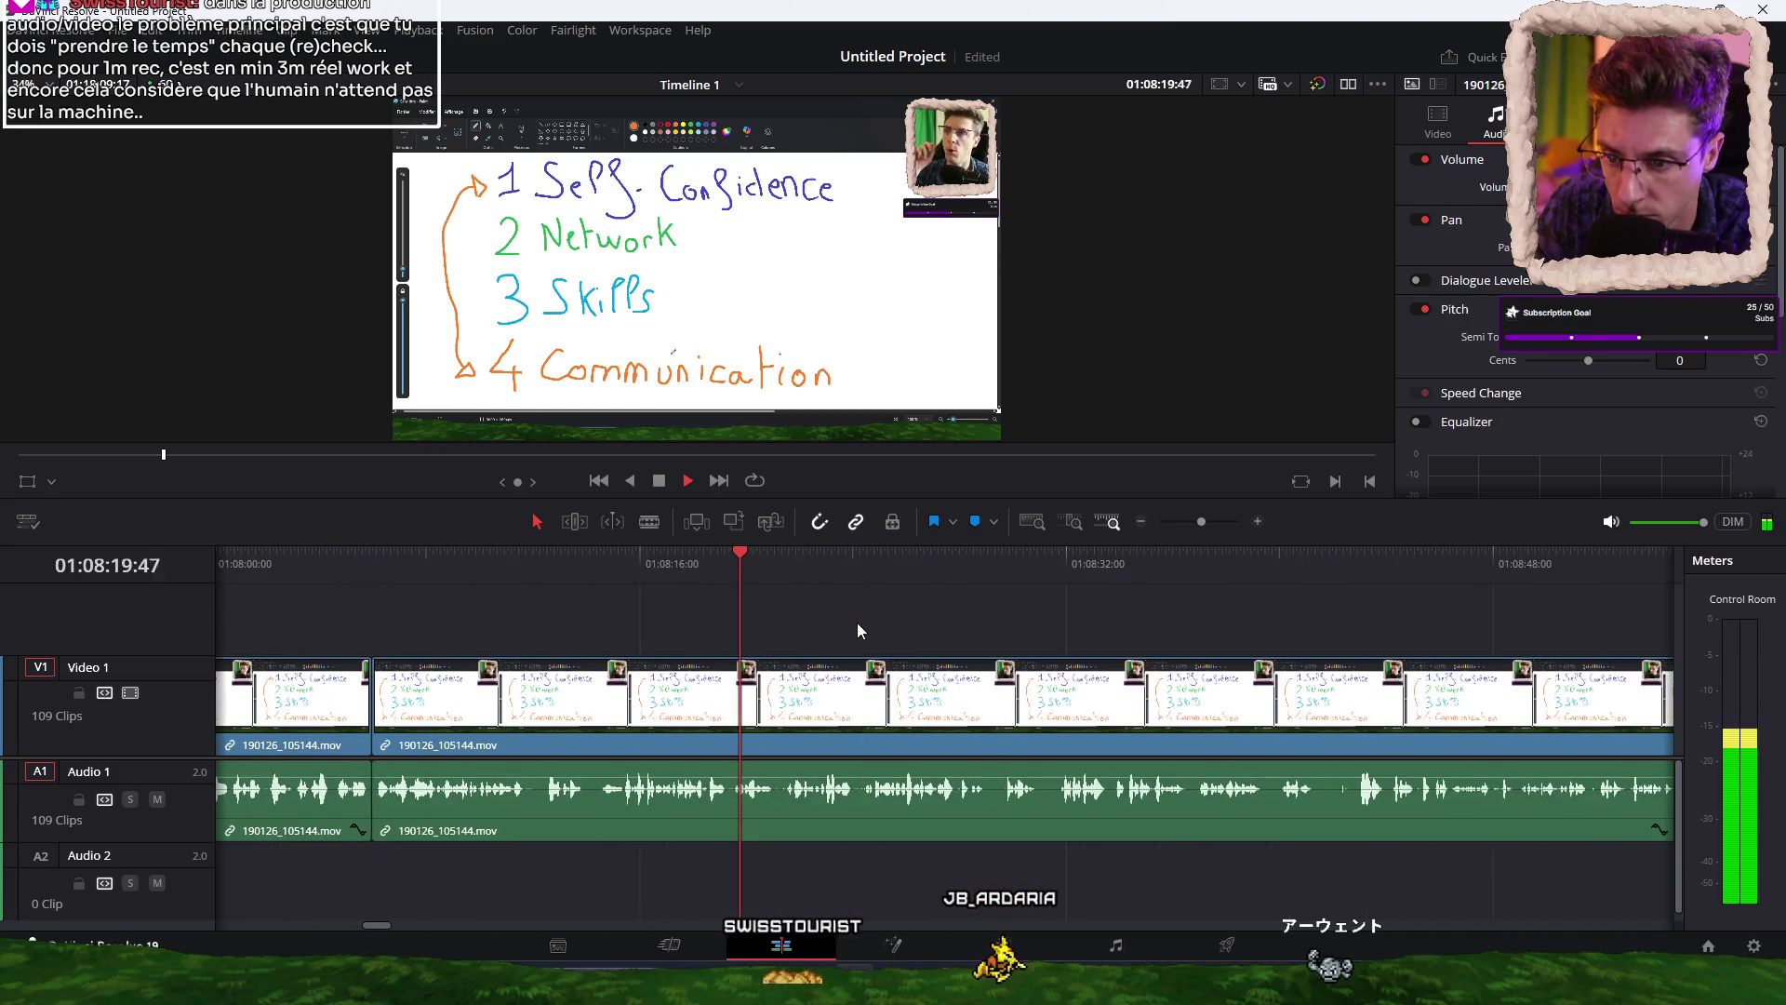
{"action": "left_click", "coordinate": [972, 569]}
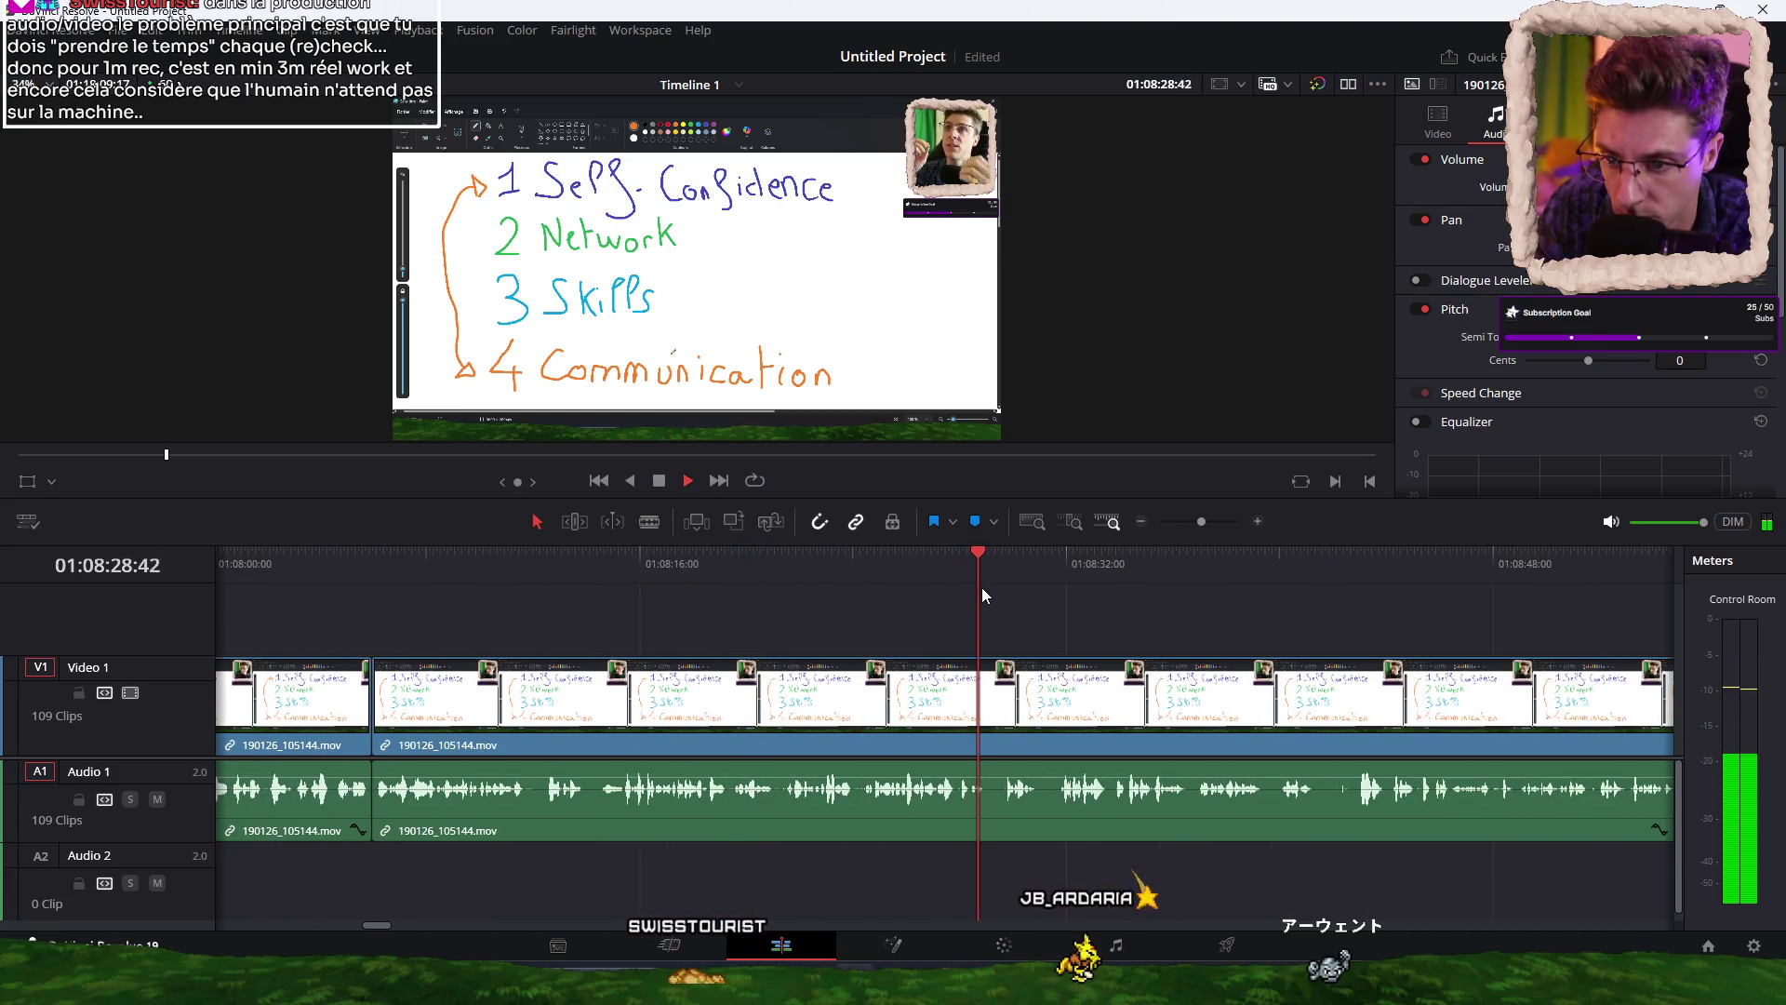
{"action": "key", "text": "space"}
{"action": "key", "text": "ctrl+b"}
{"action": "key", "text": "space"}
{"action": "key", "text": "ctrl+b"}
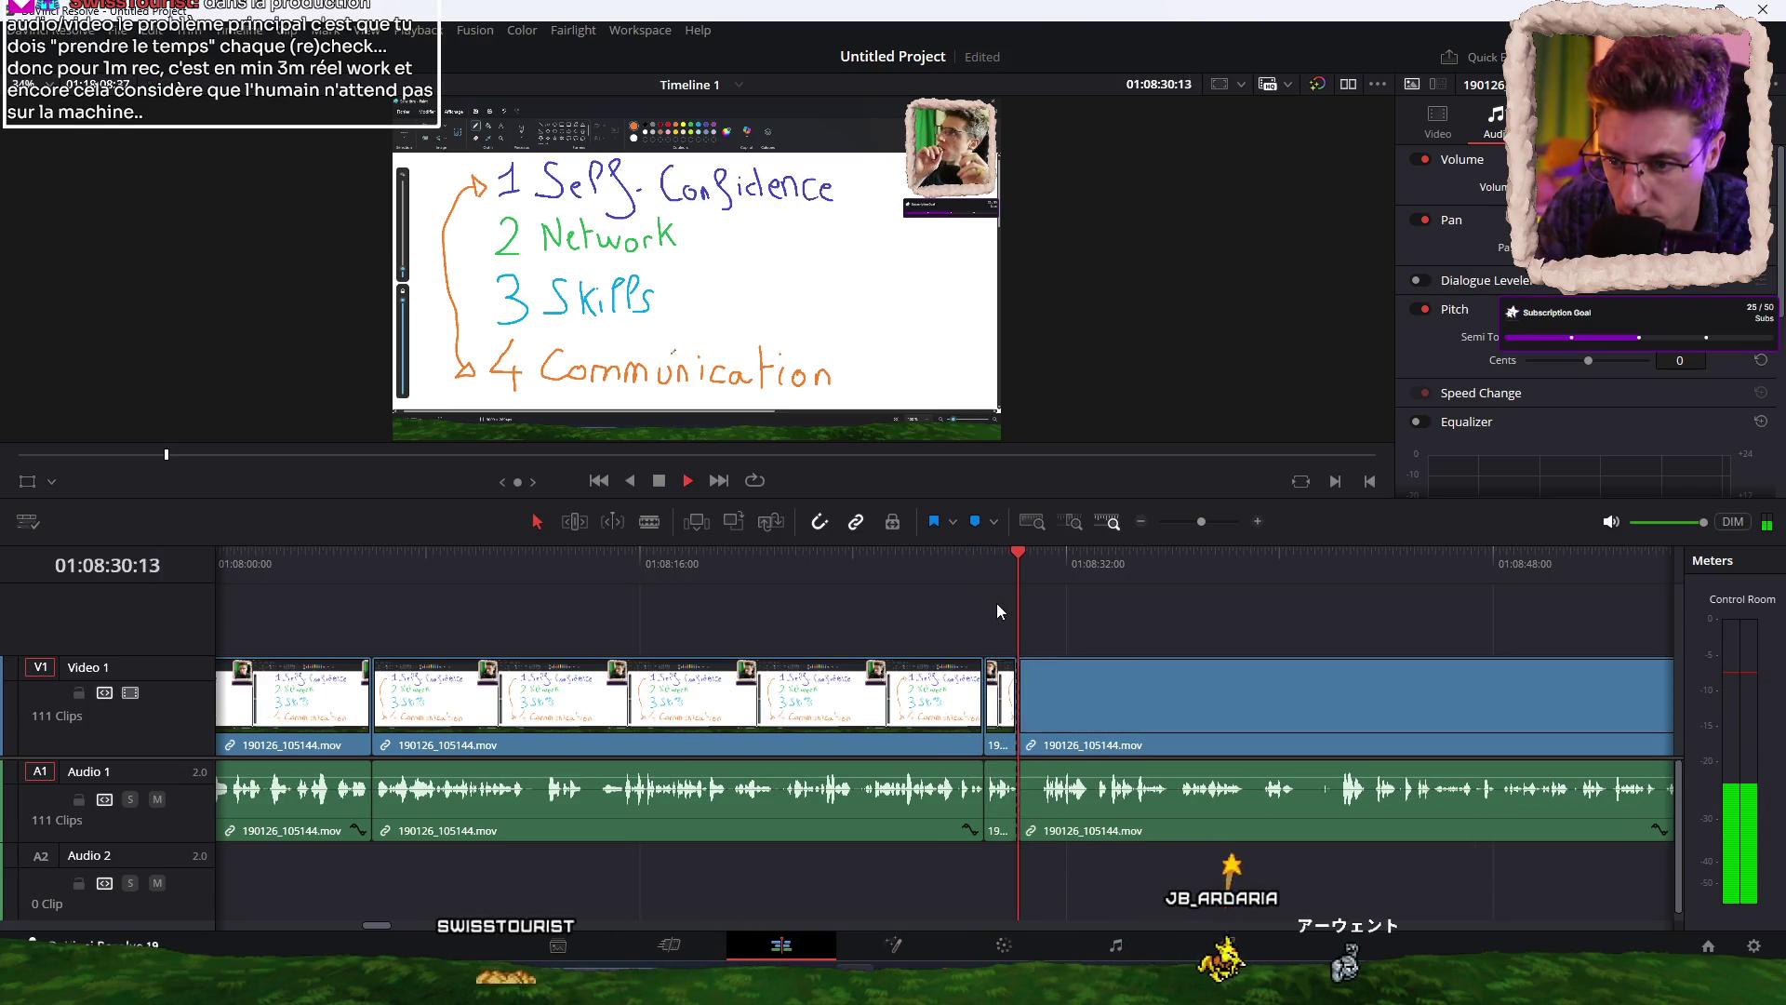
{"action": "key", "text": "space"}
{"action": "key", "text": "space"}
Add two further cuts after 01:08:28 and replay from the previous cut.
{"action": "key", "text": "ctrl+equal"}
{"action": "key", "text": "ctrl+equal"}
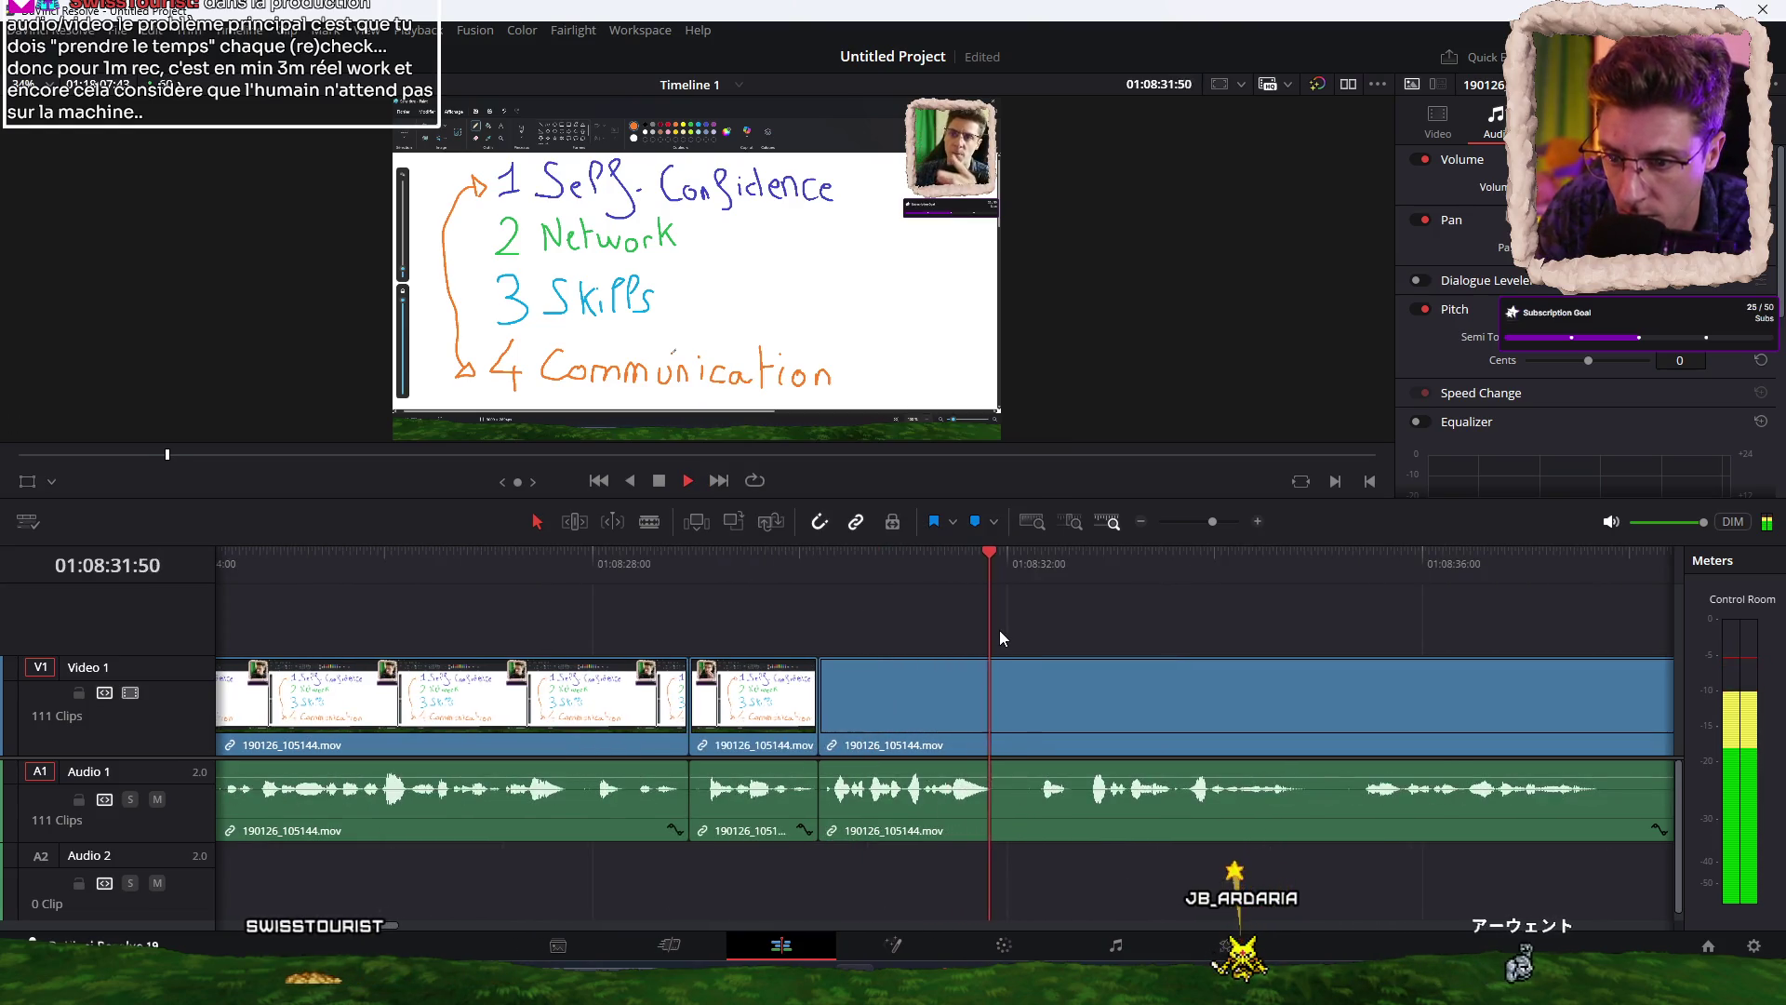
{"action": "key", "text": "ctrl+minus"}
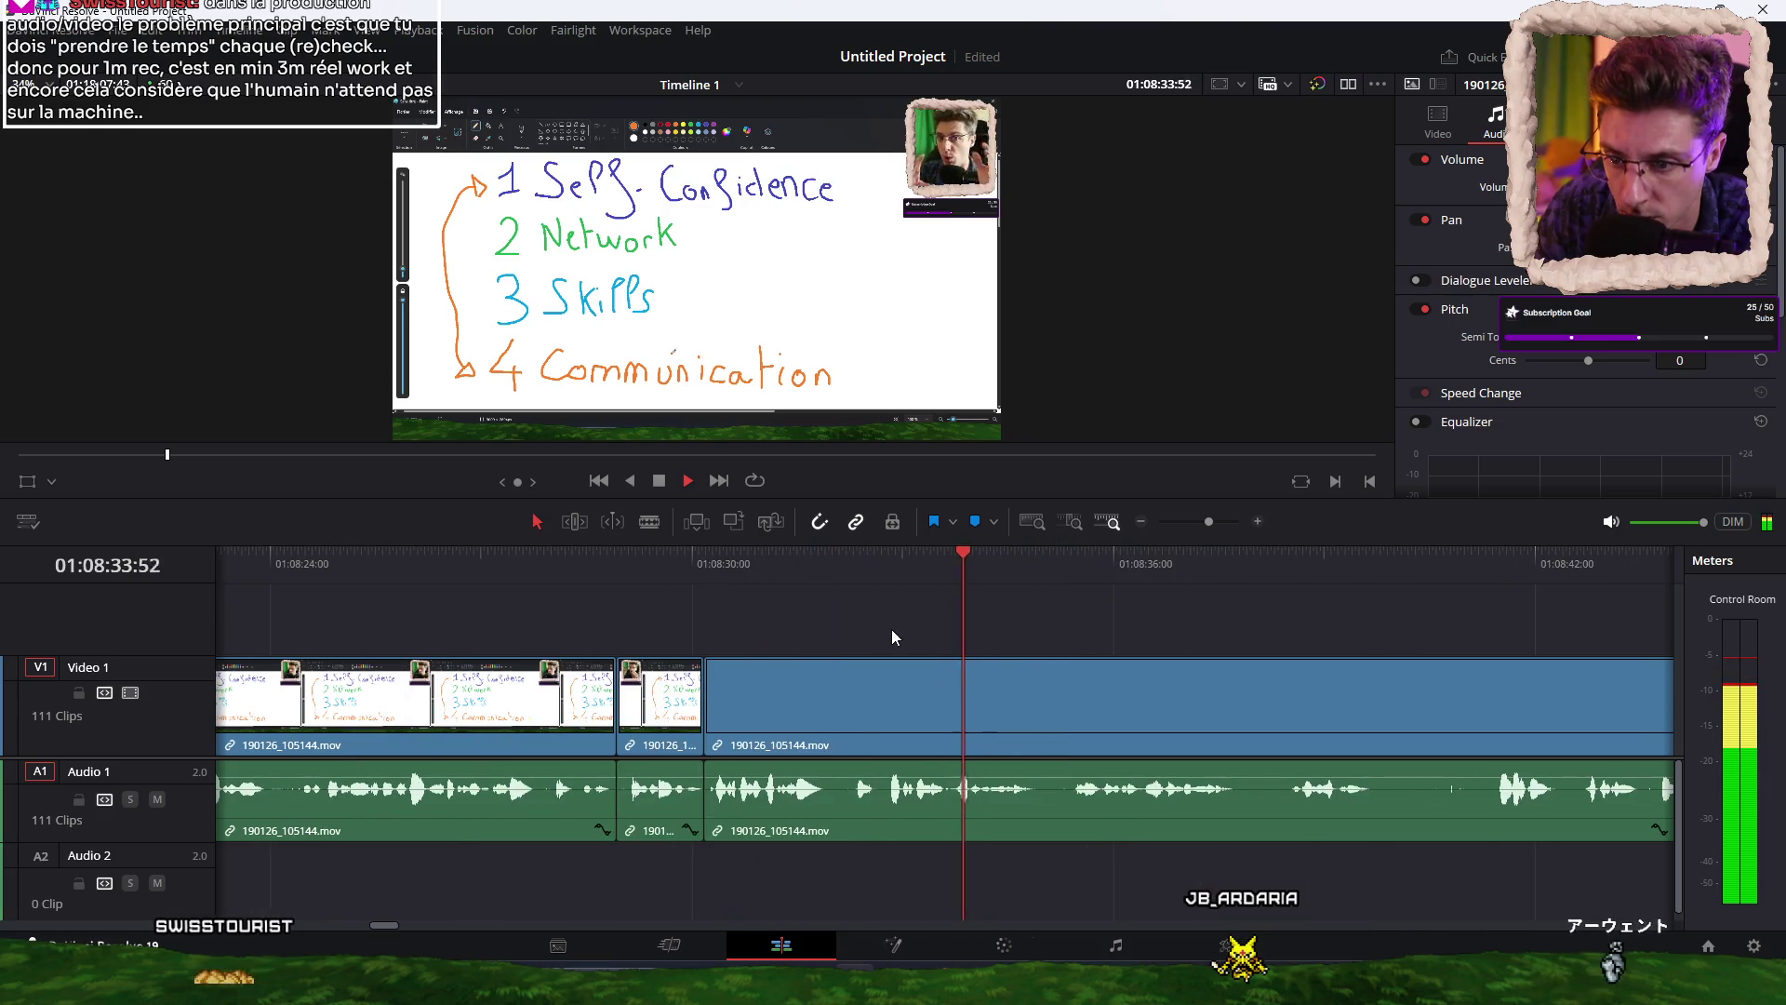
{"action": "key", "text": "ctrl+b"}
{"action": "key", "text": "space"}
{"action": "key", "text": "space"}
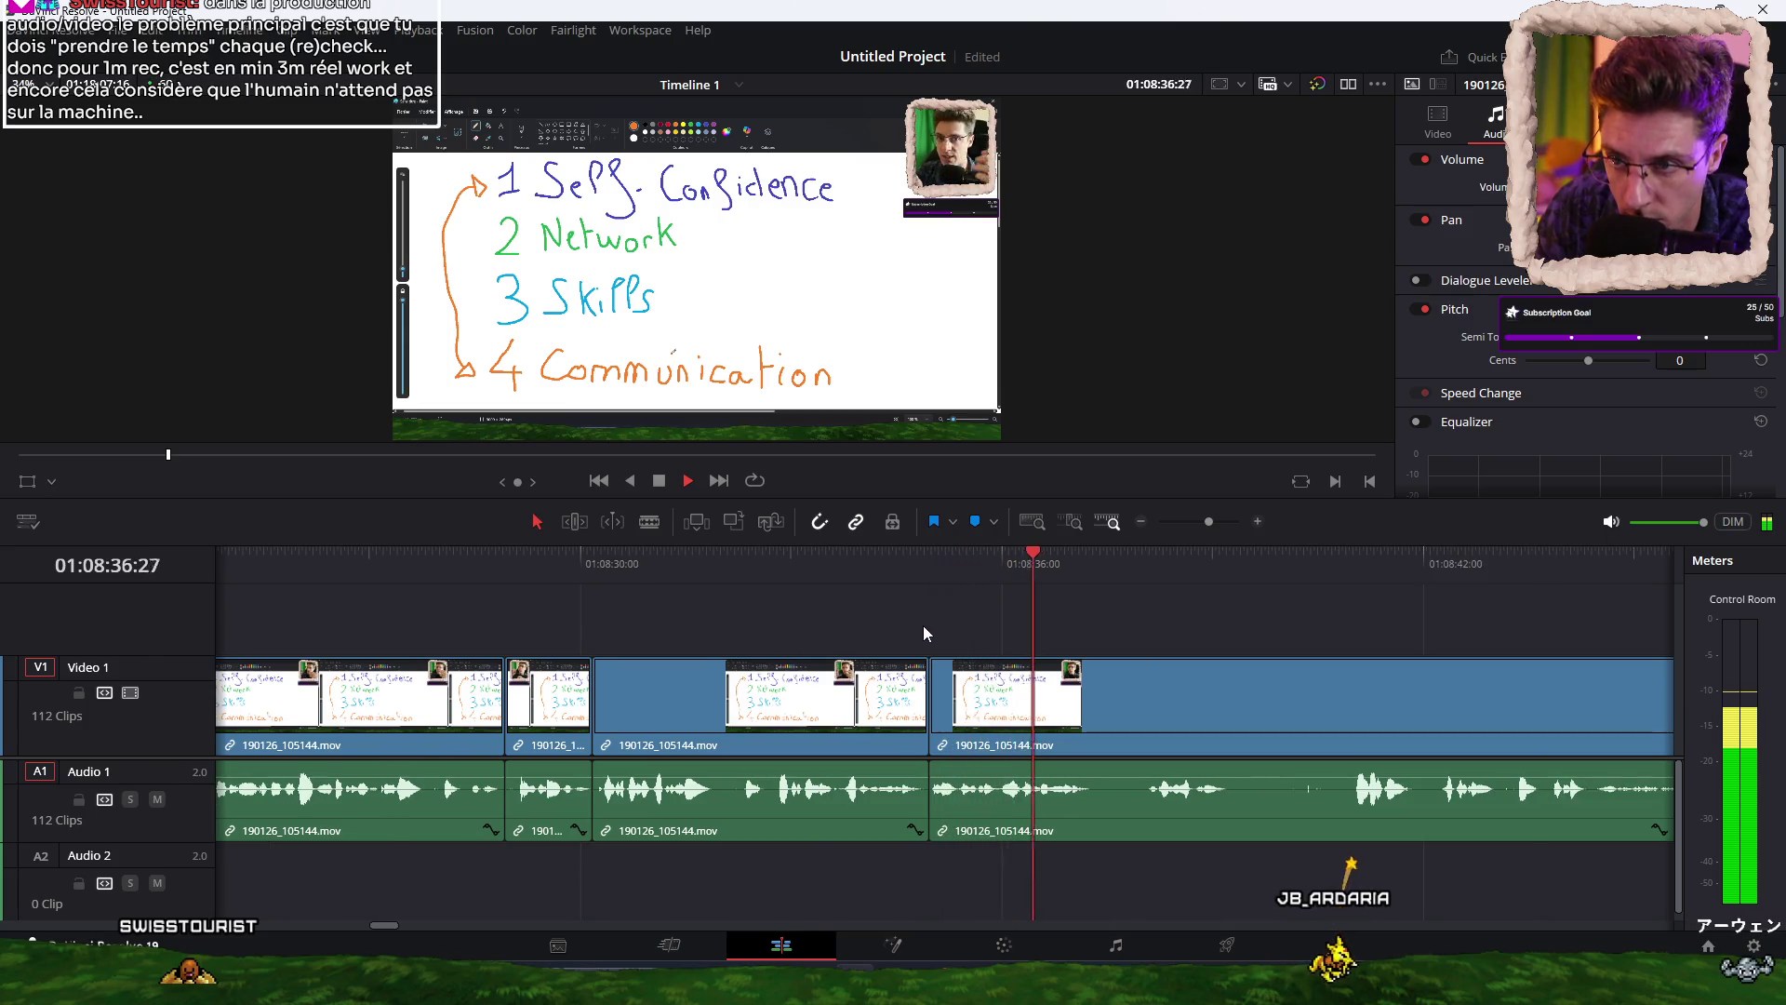
{"action": "key", "text": "ctrl+b"}
{"action": "key", "text": "space"}
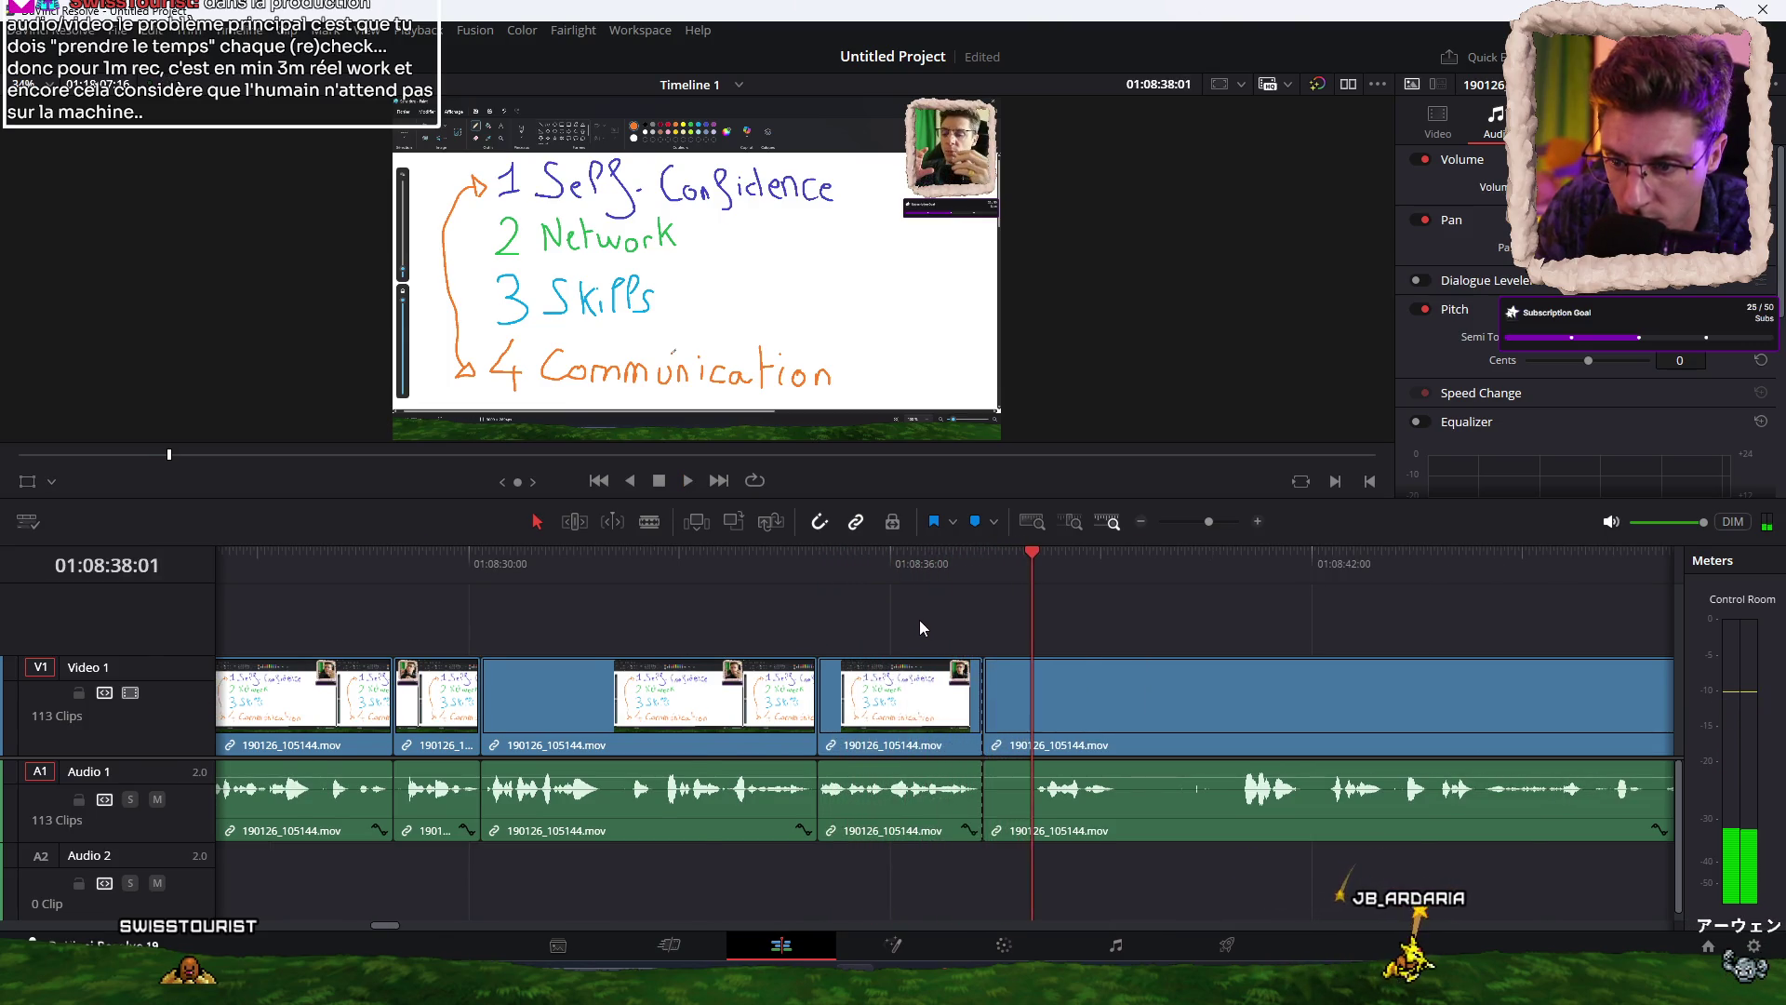
{"action": "key", "text": "Up"}
{"action": "key", "text": "space"}
Cut near 01:08:38, ripple-delete the section after it, and replay to check.
{"action": "key", "text": "ctrl+b"}
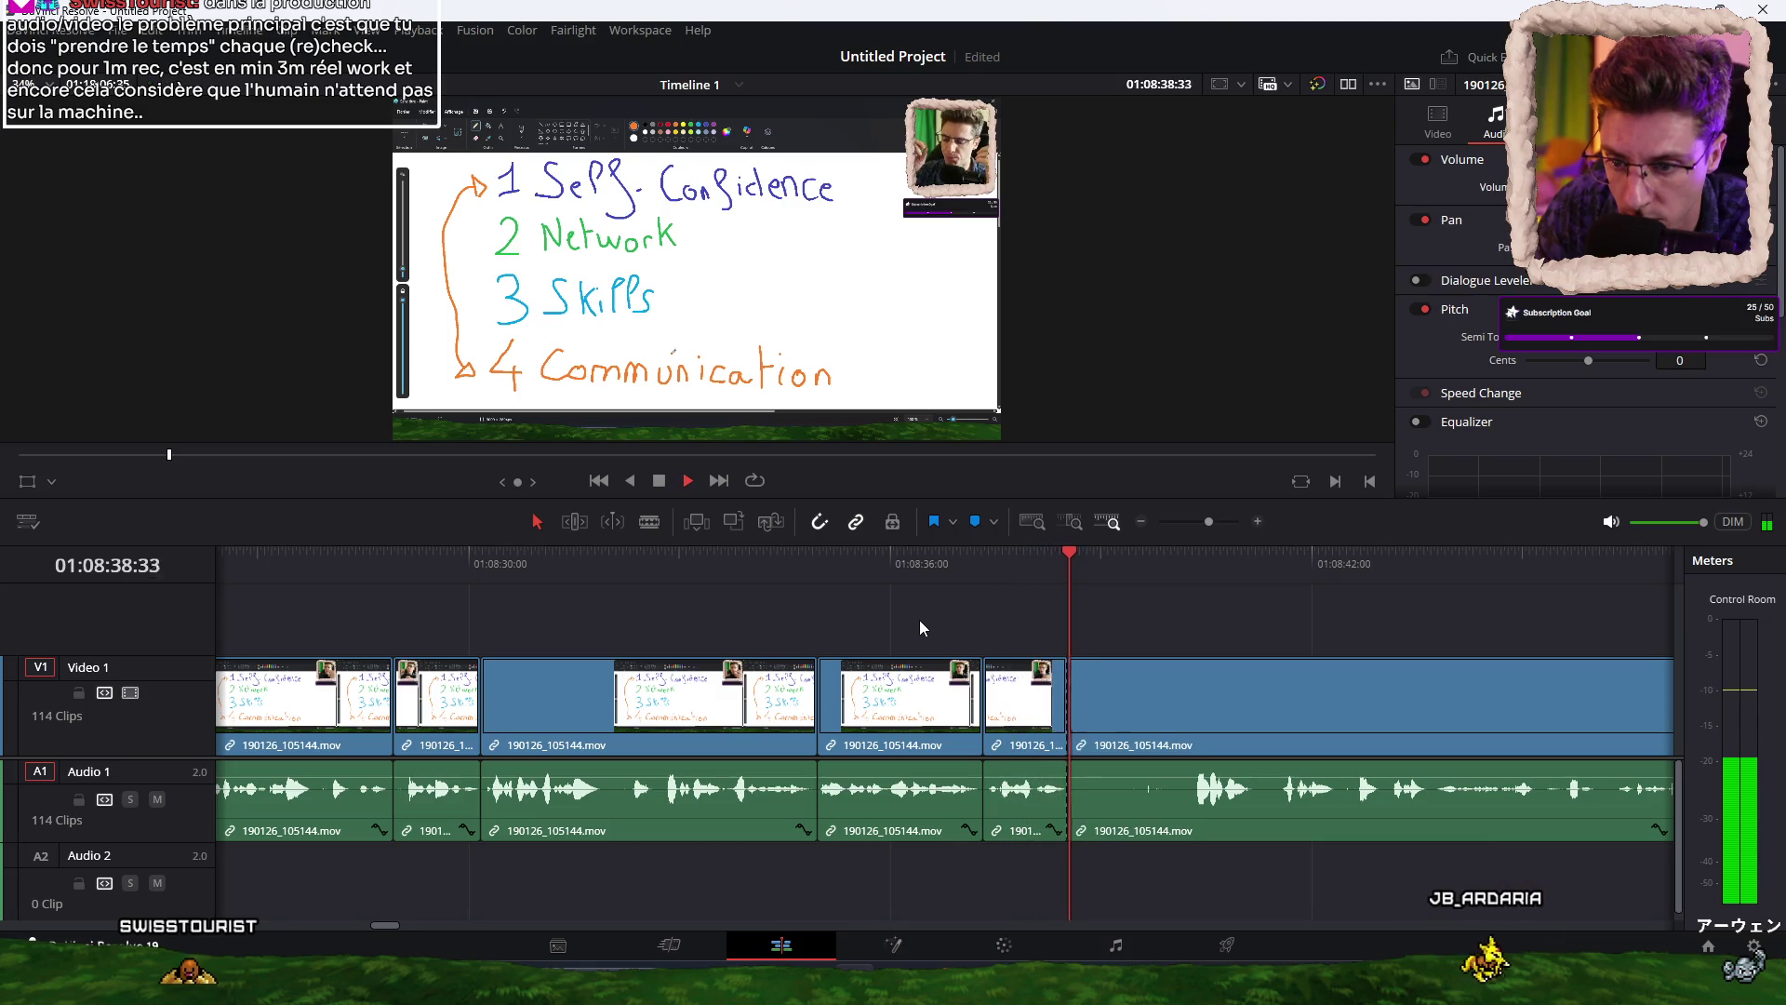
{"action": "key", "text": "ctrl+shift+bracketleft"}
{"action": "key", "text": "space"}
{"action": "key", "text": "Up"}
{"action": "key", "text": "space"}
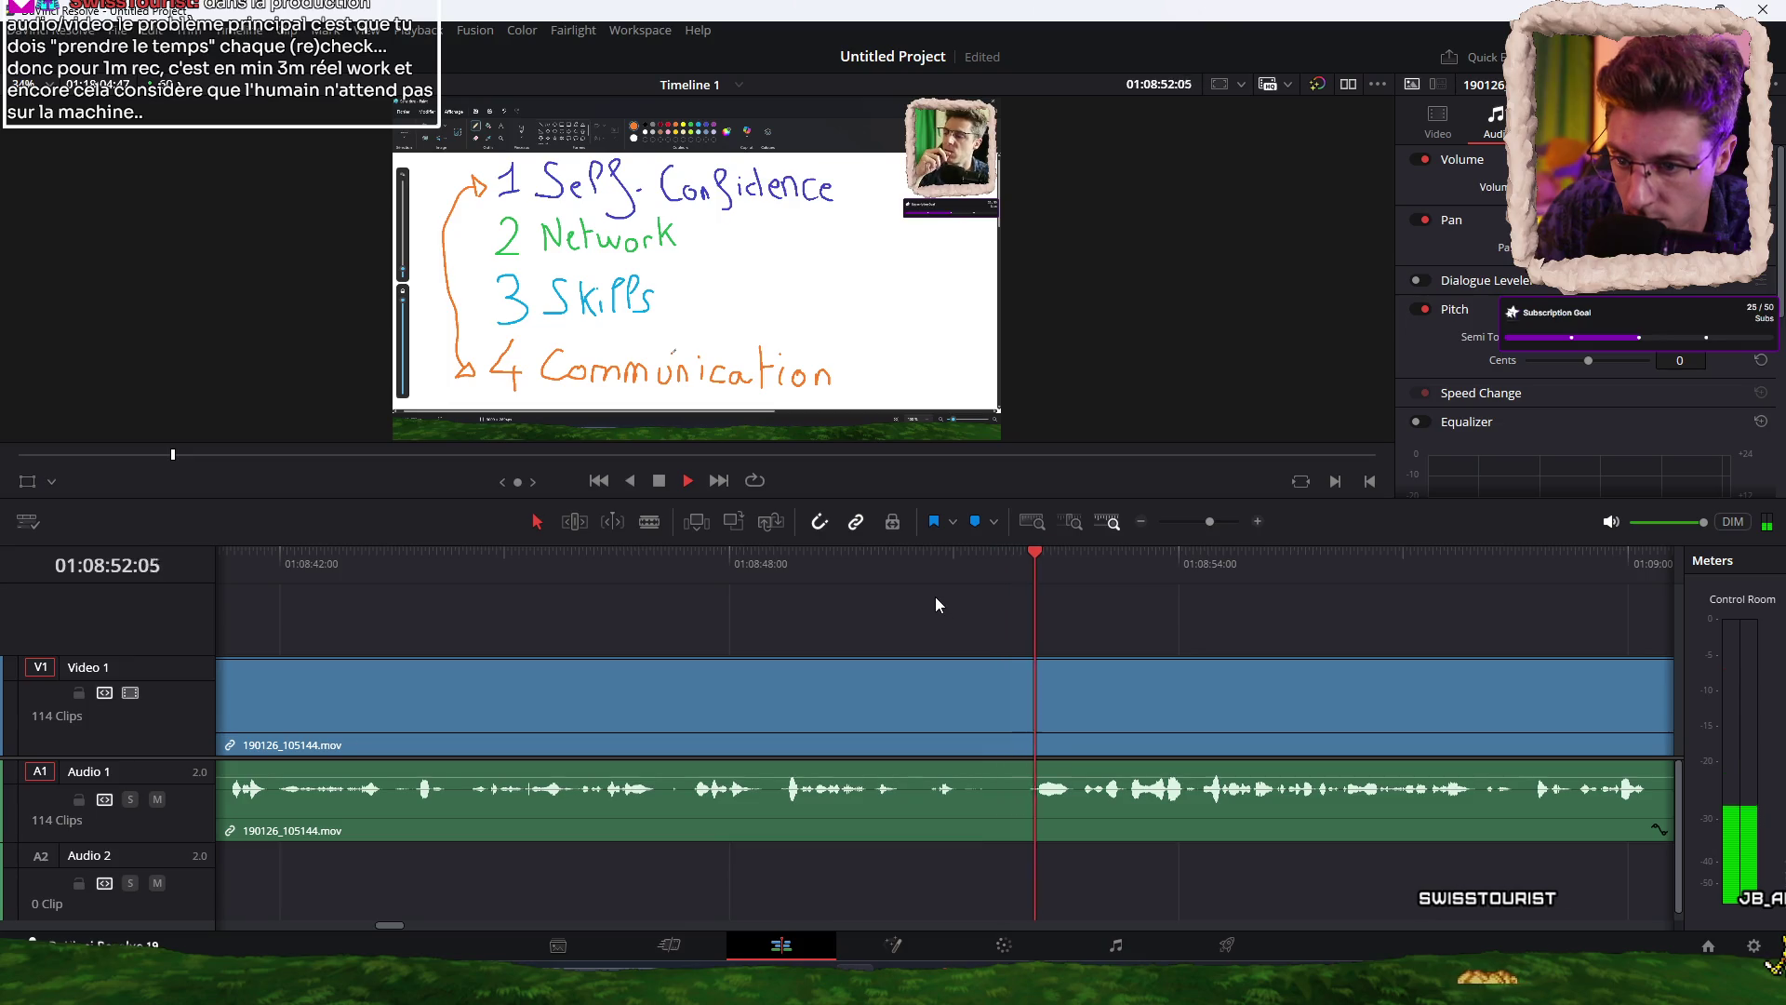
{"action": "scroll", "coordinate": [902, 635], "scroll_direction": "down", "scroll_amount": 4}
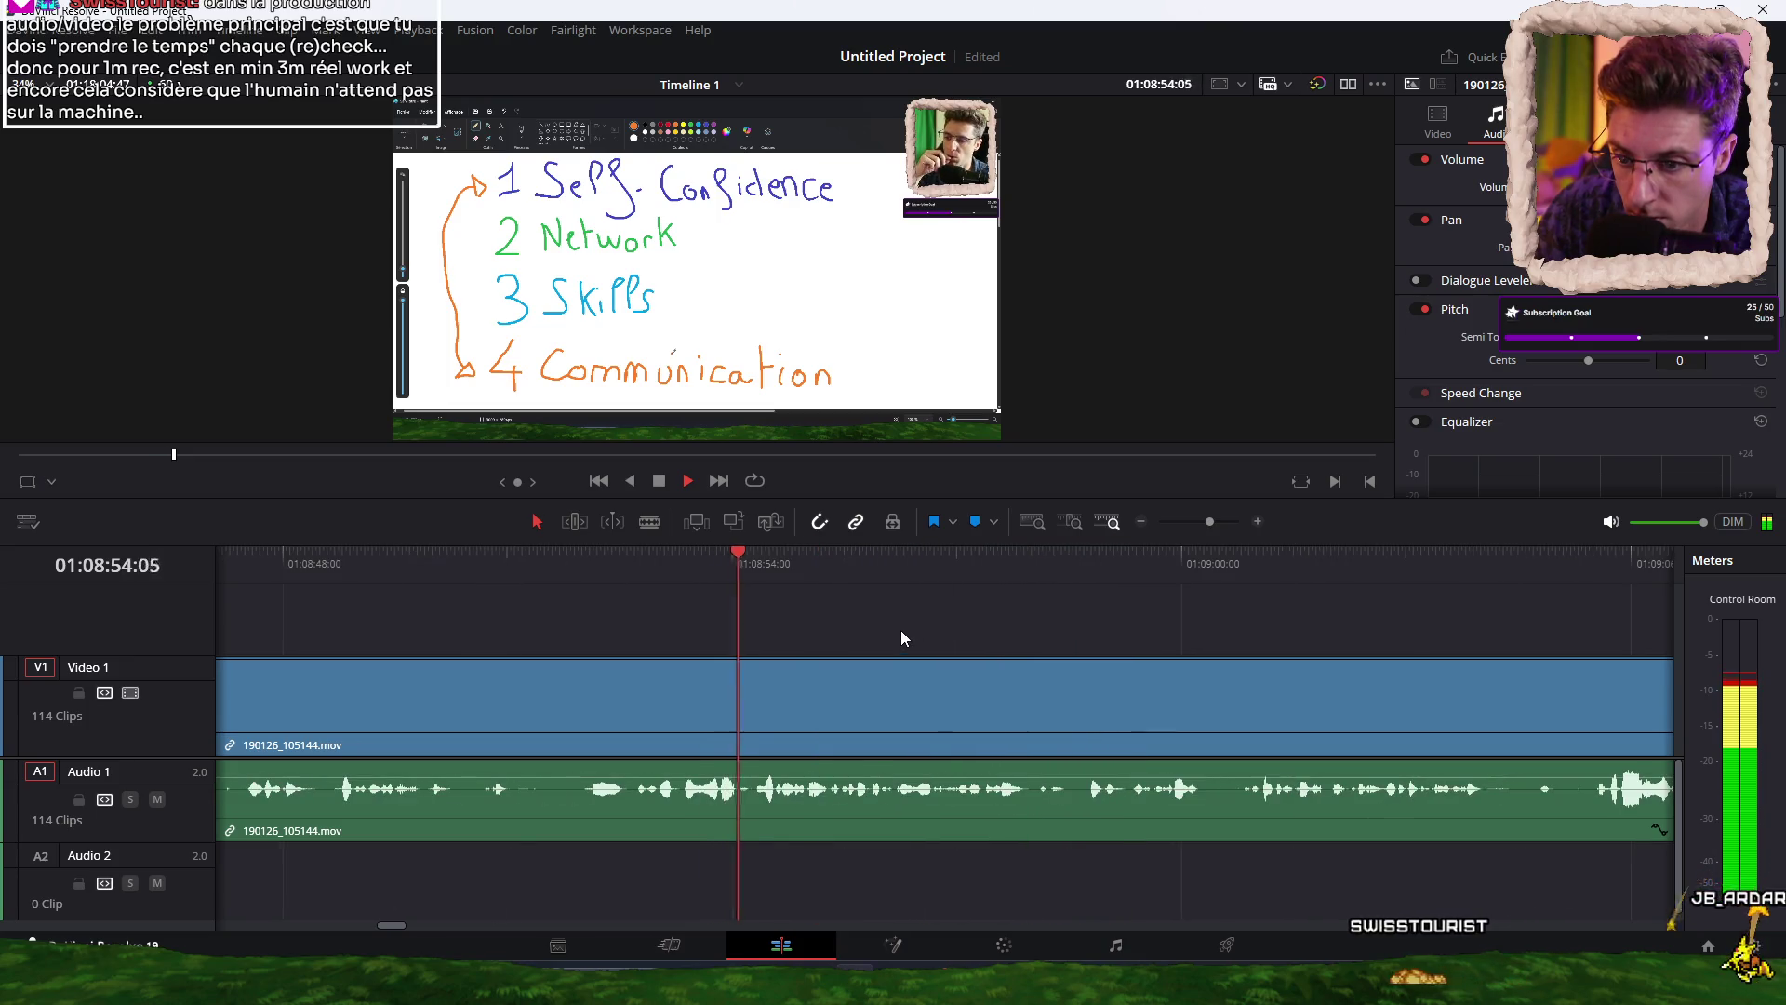
Split the clip and ripple-trim away the unwanted start of the next clip.
{"action": "scroll", "coordinate": [895, 625], "scroll_direction": "down", "scroll_amount": 1}
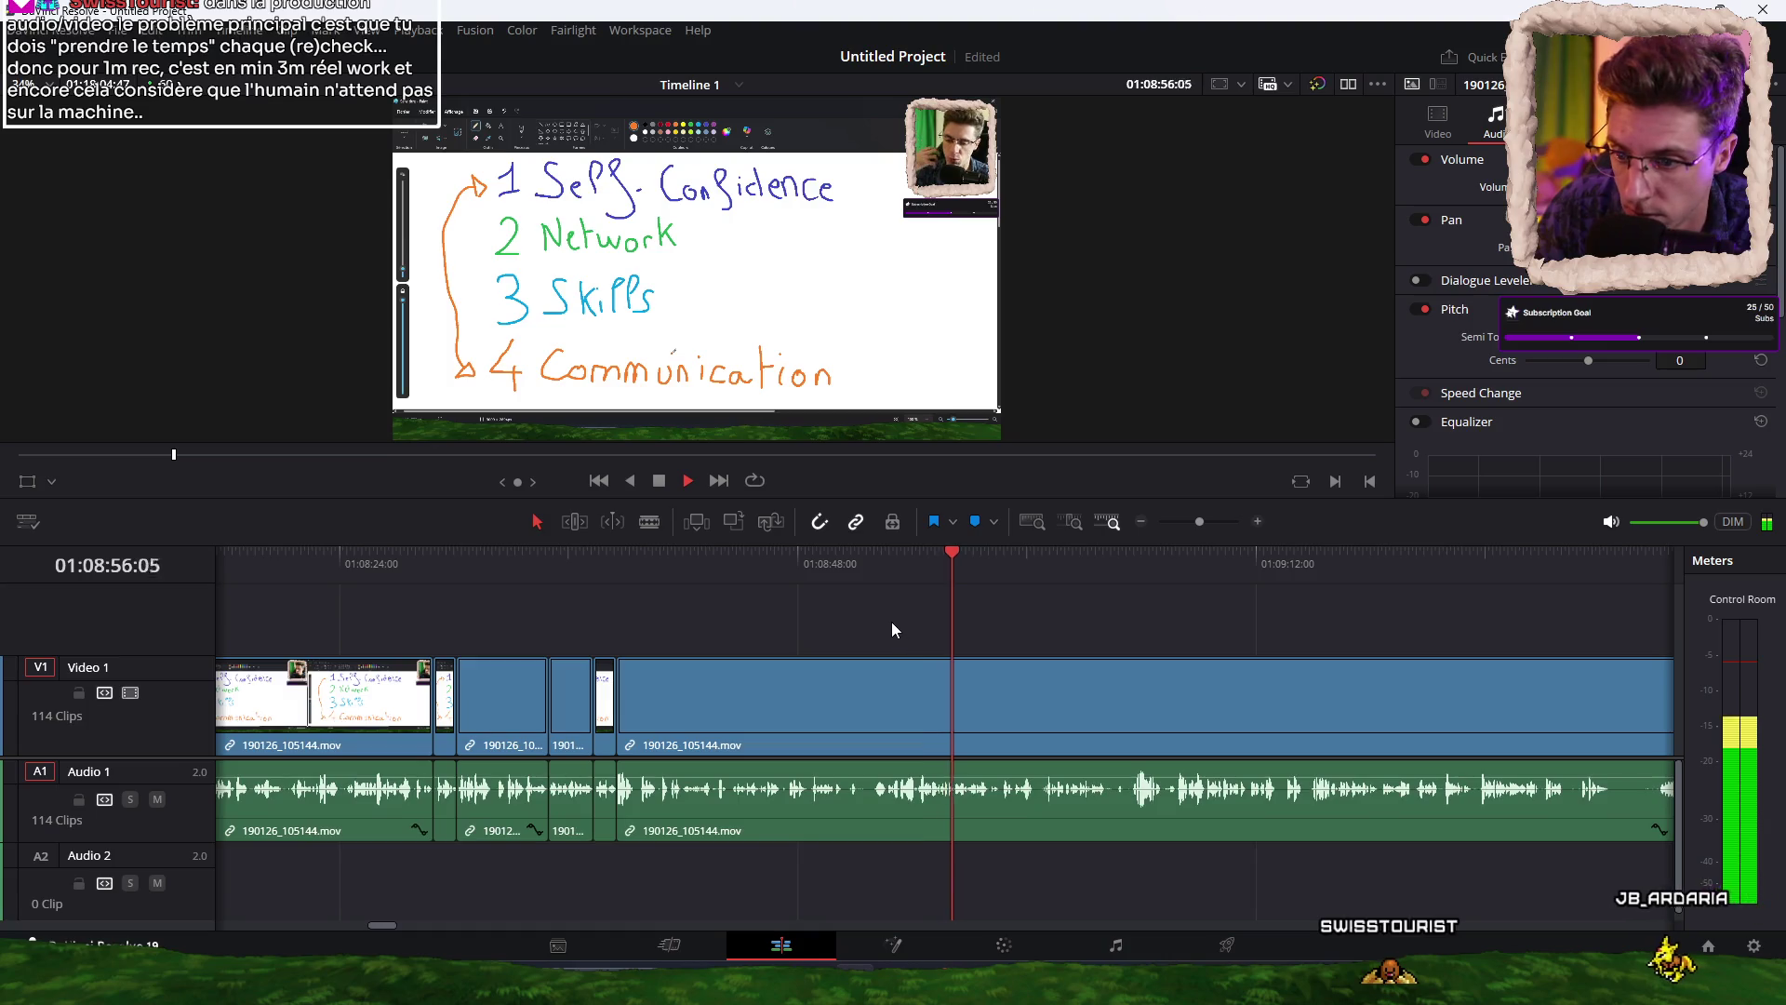
{"action": "scroll", "coordinate": [890, 622], "scroll_direction": "down", "scroll_amount": 2}
{"action": "scroll", "coordinate": [890, 621], "scroll_direction": "up", "scroll_amount": 3}
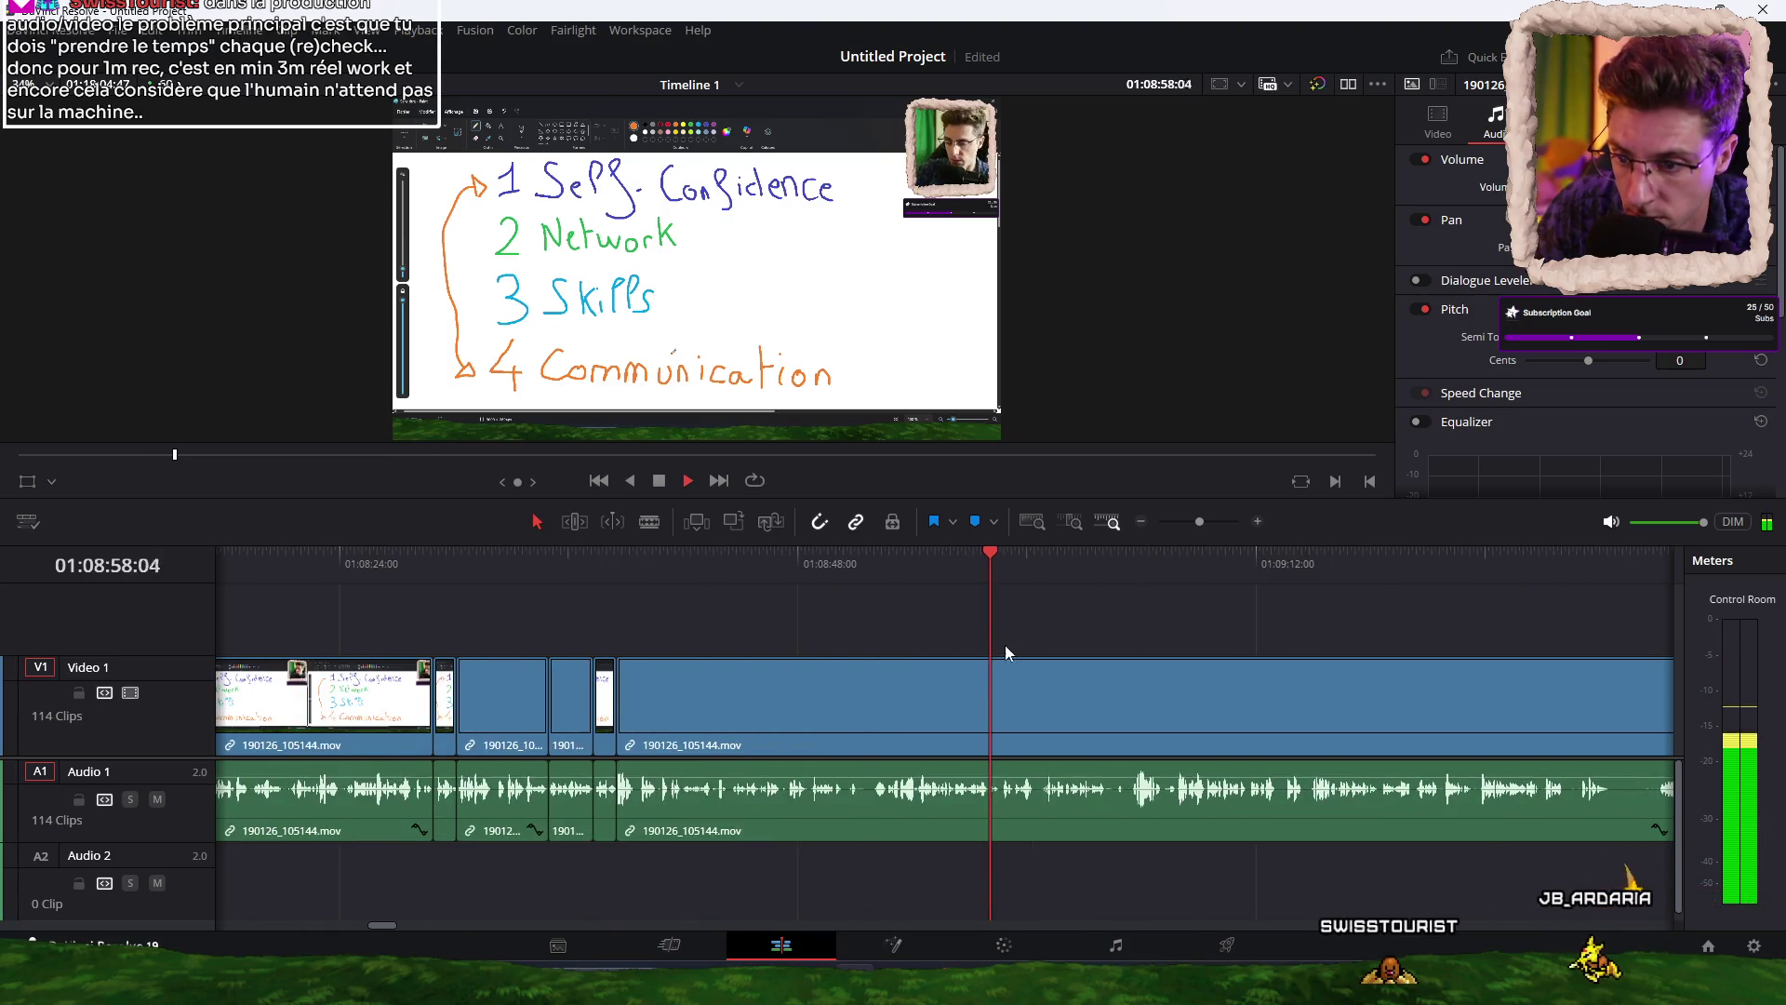
{"action": "scroll", "coordinate": [964, 629], "scroll_direction": "up", "scroll_amount": 1}
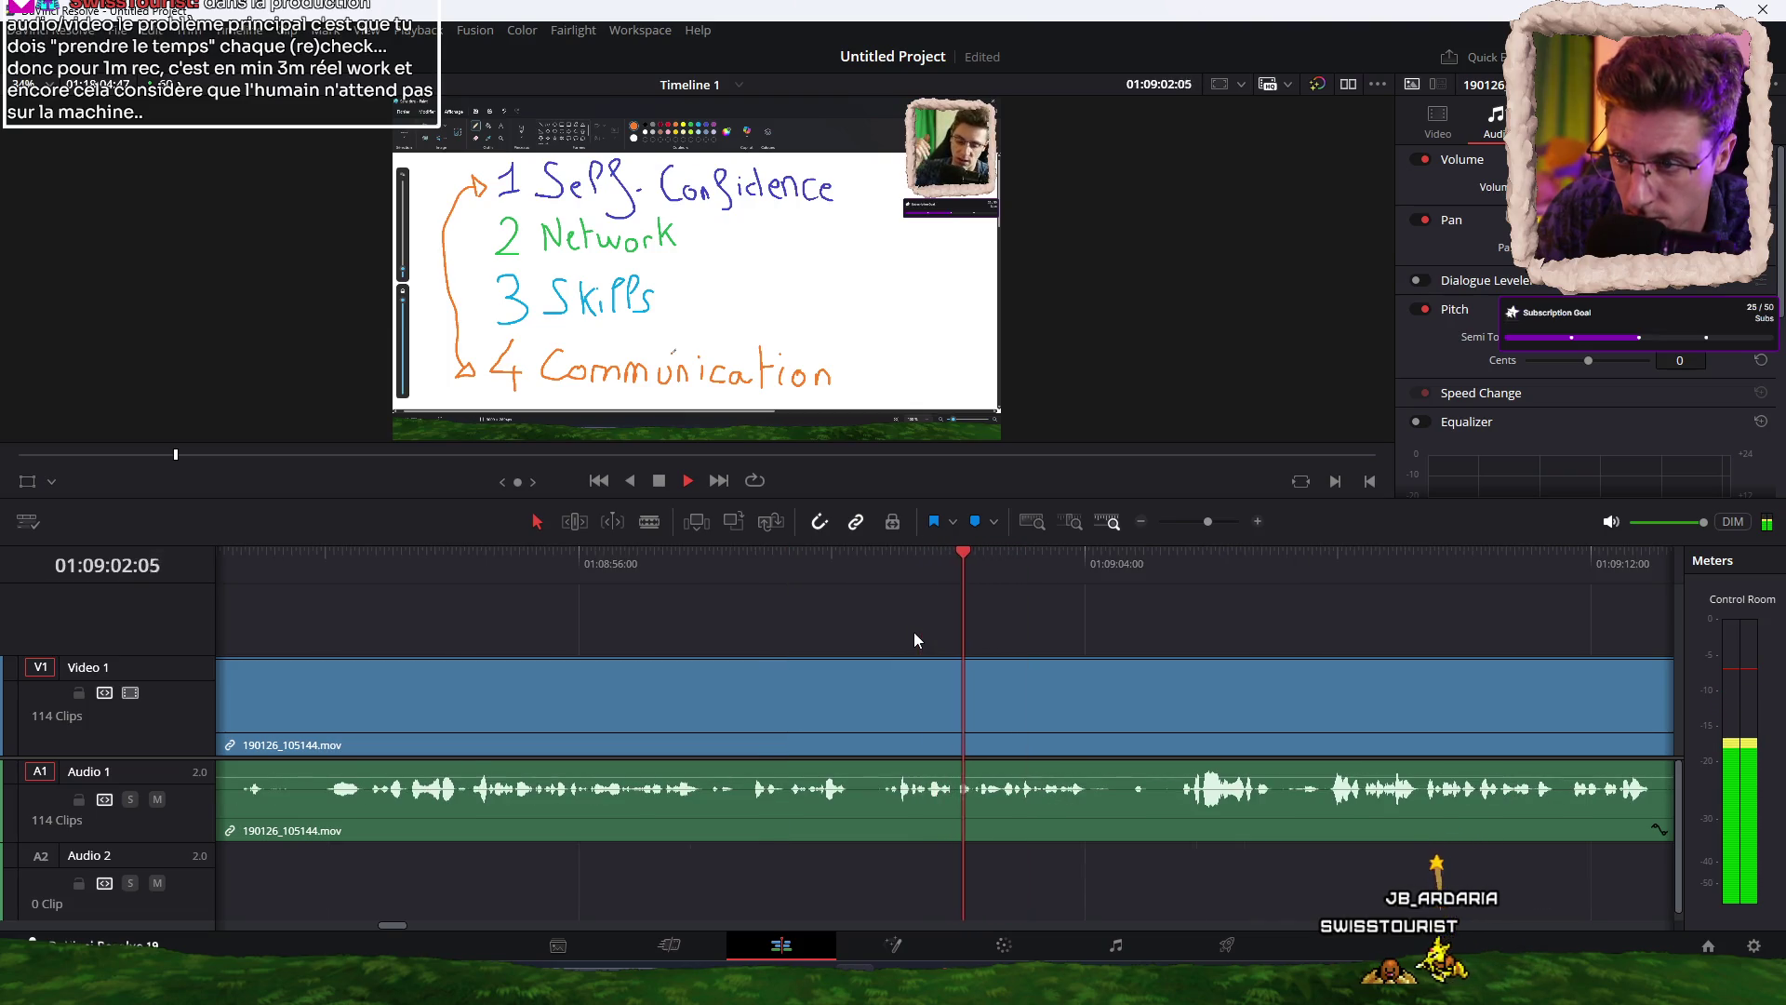
{"action": "key", "text": "ctrl+b"}
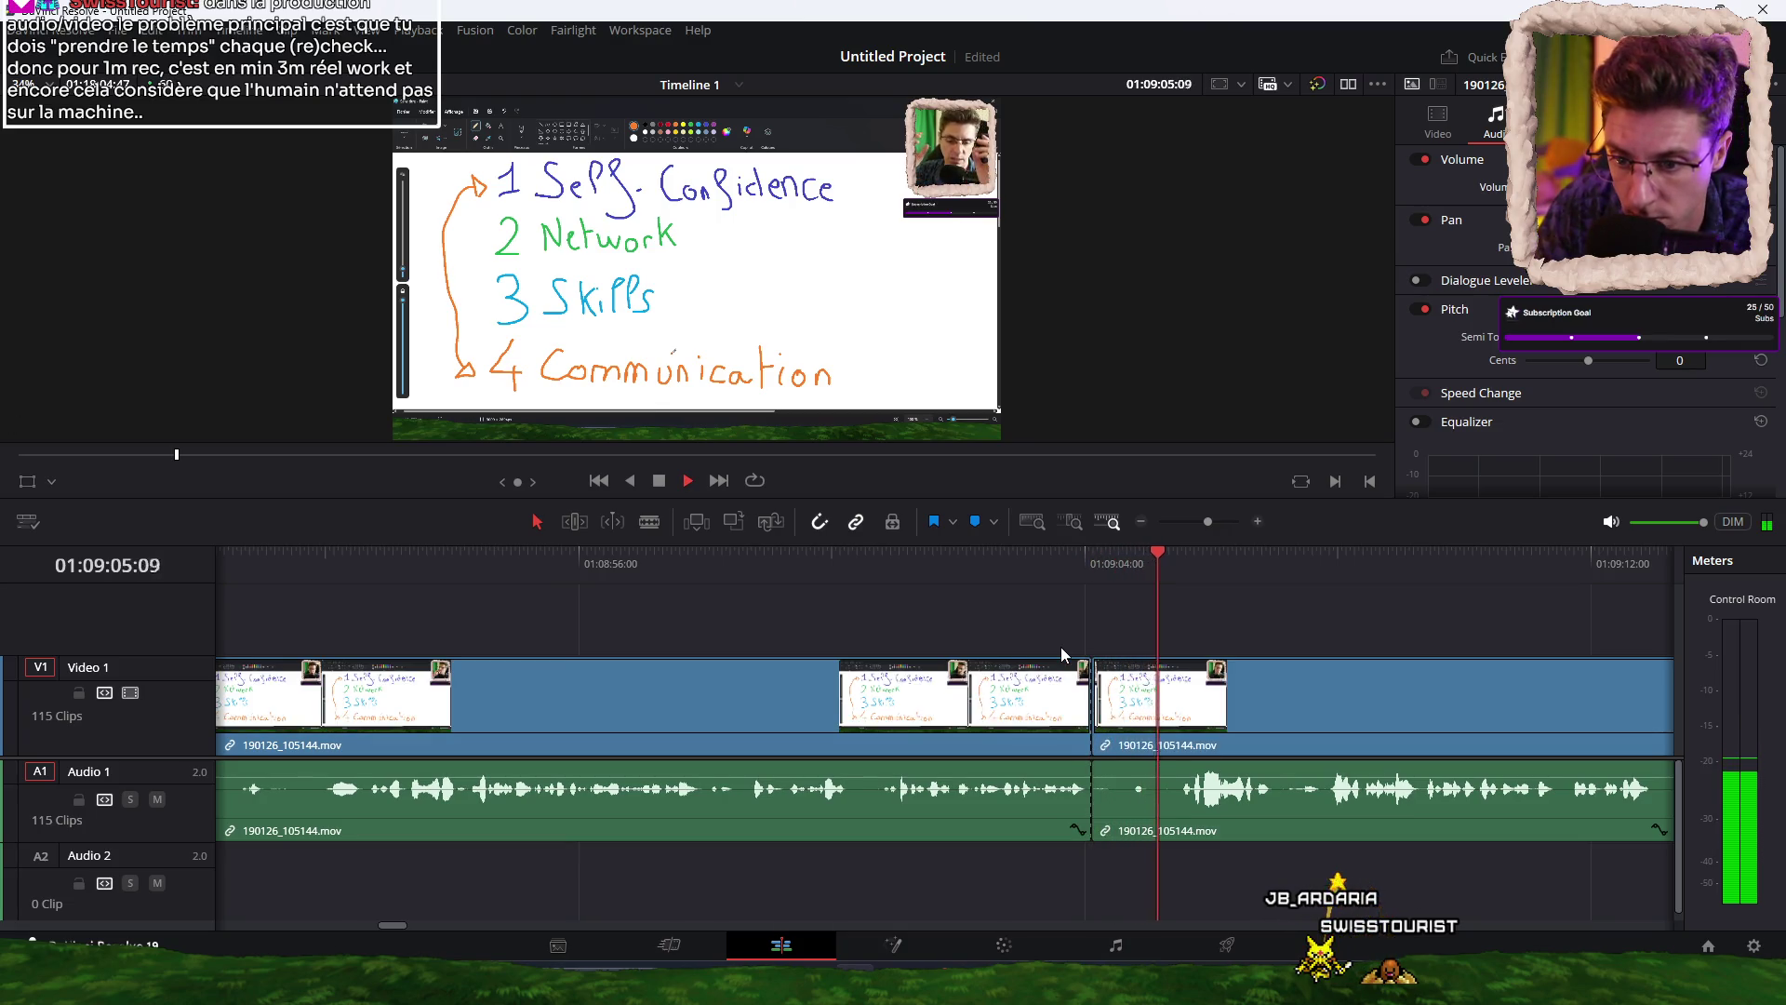
{"action": "key", "text": "ctrl+shift+bracketleft"}
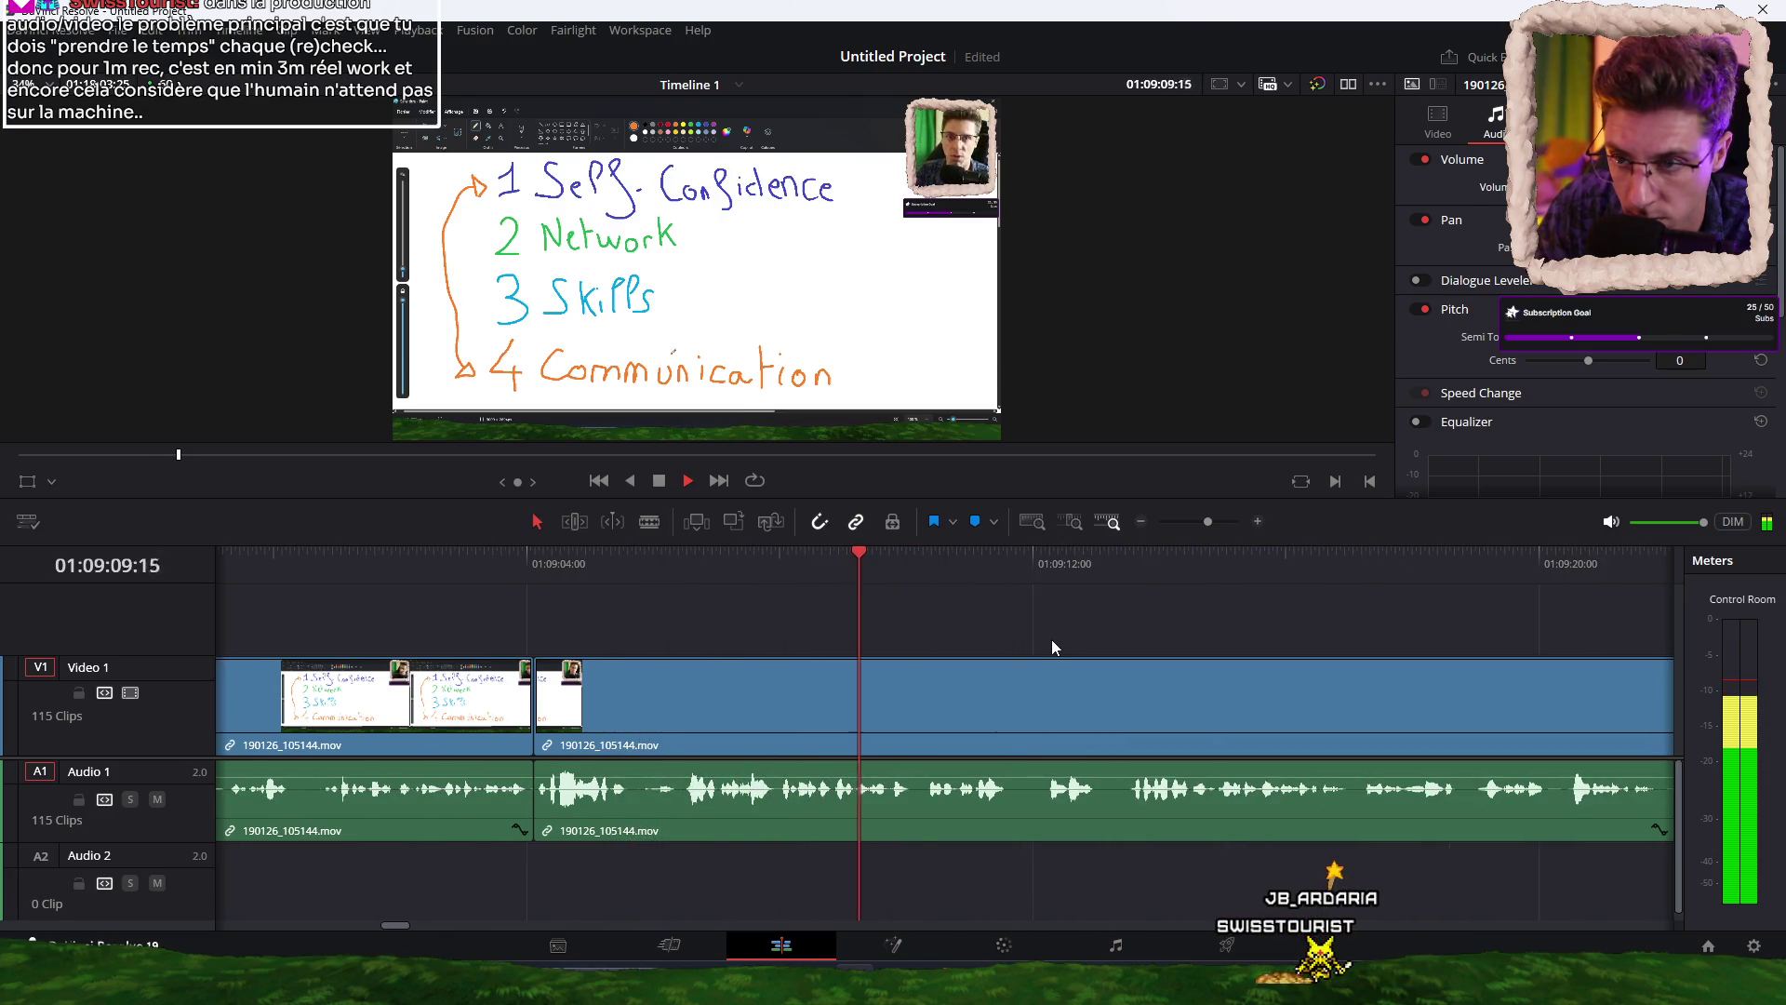
Blade the footage at two more unwanted spots during playback.
{"action": "key", "text": "space"}
{"action": "key", "text": "ctrl+b"}
{"action": "key", "text": "space"}
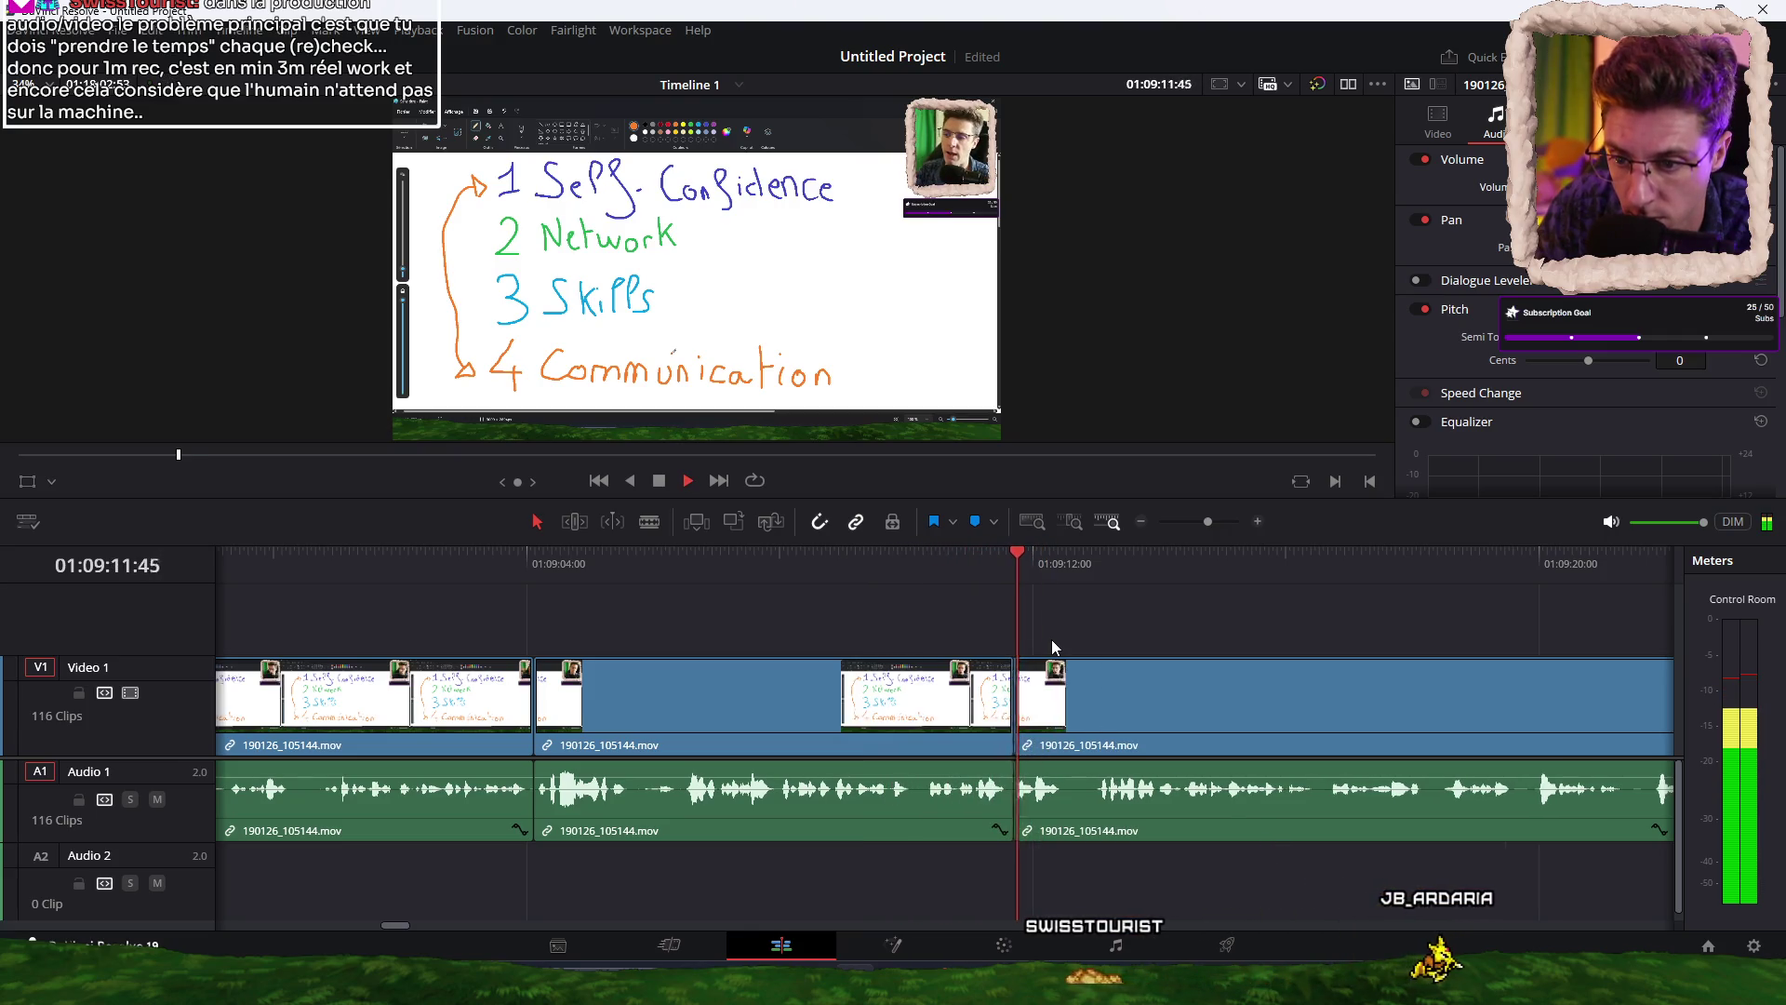
{"action": "key", "text": "space"}
{"action": "key", "text": "ctrl+b"}
{"action": "key", "text": "space"}
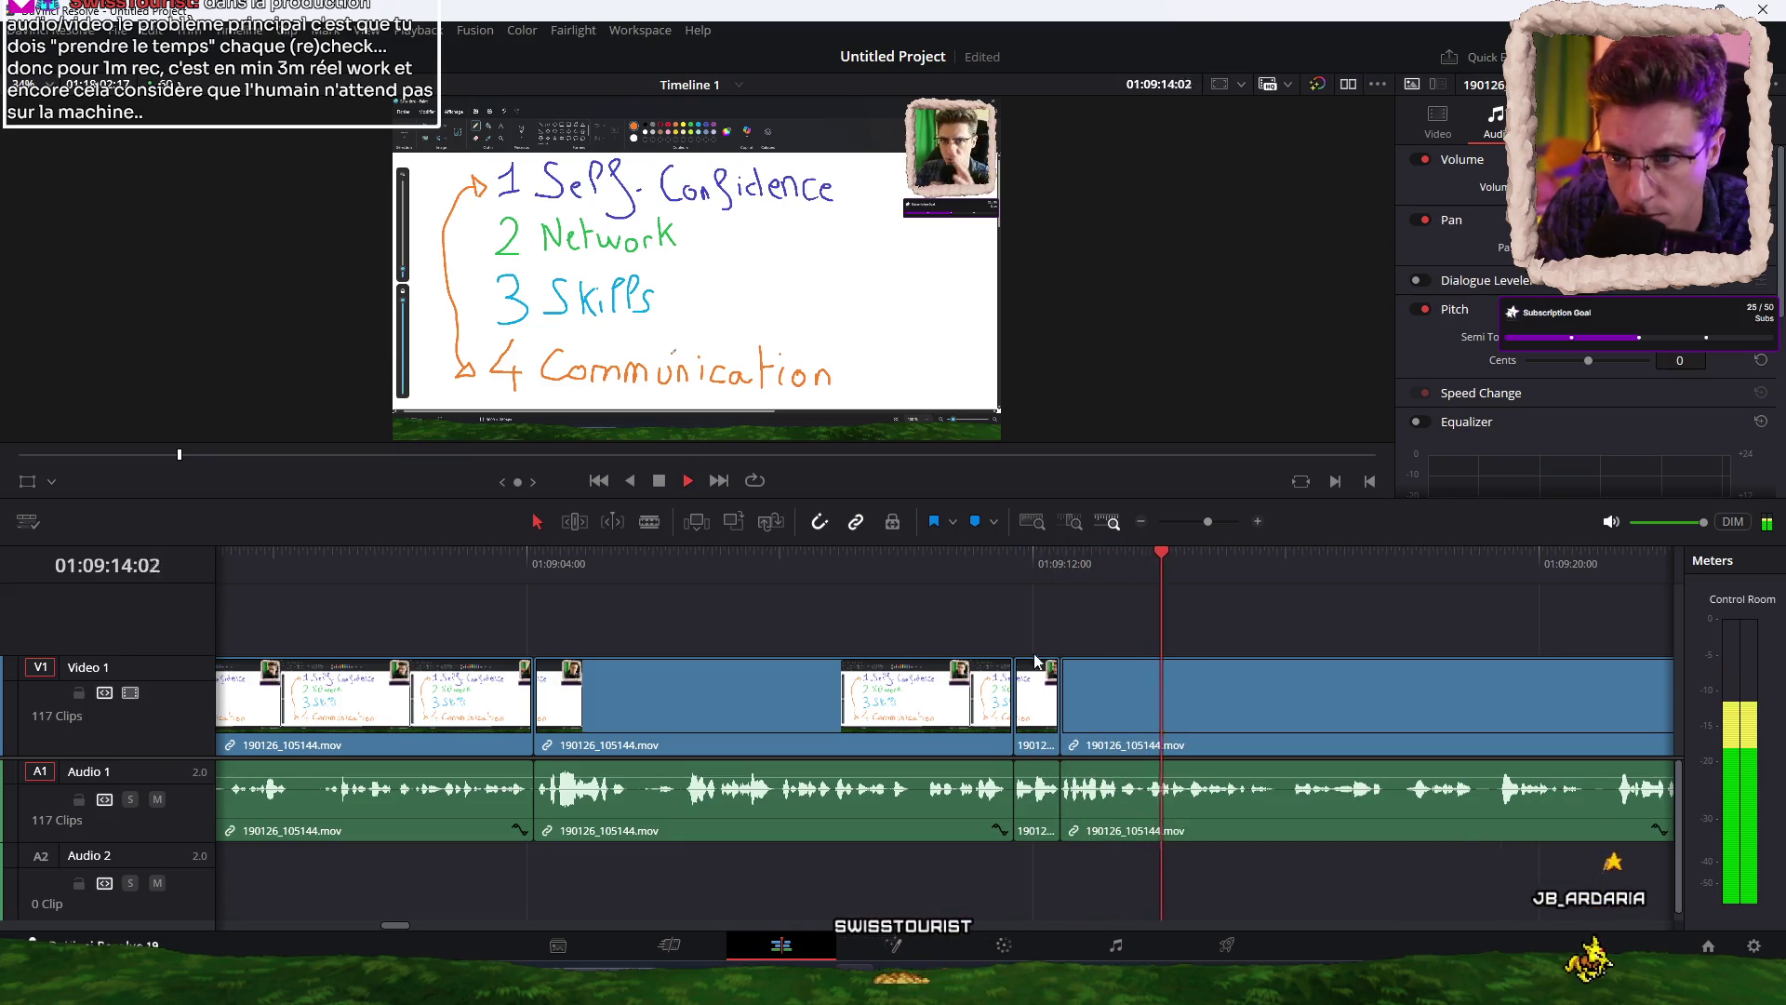
Add two cuts further along, then replay from about 01:09:23 to the short unwanted clip.
{"action": "scroll", "coordinate": [1041, 612], "scroll_direction": "right", "scroll_amount": 3}
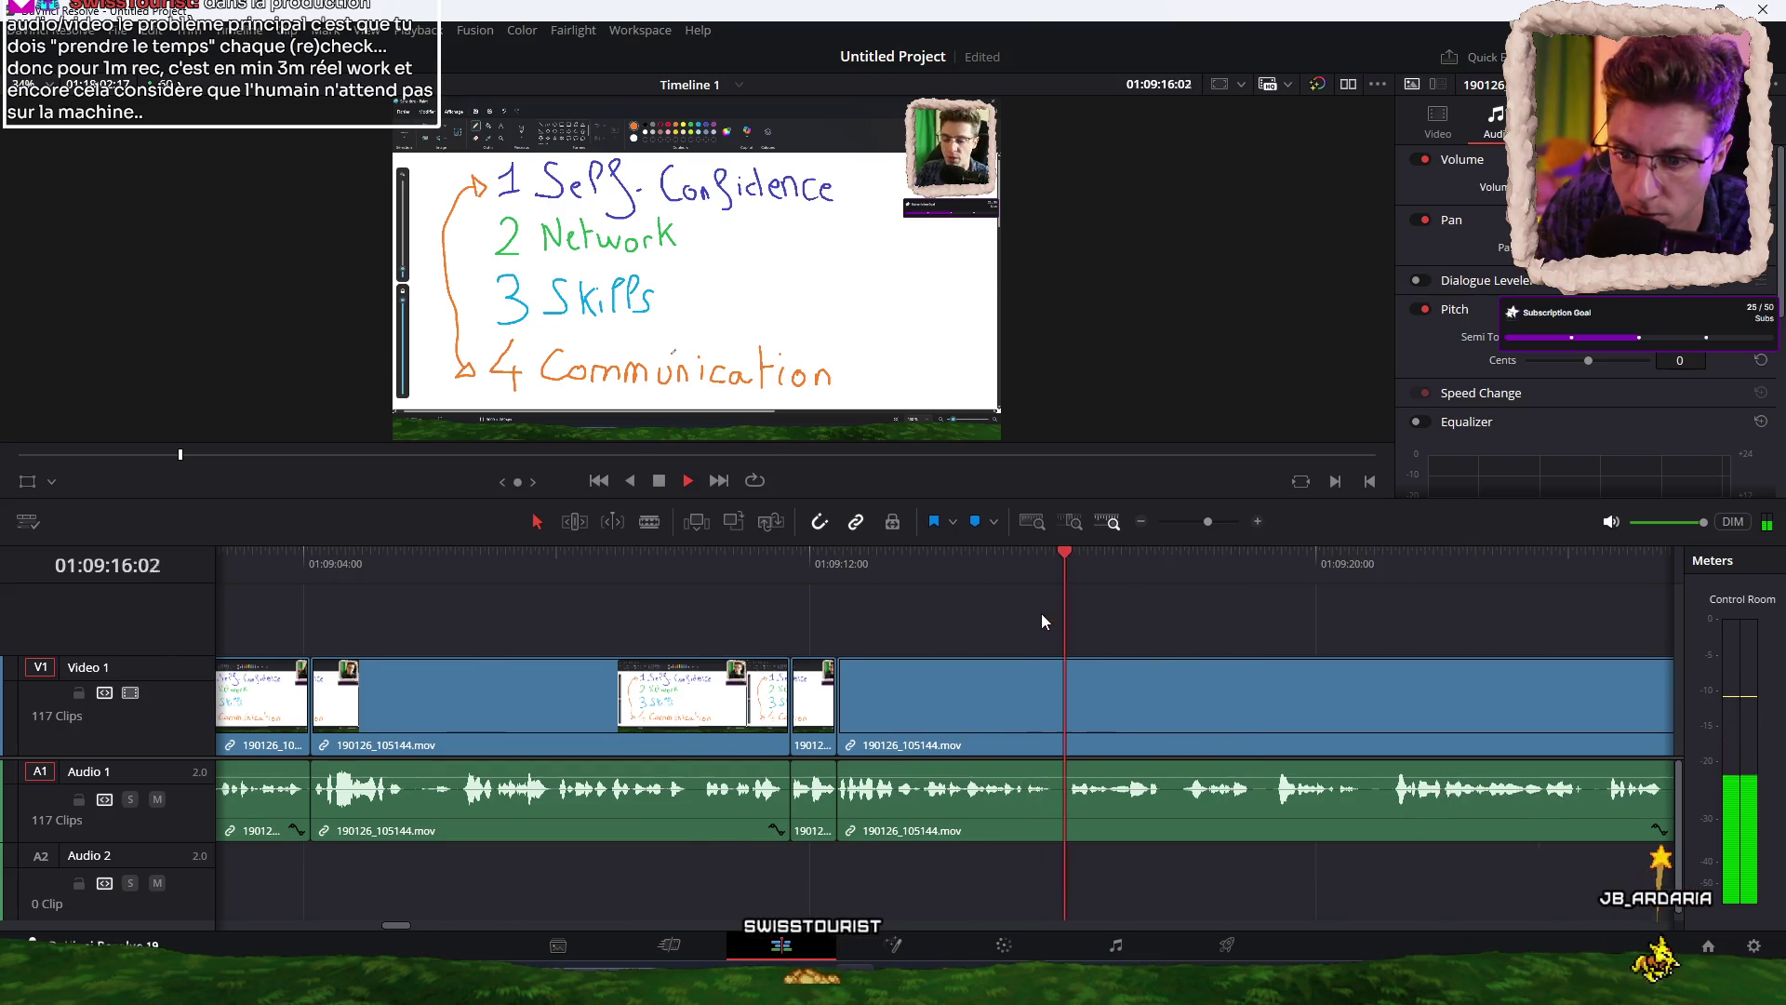
{"action": "scroll", "coordinate": [1041, 613], "scroll_direction": "right", "scroll_amount": 1}
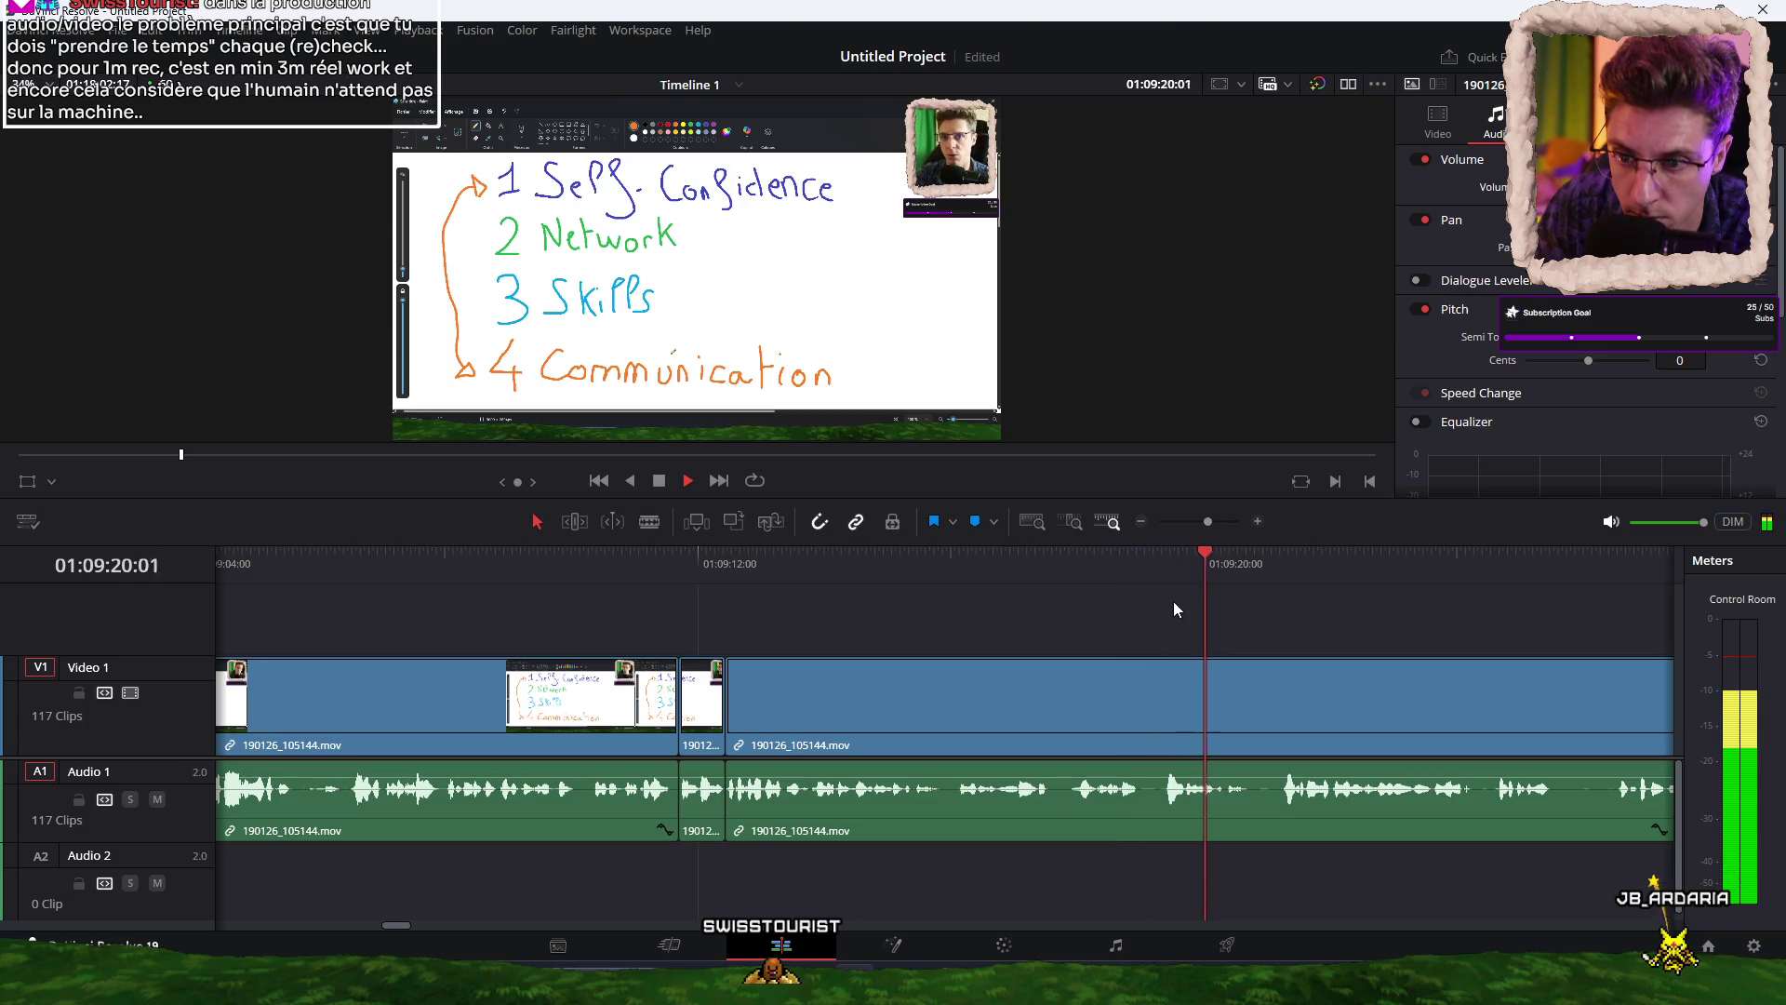
{"action": "scroll", "coordinate": [1099, 629], "scroll_direction": "right", "scroll_amount": 4}
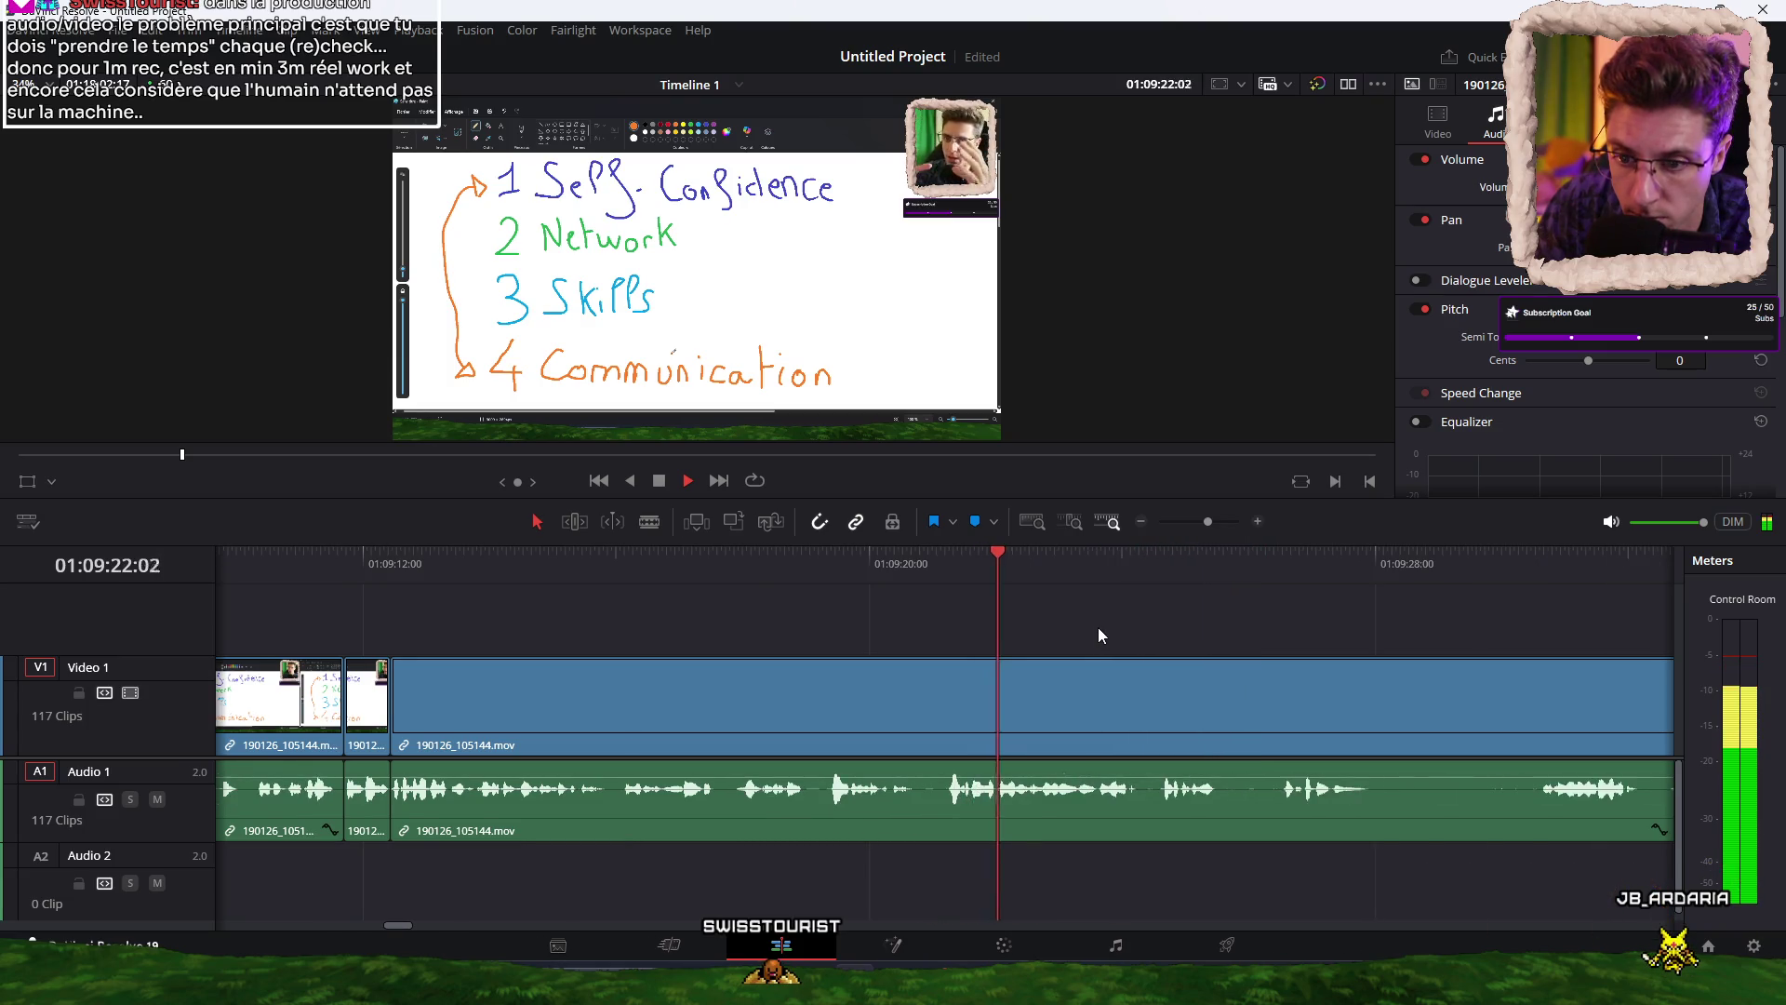
{"action": "scroll", "coordinate": [1098, 636], "scroll_direction": "right", "scroll_amount": 1}
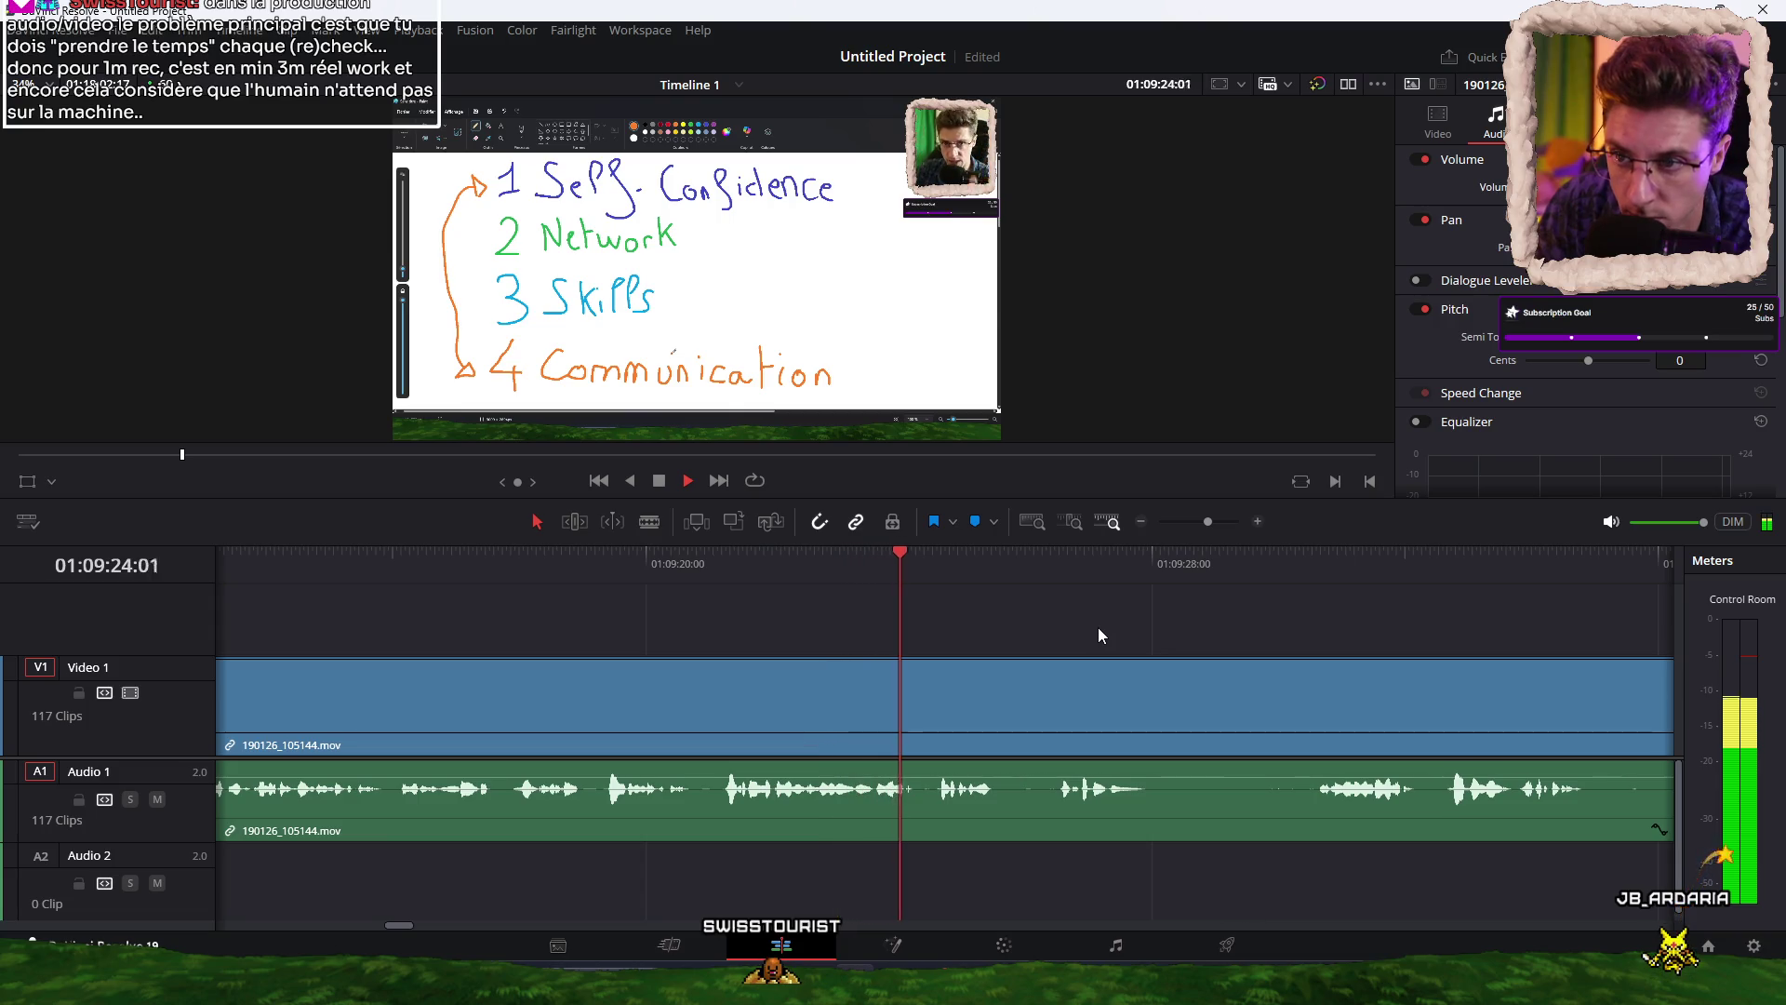
{"action": "key", "text": "ctrl+b"}
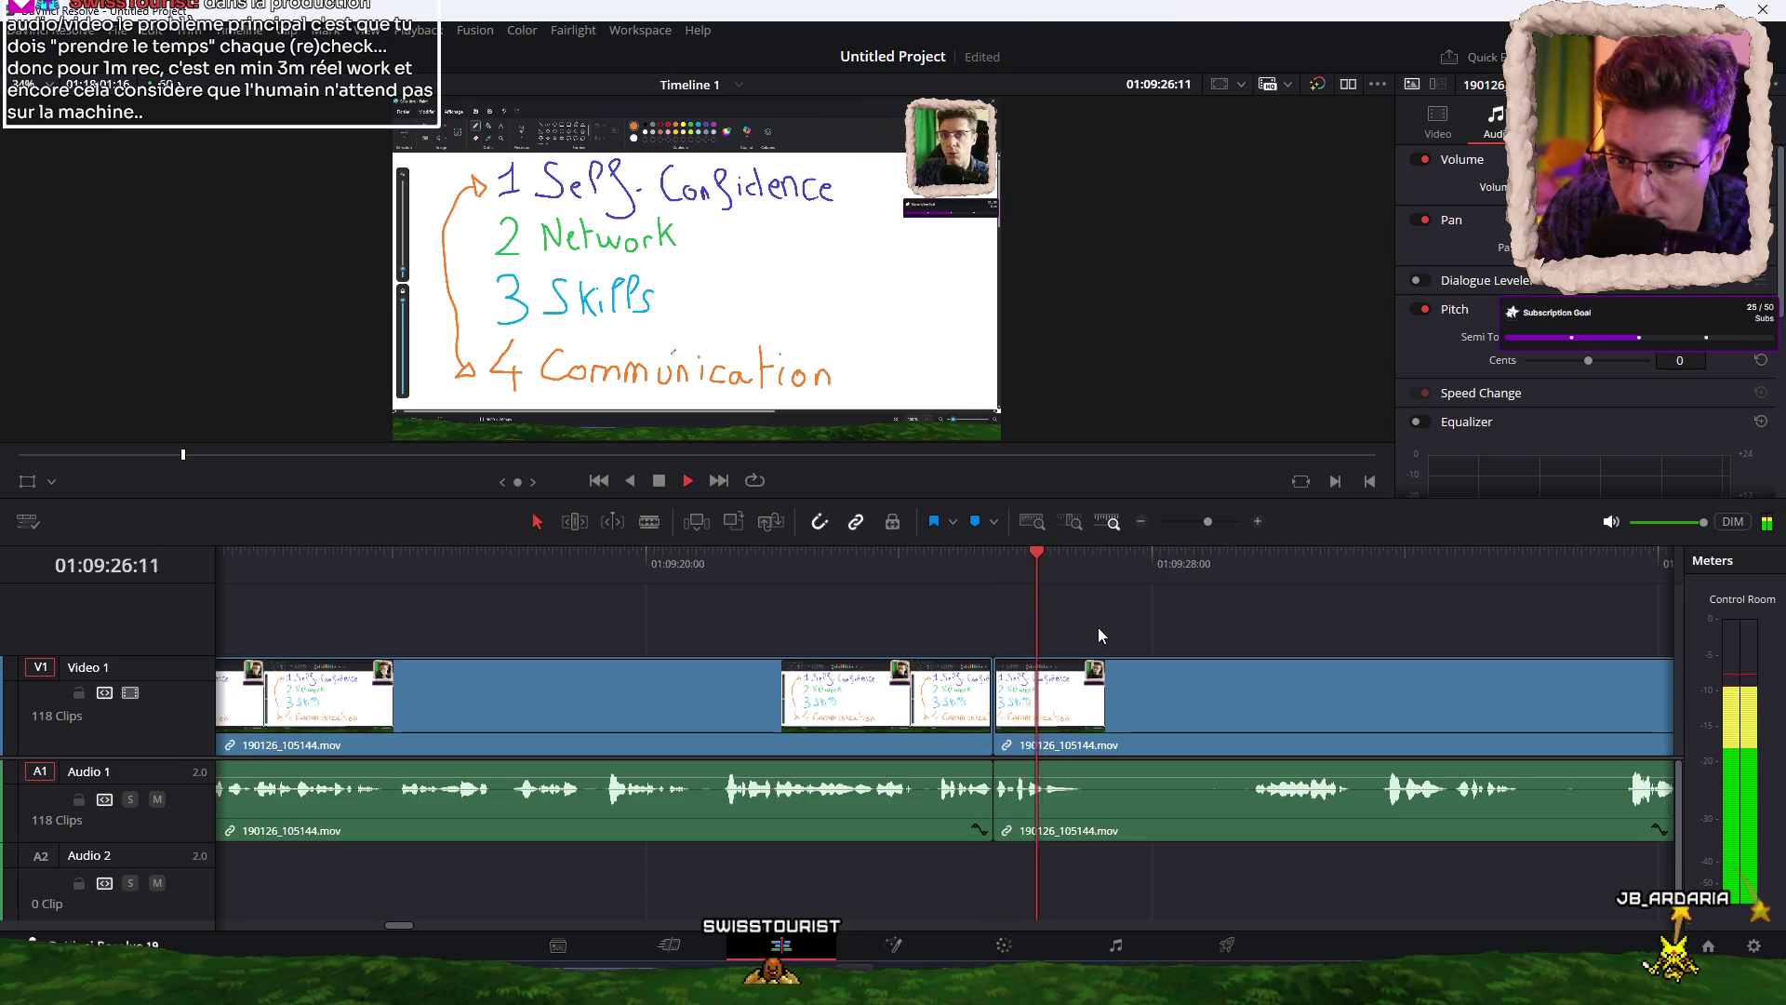
{"action": "key", "text": "ctrl+b"}
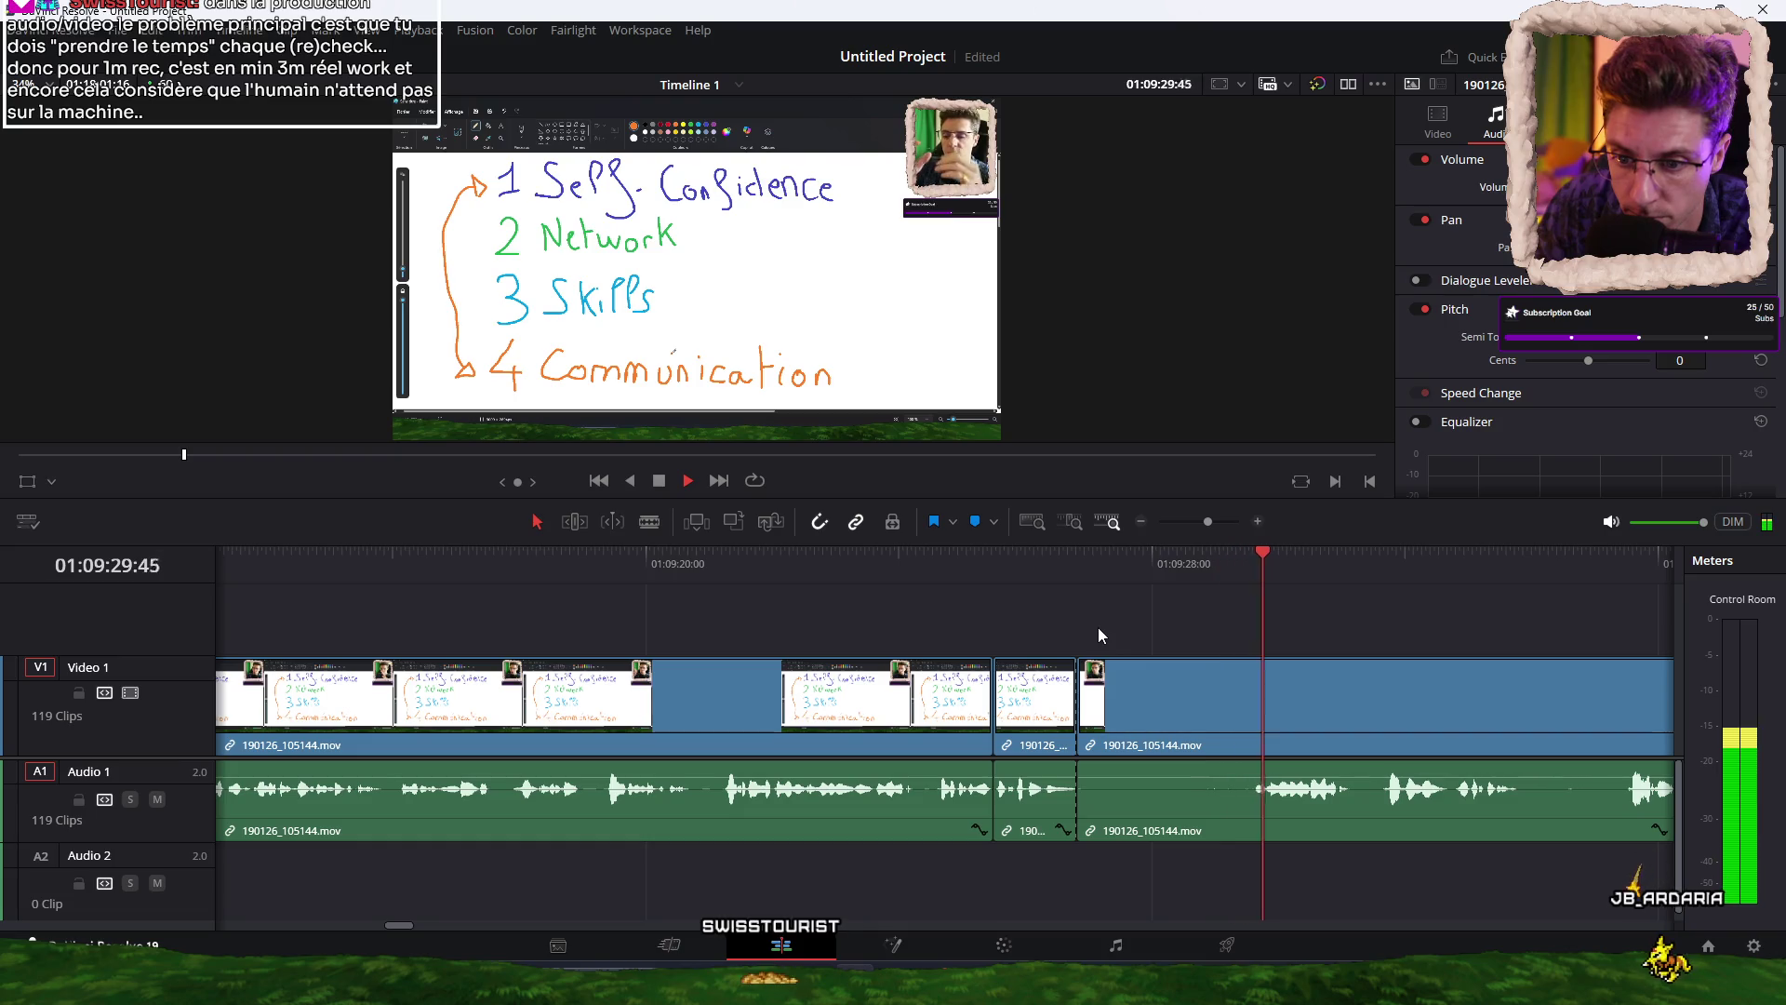
{"action": "left_click", "coordinate": [871, 560]}
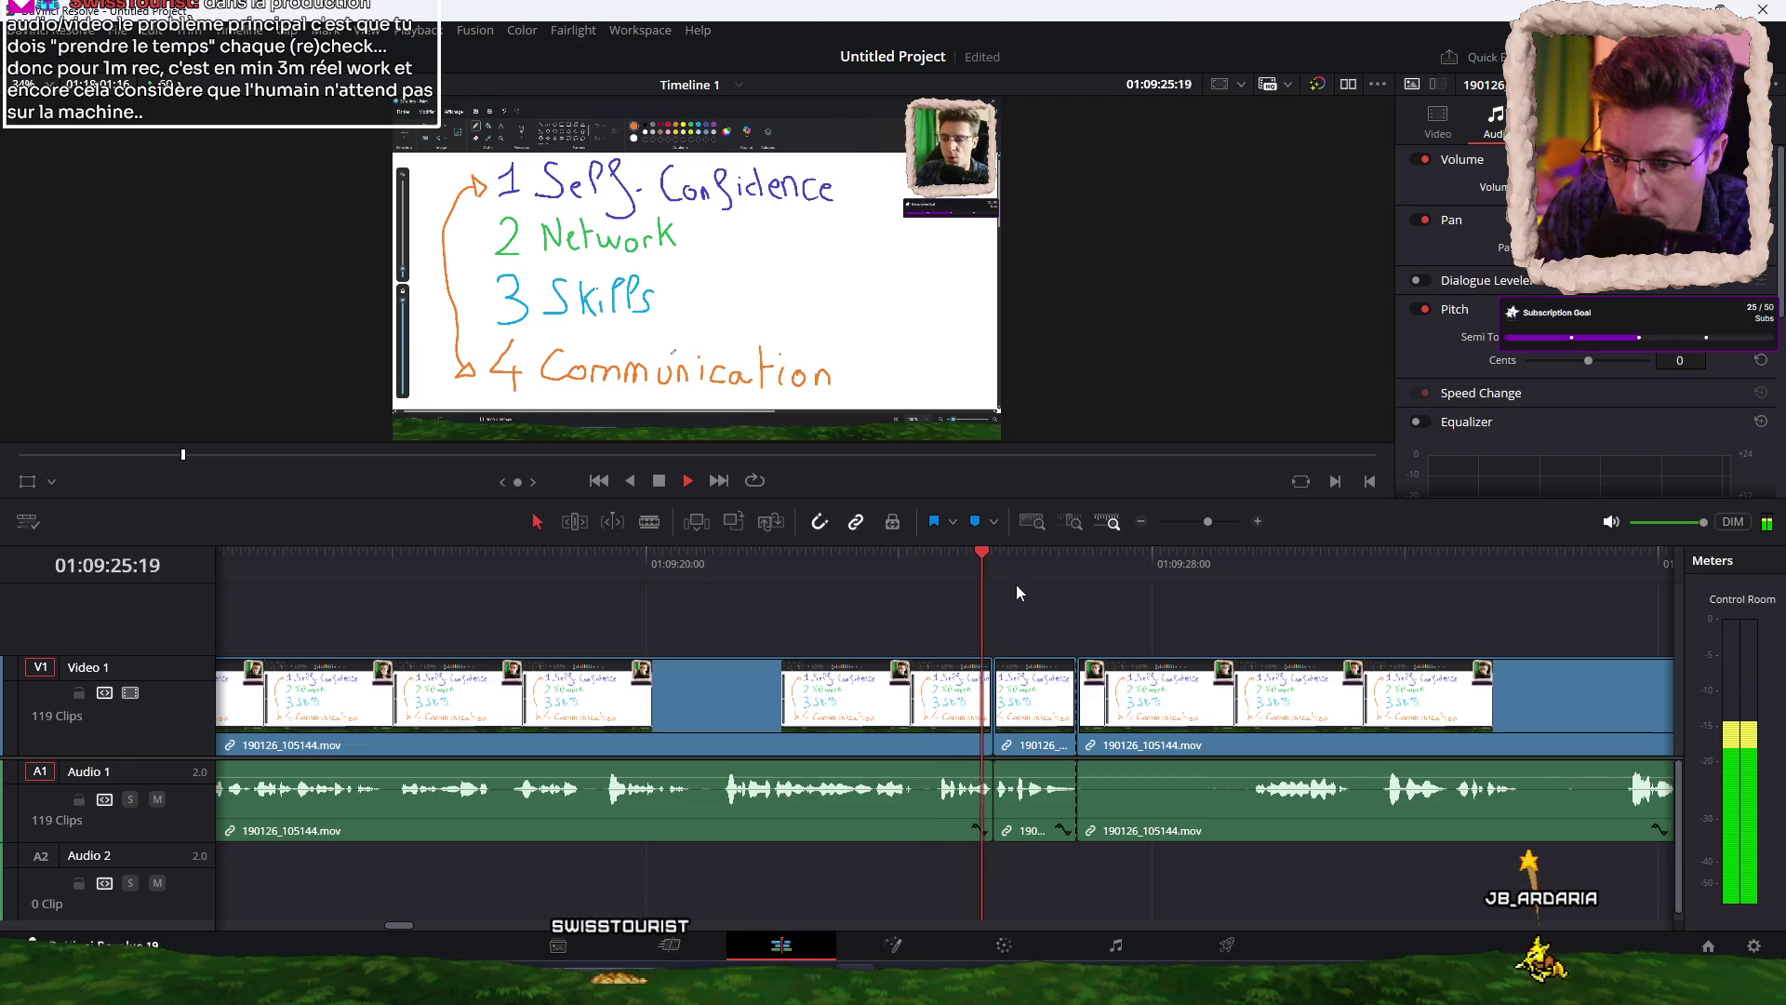
{"action": "key", "text": "space"}
Ripple-delete the short clip and trim the leading silence near 01:09:28.
{"action": "key", "text": "shift+Delete"}
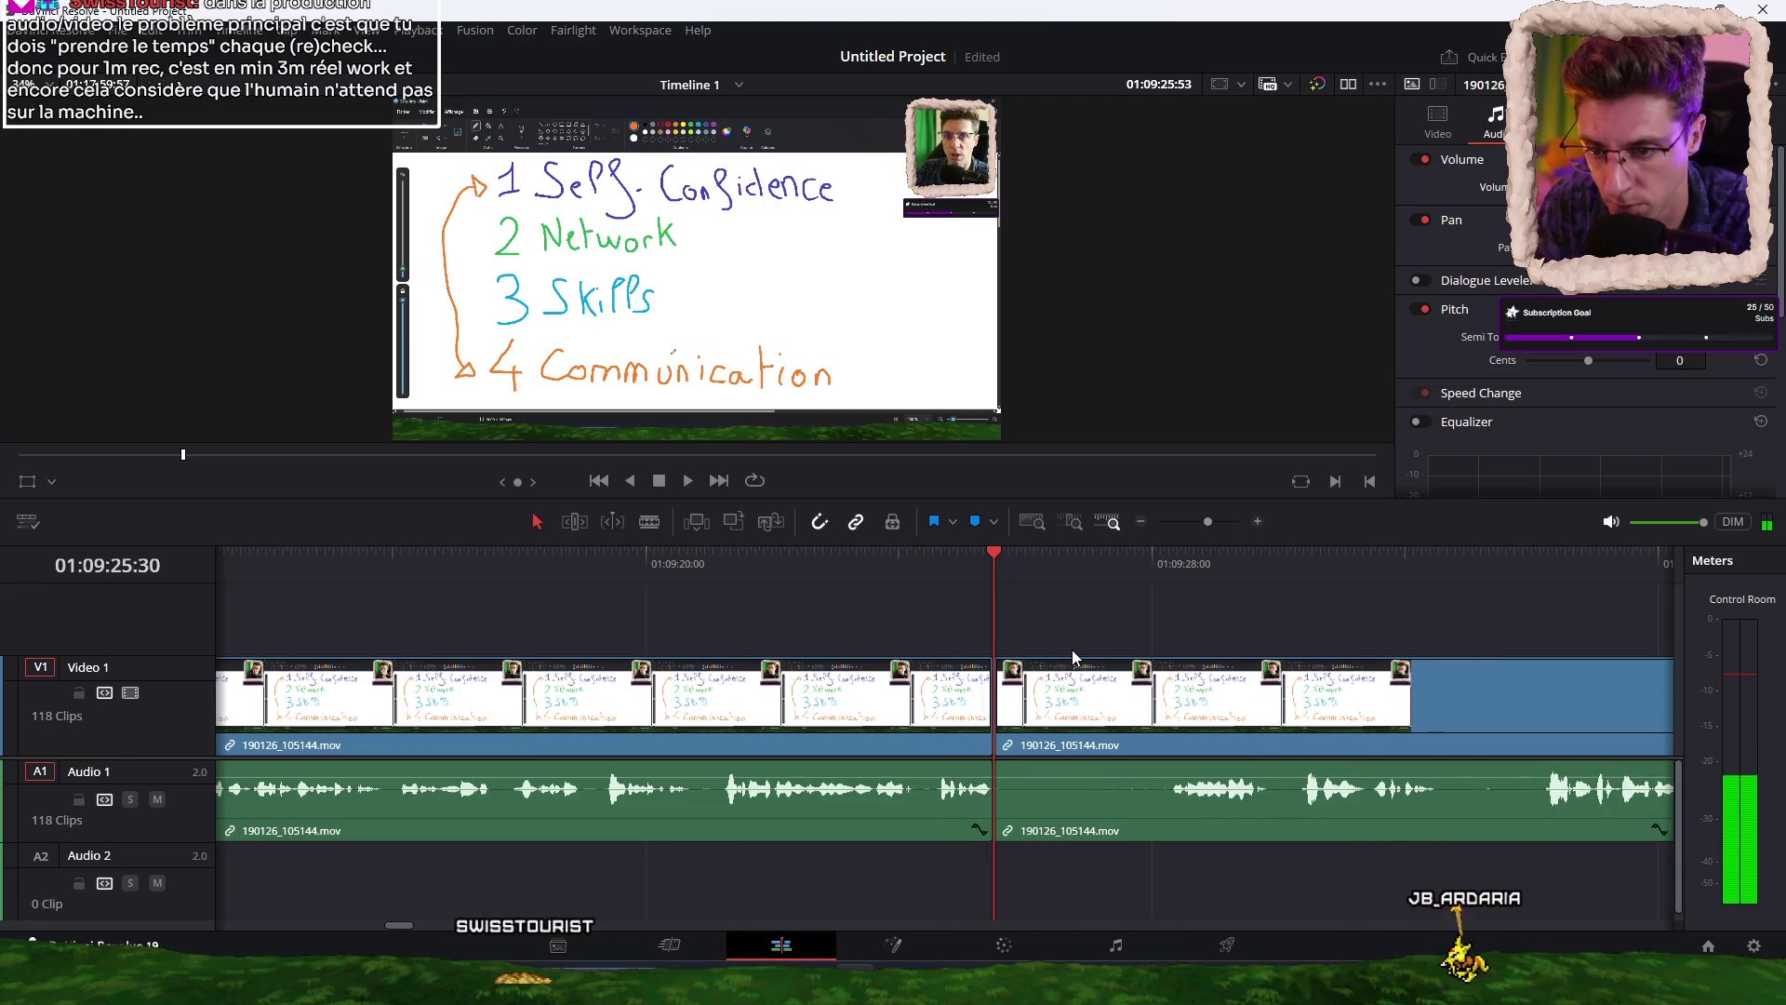
{"action": "left_click_drag", "start_coordinate": [1094, 569], "coordinate": [1153, 567]}
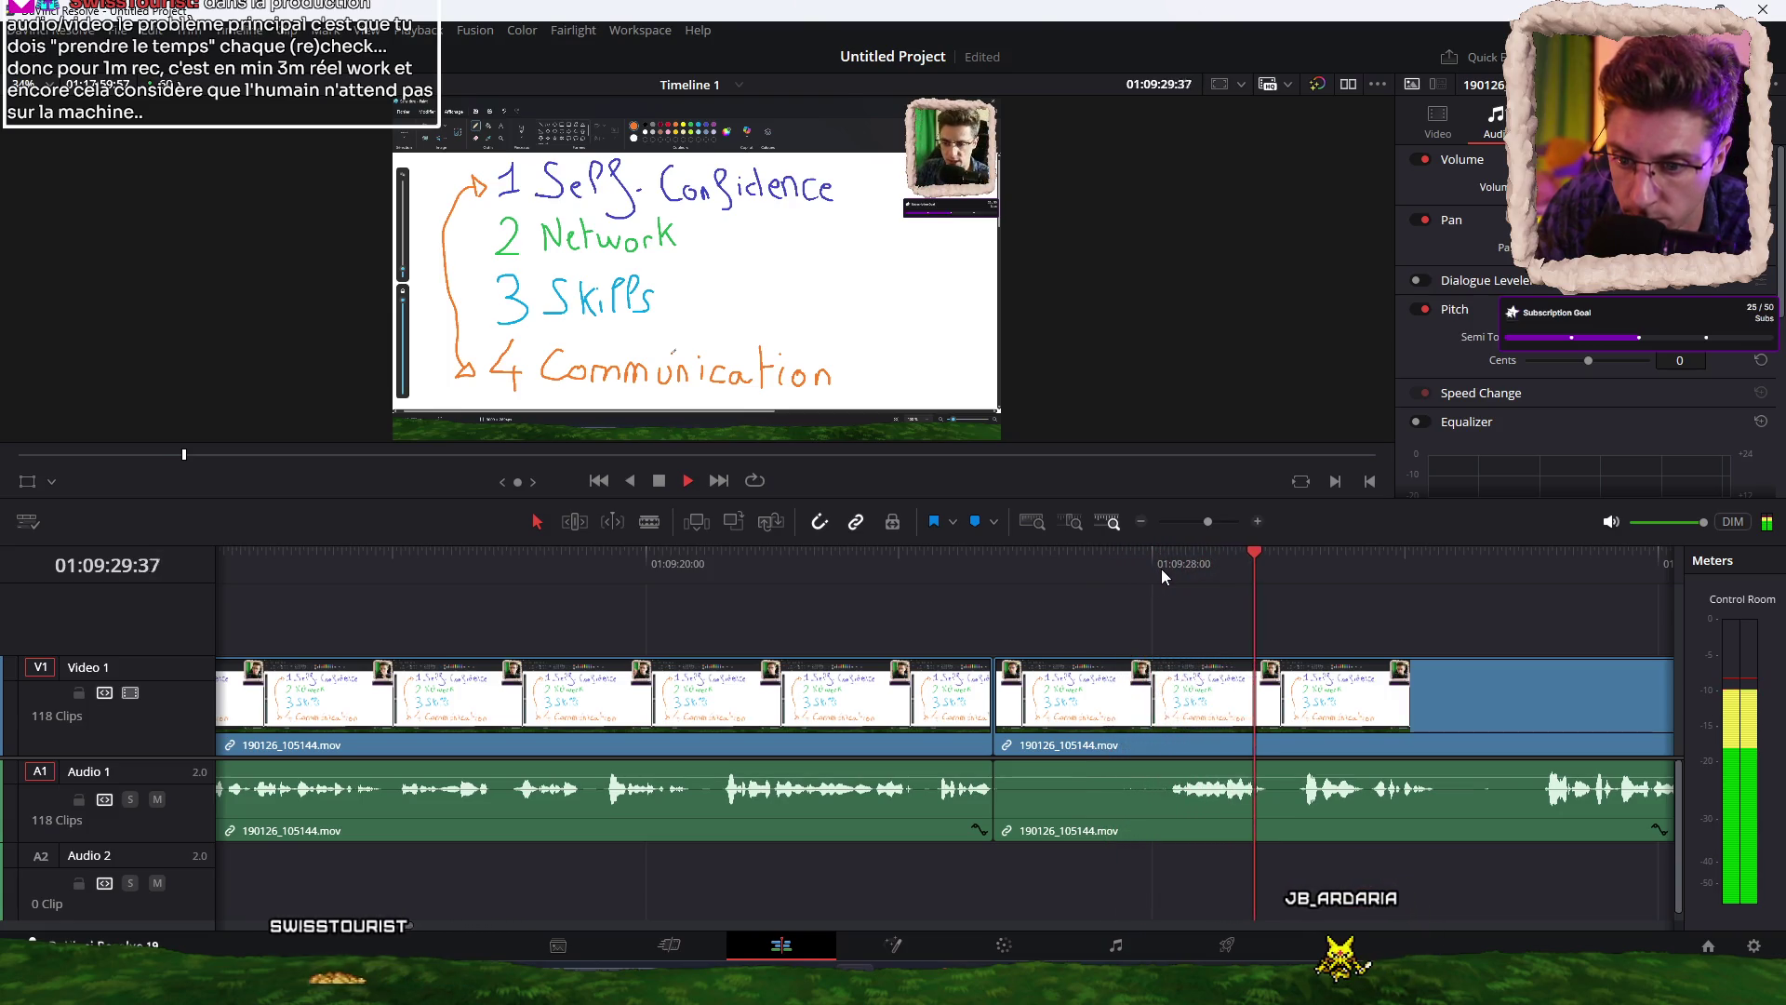
{"action": "key", "text": "ctrl+shift+bracketleft"}
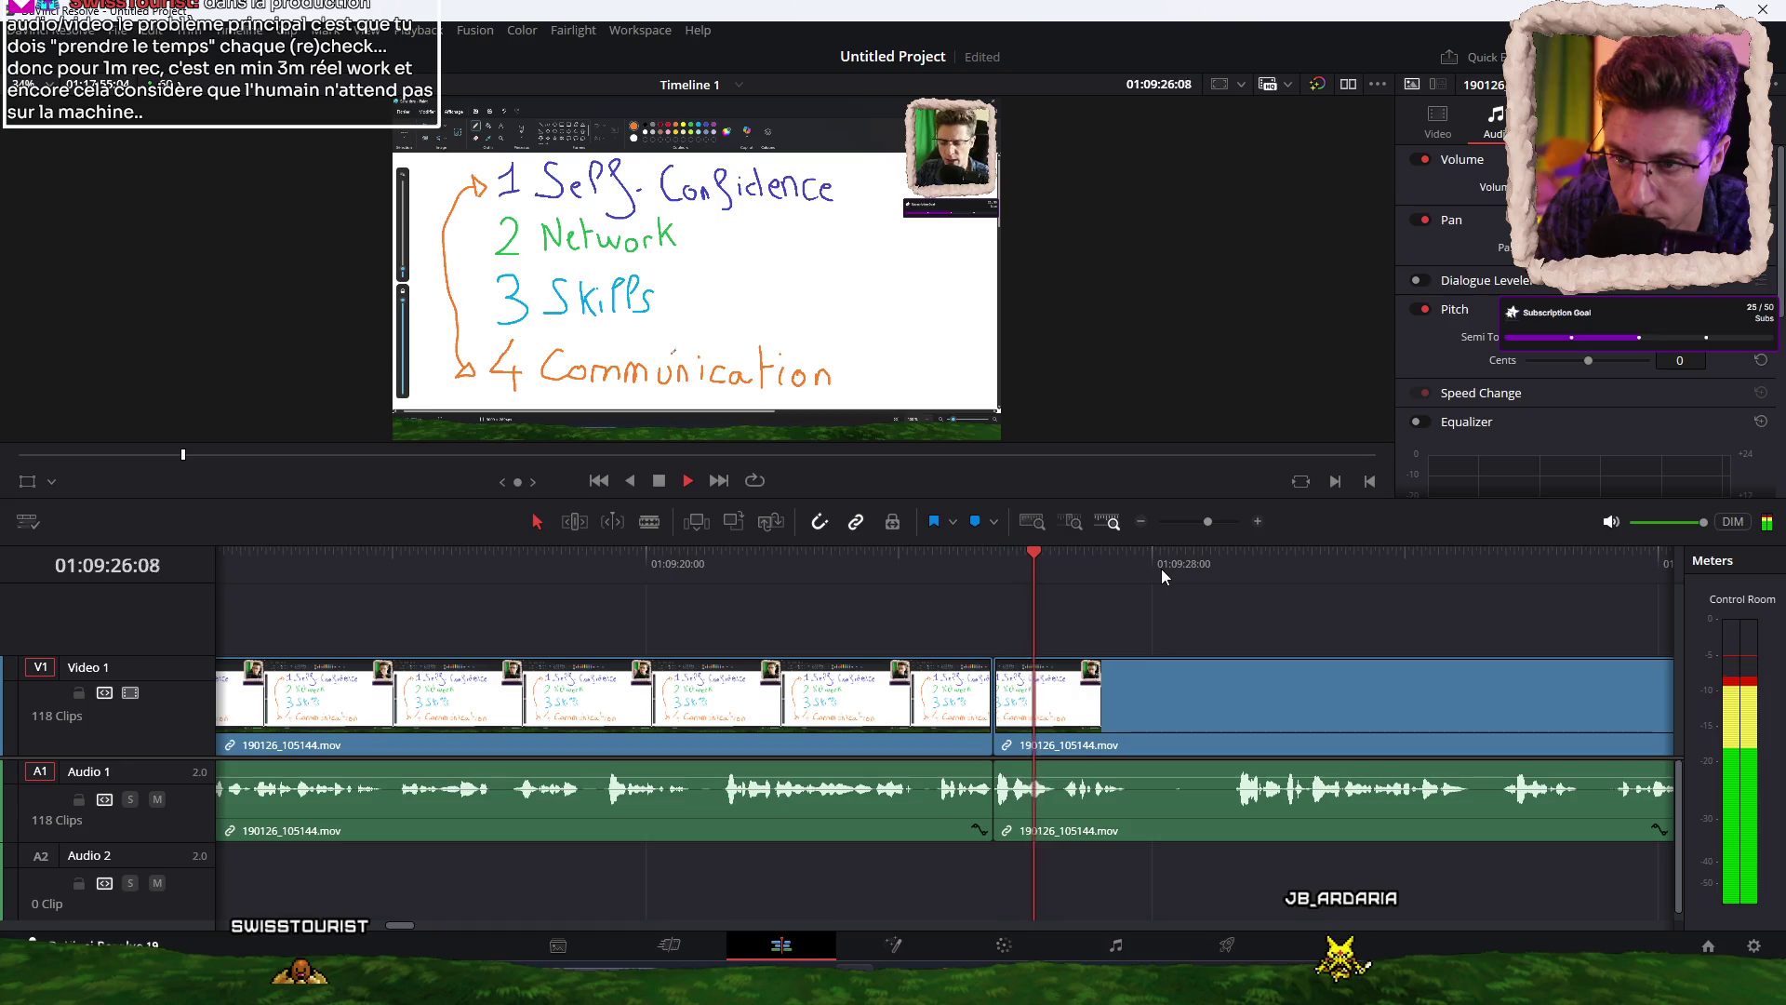
{"action": "left_click", "coordinate": [941, 564]}
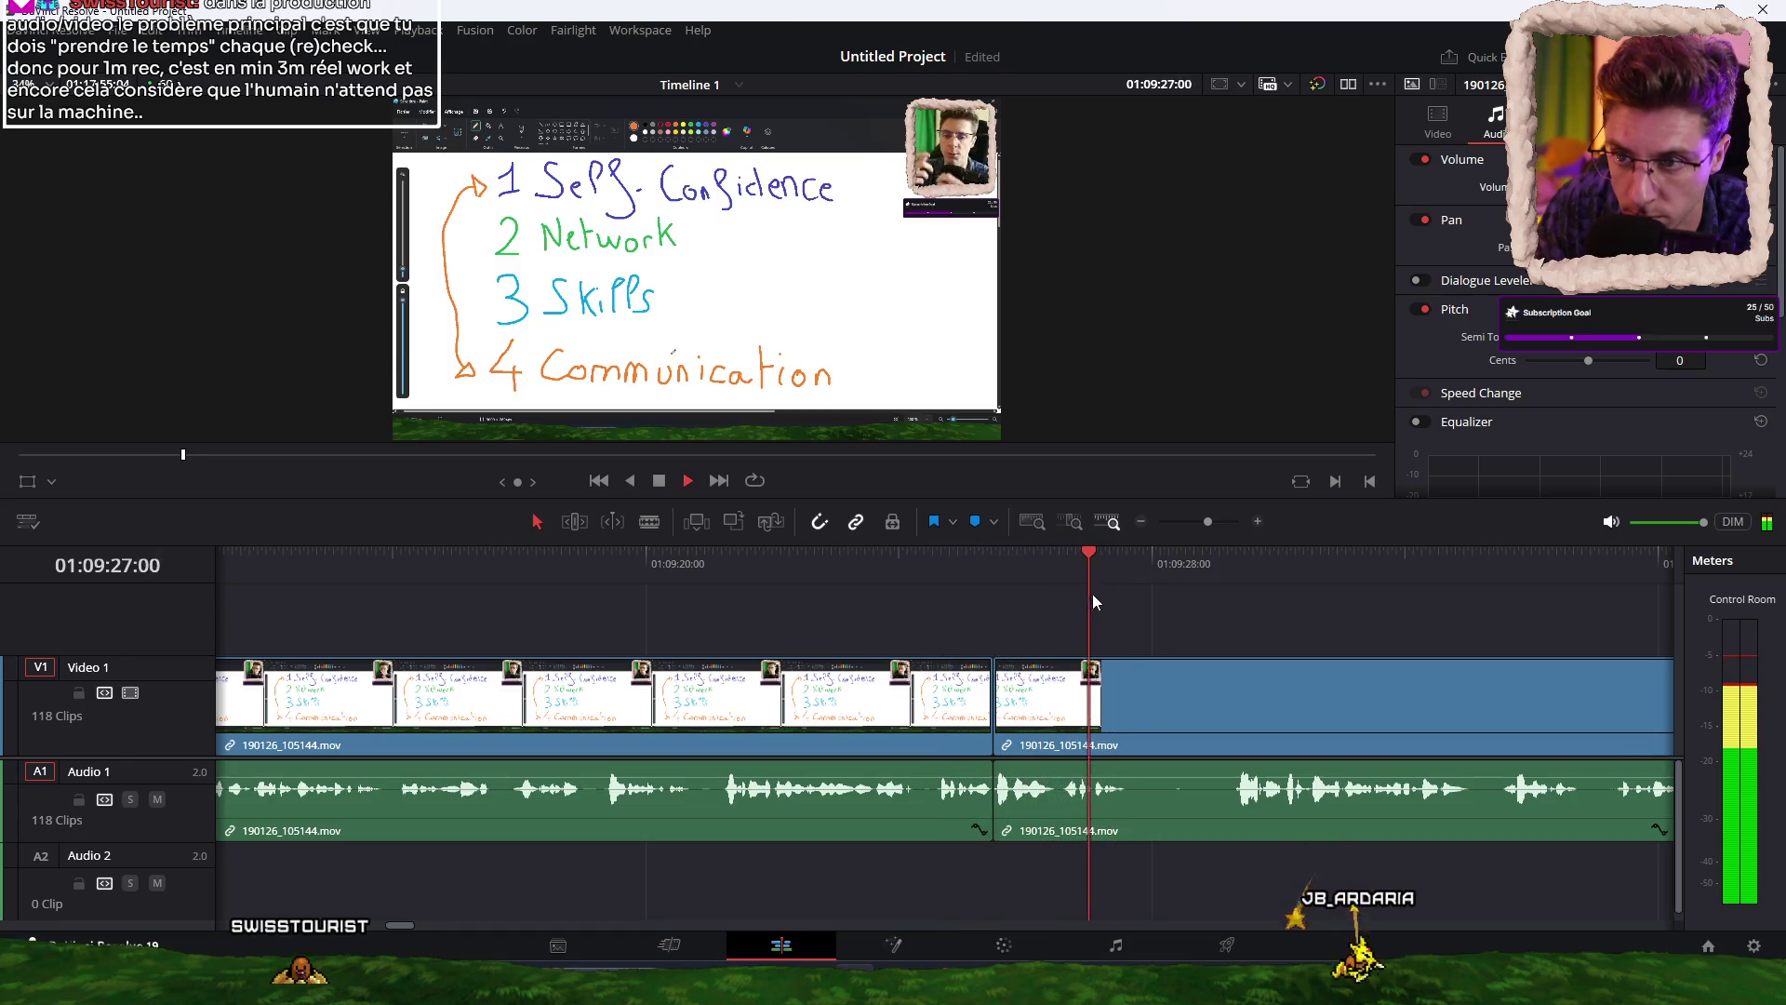
Split the clip at several points while reviewing playback from 01:09:25:30.
{"action": "key", "text": "ctrl+b"}
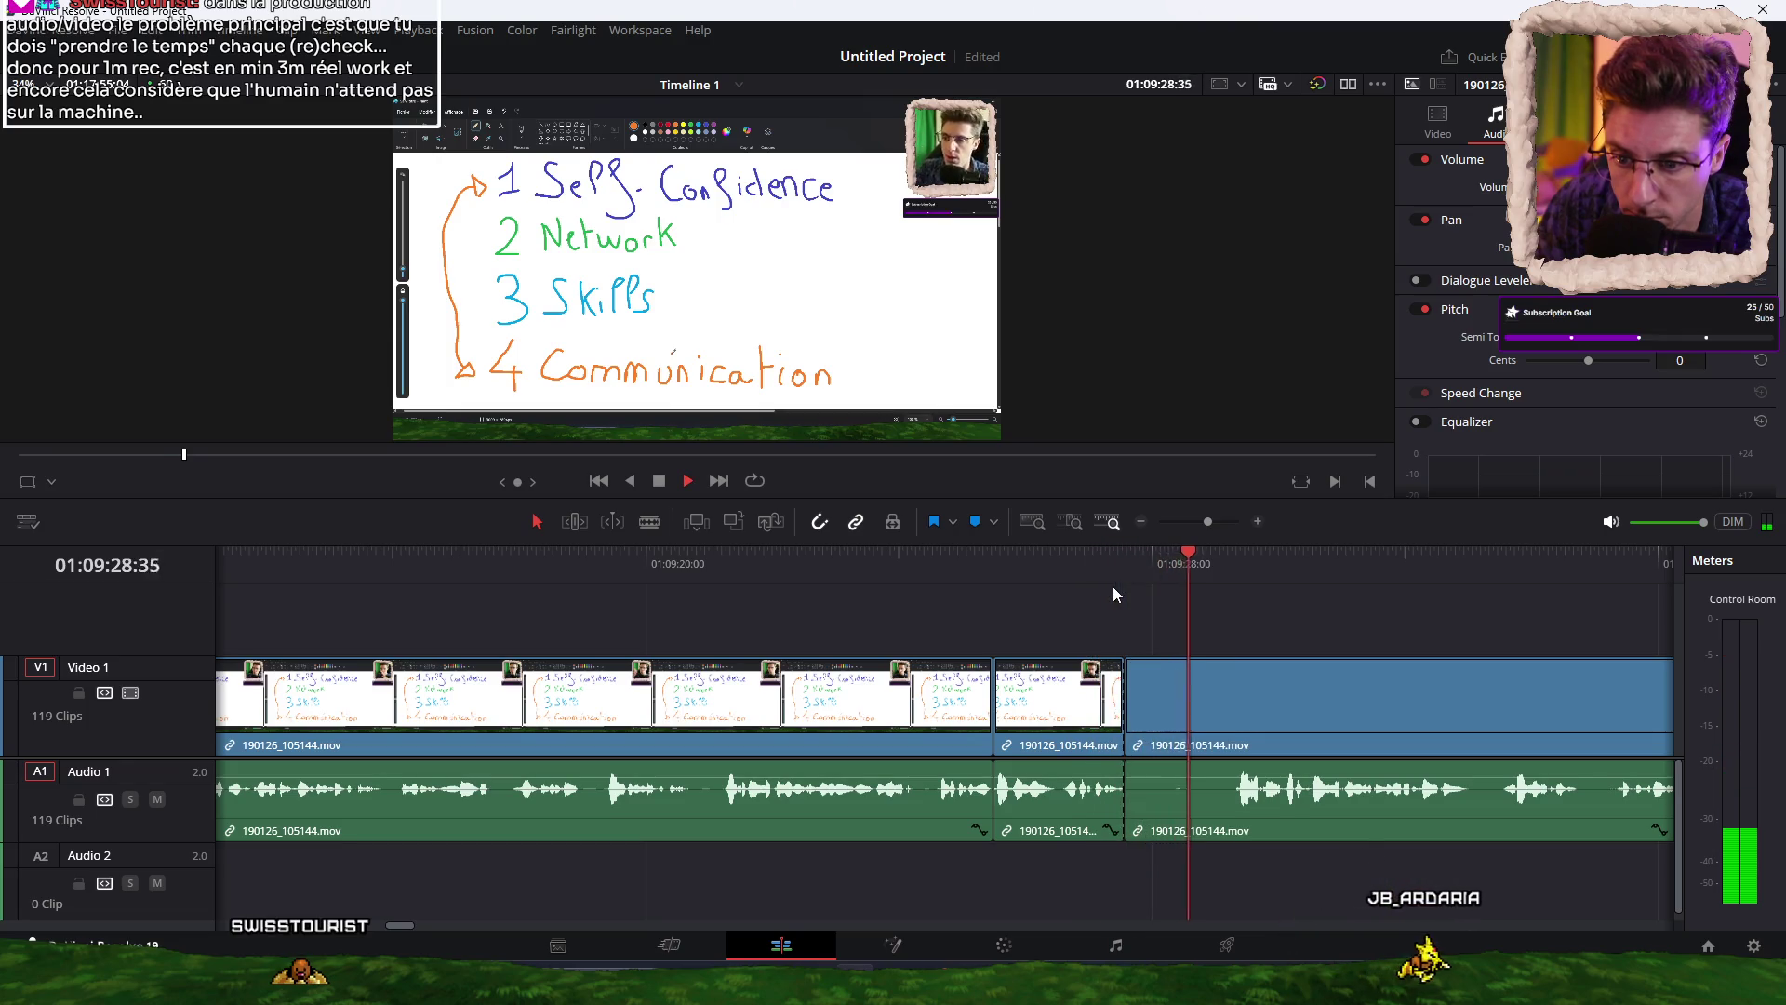
{"action": "left_click", "coordinate": [1113, 586]}
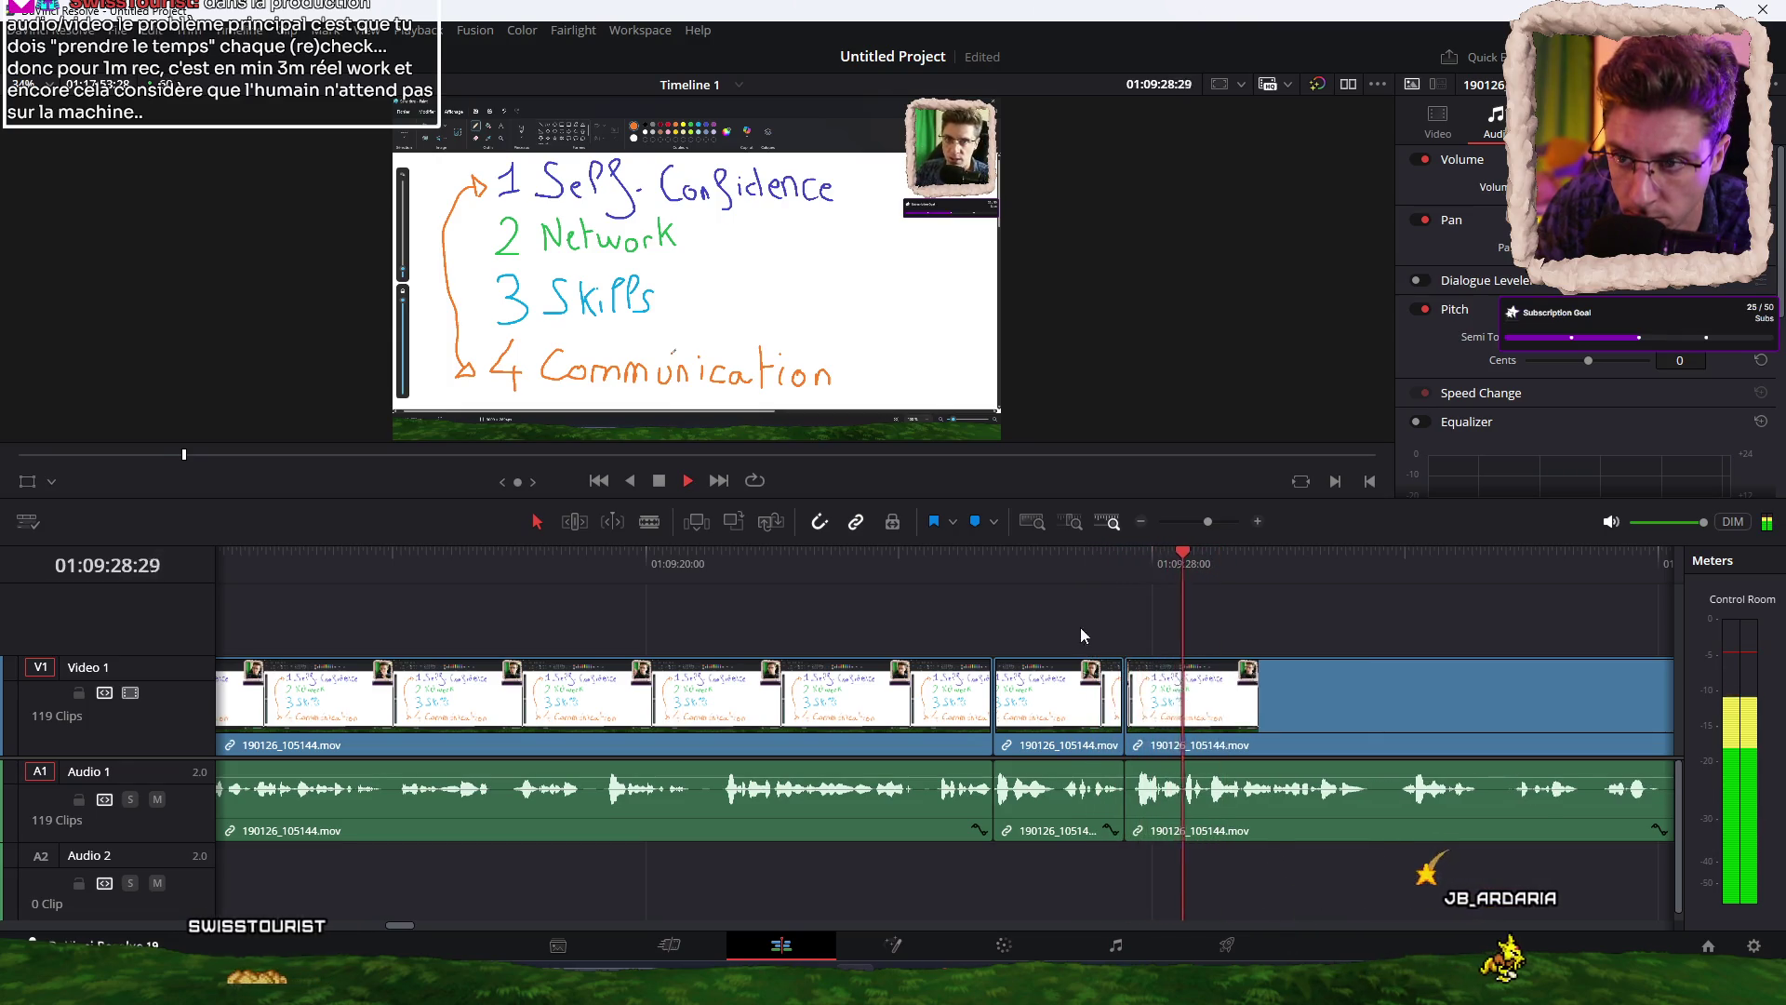
{"action": "scroll", "coordinate": [1023, 619], "scroll_direction": "down", "scroll_amount": 1}
{"action": "scroll", "coordinate": [1018, 617], "scroll_direction": "down", "scroll_amount": 1}
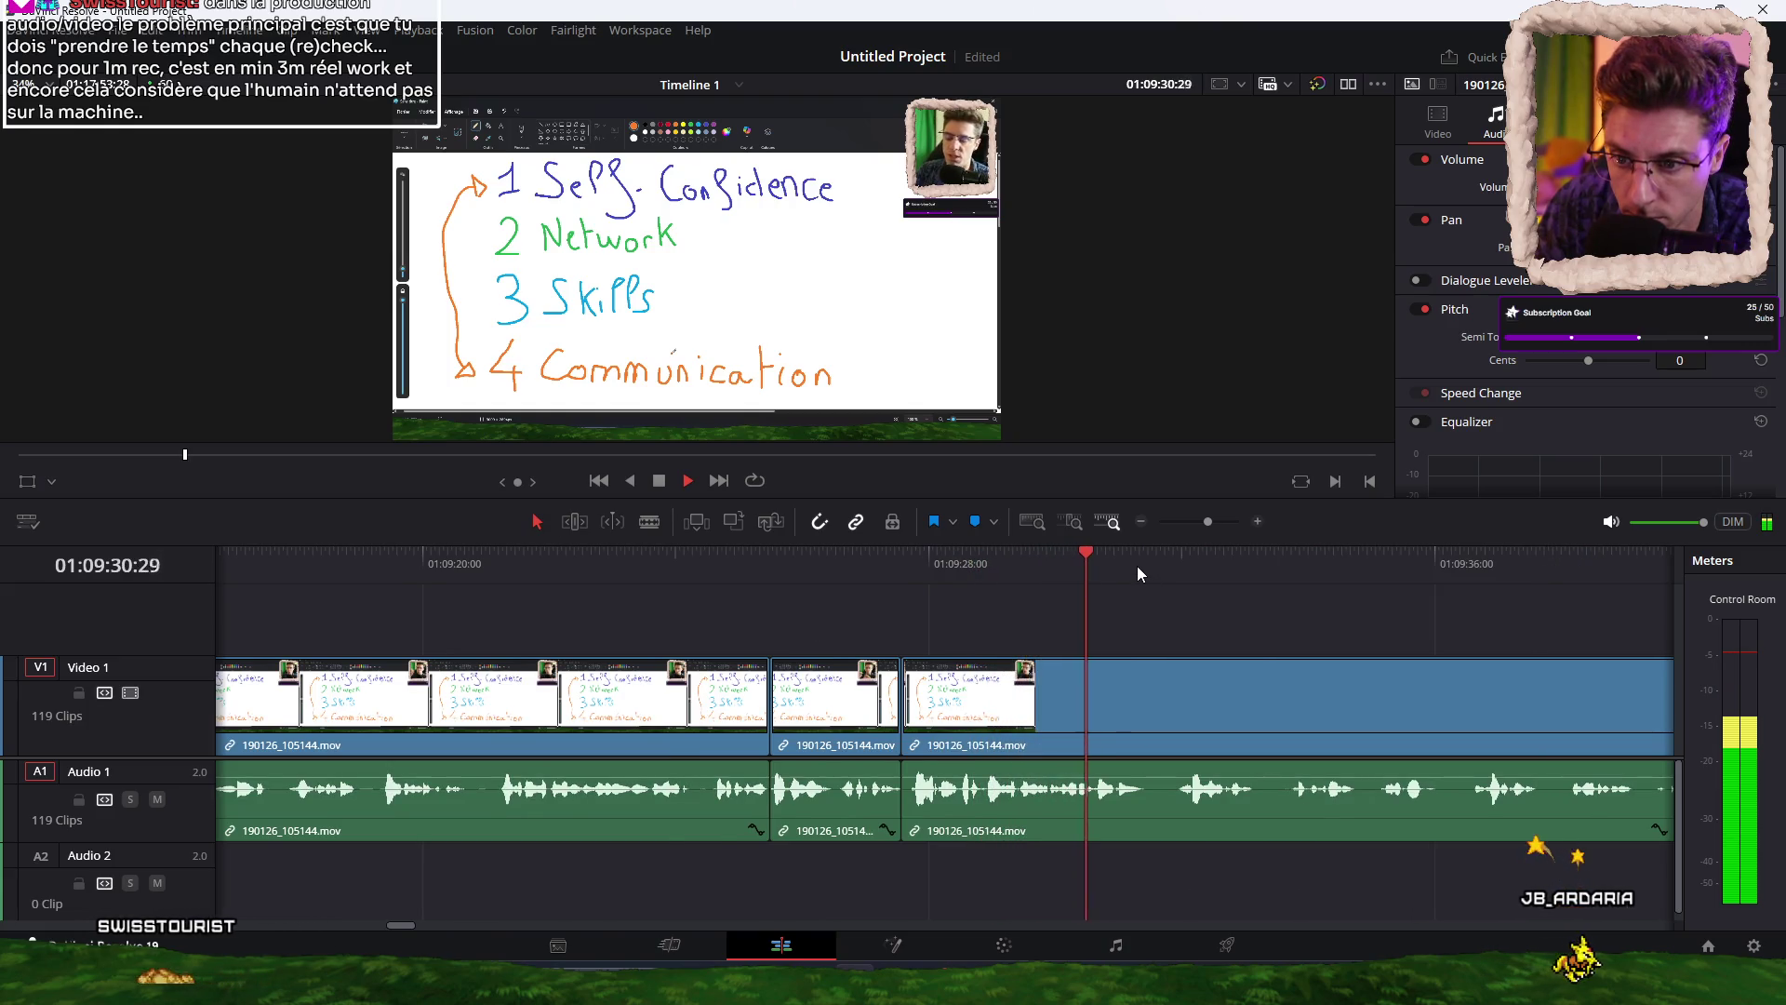
{"action": "key", "text": "ctrl+b"}
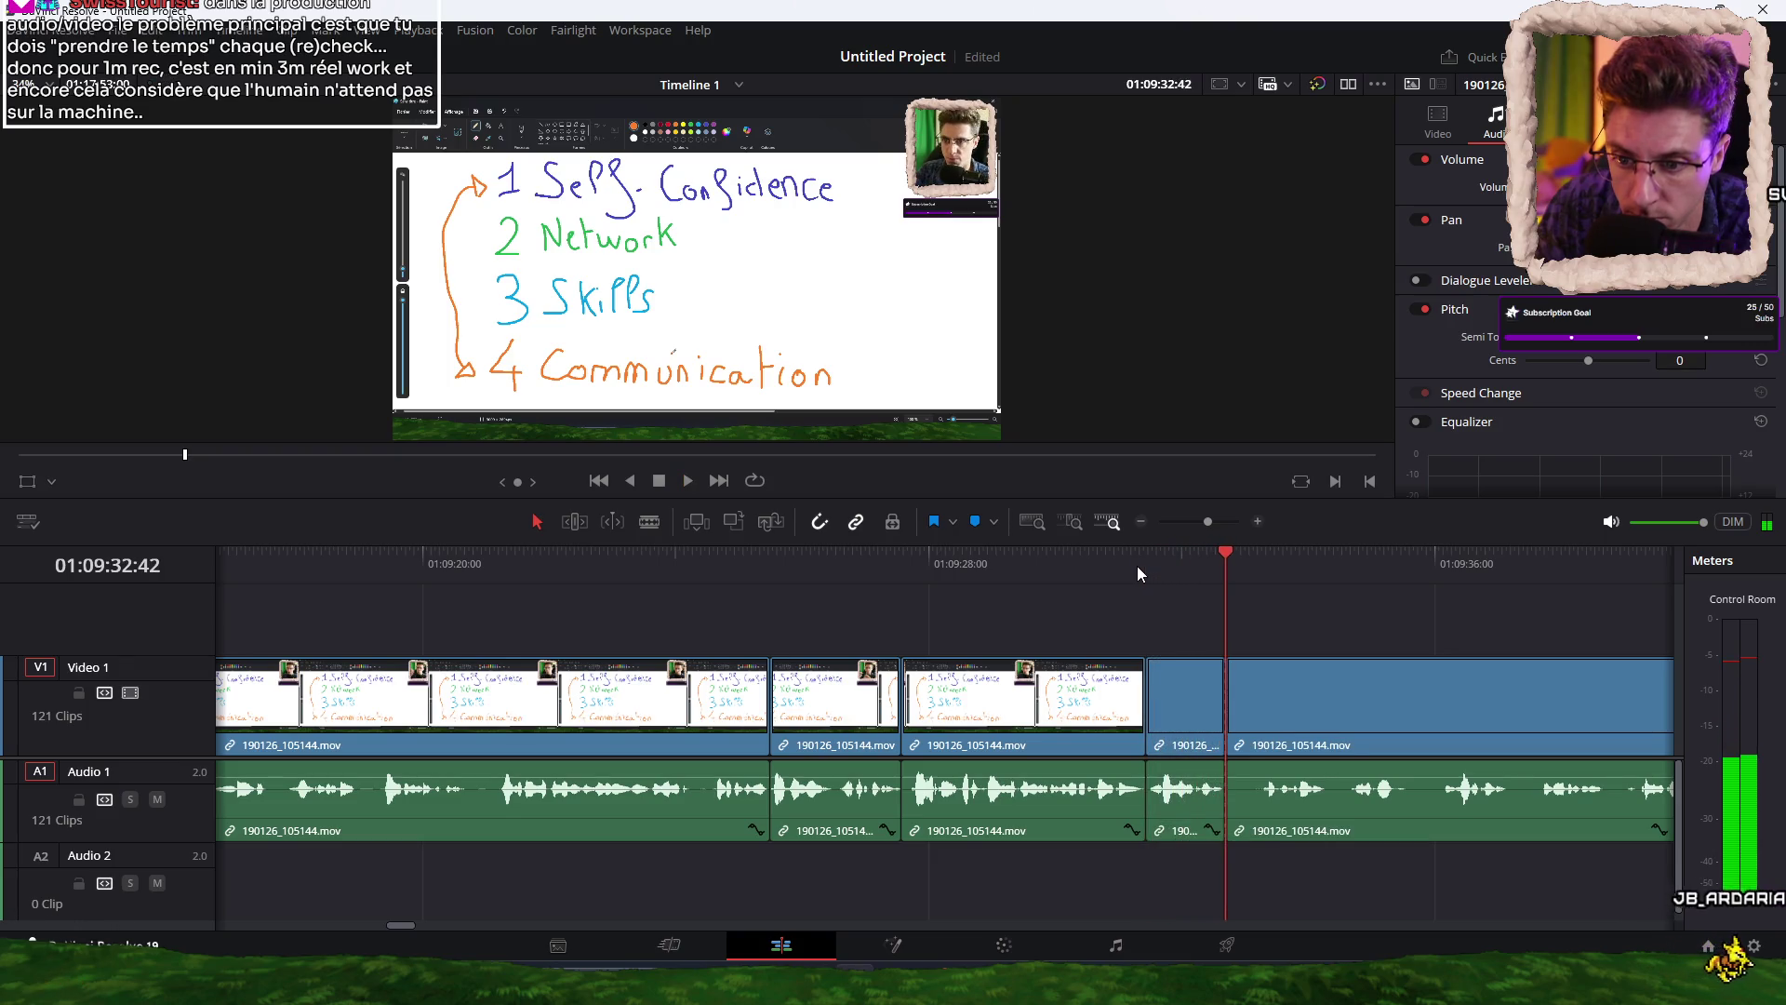
{"action": "key", "text": "ctrl+b"}
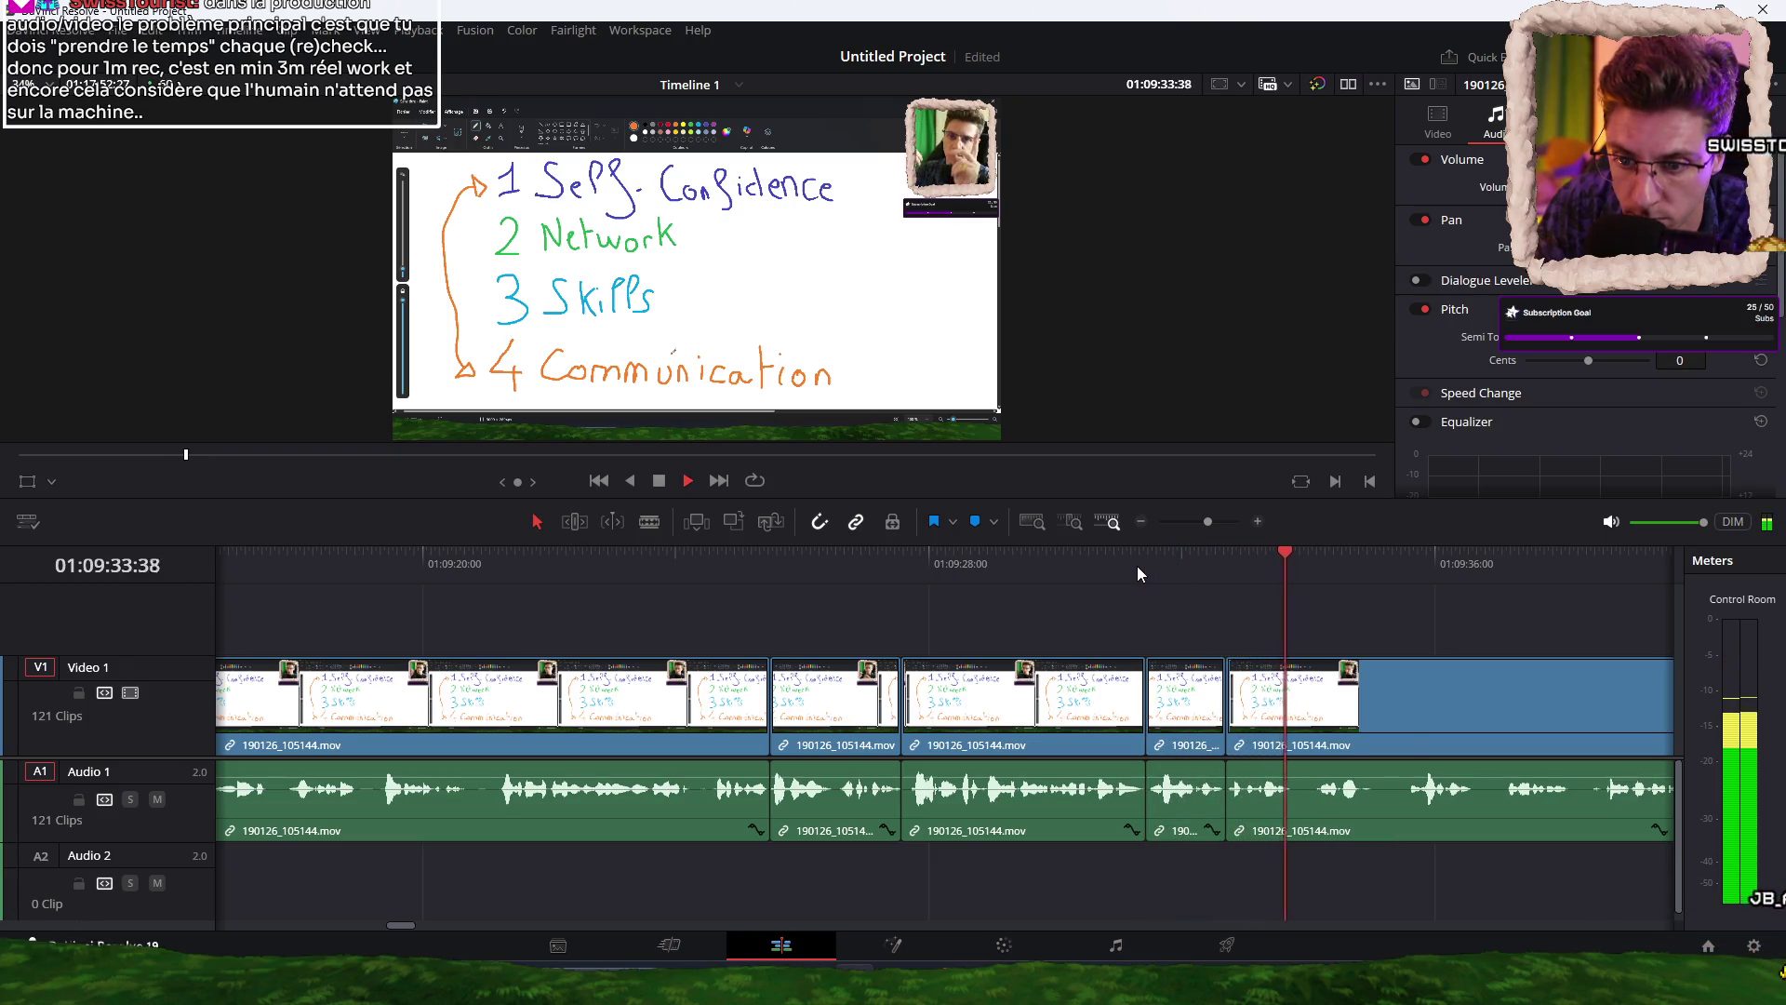
{"action": "key", "text": "ctrl+b"}
{"action": "key", "text": "space"}
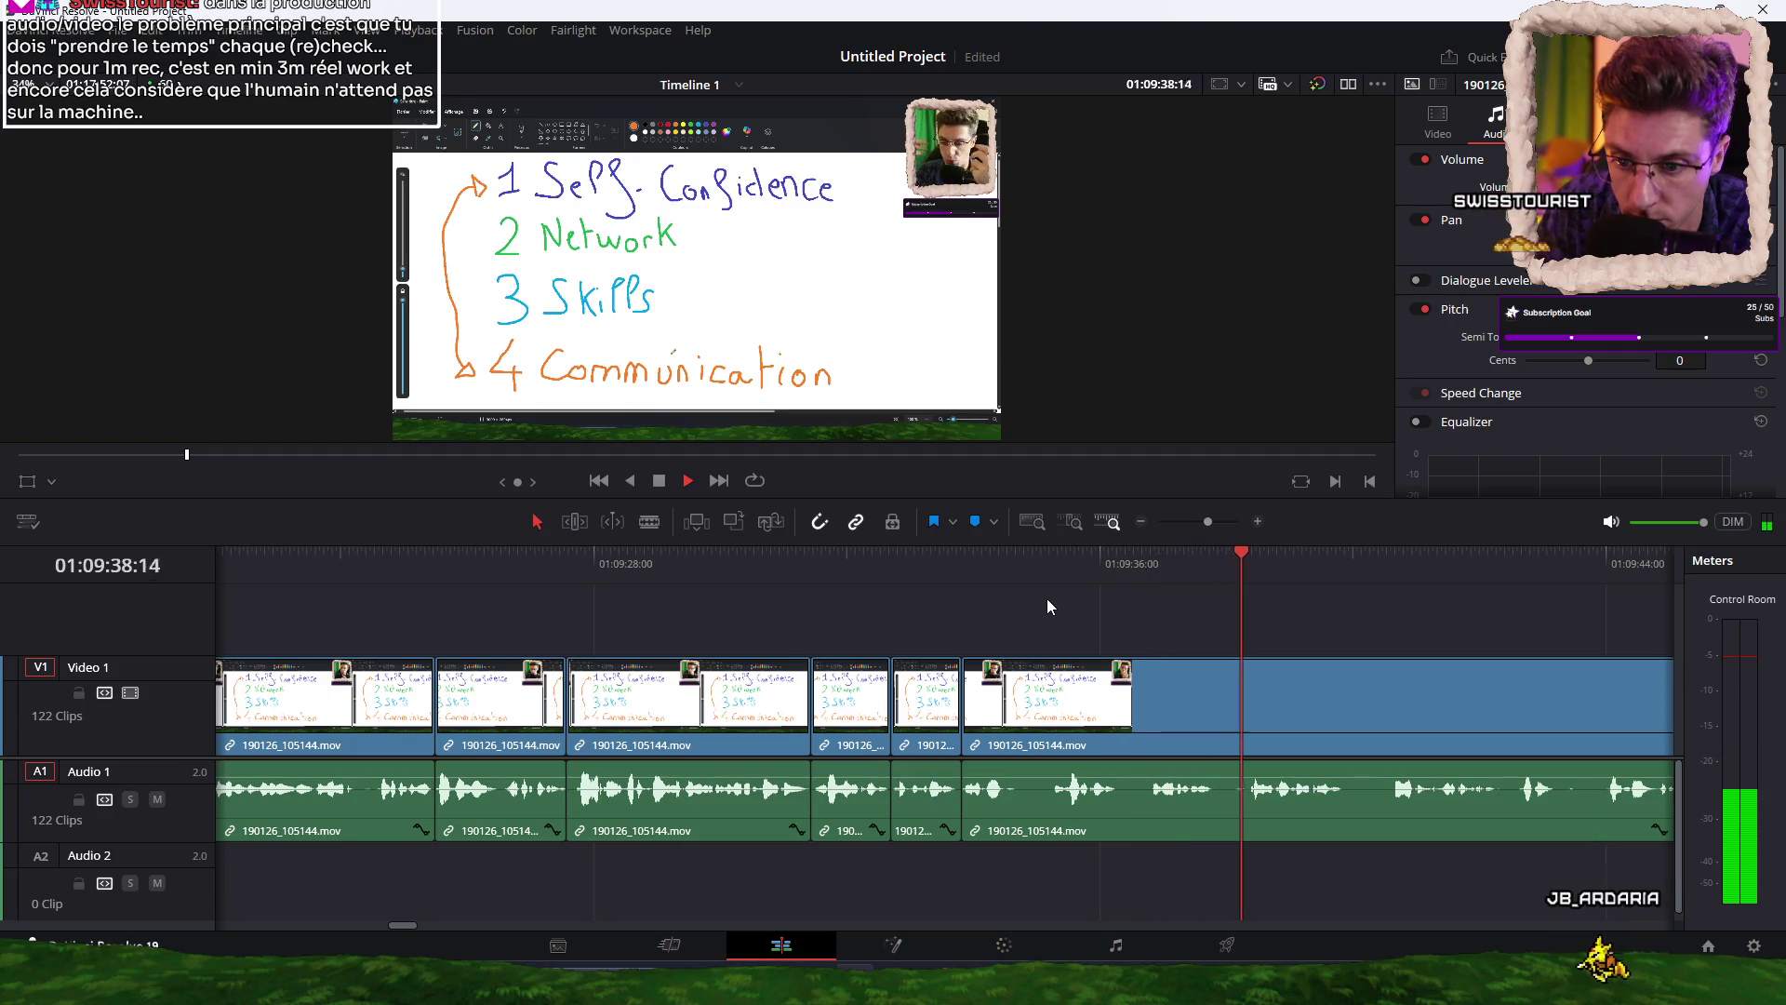
{"action": "left_click", "coordinate": [1169, 562]}
{"action": "key", "text": "ctrl+b"}
{"action": "key", "text": "space"}
{"action": "key", "text": "space"}
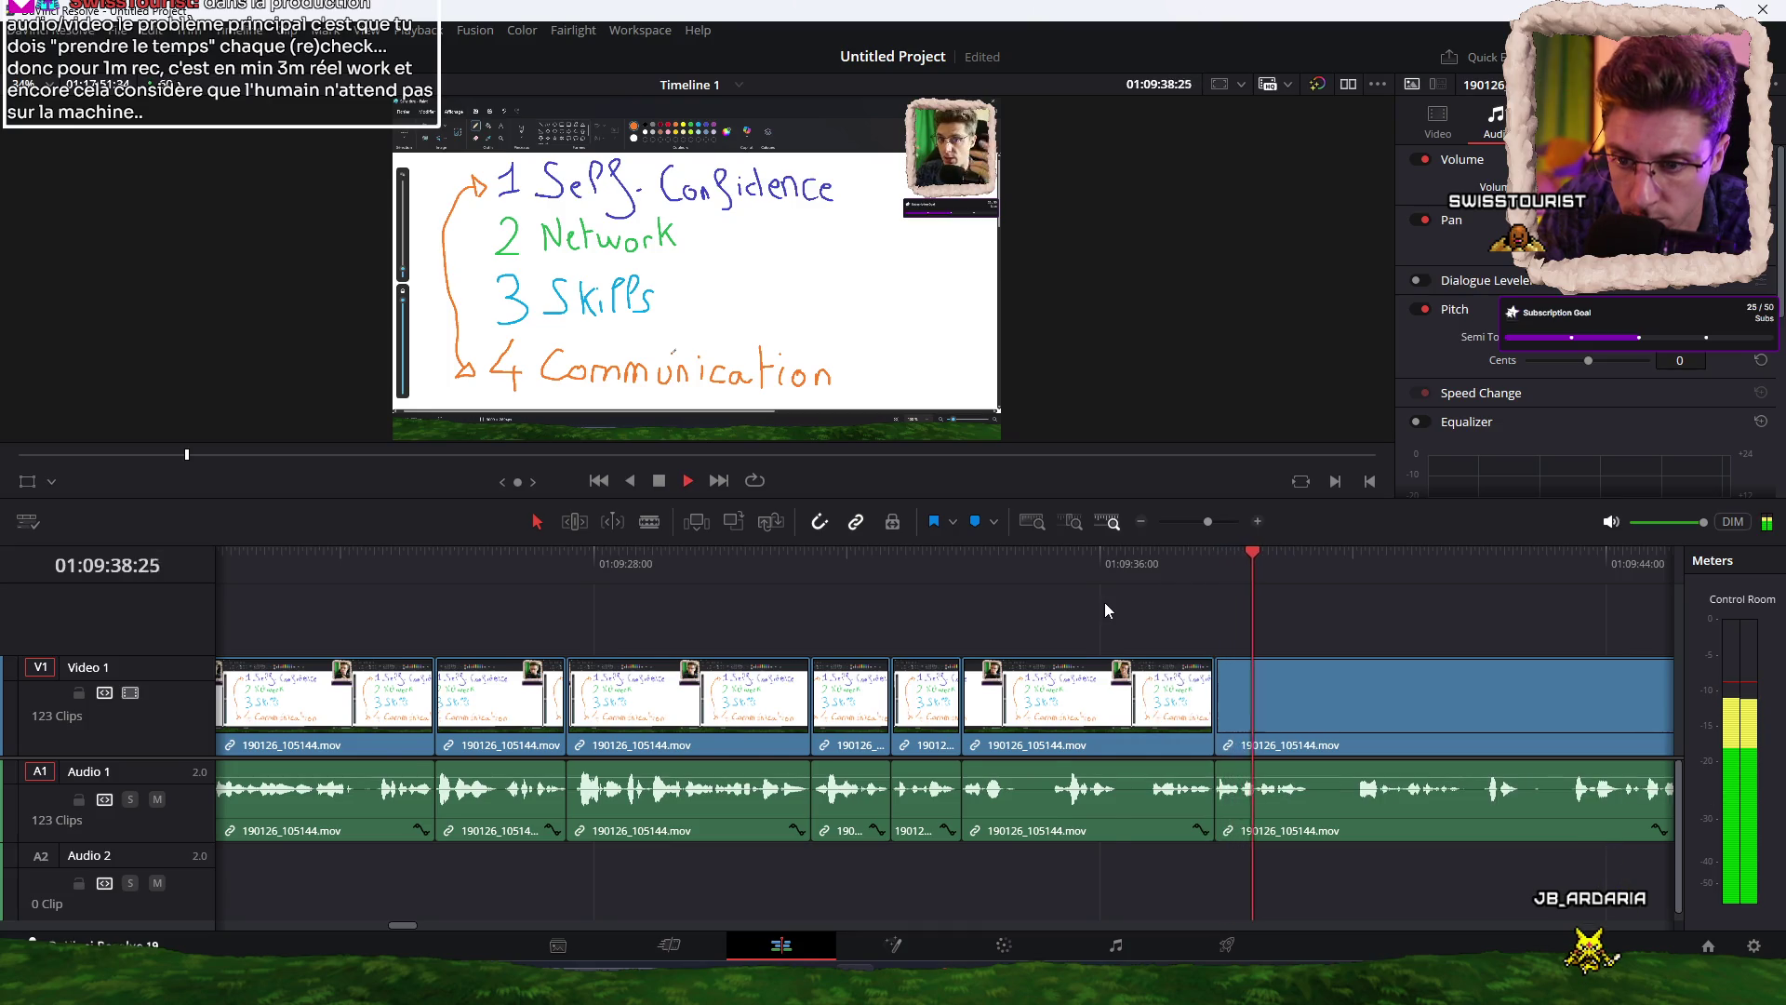
{"action": "key", "text": "ctrl+b"}
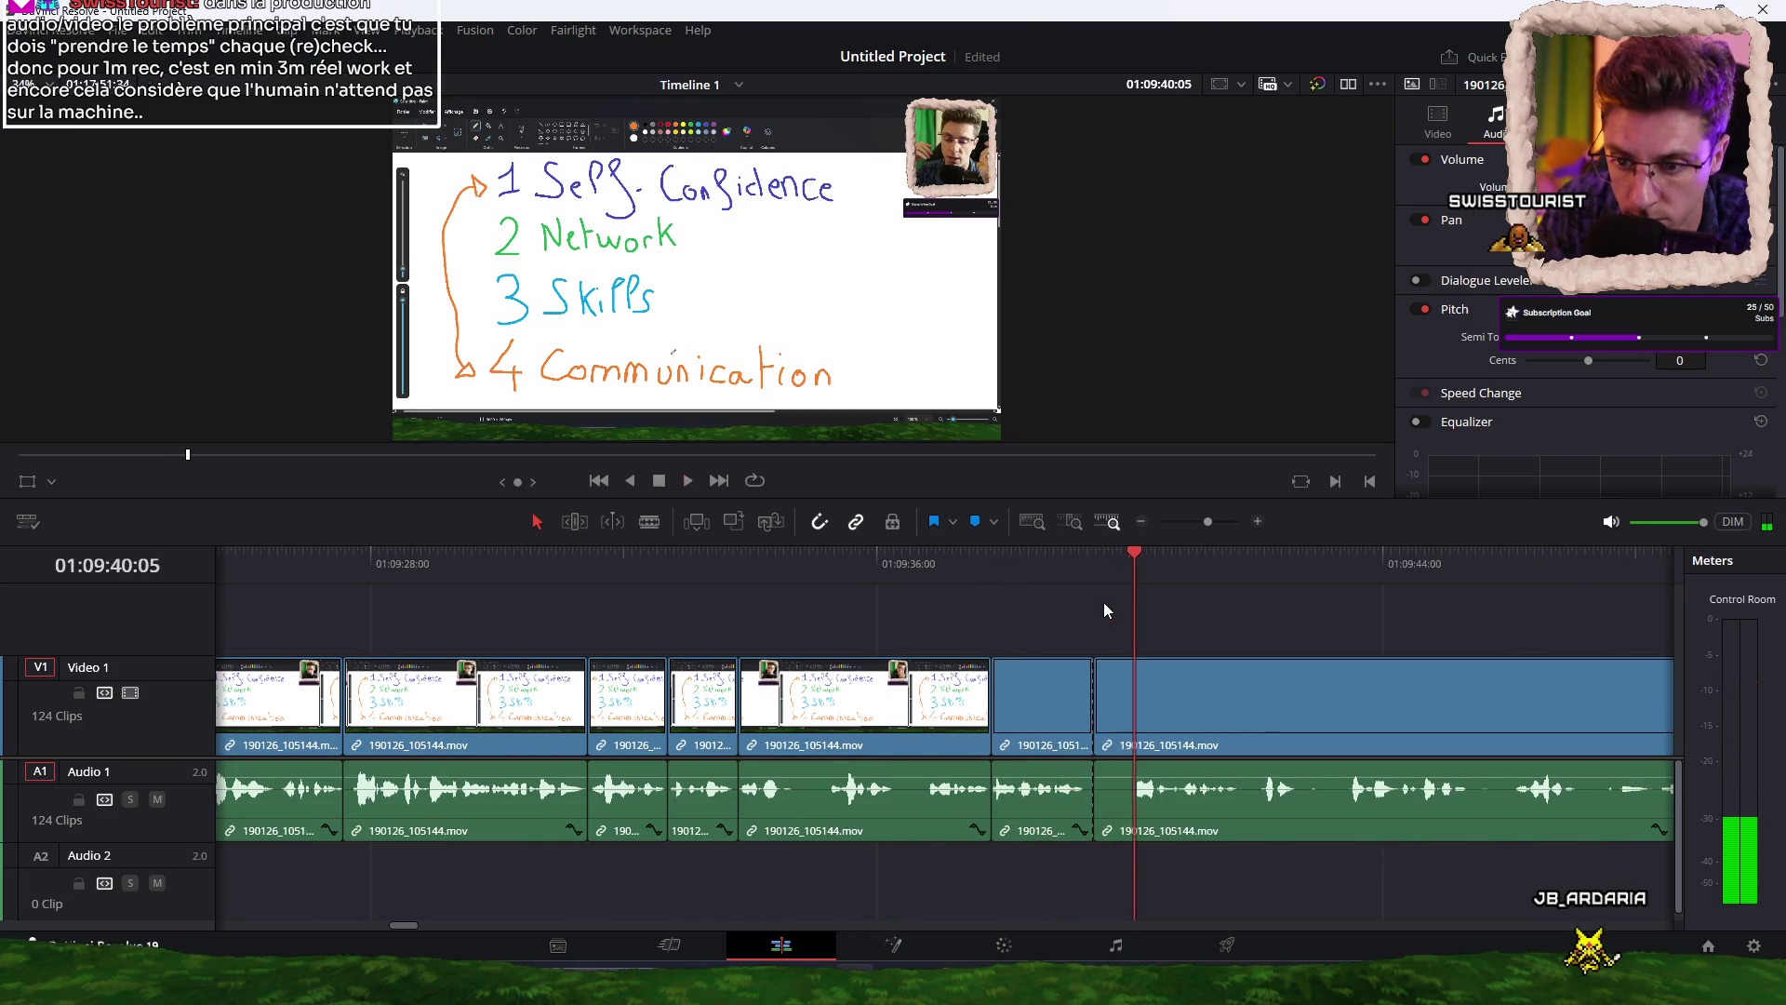
{"action": "key", "text": "space"}
{"action": "key", "text": "space"}
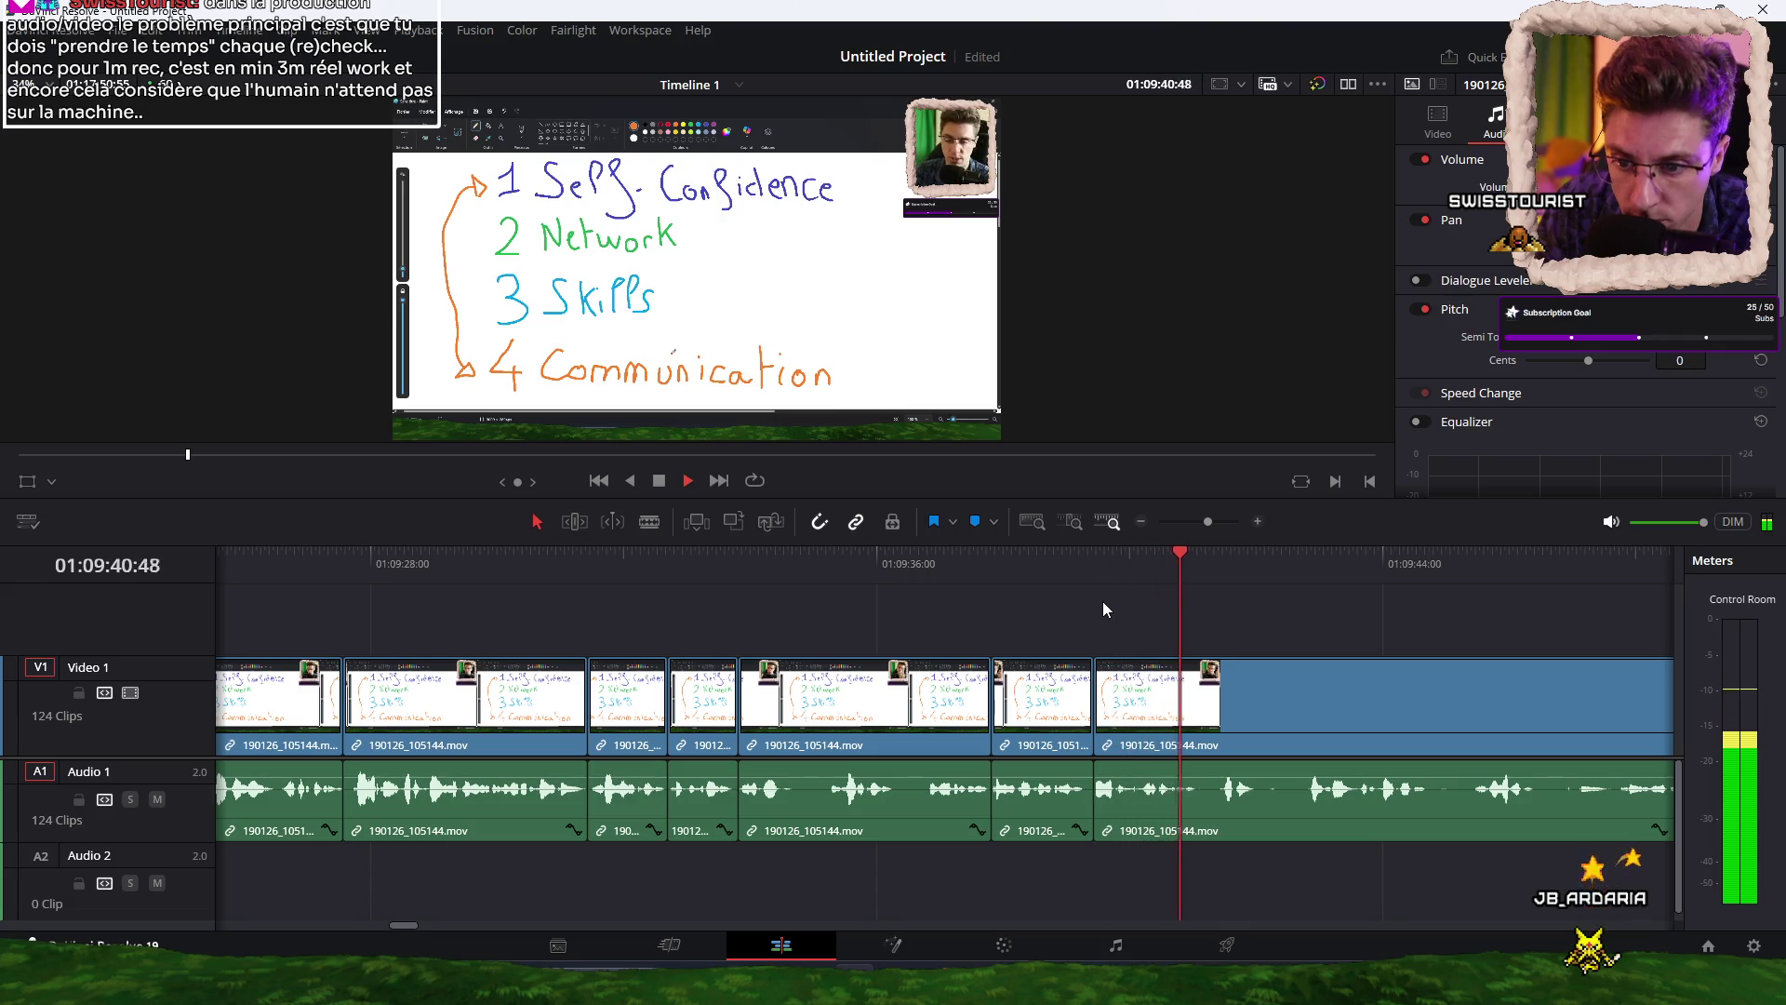
Review the part around 01:09:39 and cut the clip at 01:09:41:14.
{"action": "left_click", "coordinate": [1114, 572]}
{"action": "key", "text": "space"}
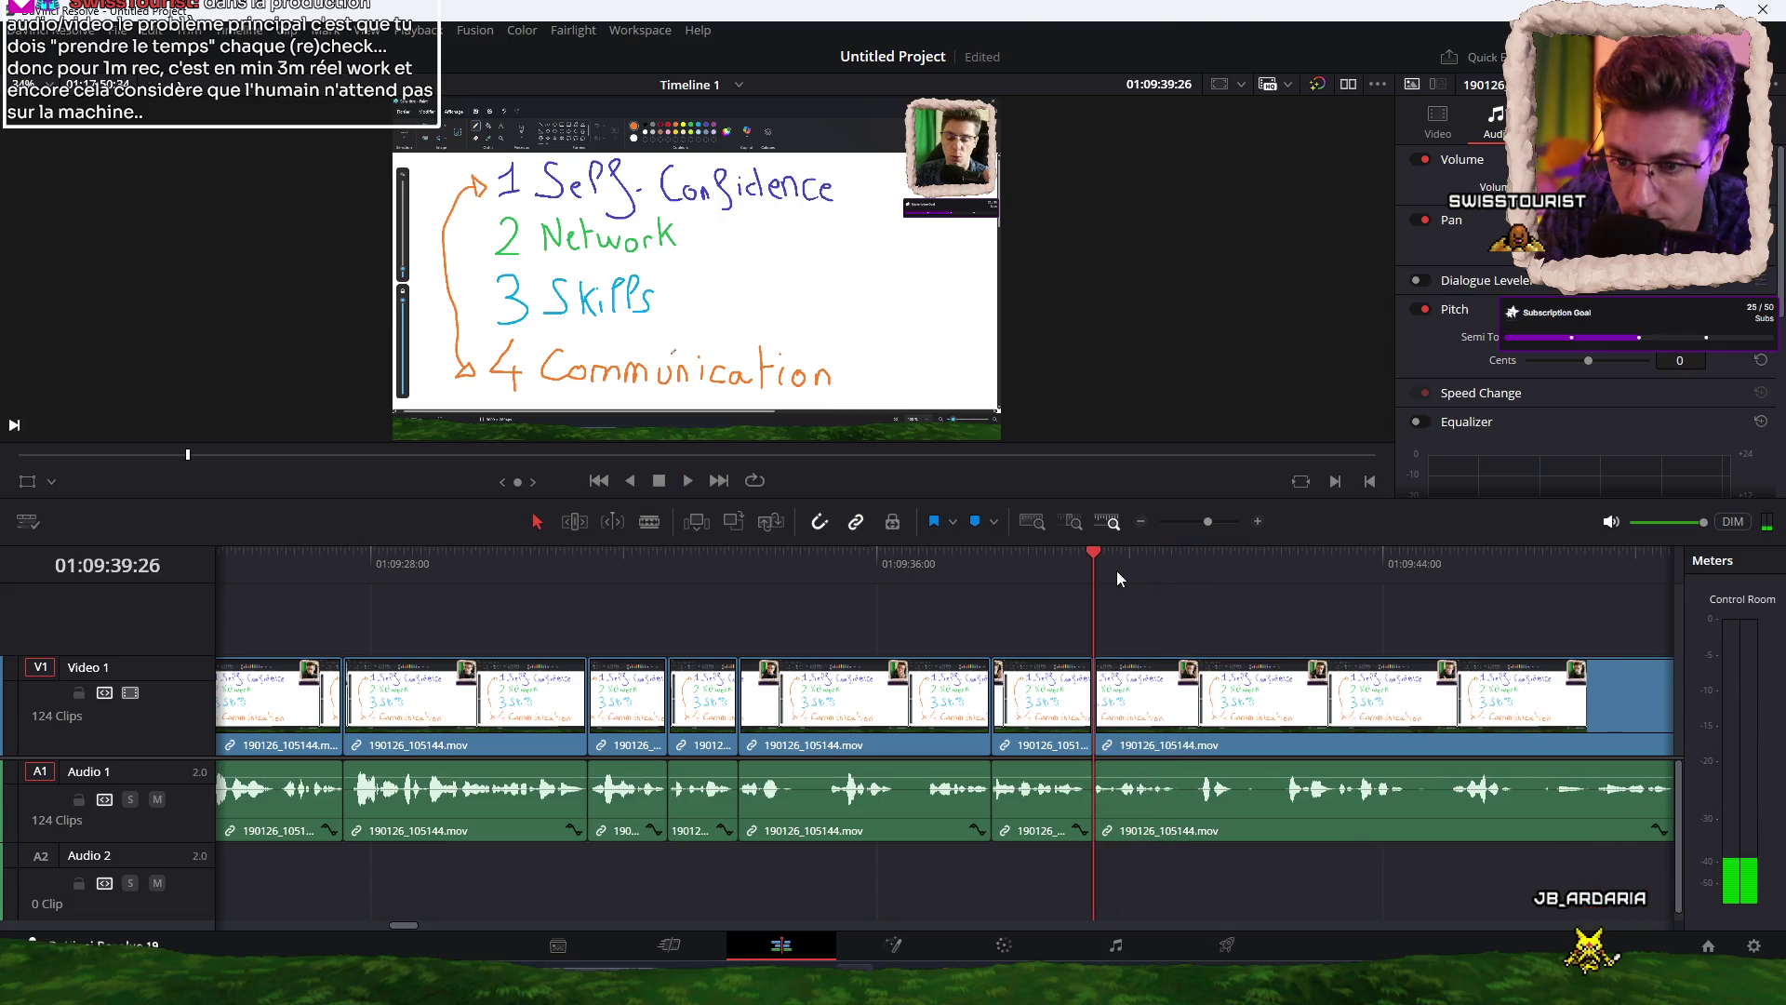
{"action": "left_click", "coordinate": [1113, 563]}
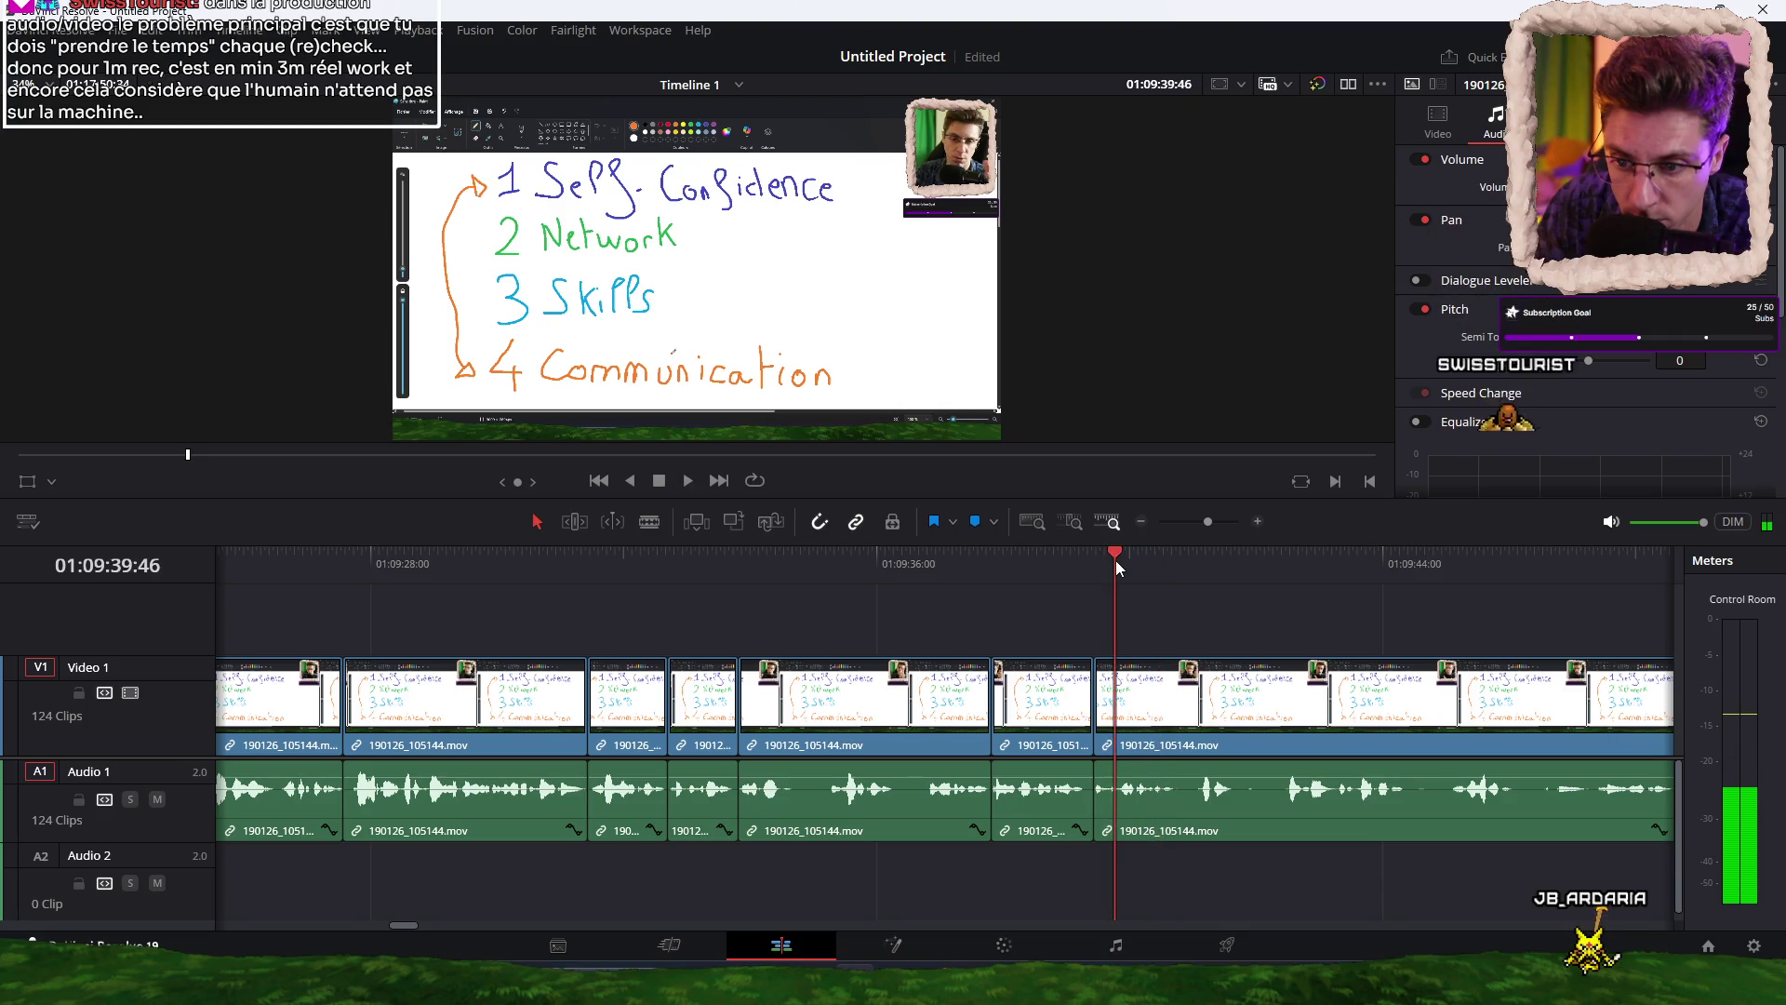
{"action": "left_click", "coordinate": [1115, 560]}
{"action": "left_click", "coordinate": [1098, 562]}
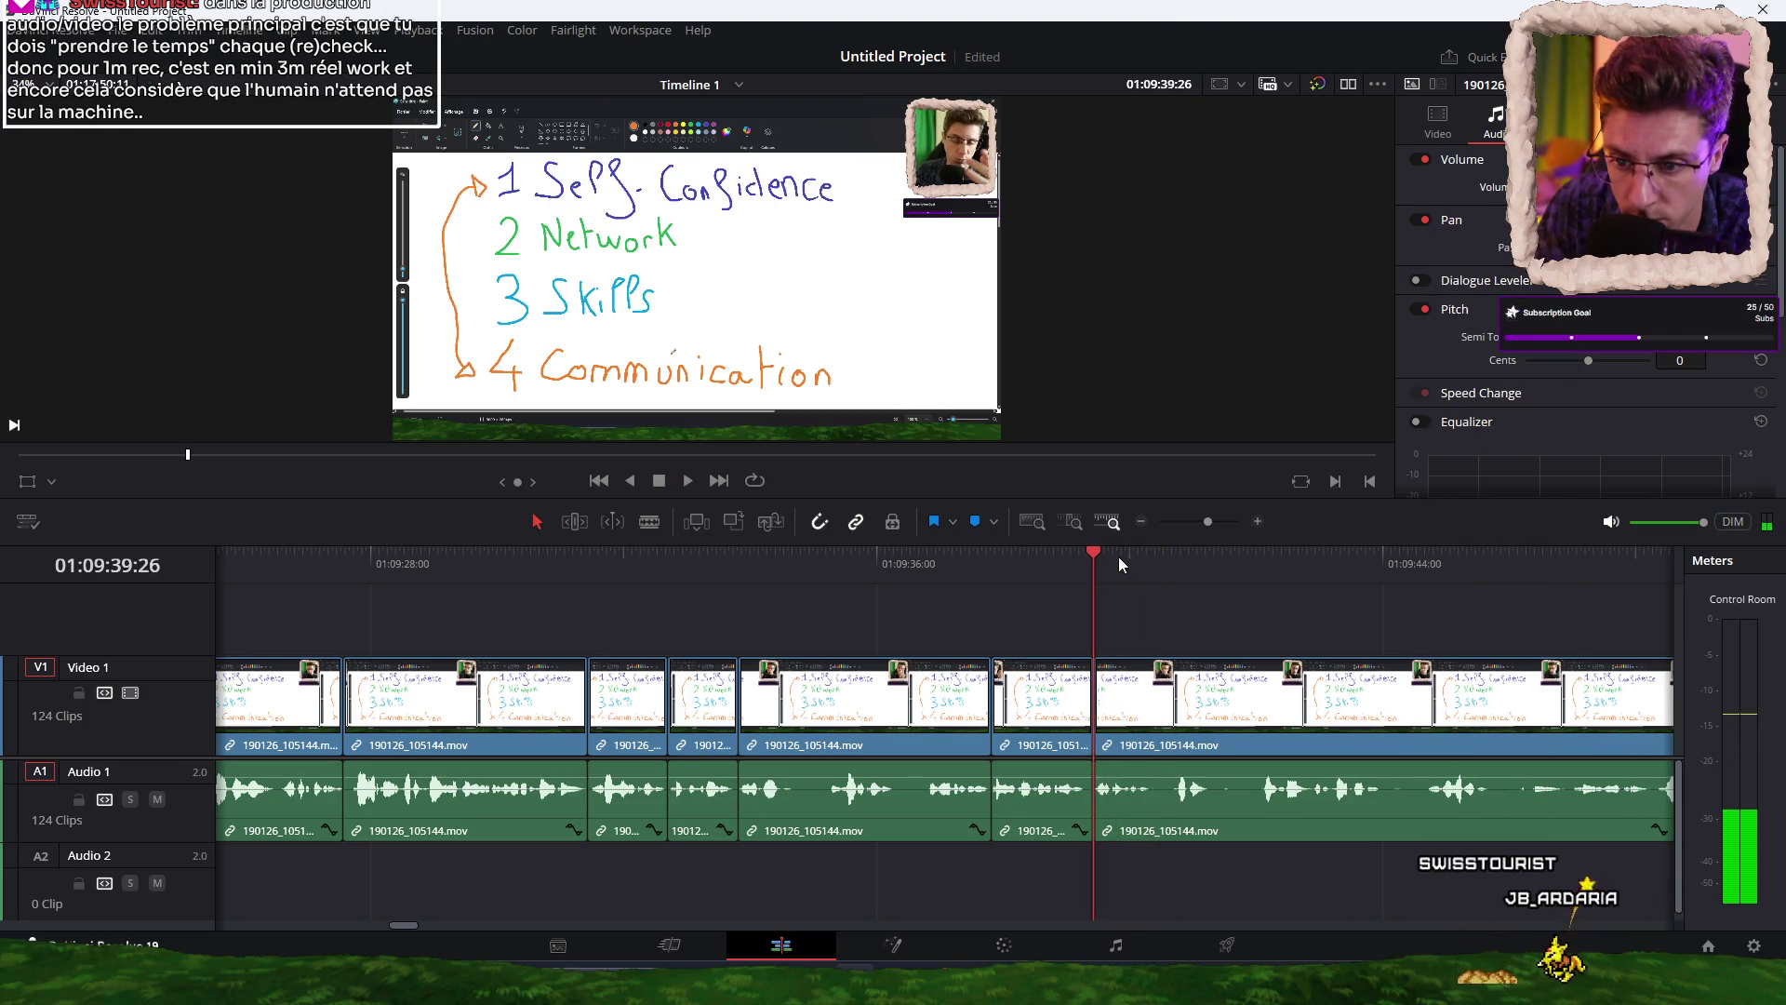
{"action": "left_click", "coordinate": [1054, 561]}
{"action": "left_click", "coordinate": [1046, 561]}
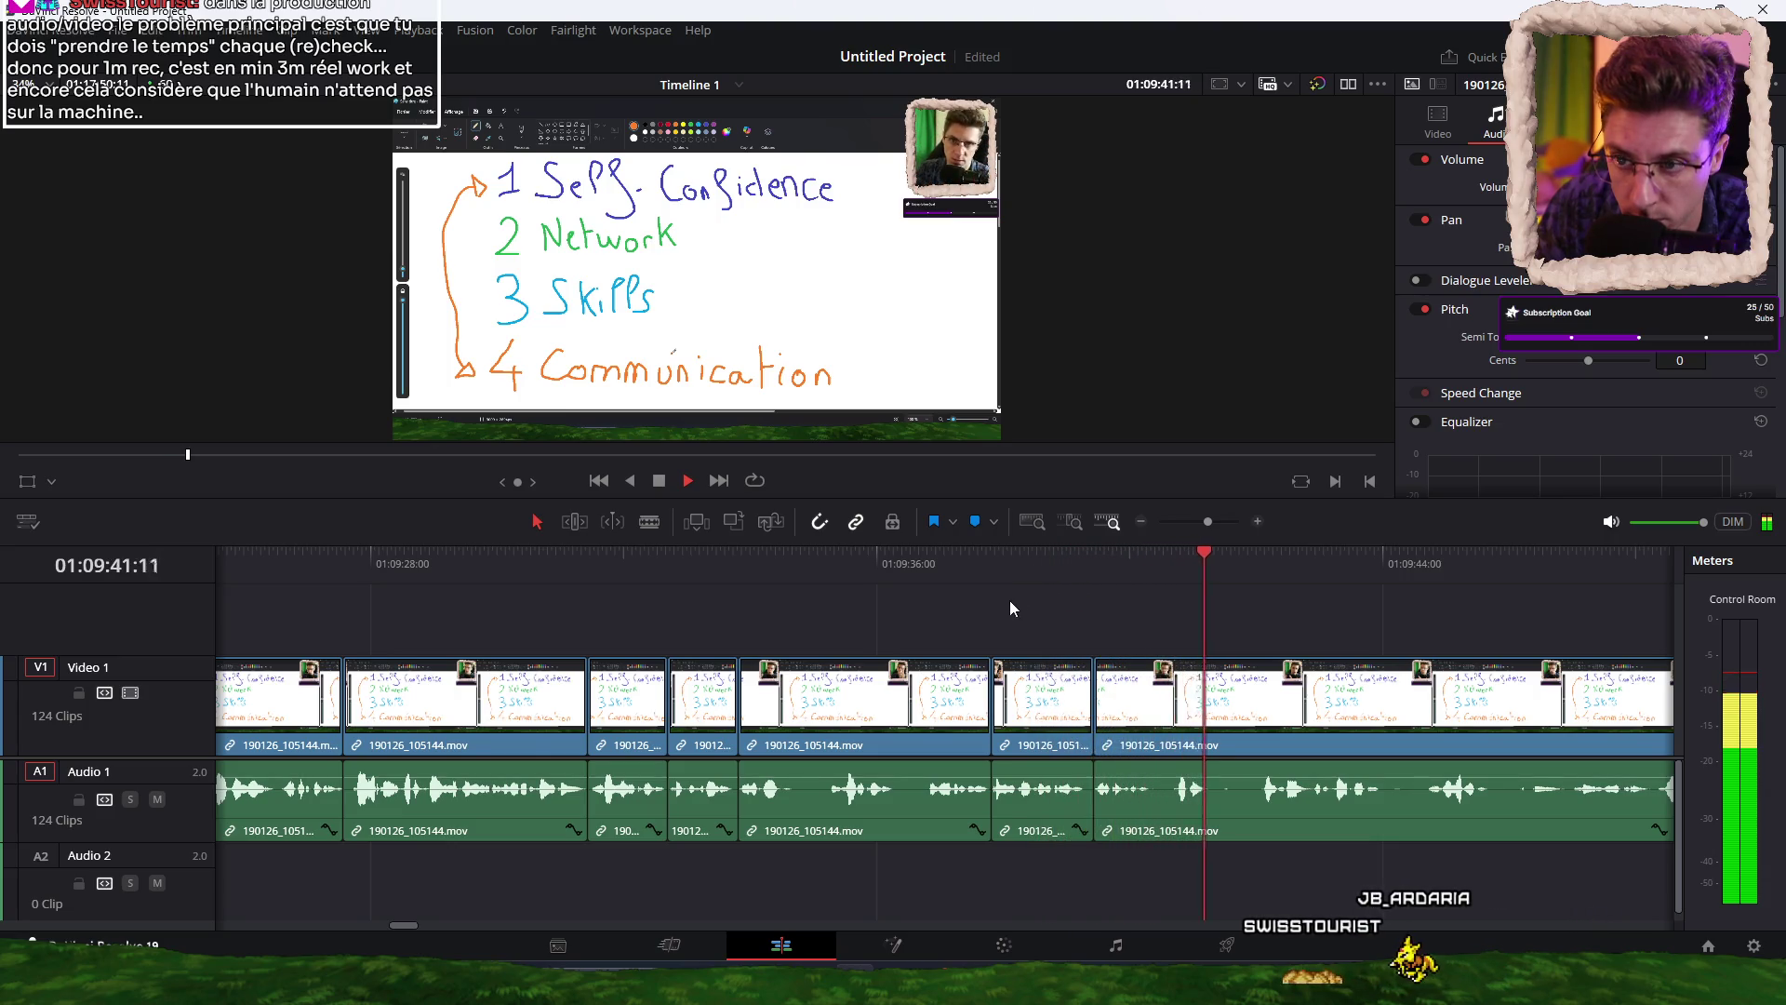
{"action": "left_click_drag", "start_coordinate": [1087, 568], "coordinate": [1097, 566]}
{"action": "key", "text": "ctrl+b"}
{"action": "key", "text": "space"}
Add two more cuts after 01:09:41:14, reviewing up to 01:09:44:46.
{"action": "left_click", "coordinate": [1097, 565]}
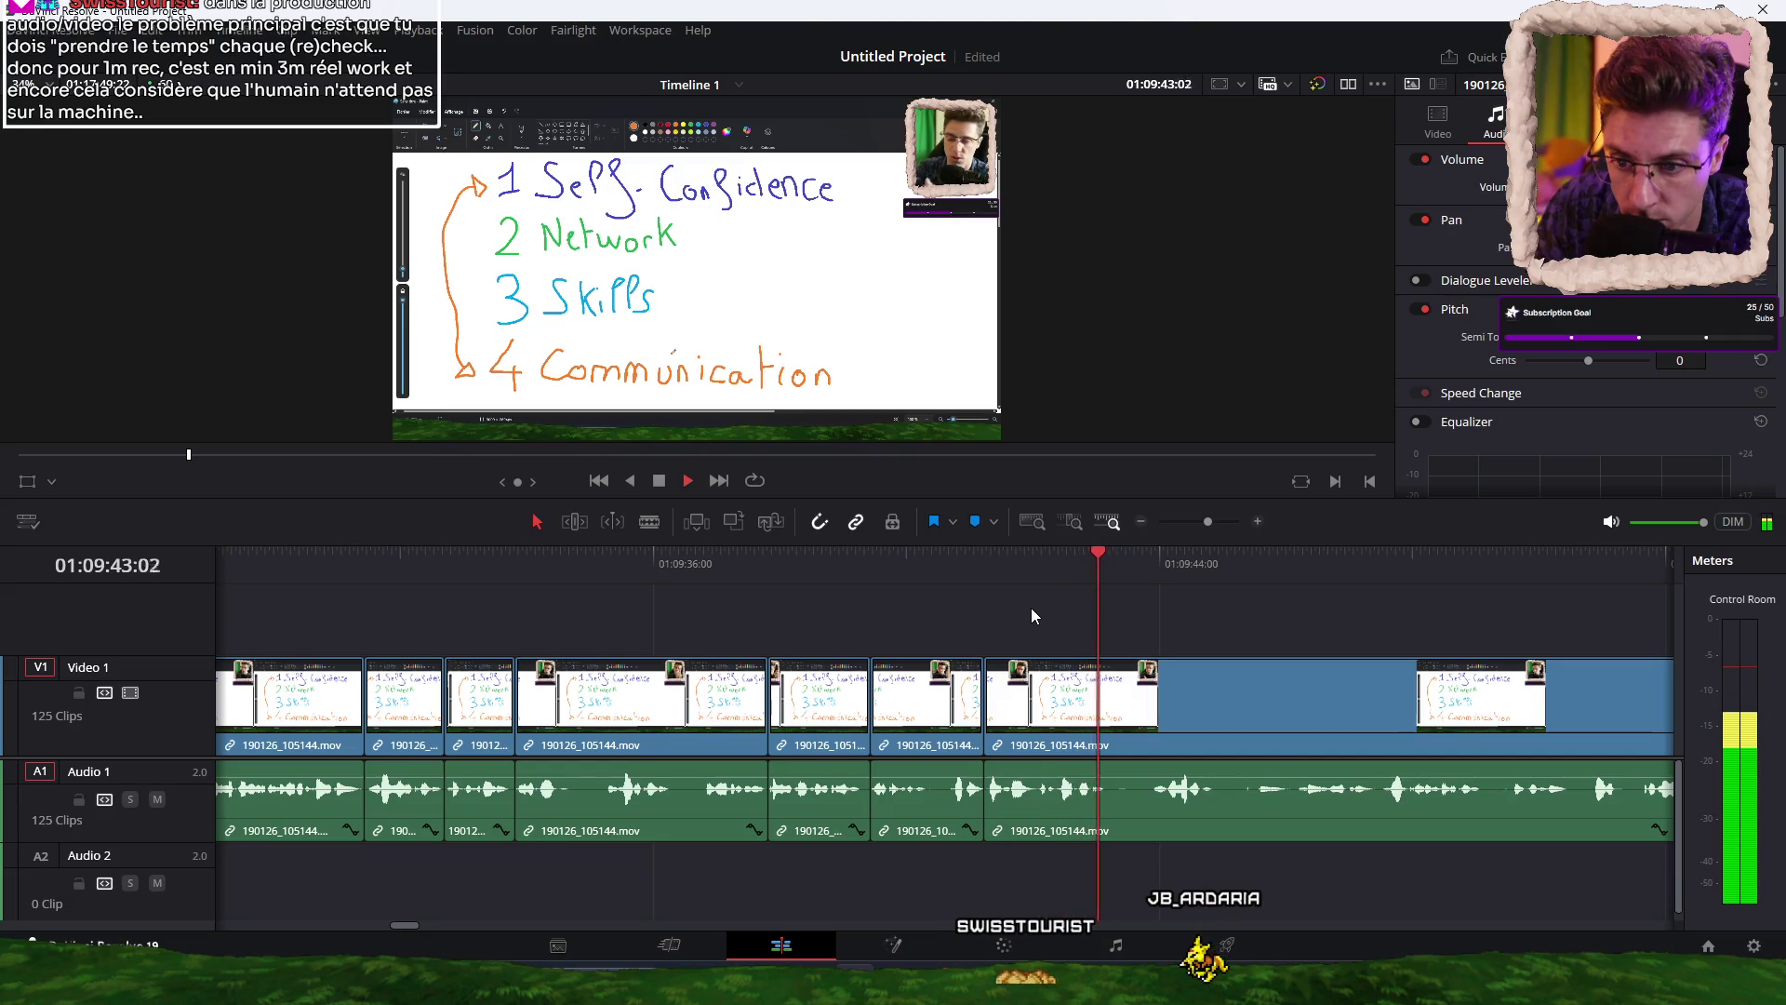
{"action": "key", "text": "space"}
{"action": "key", "text": "ctrl+b"}
{"action": "key", "text": "space"}
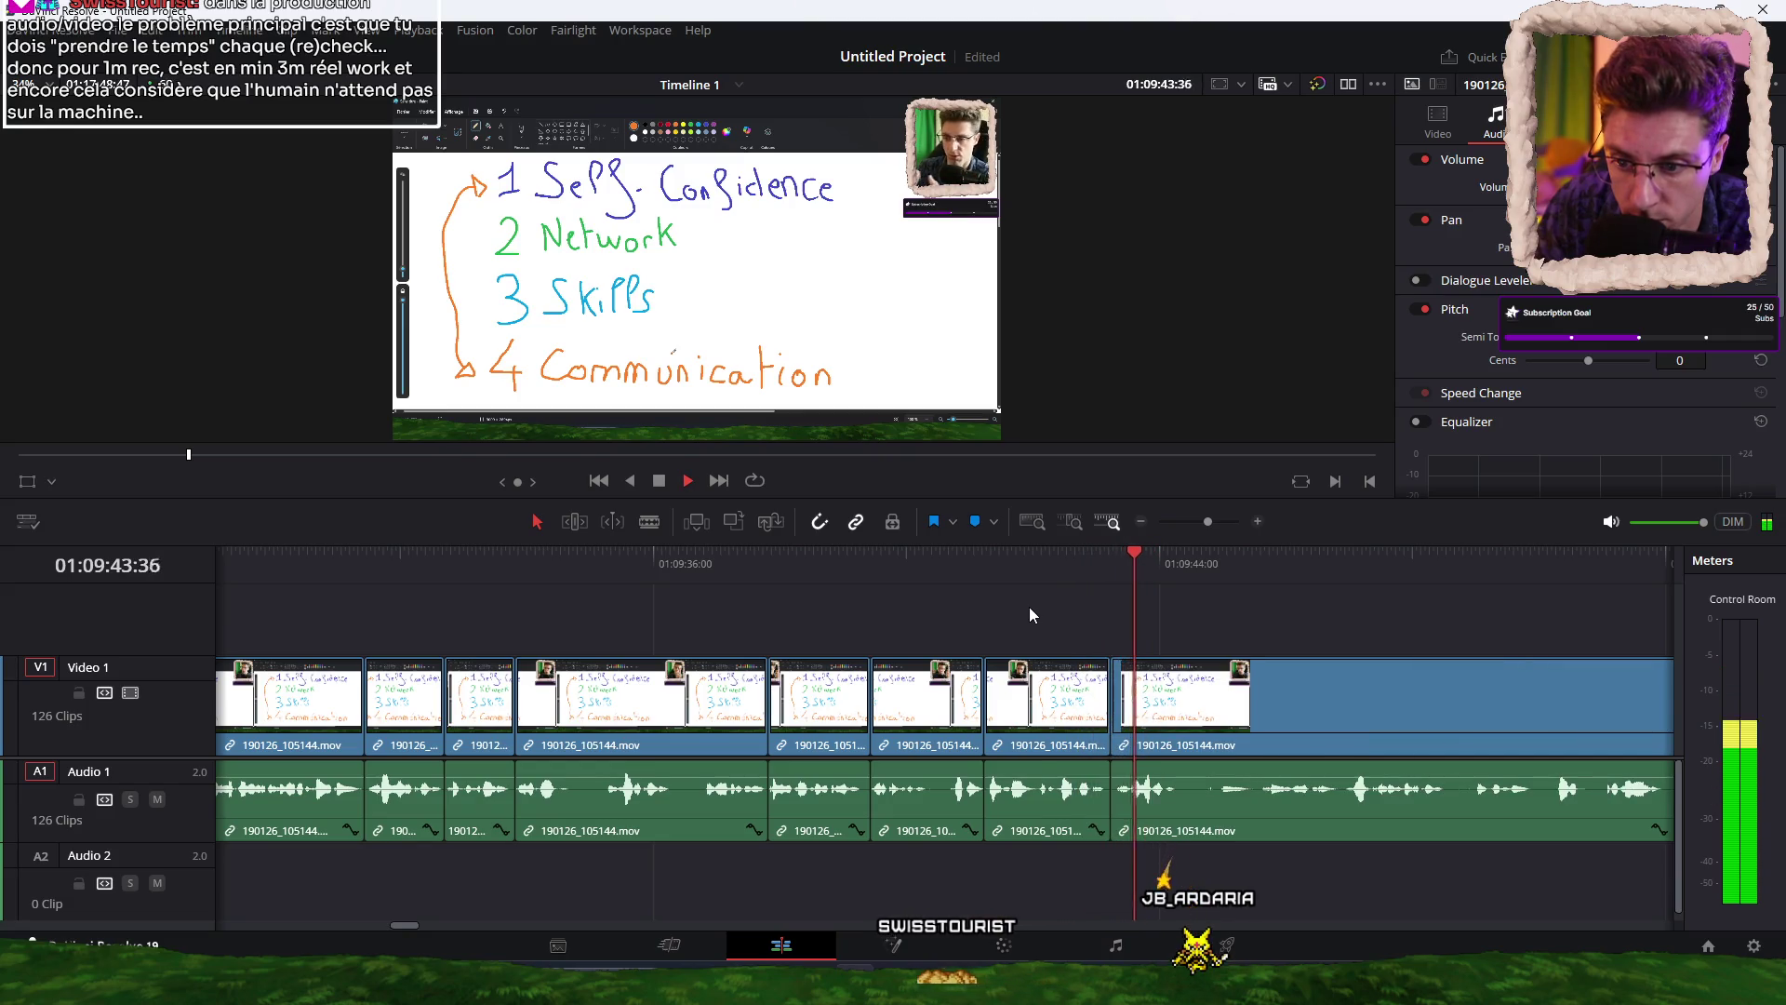
{"action": "key", "text": "ctrl+b"}
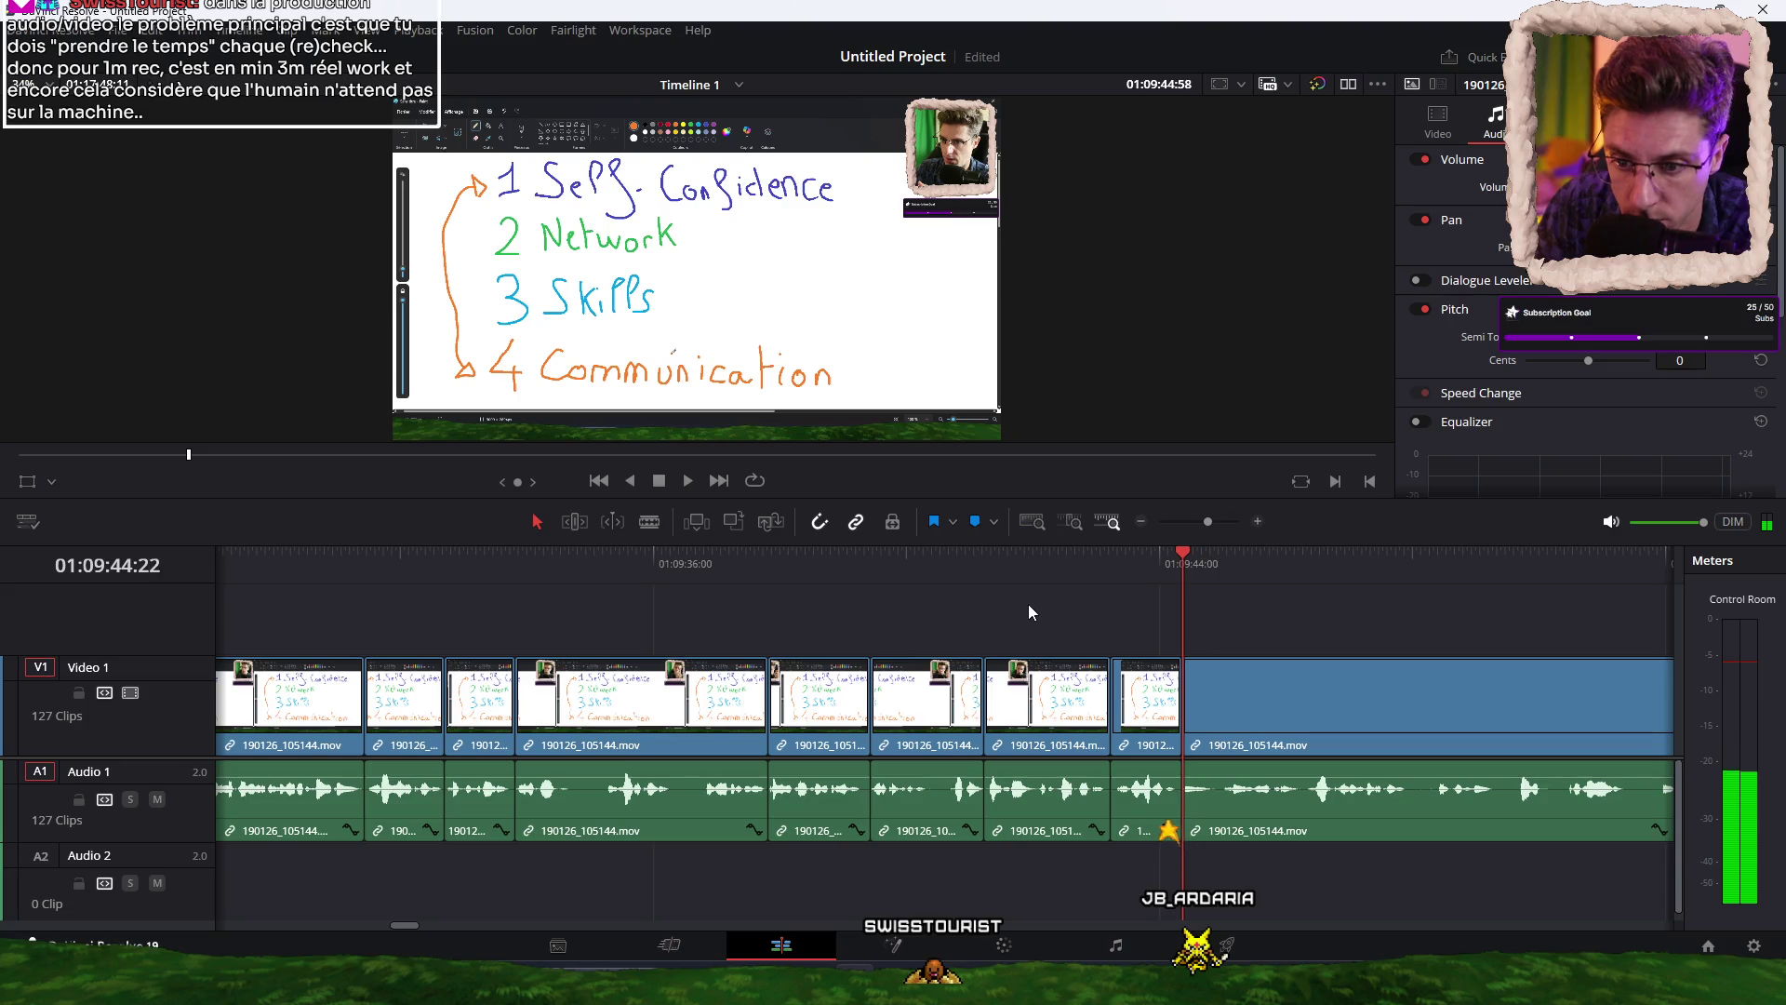
{"action": "left_click", "coordinate": [1214, 561]}
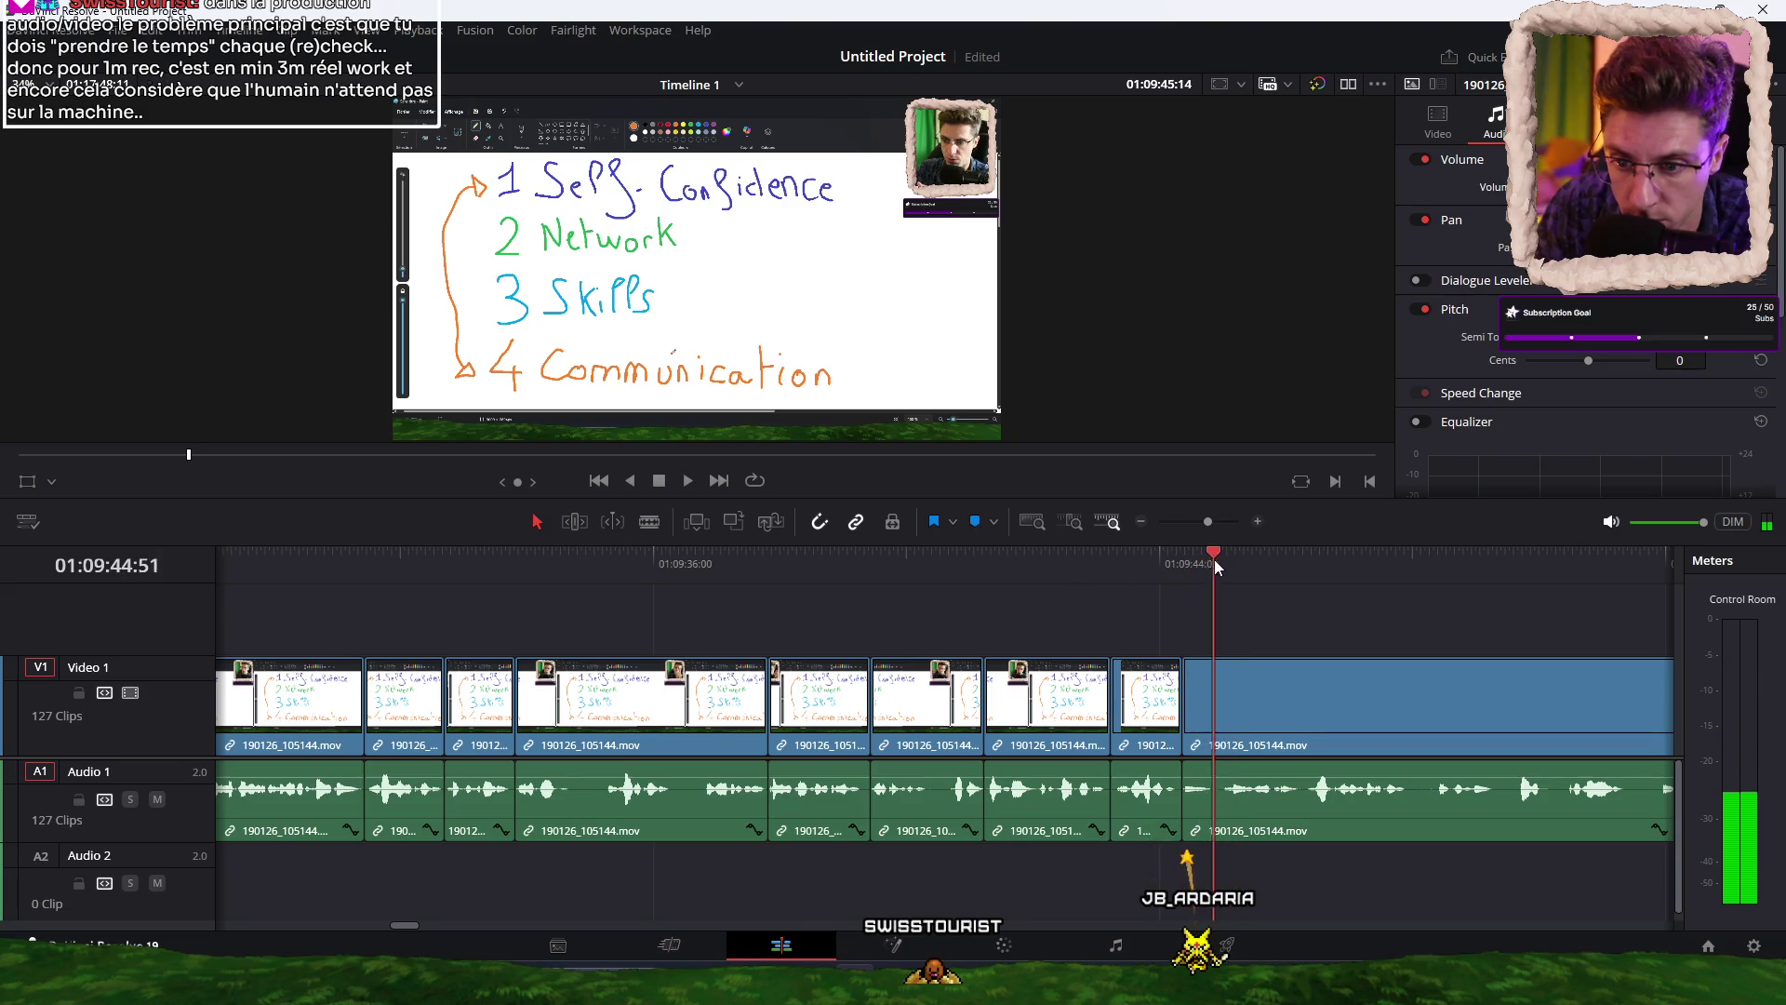
{"action": "key", "text": "space"}
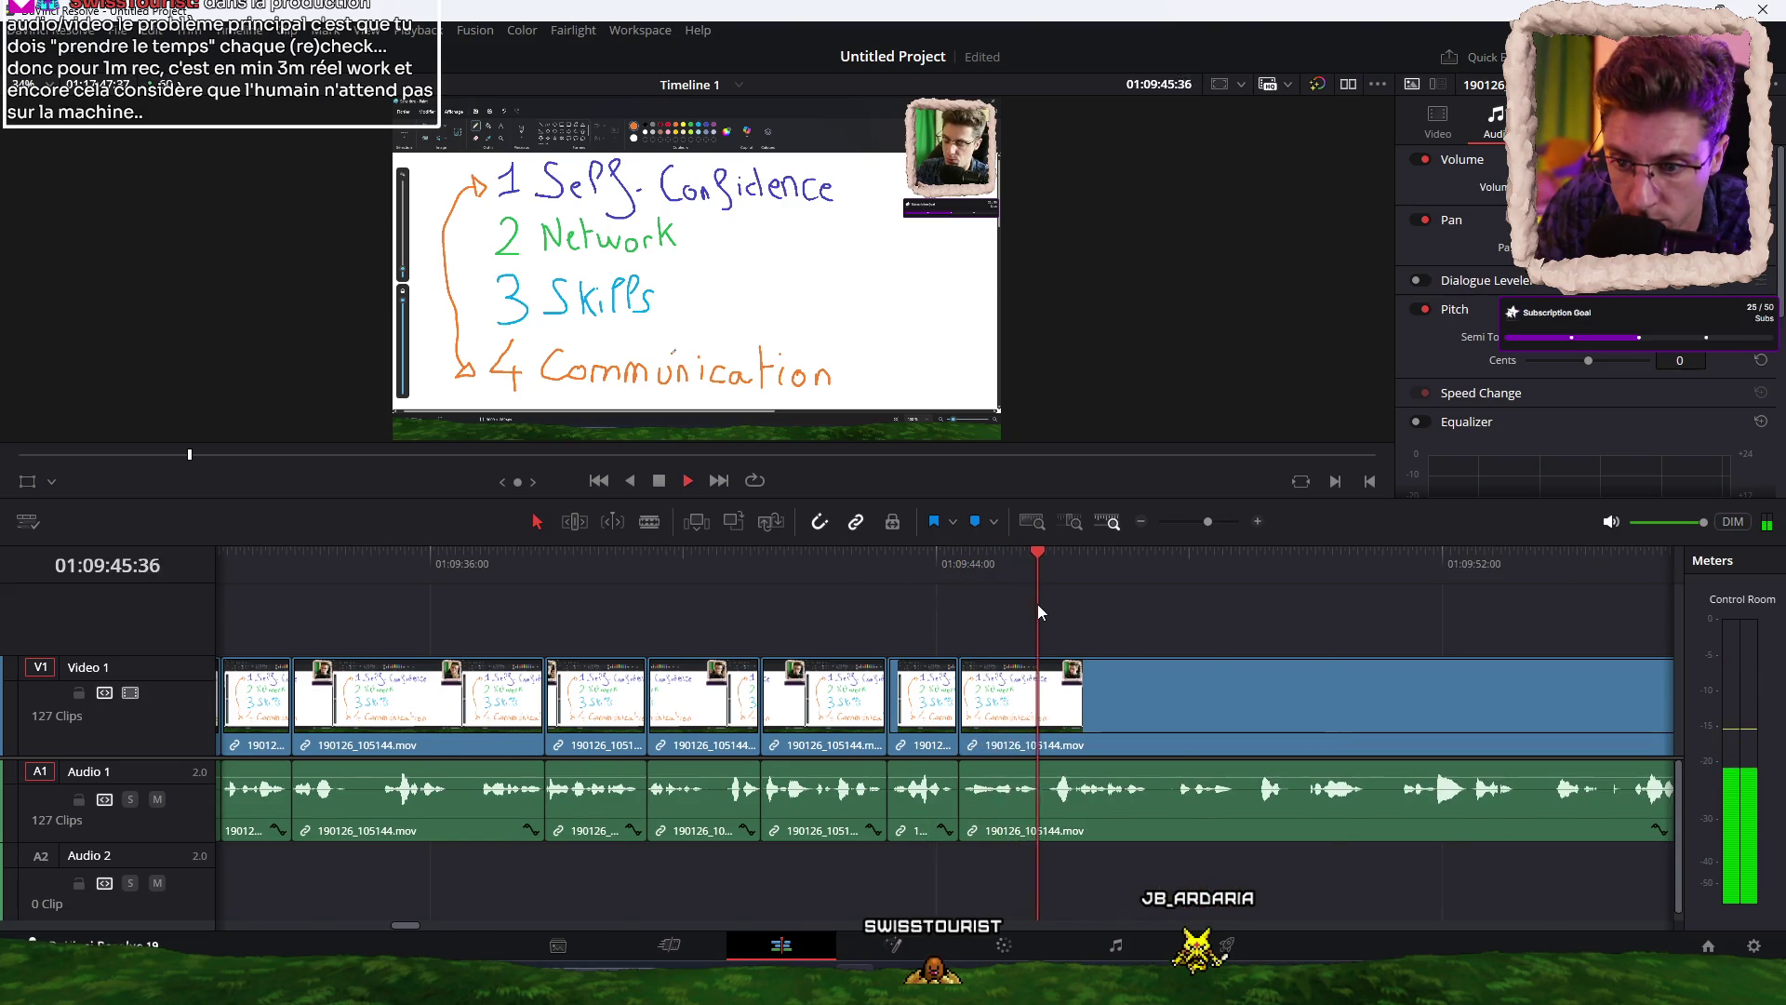
Cut the whiteboard footage at about 01:09:50:45 and 01:09:52:42.
{"action": "key", "text": "ctrl+minus"}
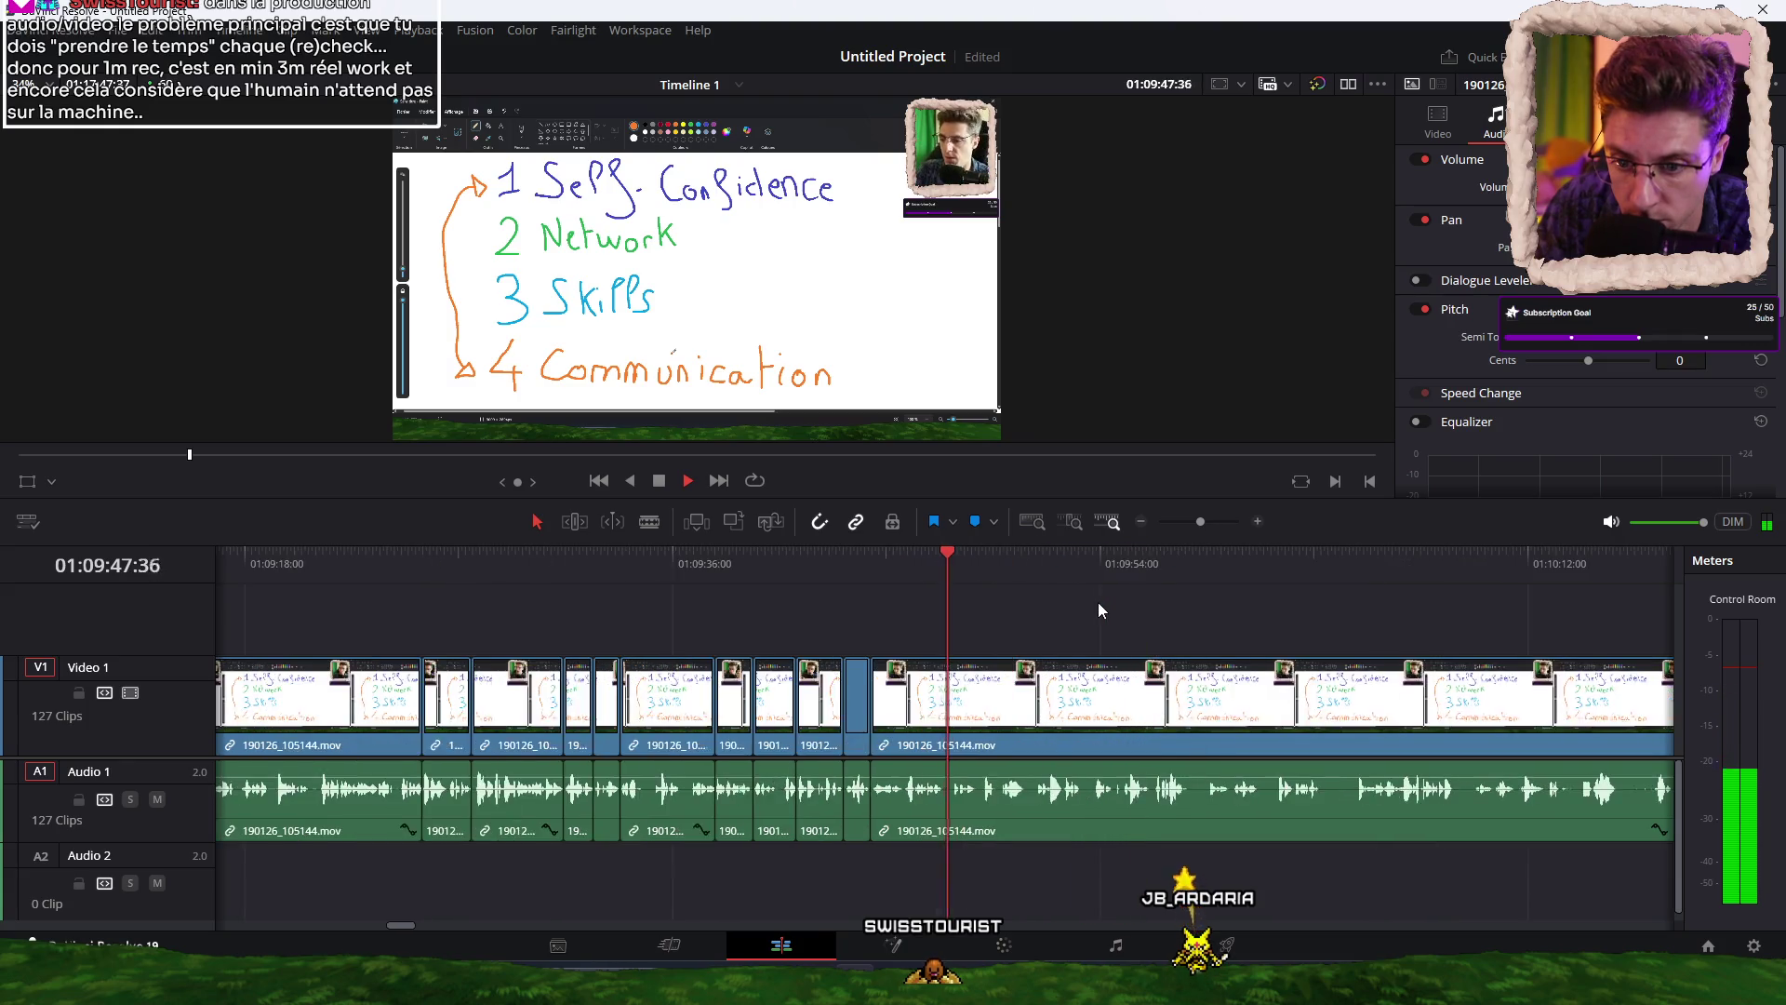
{"action": "key", "text": "ctrl+minus"}
{"action": "key", "text": "ctrl+minus"}
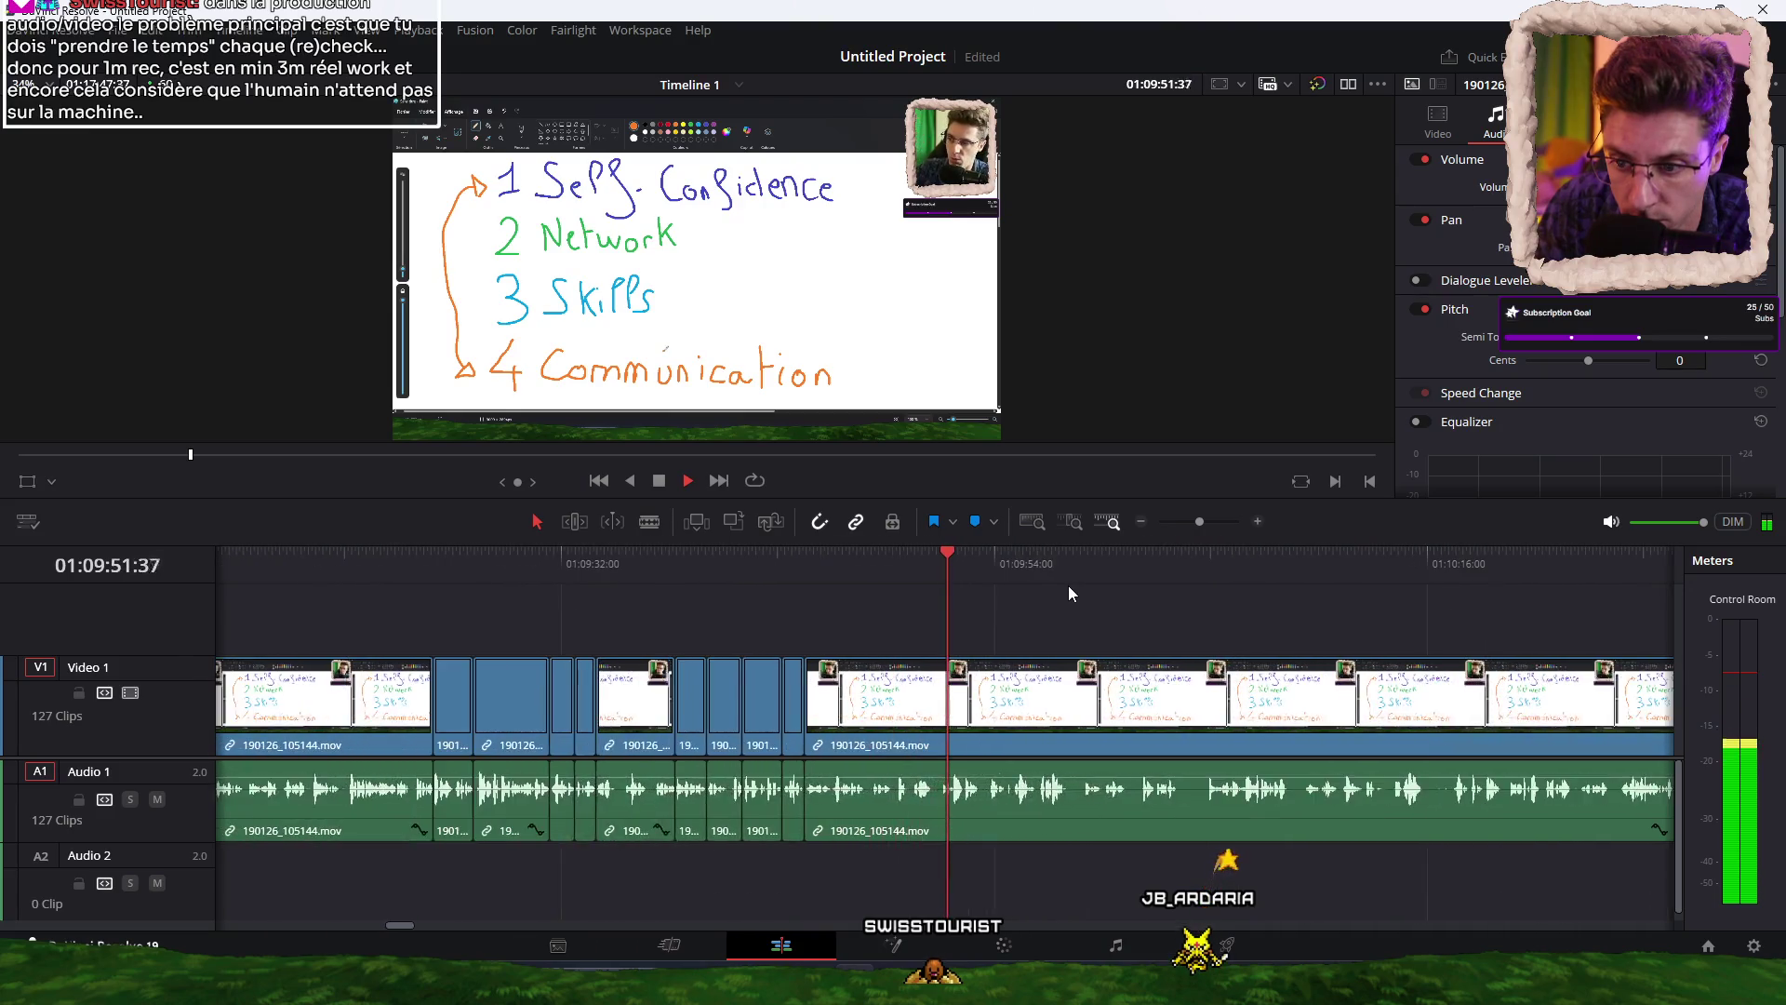
{"action": "key", "text": "ctrl+equal"}
{"action": "key", "text": "ctrl+equal"}
{"action": "key", "text": "ctrl+equal"}
{"action": "left_click", "coordinate": [711, 570]}
{"action": "left_click_drag", "start_coordinate": [712, 569], "coordinate": [778, 562]}
{"action": "key", "text": "ctrl+b"}
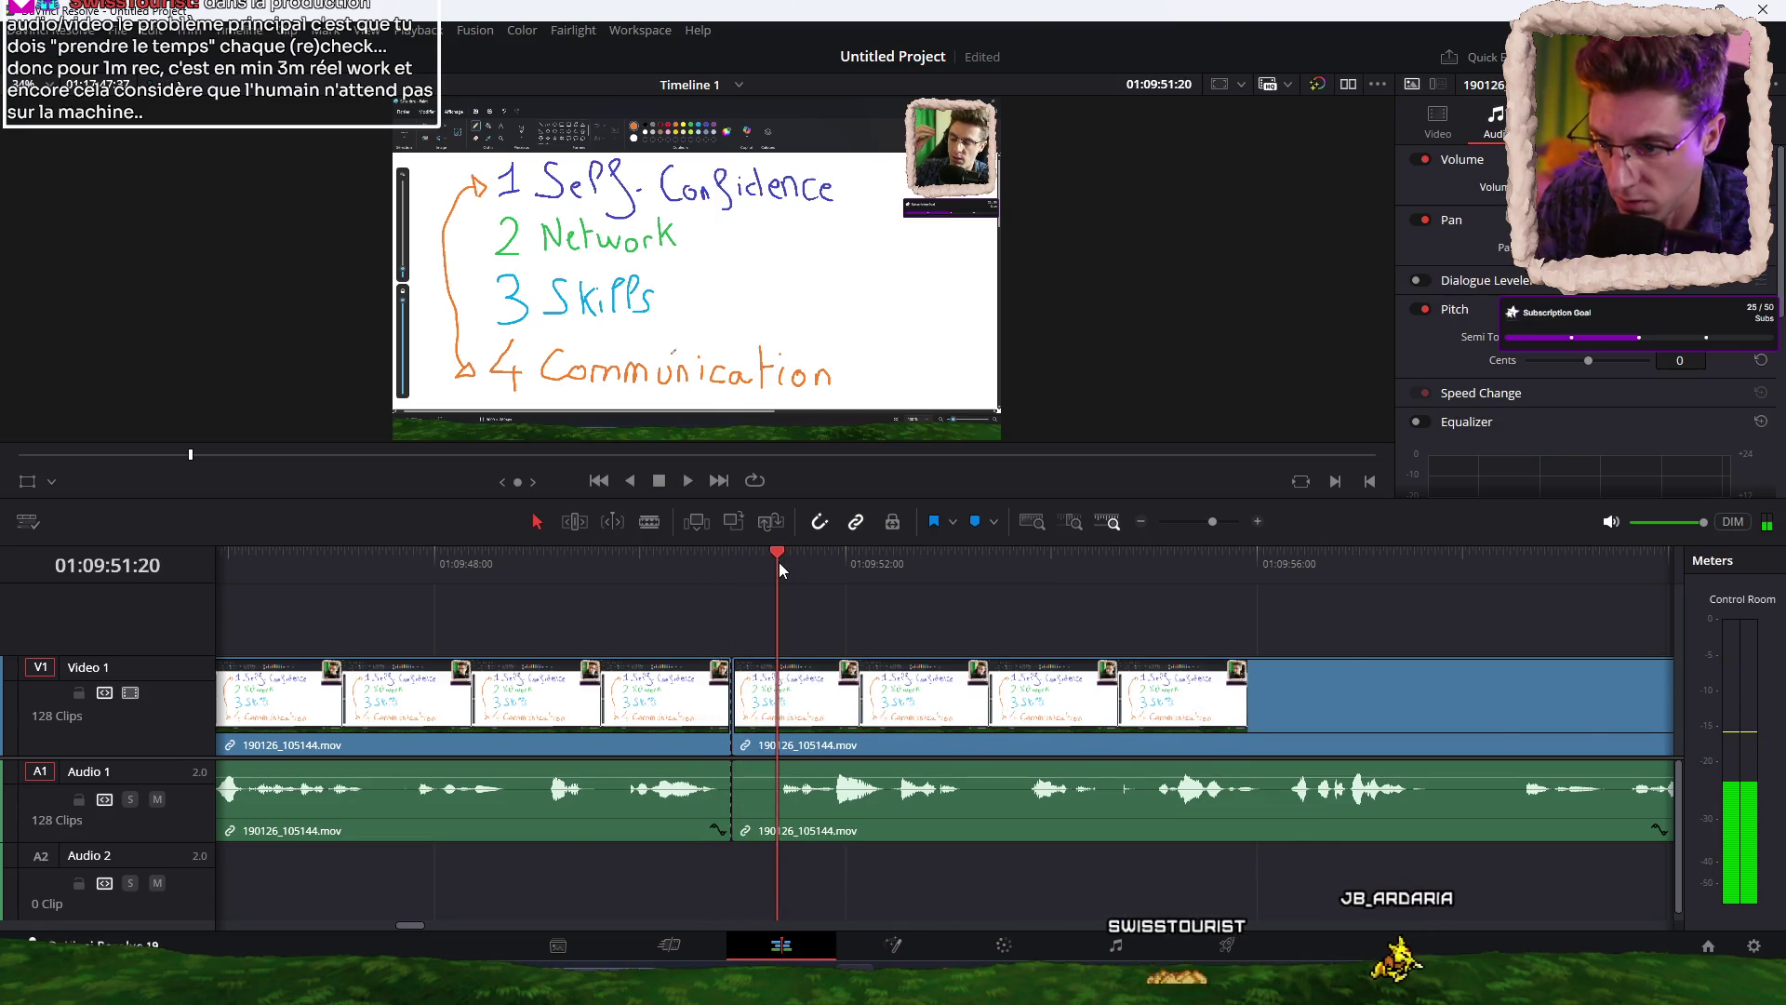
{"action": "key", "text": "Up"}
{"action": "key", "text": "space"}
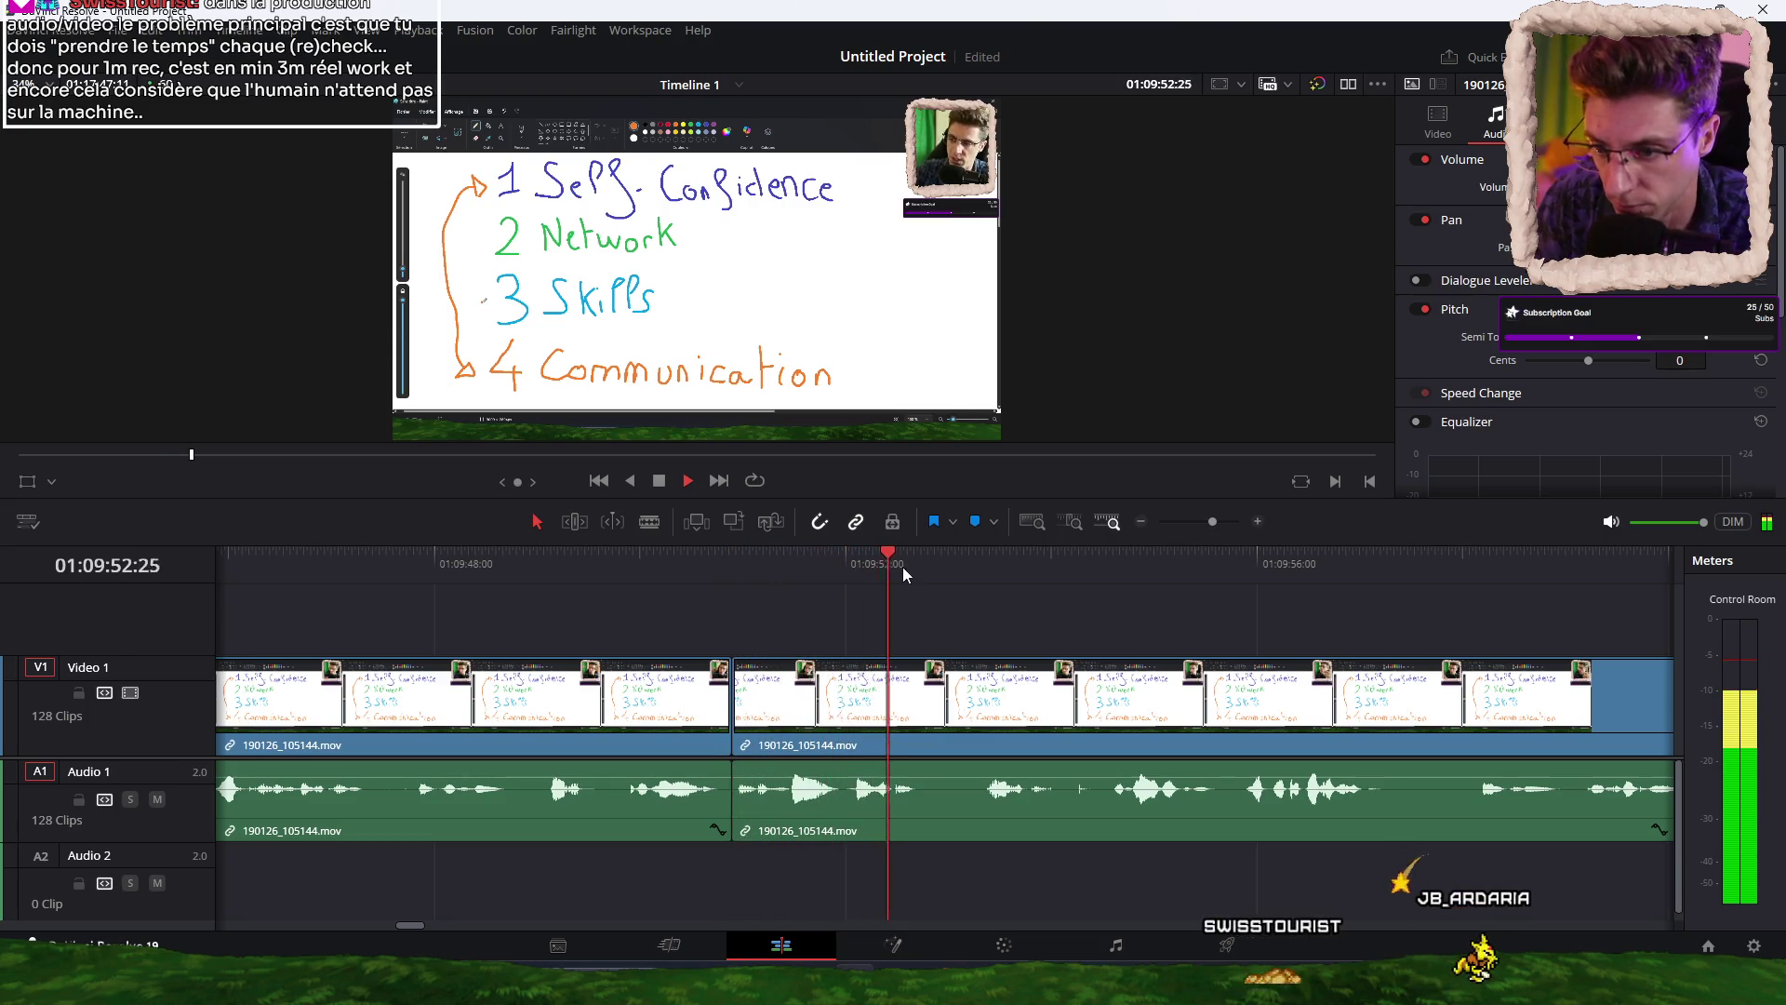
{"action": "key", "text": "space"}
{"action": "key", "text": "ctrl+b"}
{"action": "key", "text": "space"}
{"action": "key", "text": "Up"}
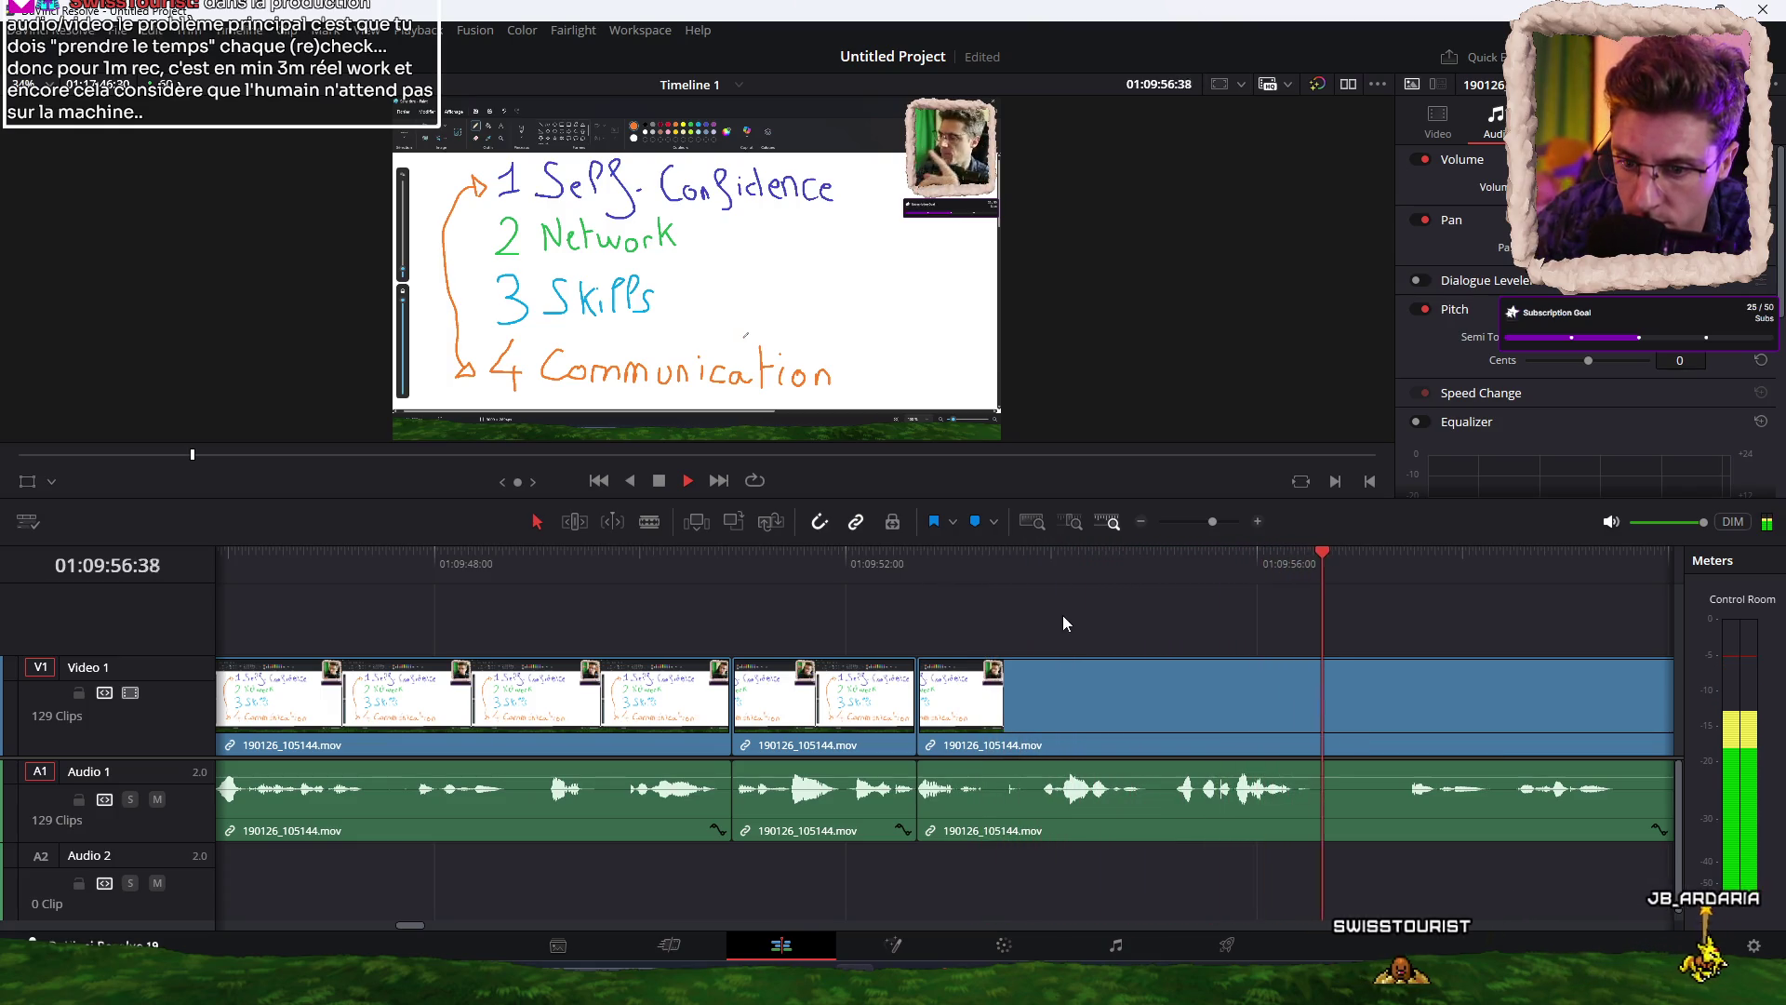
Skim ahead in fast-forward playback from 01:10:04:00.
{"action": "scroll", "coordinate": [1083, 612], "scroll_direction": "down", "scroll_amount": 4}
{"action": "left_click", "coordinate": [1047, 563]}
{"action": "key", "text": "l"}
{"action": "key", "text": "l"}
{"action": "key", "text": "l"}
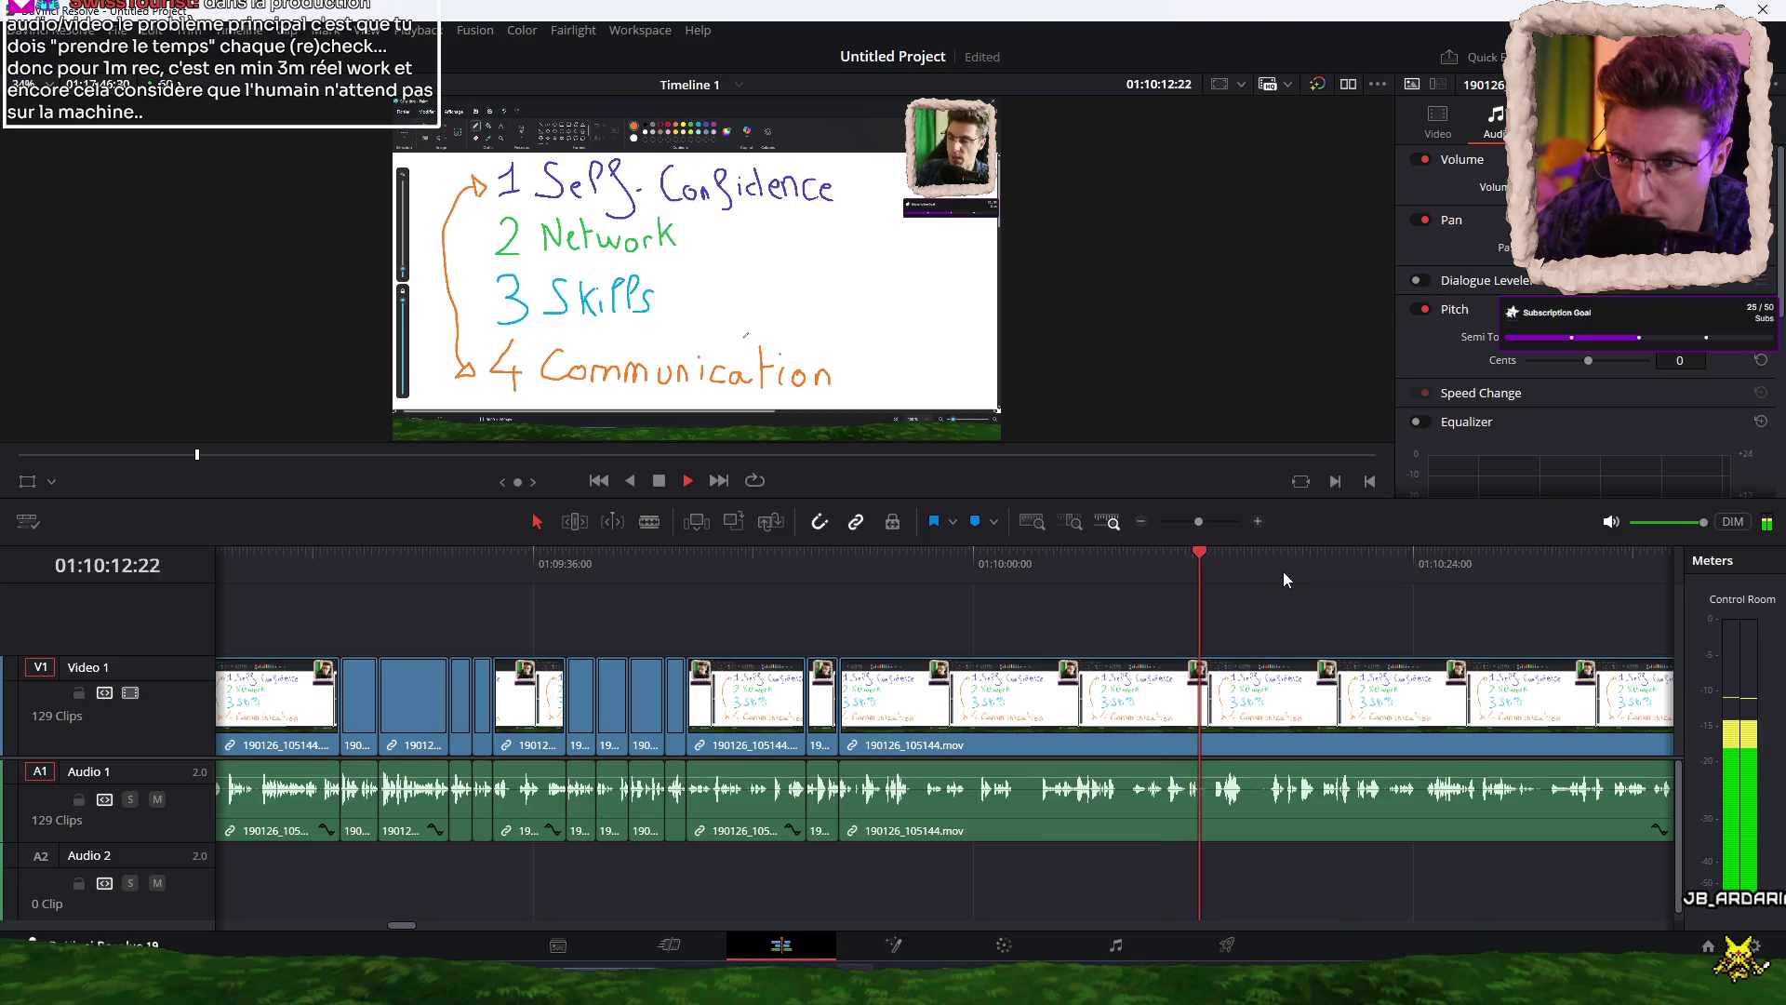
{"action": "scroll", "coordinate": [1185, 628], "scroll_direction": "right", "scroll_amount": 3}
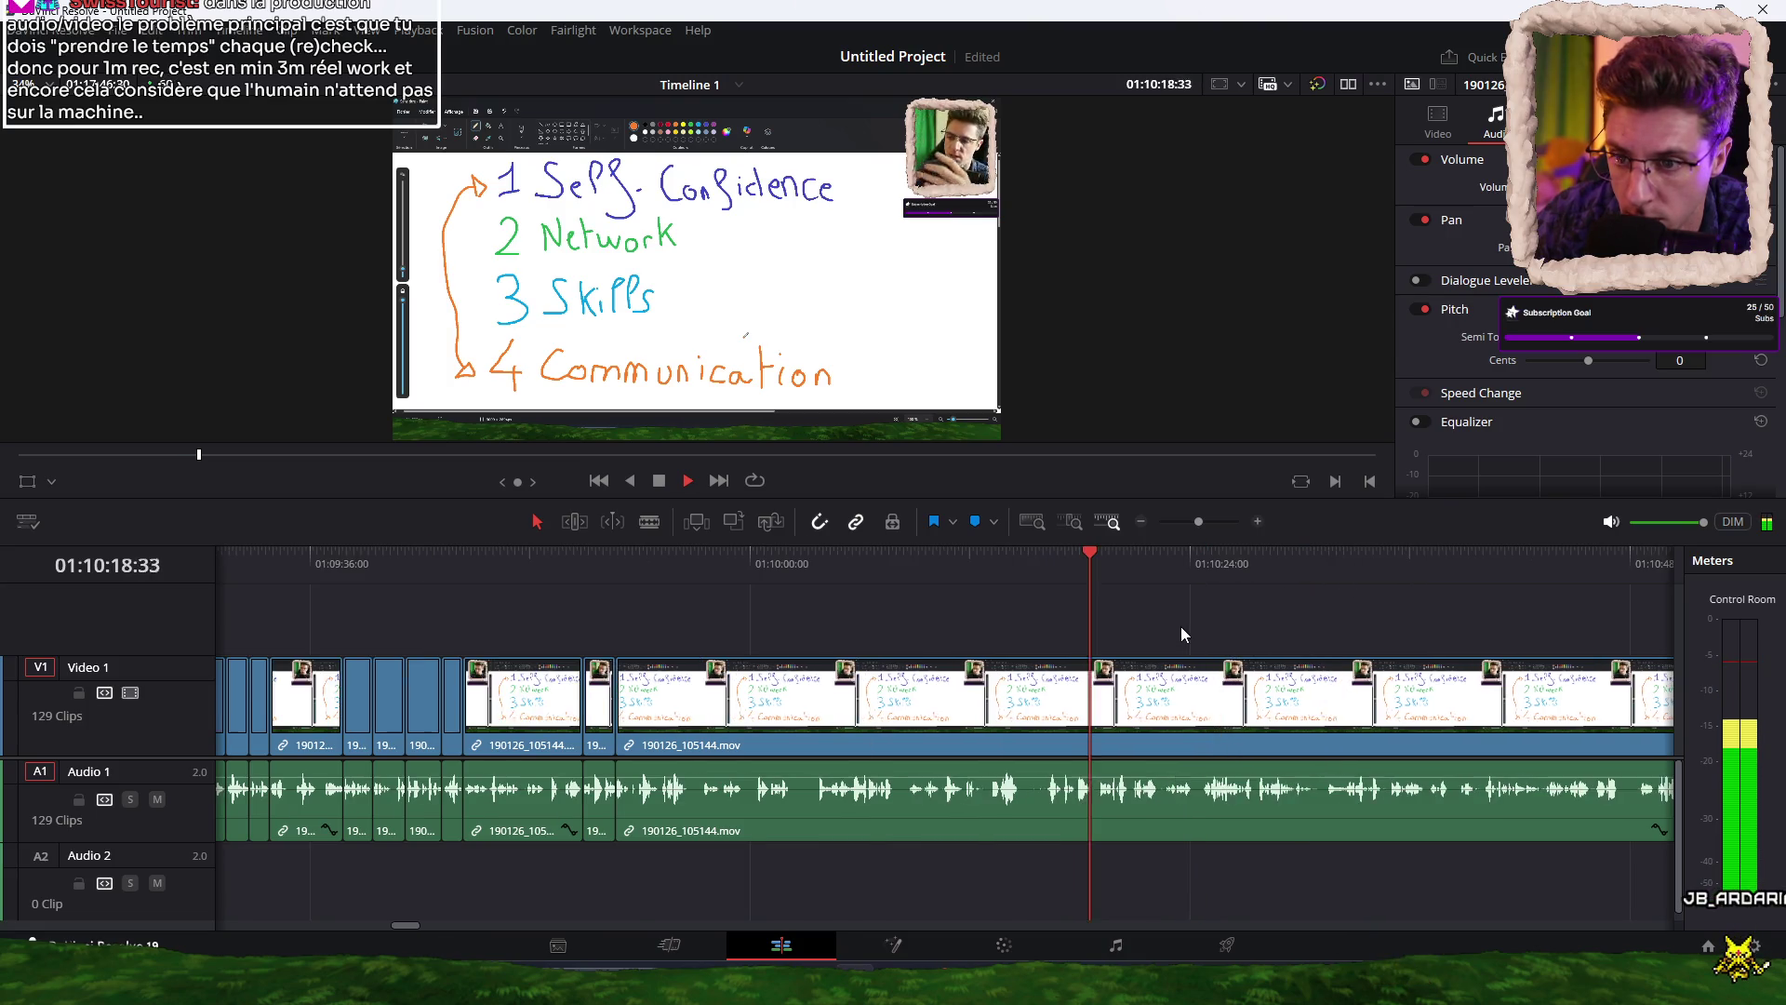
{"action": "left_click", "coordinate": [1224, 577]}
{"action": "key", "text": "l"}
{"action": "key", "text": "l"}
{"action": "key", "text": "l"}
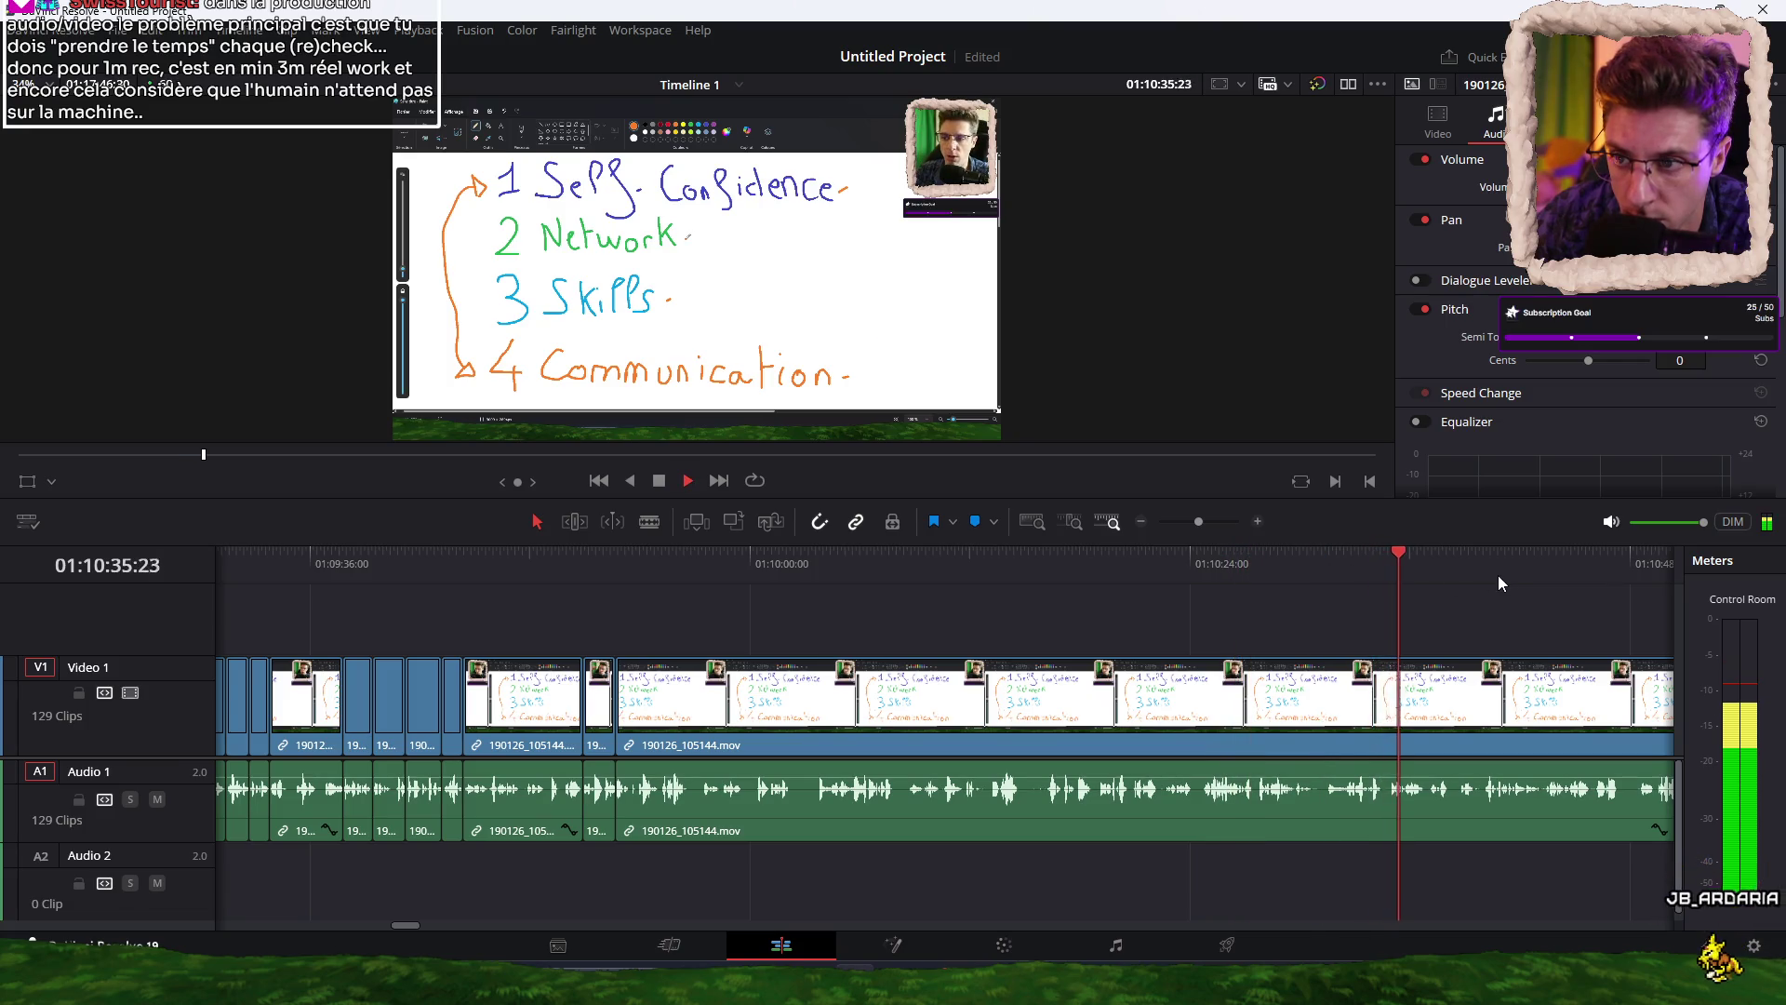
{"action": "key", "text": "ctrl+minus"}
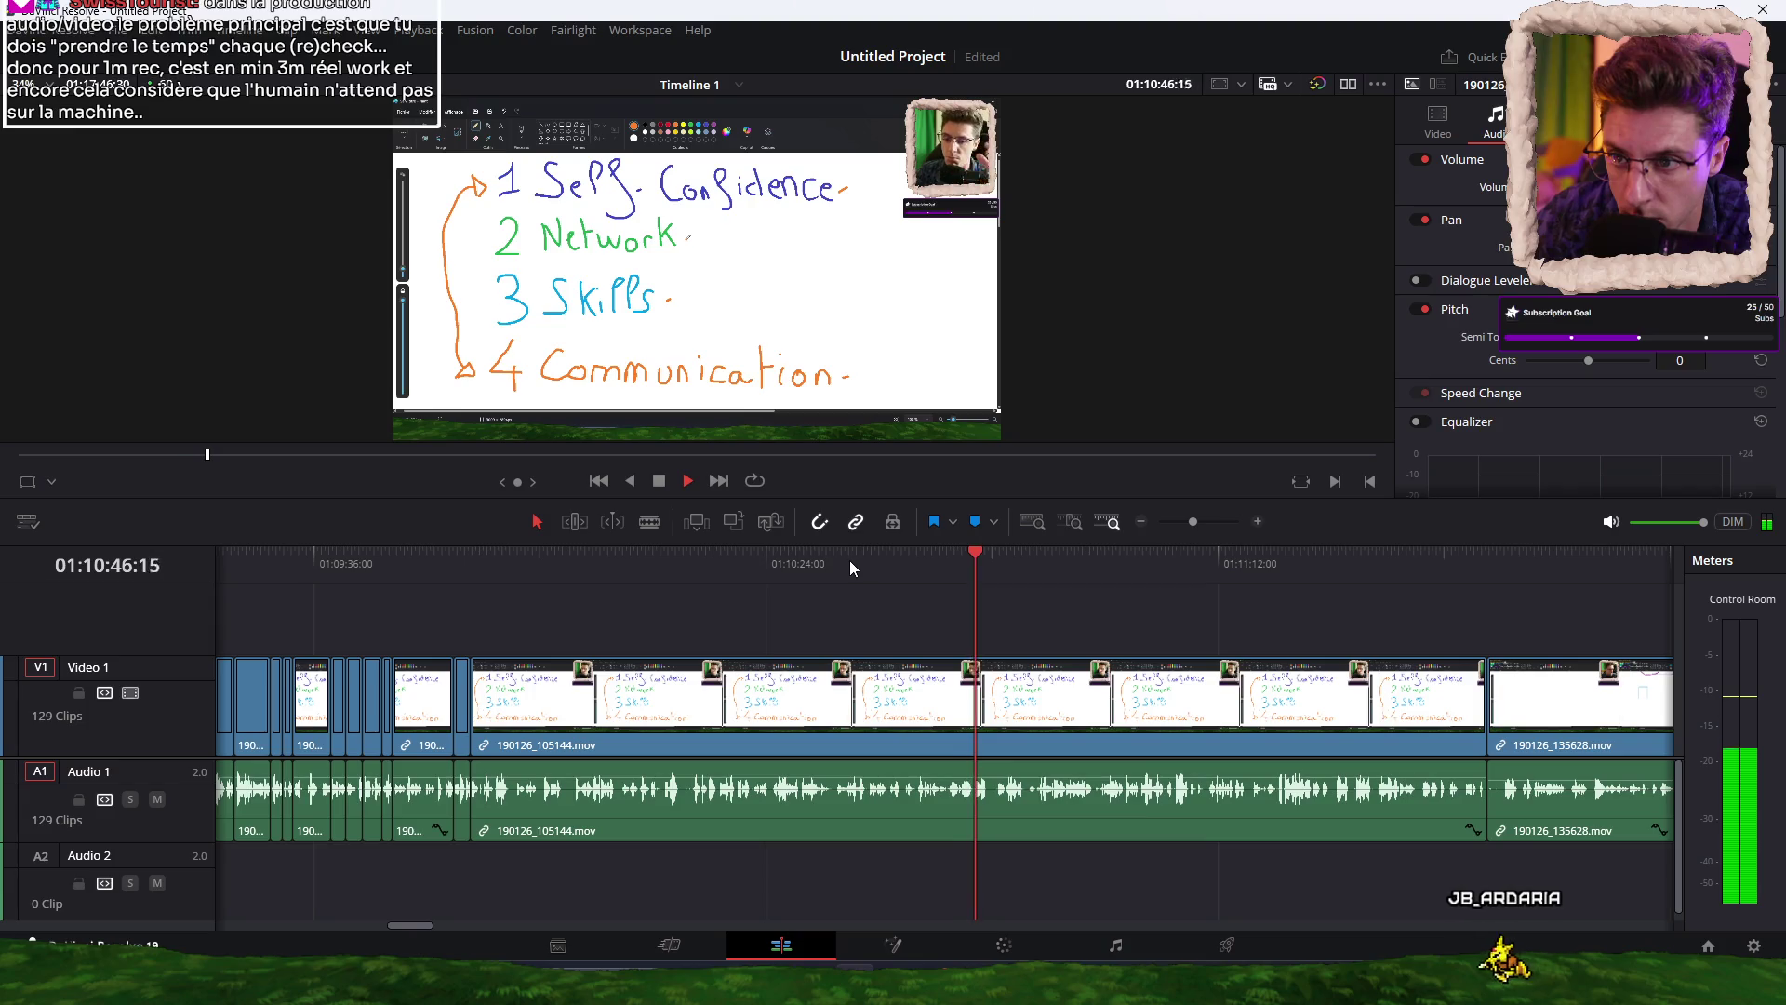
{"action": "left_click", "coordinate": [1059, 564]}
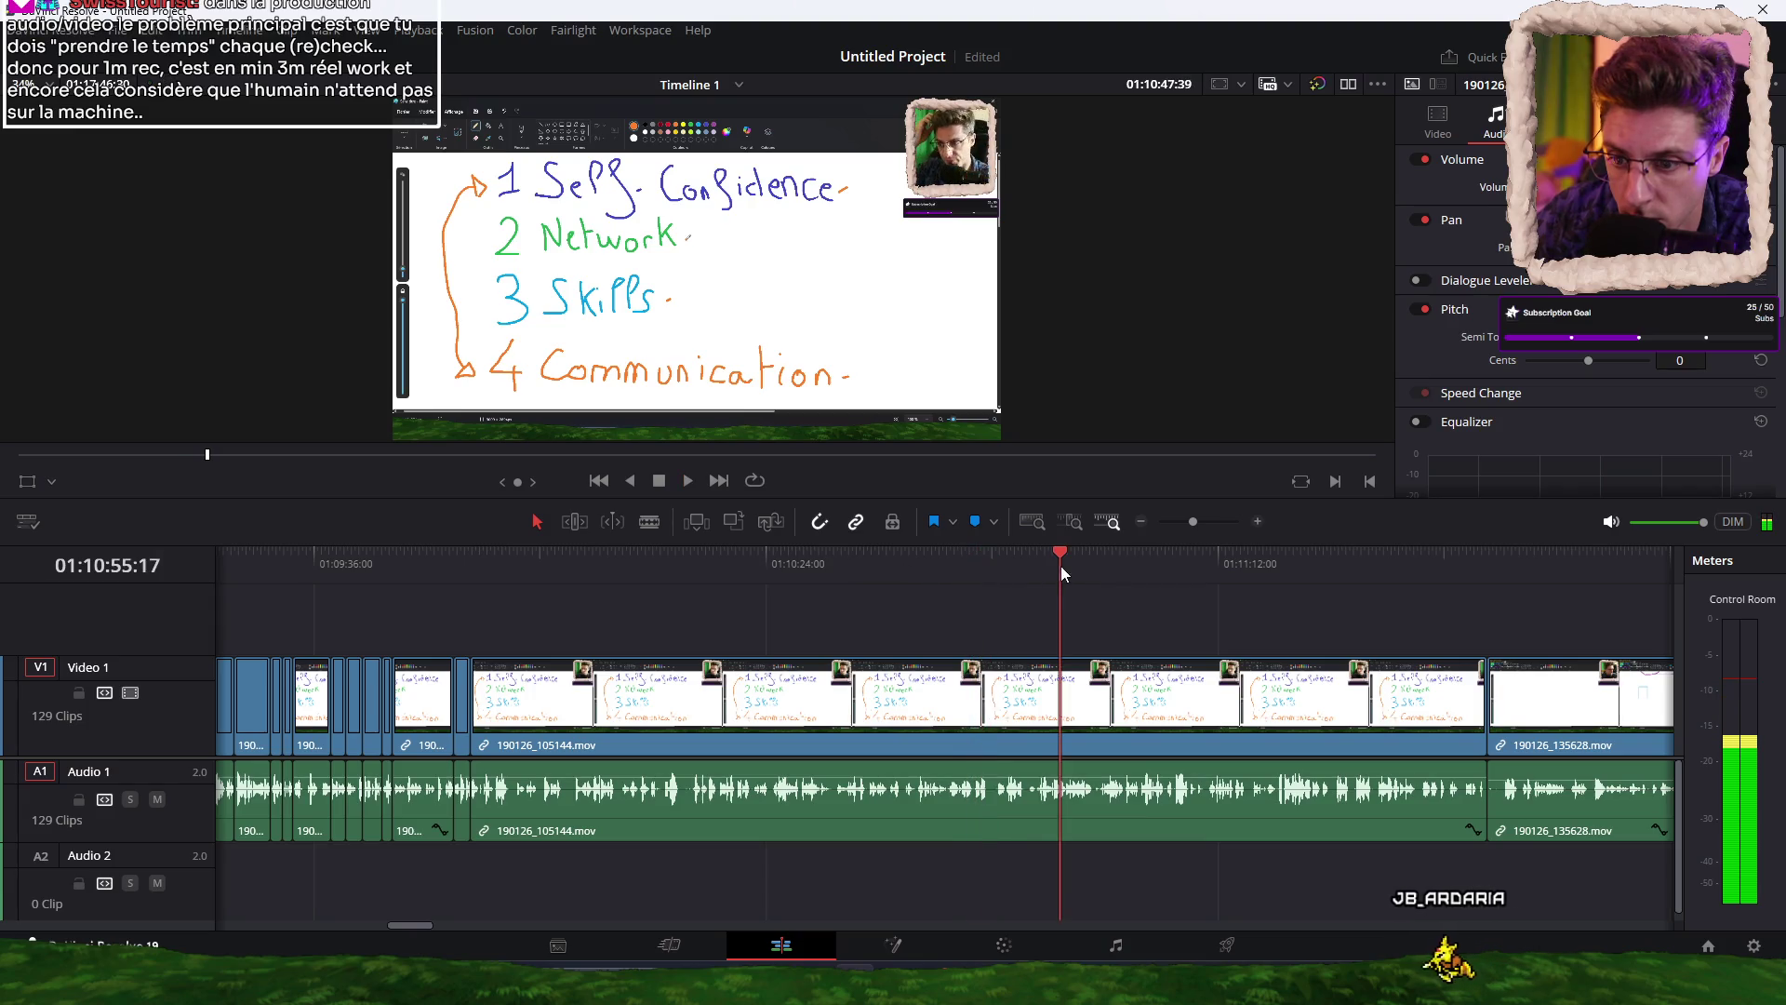
{"action": "left_click", "coordinate": [1171, 565]}
{"action": "left_click", "coordinate": [1277, 566]}
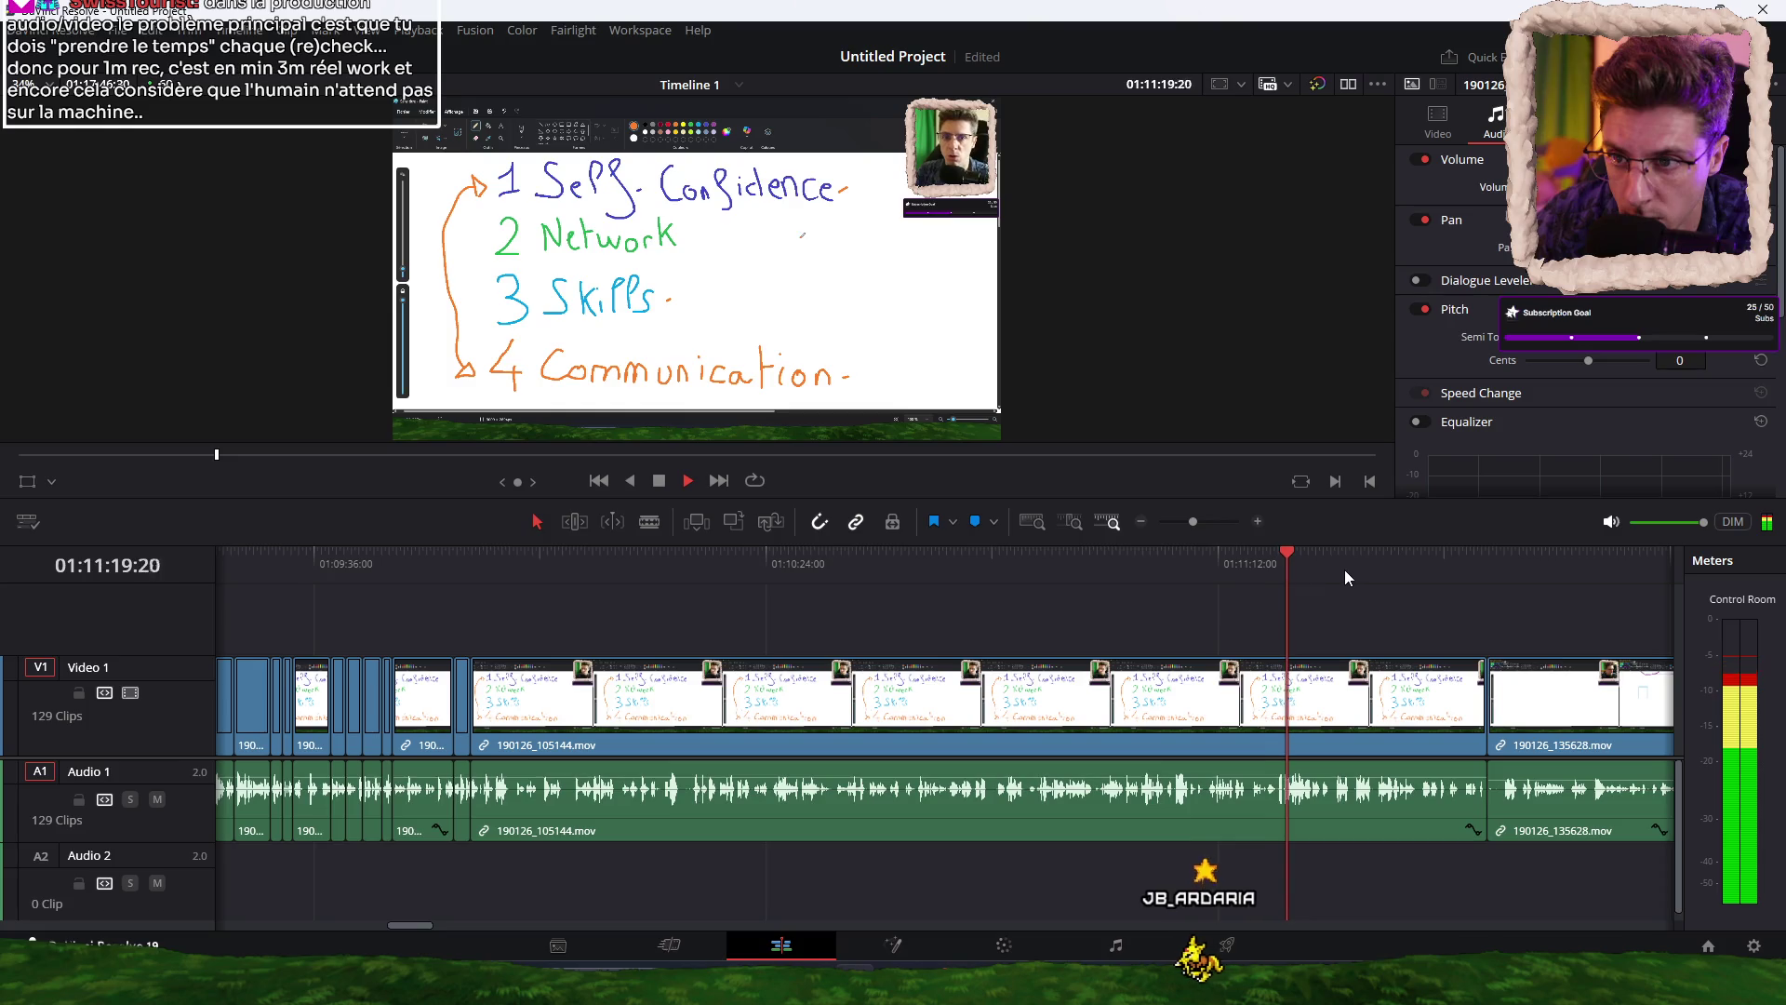
{"action": "left_click", "coordinate": [454, 574]}
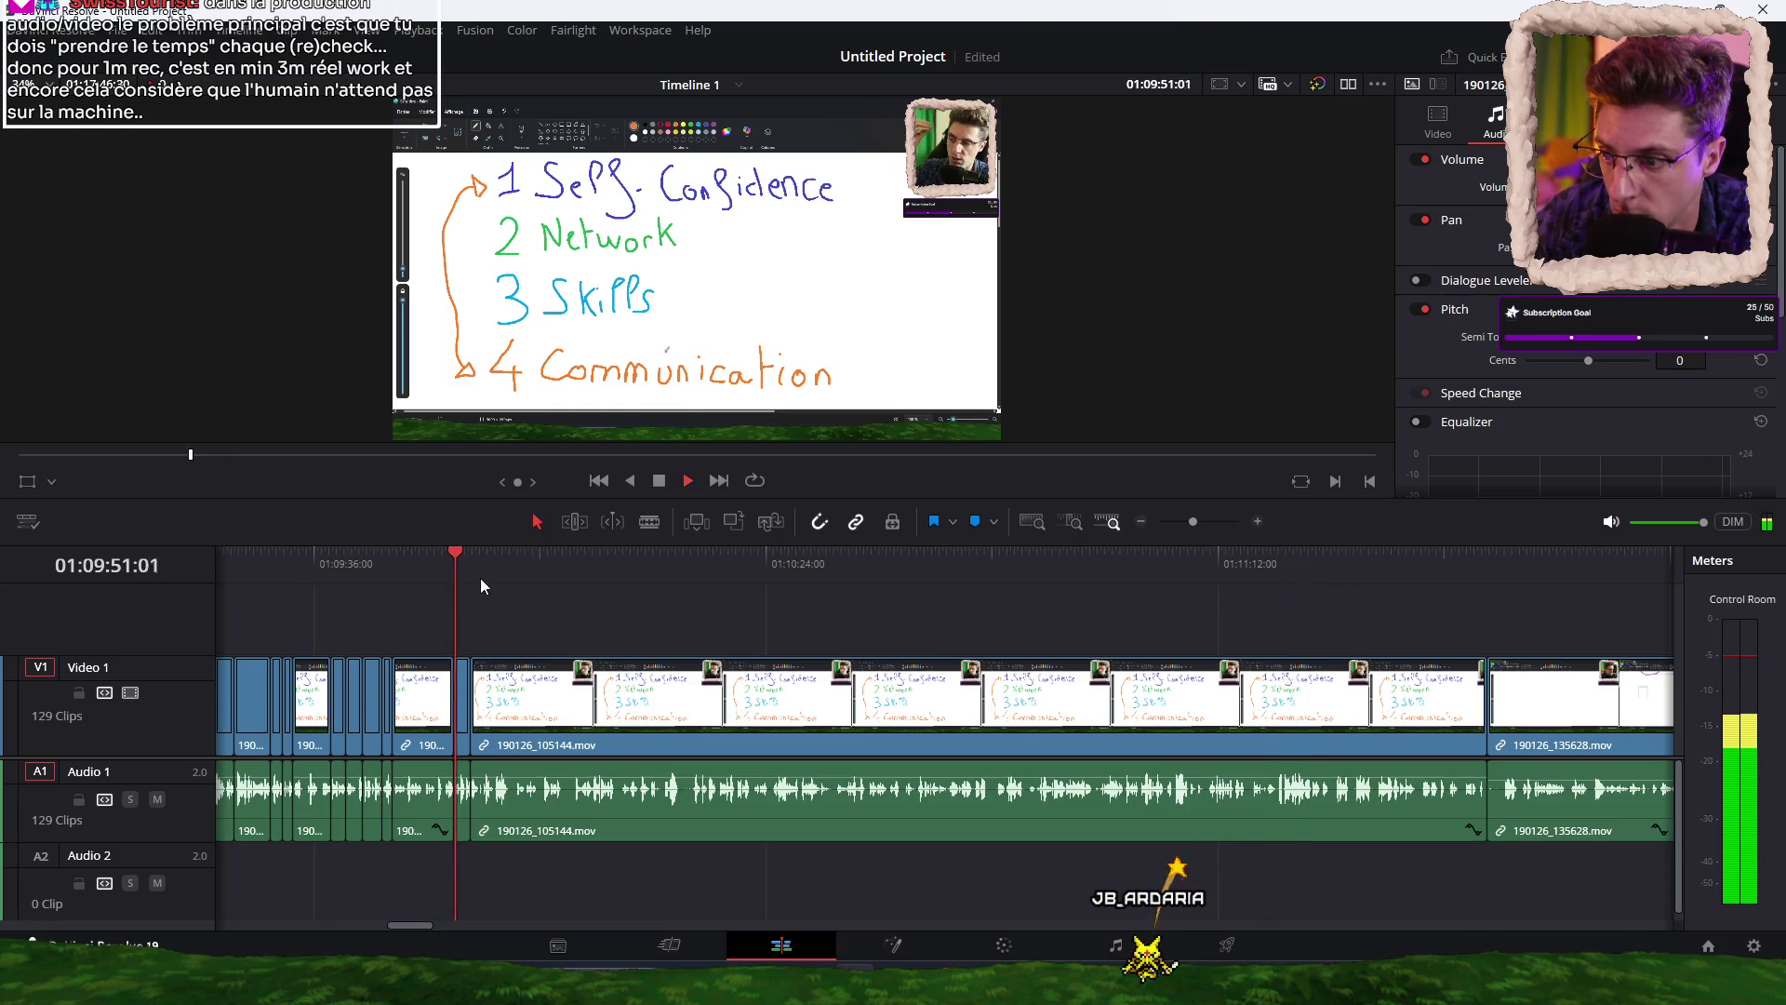
{"action": "scroll", "coordinate": [700, 649], "scroll_direction": "up", "scroll_amount": 8}
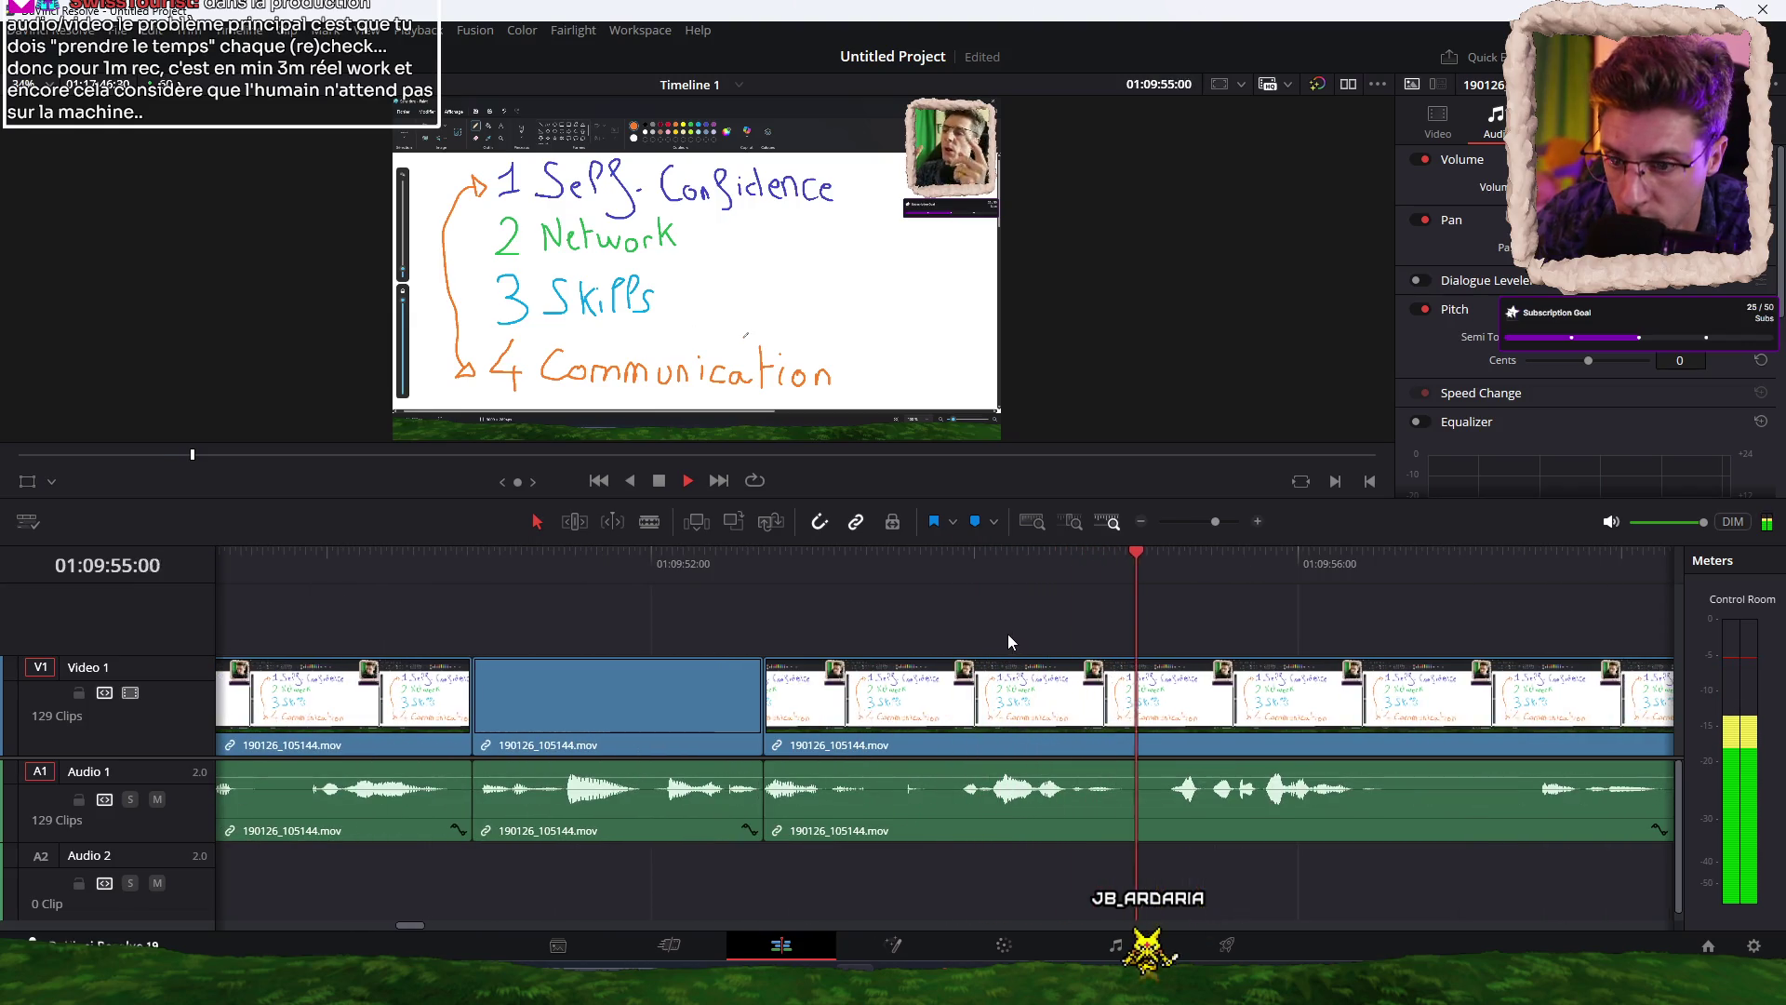
Cut the clip at 01:09:53:30.
{"action": "key", "text": "space"}
{"action": "left_click", "coordinate": [893, 575]}
{"action": "key", "text": "ctrl+b"}
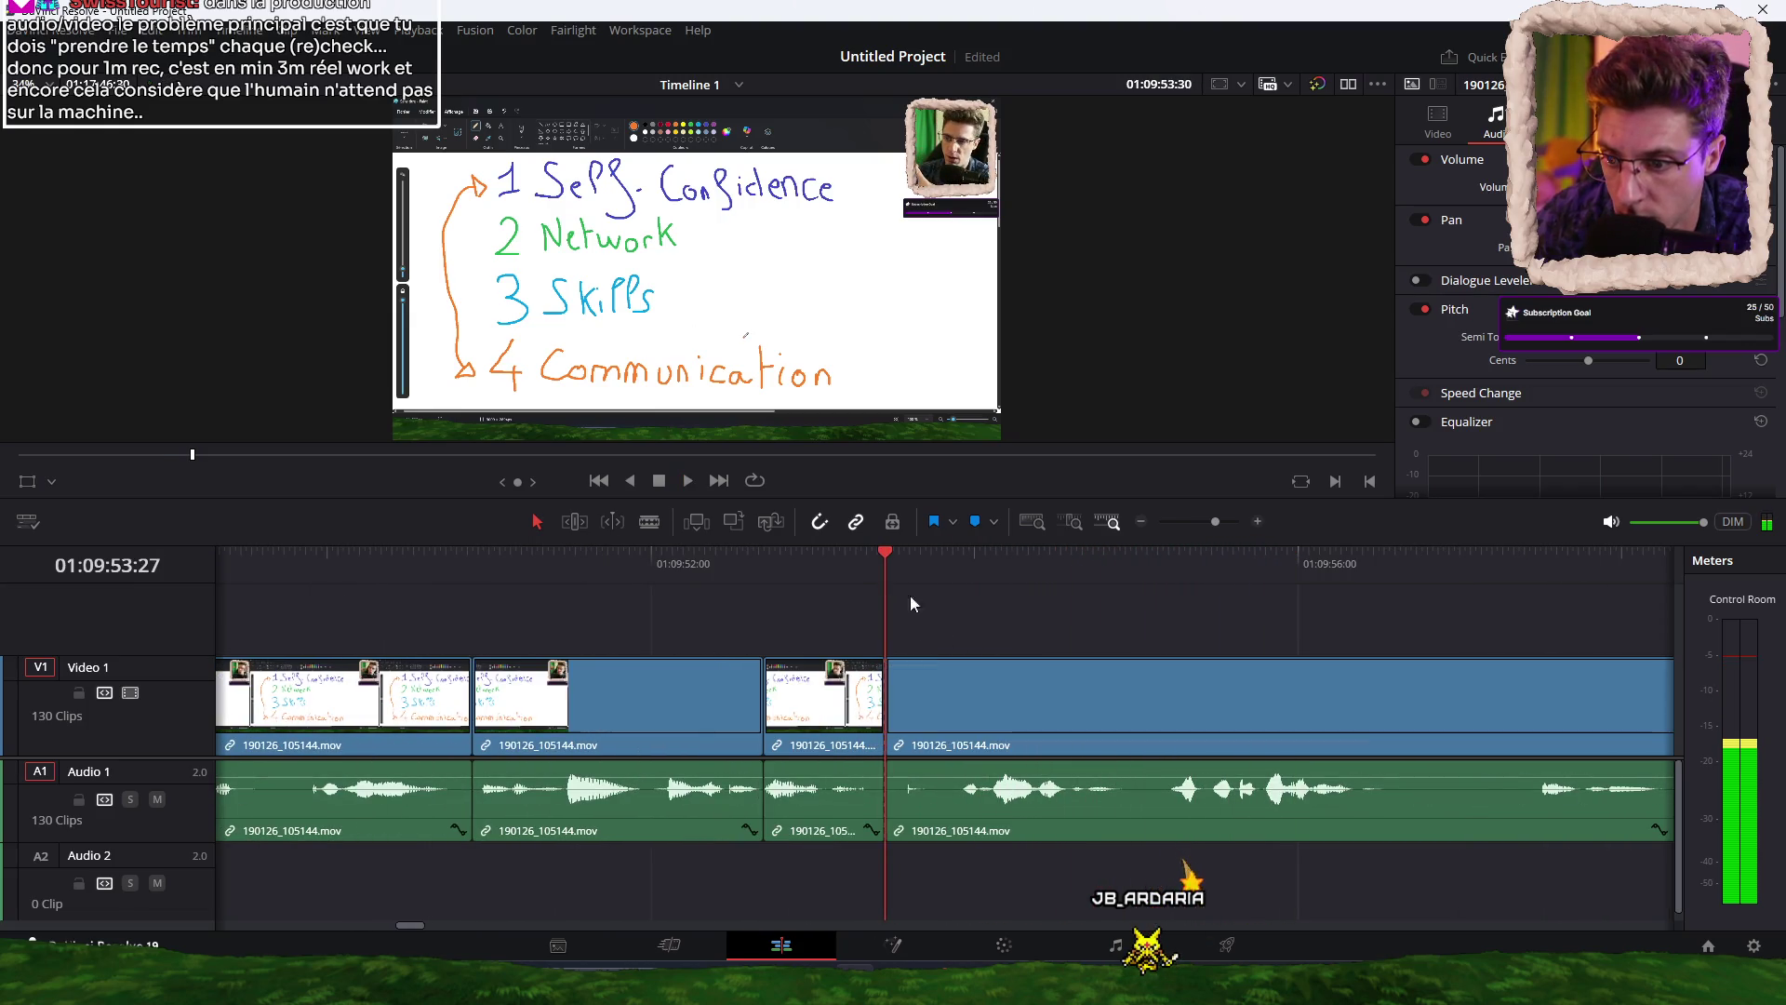
{"action": "scroll", "coordinate": [931, 595], "scroll_direction": "down", "scroll_amount": 6}
Rewatch the footage from about 01:09:28 up to the 01:09:53 cut.
{"action": "left_click", "coordinate": [588, 562]}
{"action": "key", "text": "space"}
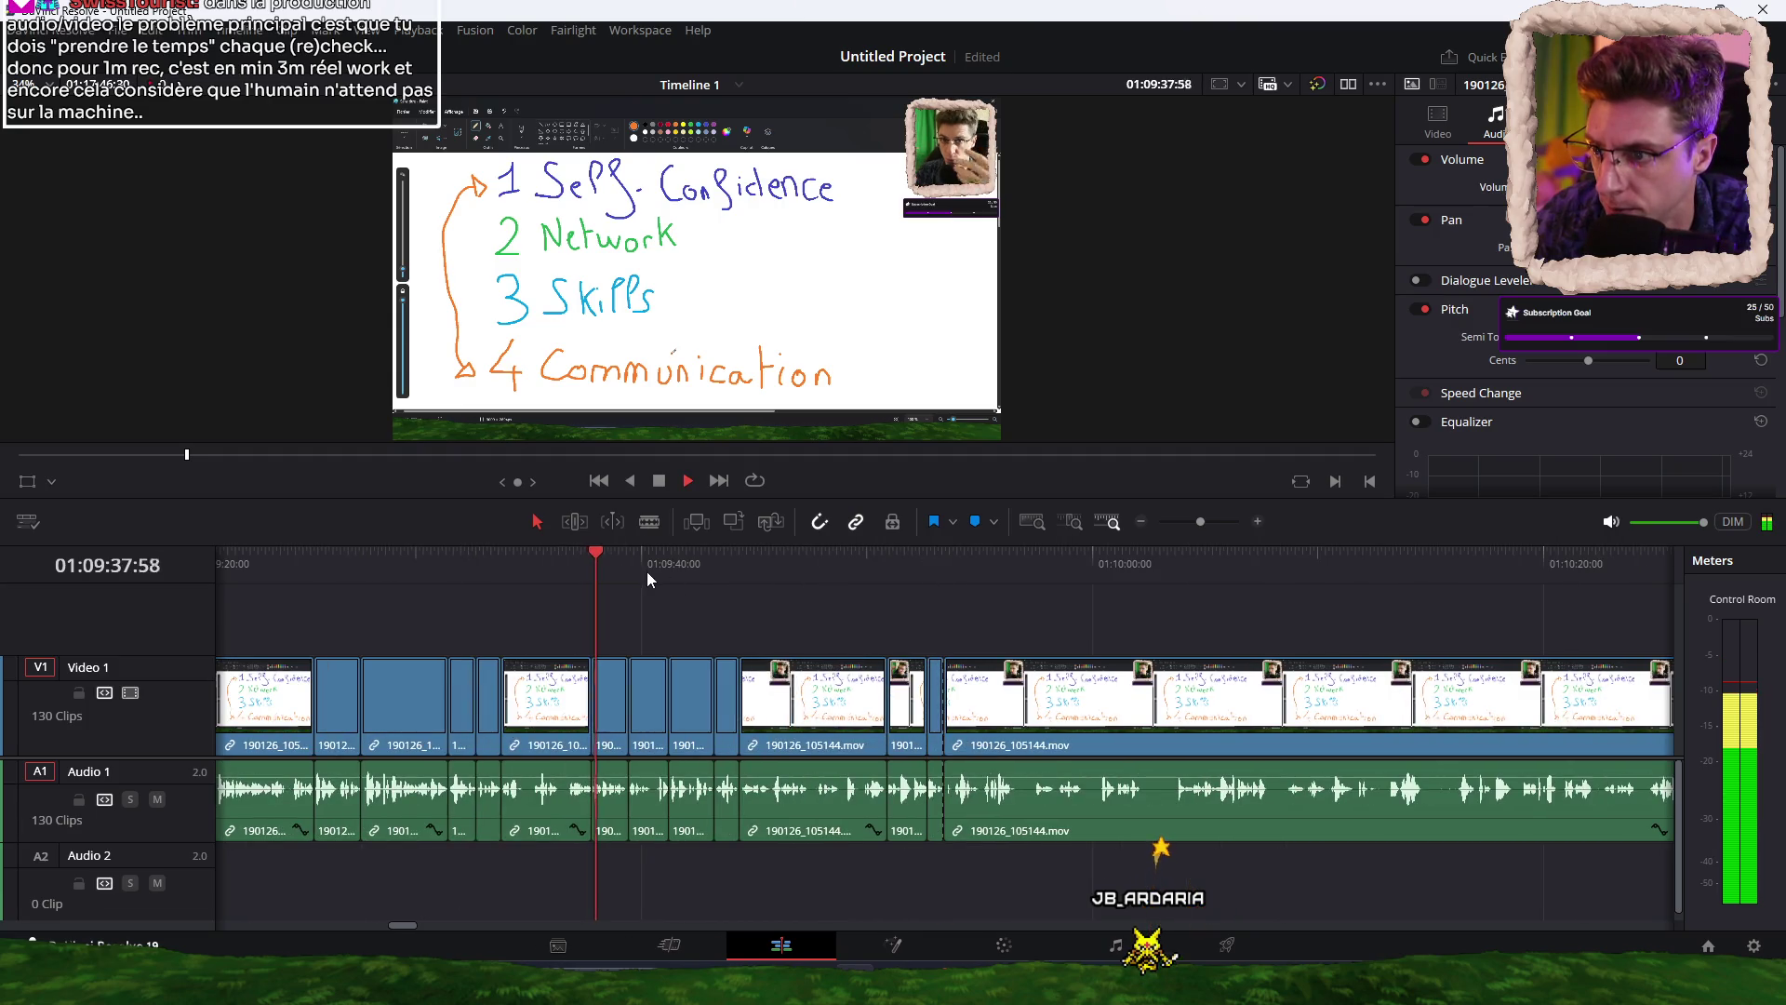
{"action": "left_click", "coordinate": [412, 579]}
{"action": "left_click", "coordinate": [377, 579]}
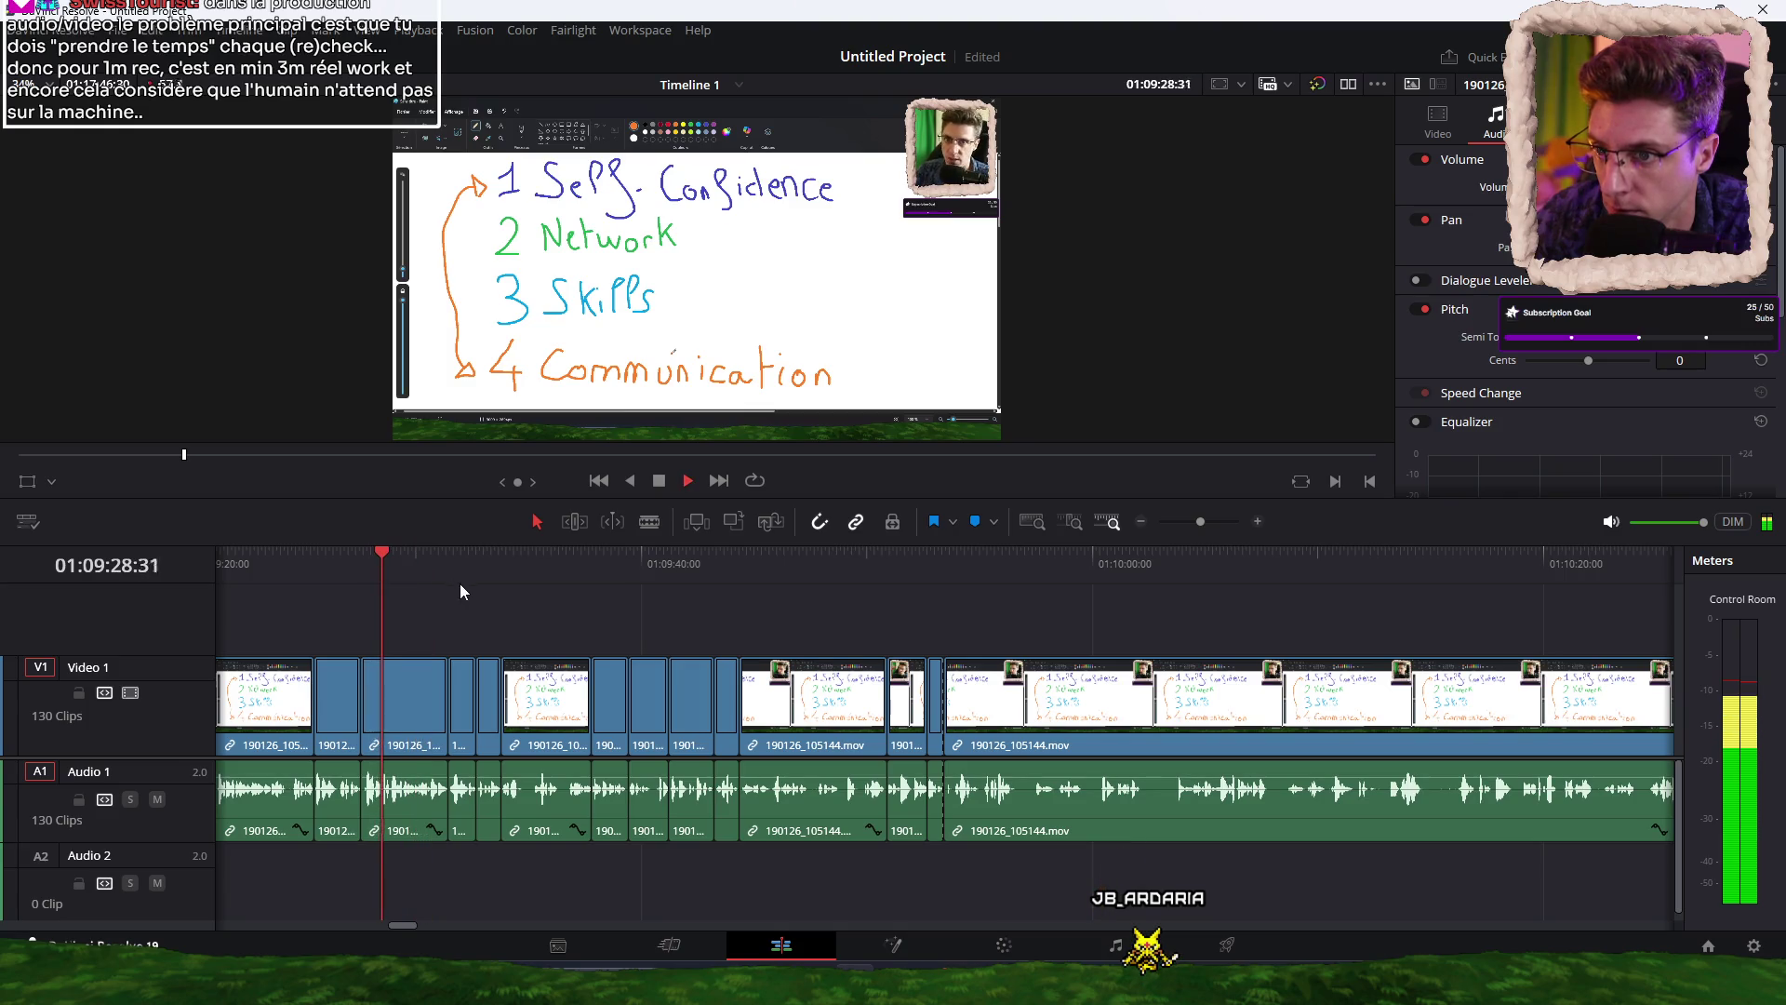
{"action": "left_click", "coordinate": [716, 578]}
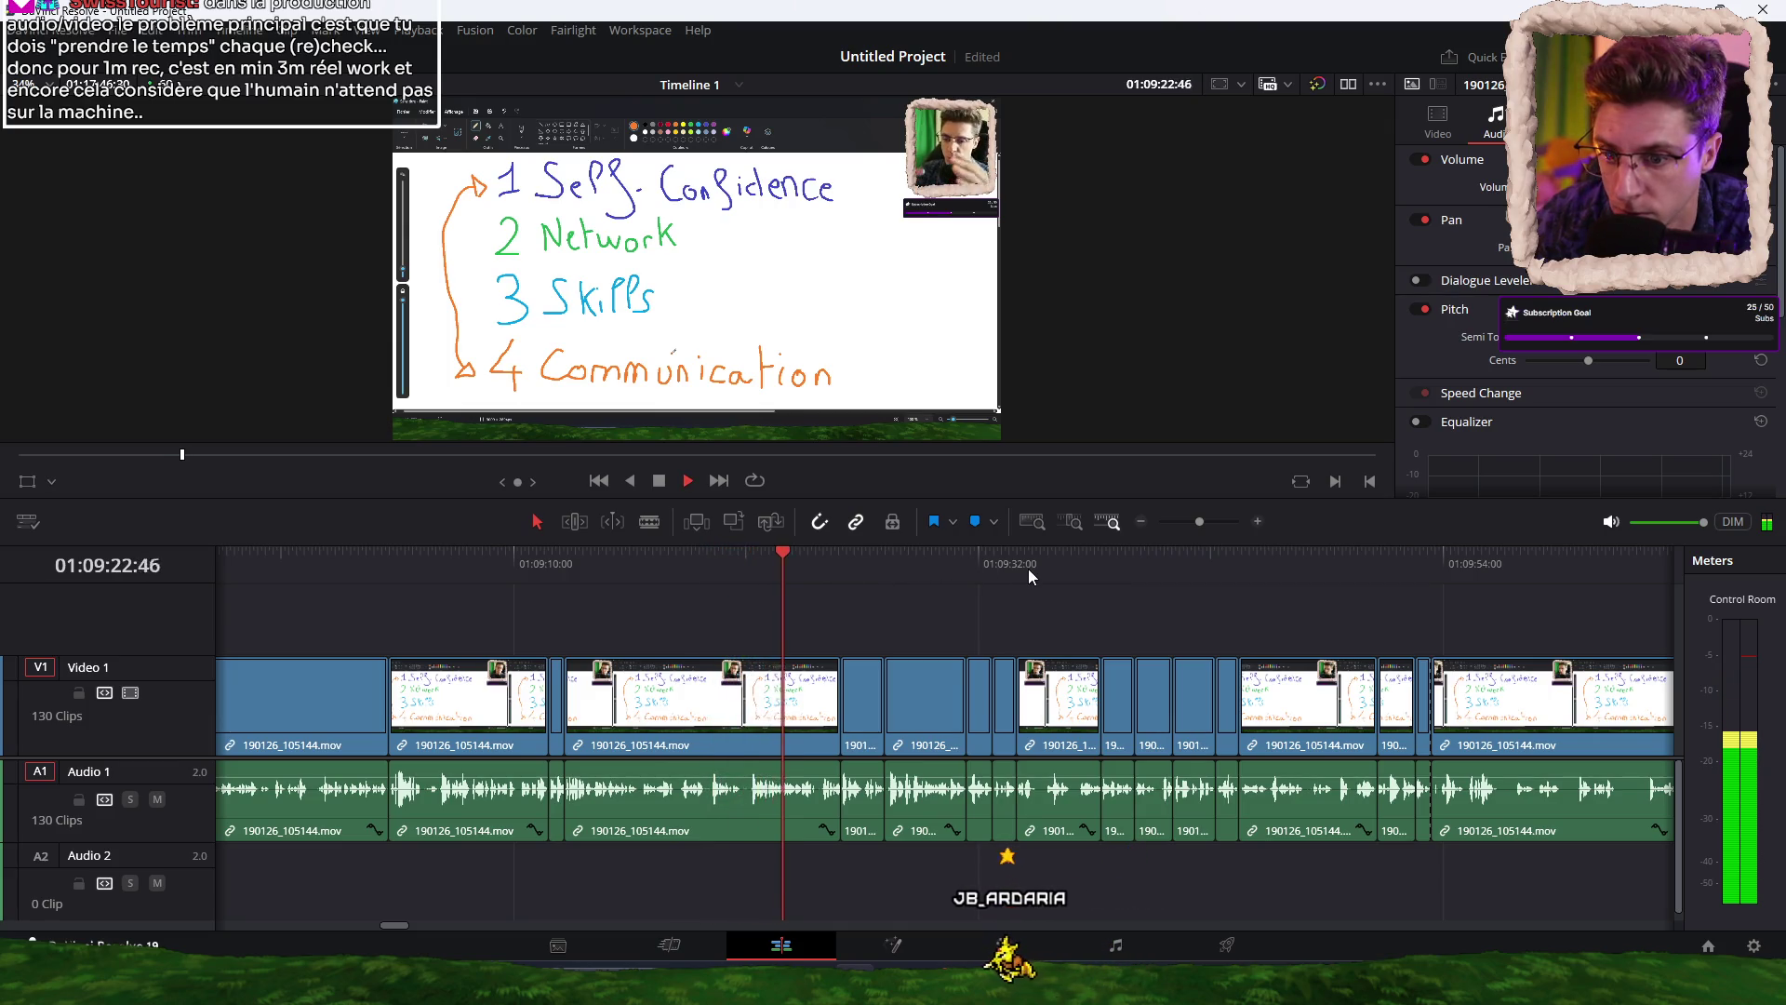
{"action": "left_click", "coordinate": [1198, 567]}
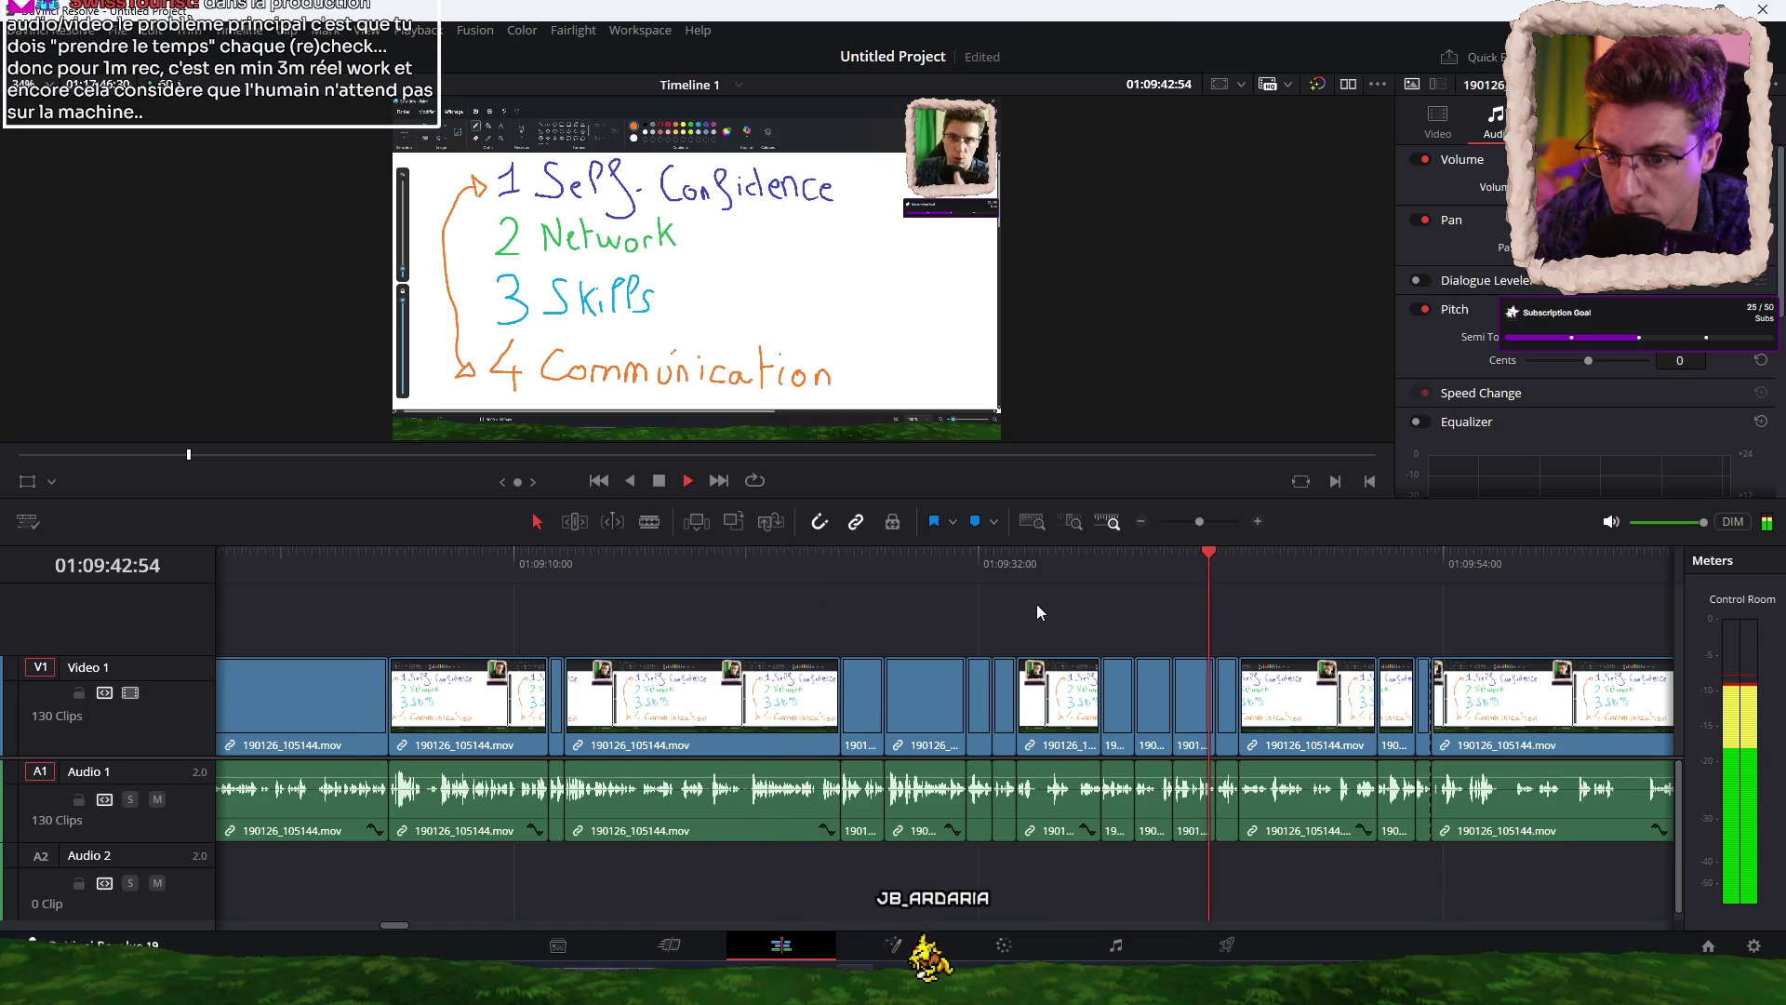
{"action": "left_click", "coordinate": [1023, 570]}
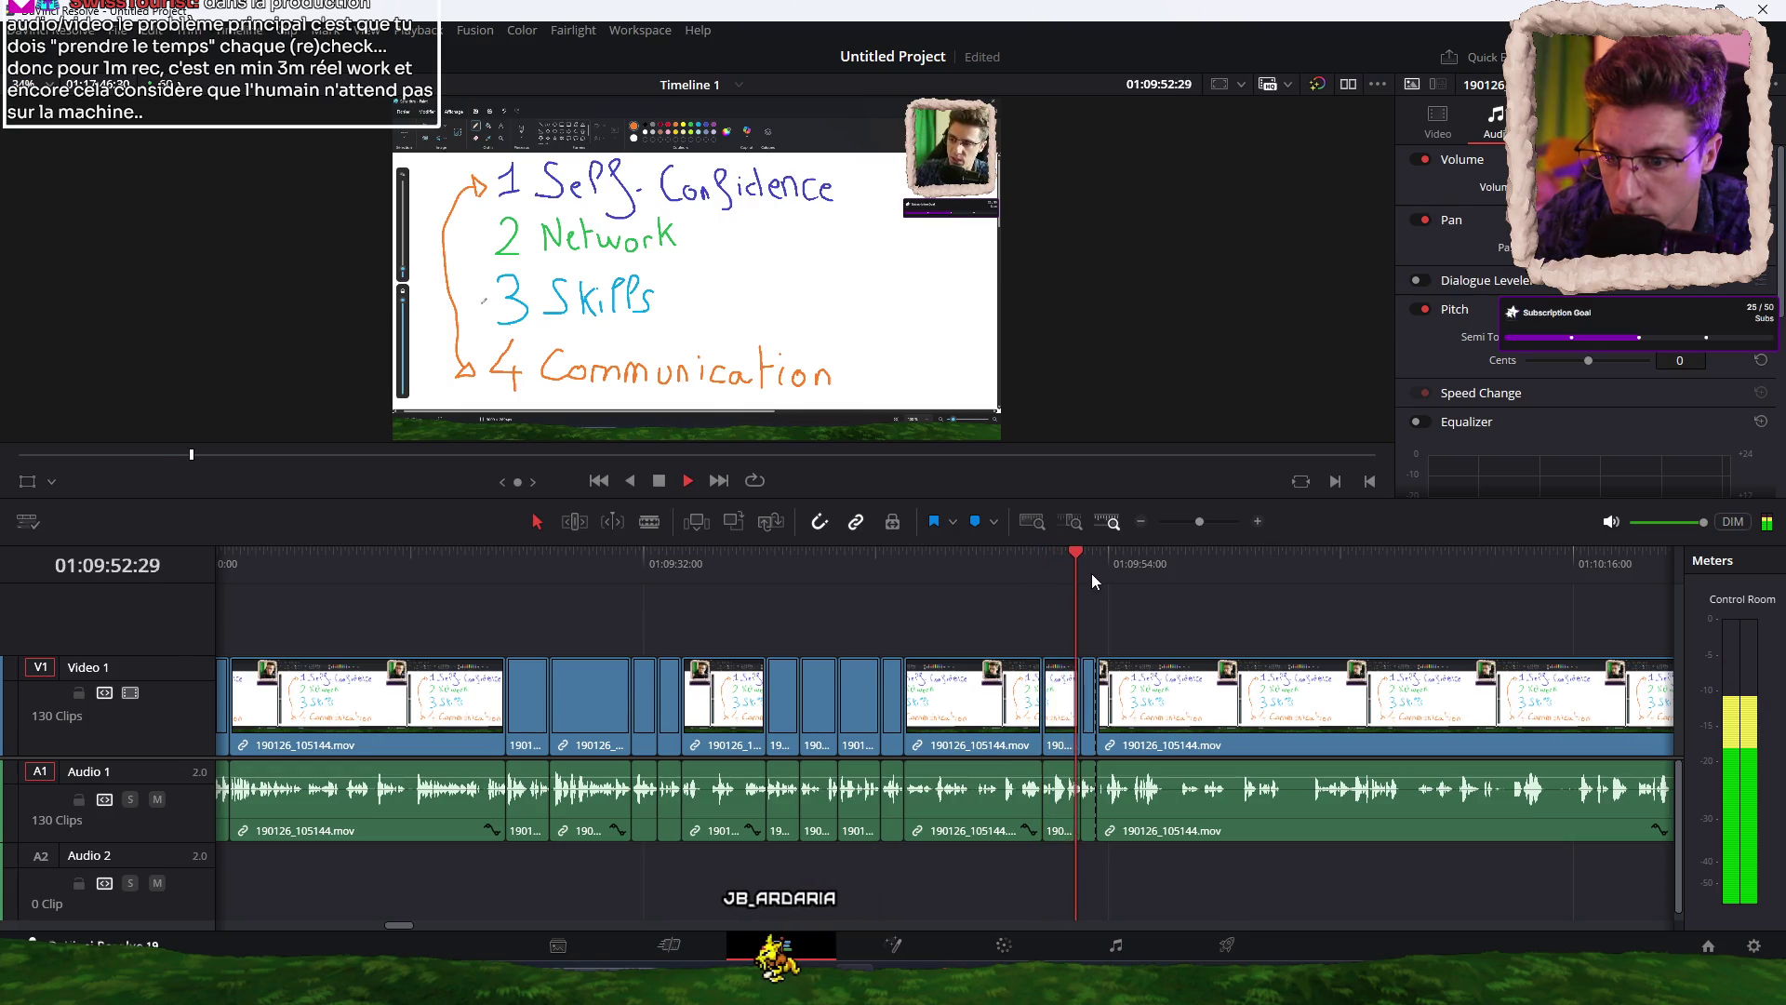
{"action": "key", "text": "space"}
{"action": "key", "text": "ctrl+minus"}
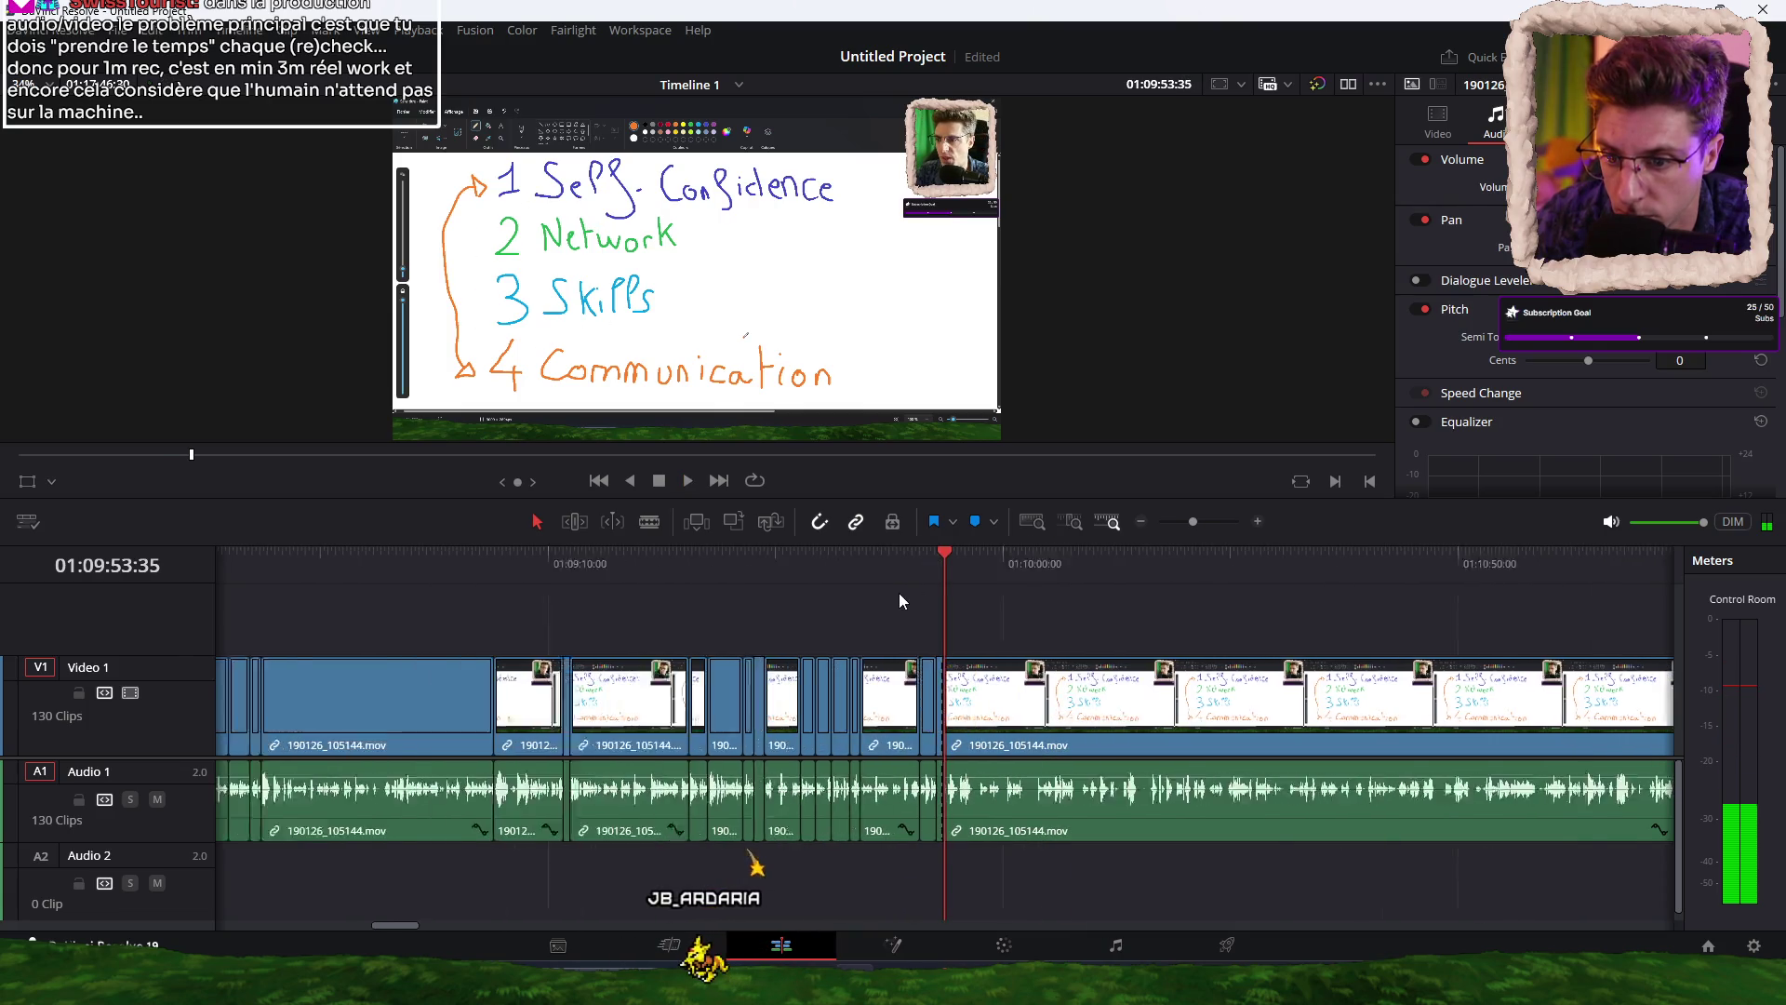
{"action": "key", "text": "ctrl+minus"}
Find the end of the unwanted stretch and cut the clip at 01:11:18.
{"action": "left_click", "coordinate": [1386, 566]}
{"action": "left_click", "coordinate": [1429, 566]}
{"action": "key", "text": "space"}
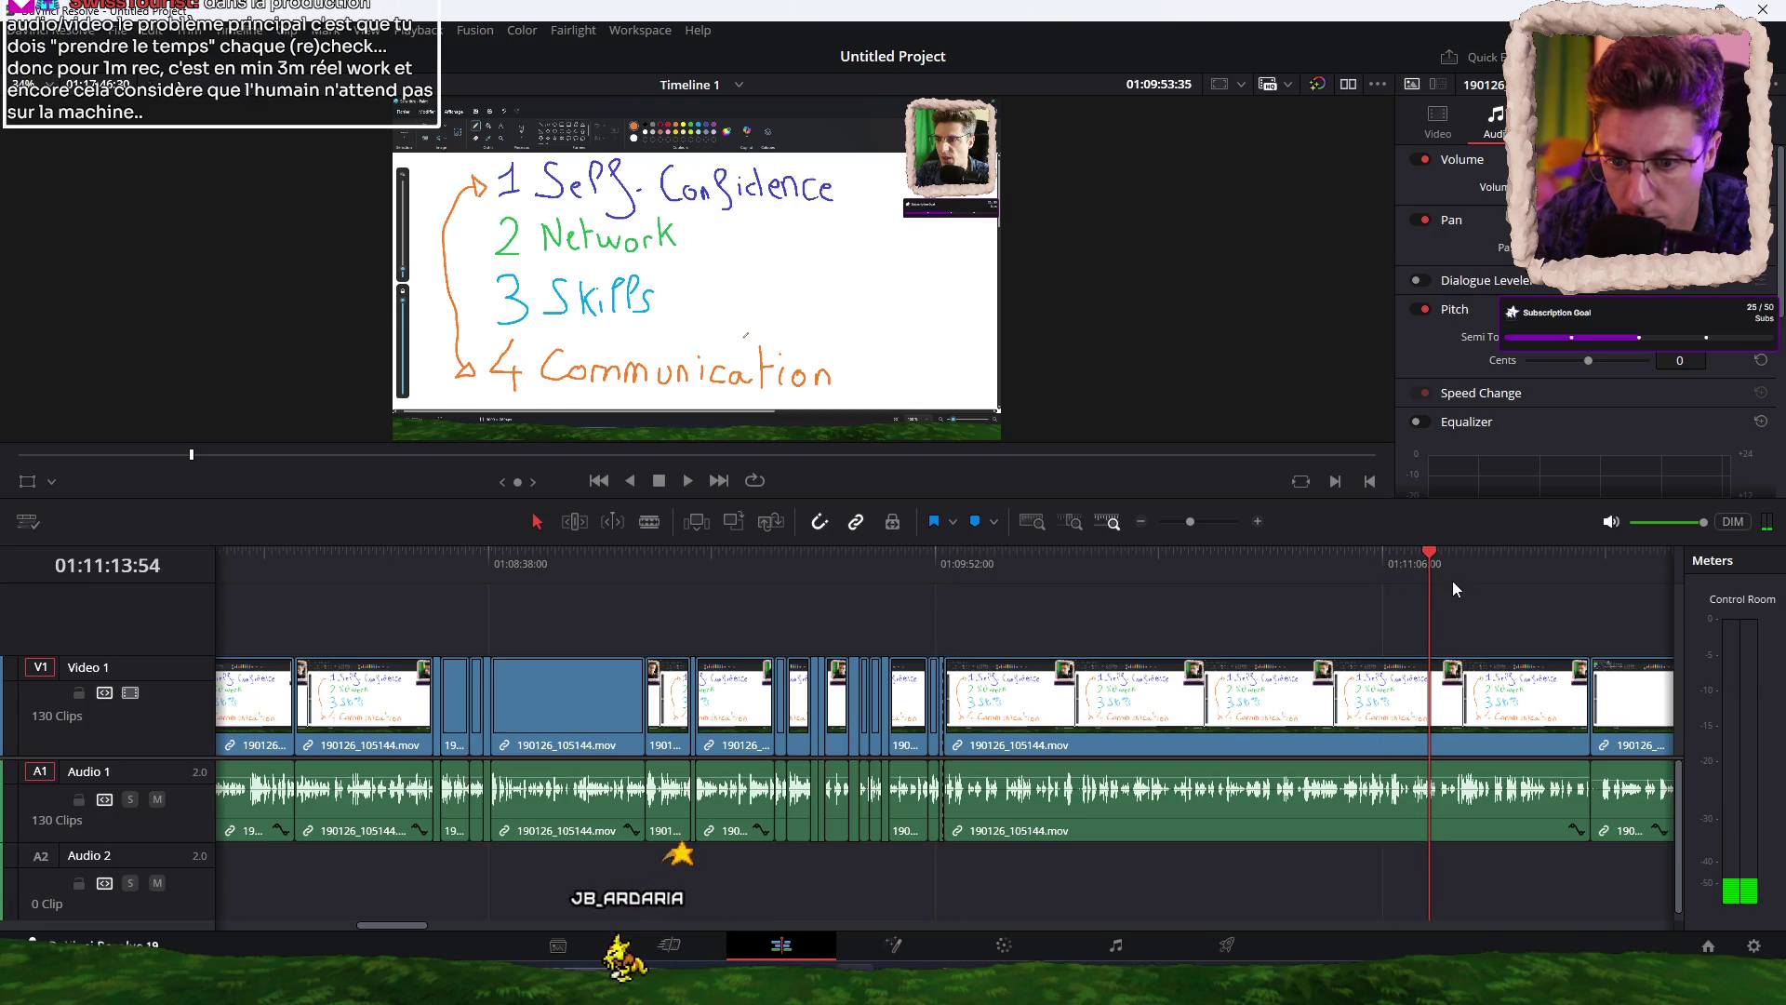
{"action": "key", "text": "ctrl+equal"}
{"action": "left_click", "coordinate": [984, 558]}
{"action": "left_click", "coordinate": [983, 560]}
{"action": "key", "text": "ctrl+b"}
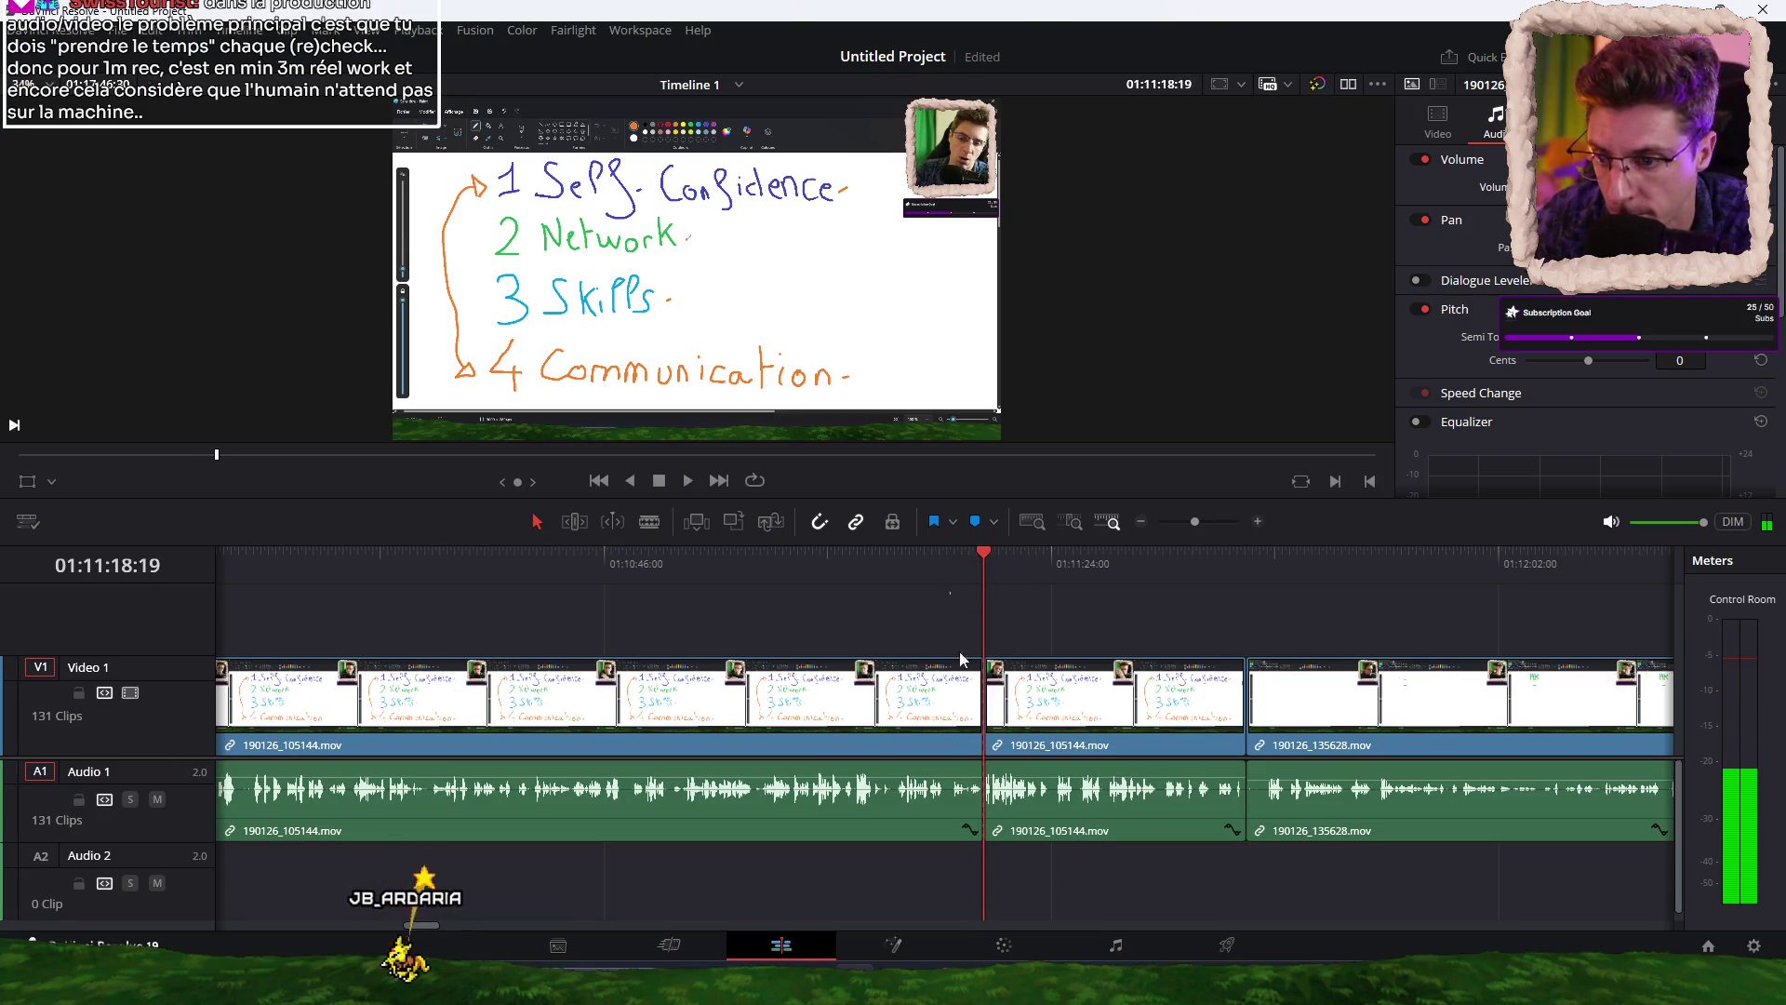
Delete the section between 01:09:53 and 01:11:18, closing the gap, and play back the edit.
{"action": "left_click", "coordinate": [893, 809]}
{"action": "key", "text": "Delete"}
{"action": "key", "text": "space"}
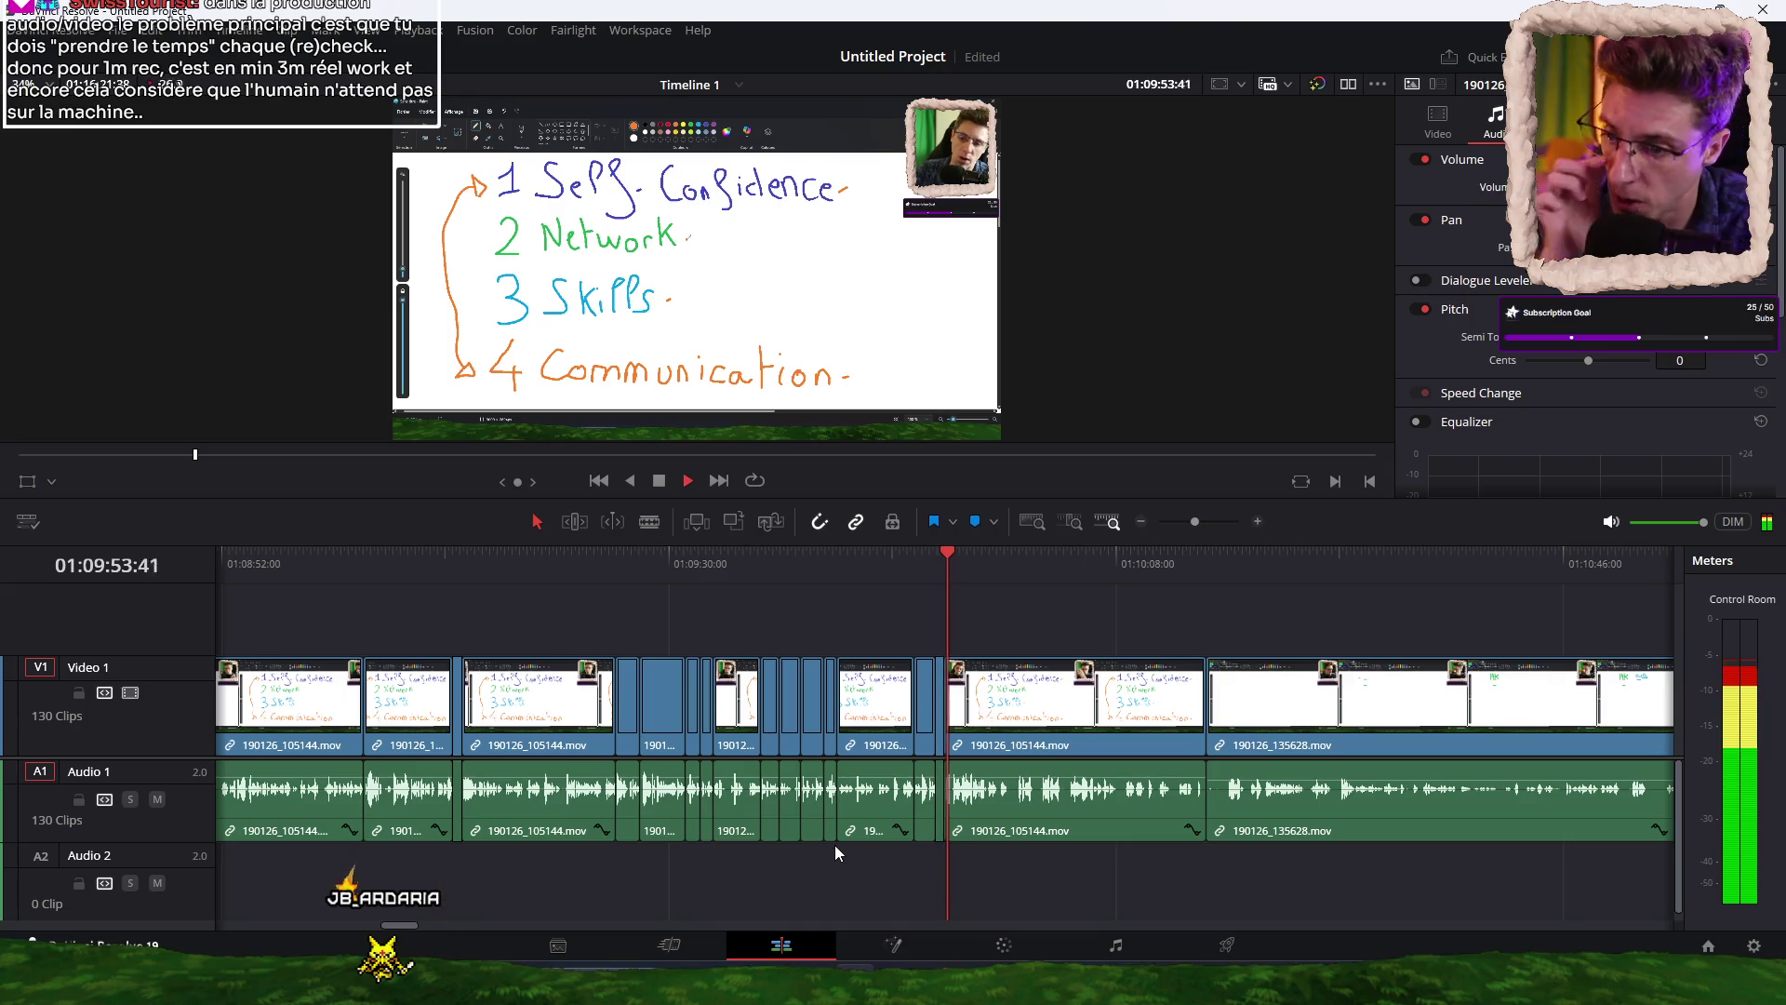
{"action": "scroll", "coordinate": [1070, 845], "scroll_direction": "up", "scroll_amount": 3}
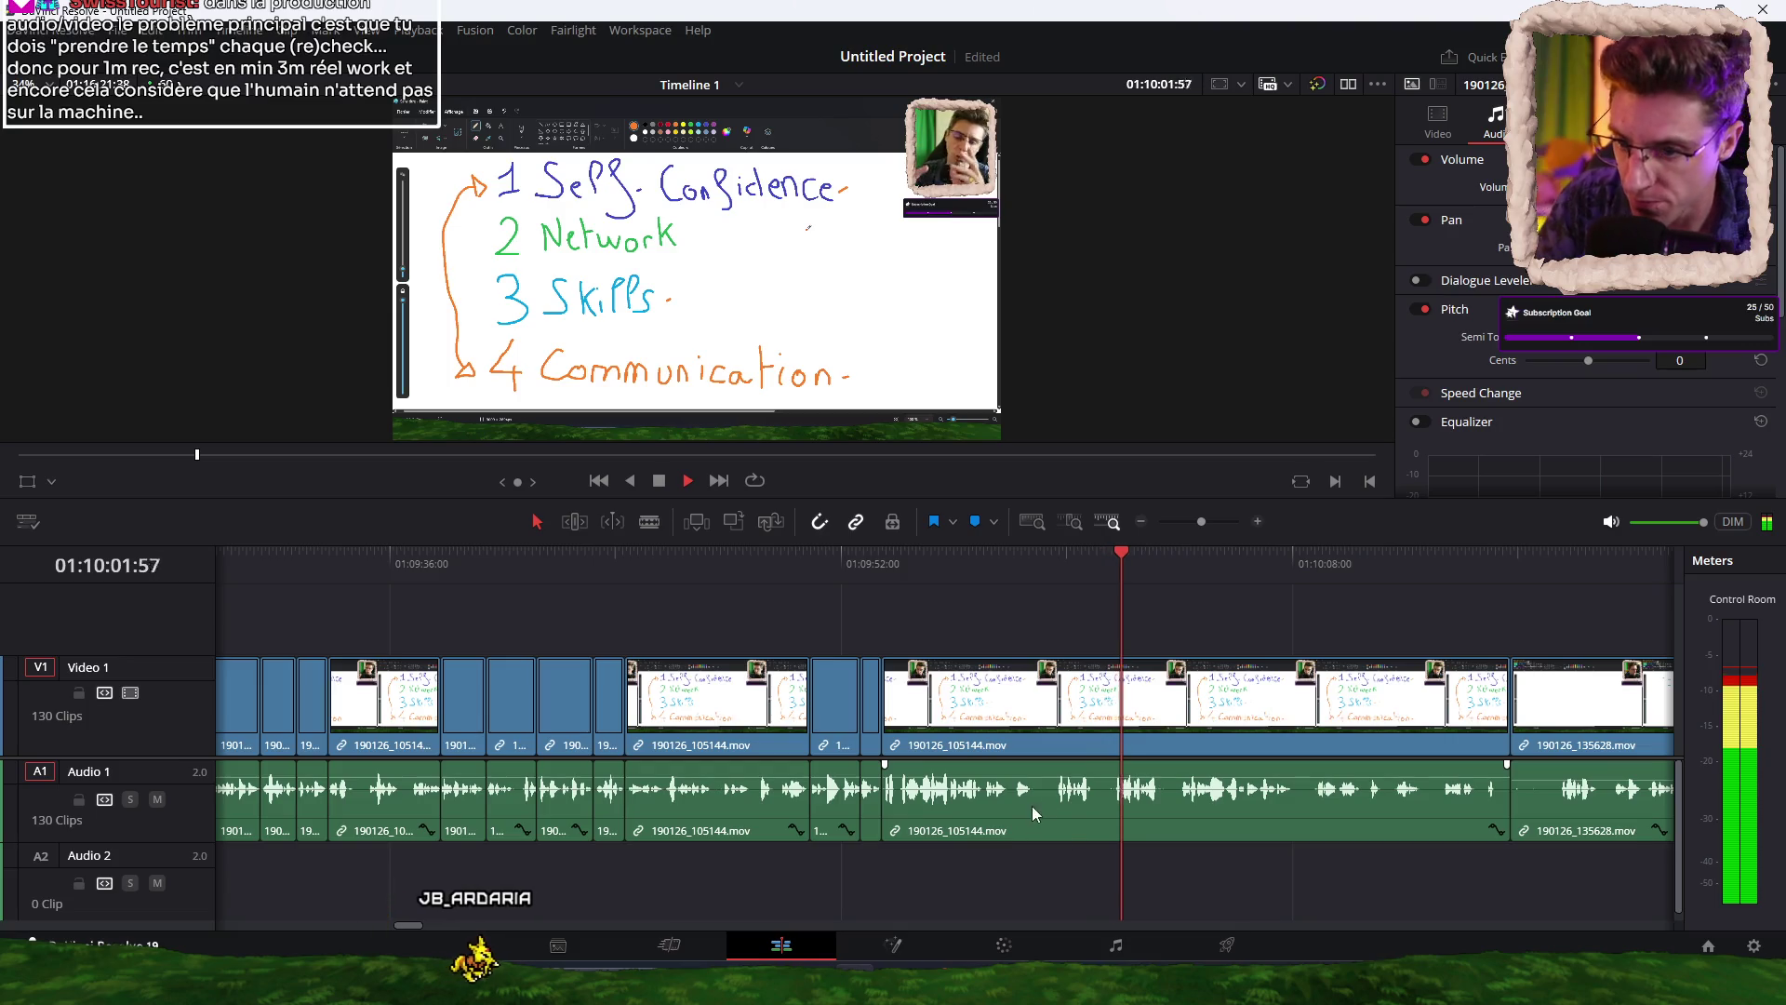
Cut at 01:09:58 and ripple-trim away the unwanted starts of the following pieces.
{"action": "left_click", "coordinate": [1033, 561]}
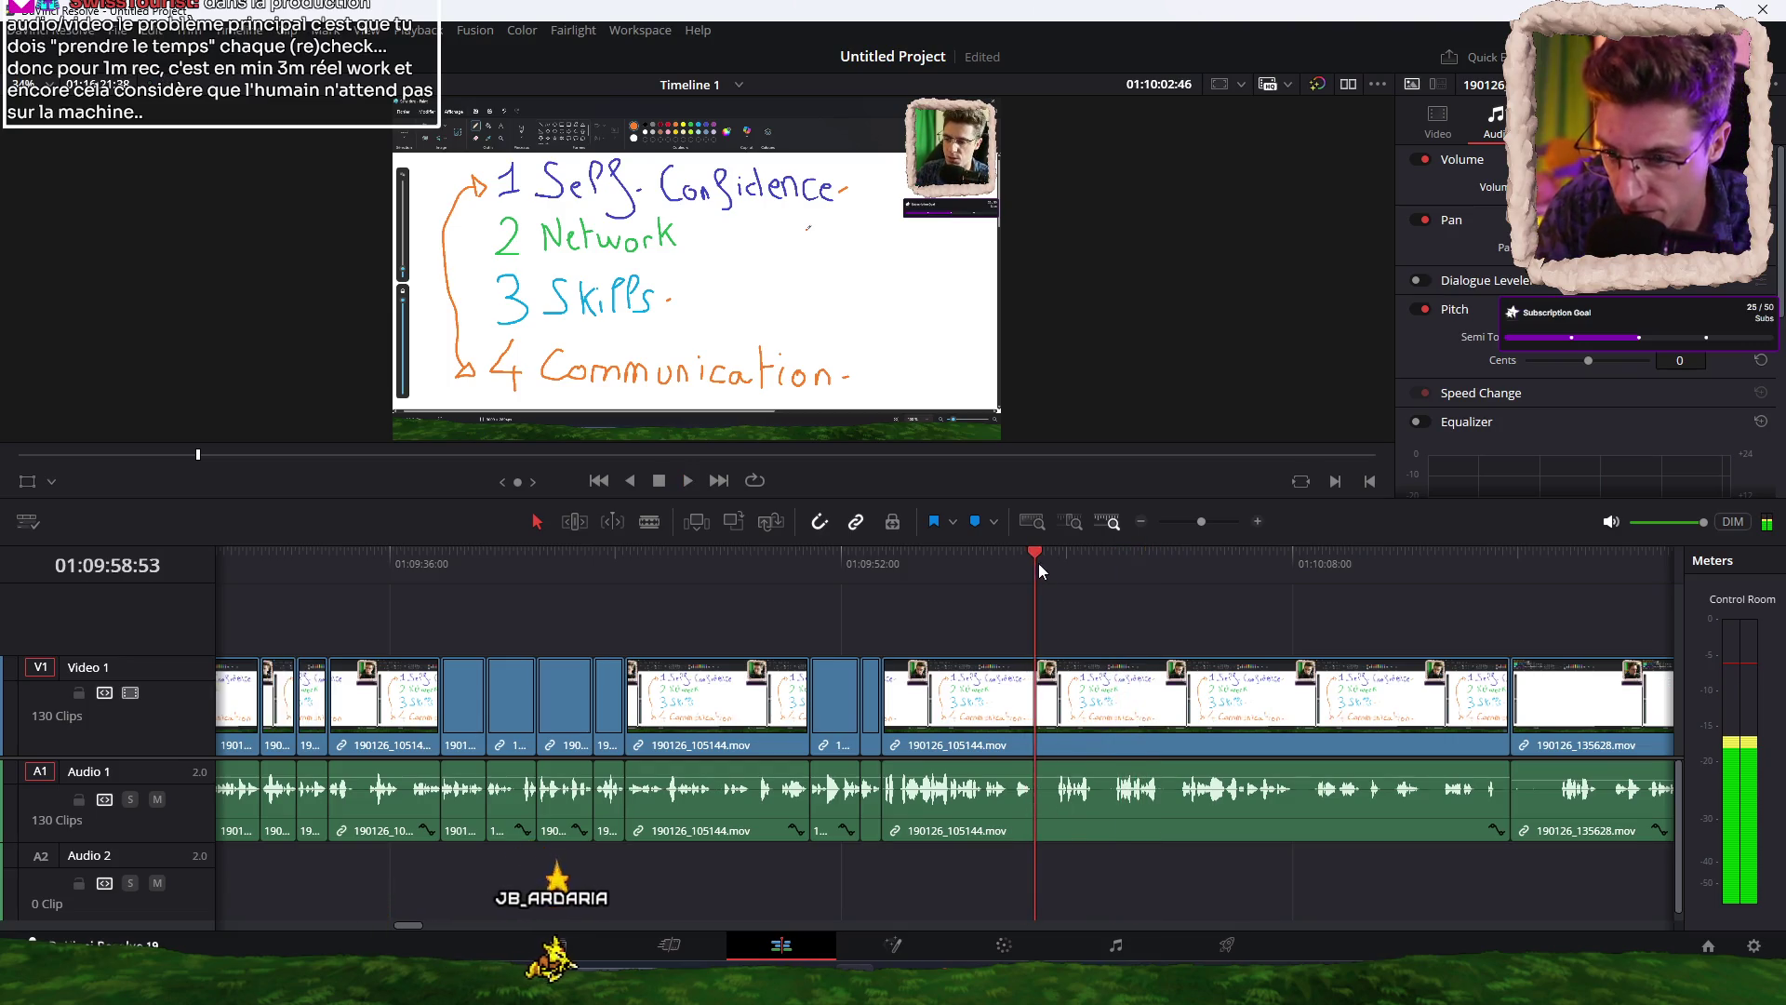
{"action": "key", "text": "ctrl+b"}
{"action": "key", "text": "space"}
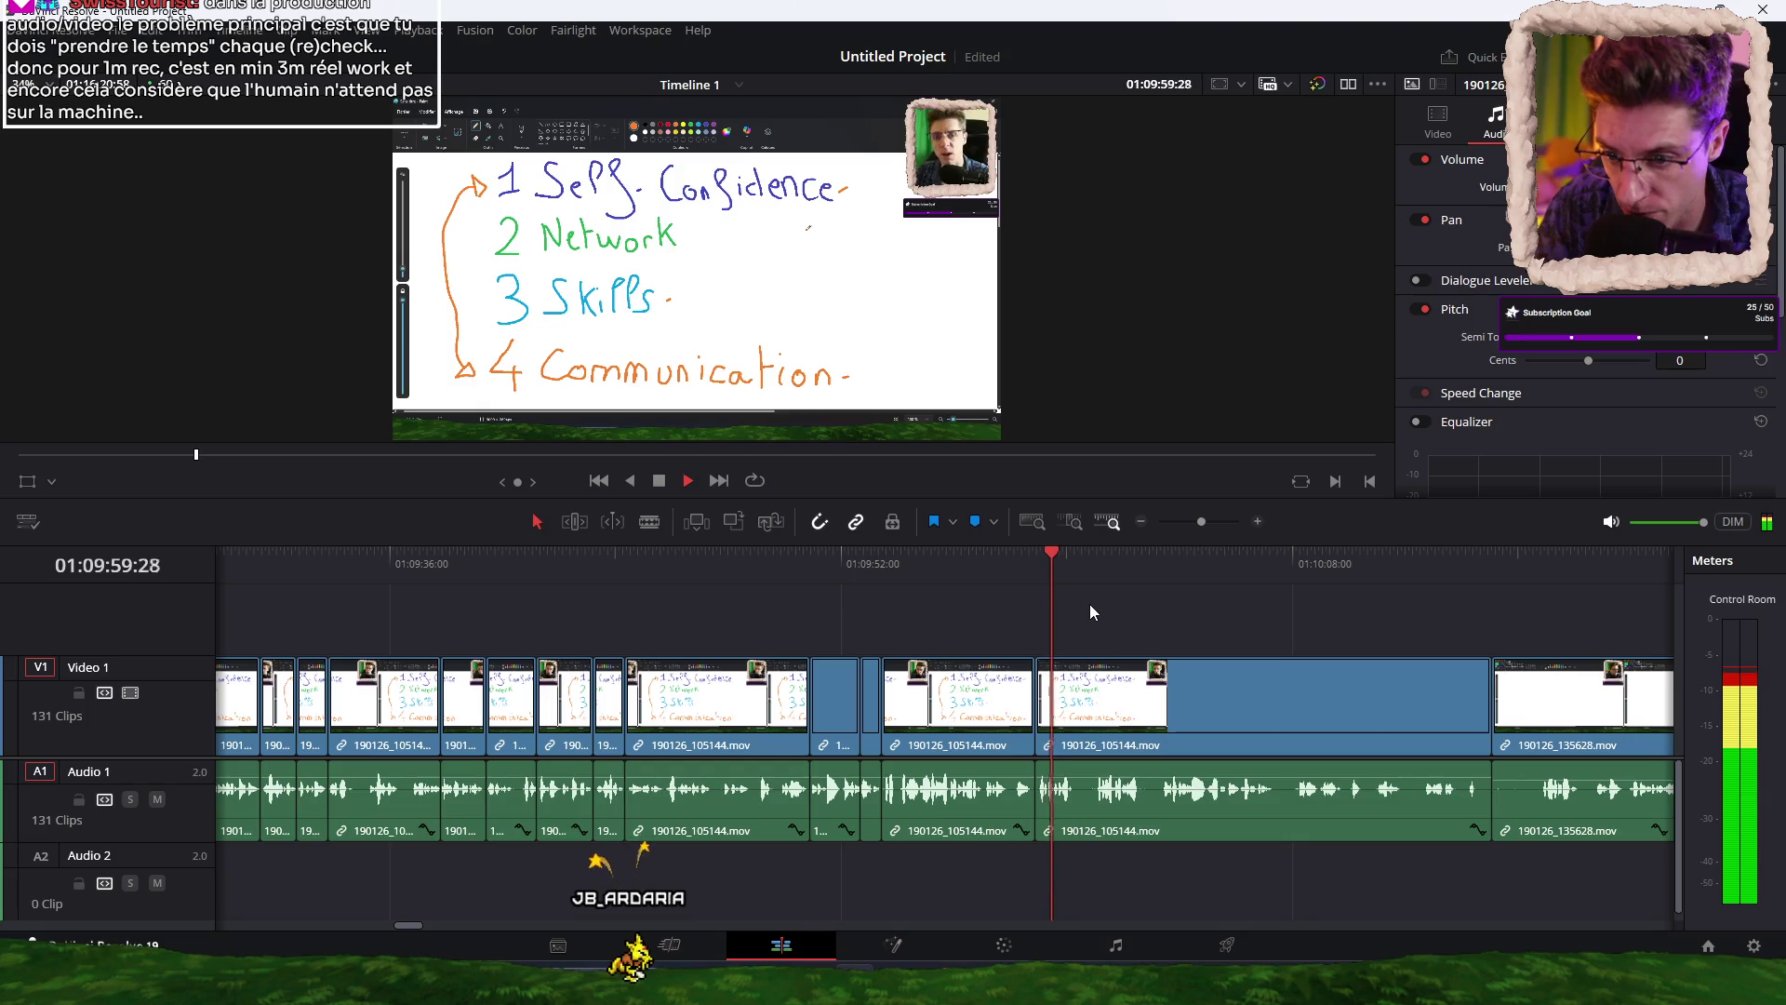
{"action": "key", "text": "ctrl+b"}
{"action": "key", "text": "ctrl+shift+bracketleft"}
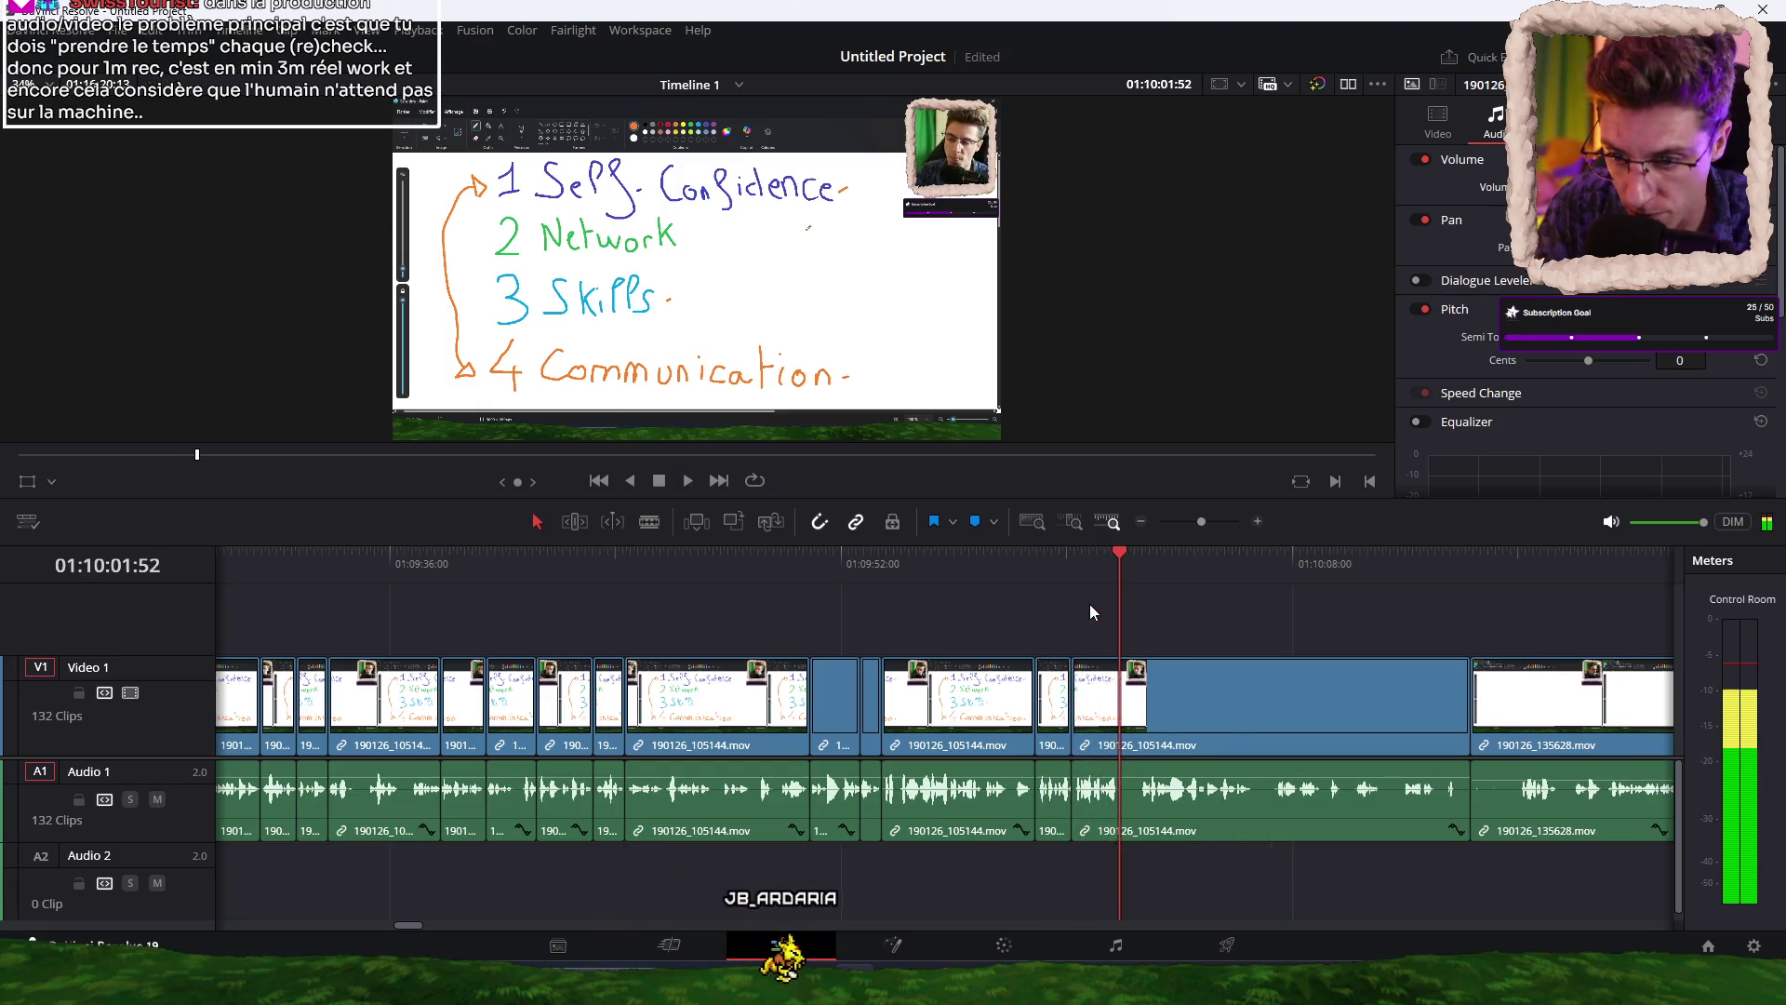
{"action": "key", "text": "ctrl+b"}
{"action": "key", "text": "ctrl+shift+bracketleft"}
{"action": "key", "text": "space"}
{"action": "key", "text": "space"}
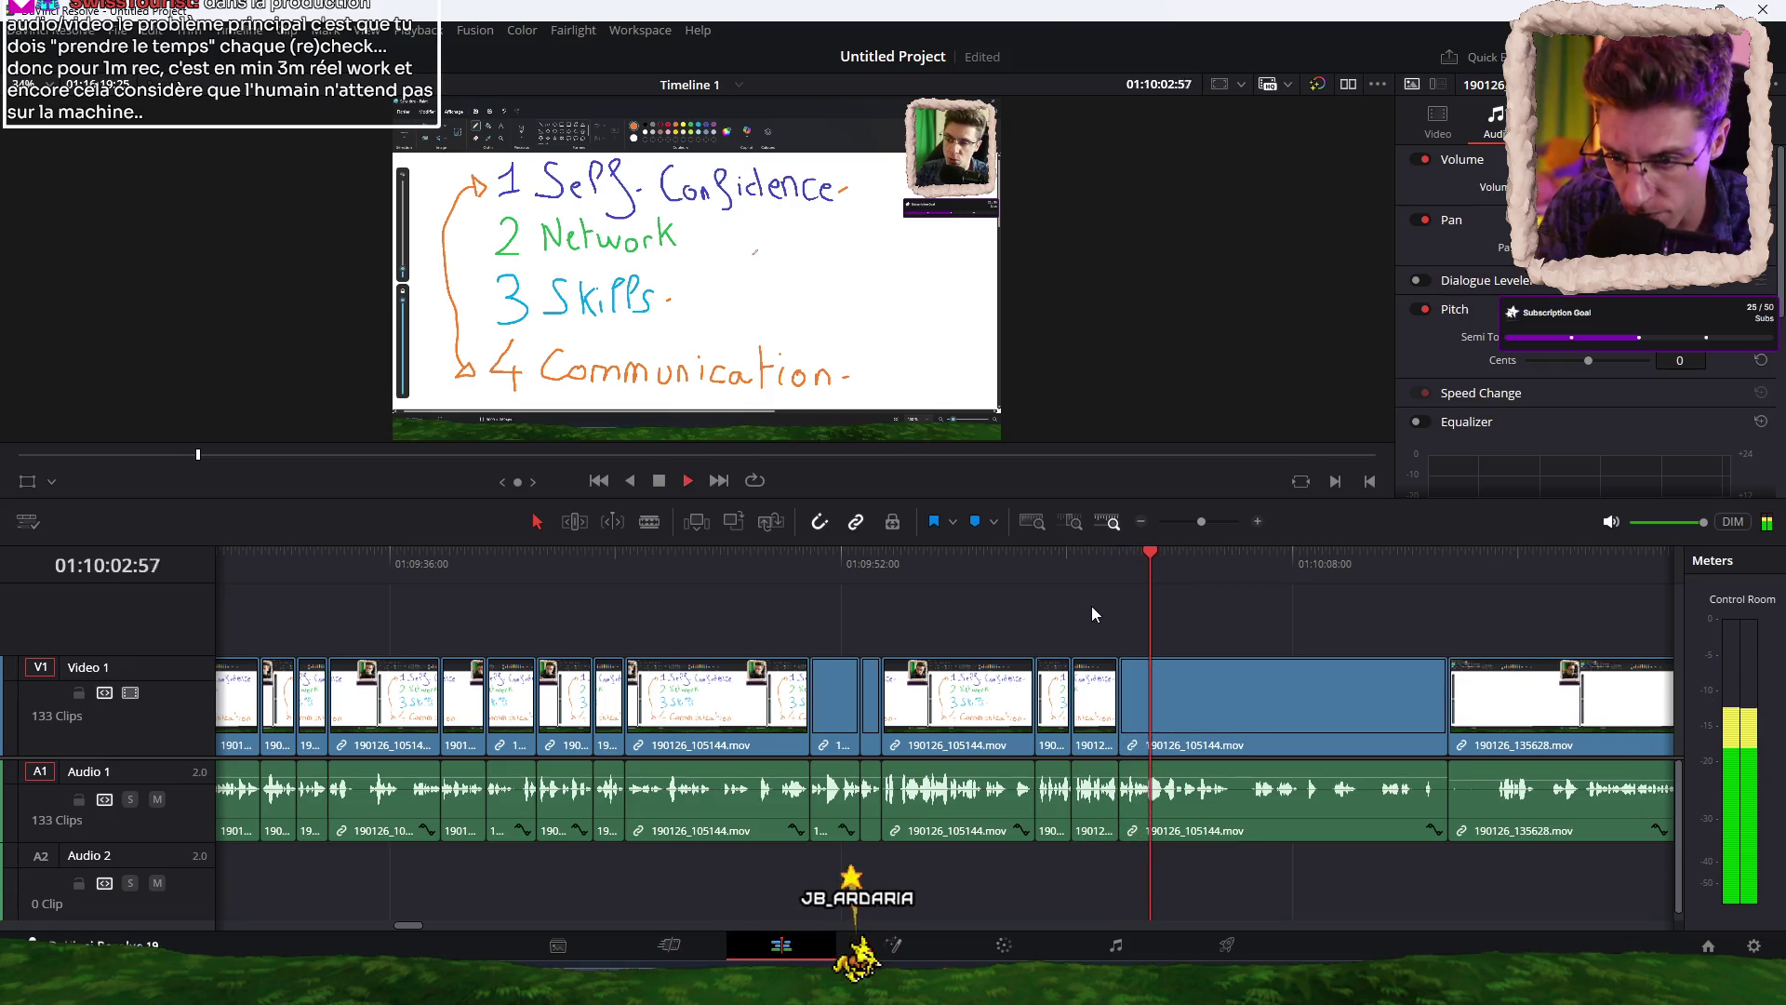
Cut again at 01:09:58 and delete the short clip at 01:09:59, closing the gap.
{"action": "left_click", "coordinate": [1019, 572]}
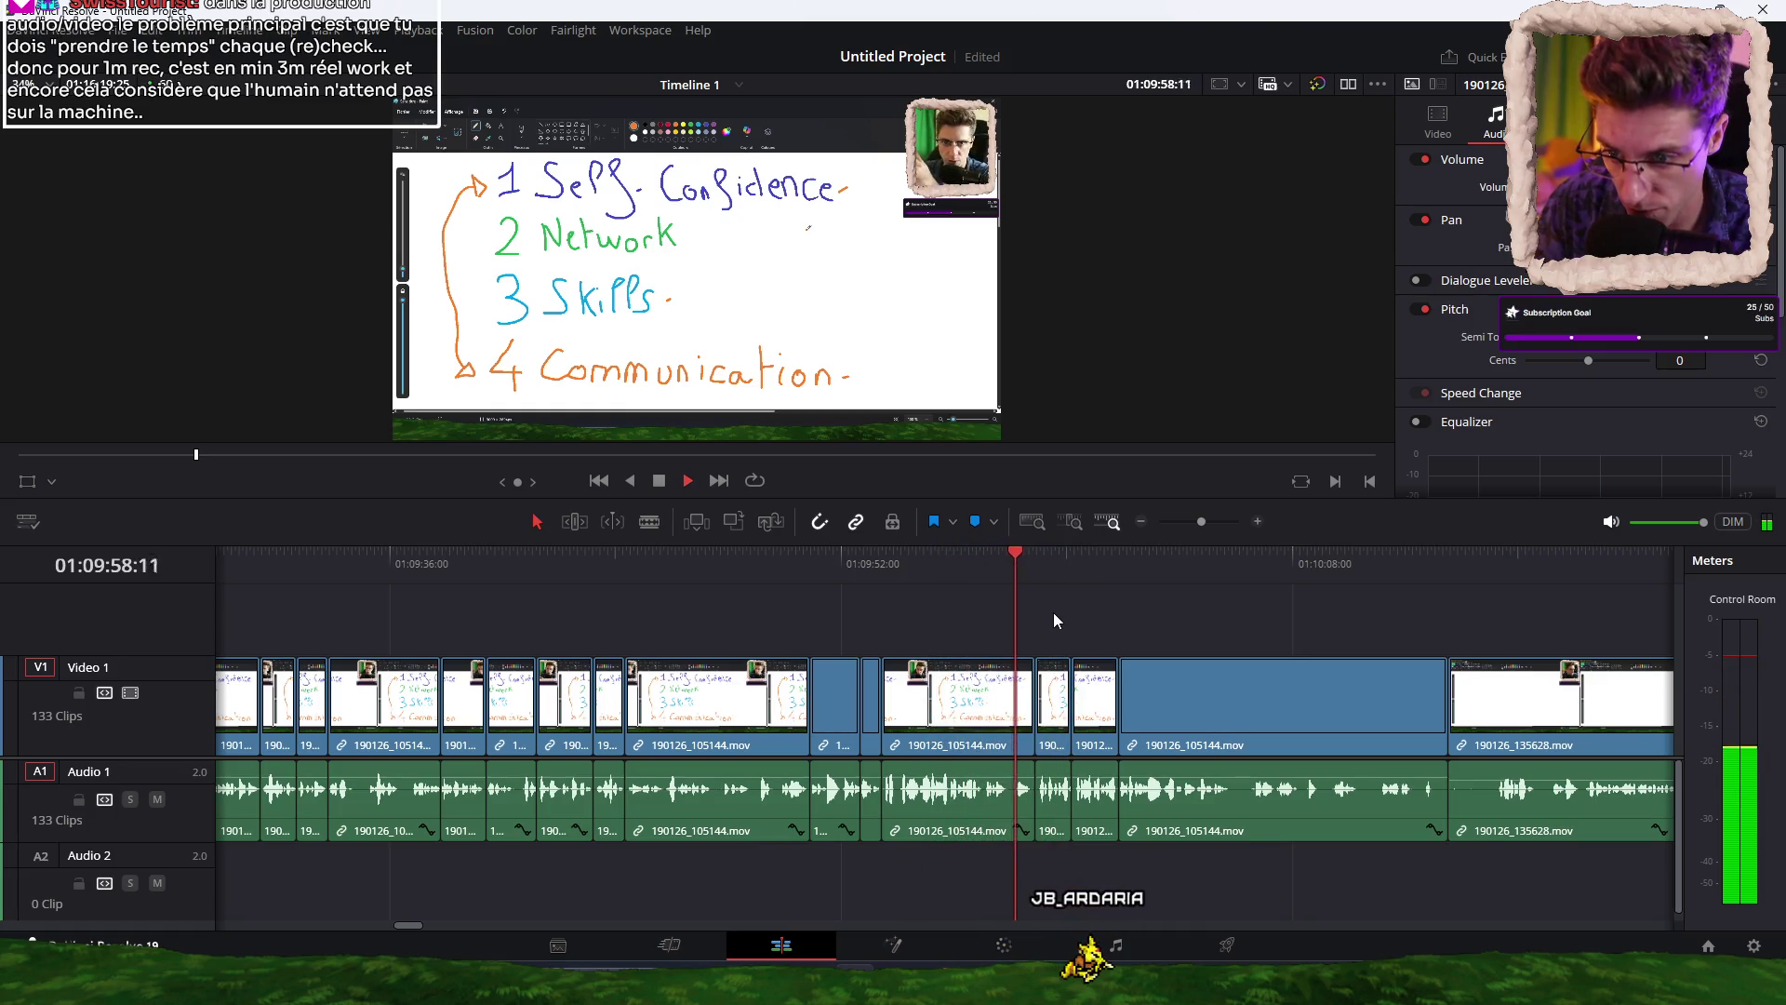
{"action": "key", "text": "space"}
{"action": "left_click", "coordinate": [1003, 567]}
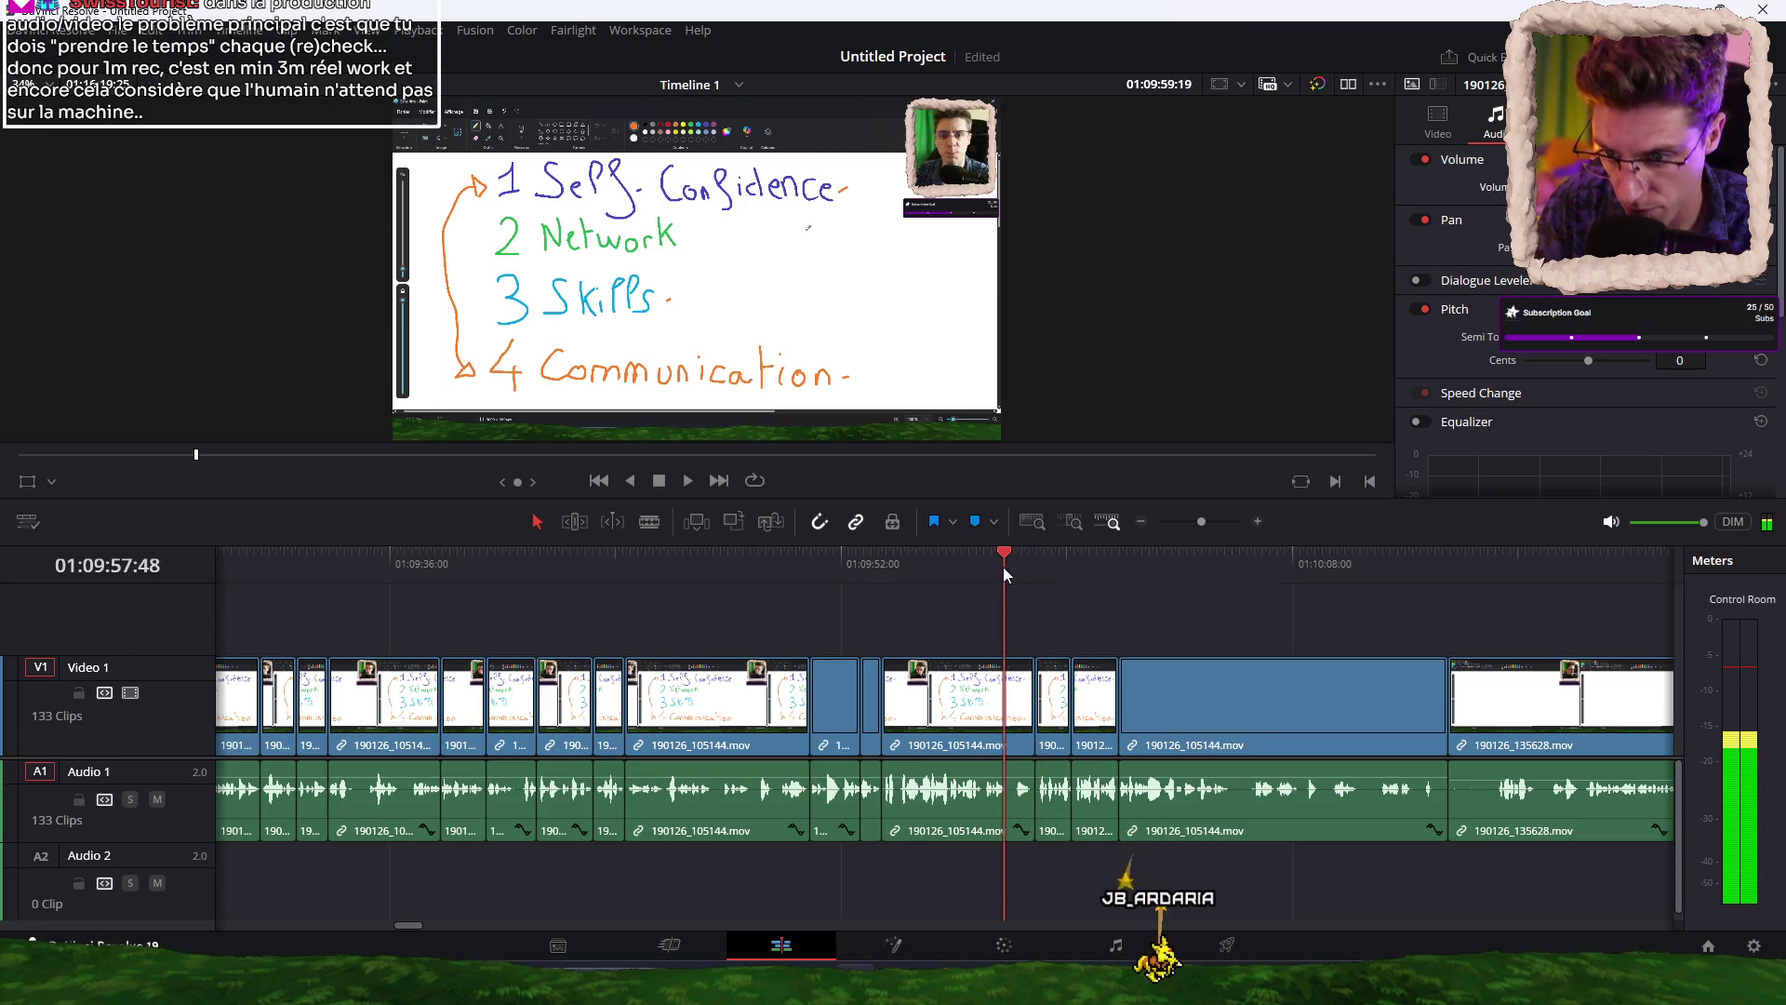
{"action": "left_click", "coordinate": [1012, 569]}
{"action": "key", "text": "ctrl+b"}
{"action": "key", "text": "space"}
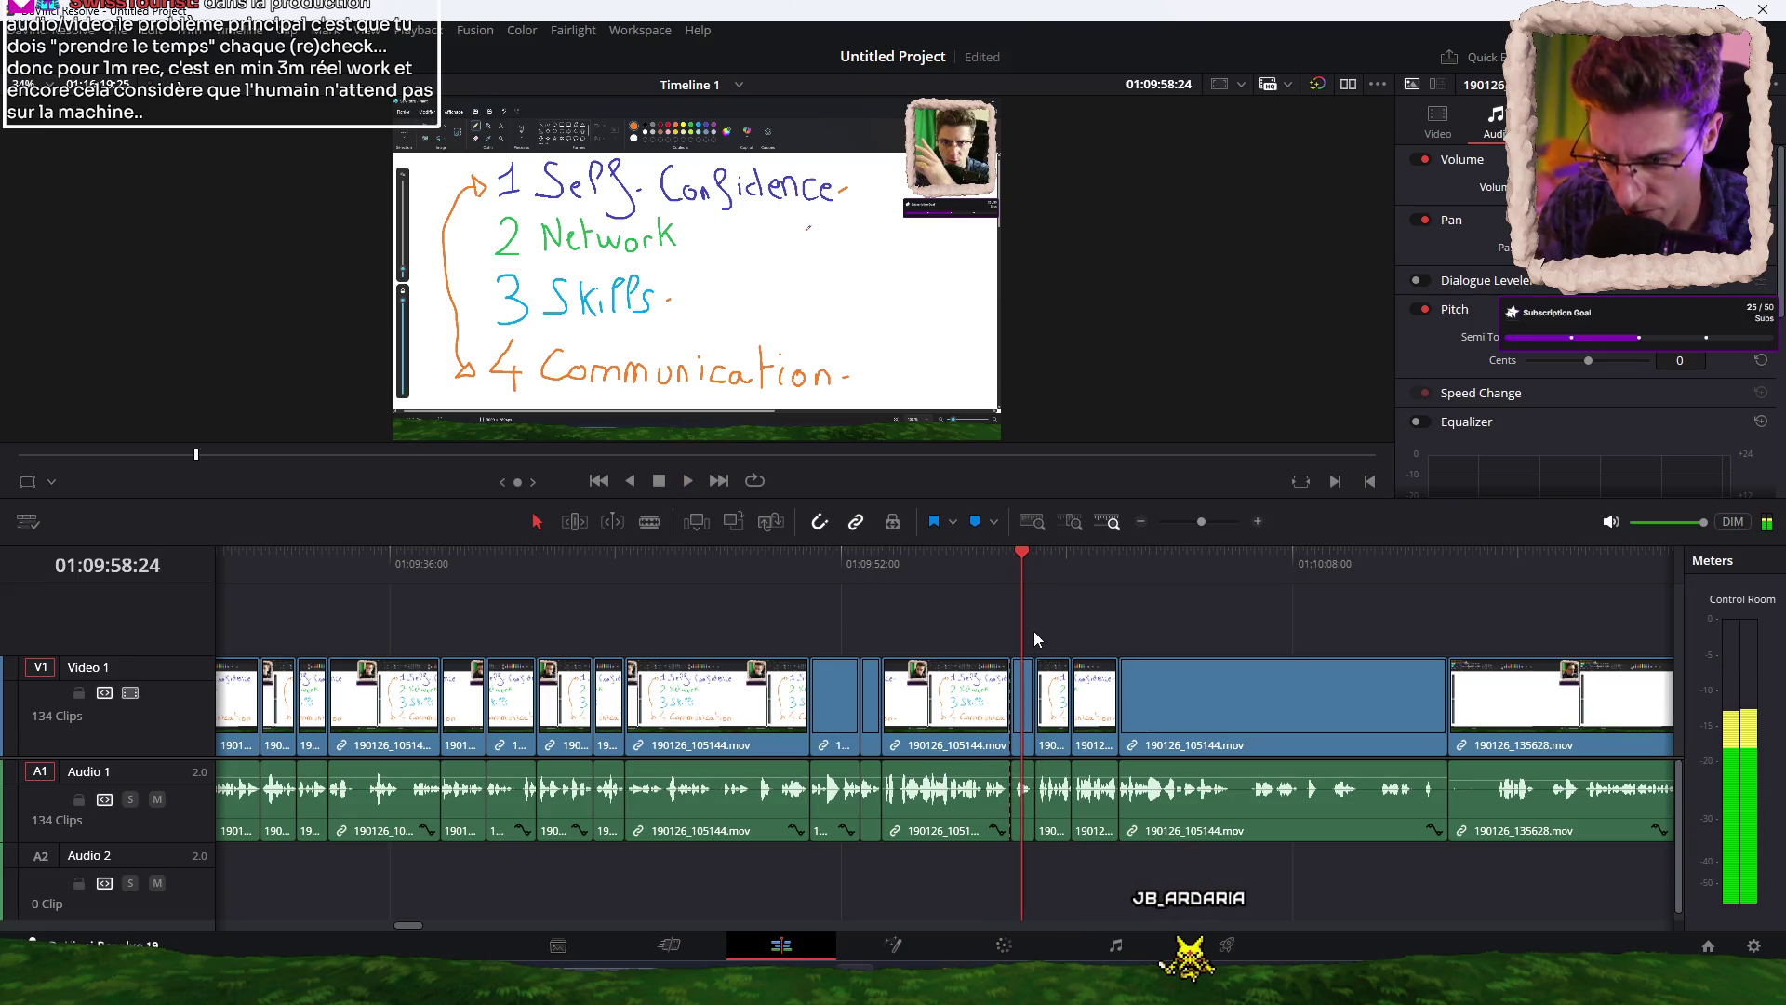
{"action": "key", "text": "space"}
{"action": "key", "text": "Delete"}
{"action": "key", "text": "space"}
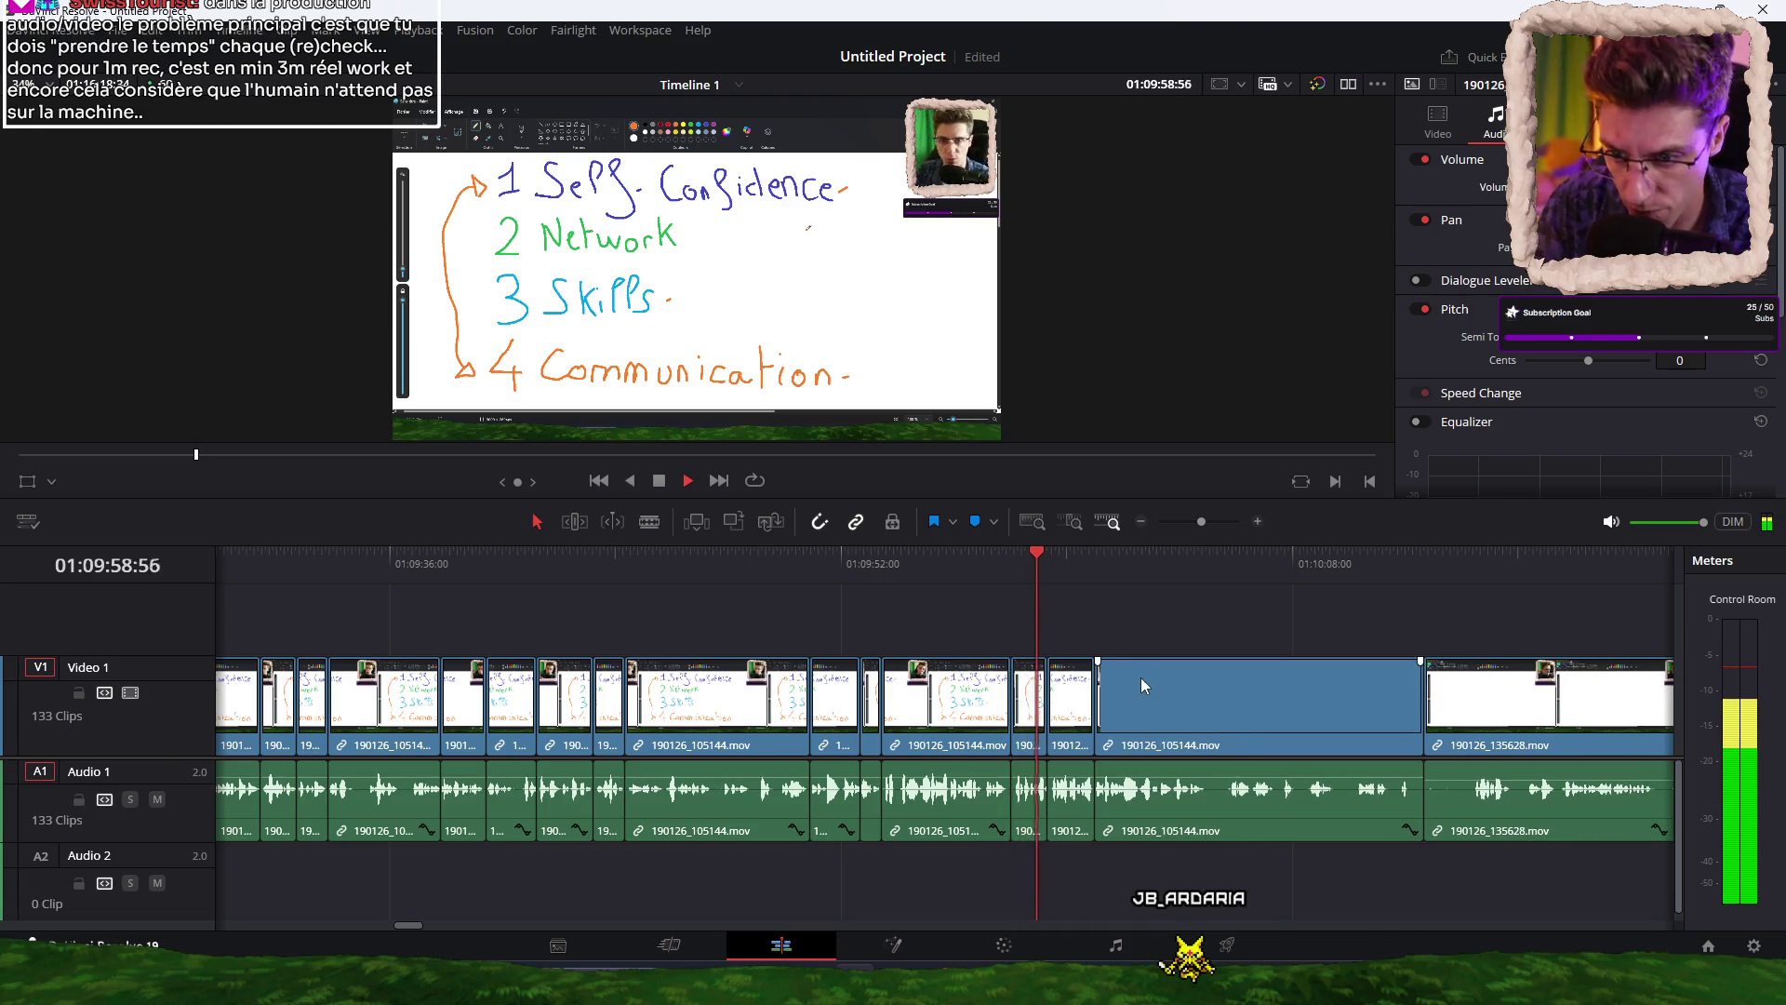
{"action": "key", "text": "space"}
{"action": "key", "text": "Delete"}
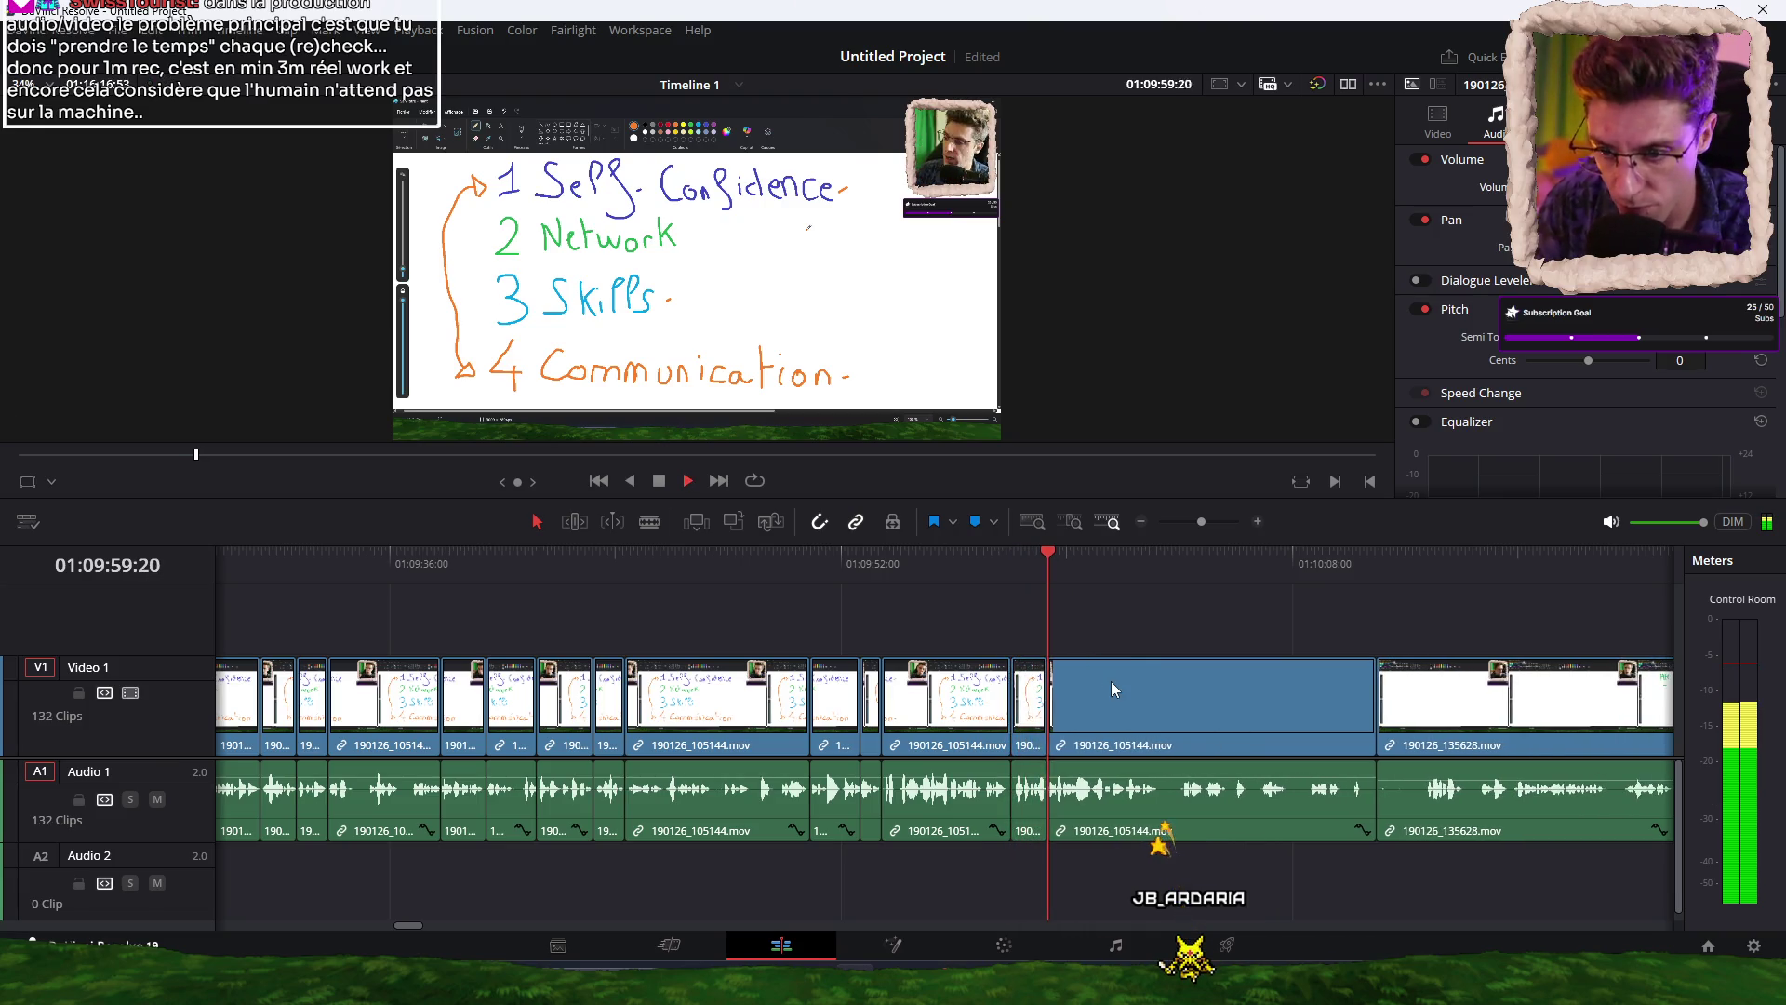
{"action": "key", "text": "space"}
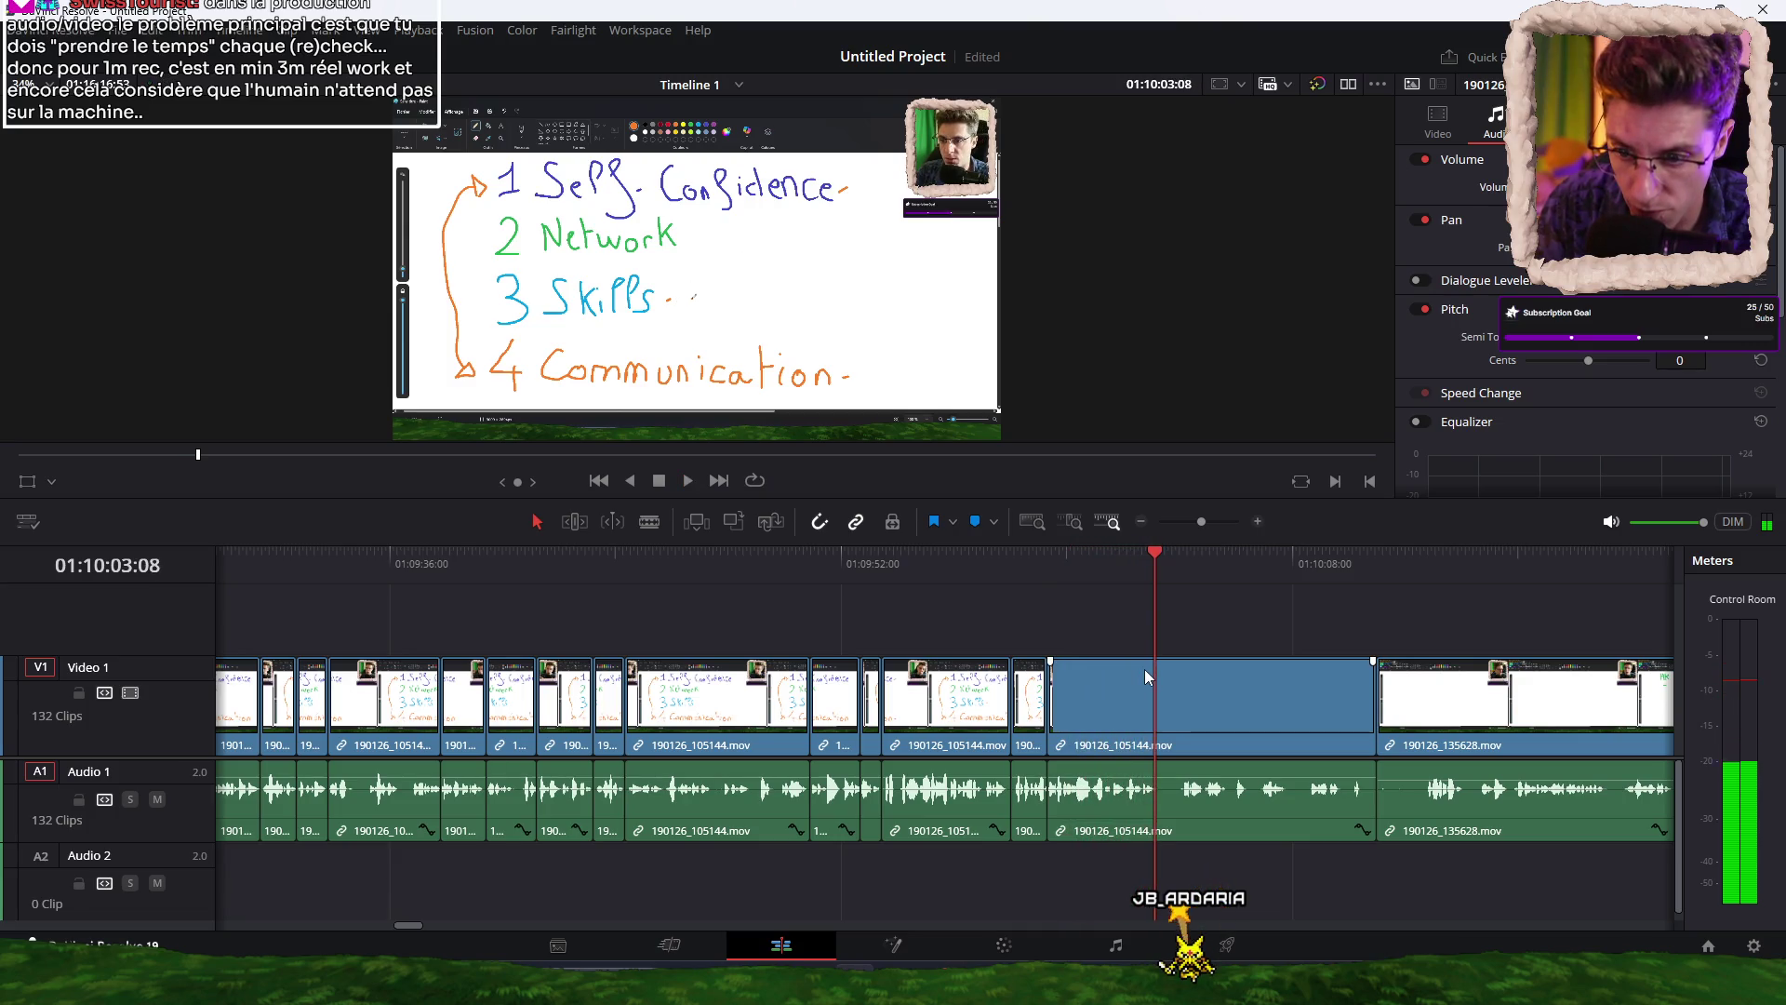
Trim the next pause and remove the stretch of 105144 so 135628 moves earlier.
{"action": "key", "text": "ctrl+b"}
{"action": "key", "text": "ctrl+shift+bracketleft"}
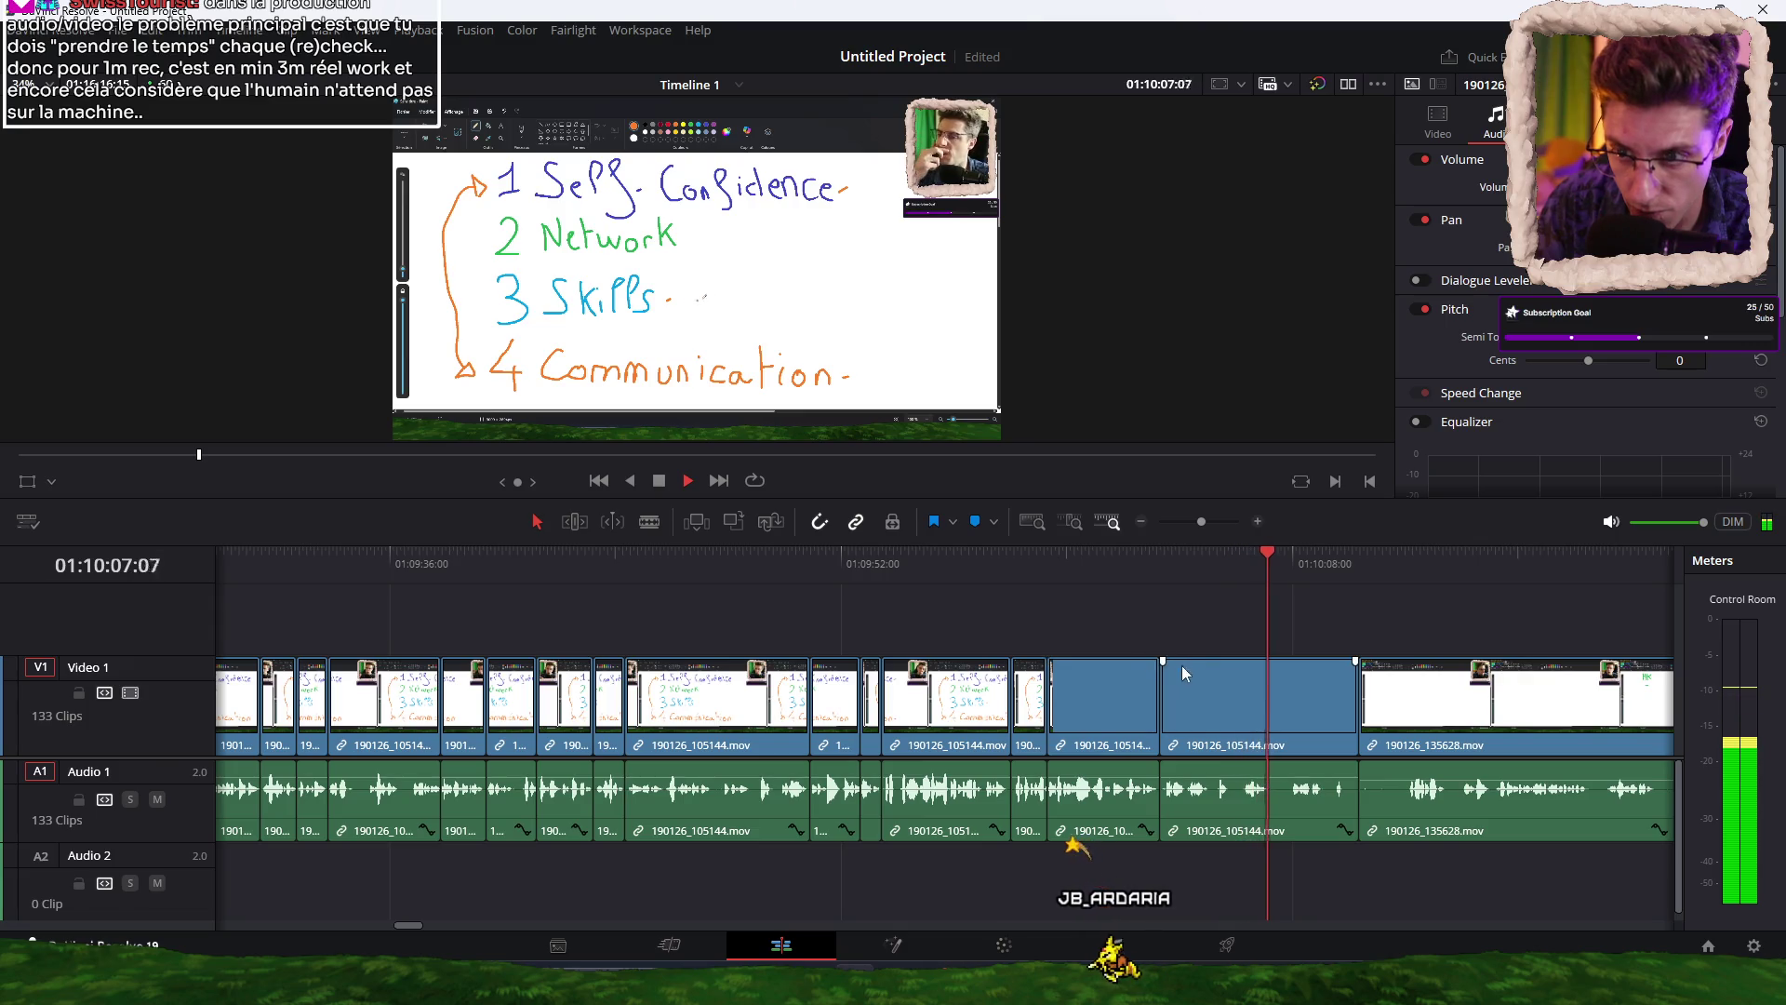
{"action": "key", "text": "space"}
{"action": "left_click", "coordinate": [1269, 565]}
{"action": "key", "text": "ctrl+backslash"}
{"action": "key", "text": "space"}
{"action": "key", "text": "ctrl+shift+bracketleft"}
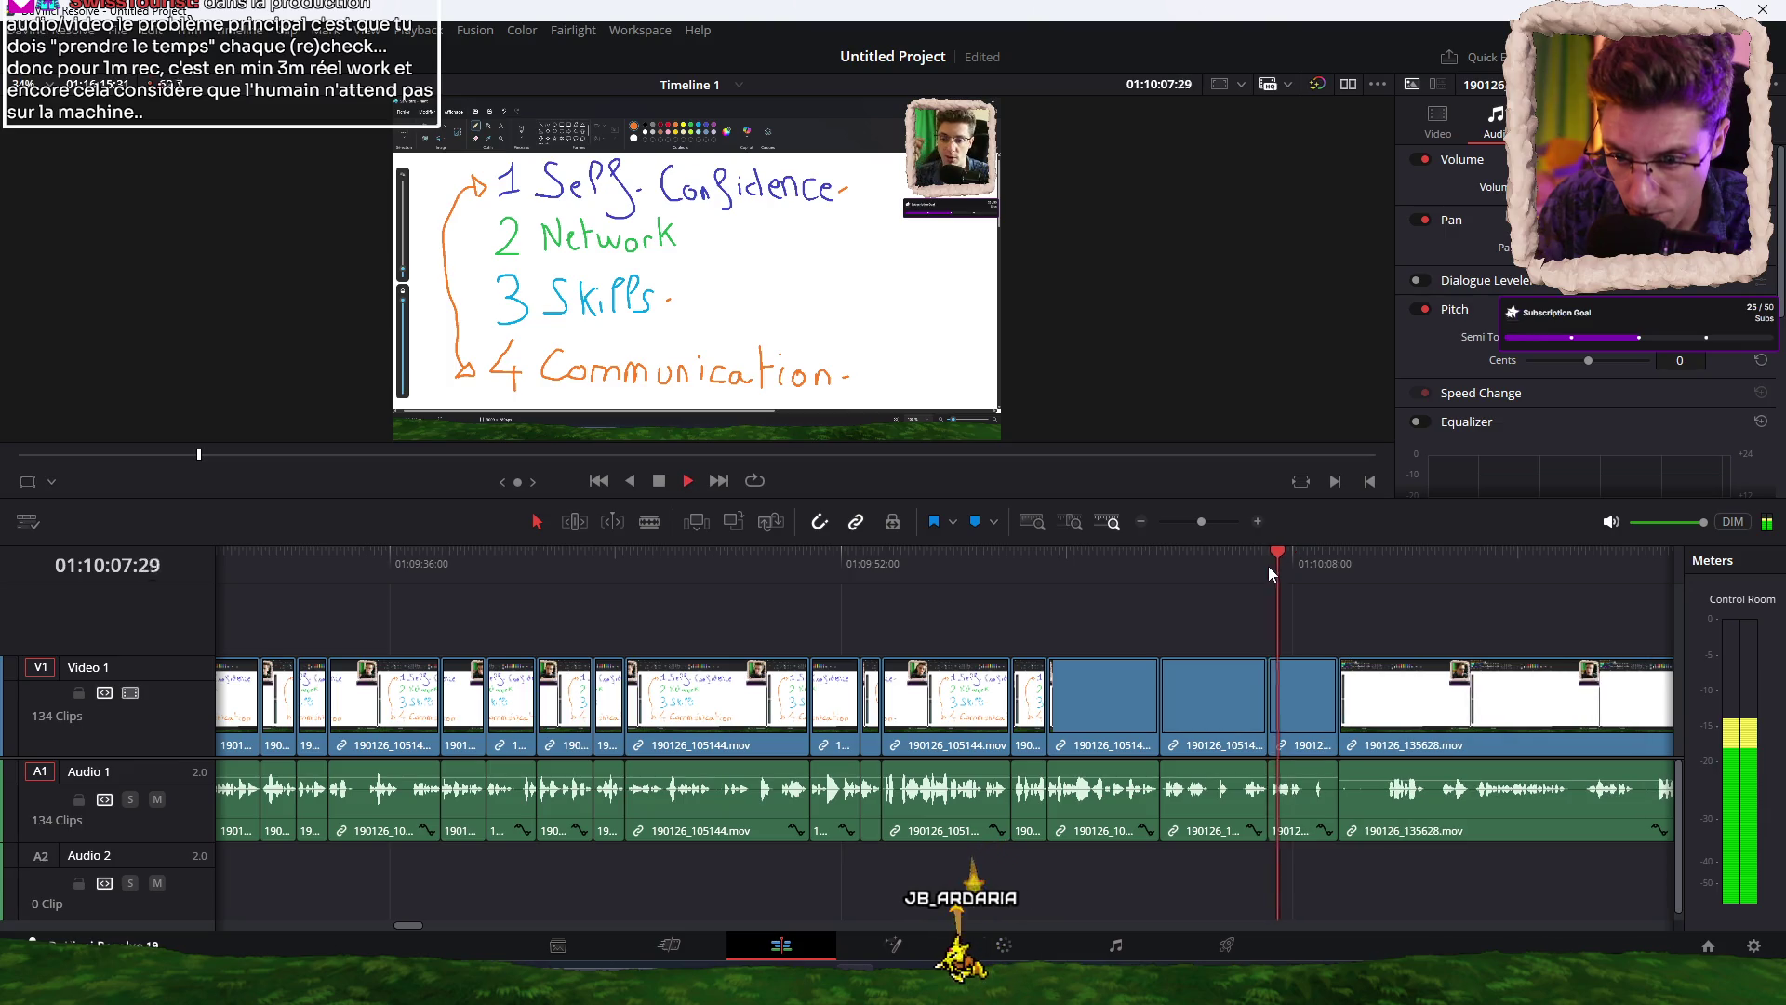
Review the edit and ripple-cut the clip section at about 01:10:02.
{"action": "left_click", "coordinate": [1160, 554]}
{"action": "key", "text": "space"}
{"action": "left_click", "coordinate": [1113, 561]}
{"action": "left_click", "coordinate": [1081, 572]}
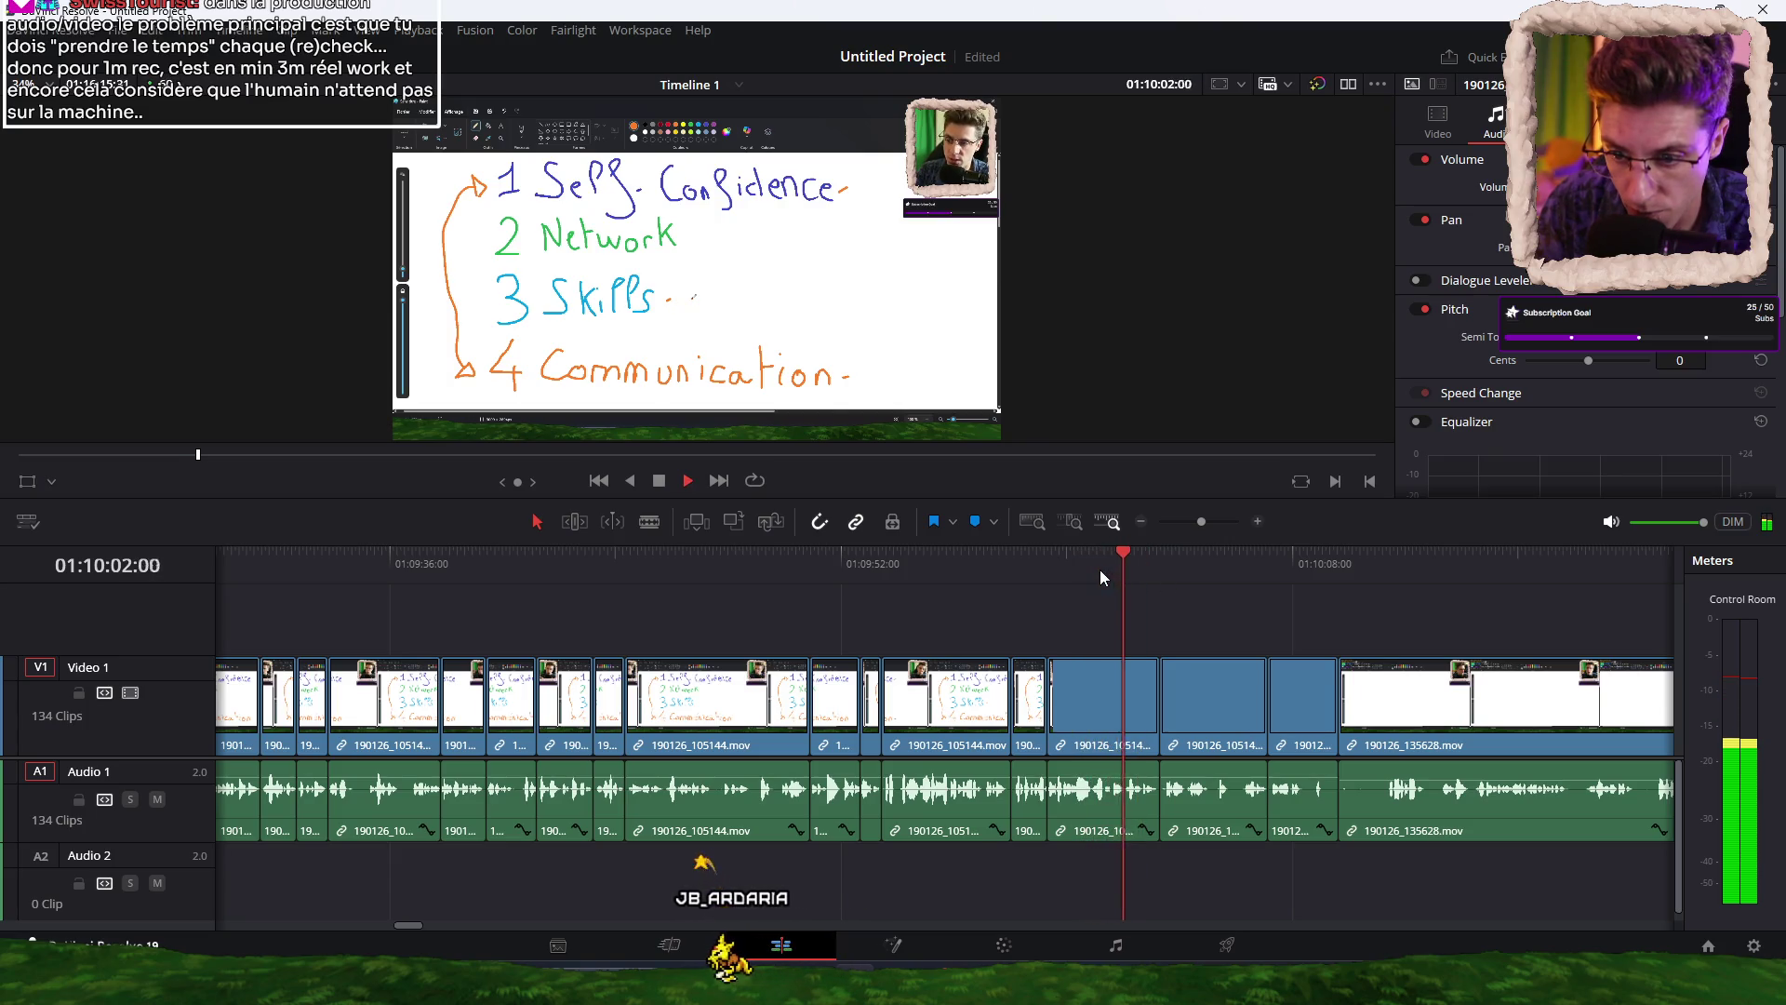
{"action": "left_click", "coordinate": [1103, 566]}
{"action": "left_click", "coordinate": [1118, 567]}
{"action": "key", "text": "space"}
{"action": "left_click", "coordinate": [1125, 571]}
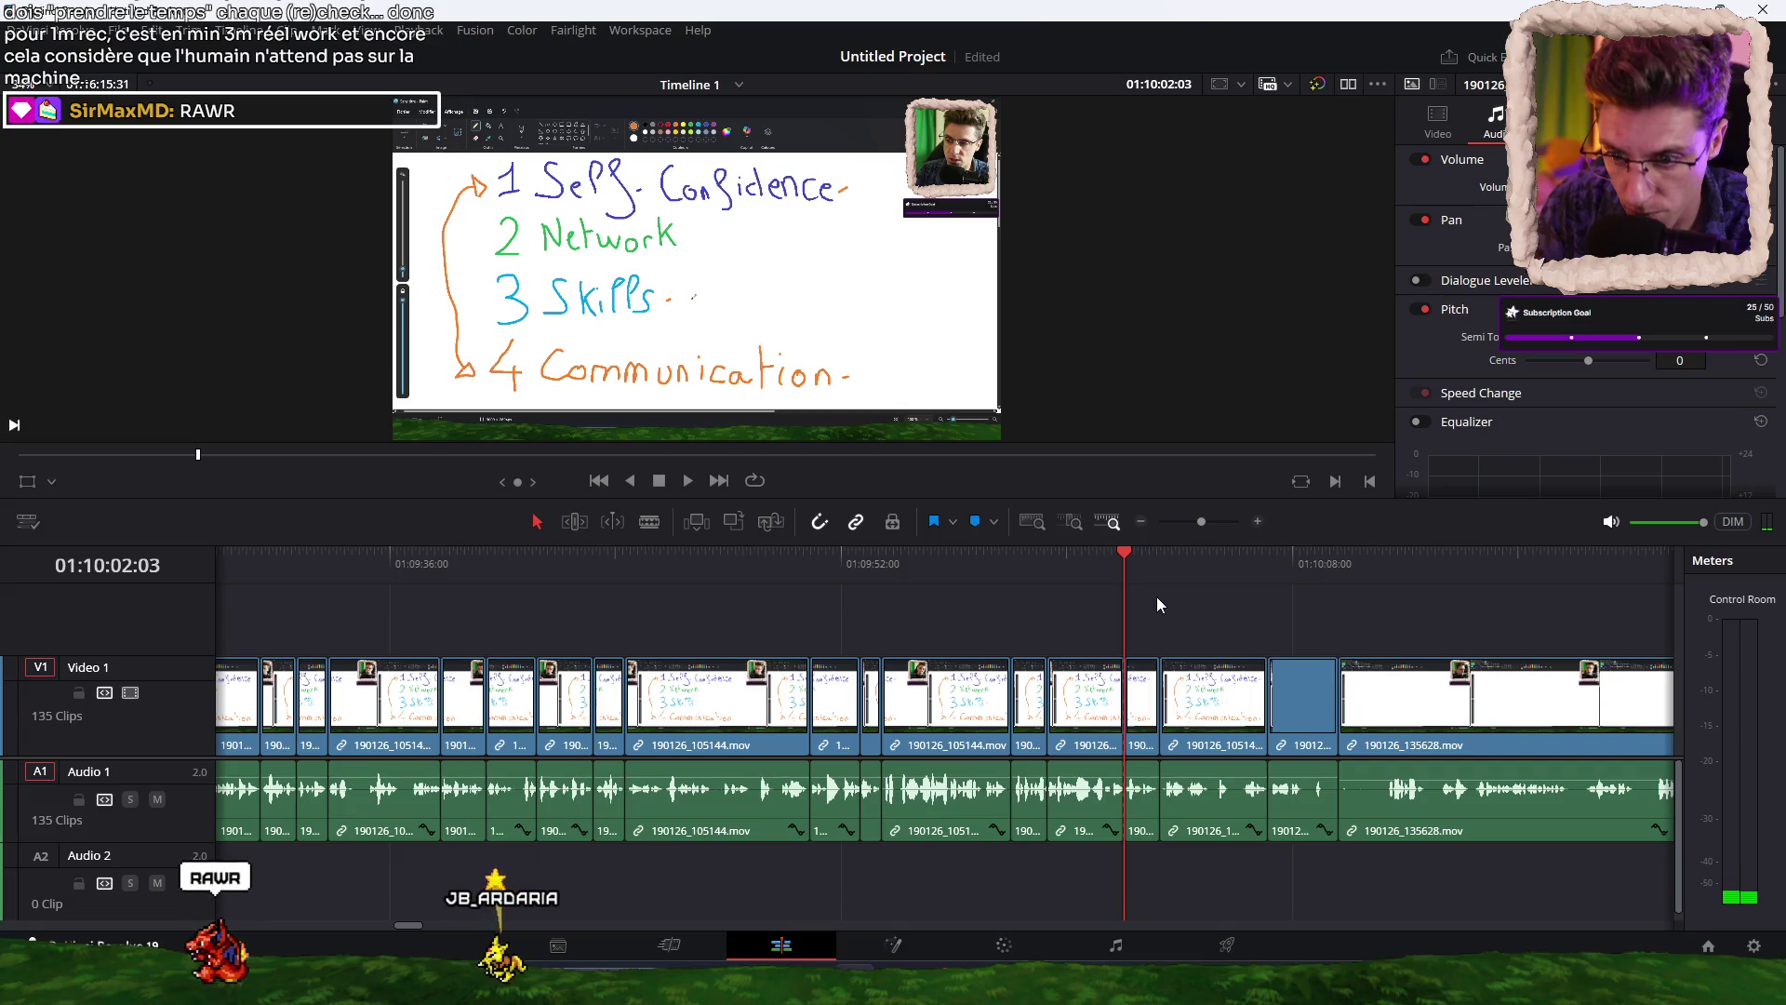
{"action": "key", "text": "ctrl+shift+bracketright"}
{"action": "key", "text": "space"}
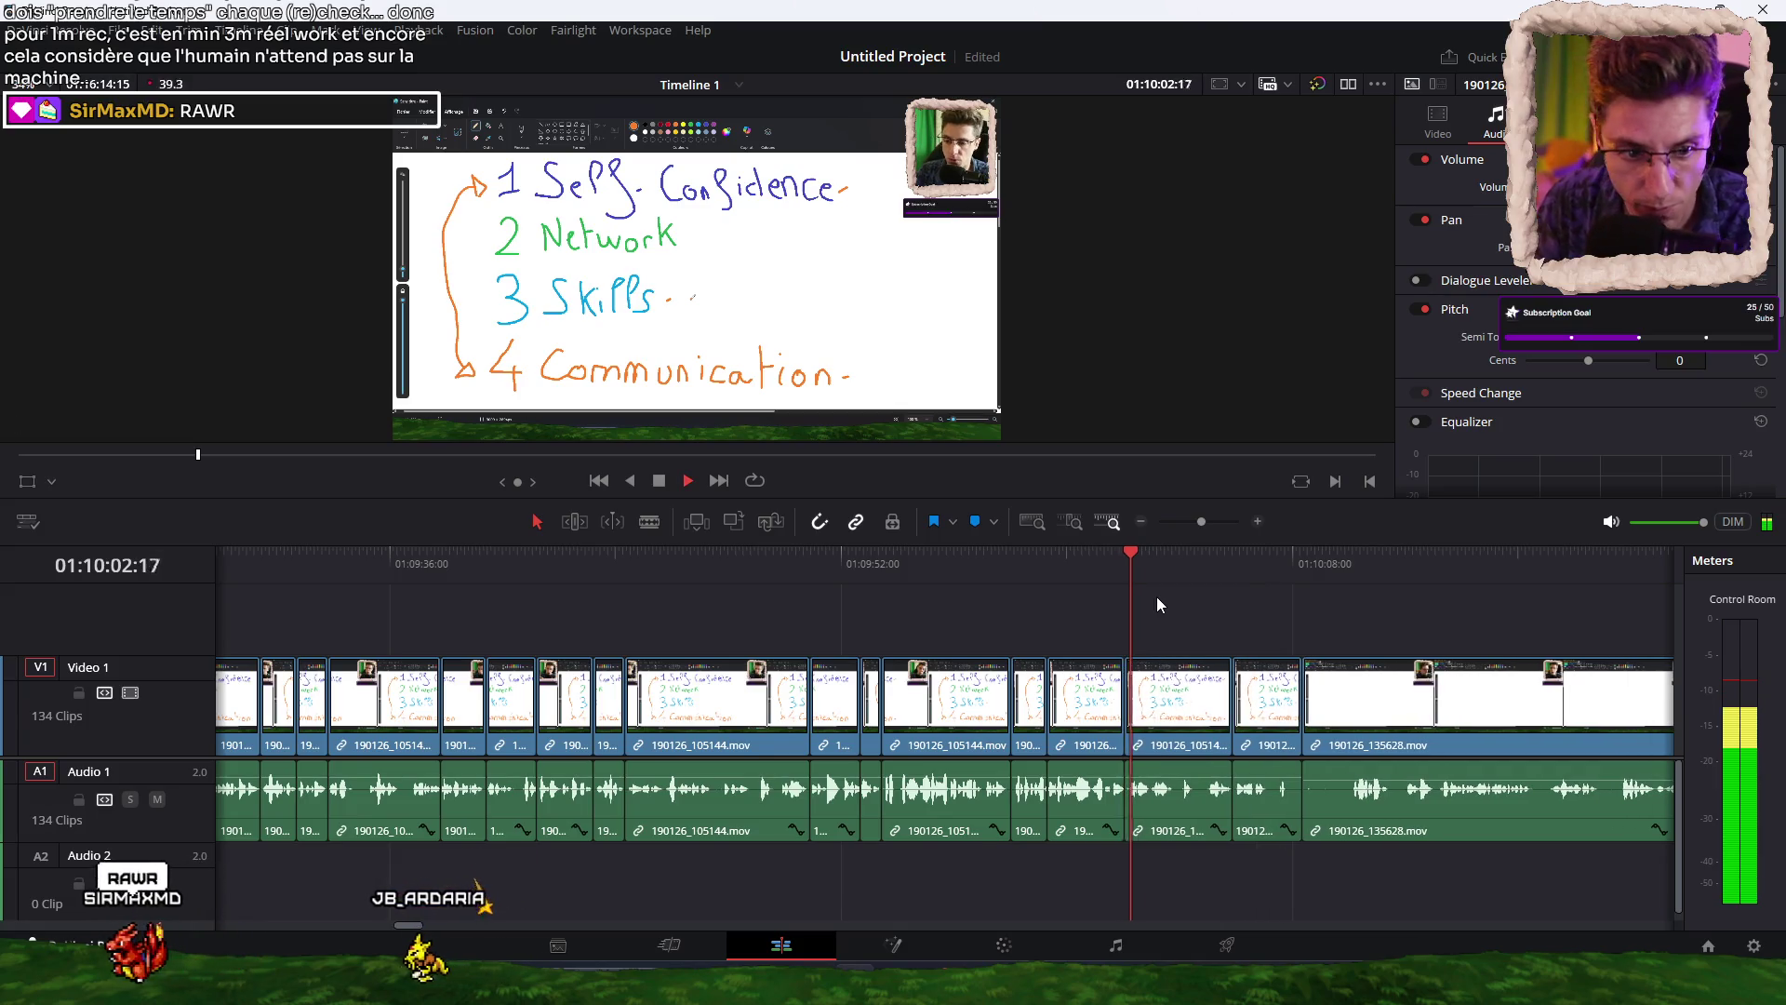
Ripple-trim away the next pause and shorten the short clip's tail.
{"action": "left_click", "coordinate": [1191, 556]}
{"action": "left_click", "coordinate": [1204, 556]}
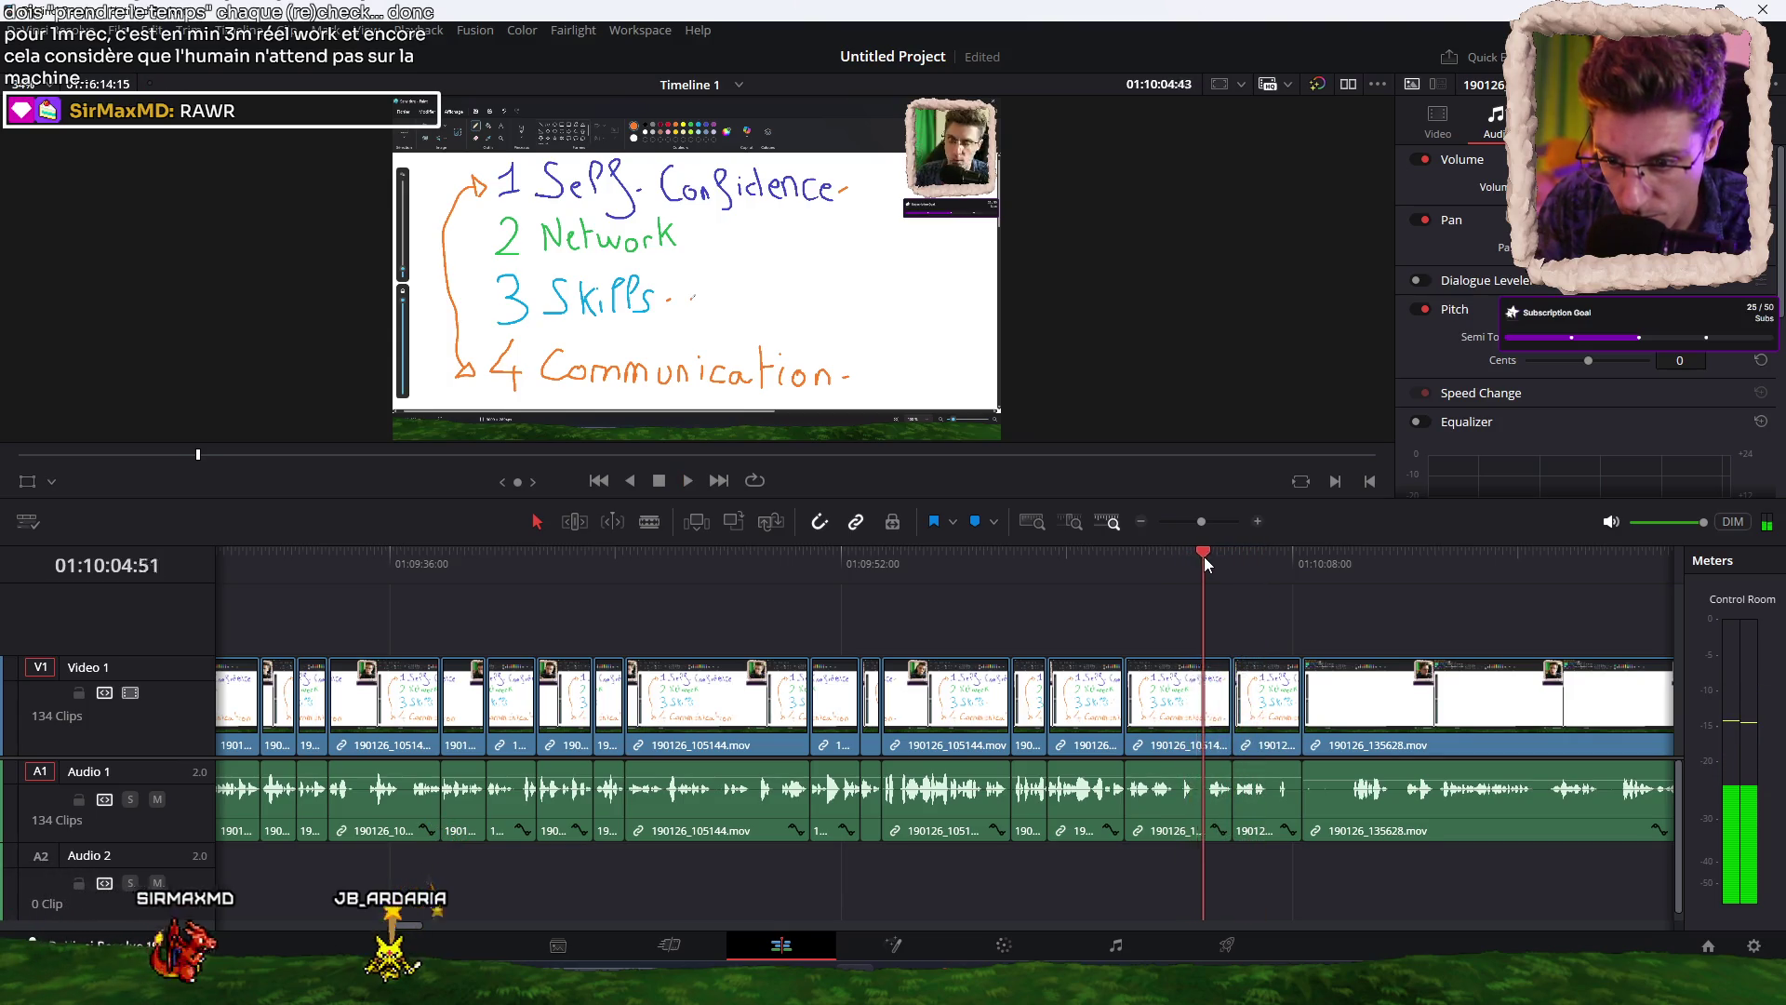
{"action": "key", "text": "ctrl+shift+bracketleft"}
{"action": "left_click", "coordinate": [1089, 562]}
{"action": "key", "text": "space"}
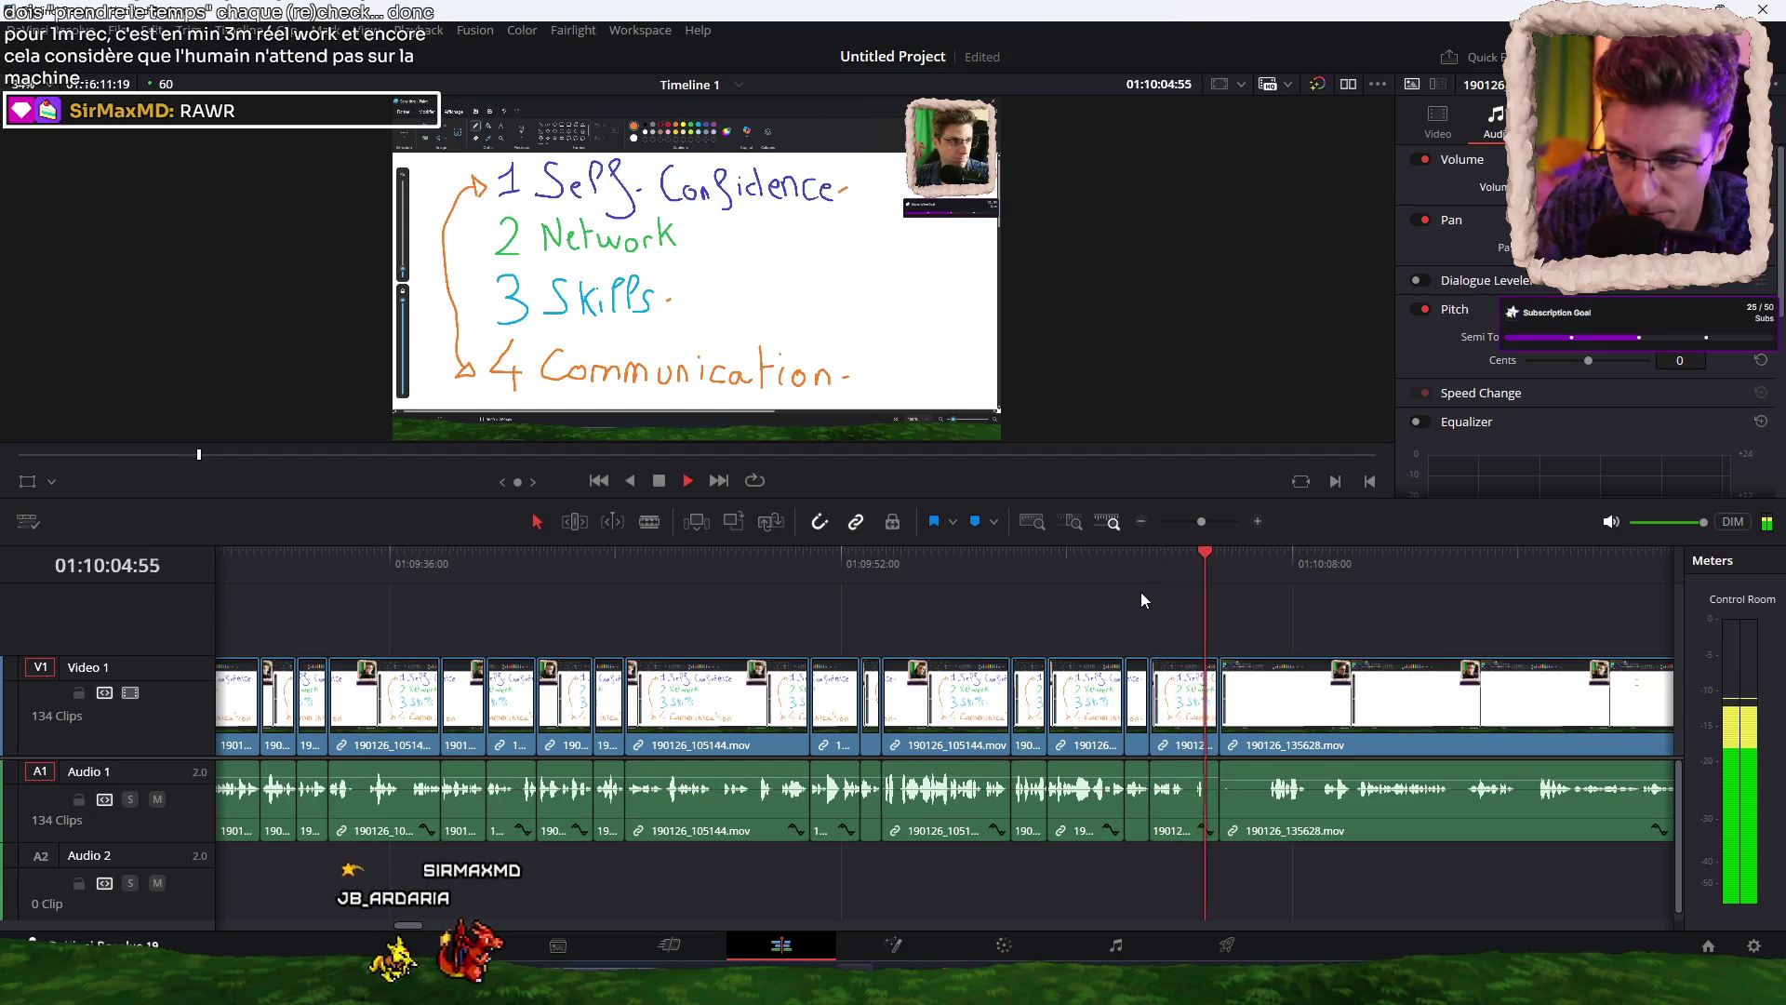
{"action": "left_click", "coordinate": [1178, 567]}
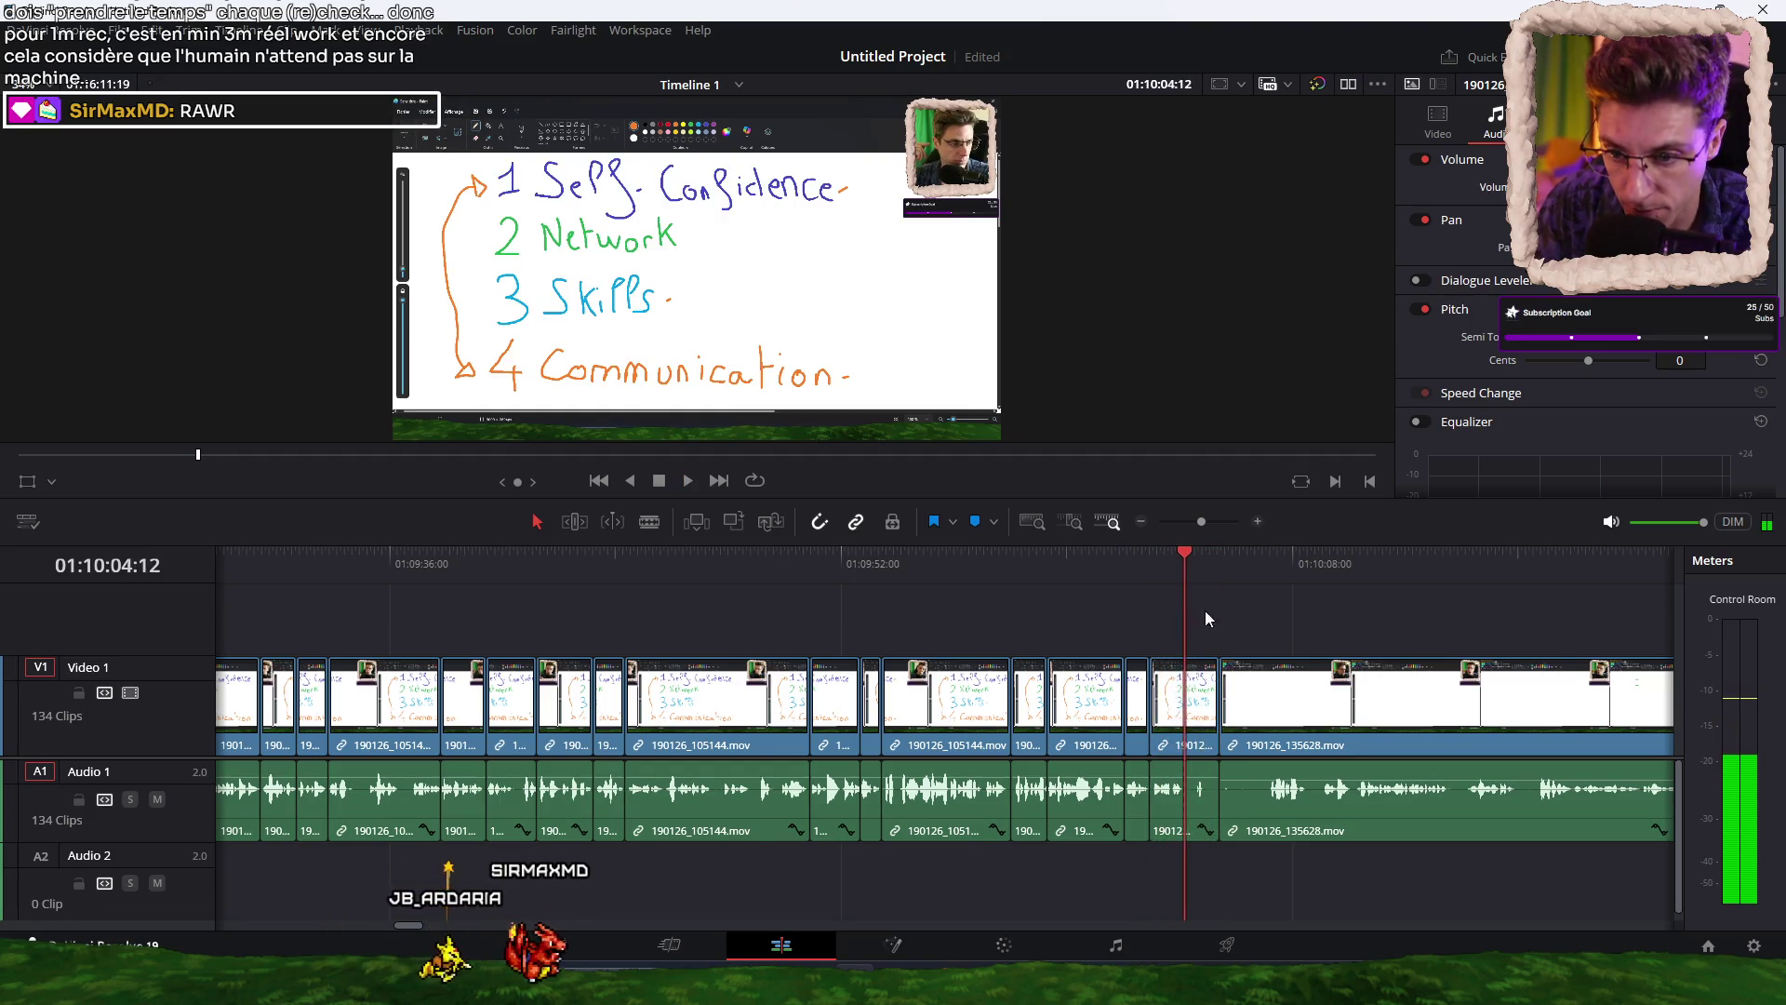
{"action": "left_click_drag", "start_coordinate": [1262, 771], "coordinate": [1228, 771]}
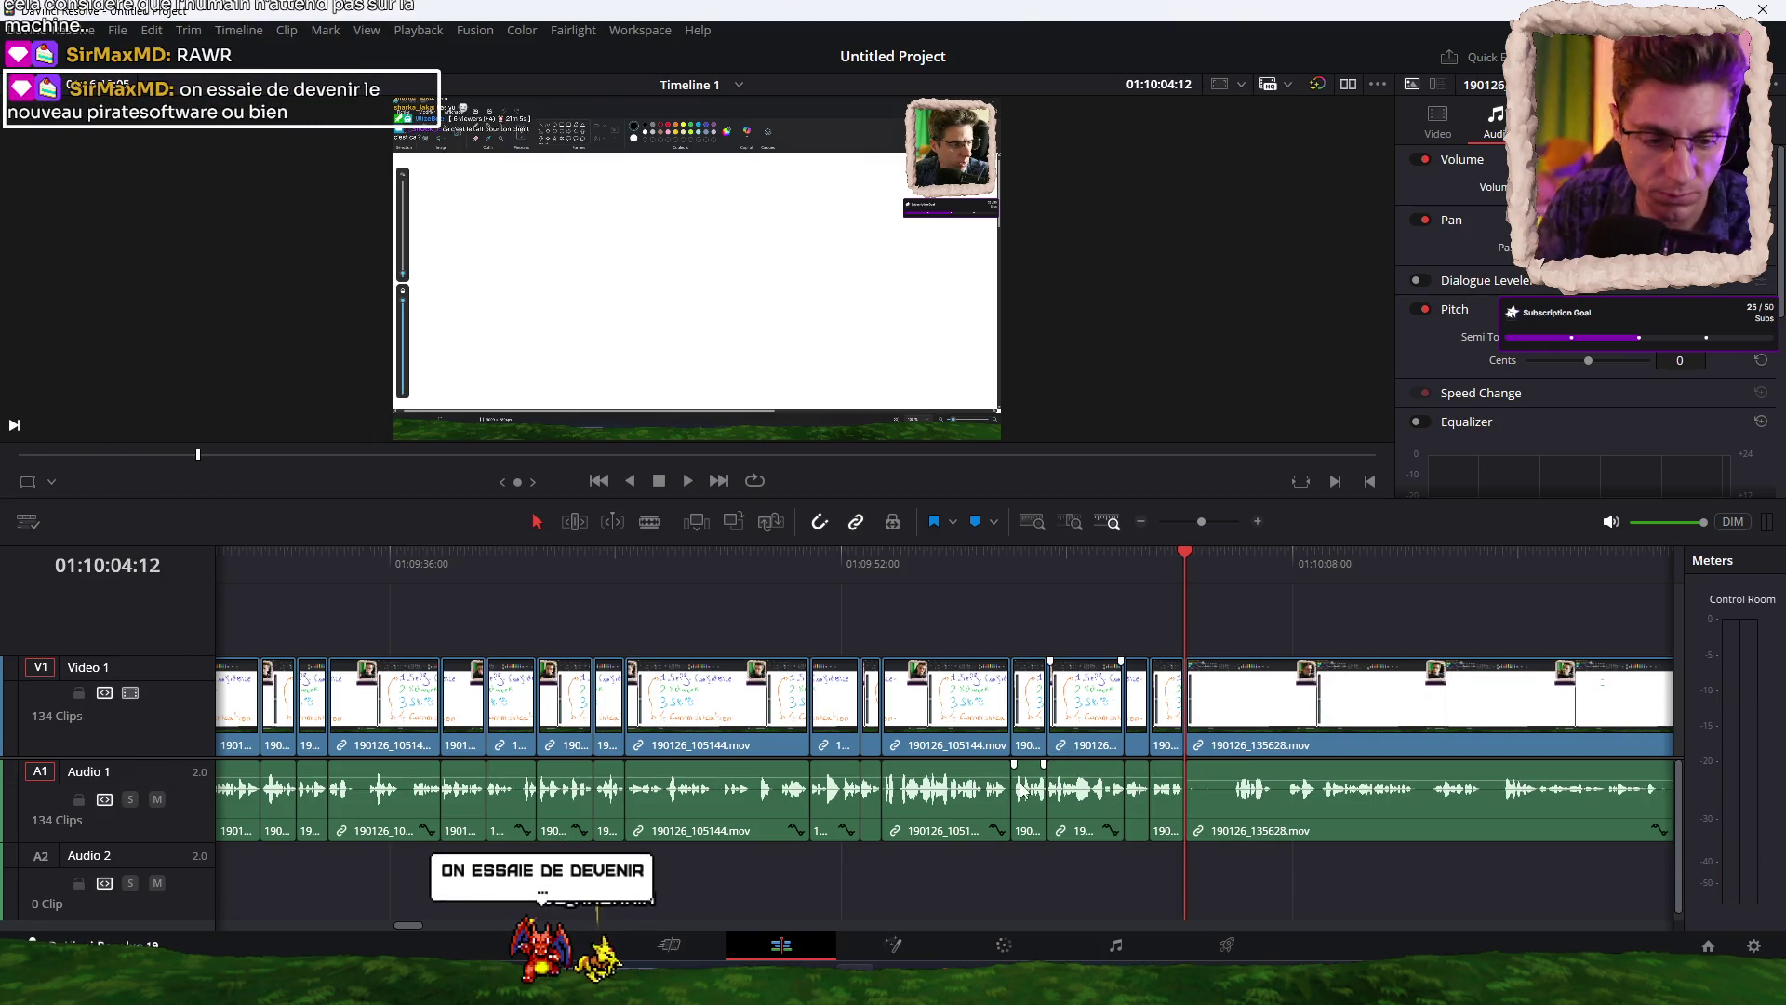
Select all clips from 190126_135628.mov onward and drag them right, leaving a gap before them.
{"action": "scroll", "coordinate": [1024, 777], "scroll_direction": "down", "scroll_amount": 5}
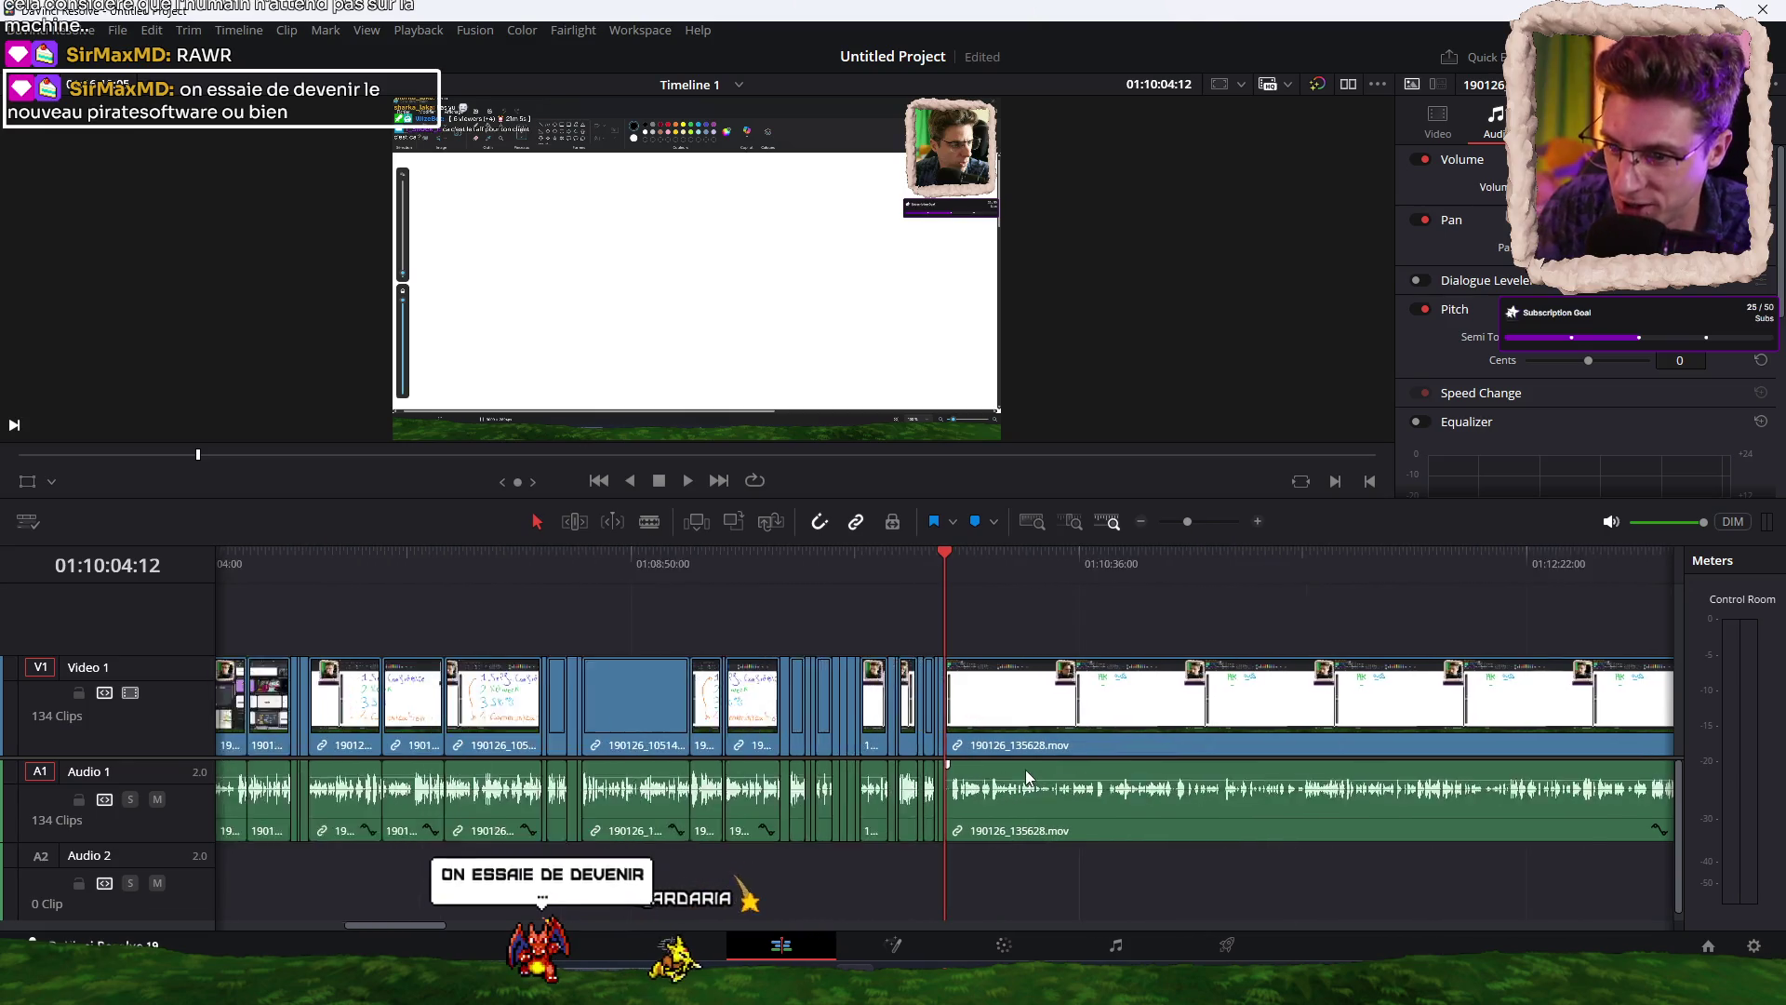
{"action": "scroll", "coordinate": [1026, 768], "scroll_direction": "down", "scroll_amount": 6}
{"action": "mouse_move", "coordinate": [1445, 666]}
{"action": "left_mouse_down"}
{"action": "mouse_move", "coordinate": [622, 843]}
{"action": "mouse_move", "coordinate": [391, 849]}
{"action": "left_mouse_up"}
{"action": "left_click_drag", "start_coordinate": [483, 810], "coordinate": [507, 810]}
{"action": "left_click", "coordinate": [604, 856]}
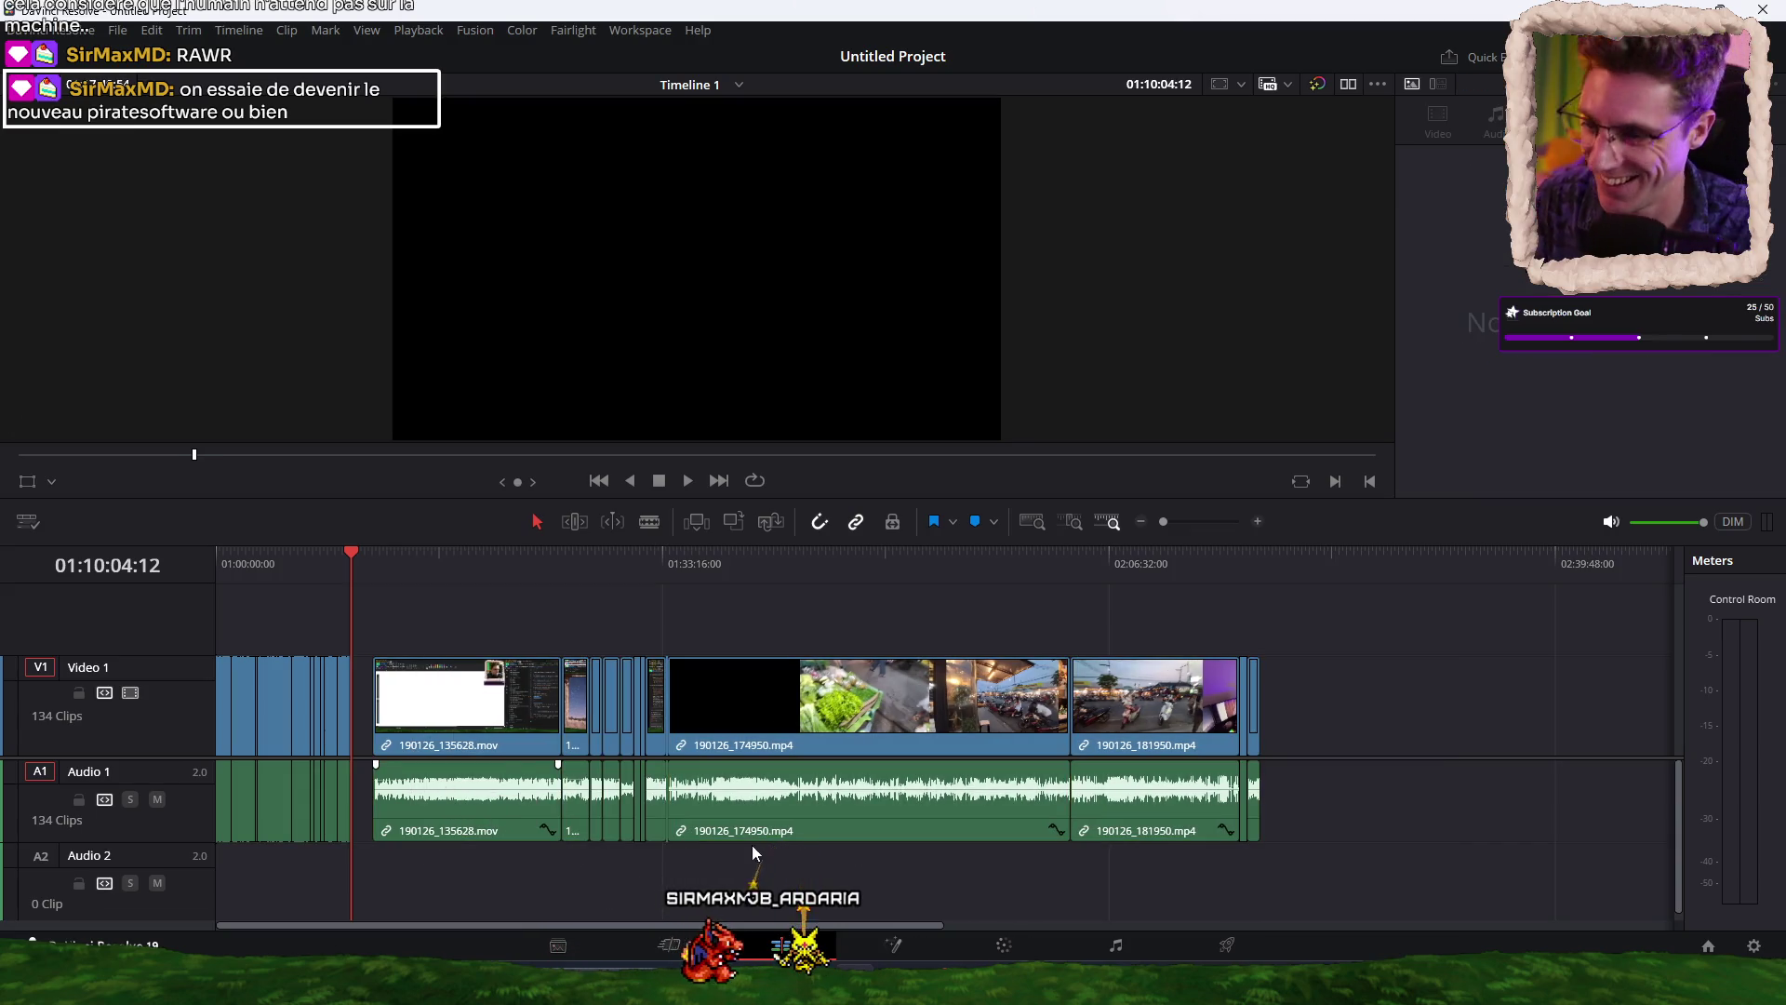
{"action": "scroll", "coordinate": [765, 857], "scroll_direction": "up", "scroll_amount": 8}
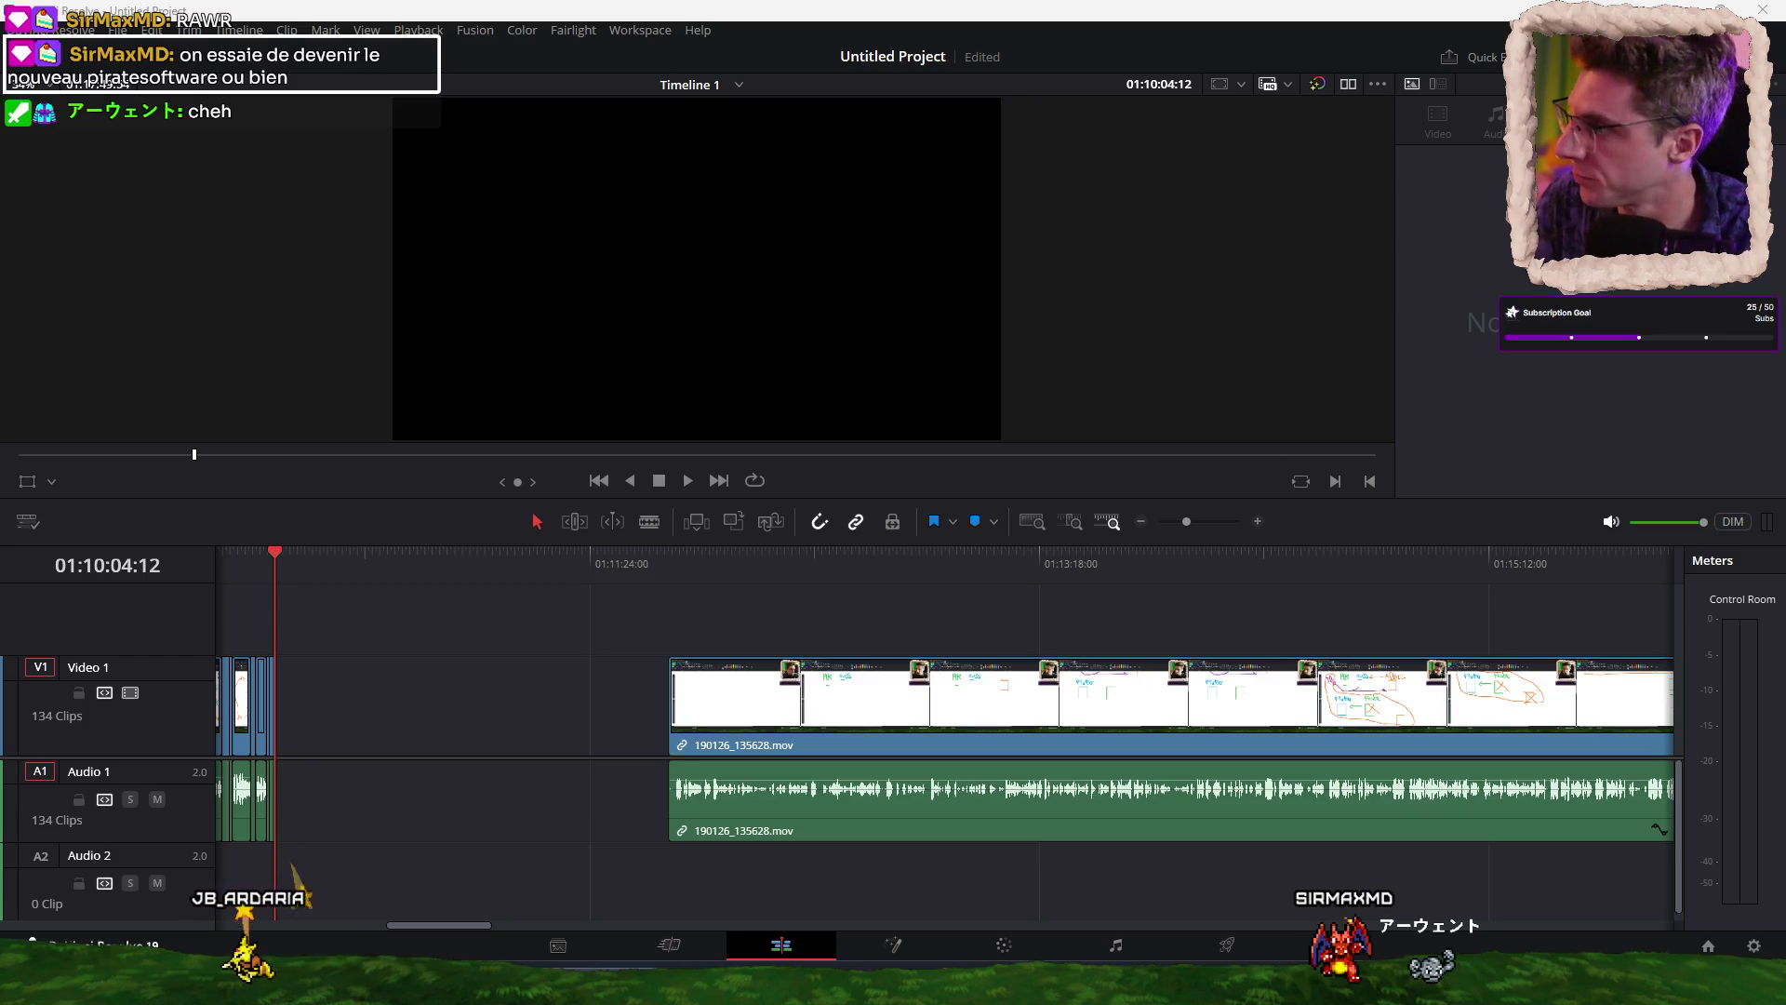
Save the Resolve project under the name 'Vlog-190126', then minimise Resolve.
{"action": "key", "text": "super+d"}
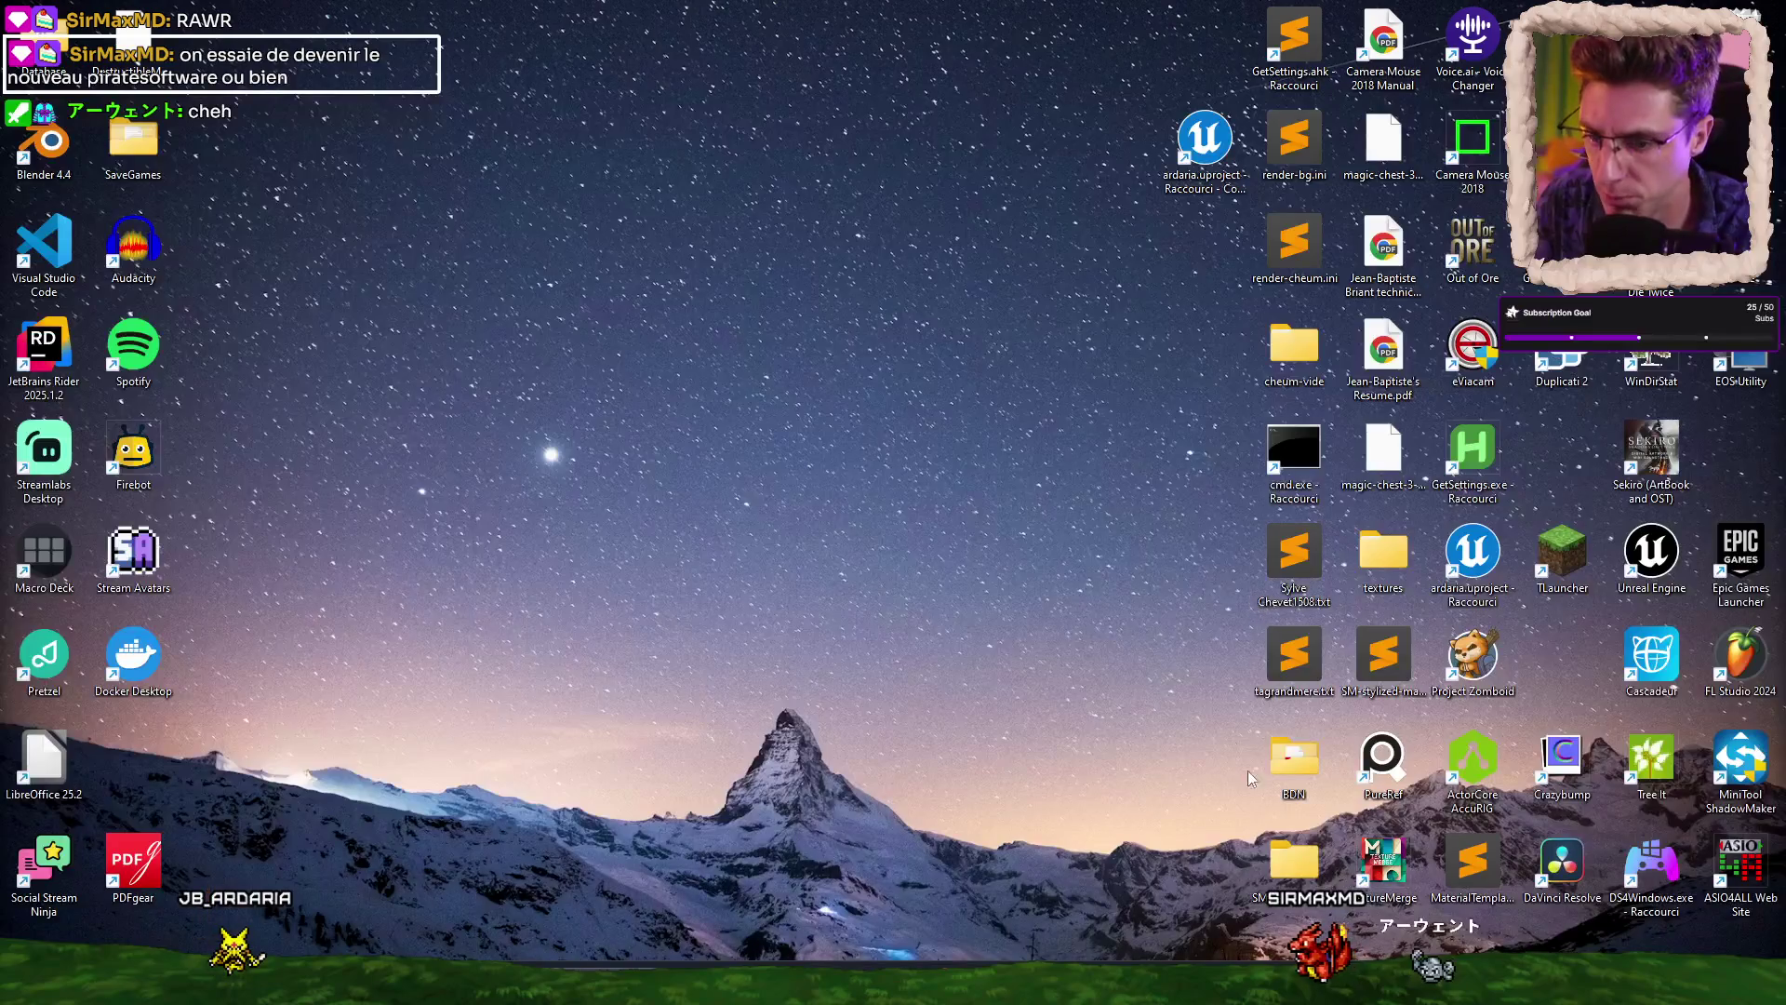
{"action": "key", "text": "super+d"}
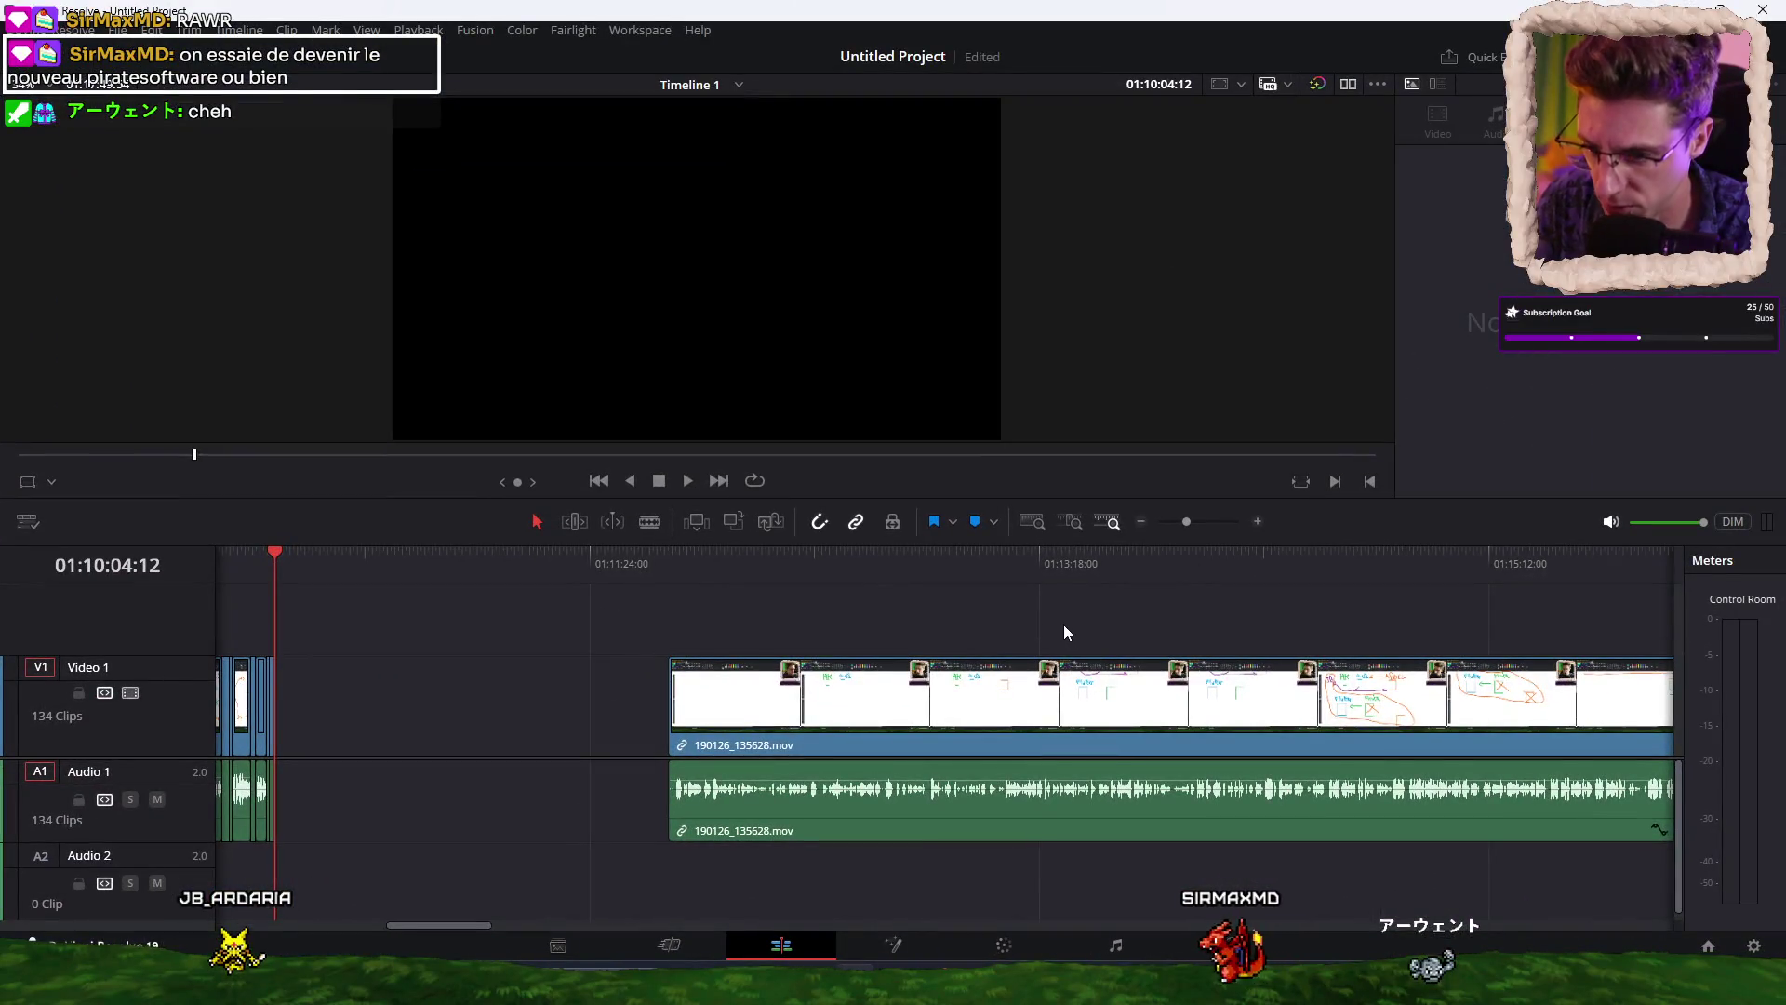
{"action": "key", "text": "ctrl+s"}
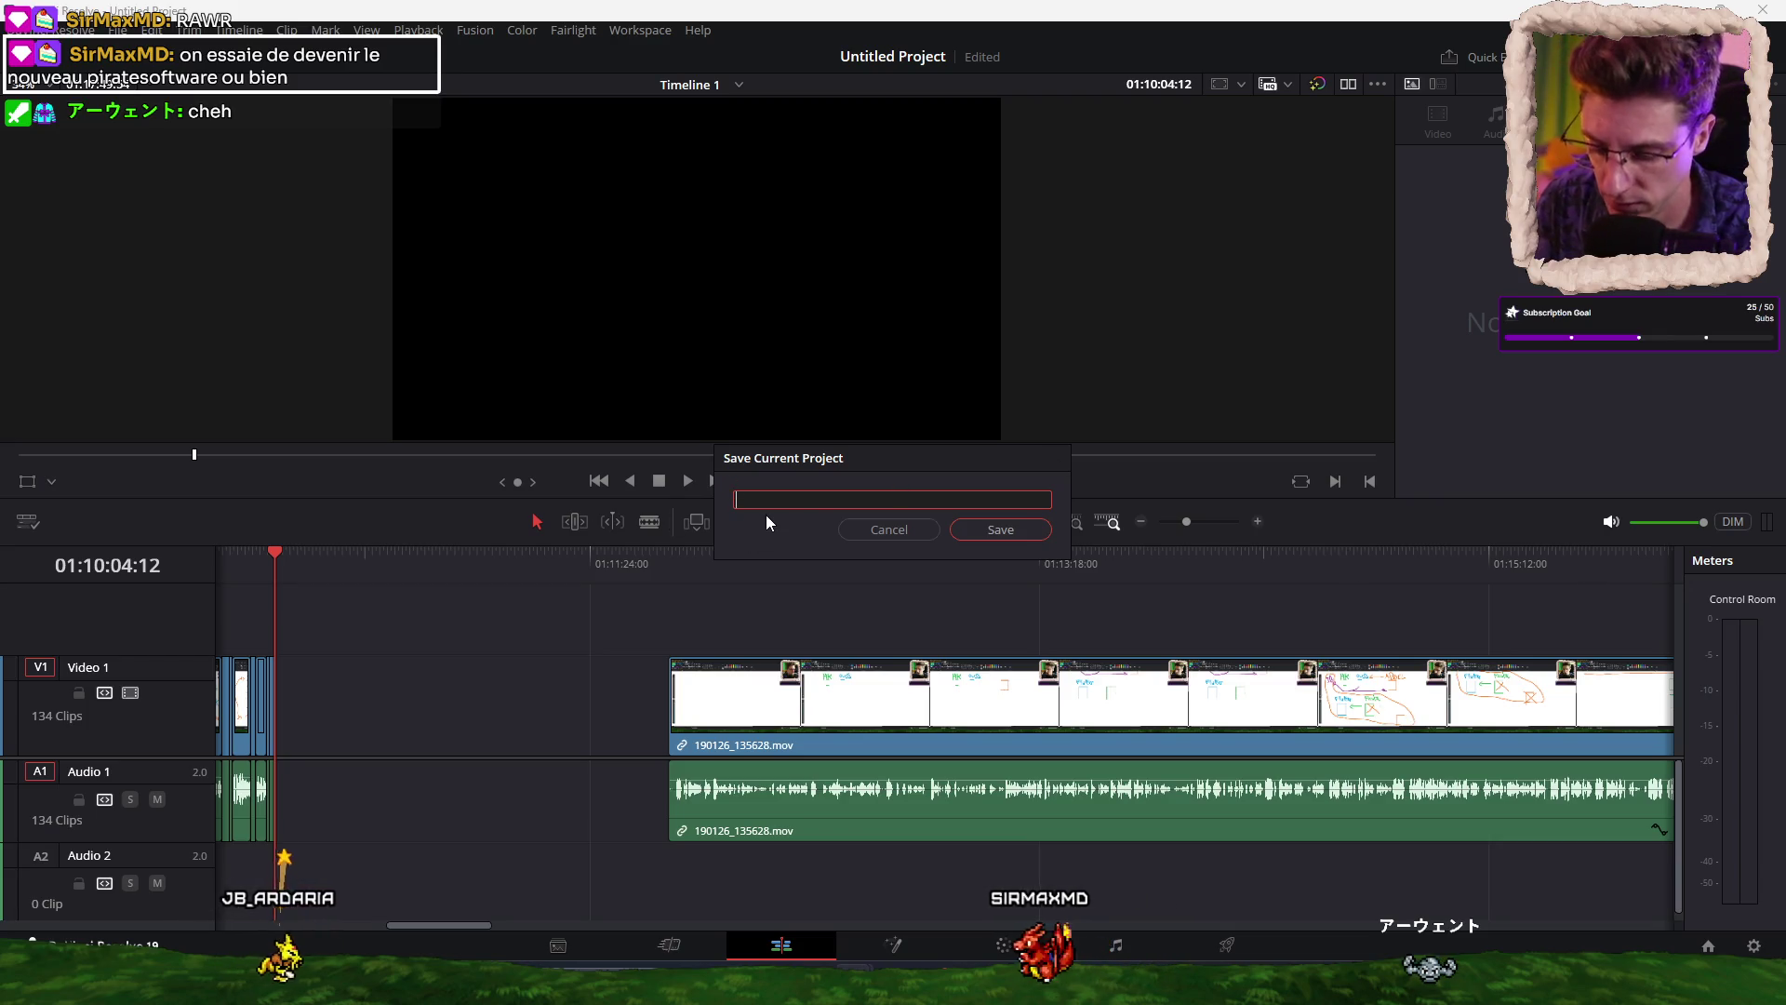
{"action": "type", "text": "190126"}
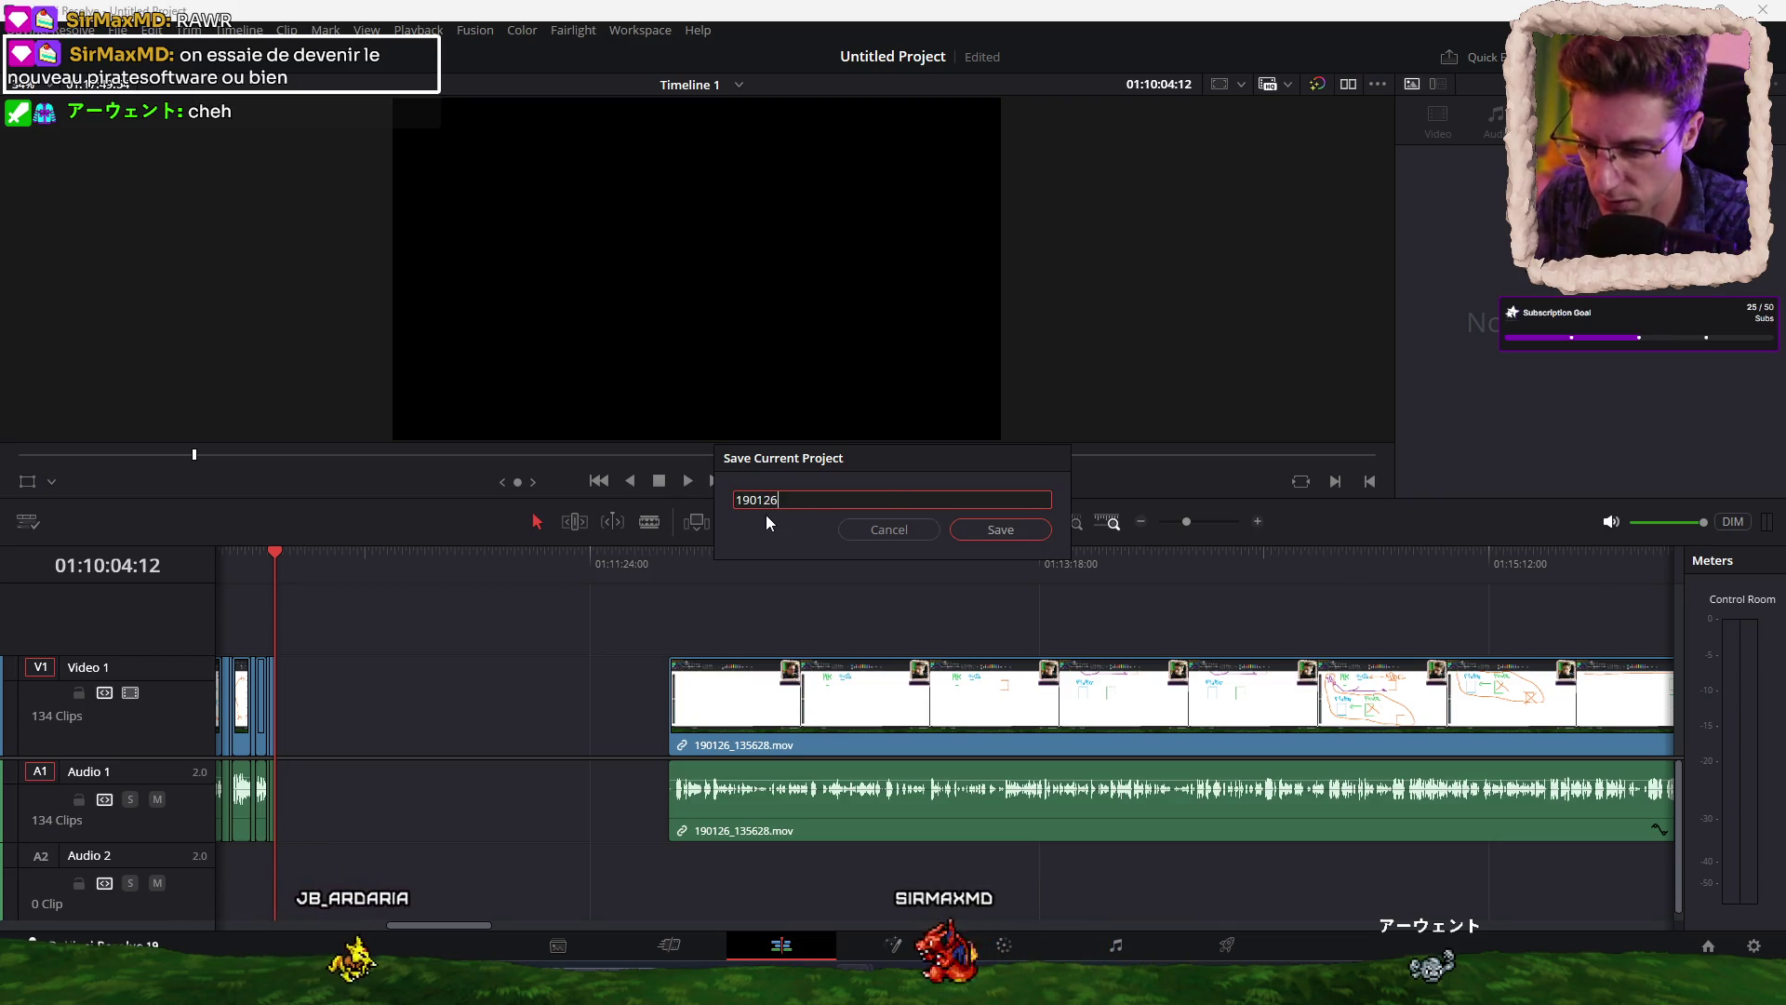
{"action": "key", "text": "Home"}
{"action": "type", "text": "Vlog-"}
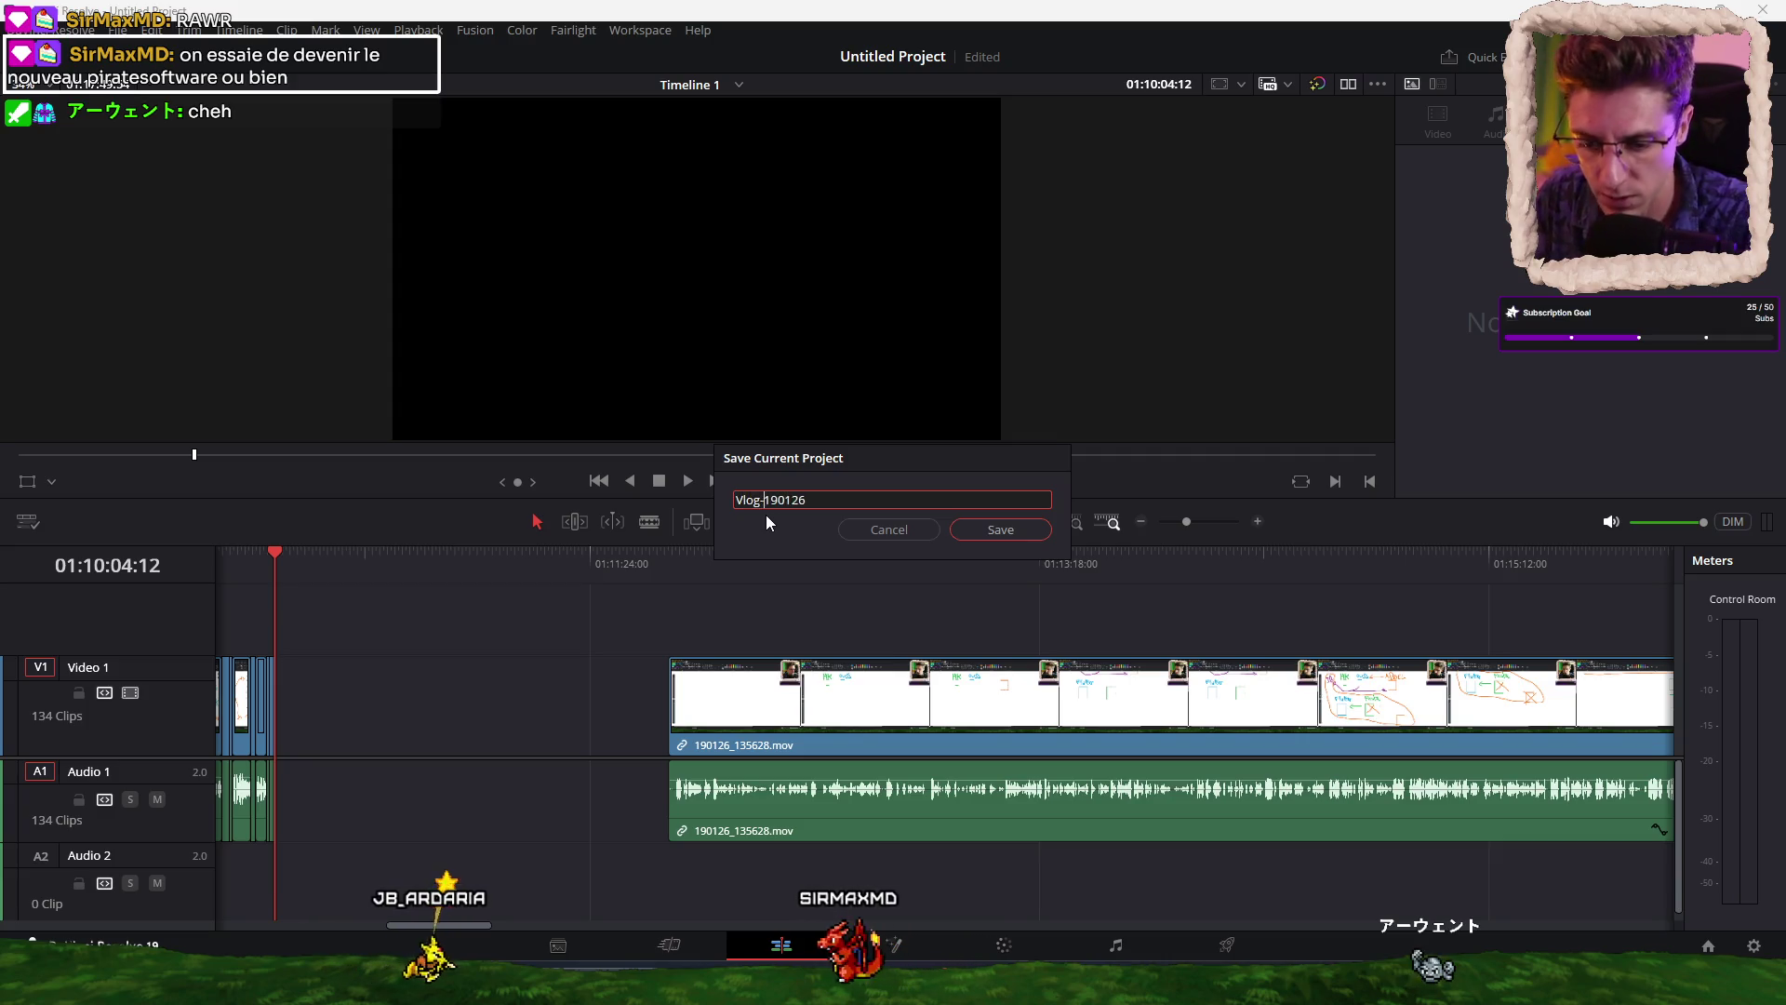
{"action": "key", "text": "Return"}
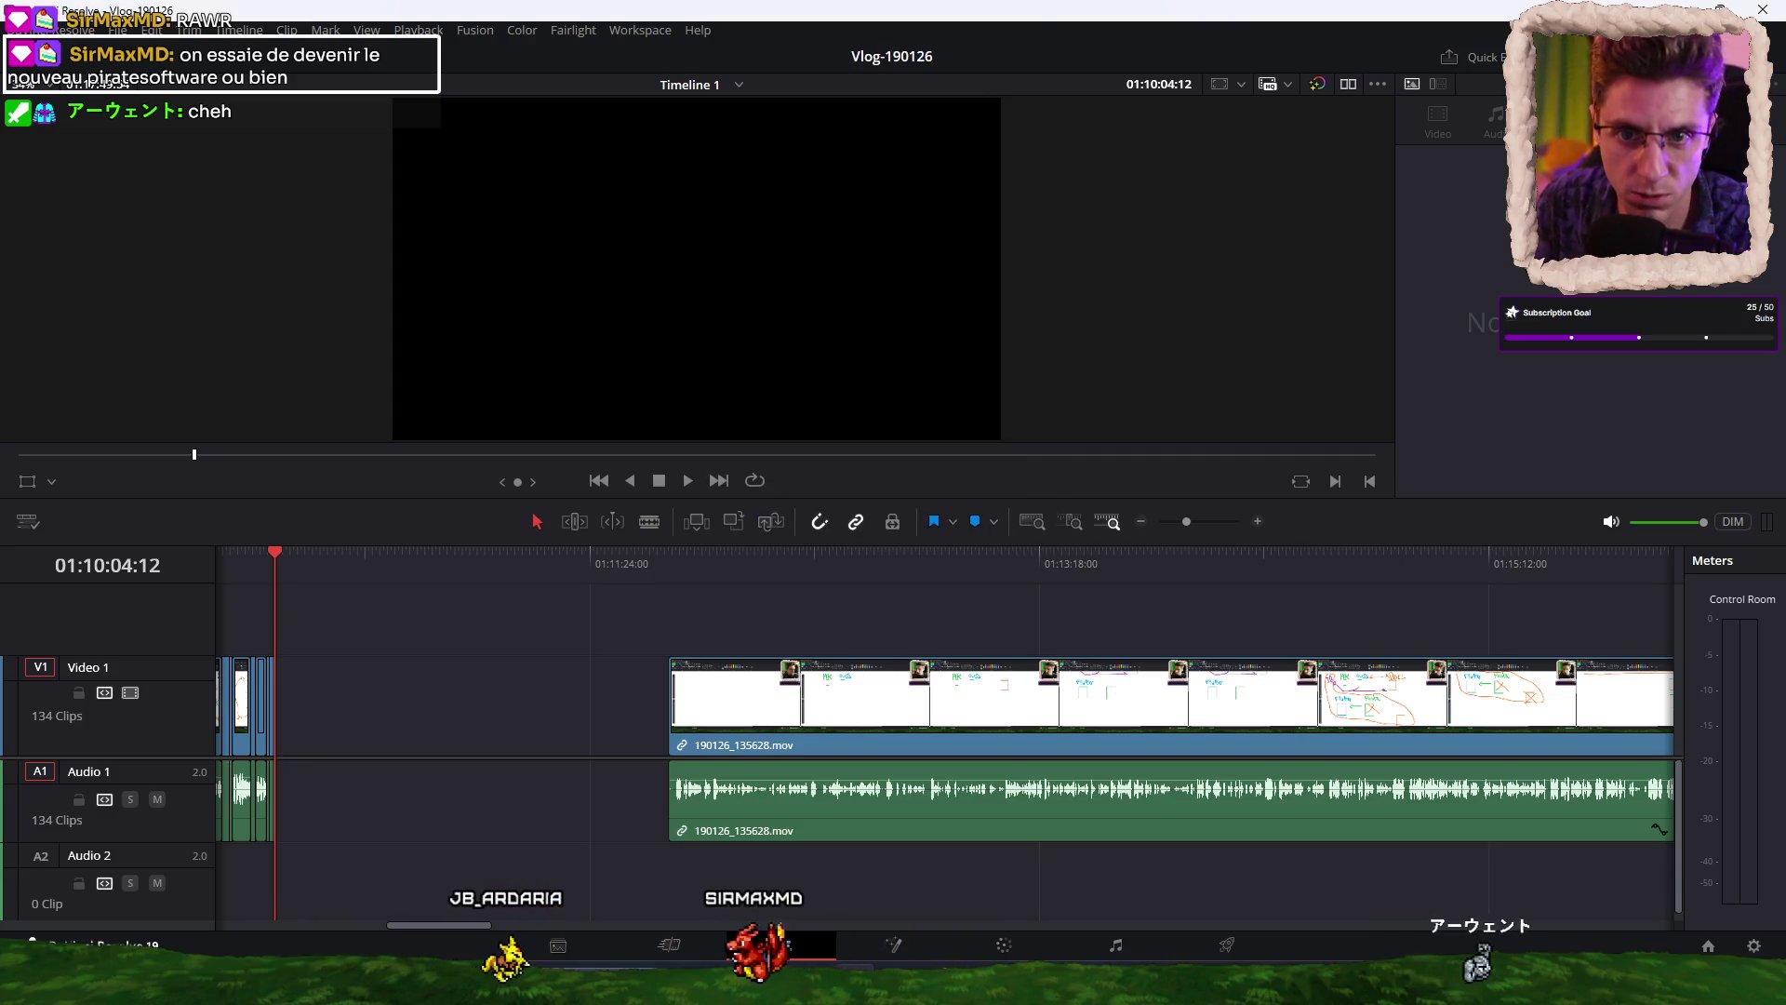
{"action": "key", "text": "super+d"}
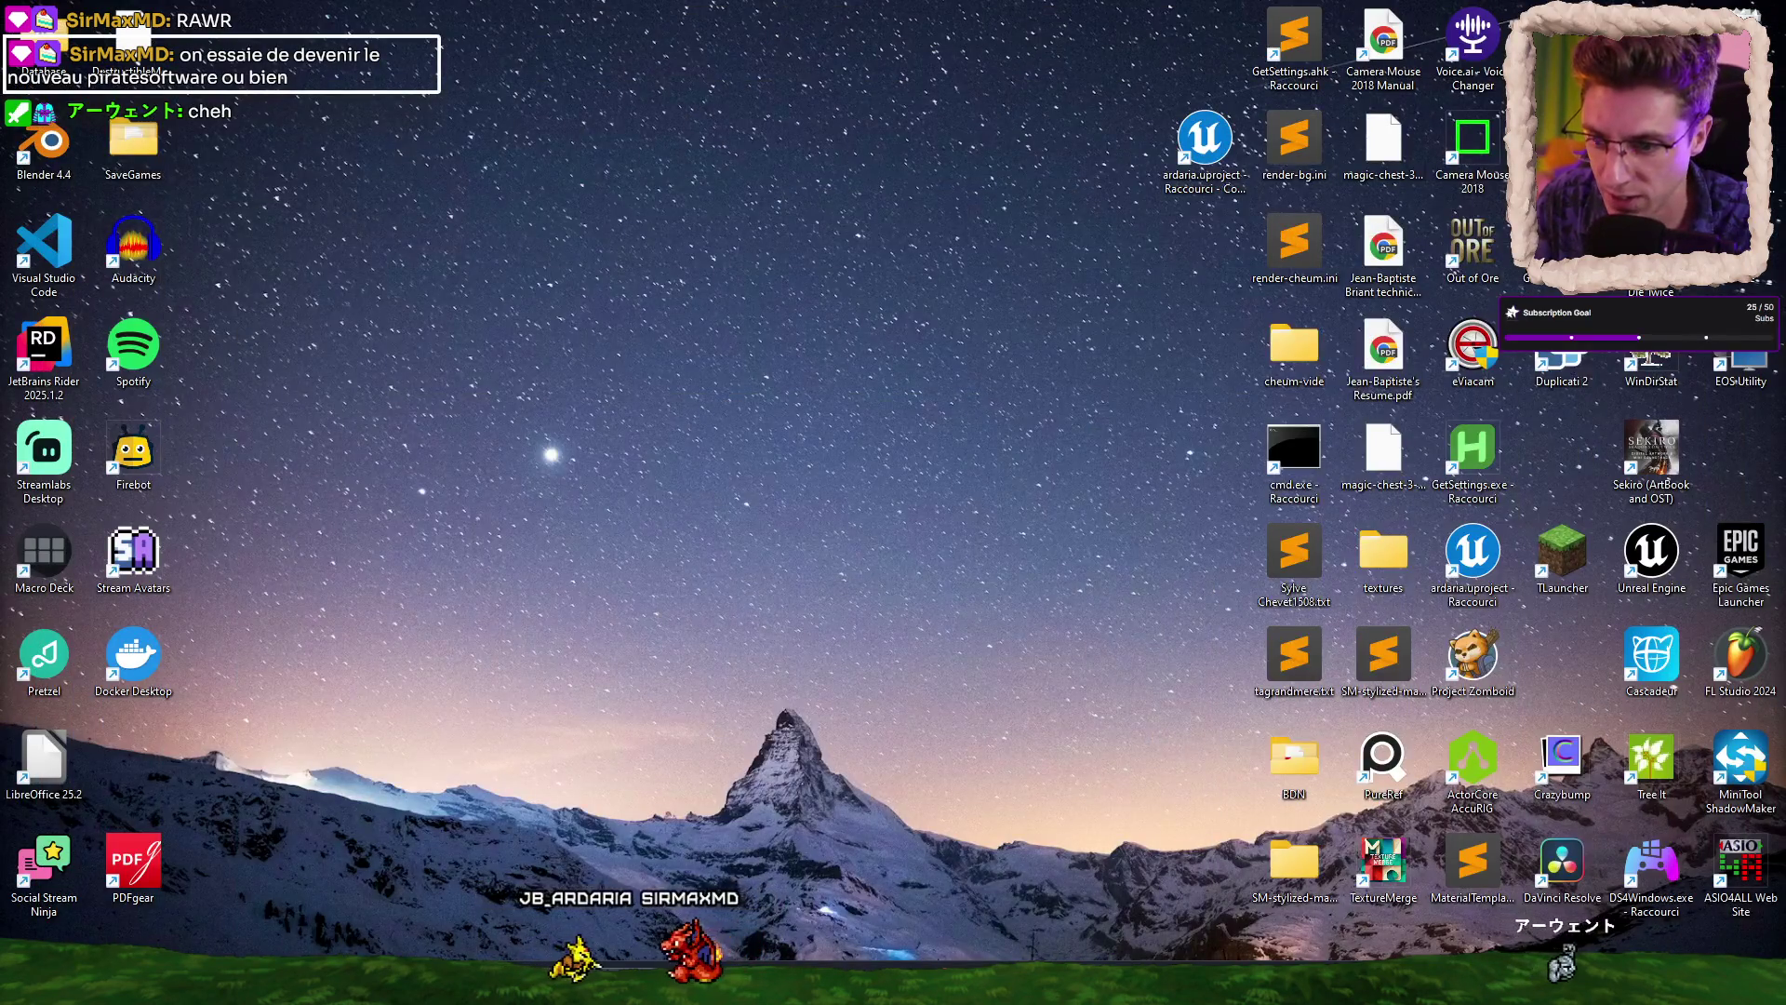
Open a fresh maximised VS Code window, close the old one, and load the recent VideoMaker workspace.
{"action": "mouse_move", "coordinate": [1266, 982]}
{"action": "left_click", "coordinate": [1180, 837]}
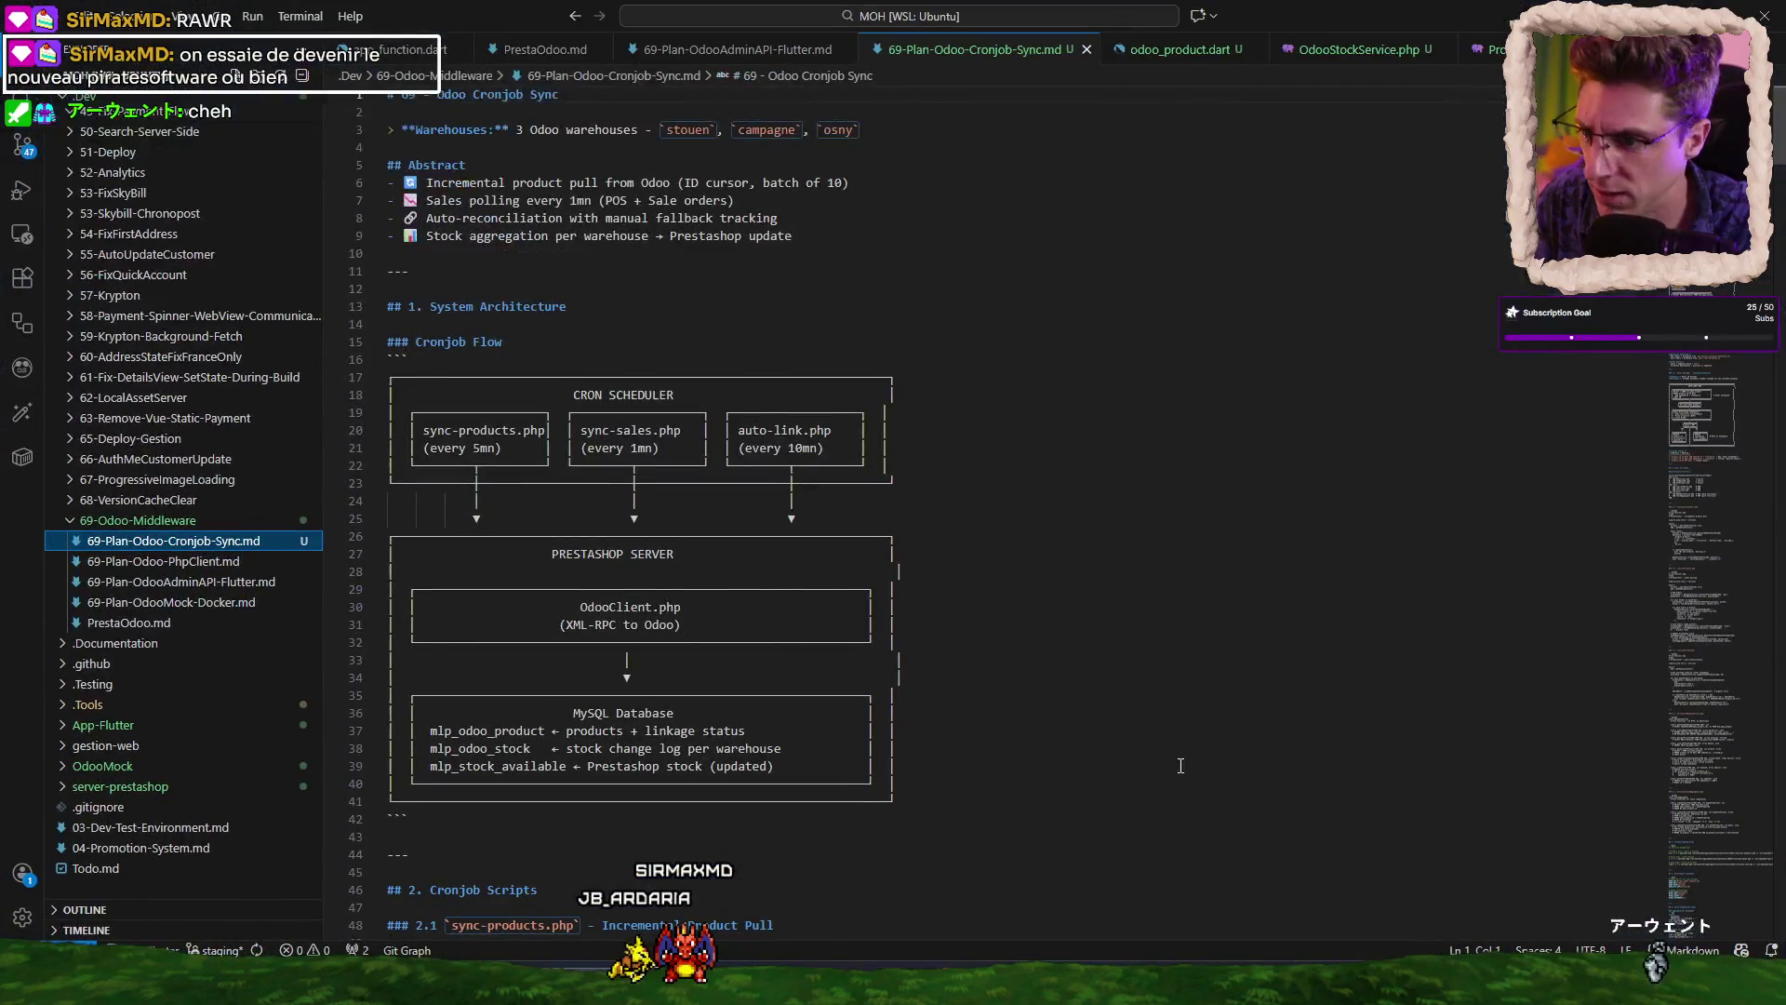
{"action": "left_click", "coordinate": [28, 16]}
{"action": "left_click", "coordinate": [93, 91]}
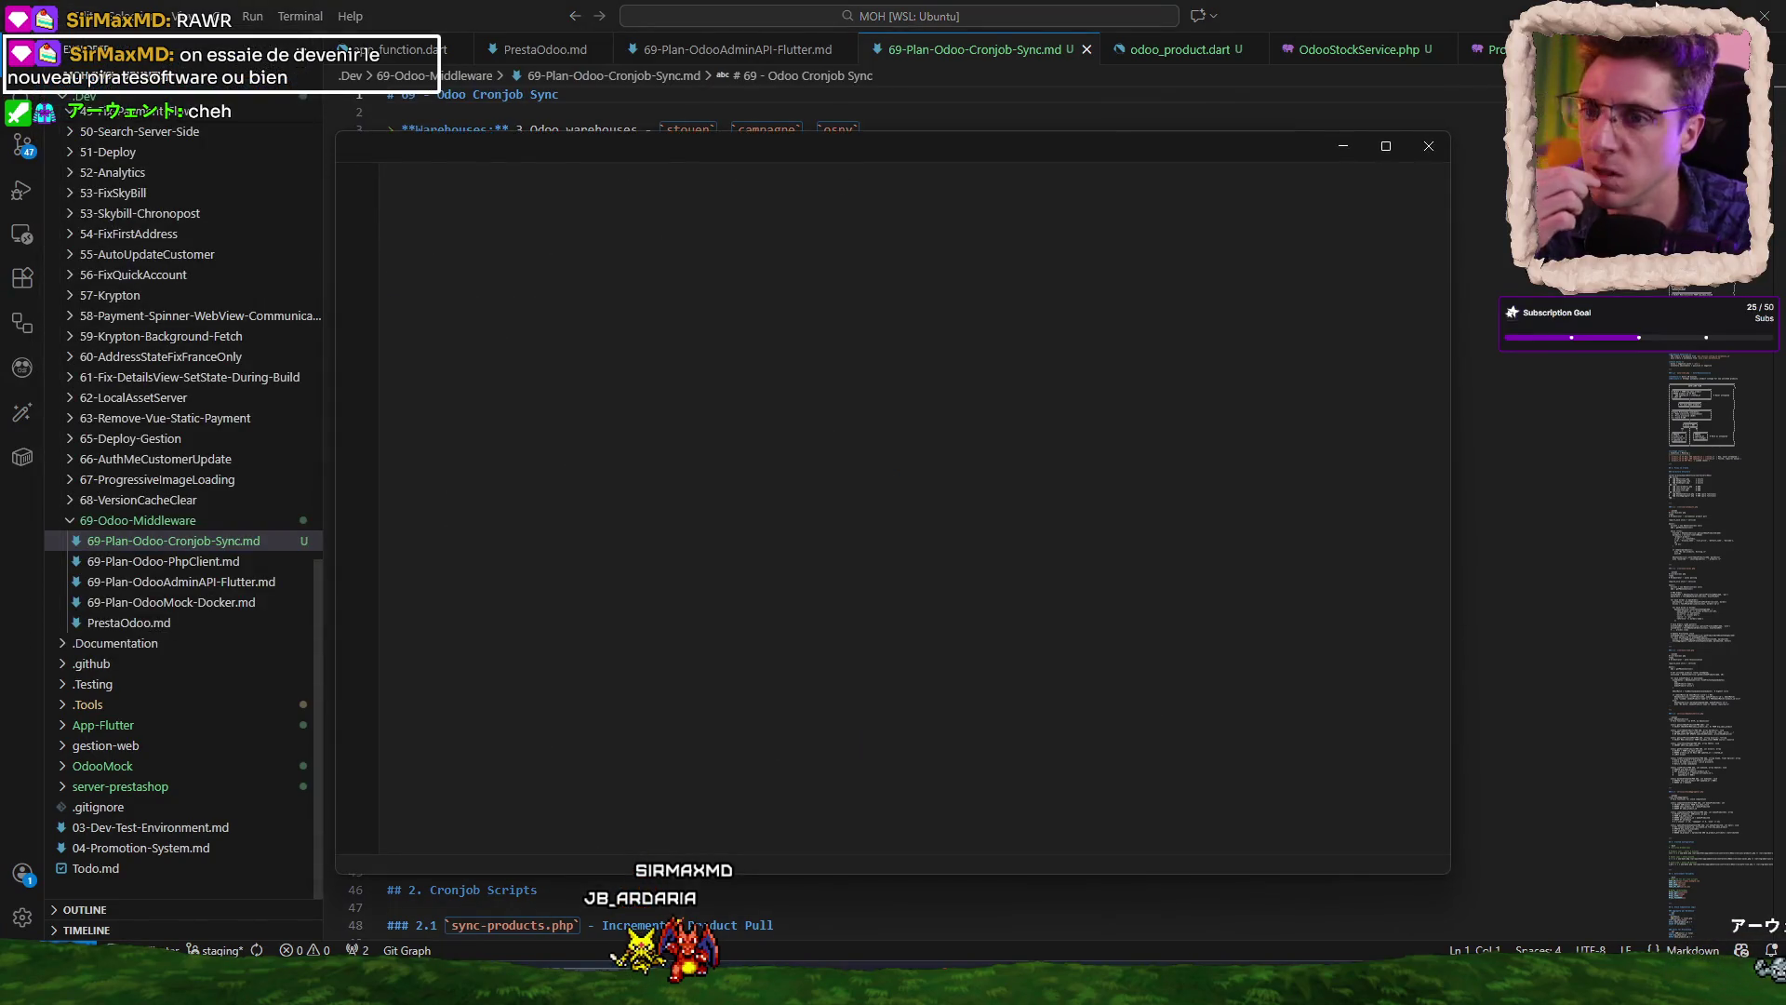
{"action": "left_click", "coordinate": [1765, 16]}
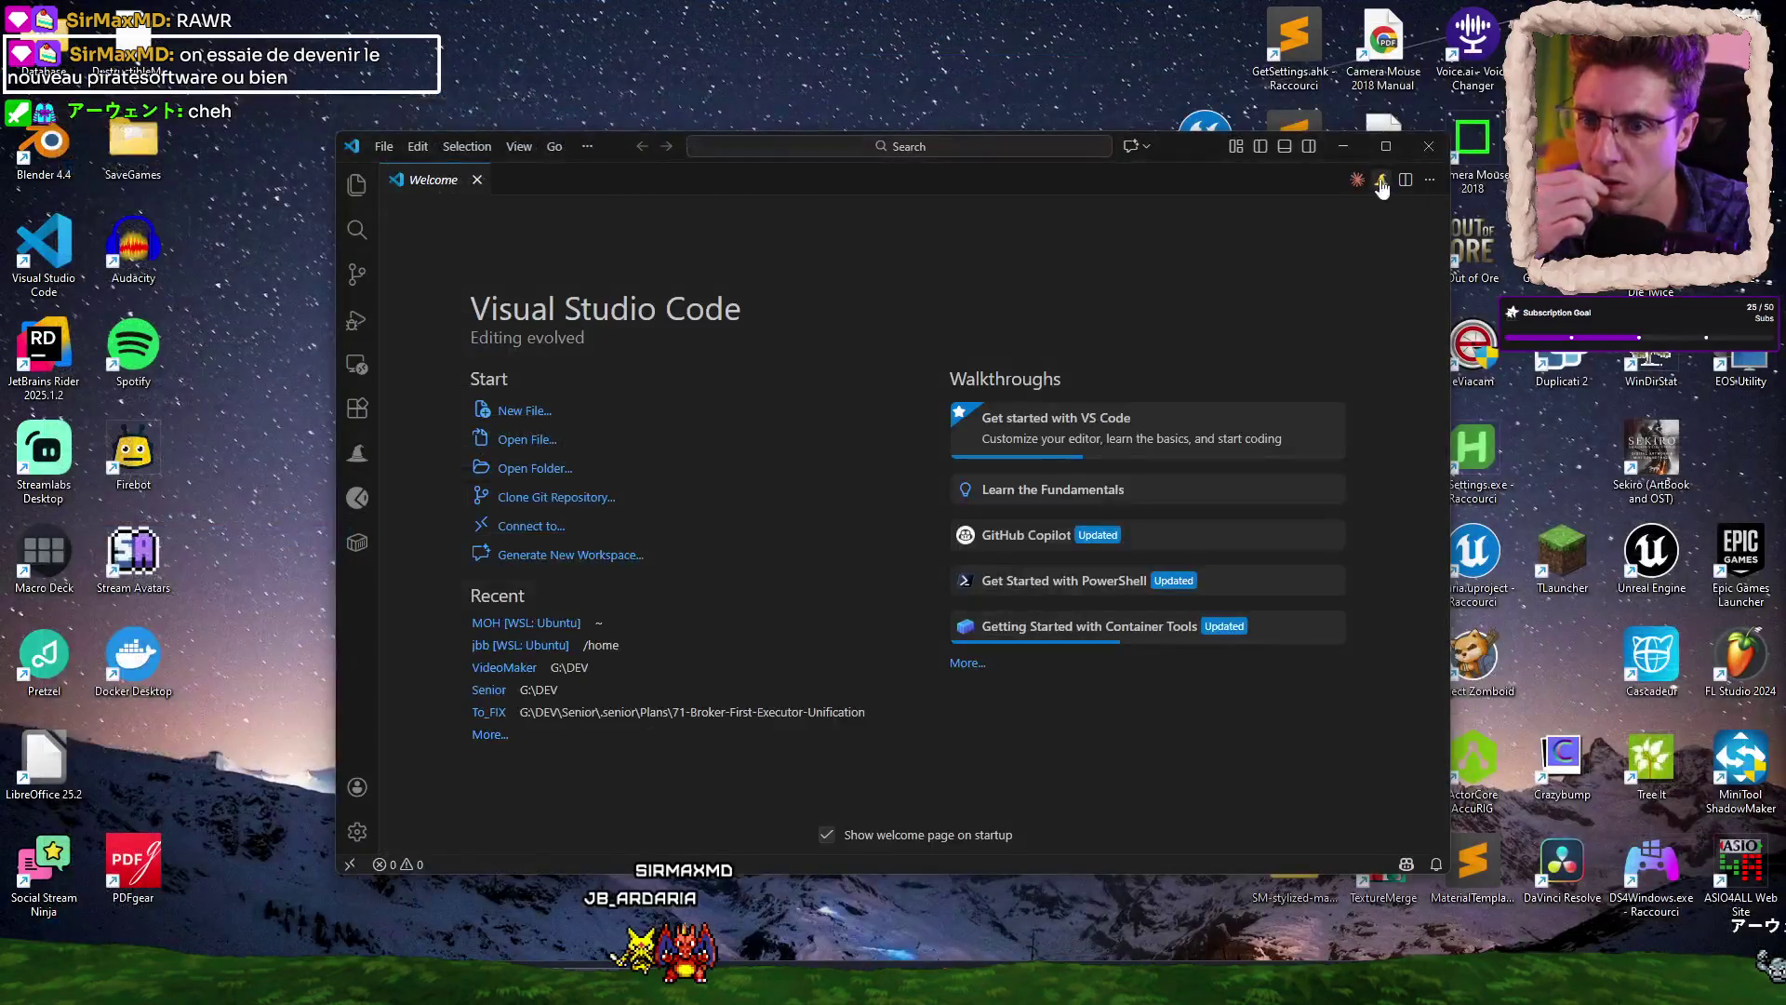
{"action": "left_click", "coordinate": [1384, 153]}
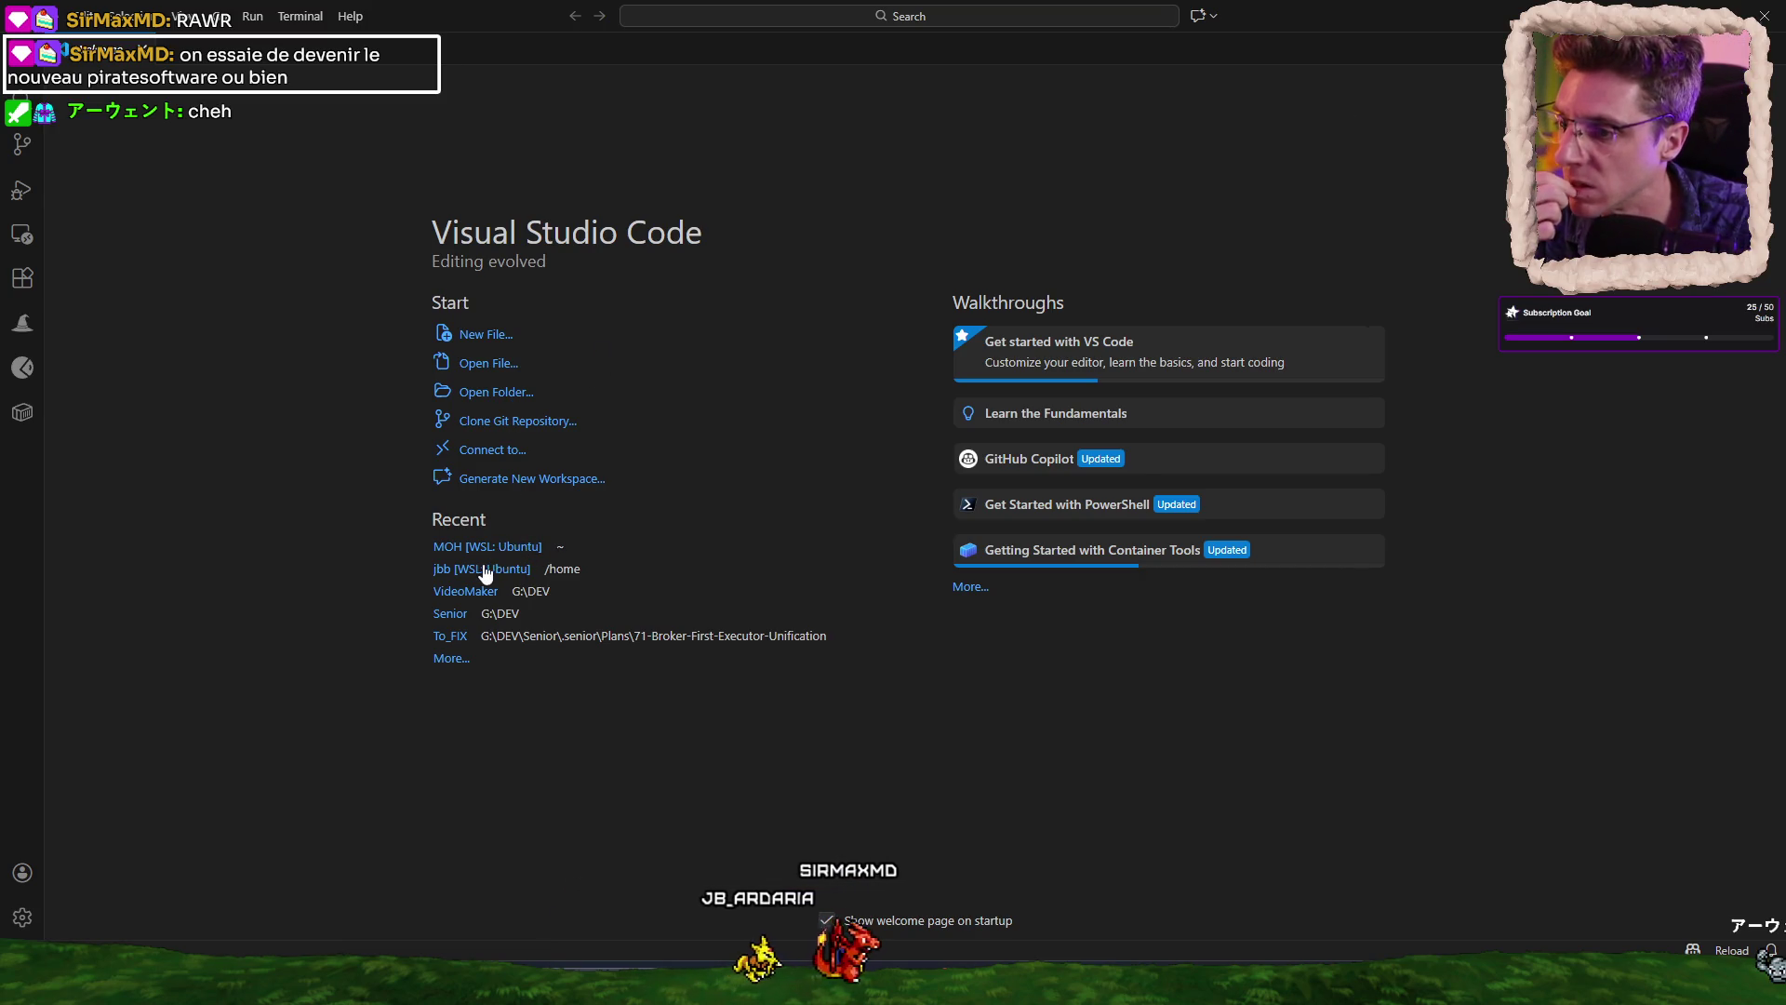
{"action": "left_click", "coordinate": [467, 592]}
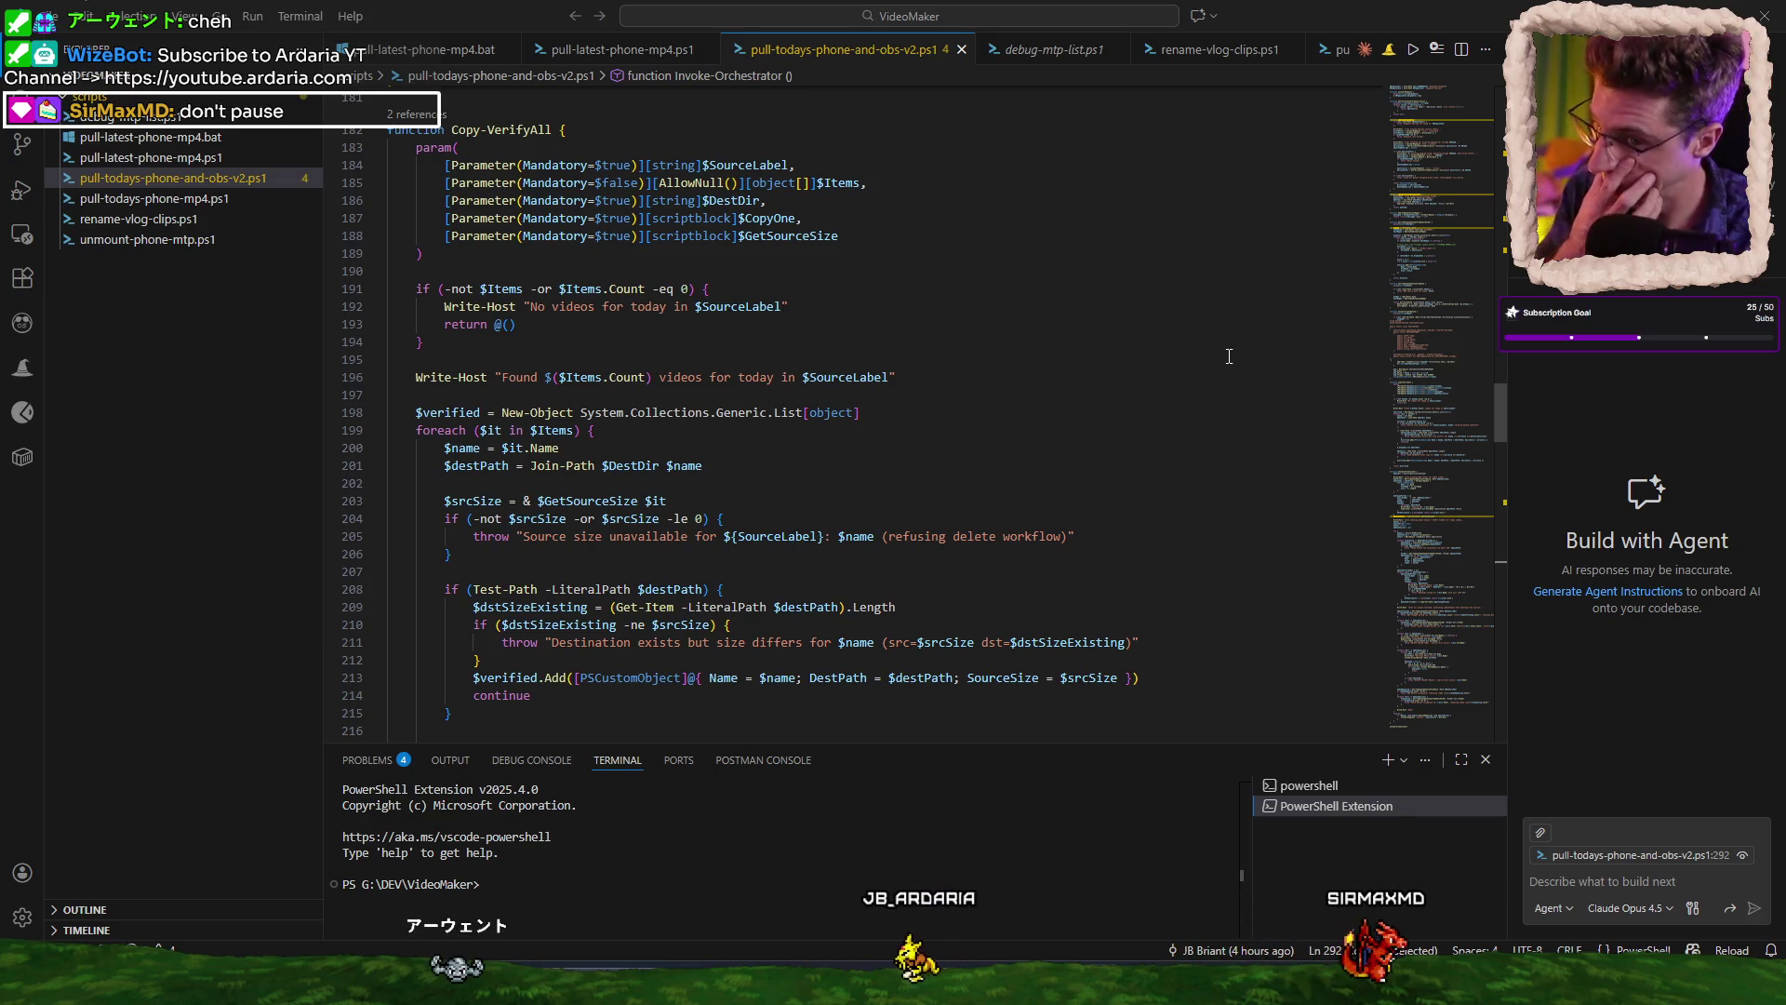
Move the agent chat into a separate new chat window.
{"action": "left_click", "coordinate": [1214, 15]}
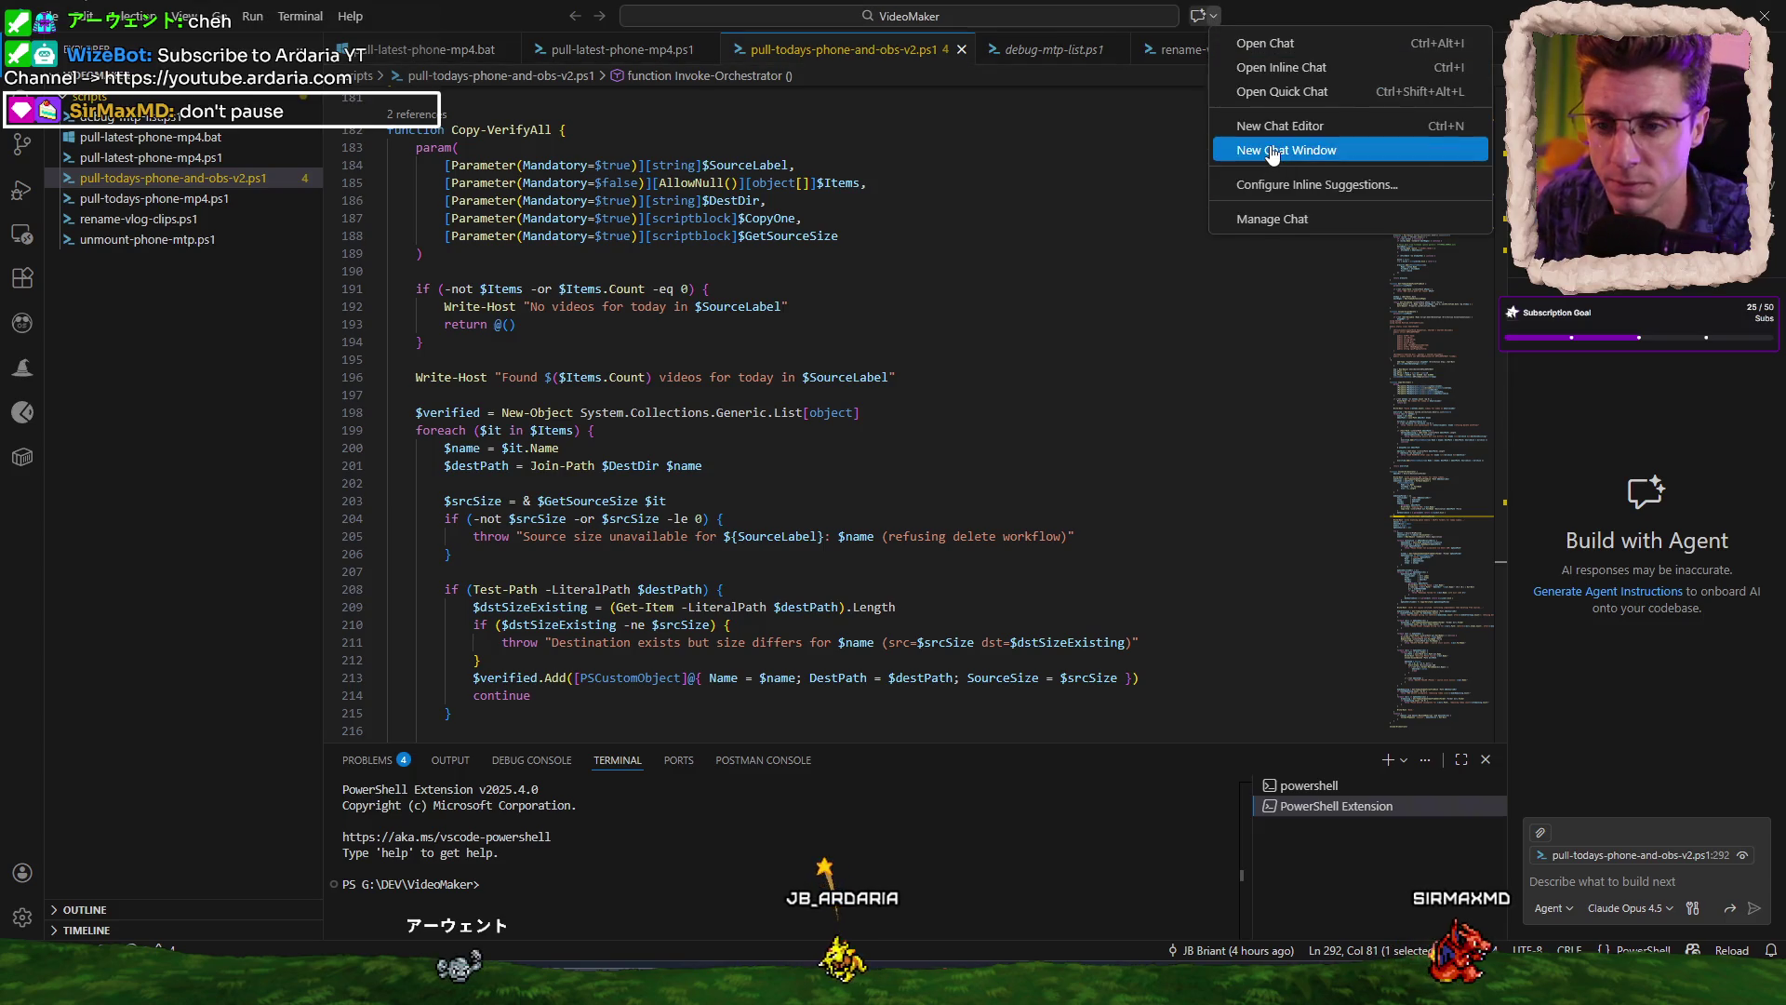
{"action": "left_click", "coordinate": [1259, 160]}
{"action": "left_click", "coordinate": [874, 719]}
{"action": "type", "text": "We need a ffm"}
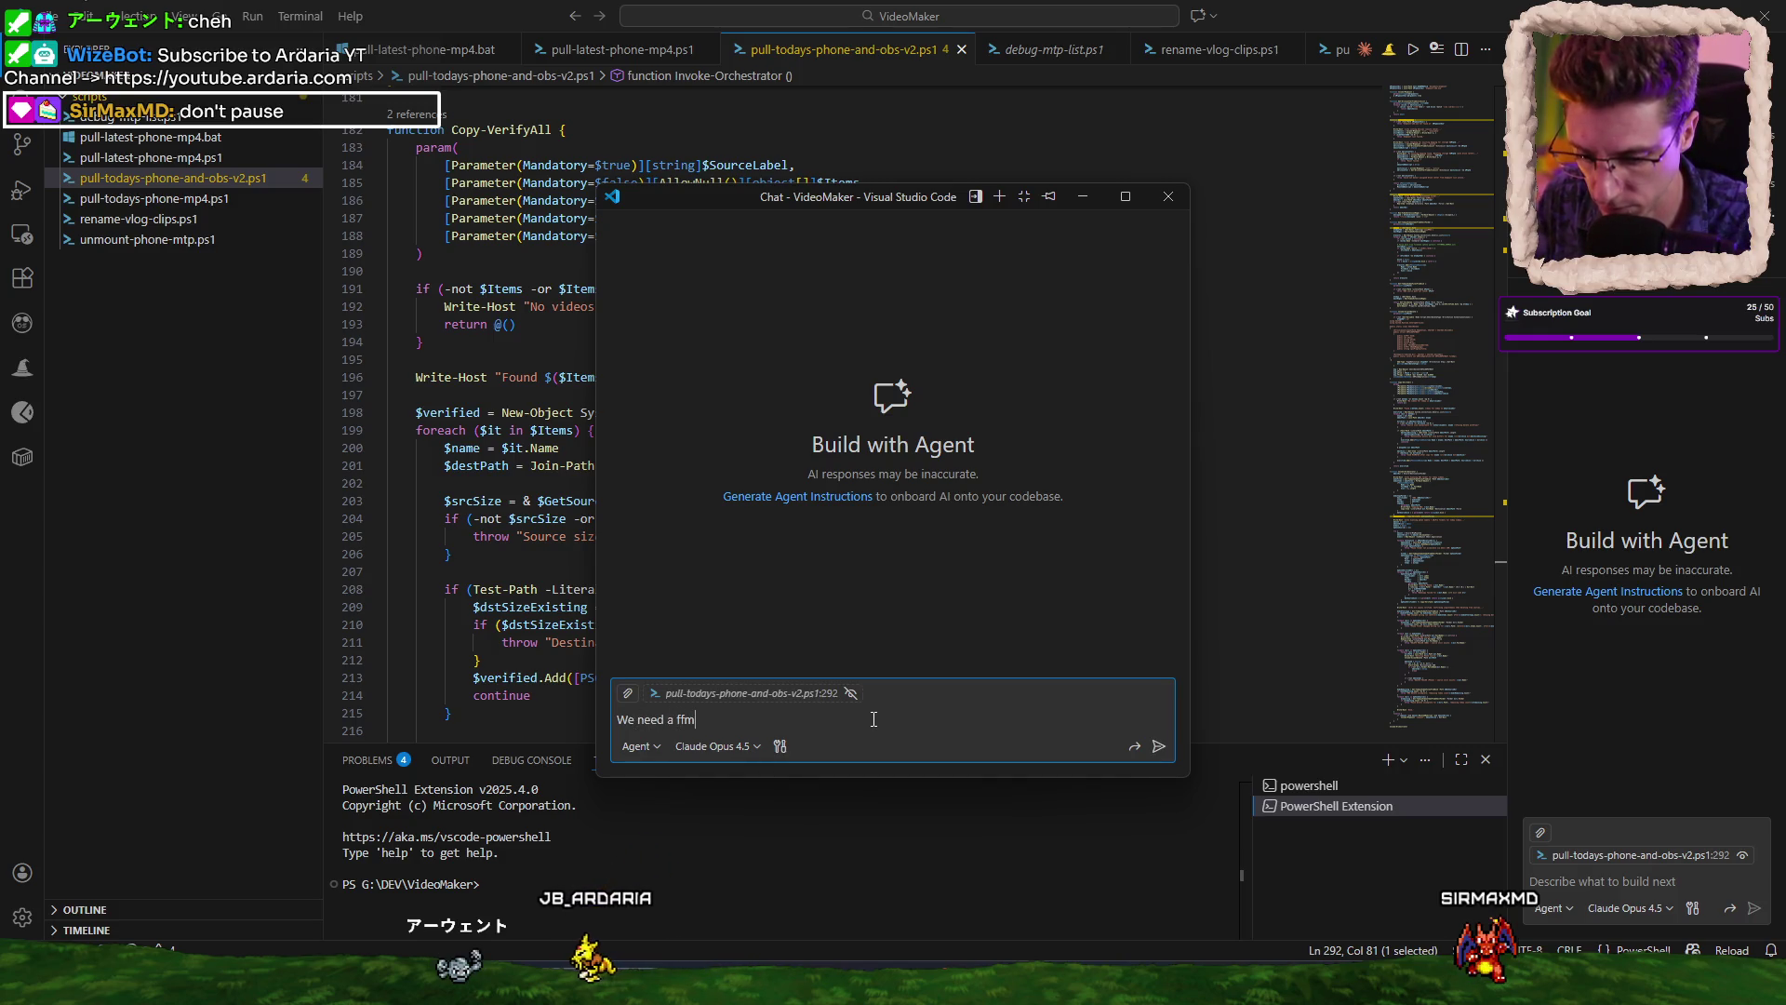
Draft a request for an ffmpeg script removing voiceless pauses, starting with 190126_135628.mov.
{"action": "type", "text": "peg script"}
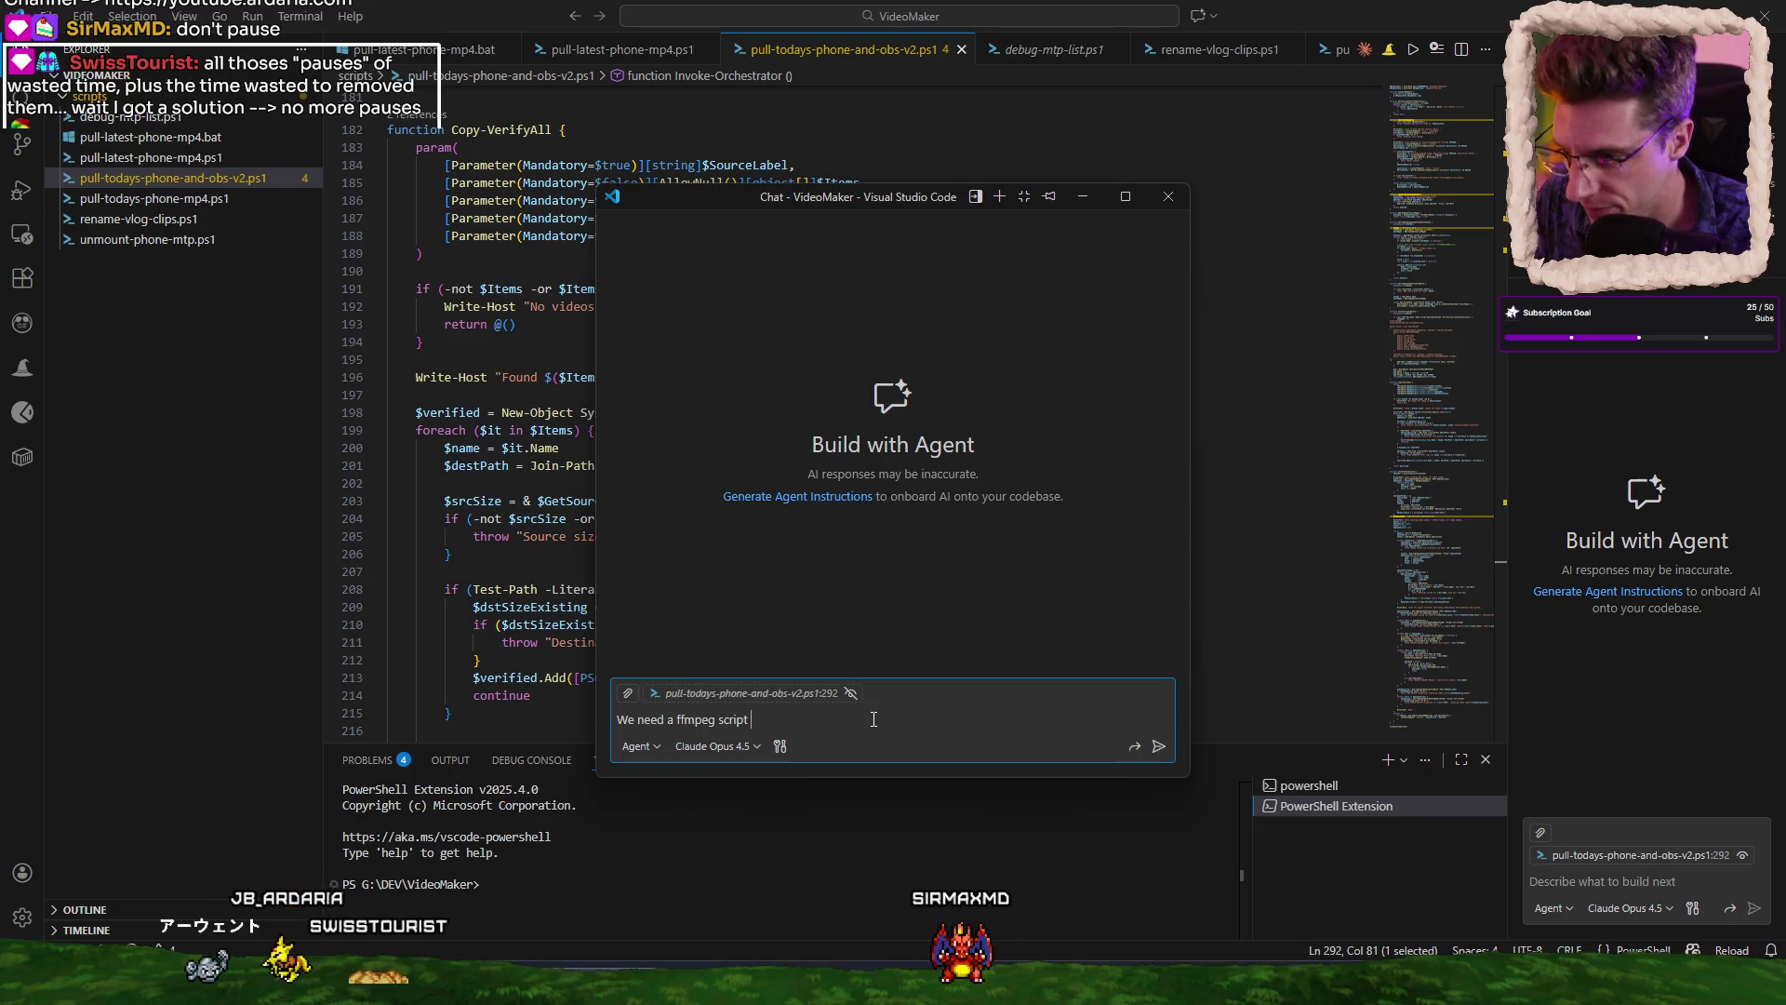
{"action": "type", "text": "to remove the pauses (no voic"}
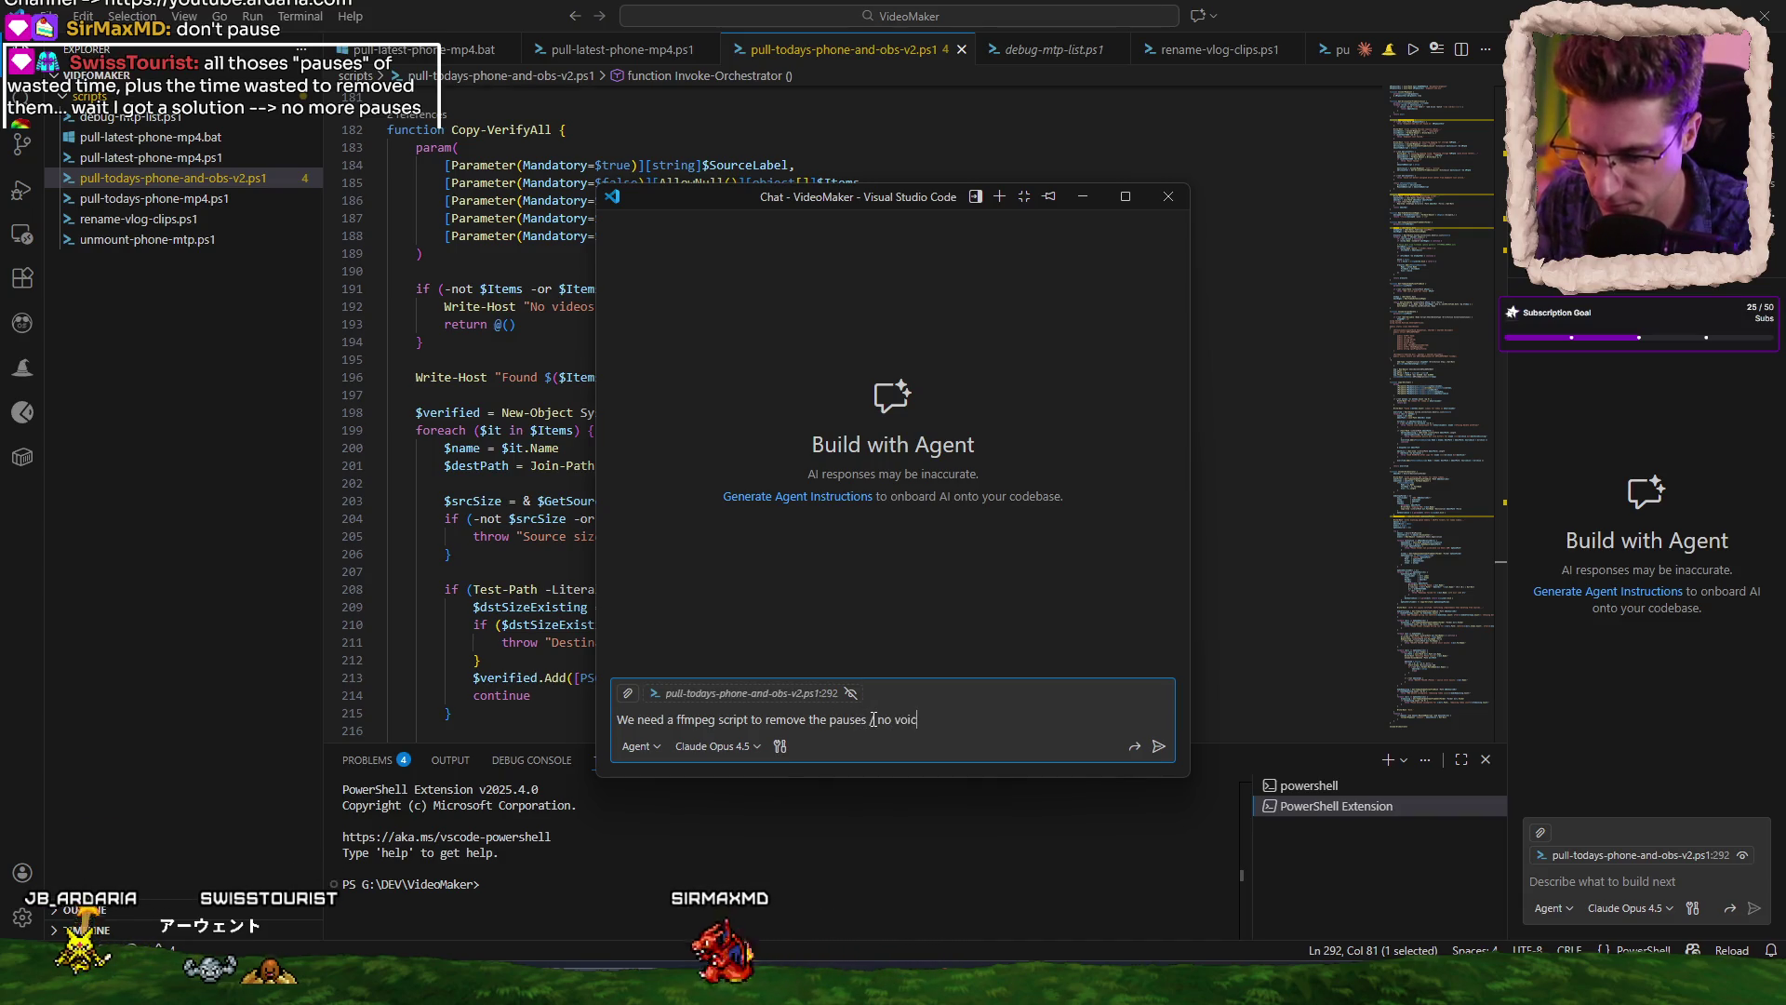
{"action": "type", "text": "e in video"}
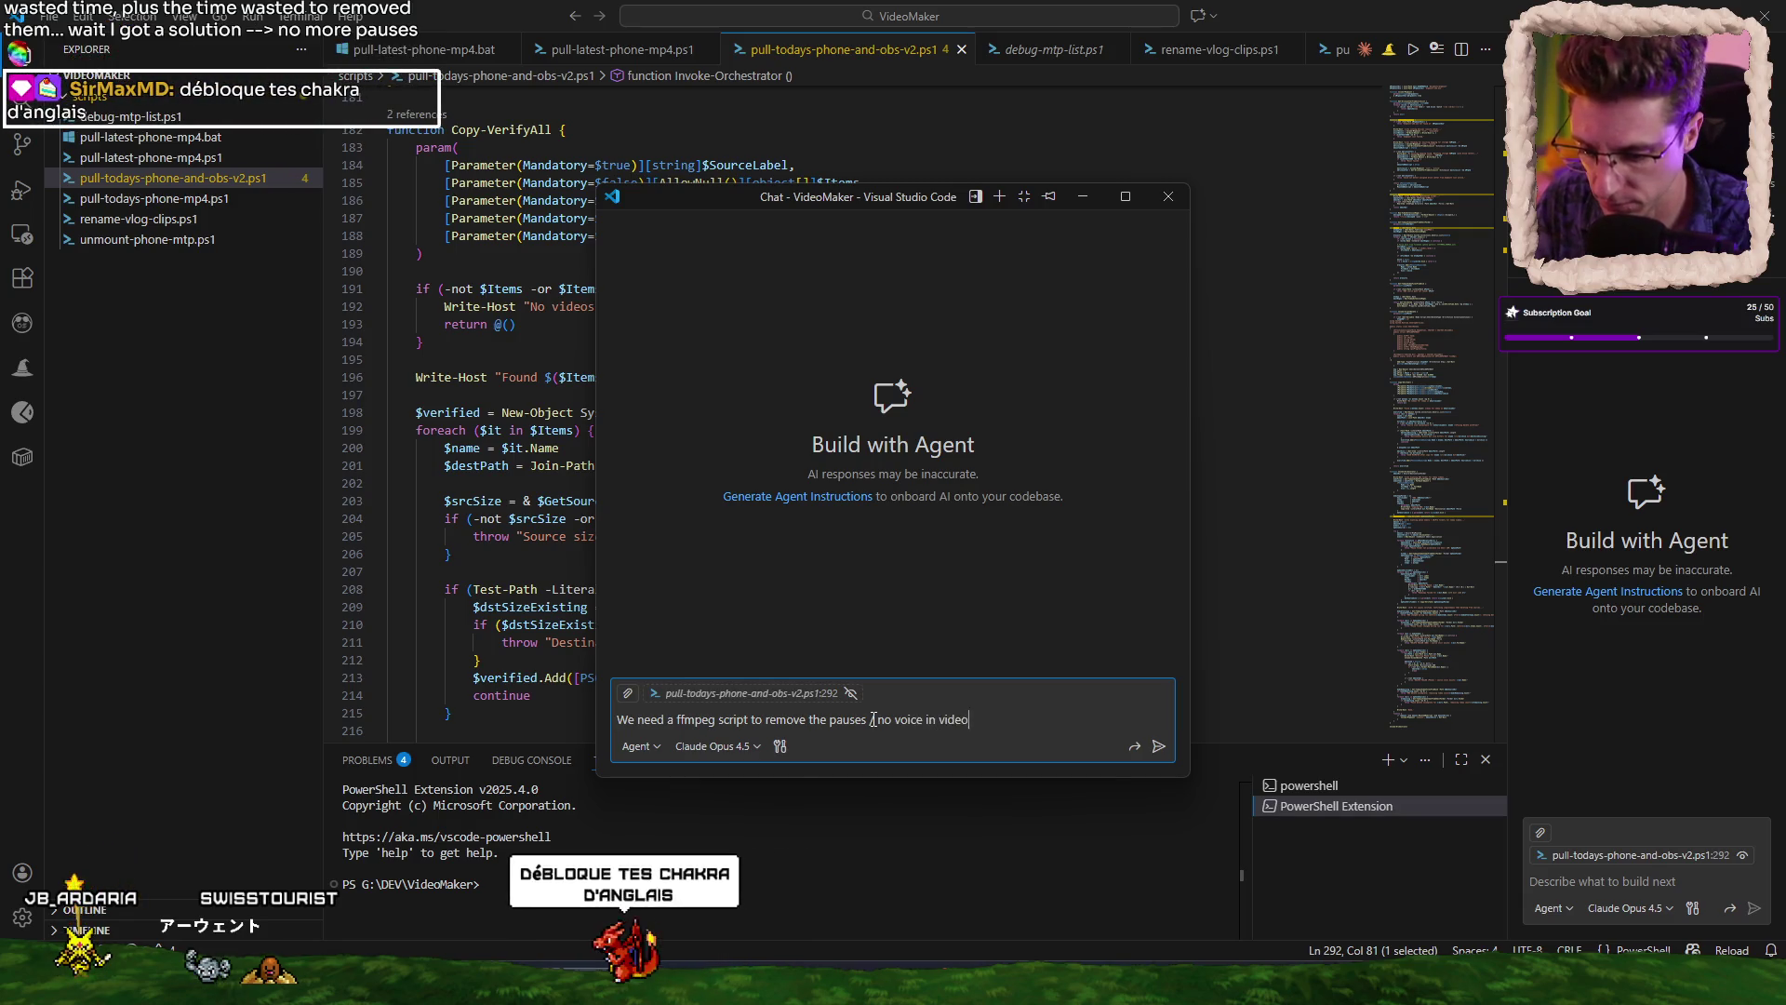
{"action": "type", "text": " clips."}
{"action": "key", "text": "shift+Return"}
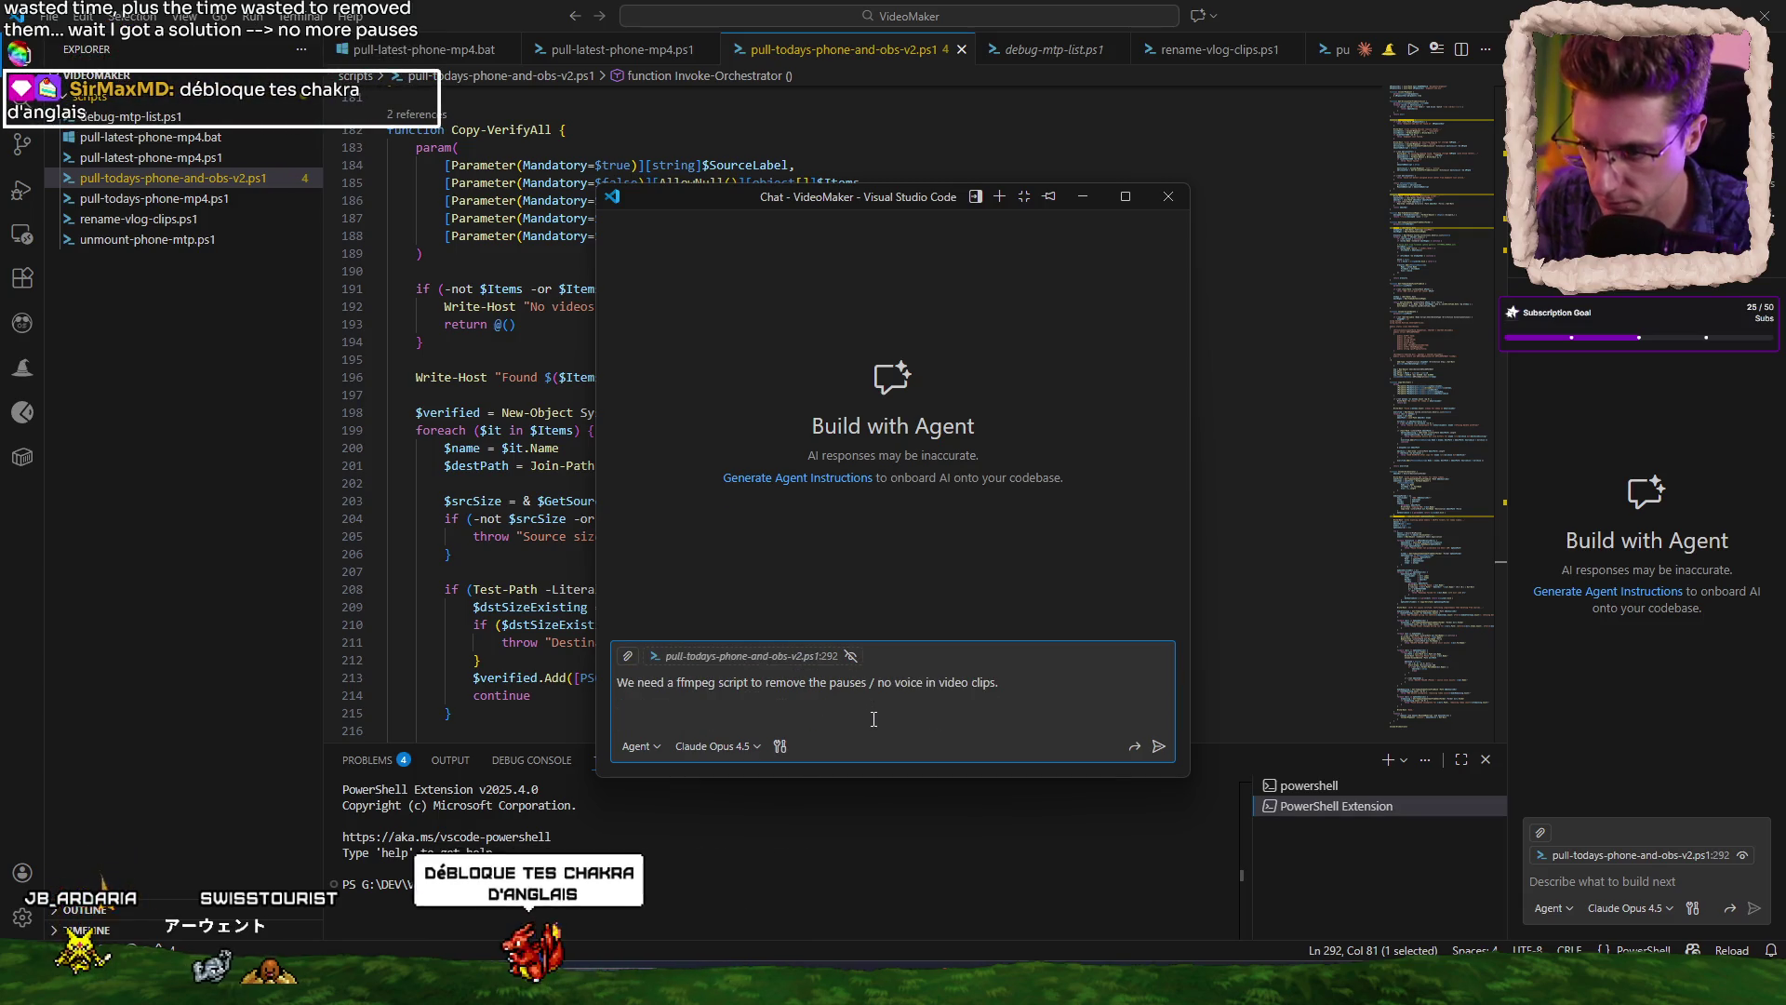
{"action": "type", "text": "Start with"}
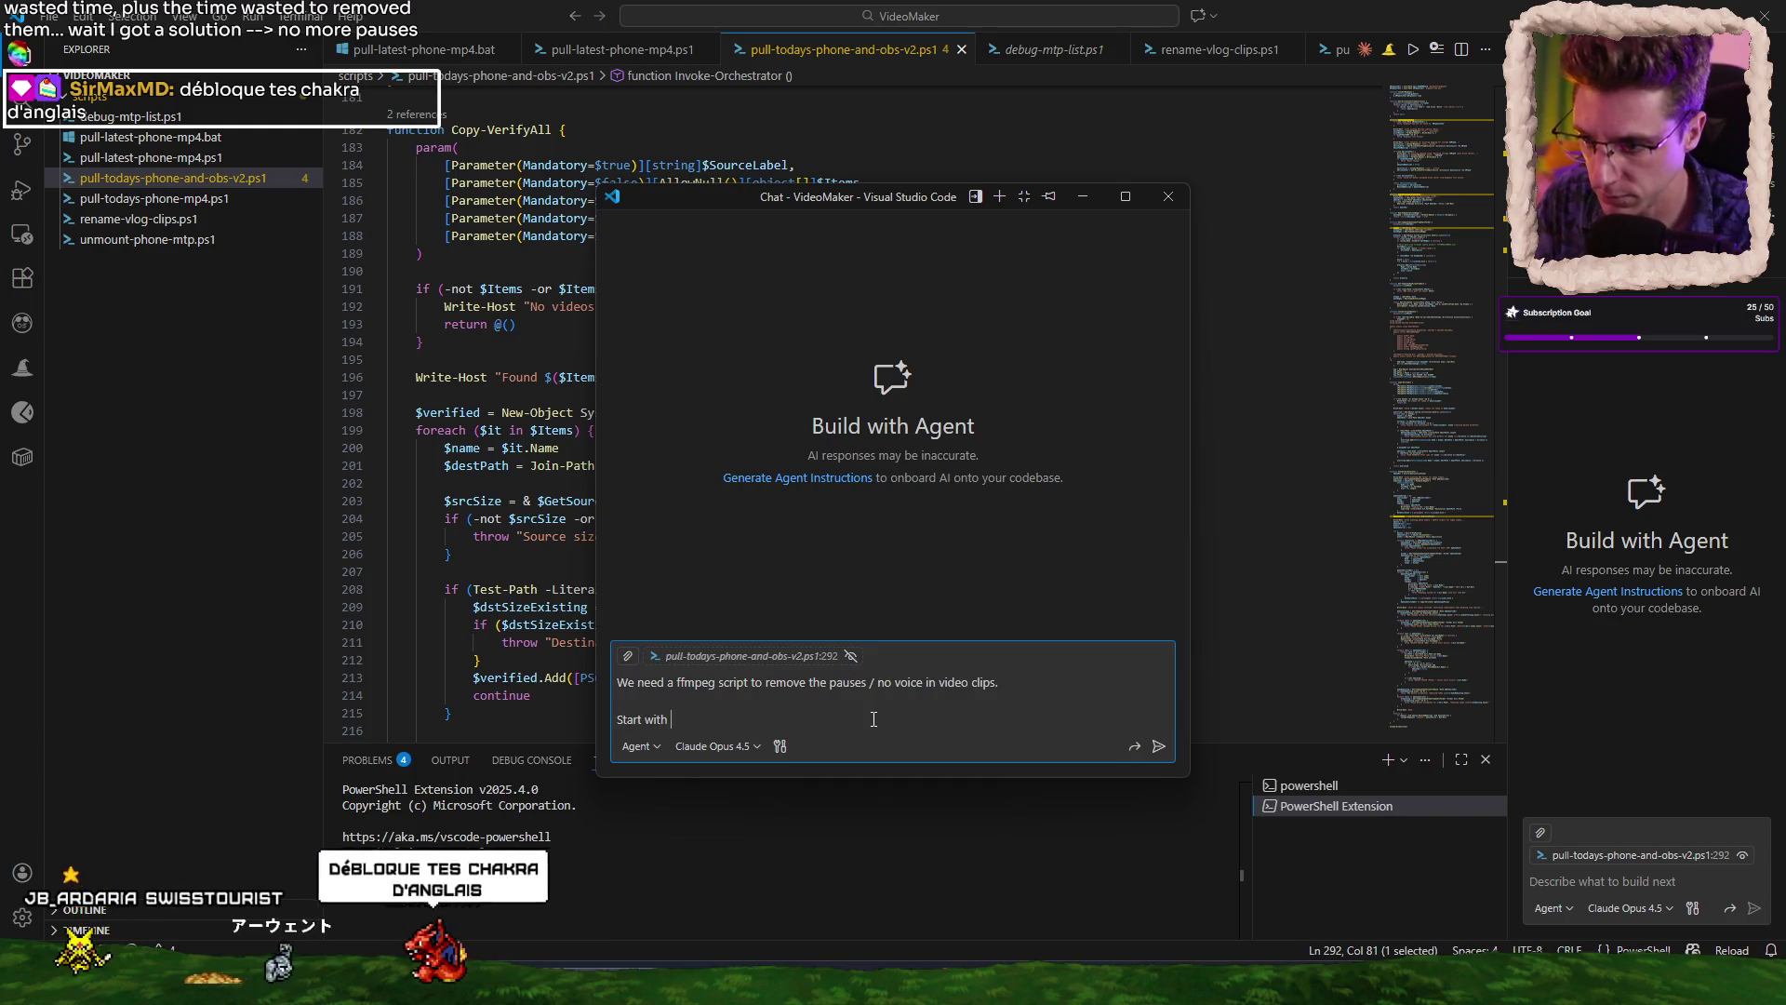
{"action": "key", "text": "shift+Return"}
{"action": "type", "text": "\"F:\\Videos\\YT\\Vlog\\190126\\190126_135628.mov\""}
Add a line saying the script also needs to level the sound to -15db.
{"action": "key", "text": "shift+Return"}
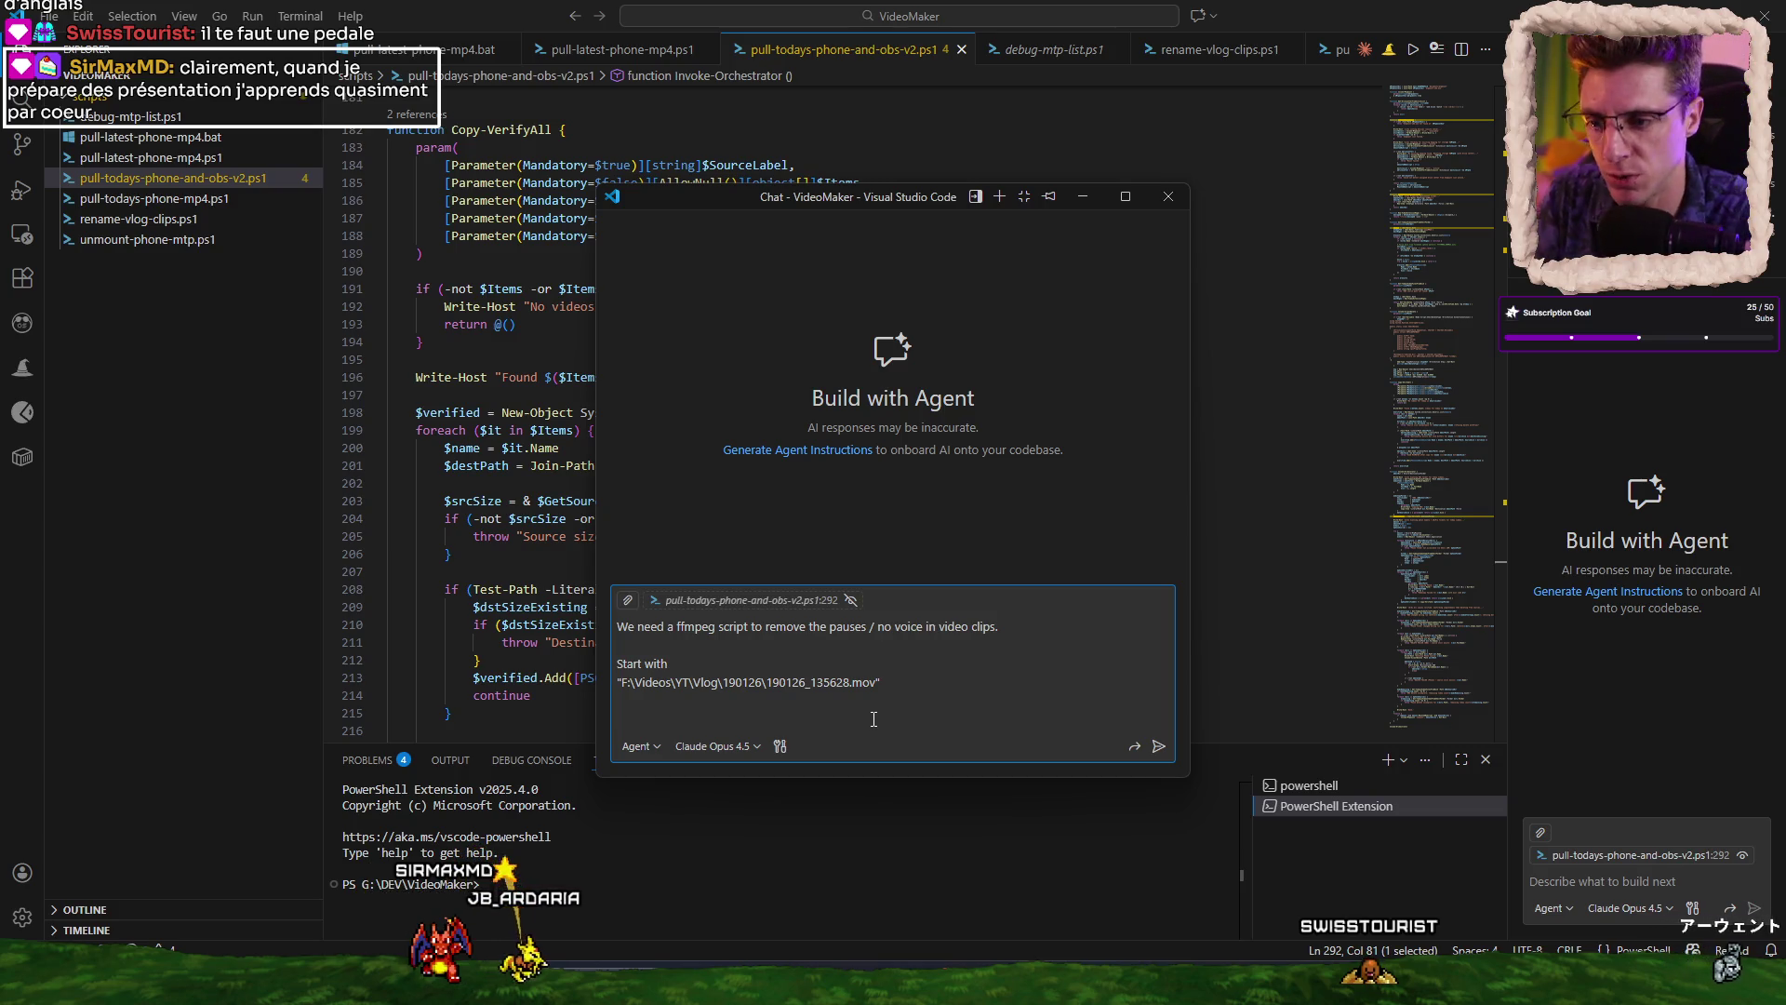
{"action": "type", "text": "The"}
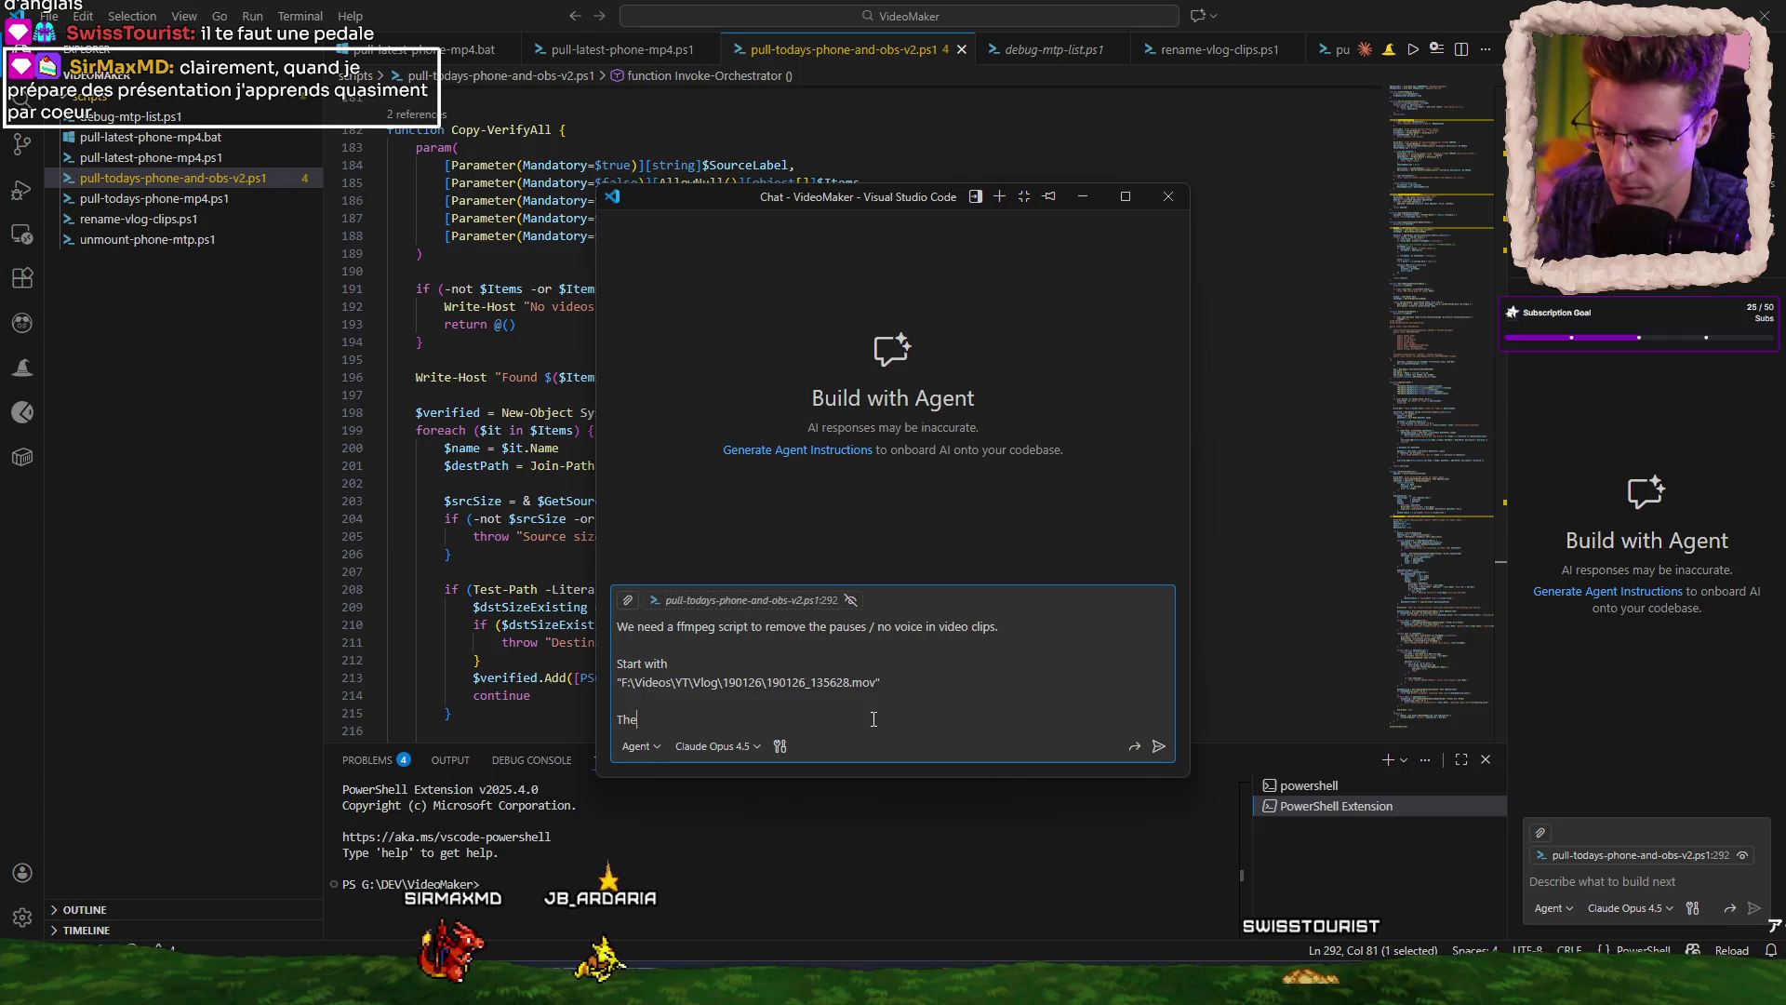
{"action": "type", "text": " script also"}
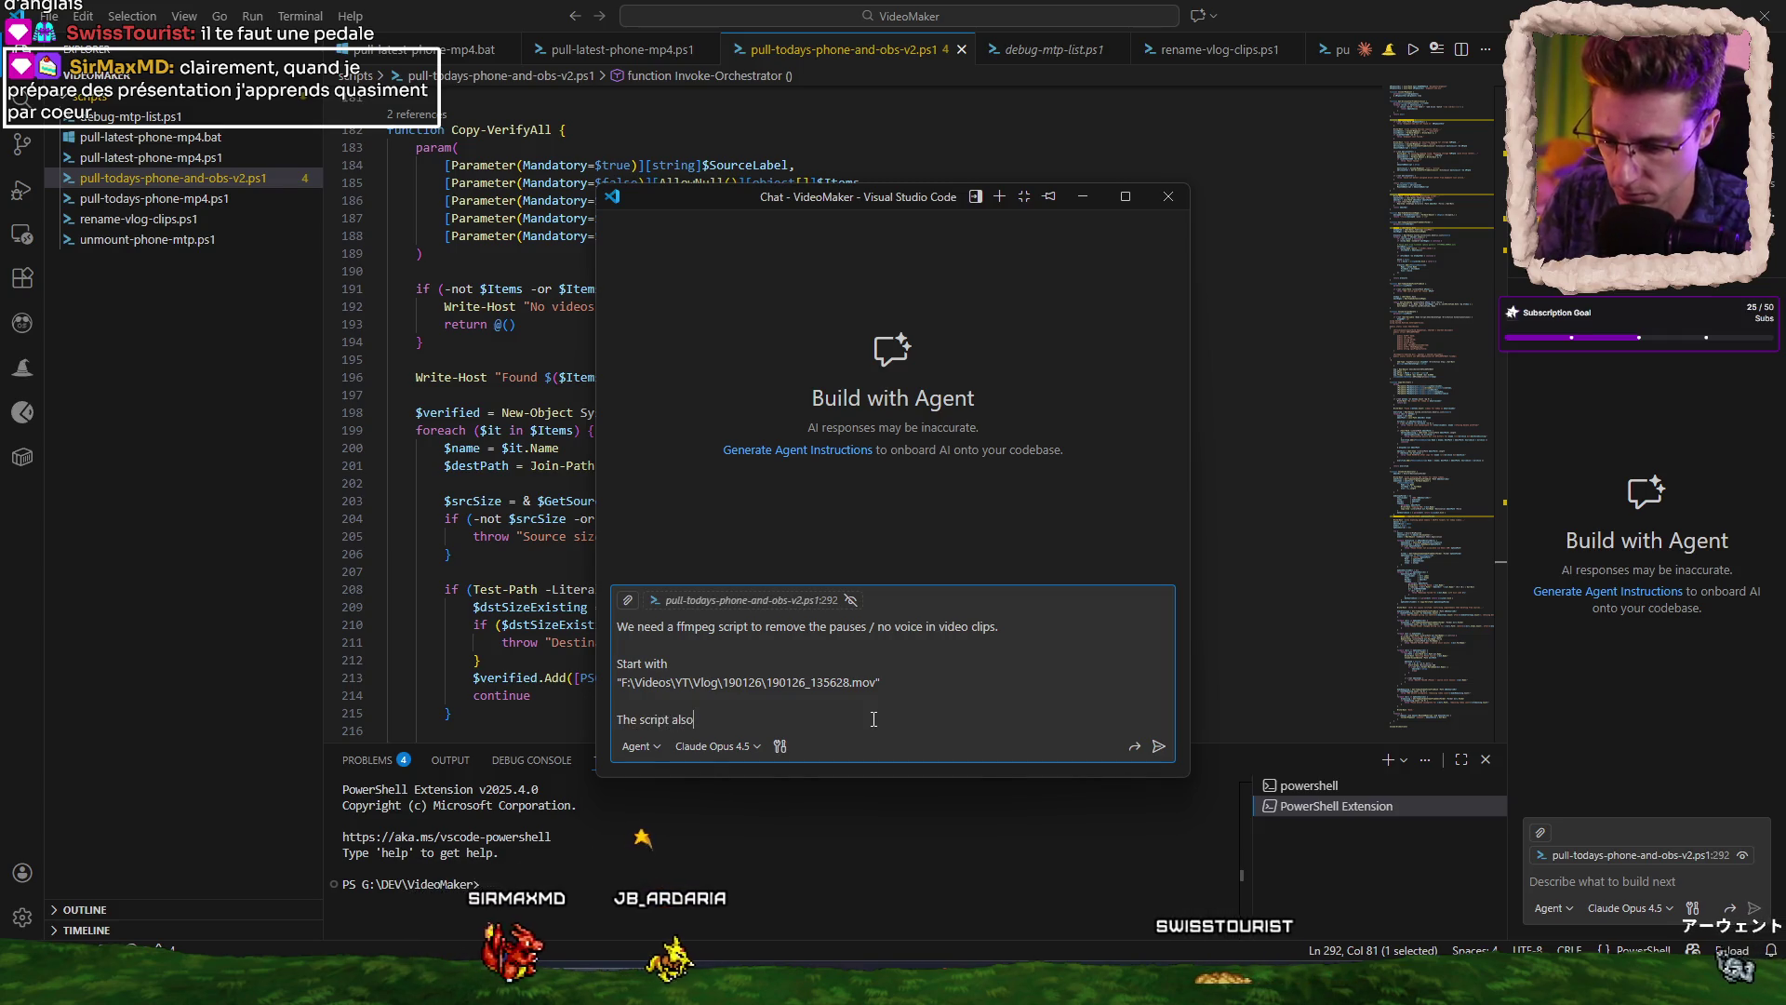
{"action": "type", "text": " need to "}
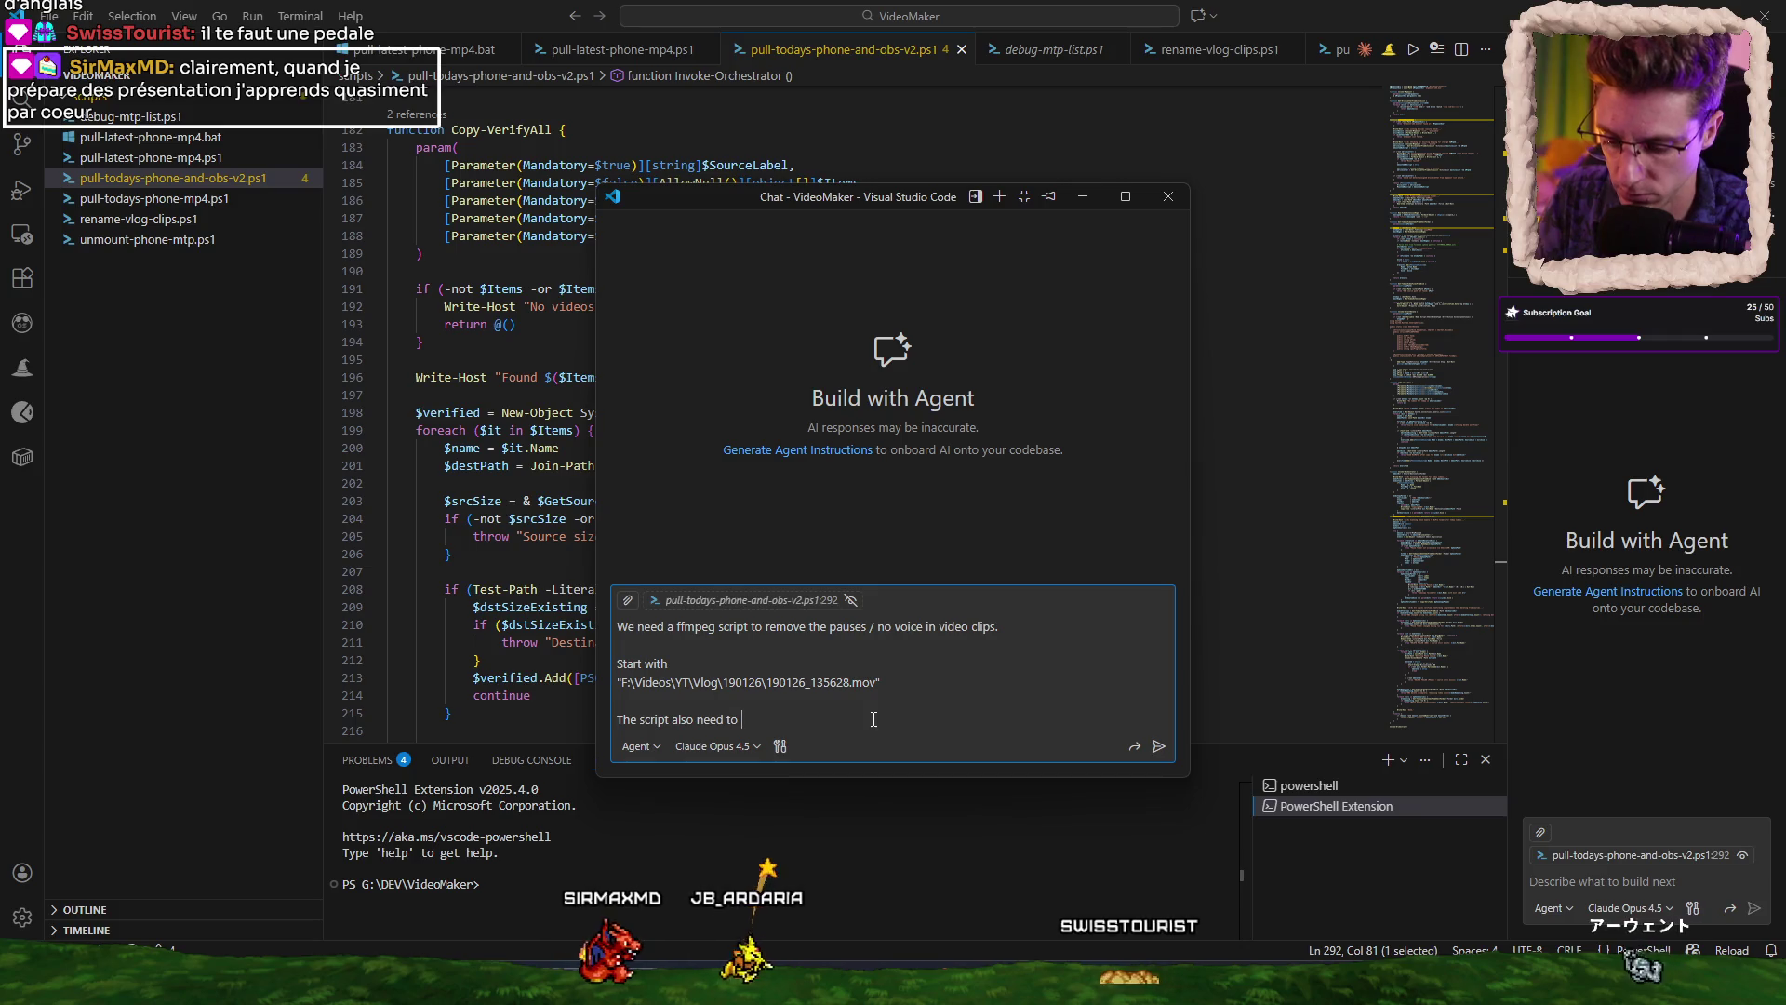
{"action": "type", "text": "level the so"}
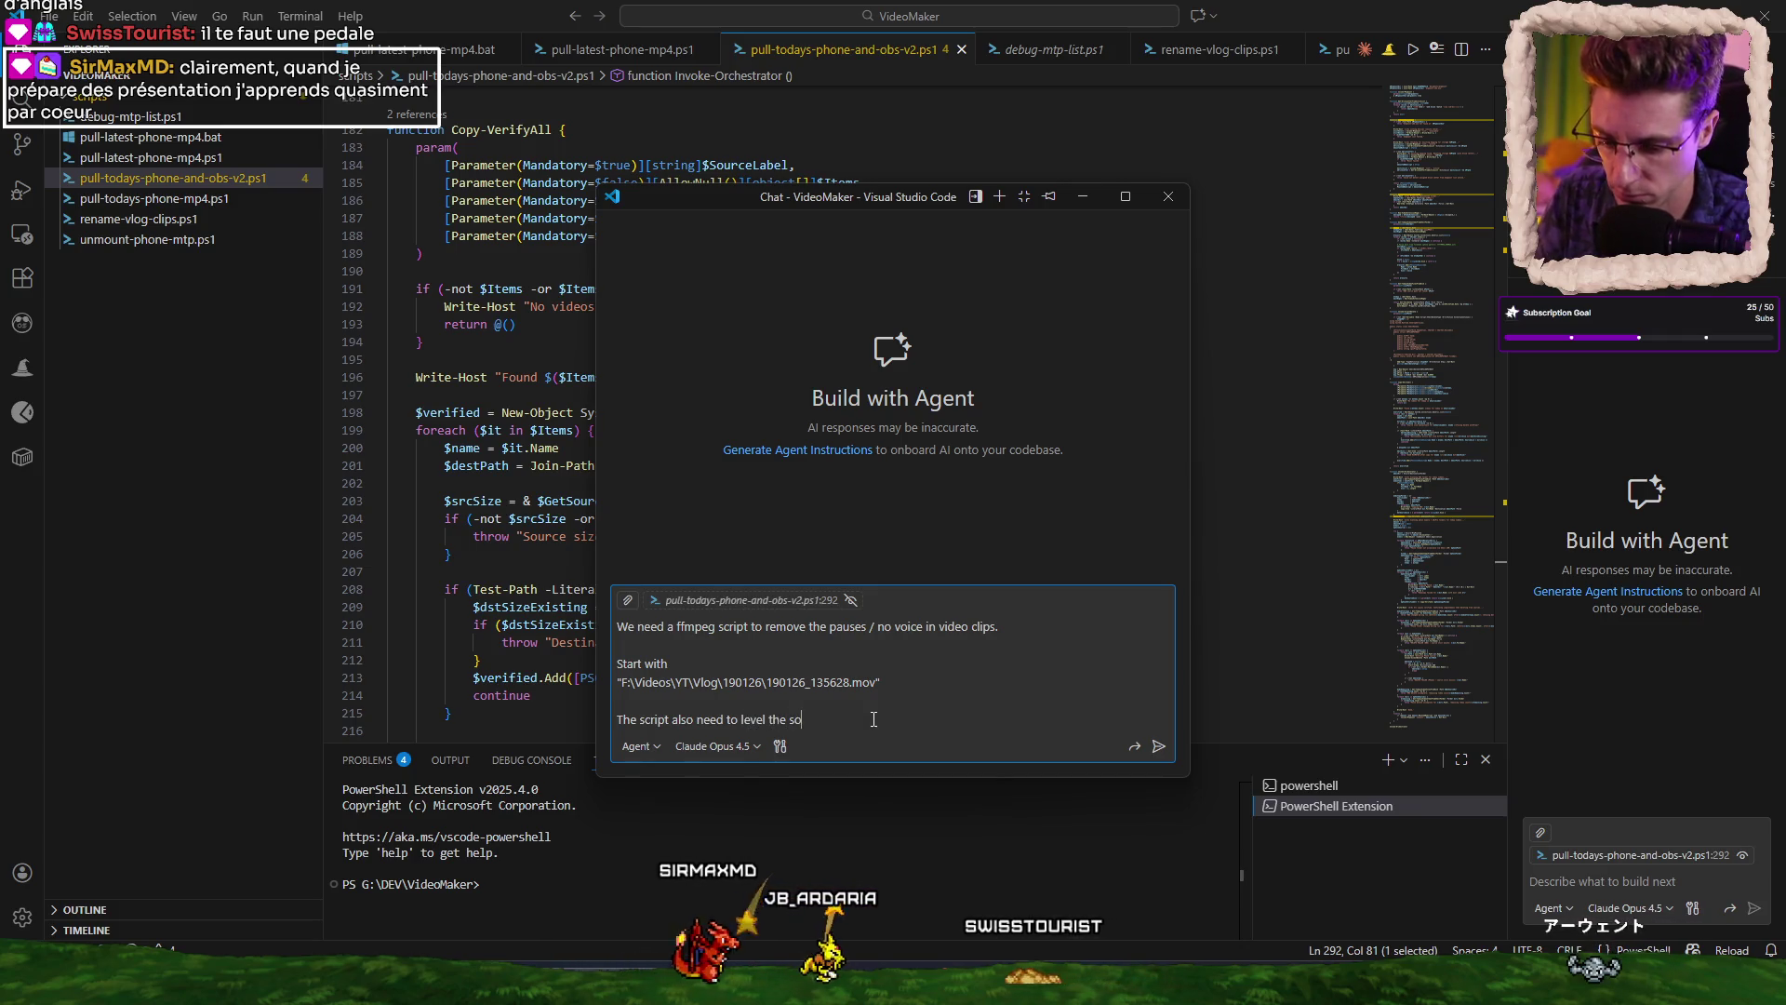
{"action": "type", "text": "und to -15"}
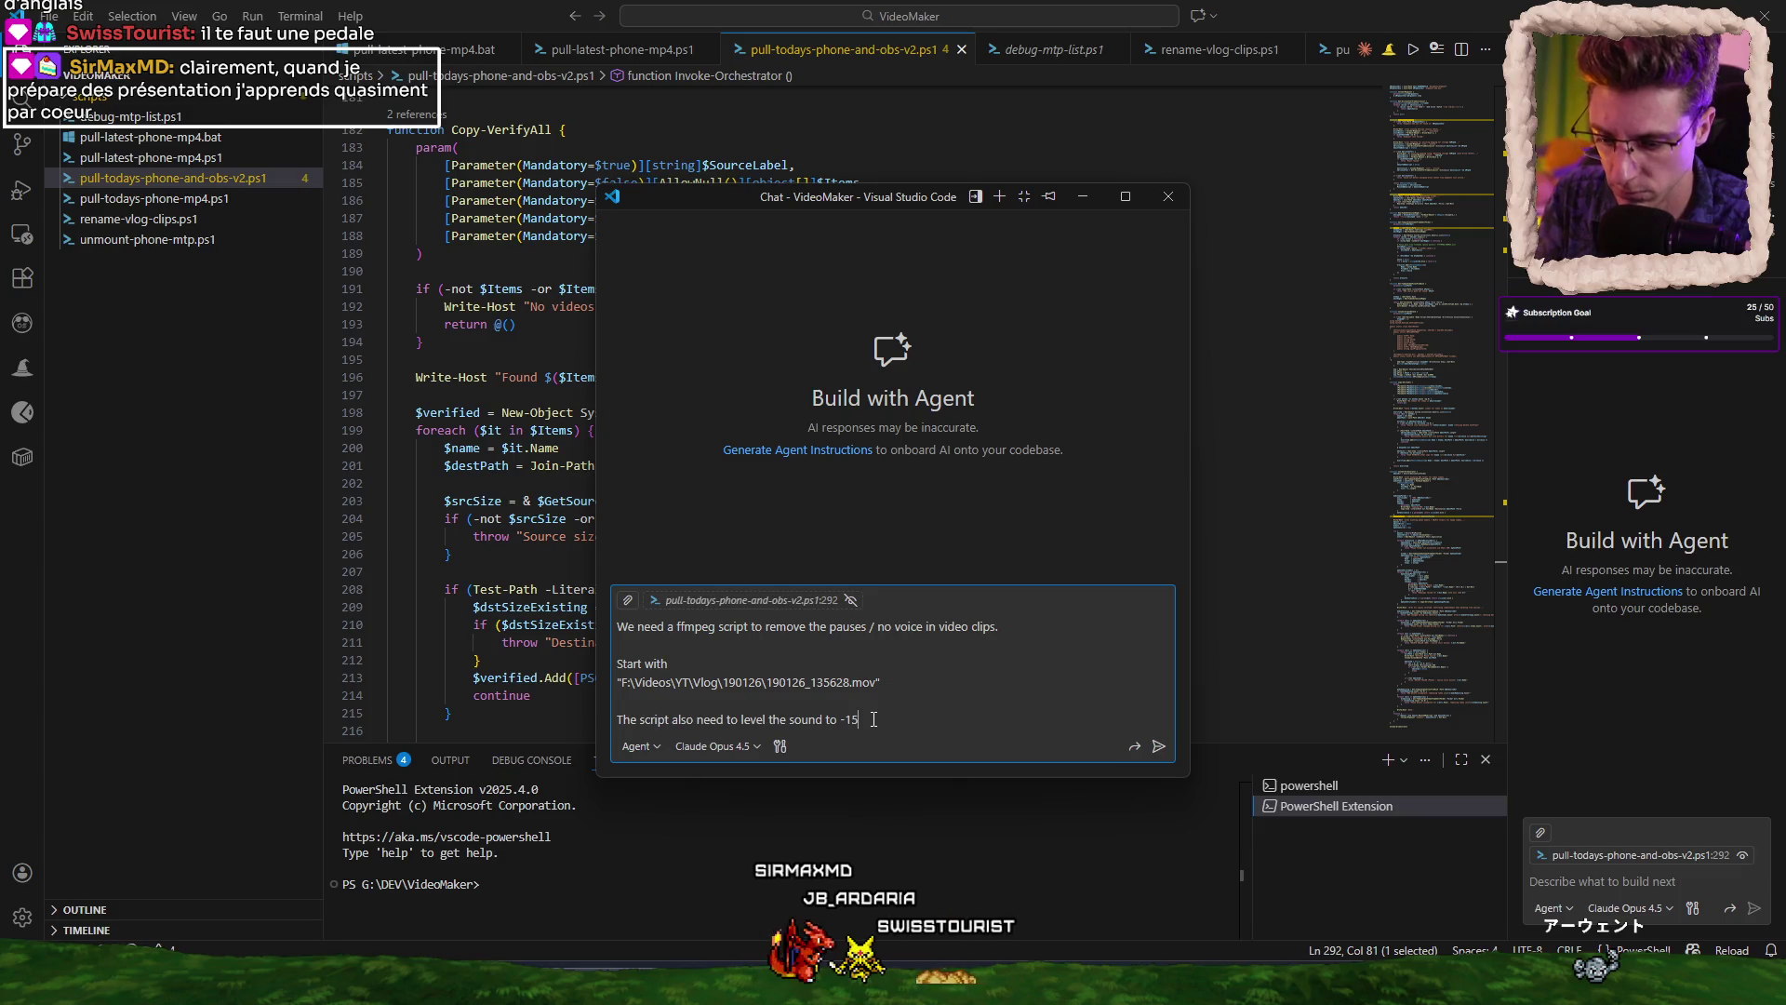
{"action": "type", "text": "db"}
{"action": "key", "text": "shift+Return"}
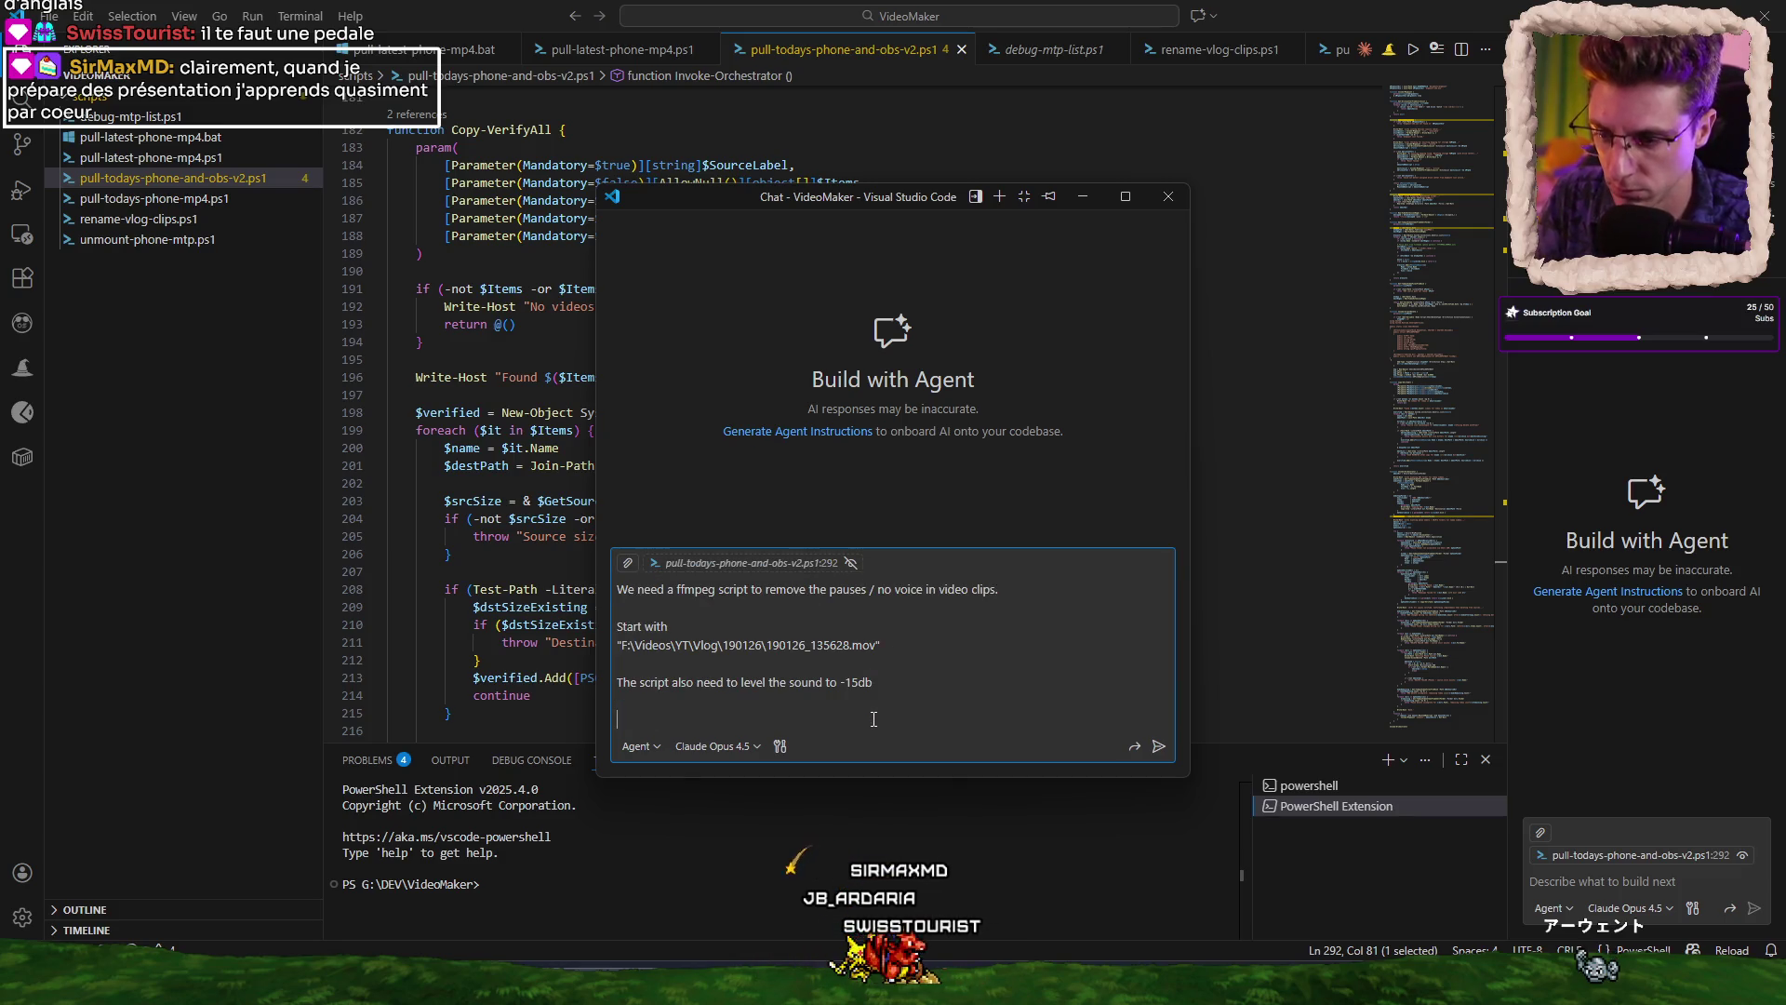
Add the requirement 'it must be a powershell script' to the chat request.
{"action": "type", "text": "it"}
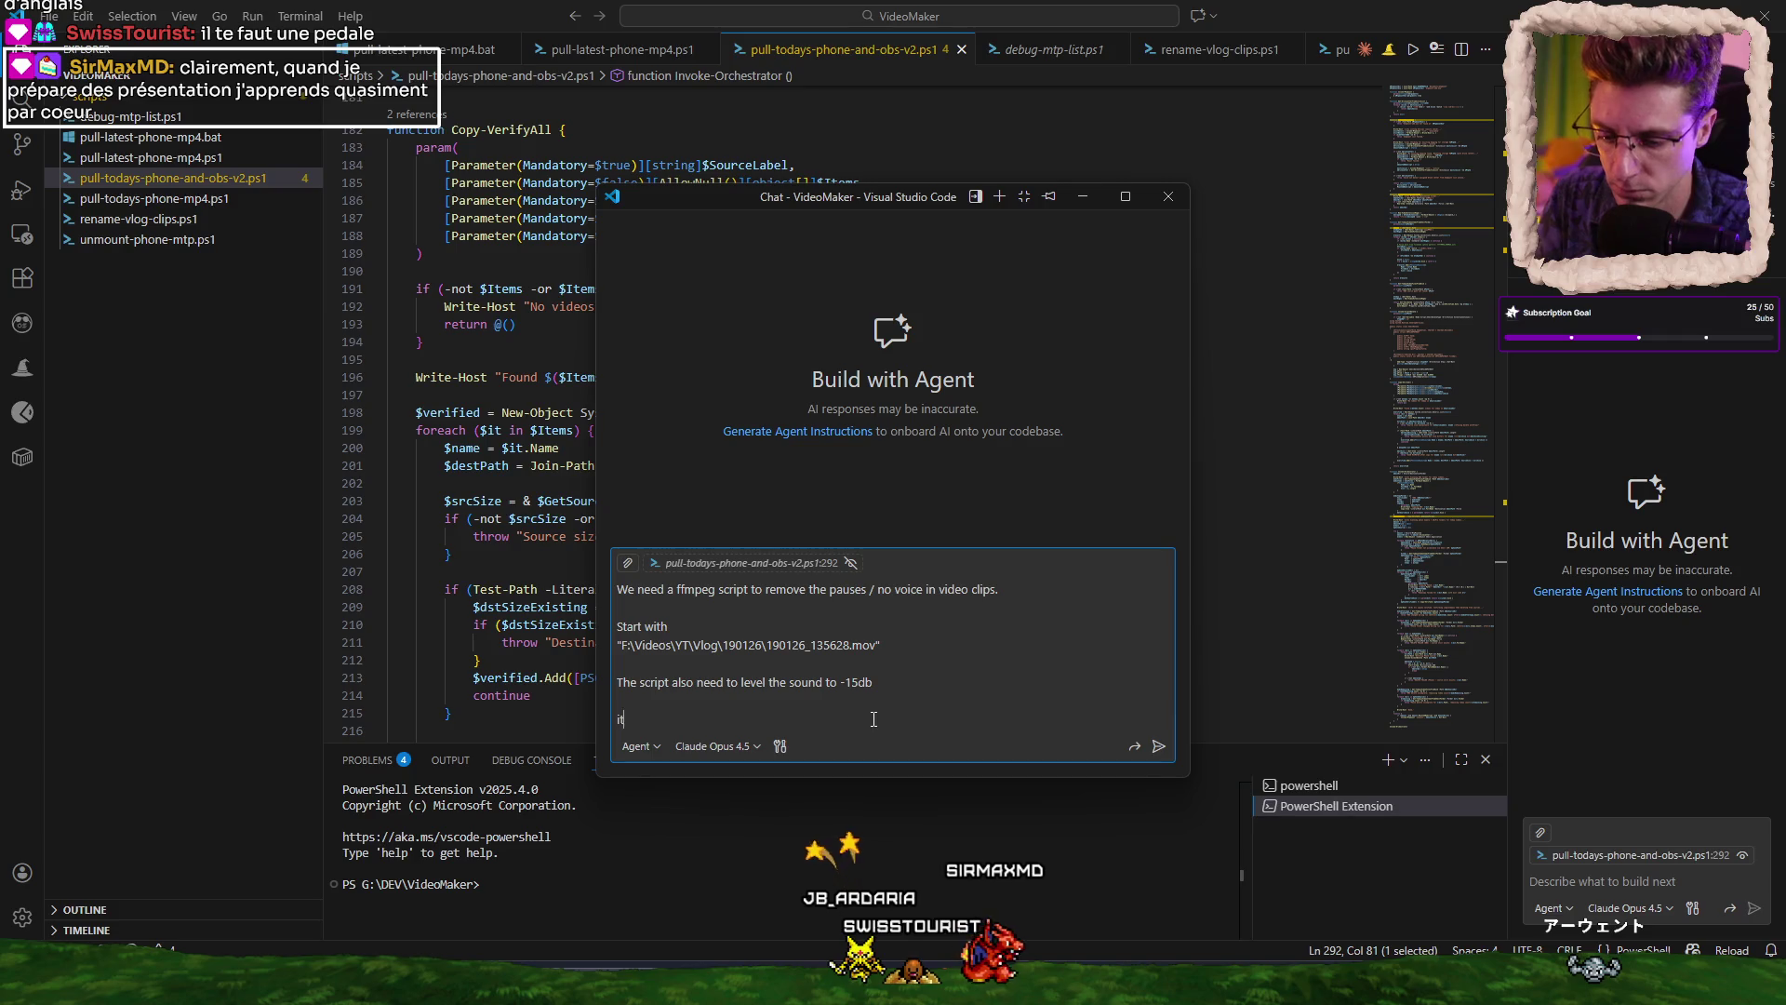
{"action": "type", "text": " must be a powershell script"}
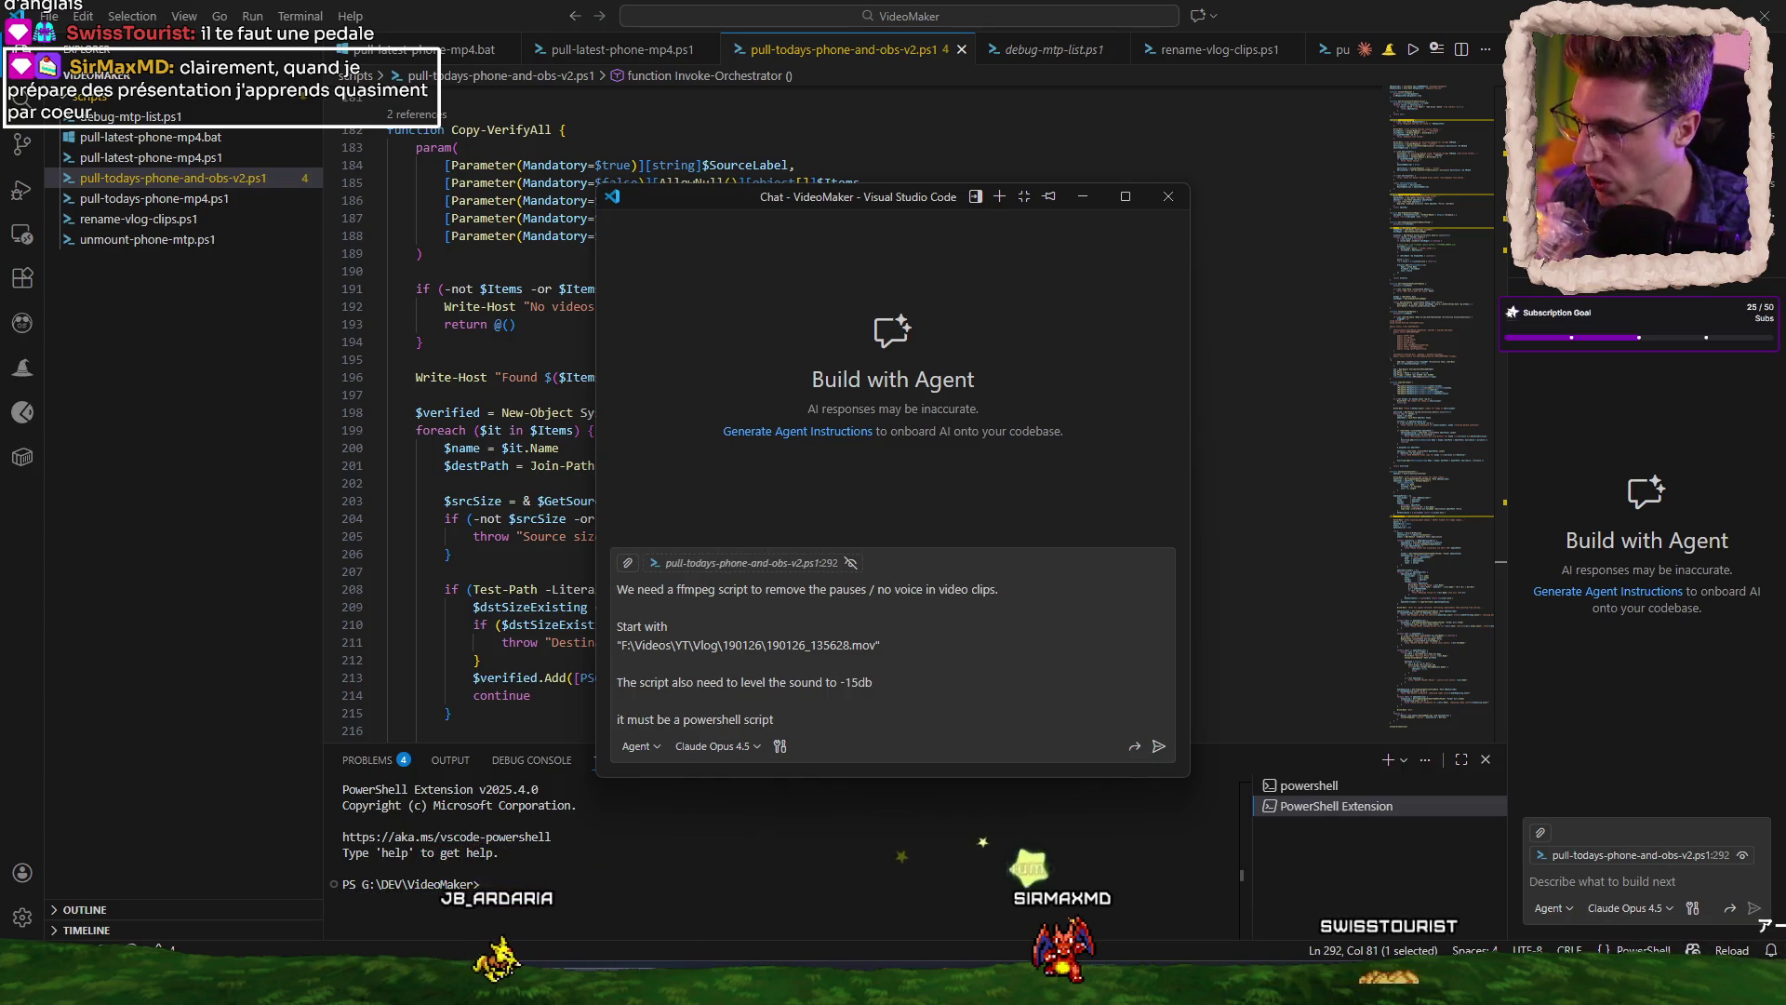
{"action": "left_click", "coordinate": [830, 725]}
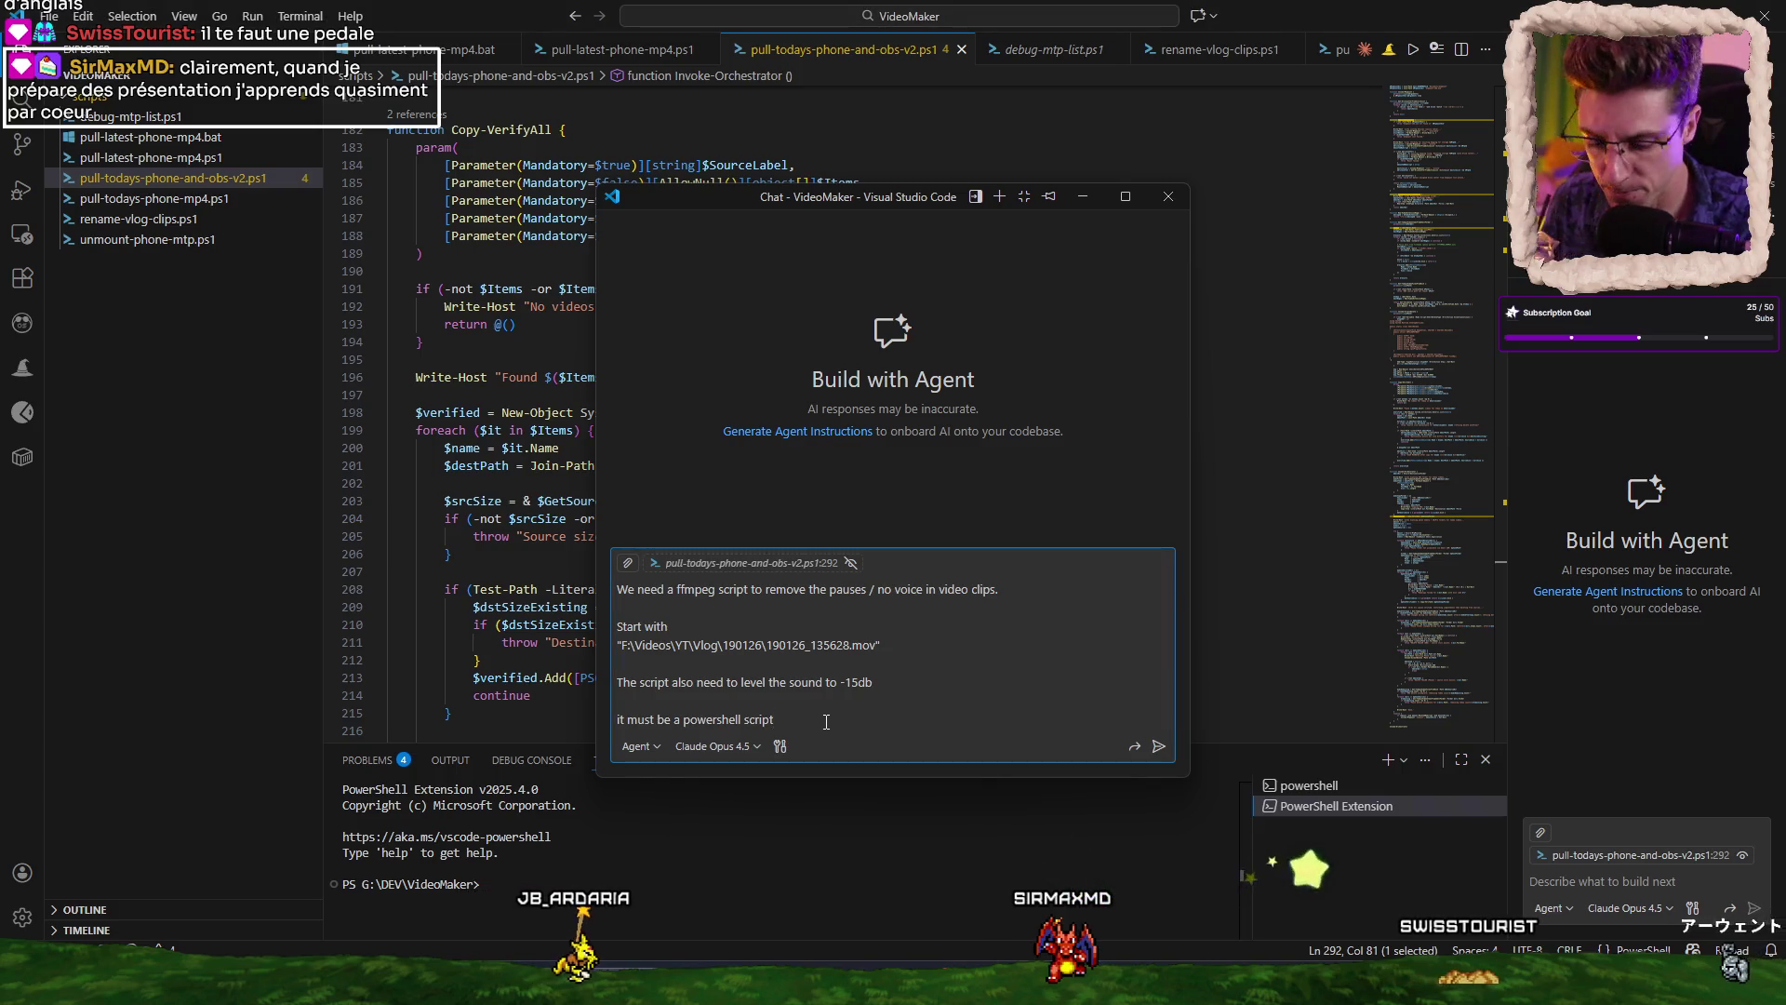
Send the PowerShell script request and let the agent create remove-silence.ps1.
{"action": "key", "text": "Return"}
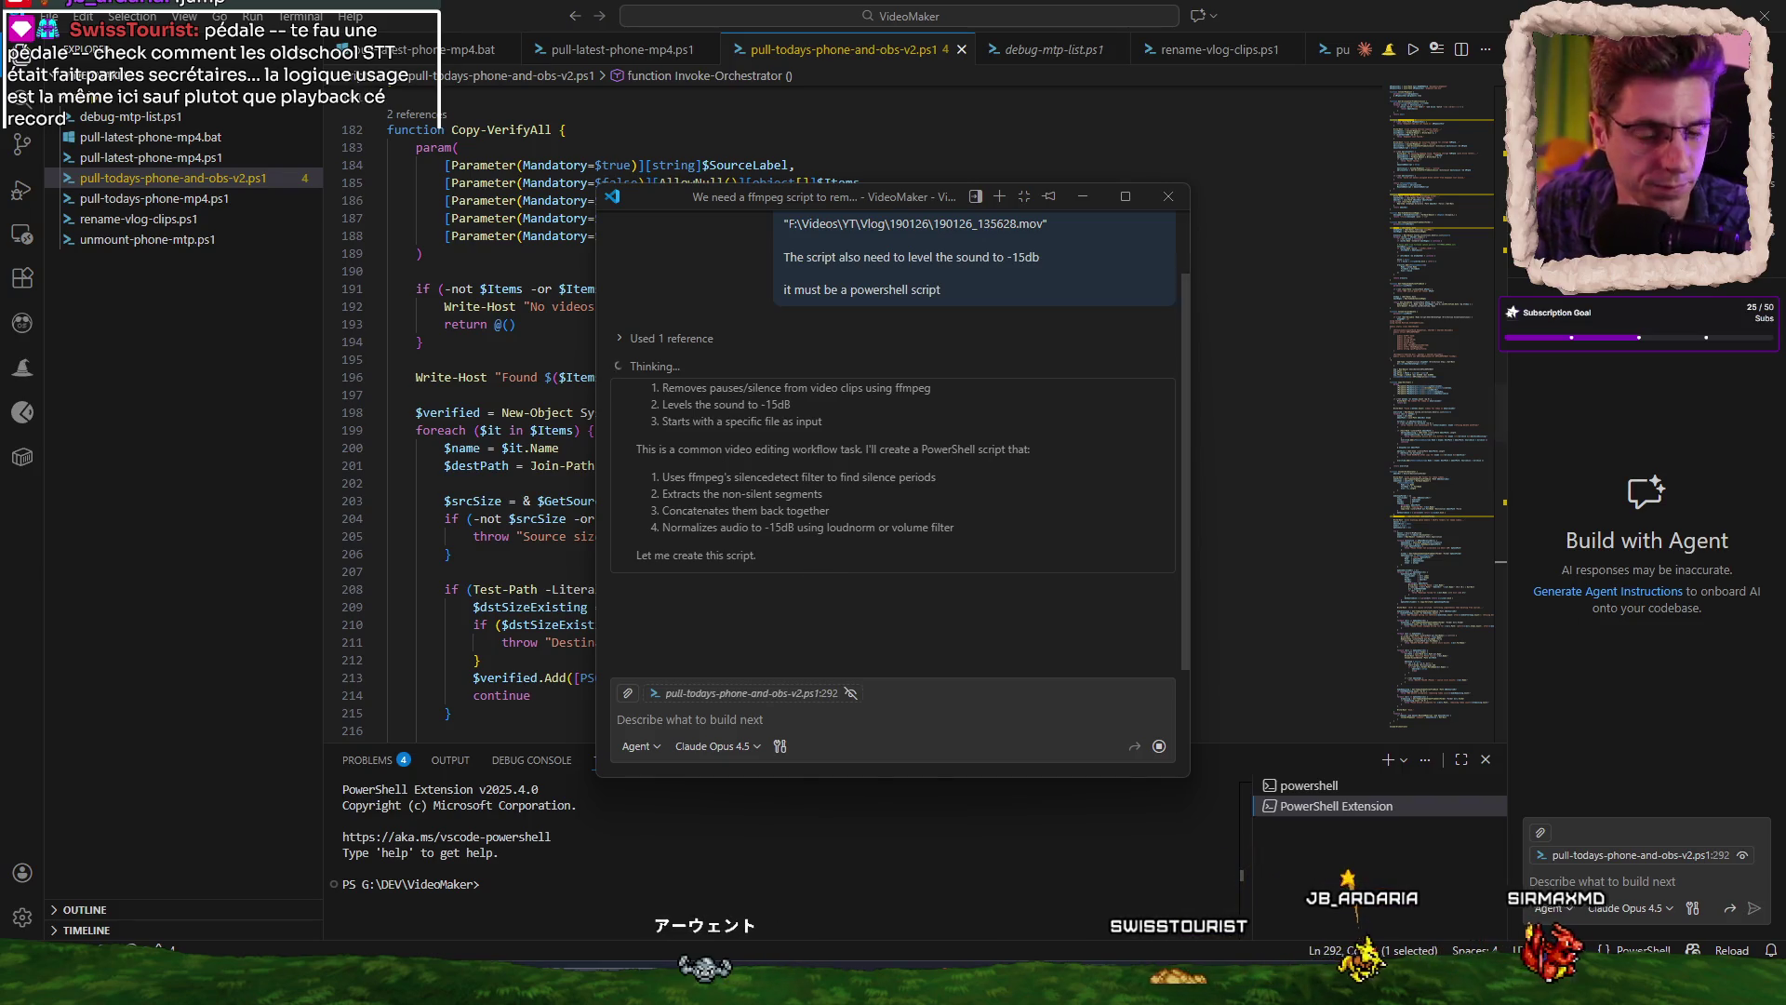
{"action": "scroll", "coordinate": [927, 592], "scroll_direction": "up", "scroll_amount": 1}
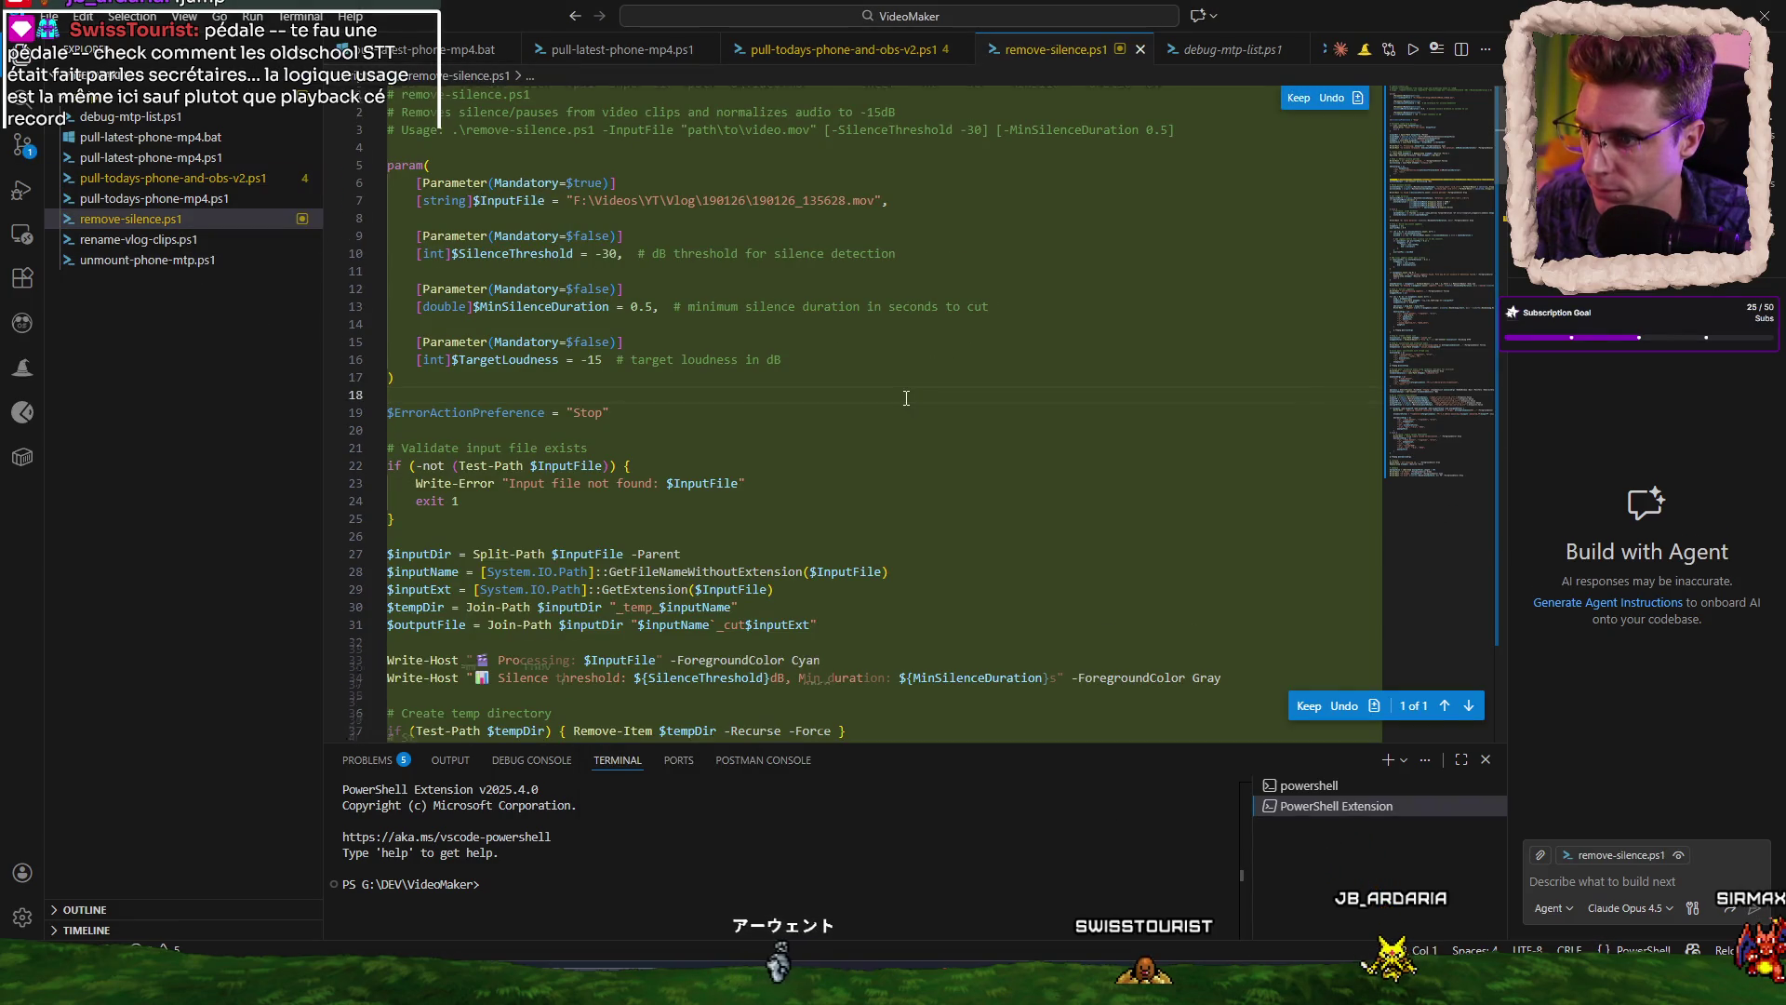
Read through remove-silence.ps1 down to its final summary lines at line 211.
{"action": "scroll", "coordinate": [906, 399], "scroll_direction": "down", "scroll_amount": 5}
{"action": "scroll", "coordinate": [906, 398], "scroll_direction": "down", "scroll_amount": 5}
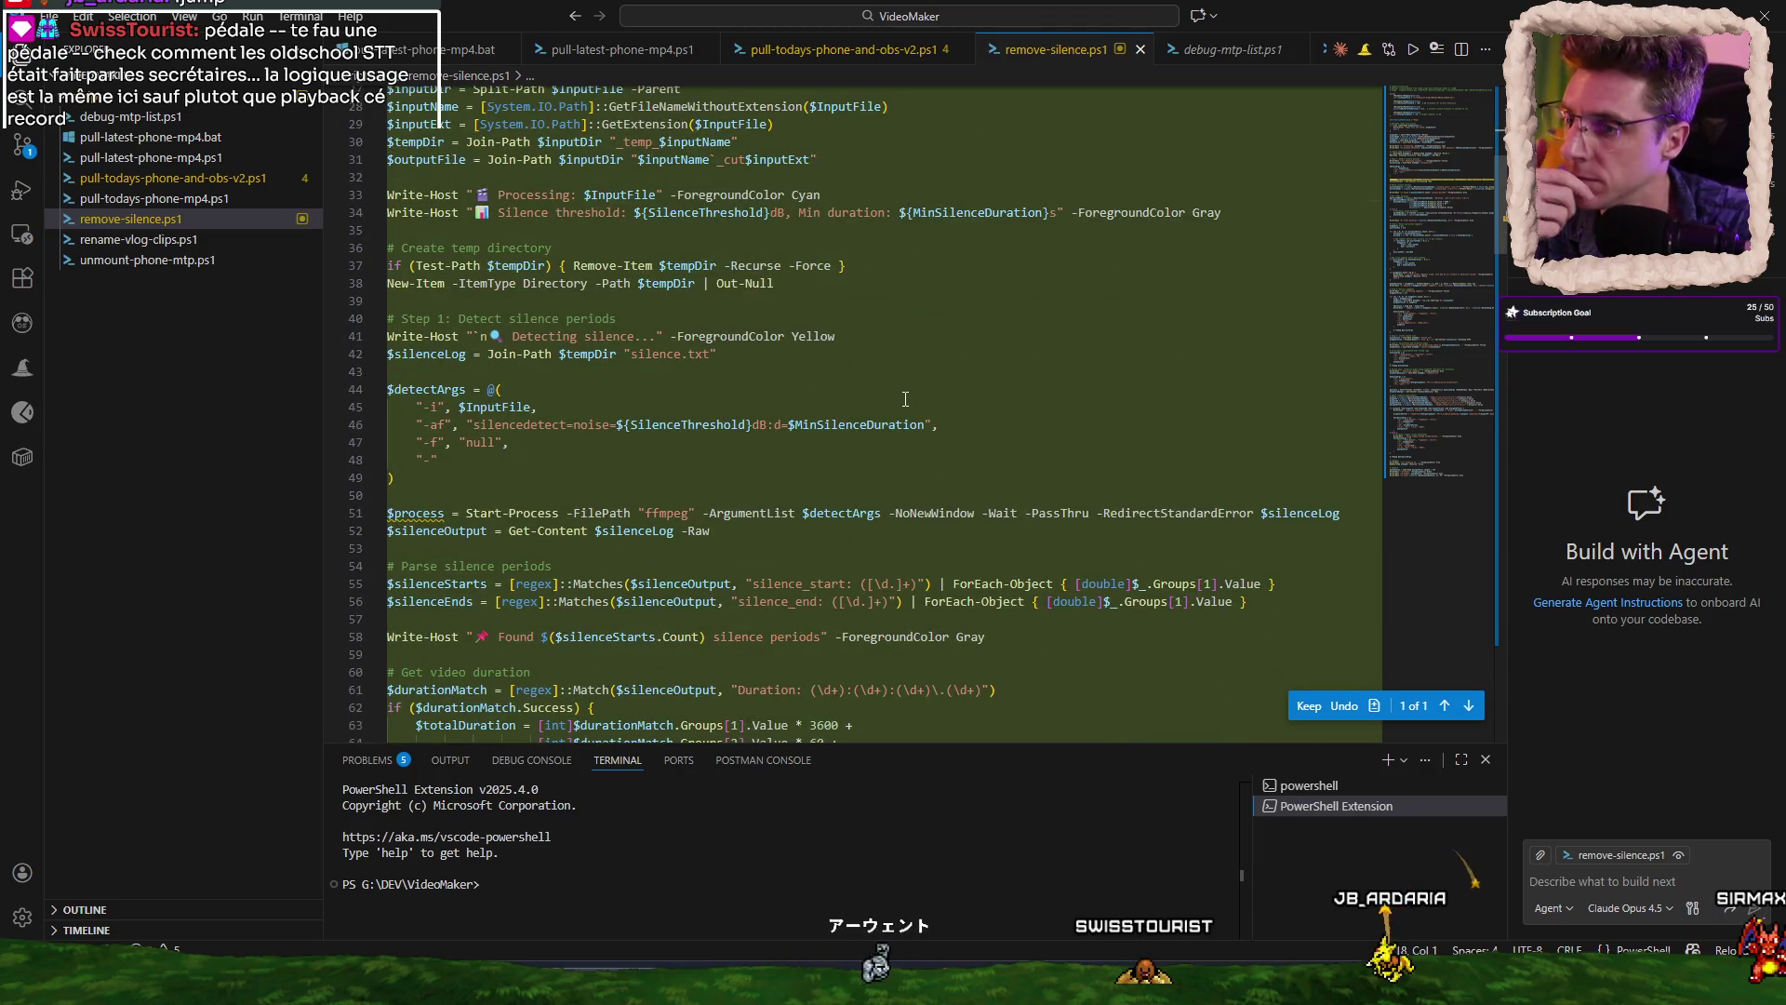
{"action": "scroll", "coordinate": [905, 398], "scroll_direction": "down", "scroll_amount": 3}
{"action": "scroll", "coordinate": [905, 398], "scroll_direction": "down", "scroll_amount": 9}
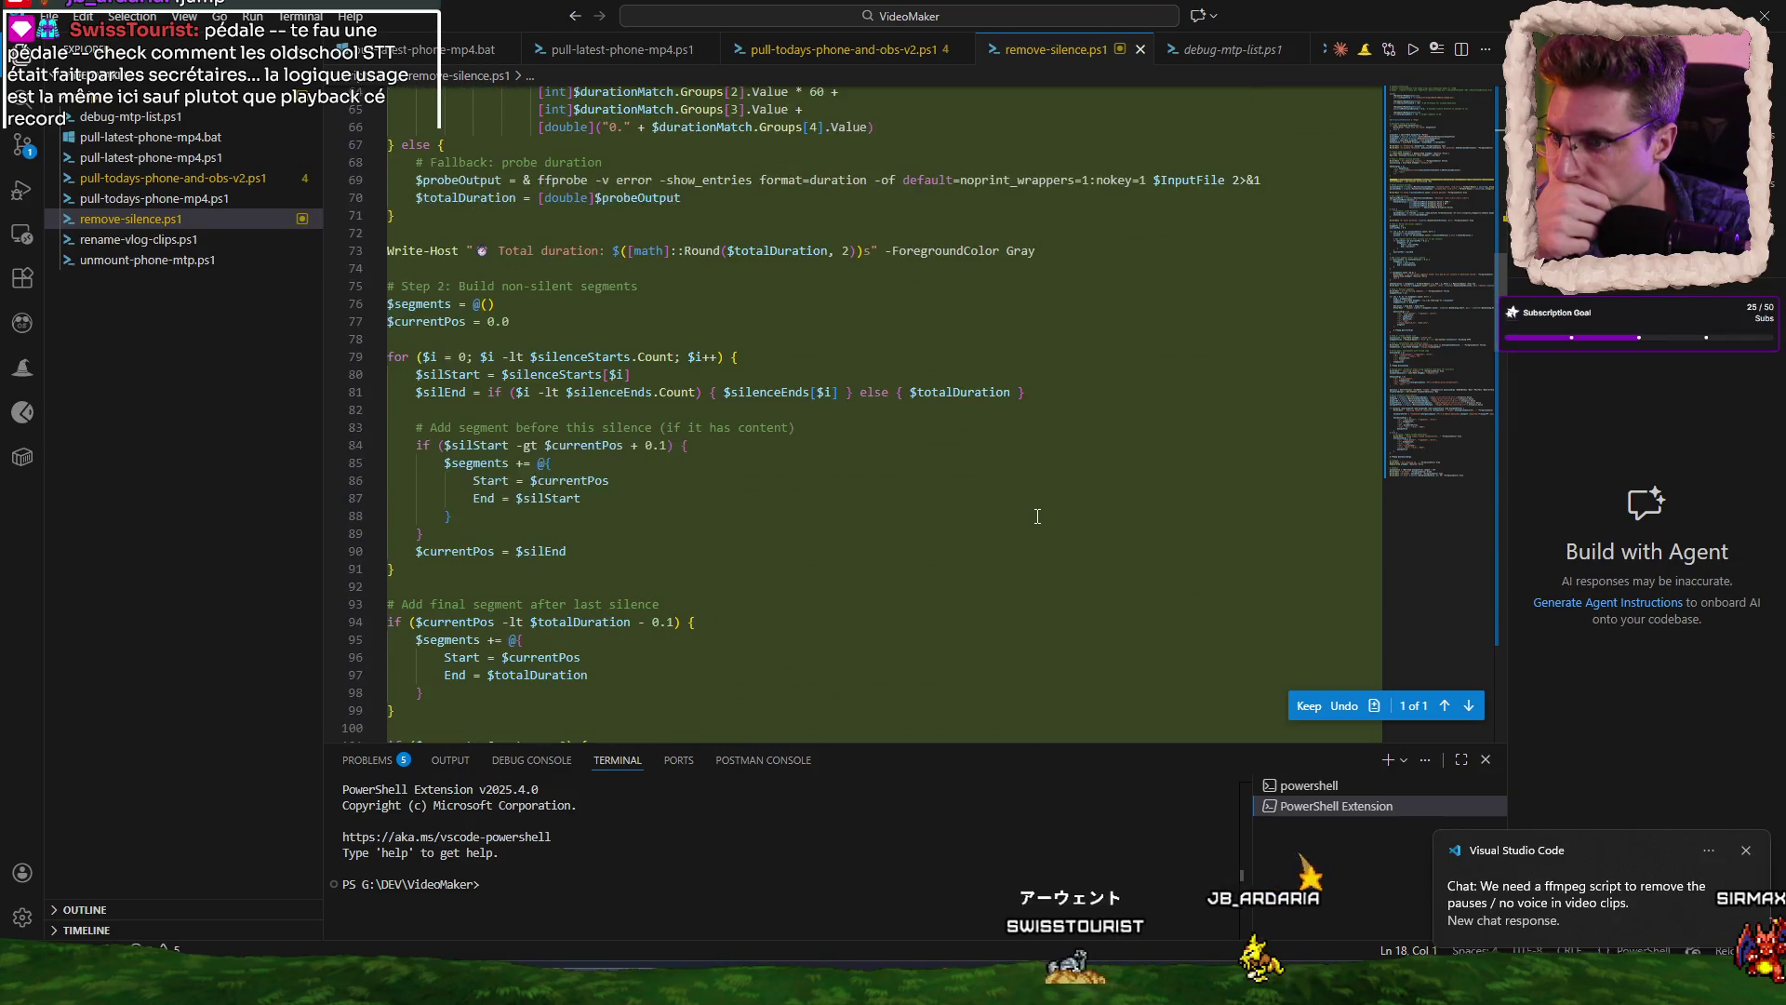
{"action": "scroll", "coordinate": [1038, 516], "scroll_direction": "down", "scroll_amount": 10}
{"action": "scroll", "coordinate": [1037, 517], "scroll_direction": "down", "scroll_amount": 7}
{"action": "scroll", "coordinate": [1040, 338], "scroll_direction": "up", "scroll_amount": 6}
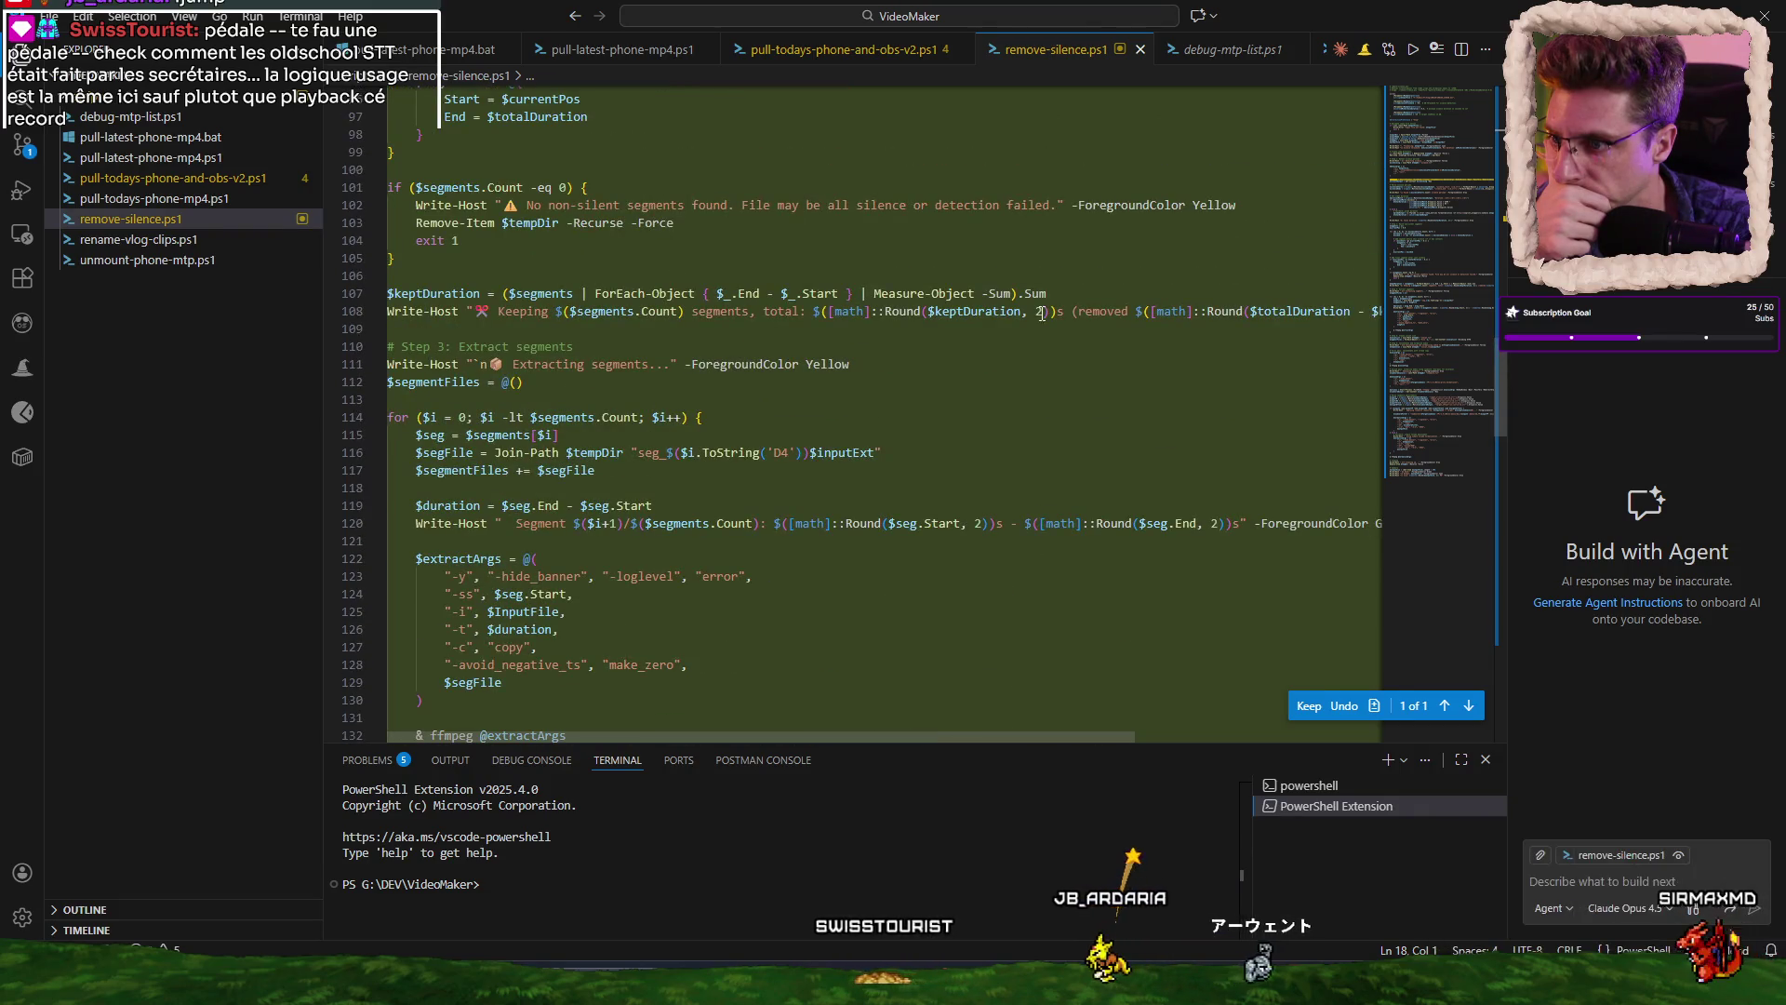
{"action": "scroll", "coordinate": [1046, 391], "scroll_direction": "down", "scroll_amount": 5}
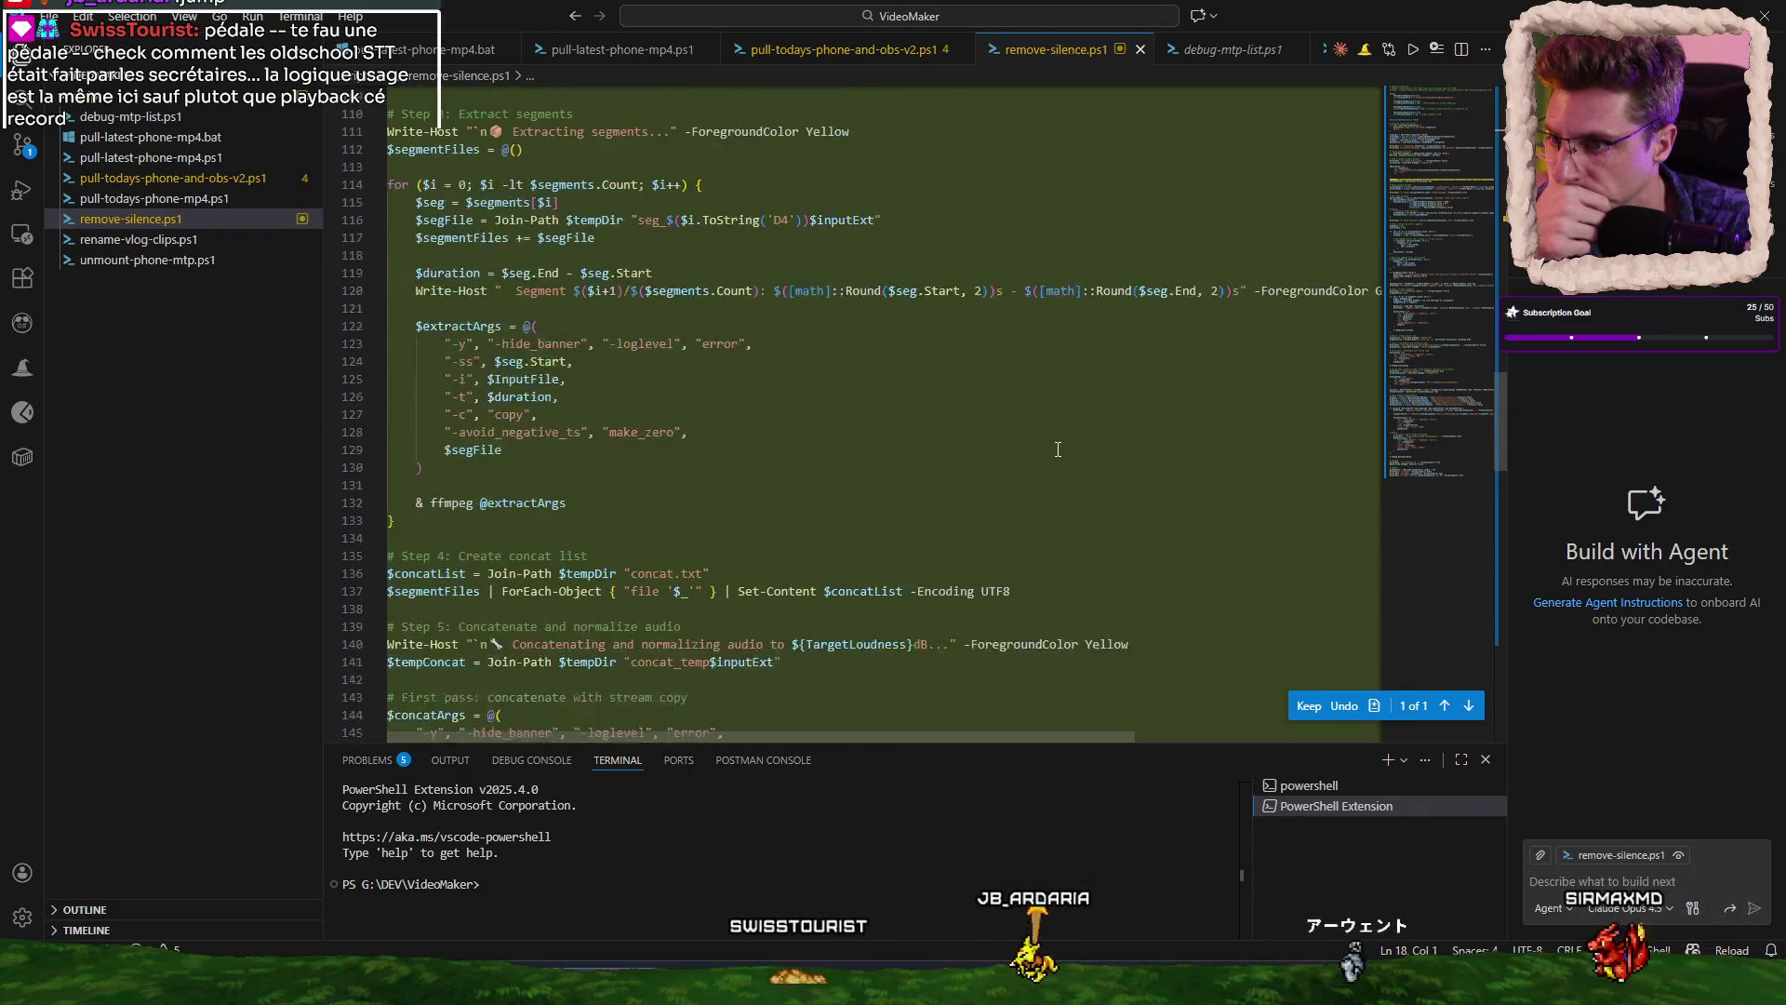
{"action": "scroll", "coordinate": [1058, 449], "scroll_direction": "down", "scroll_amount": 7}
{"action": "scroll", "coordinate": [1055, 446], "scroll_direction": "down", "scroll_amount": 8}
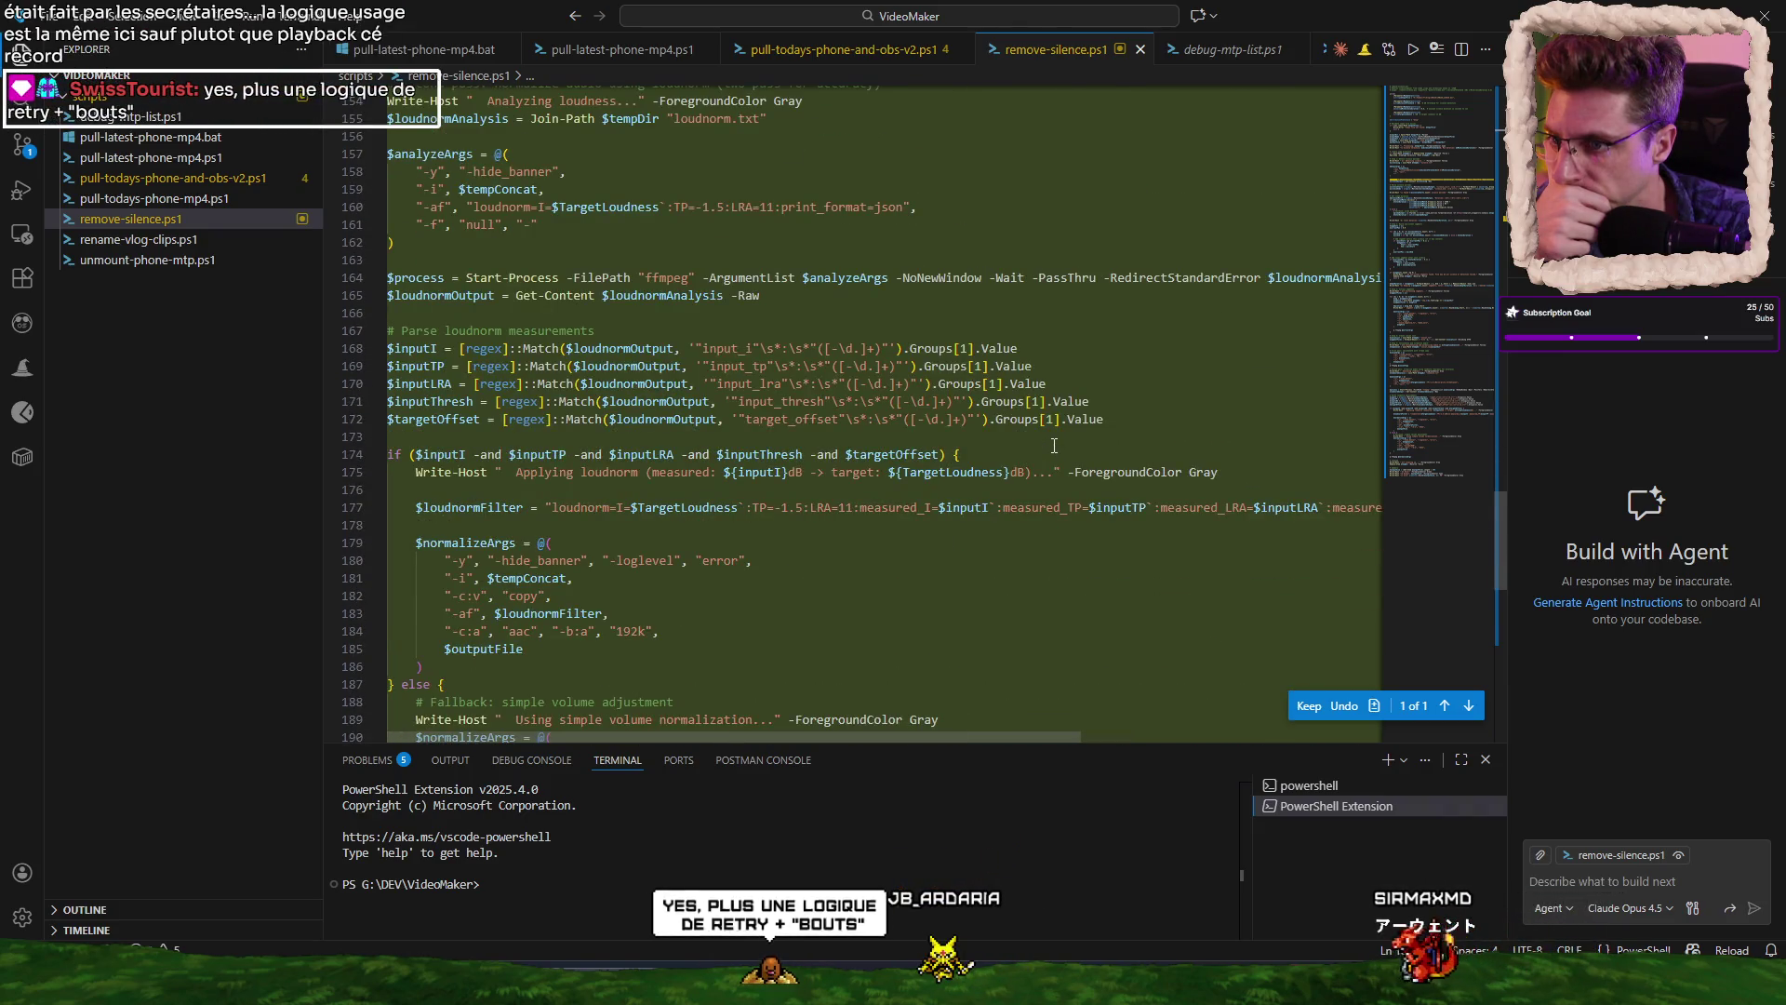
{"action": "scroll", "coordinate": [1054, 446], "scroll_direction": "down", "scroll_amount": 5}
{"action": "scroll", "coordinate": [1054, 444], "scroll_direction": "up", "scroll_amount": 5}
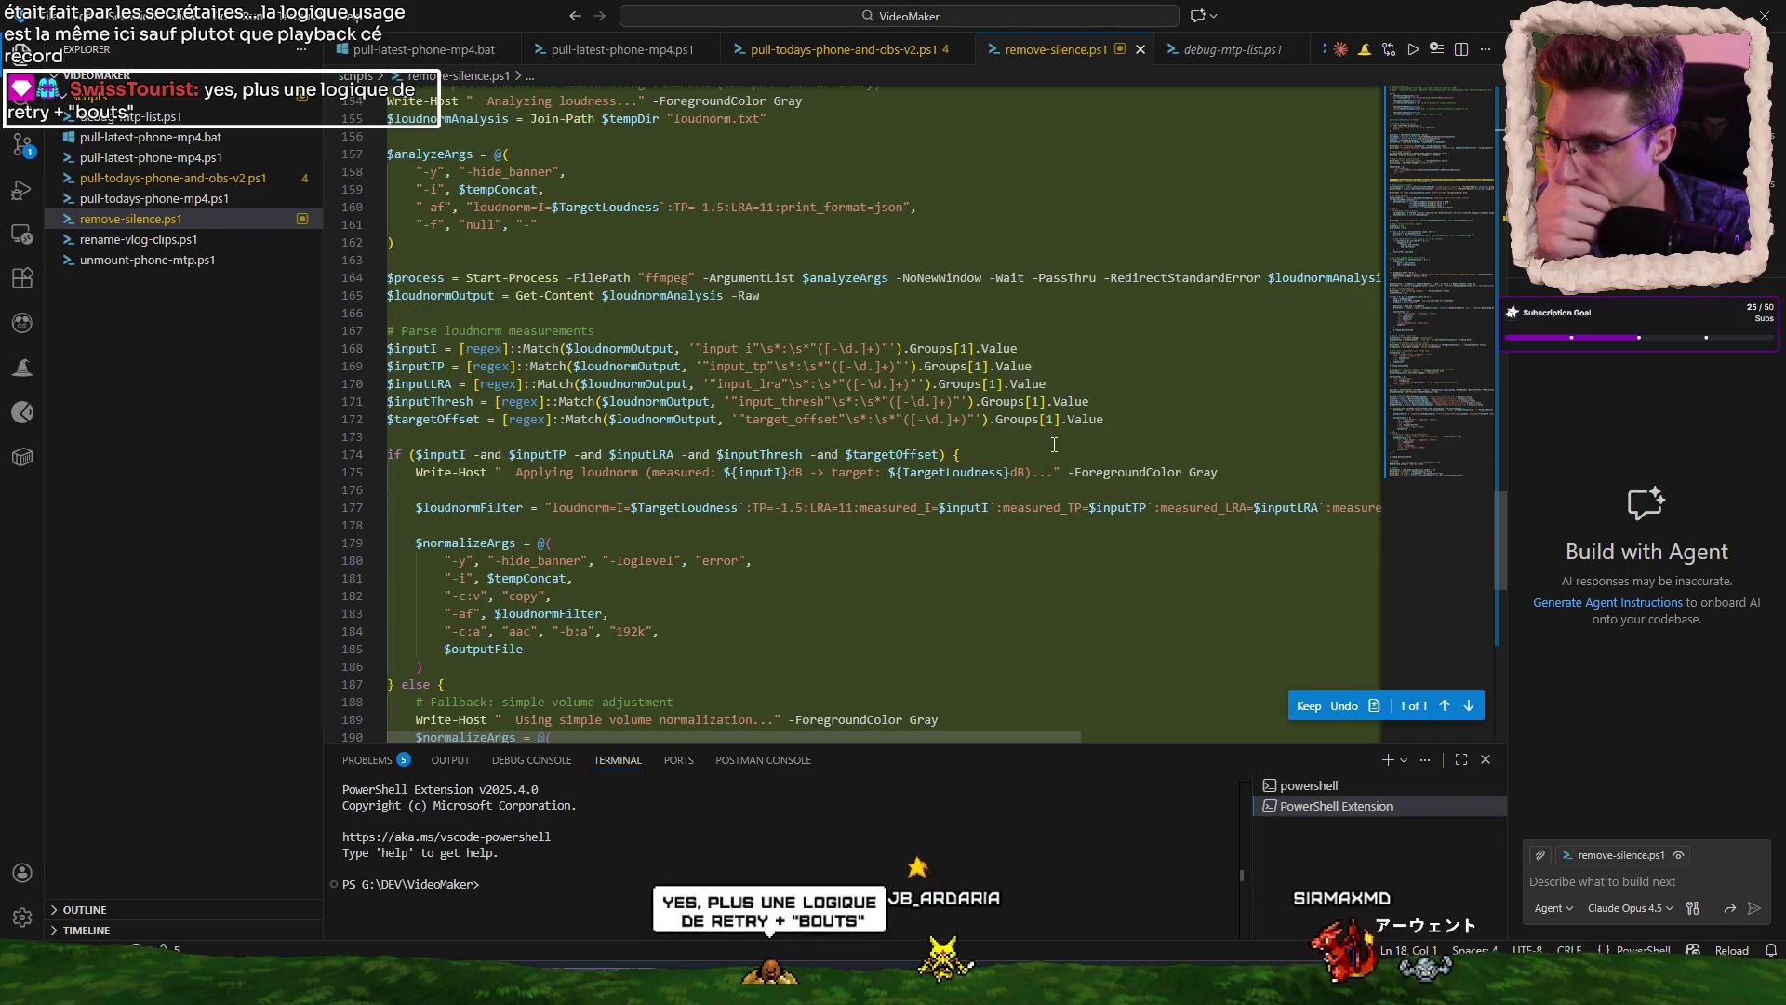
{"action": "scroll", "coordinate": [1054, 445], "scroll_direction": "down", "scroll_amount": 11}
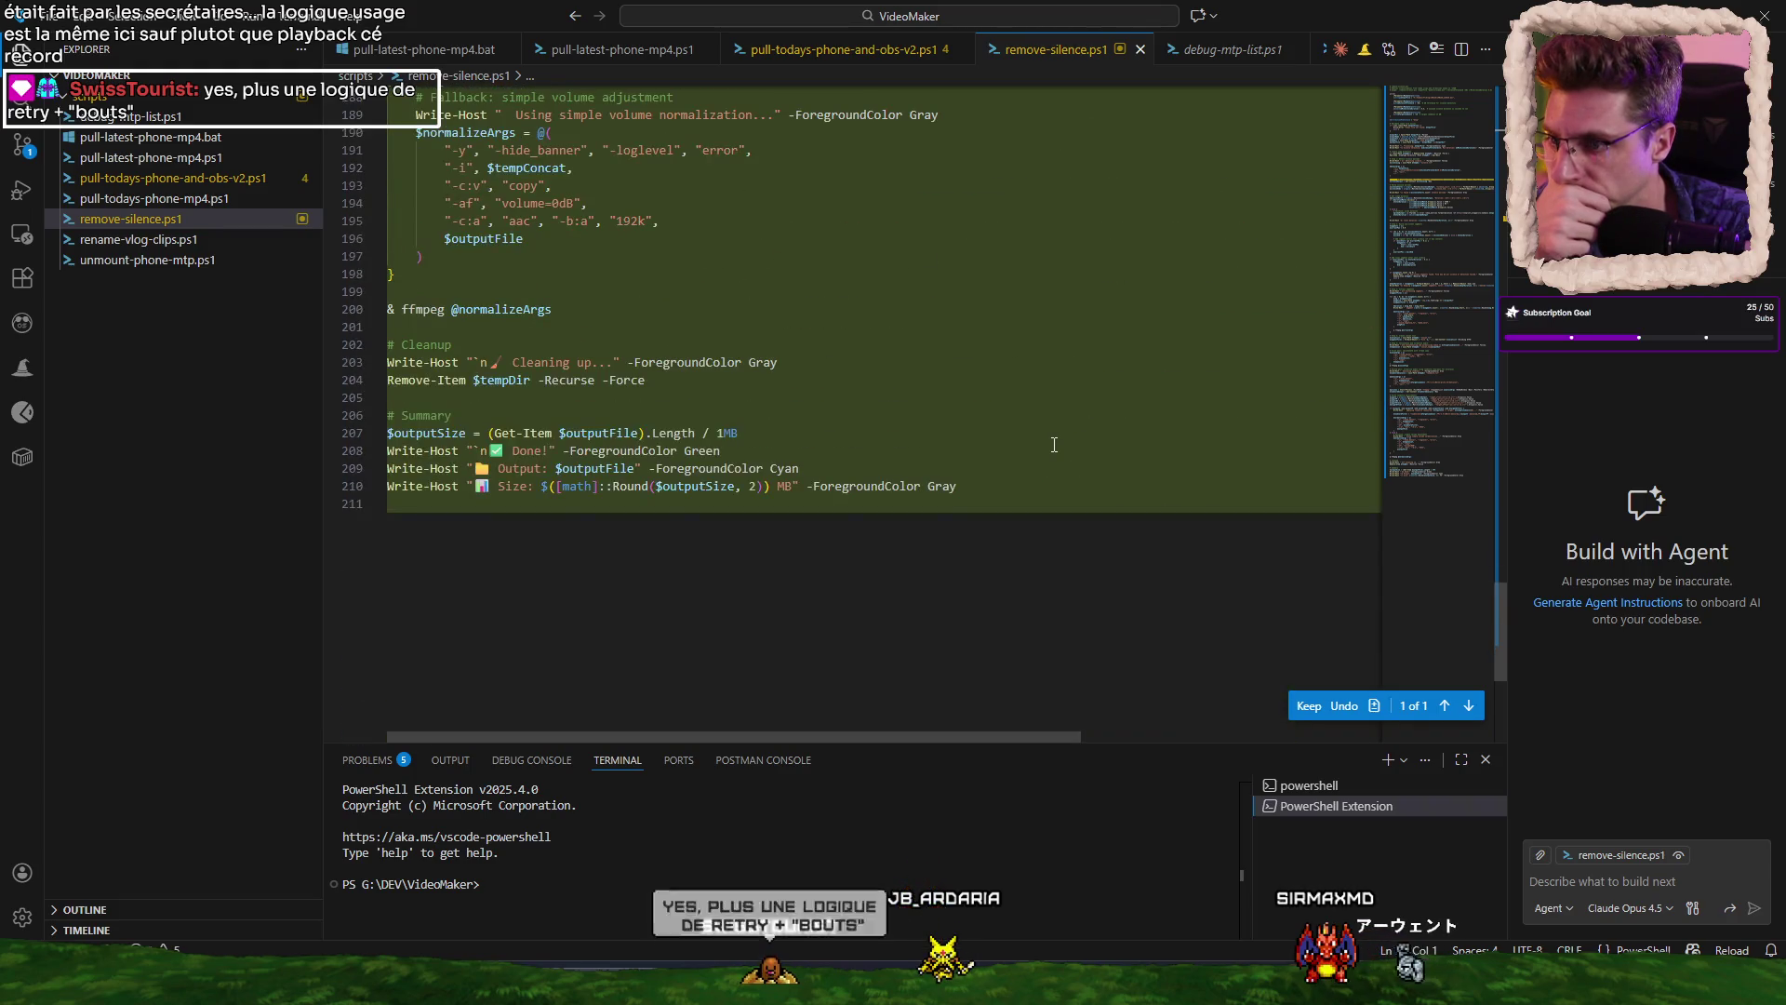
{"action": "mouse_move", "coordinate": [1346, 991]}
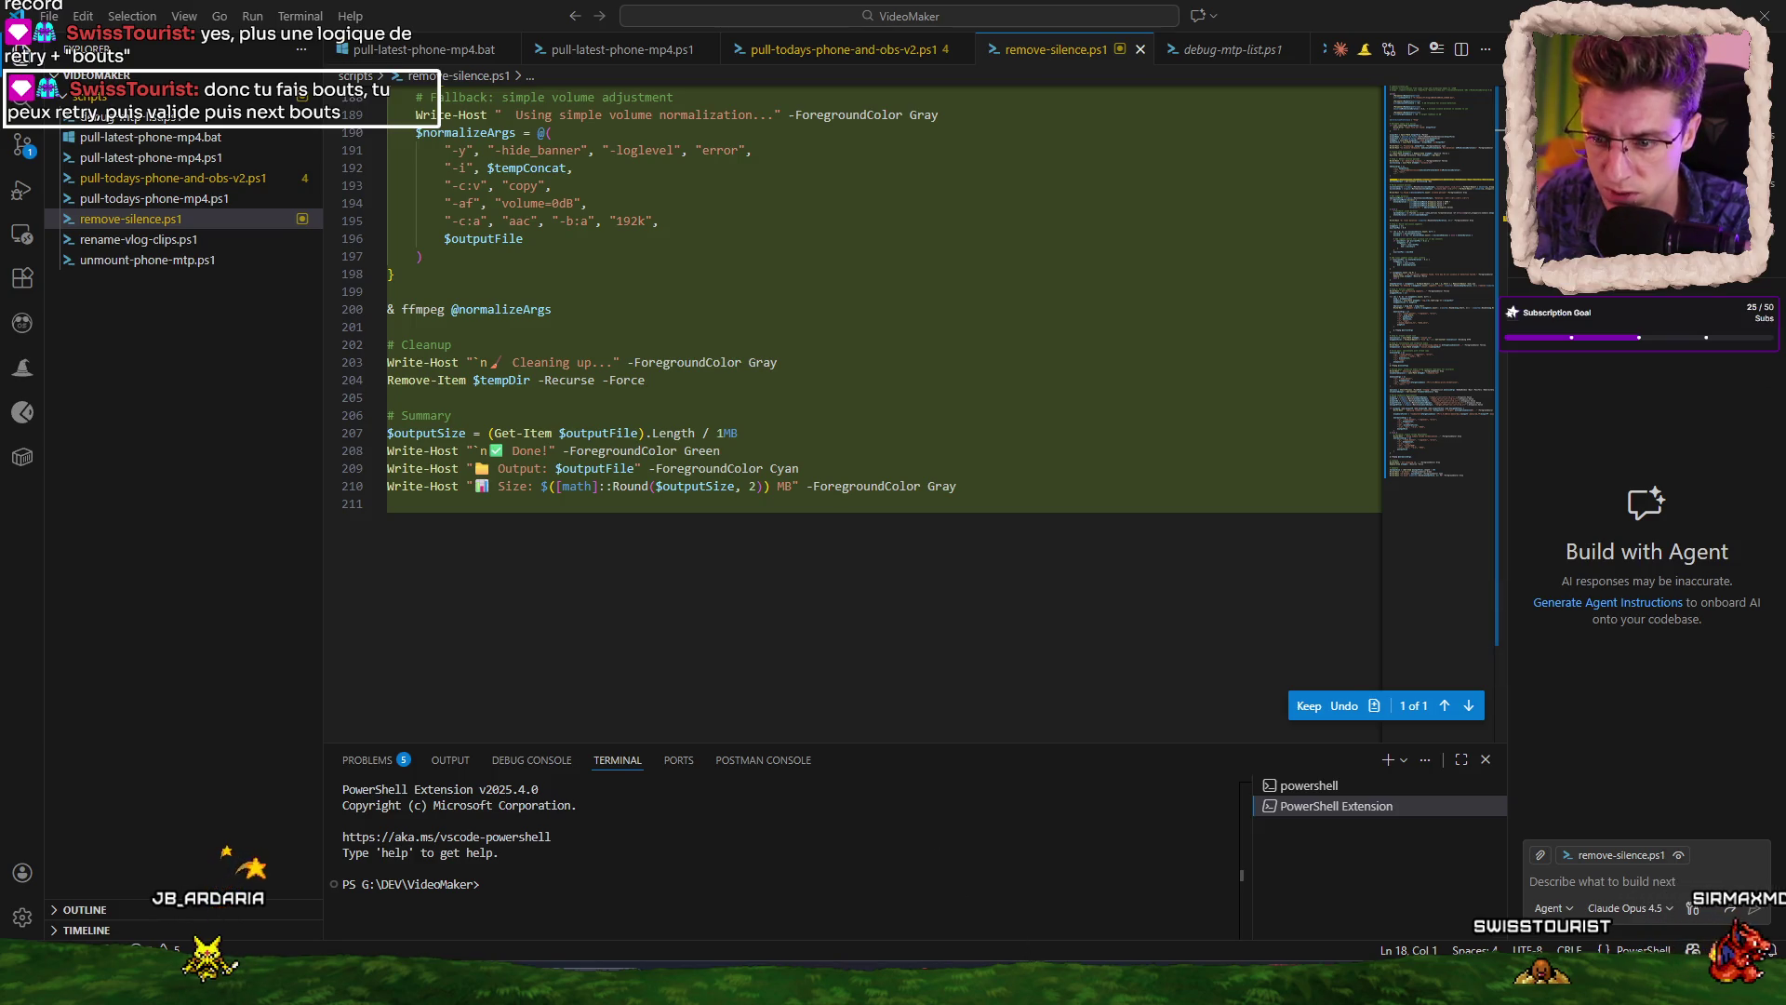
{"action": "mouse_move", "coordinate": [1039, 986]}
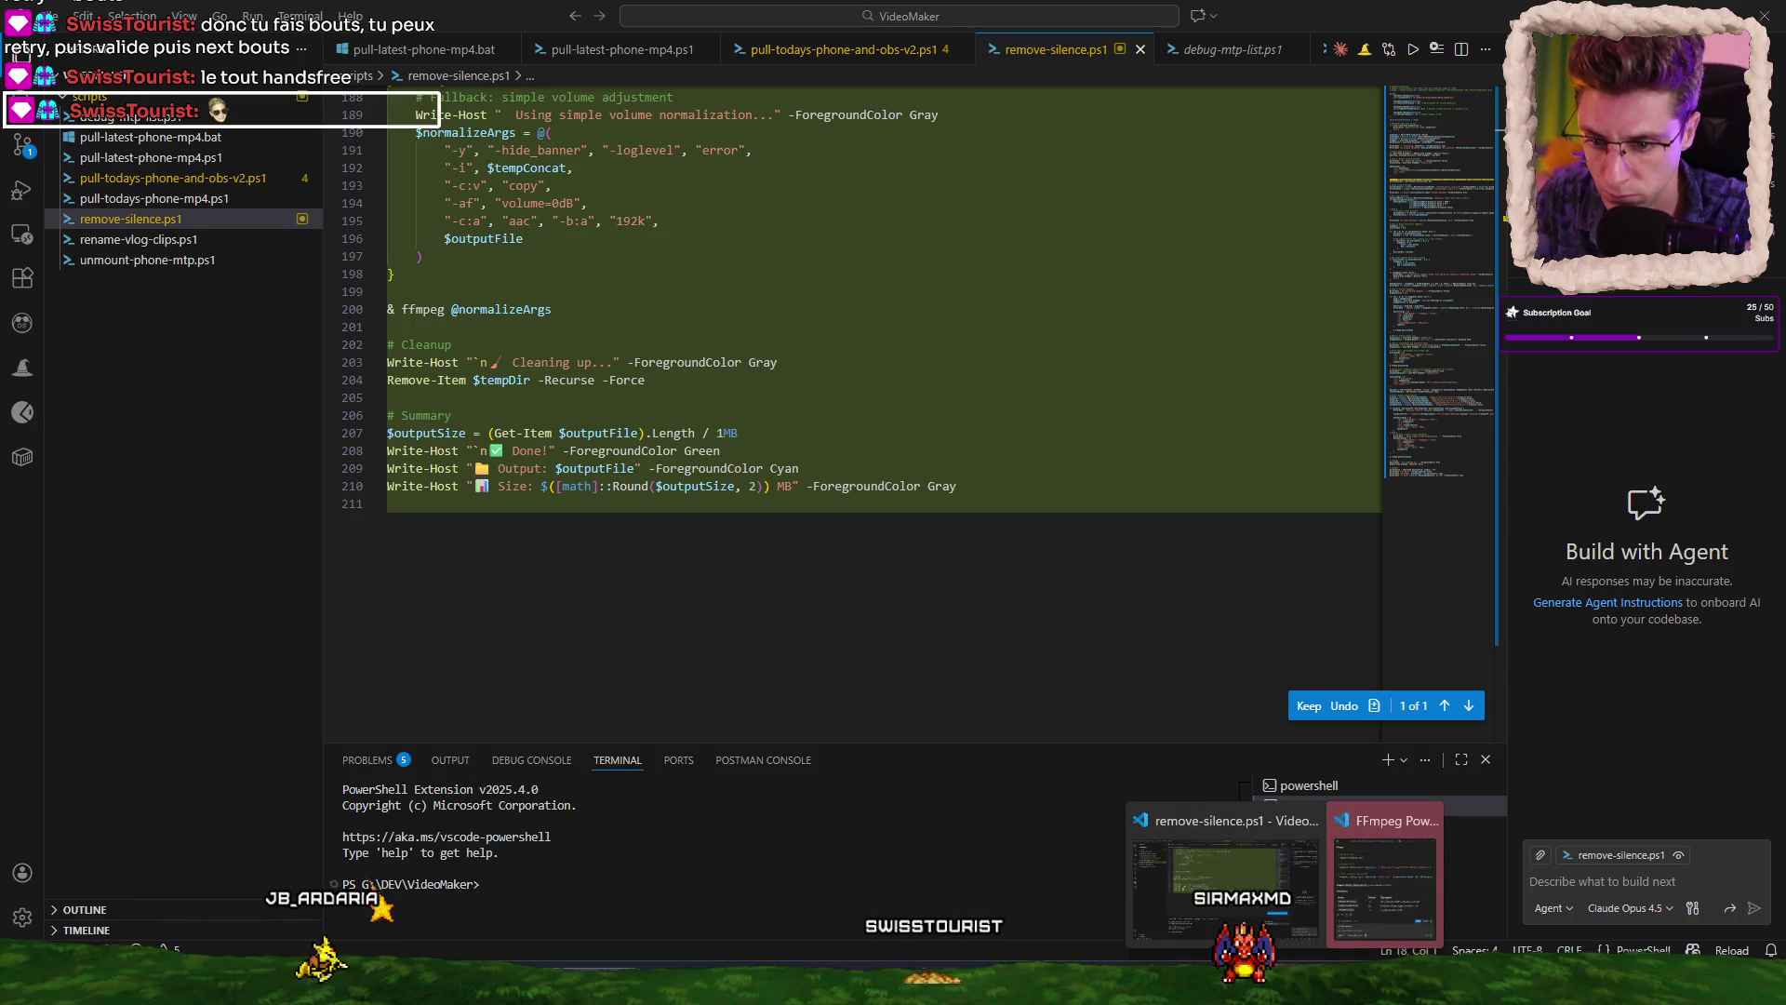
{"action": "left_click", "coordinate": [1385, 895]}
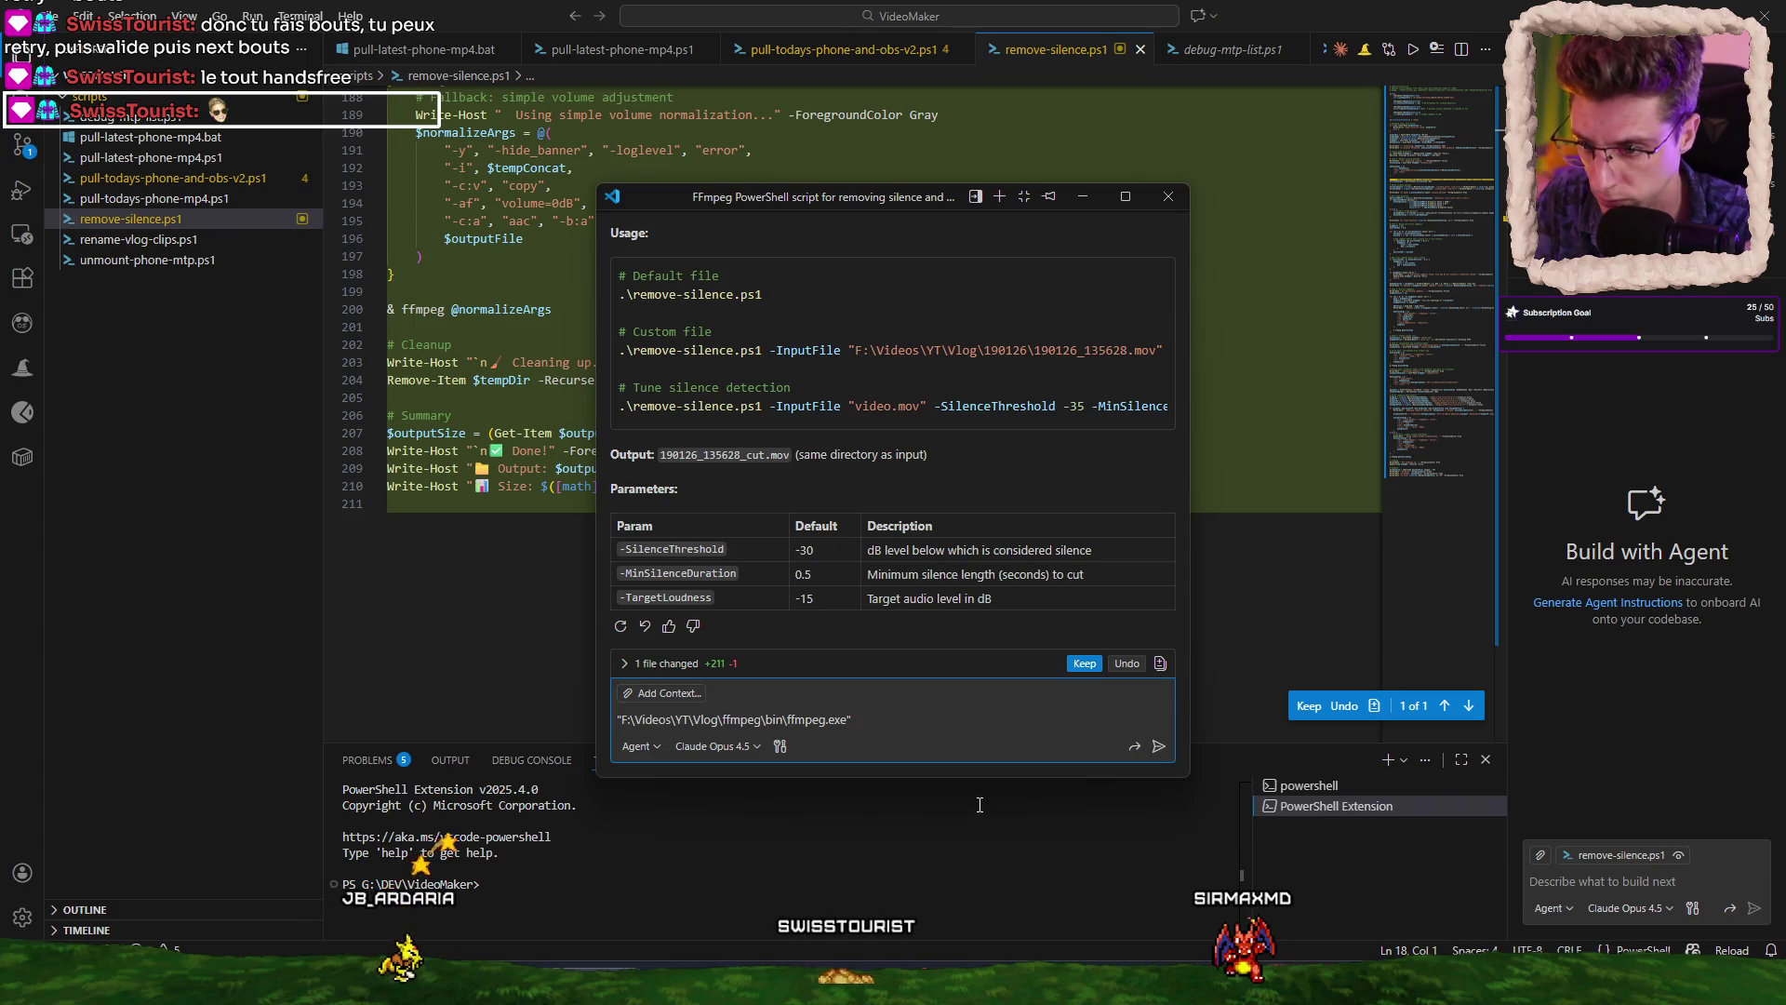
Send the ffmpeg.exe path to the agent and keep its -FfmpegPath/-FfprobePath edits.
{"action": "key", "text": "Return"}
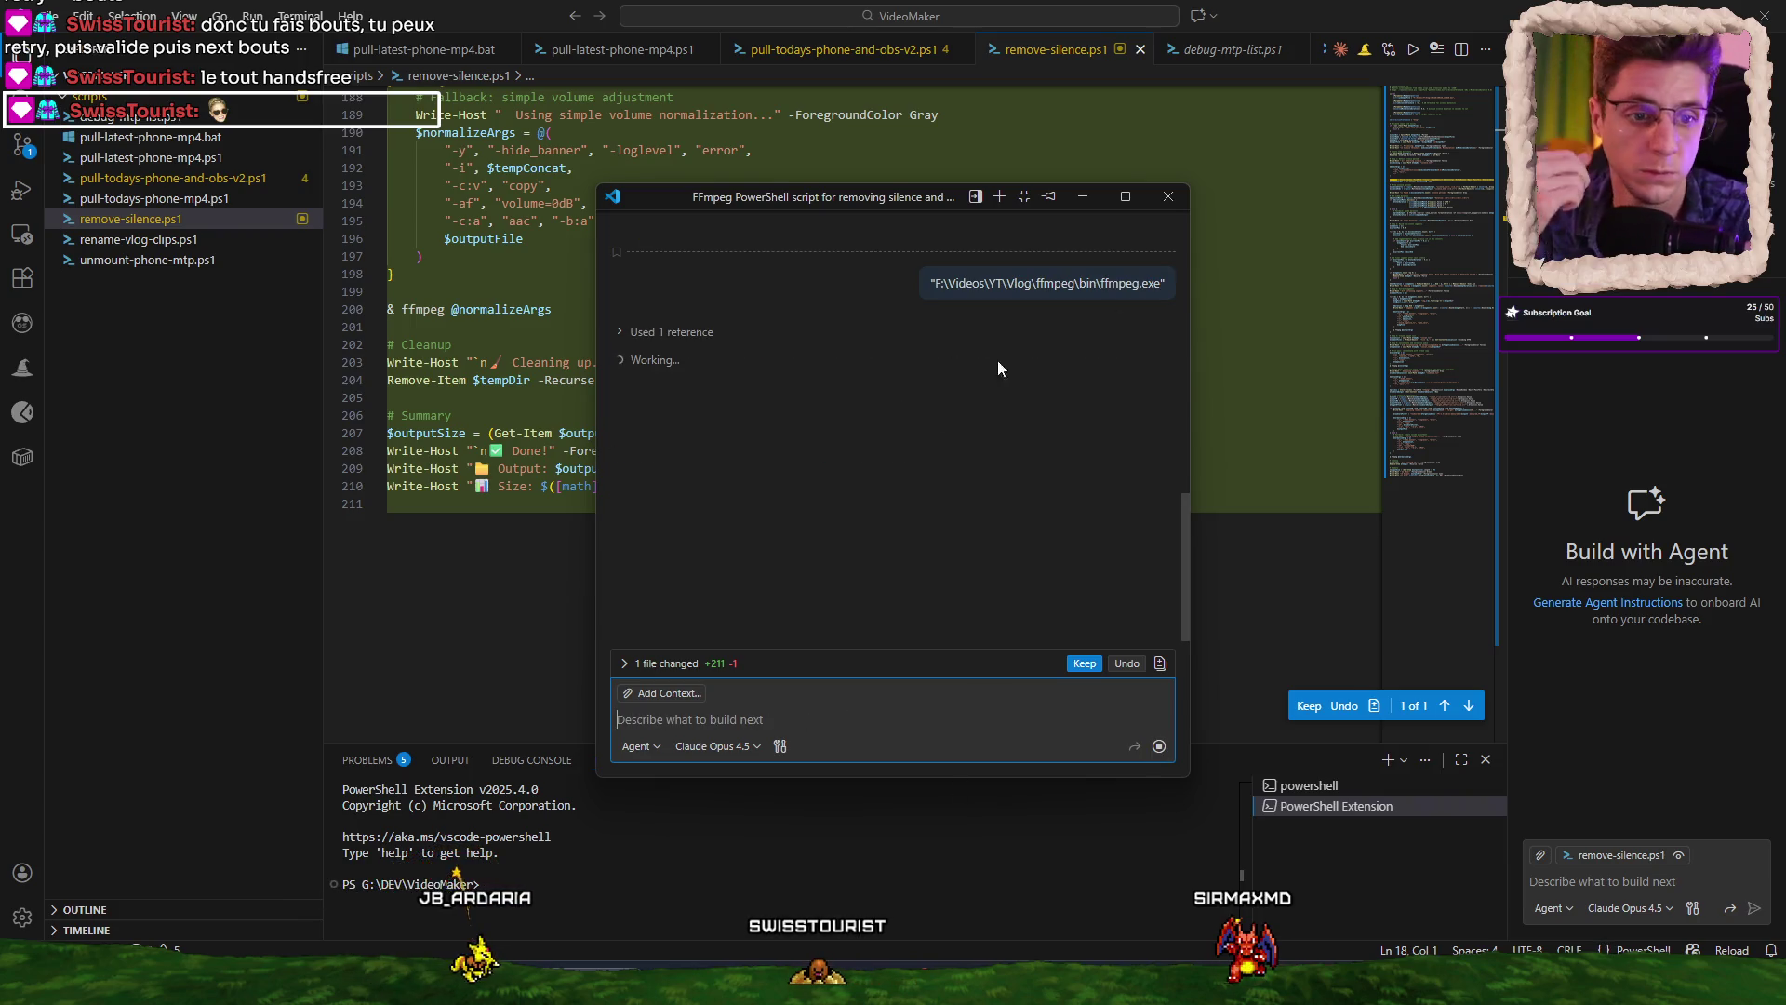
{"action": "left_click", "coordinate": [690, 719]}
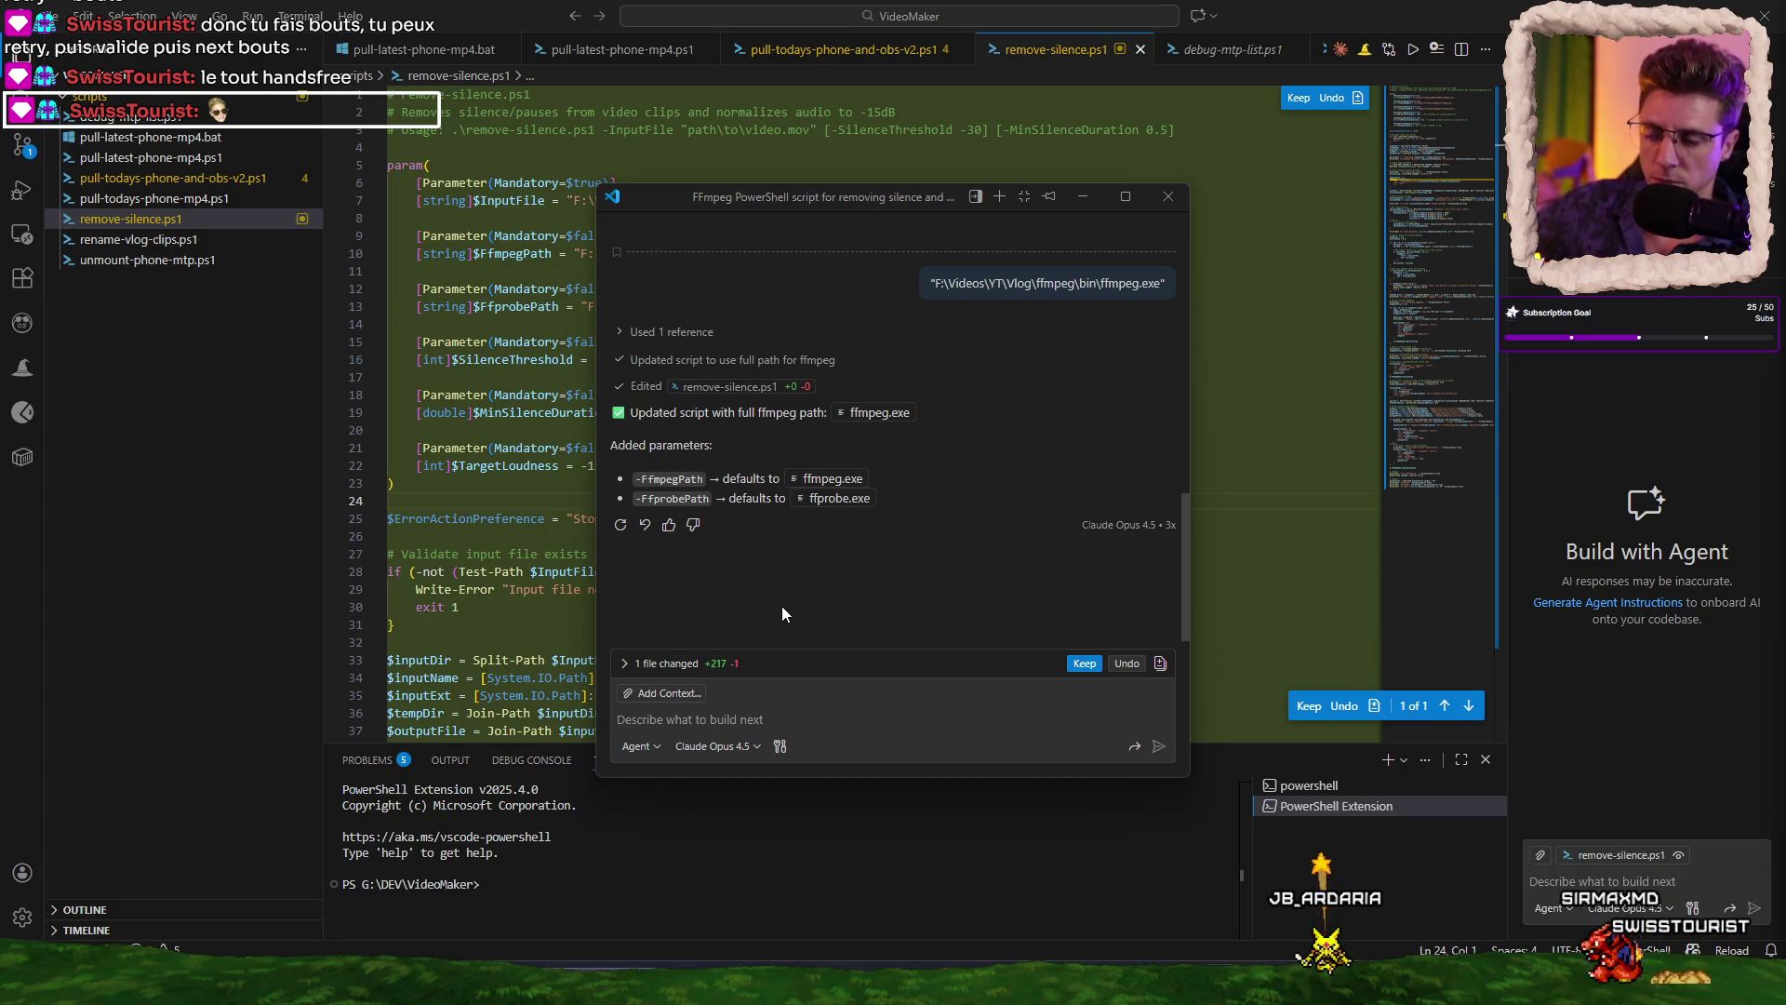
{"action": "left_click", "coordinate": [1086, 663]}
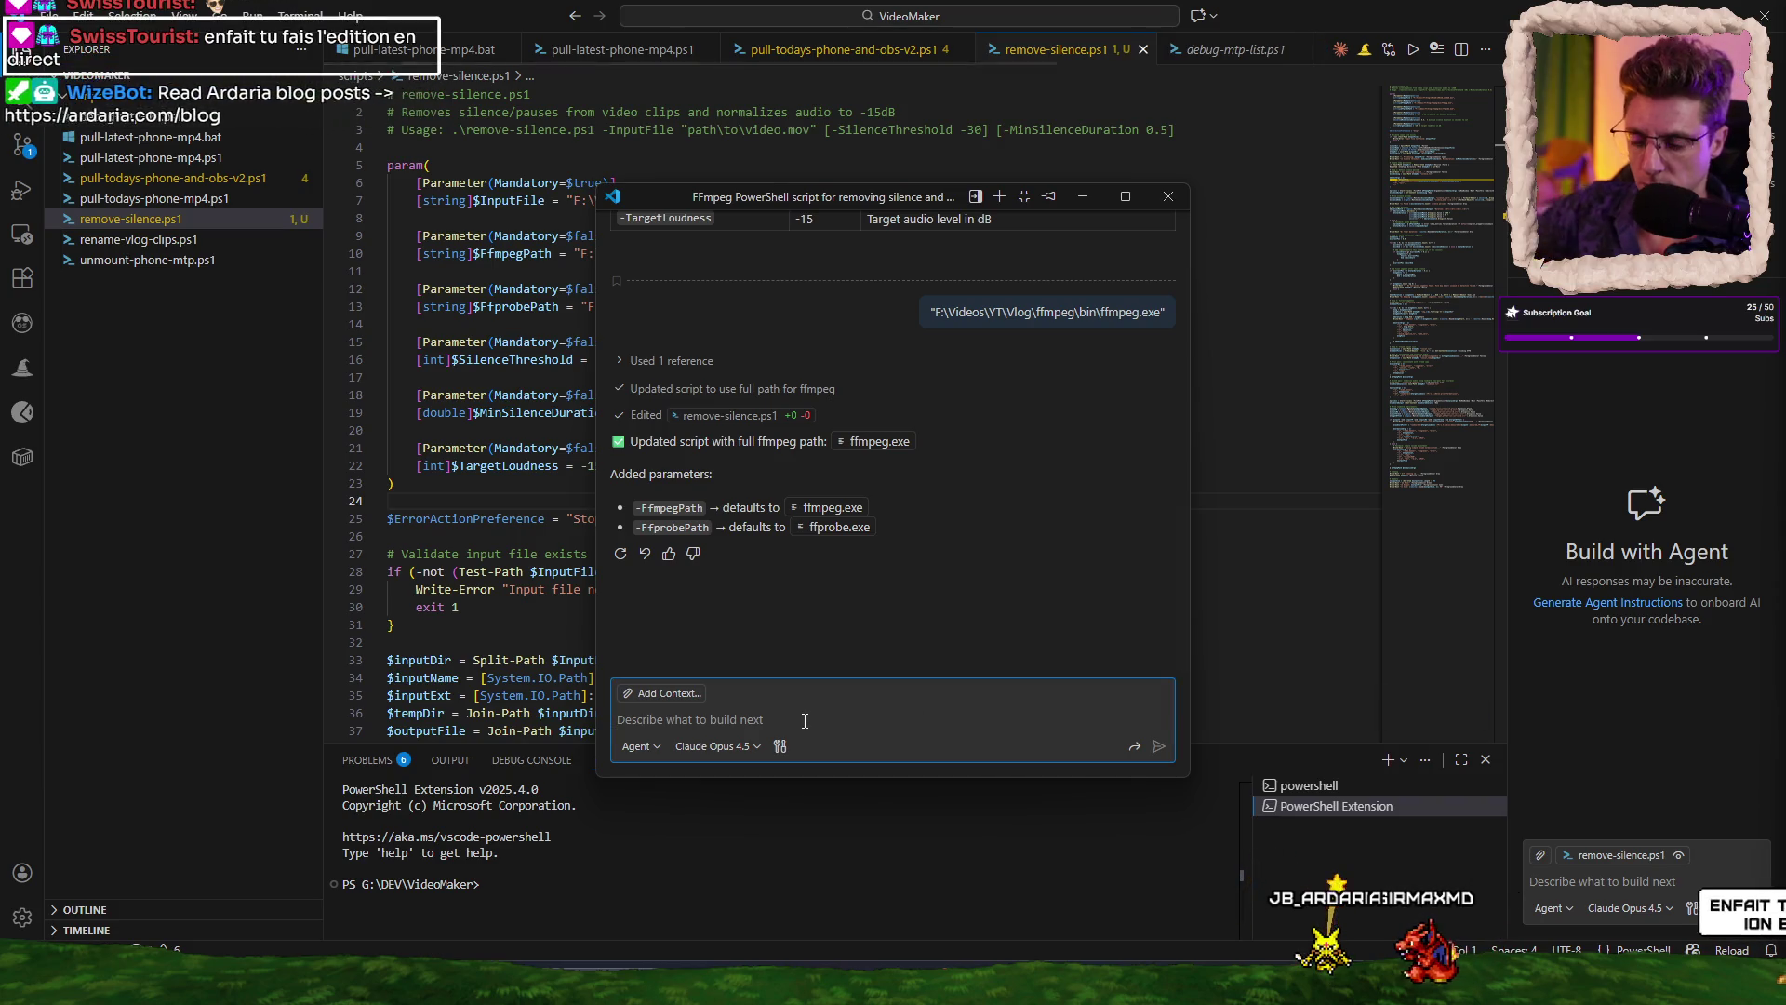
Ask the agent to execute the script, analyze the result, and fix and rerun until it works.
{"action": "type", "text": "execute the script"}
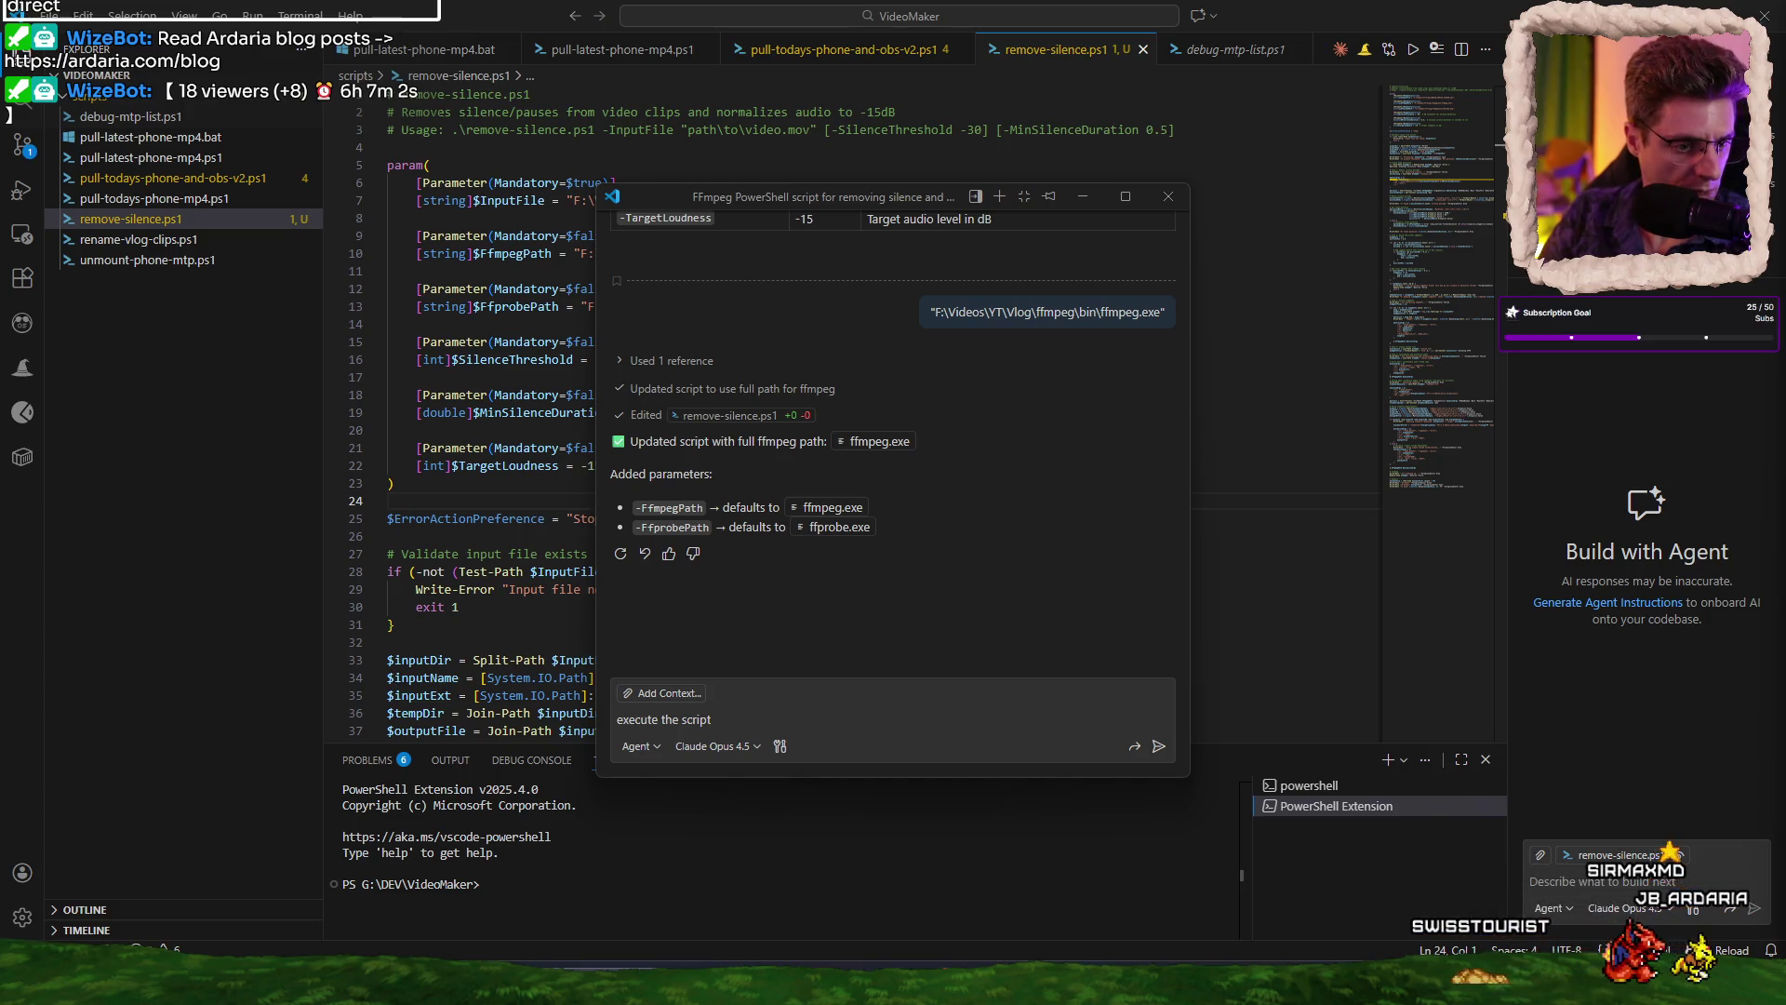
{"action": "key", "text": "alt+Tab"}
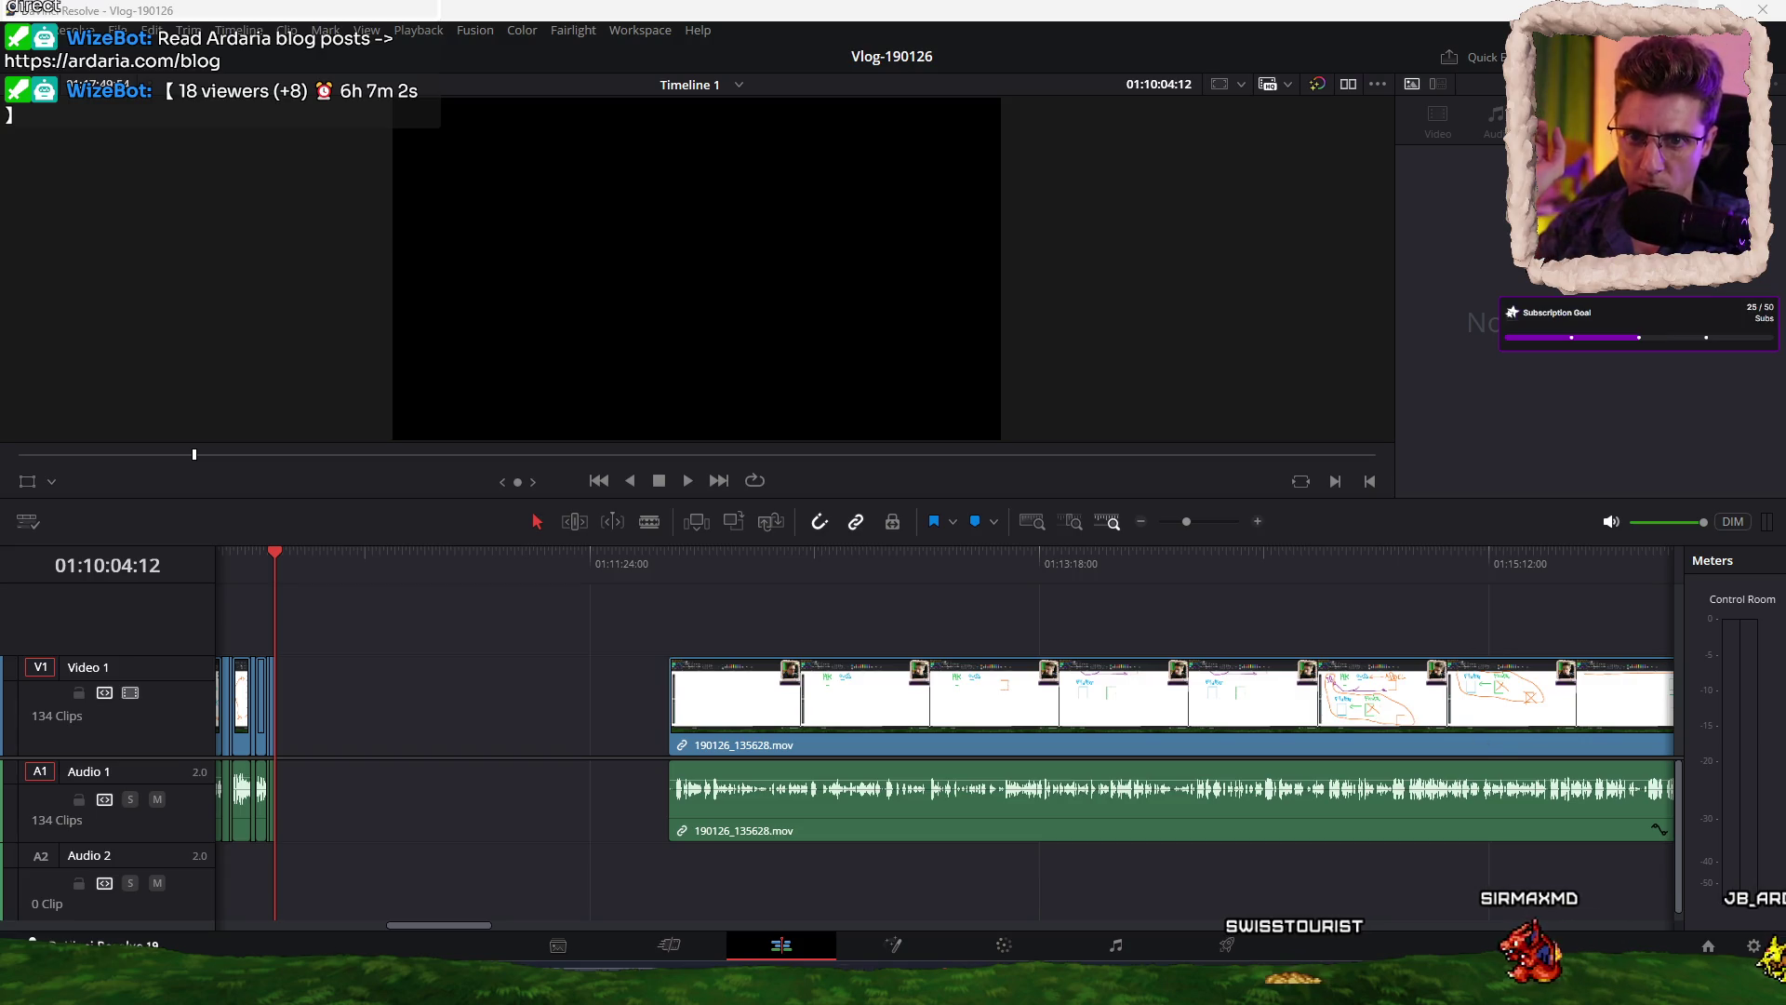
{"action": "key", "text": "alt+Tab"}
{"action": "left_click", "coordinate": [819, 725]}
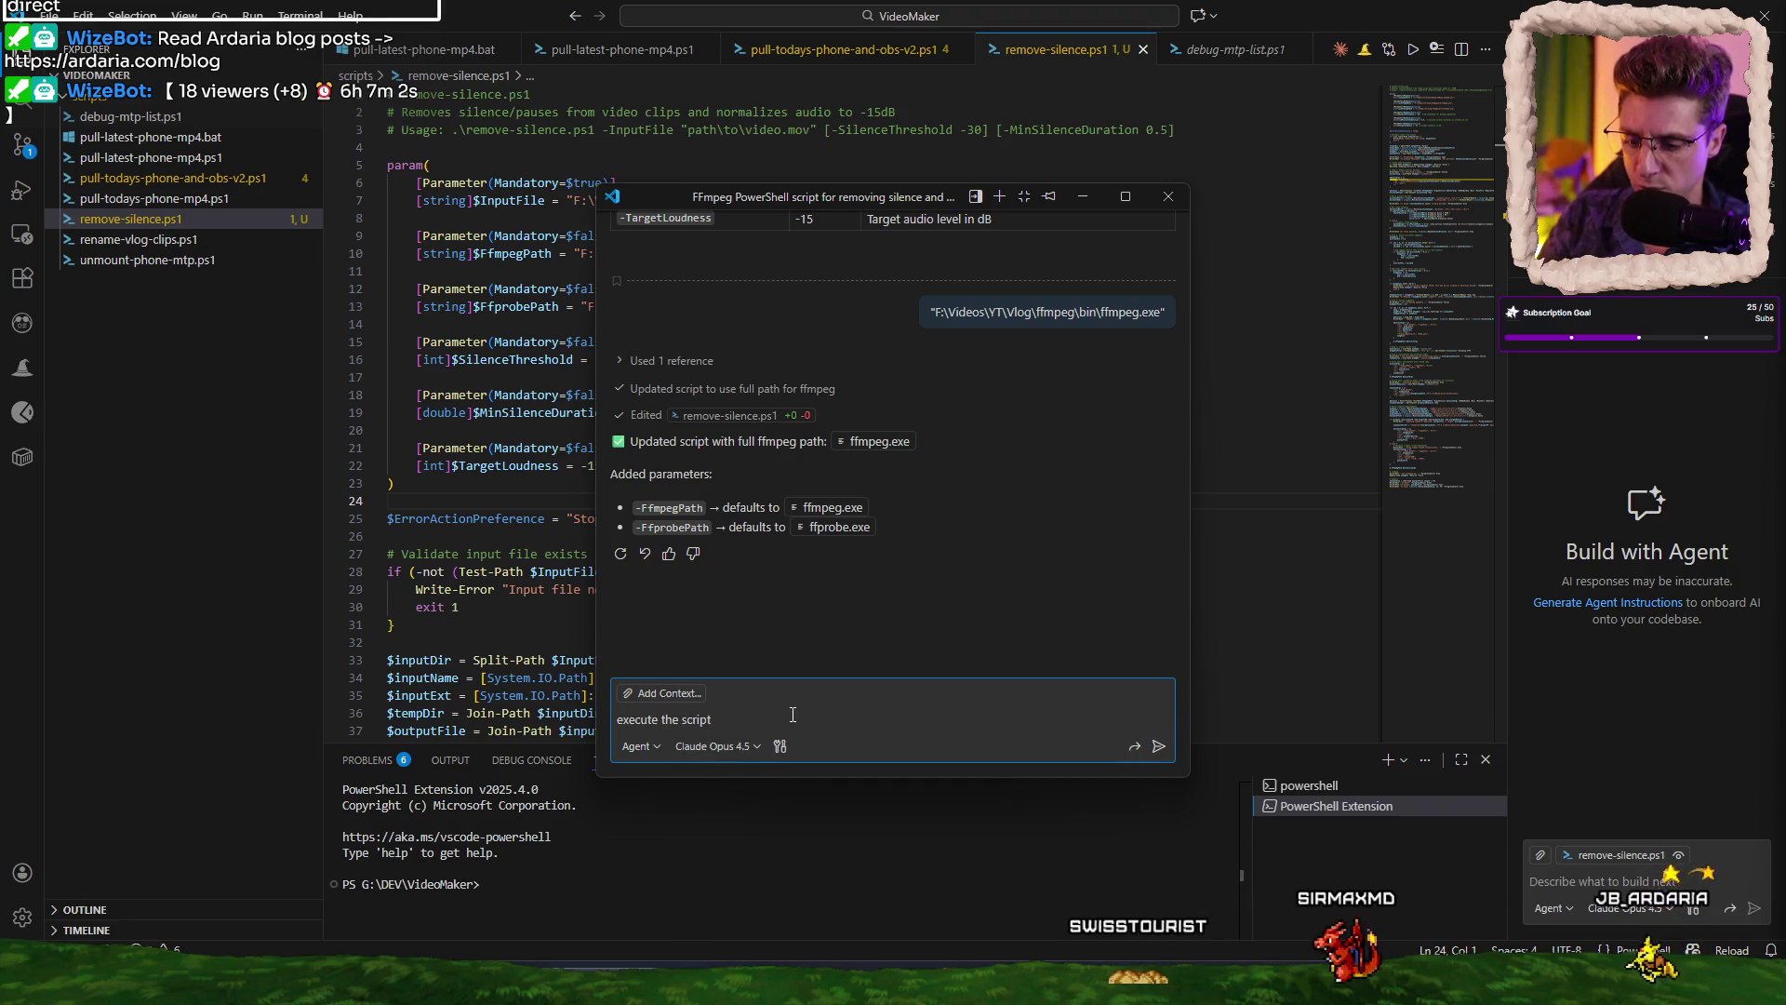
{"action": "type", "text": "and analy"}
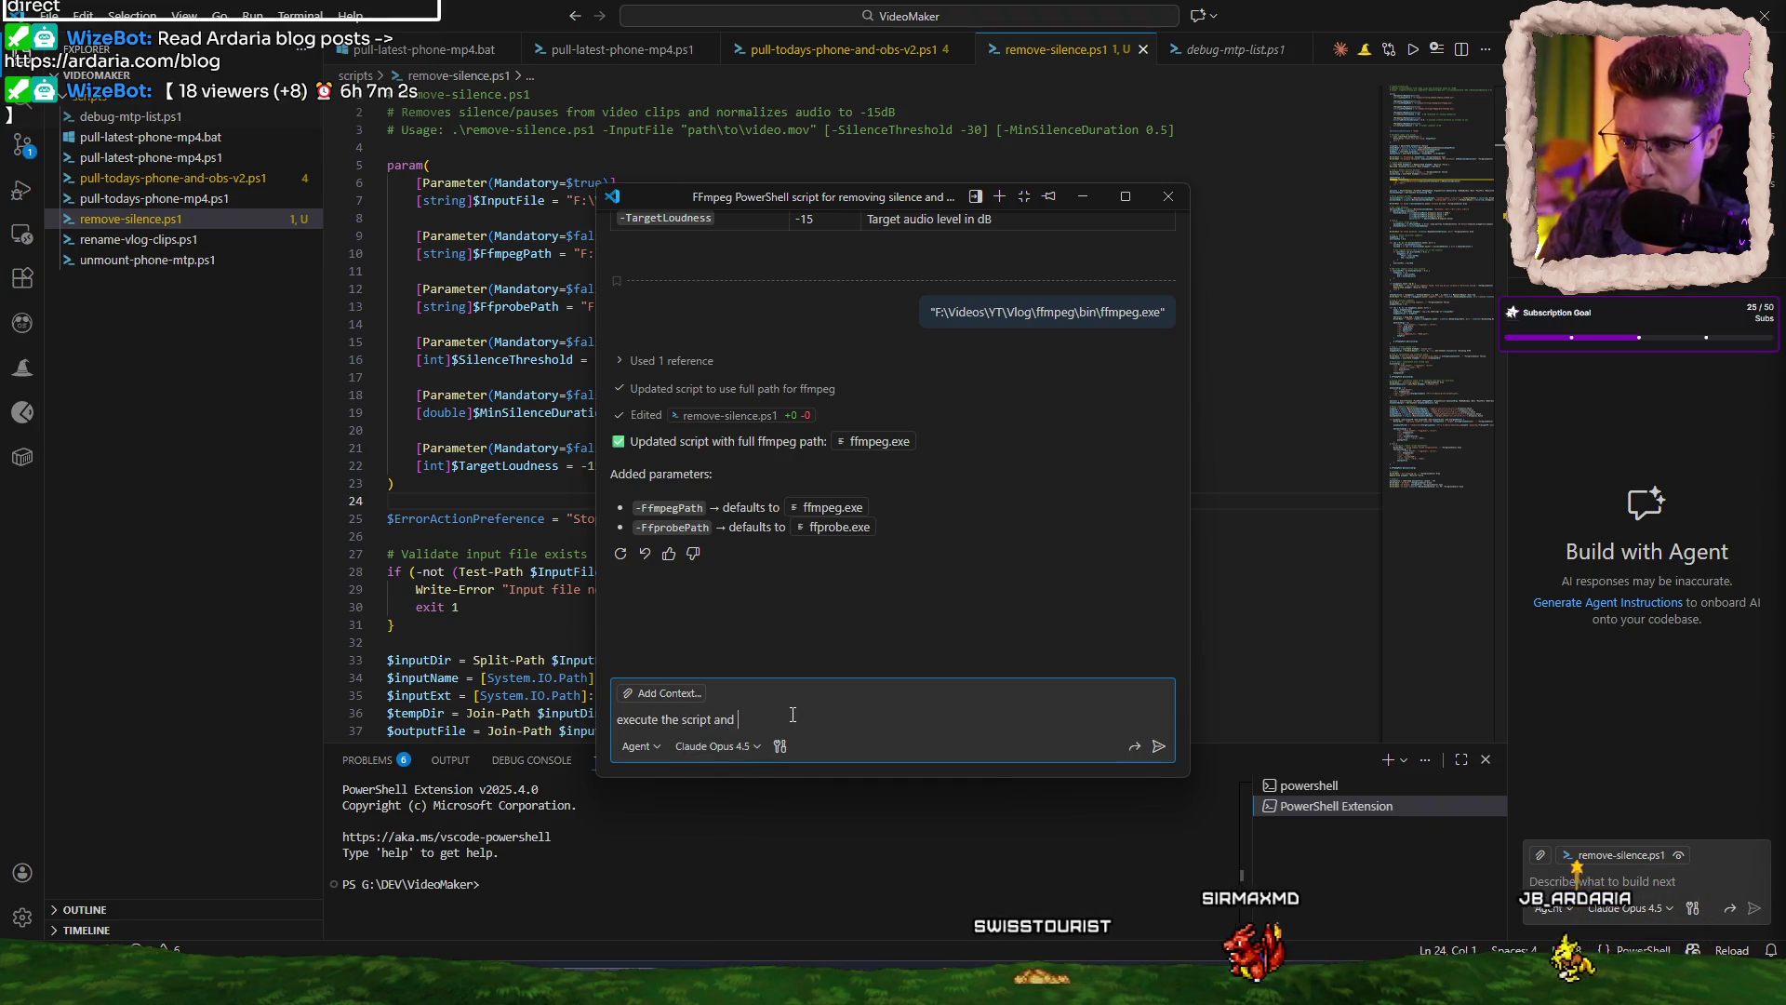
{"action": "type", "text": "ze t"}
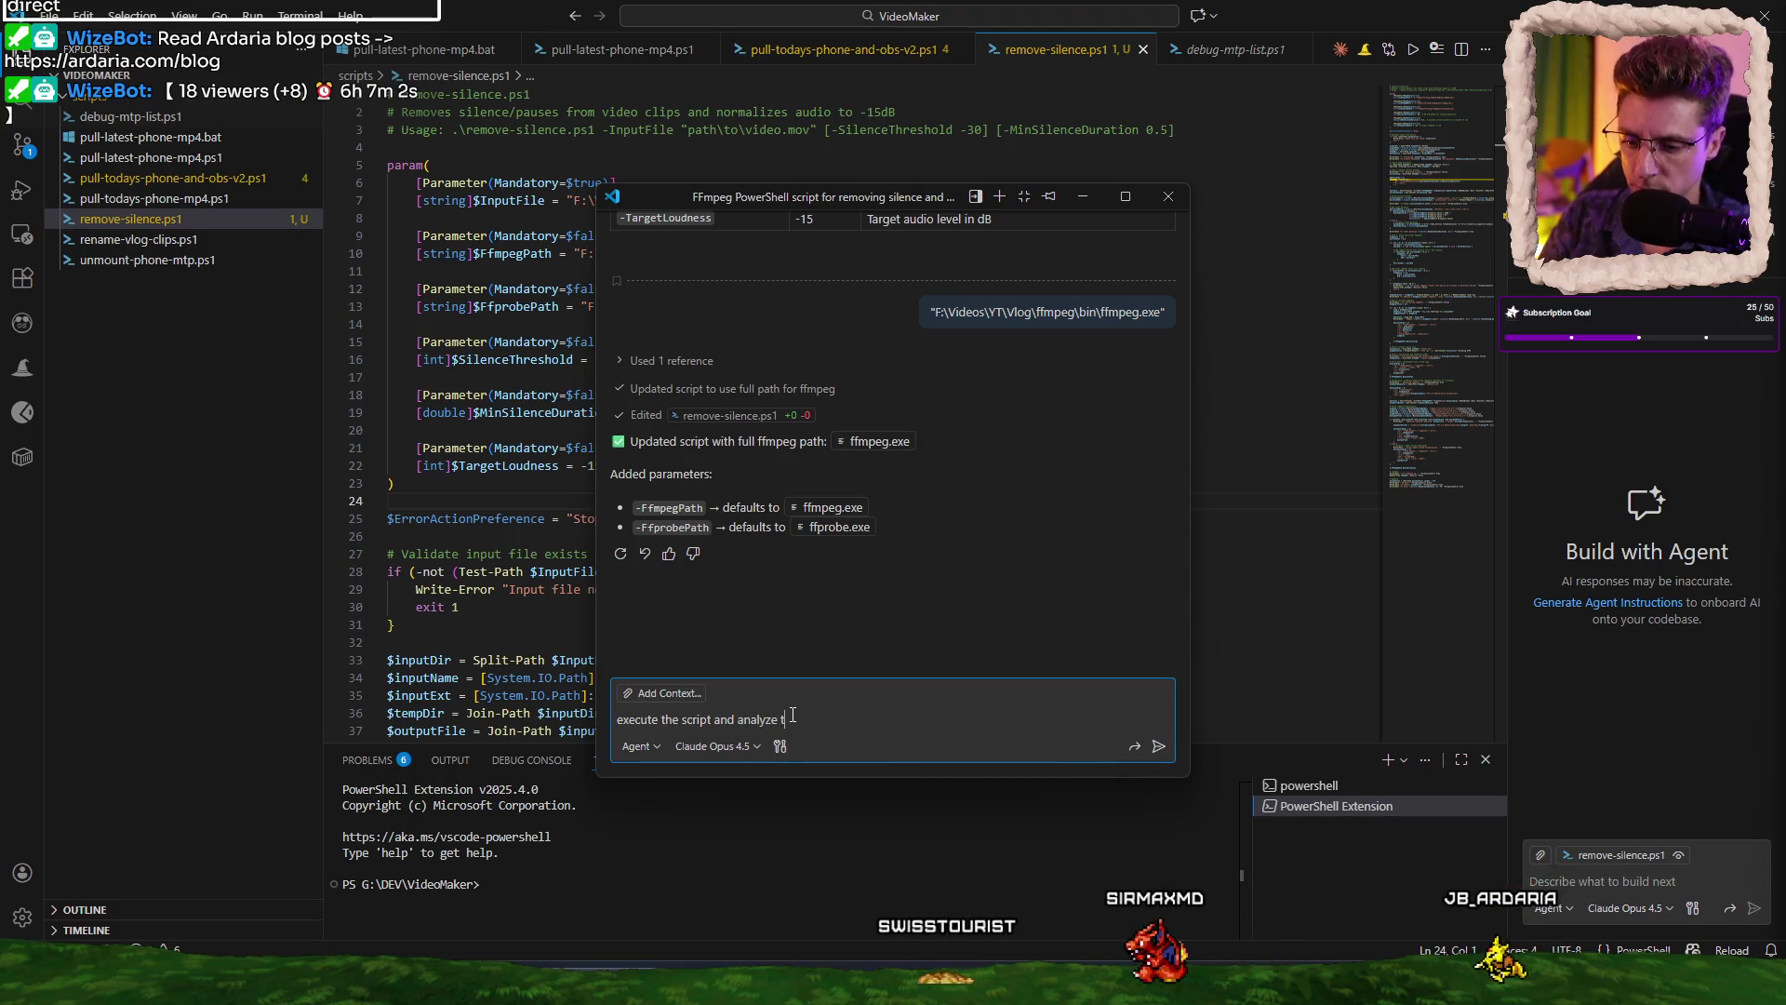
{"action": "type", "text": "eh result - if "}
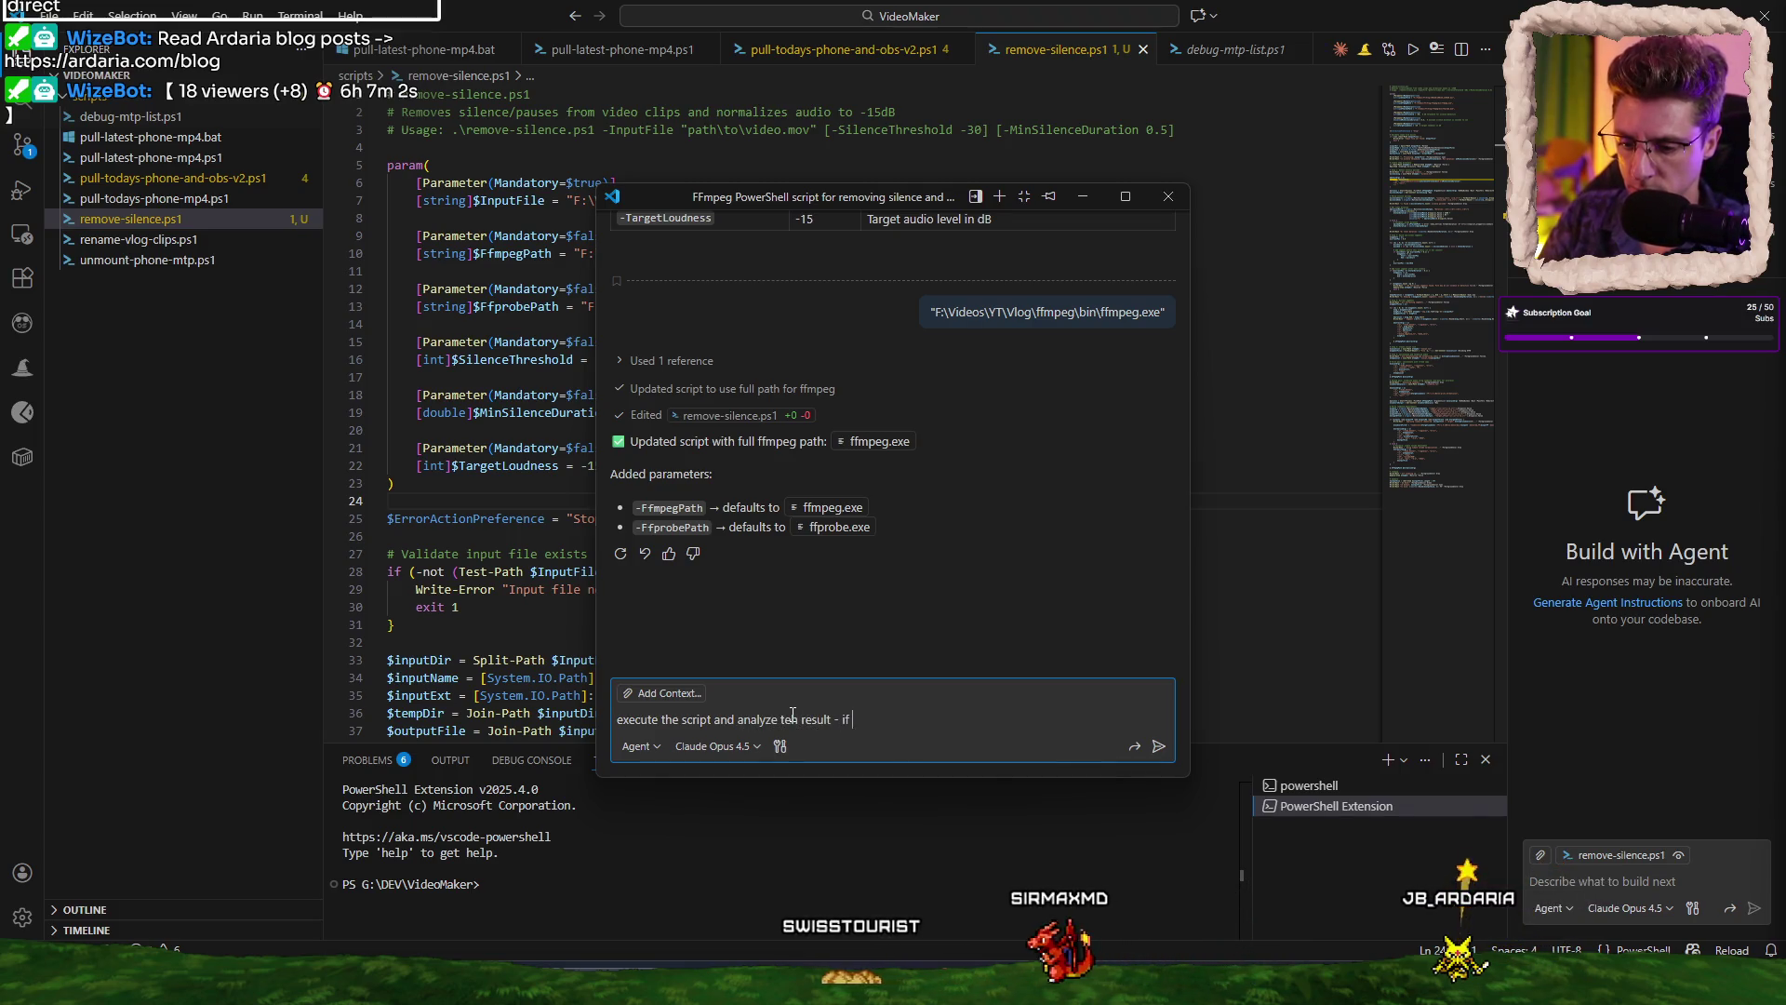
{"action": "type", "text": "it fails, fix"}
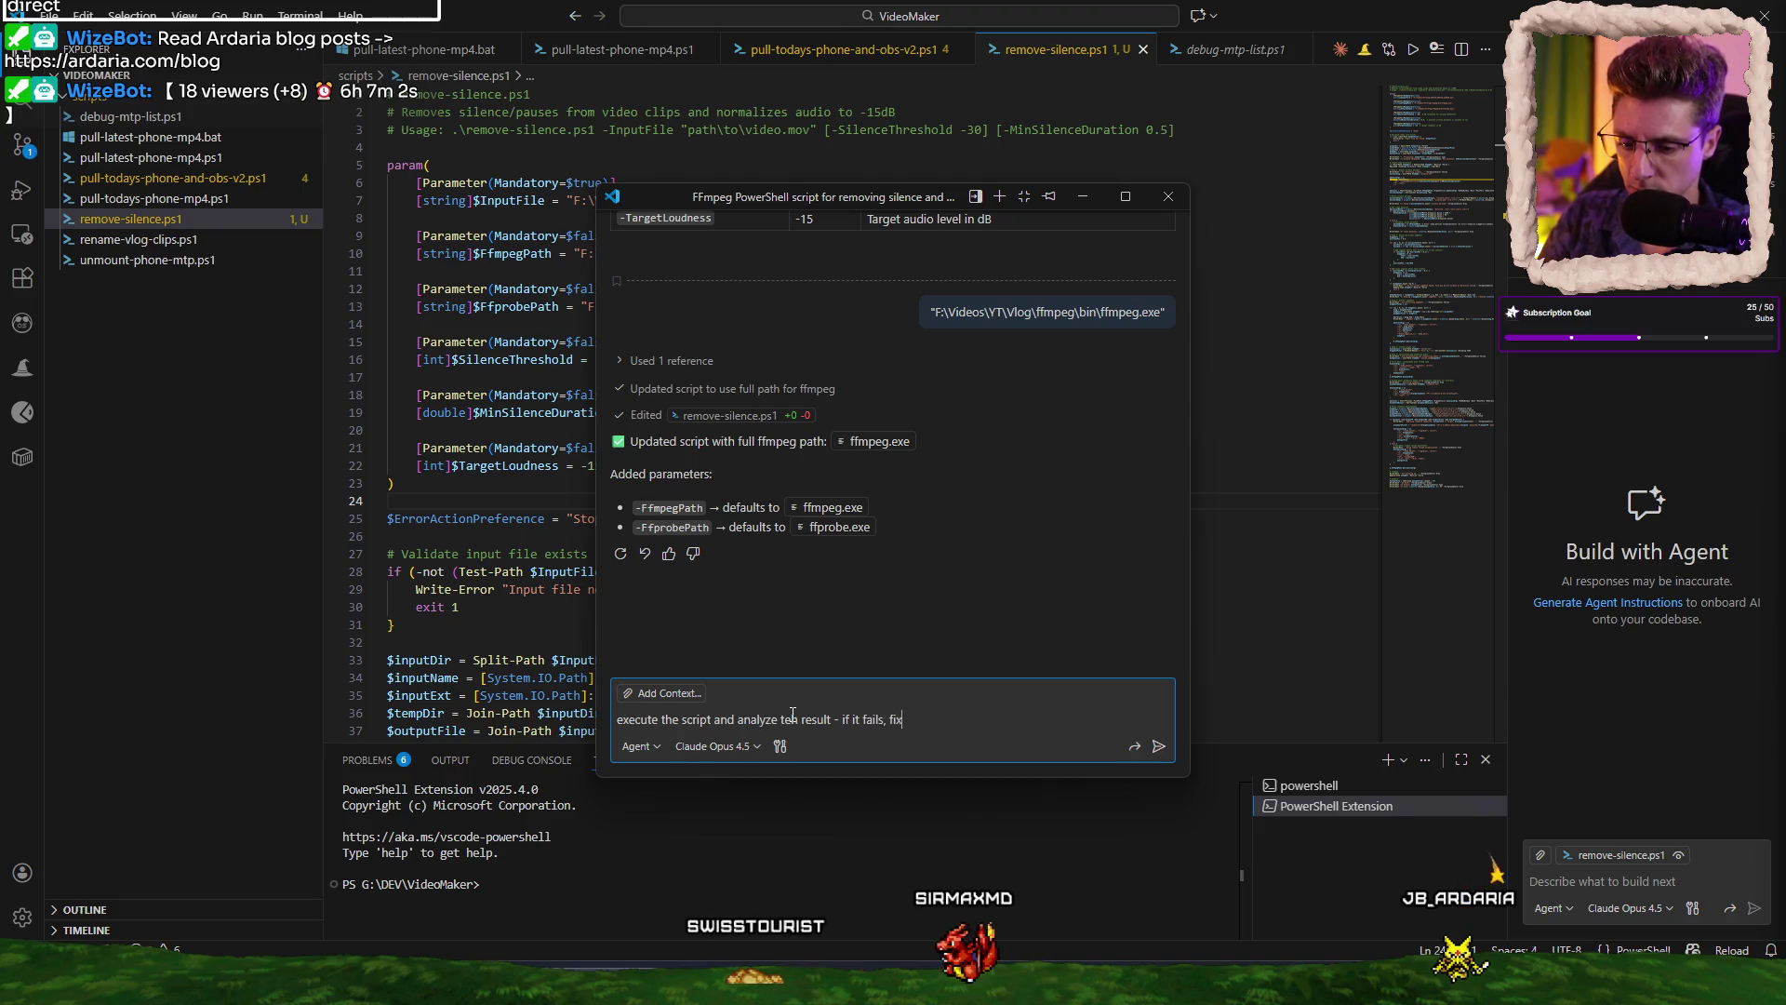
{"action": "type", "text": " it and rerun until it work"}
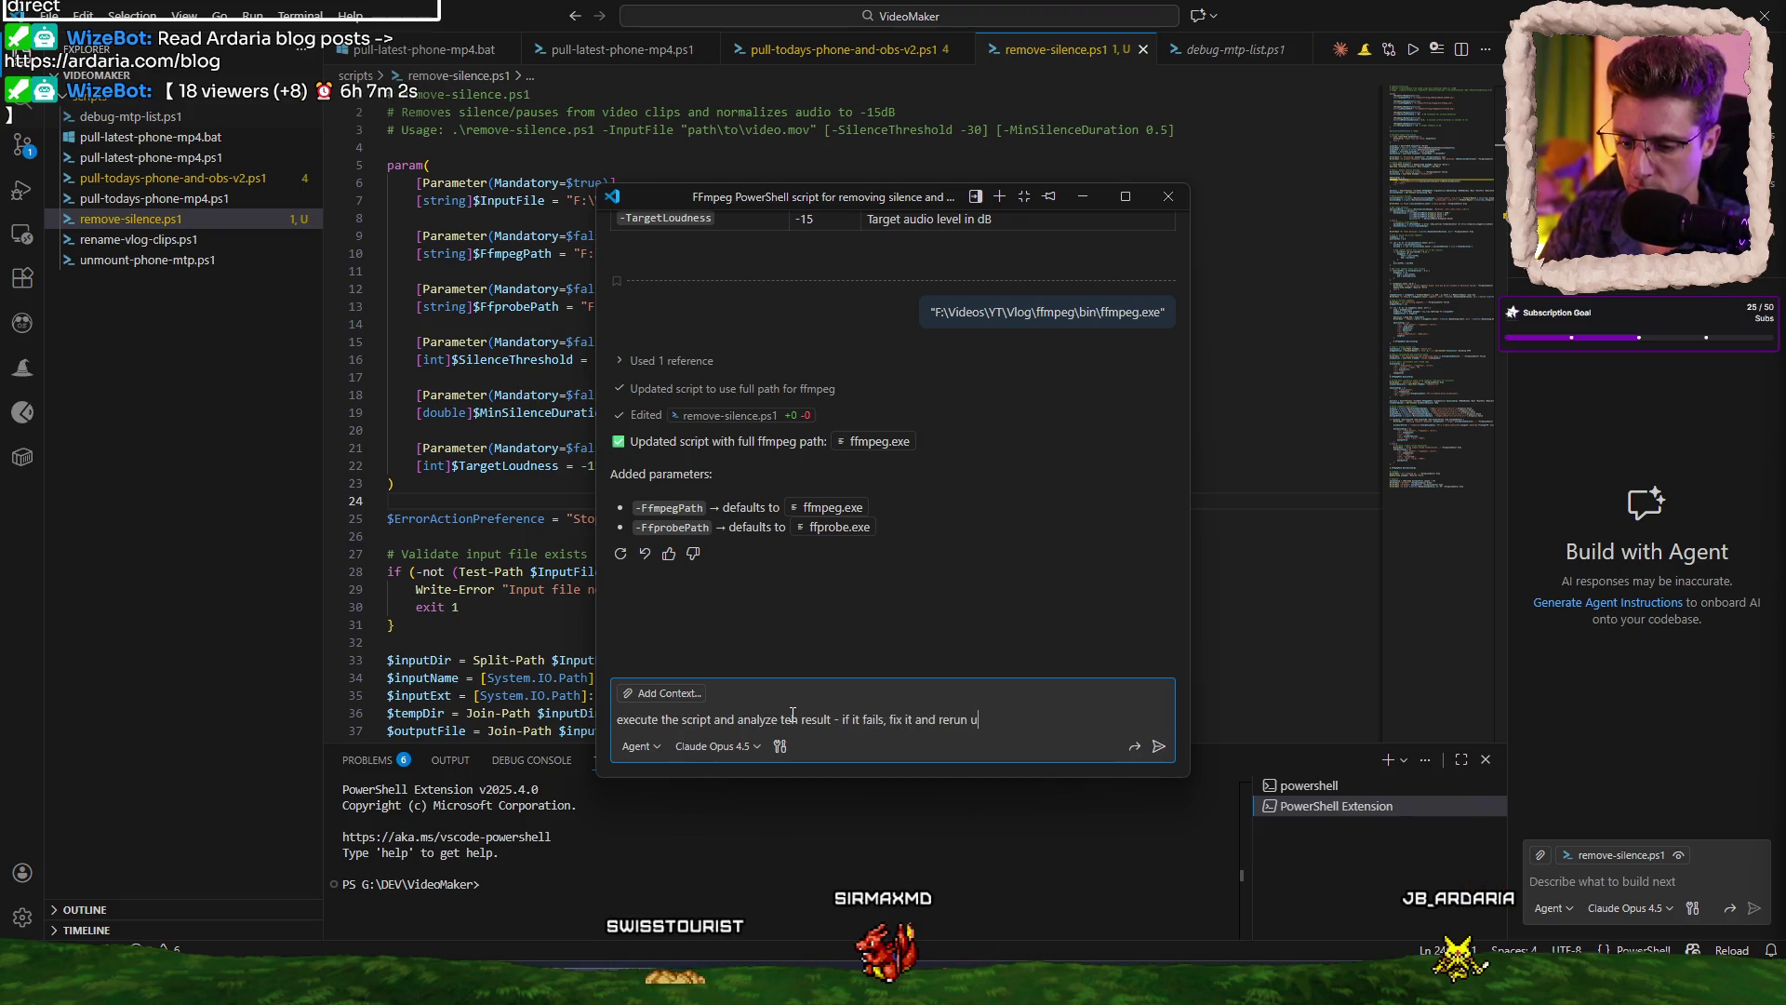
{"action": "type", "text": "s"}
{"action": "key", "text": "Return"}
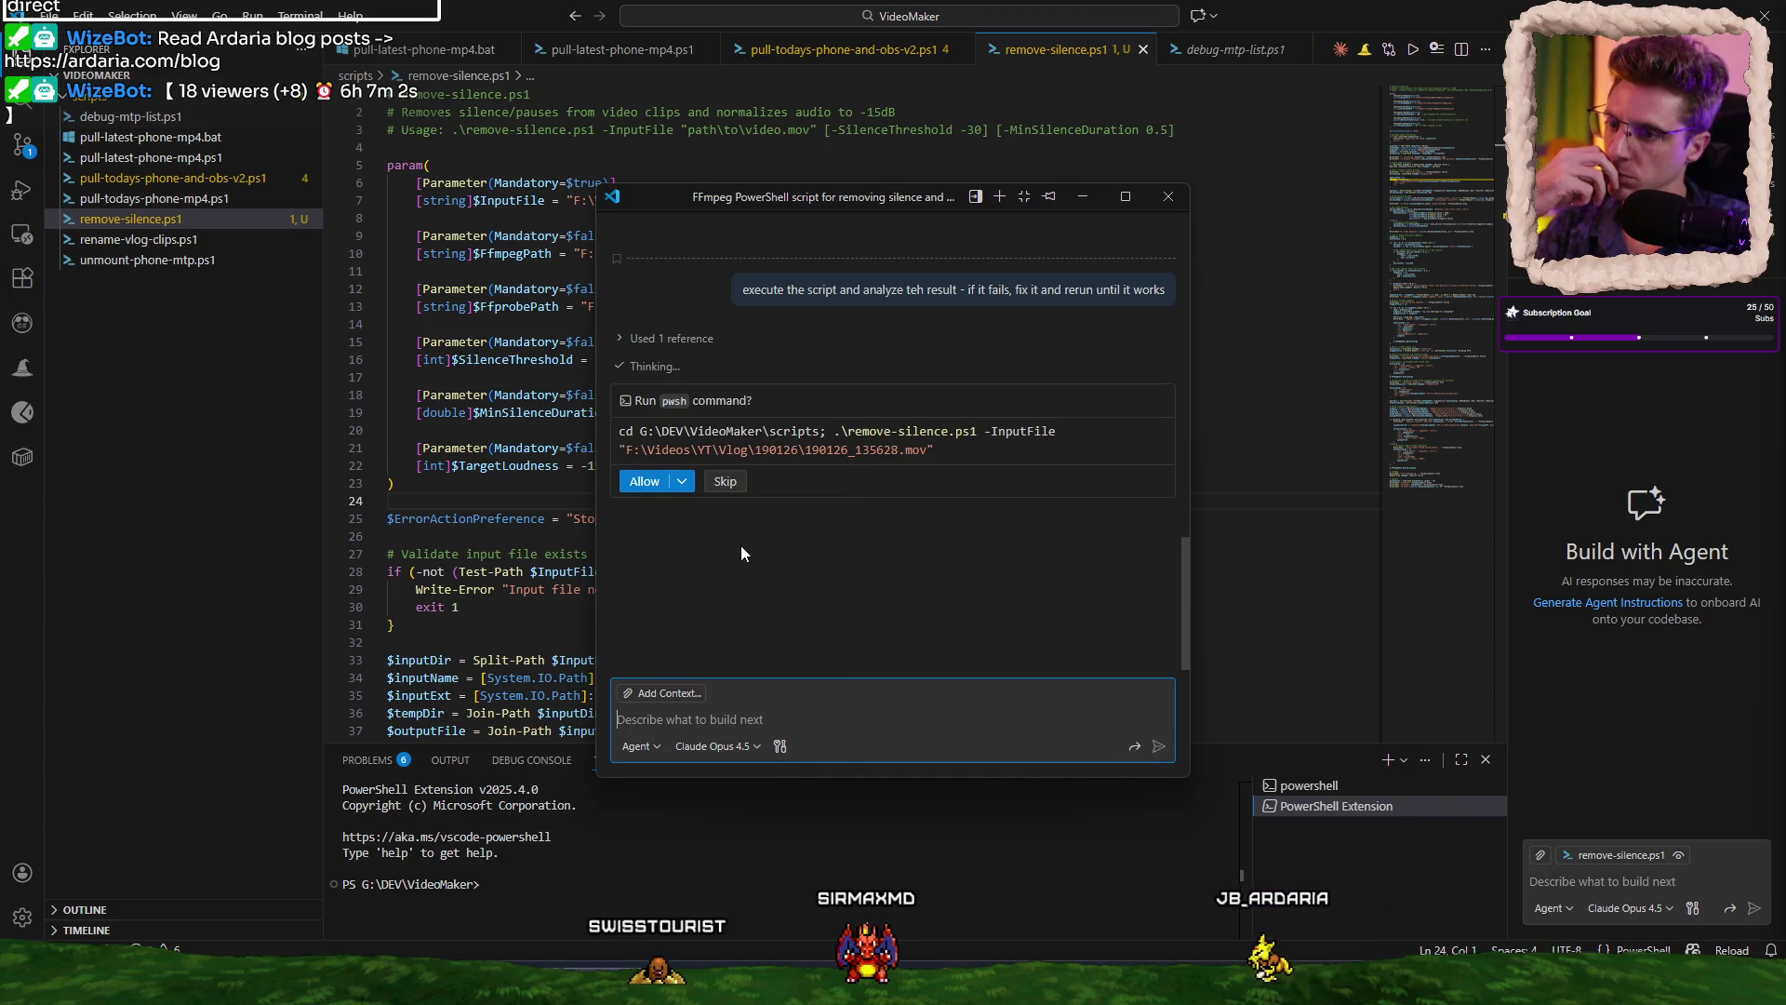
Allow the agent's script run, then bring up the approval options for rerunning the fixed script.
{"action": "left_click", "coordinate": [645, 481]}
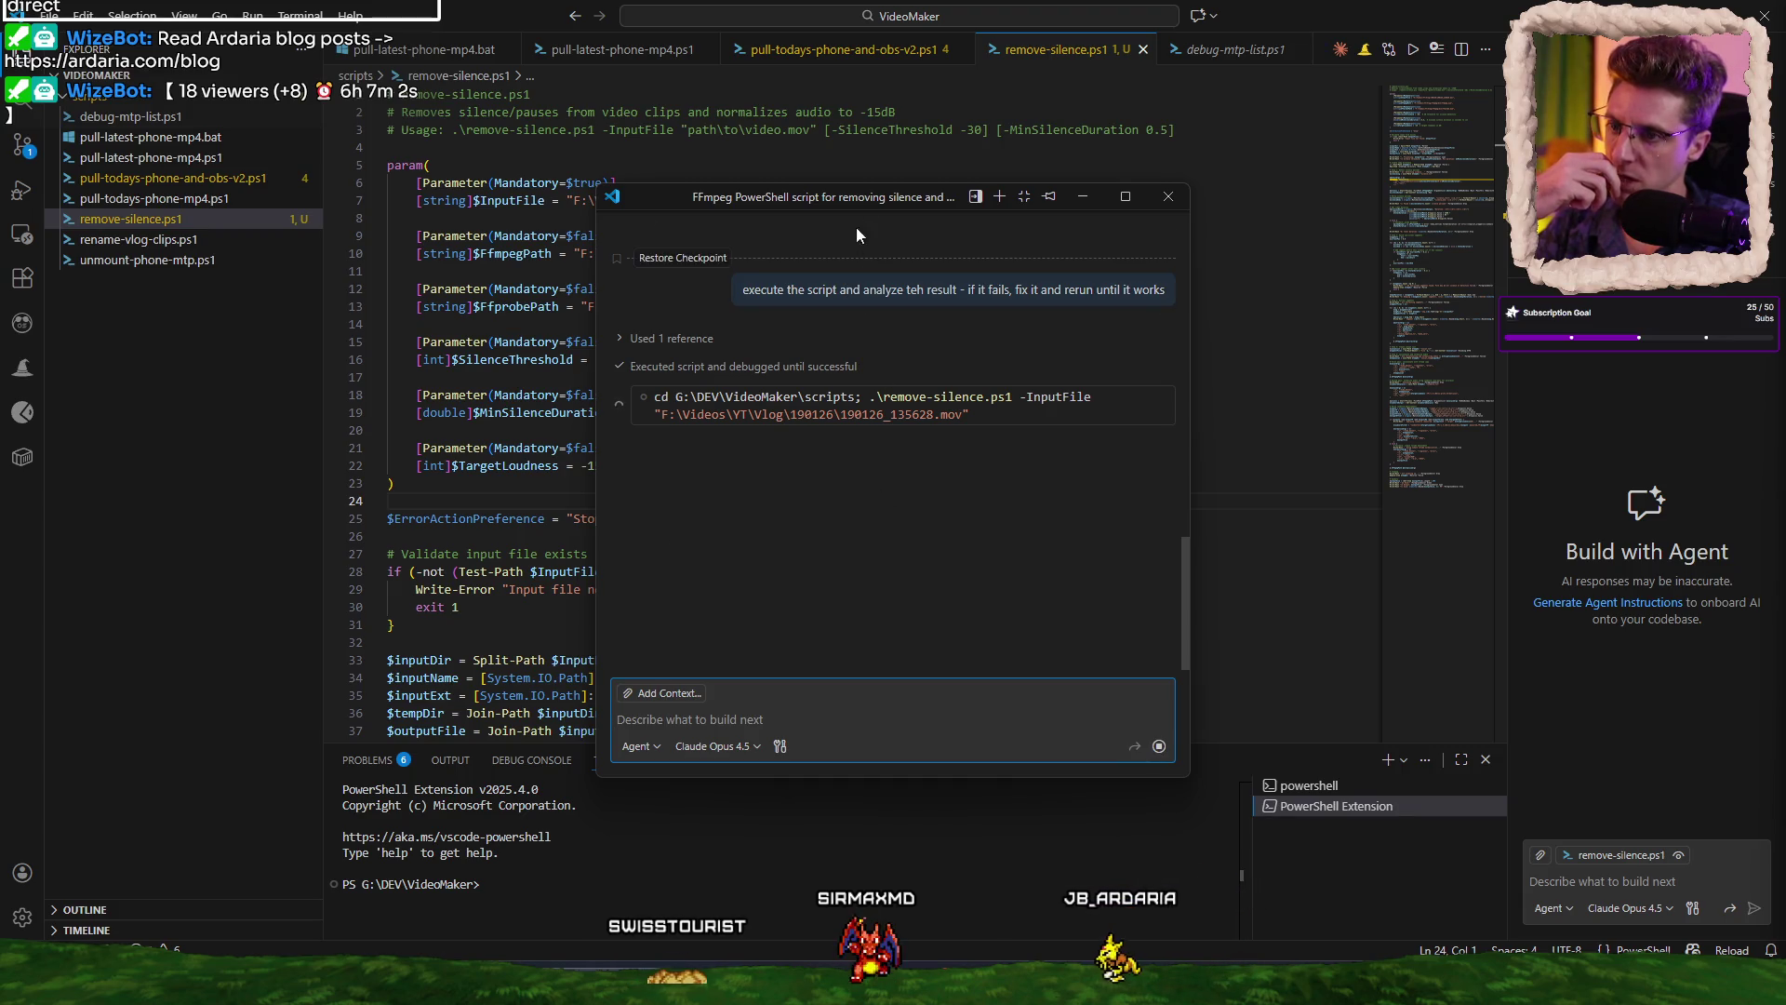
{"action": "mouse_move", "coordinate": [865, 199]}
{"action": "left_mouse_down"}
{"action": "mouse_move", "coordinate": [562, 227]}
{"action": "mouse_move", "coordinate": [0, 224]}
{"action": "left_mouse_up"}
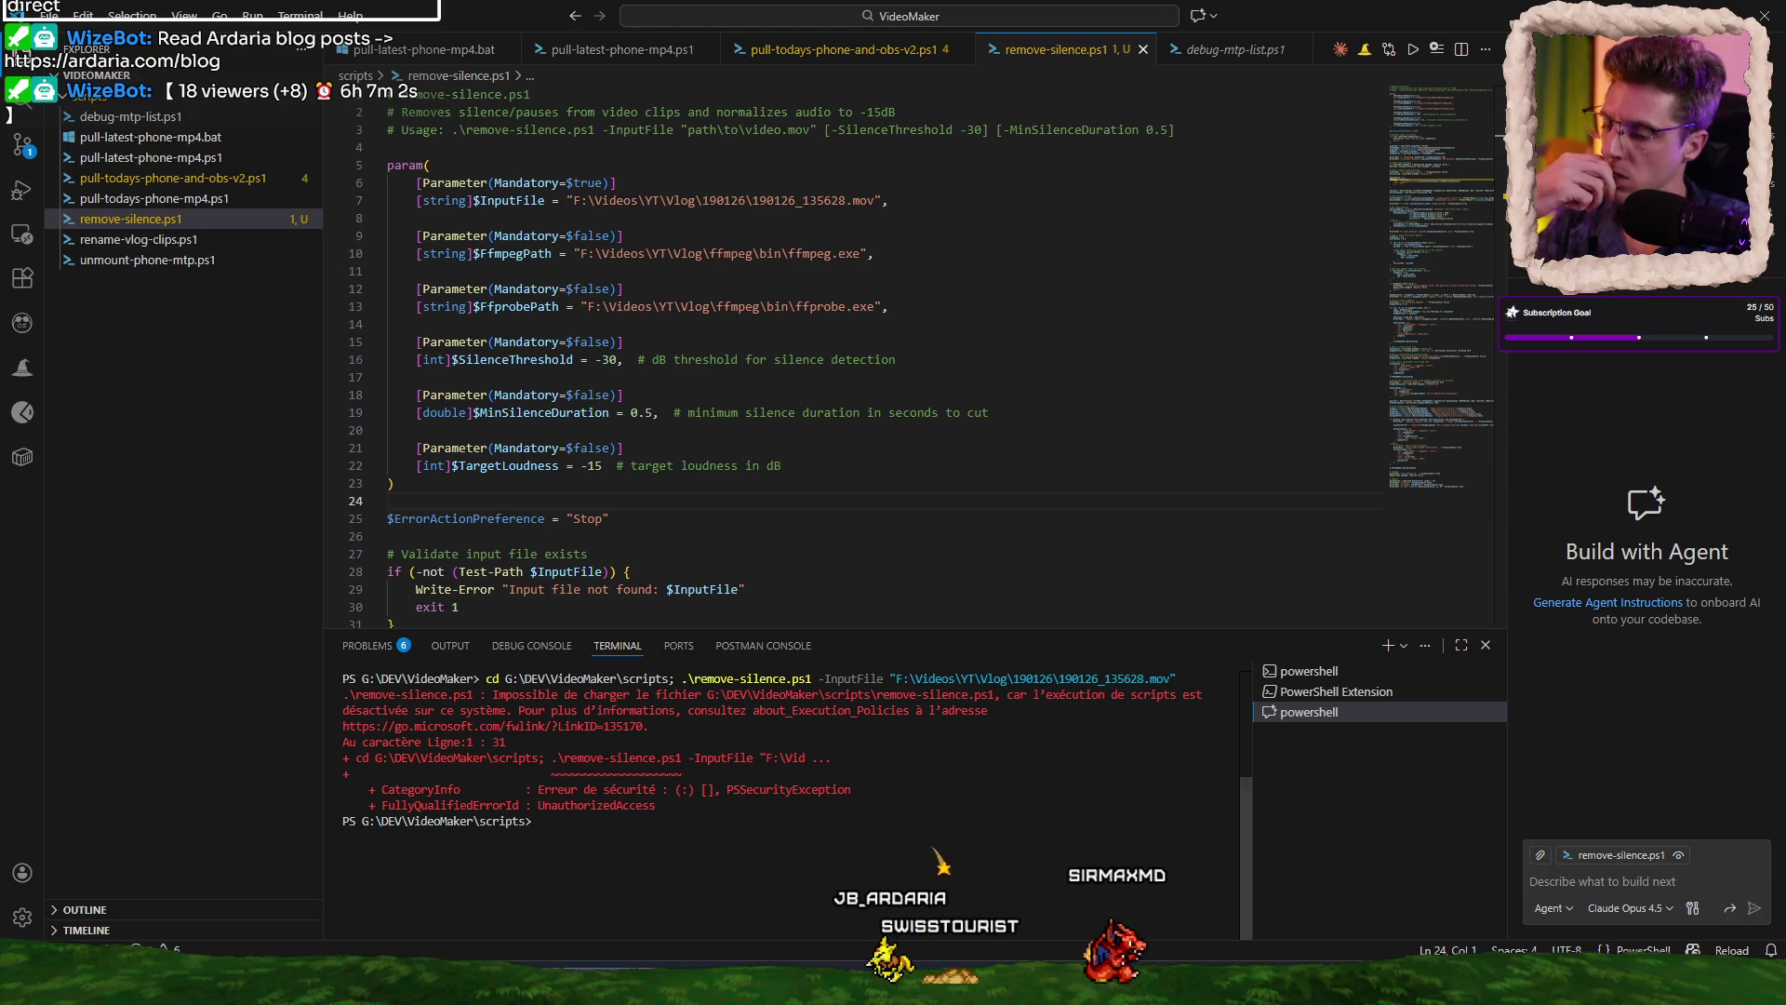
{"action": "mouse_move", "coordinate": [0, 224]}
{"action": "left_mouse_down"}
{"action": "mouse_move", "coordinate": [223, 227]}
{"action": "mouse_move", "coordinate": [931, 132]}
{"action": "left_mouse_up"}
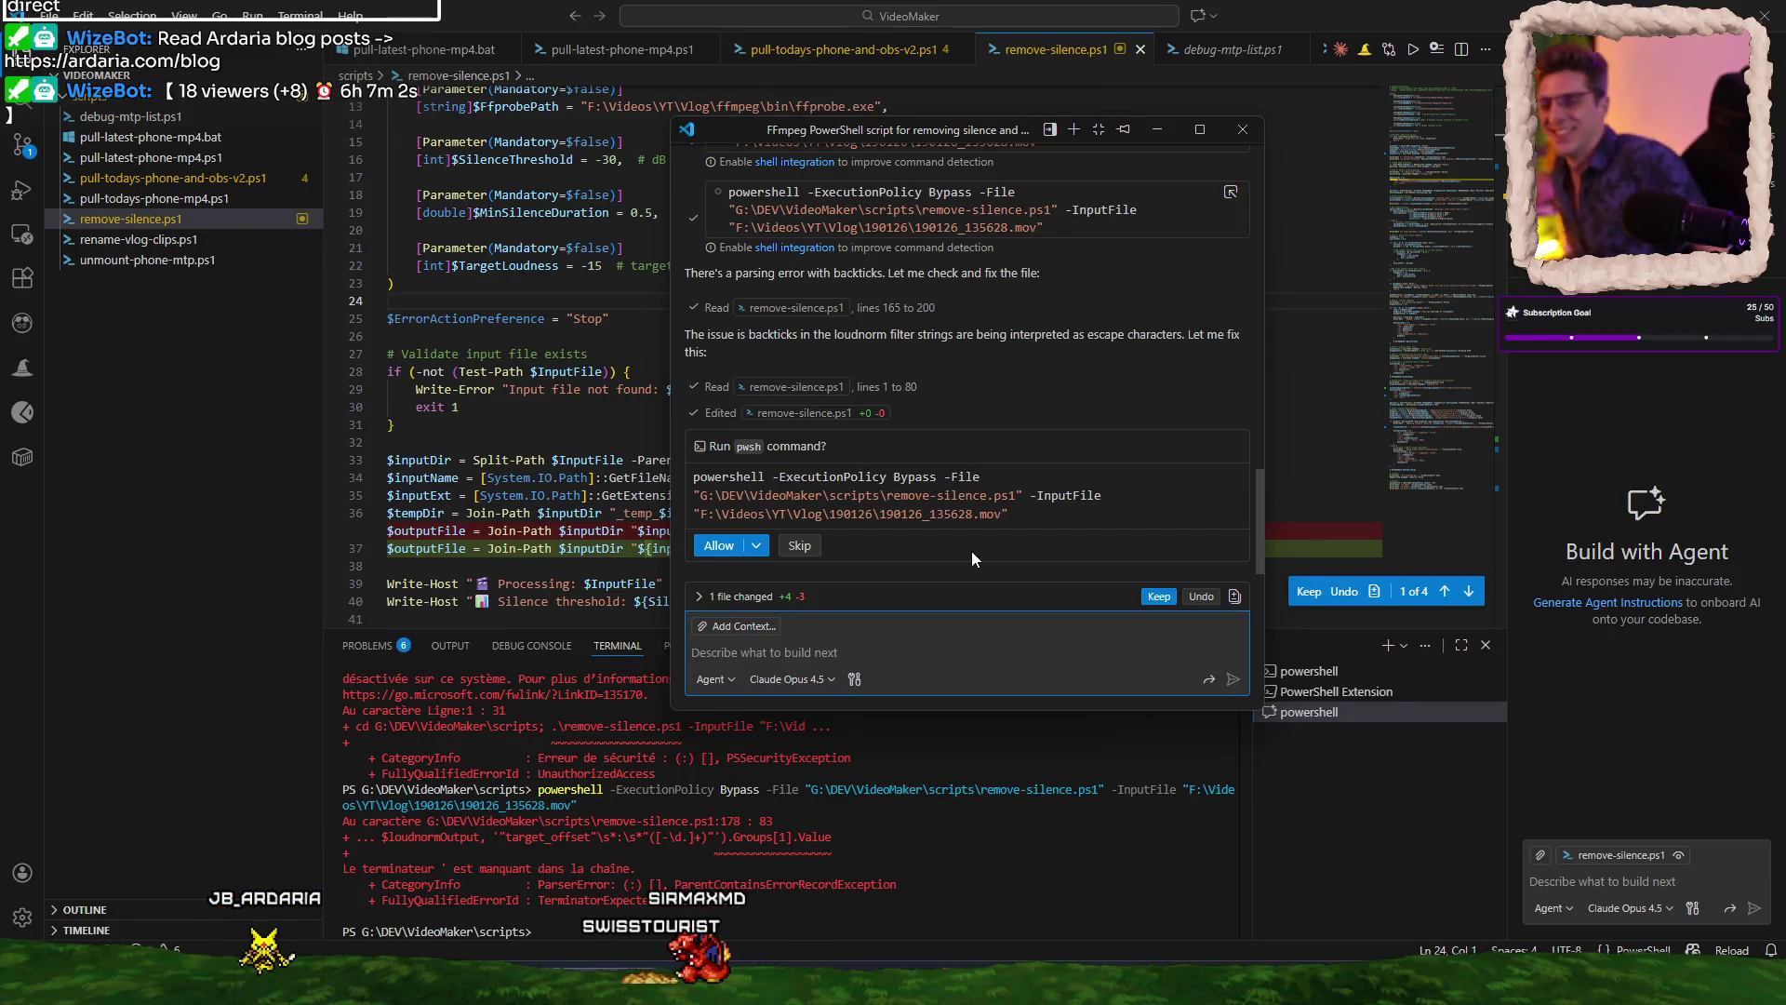
{"action": "left_click", "coordinate": [764, 546]}
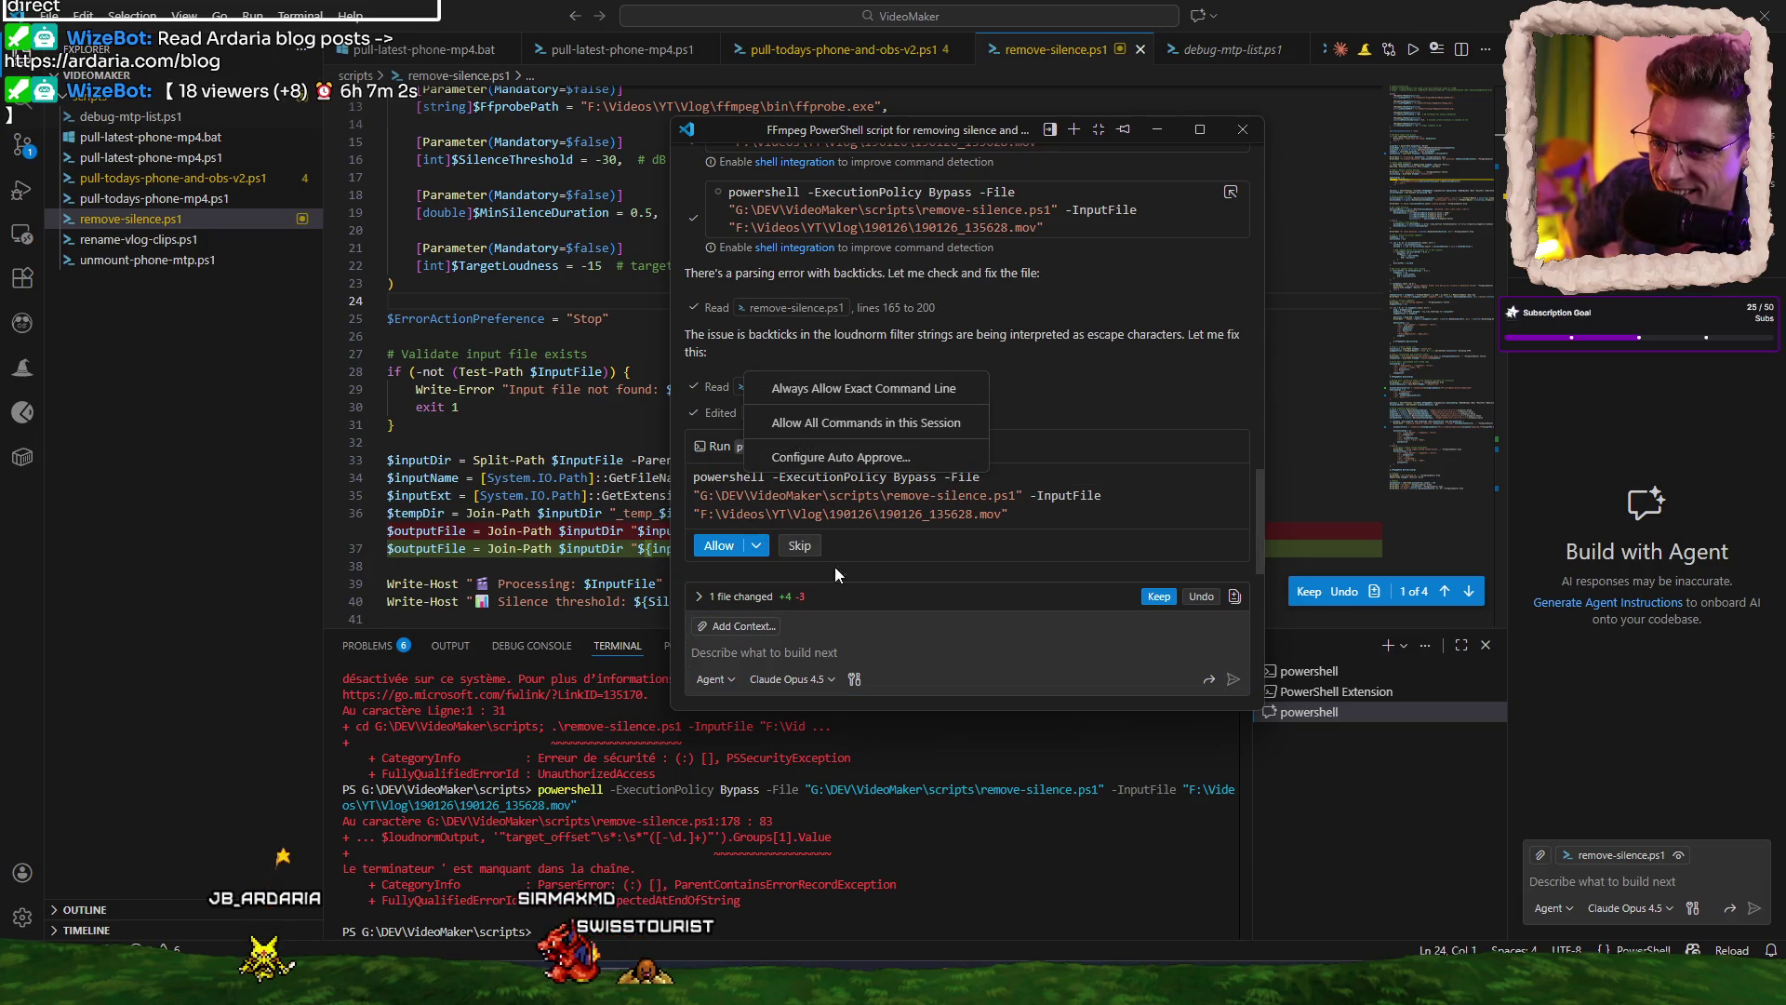
Always allow the exact script command, then approve the Get-Content check and Remove-Item deletion.
{"action": "left_click", "coordinate": [899, 388]}
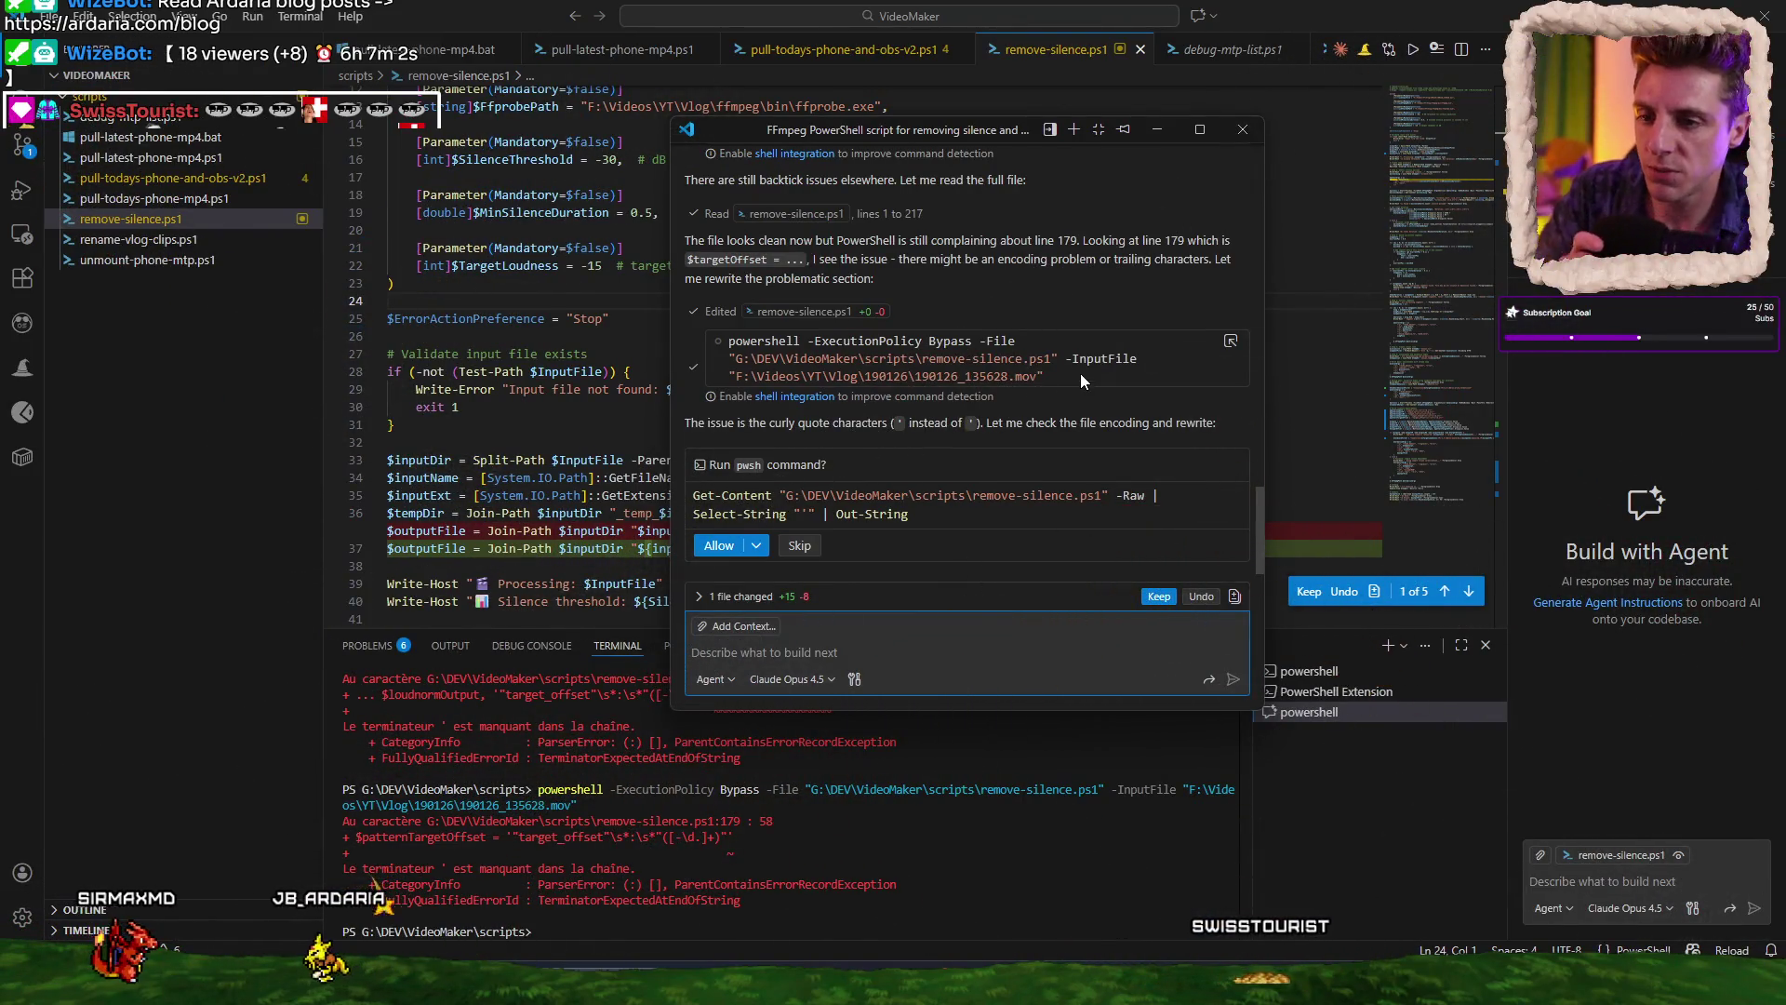
{"action": "left_click", "coordinate": [721, 546]}
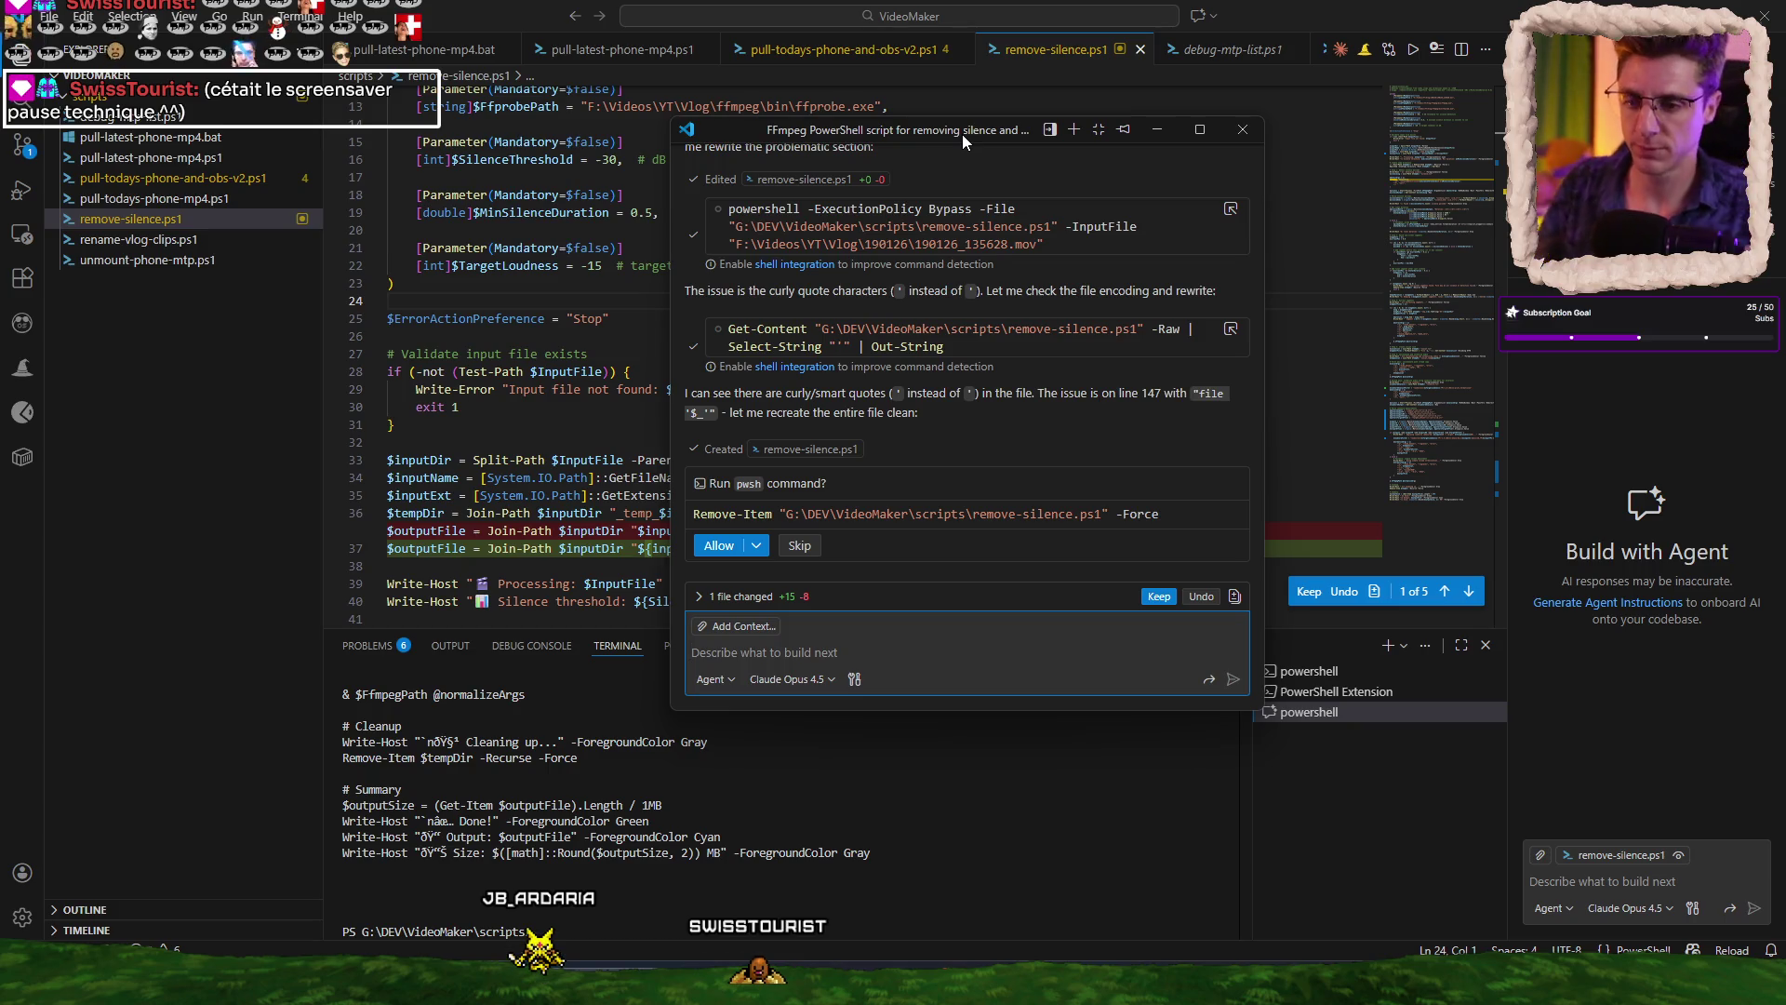
{"action": "left_click", "coordinate": [719, 546]}
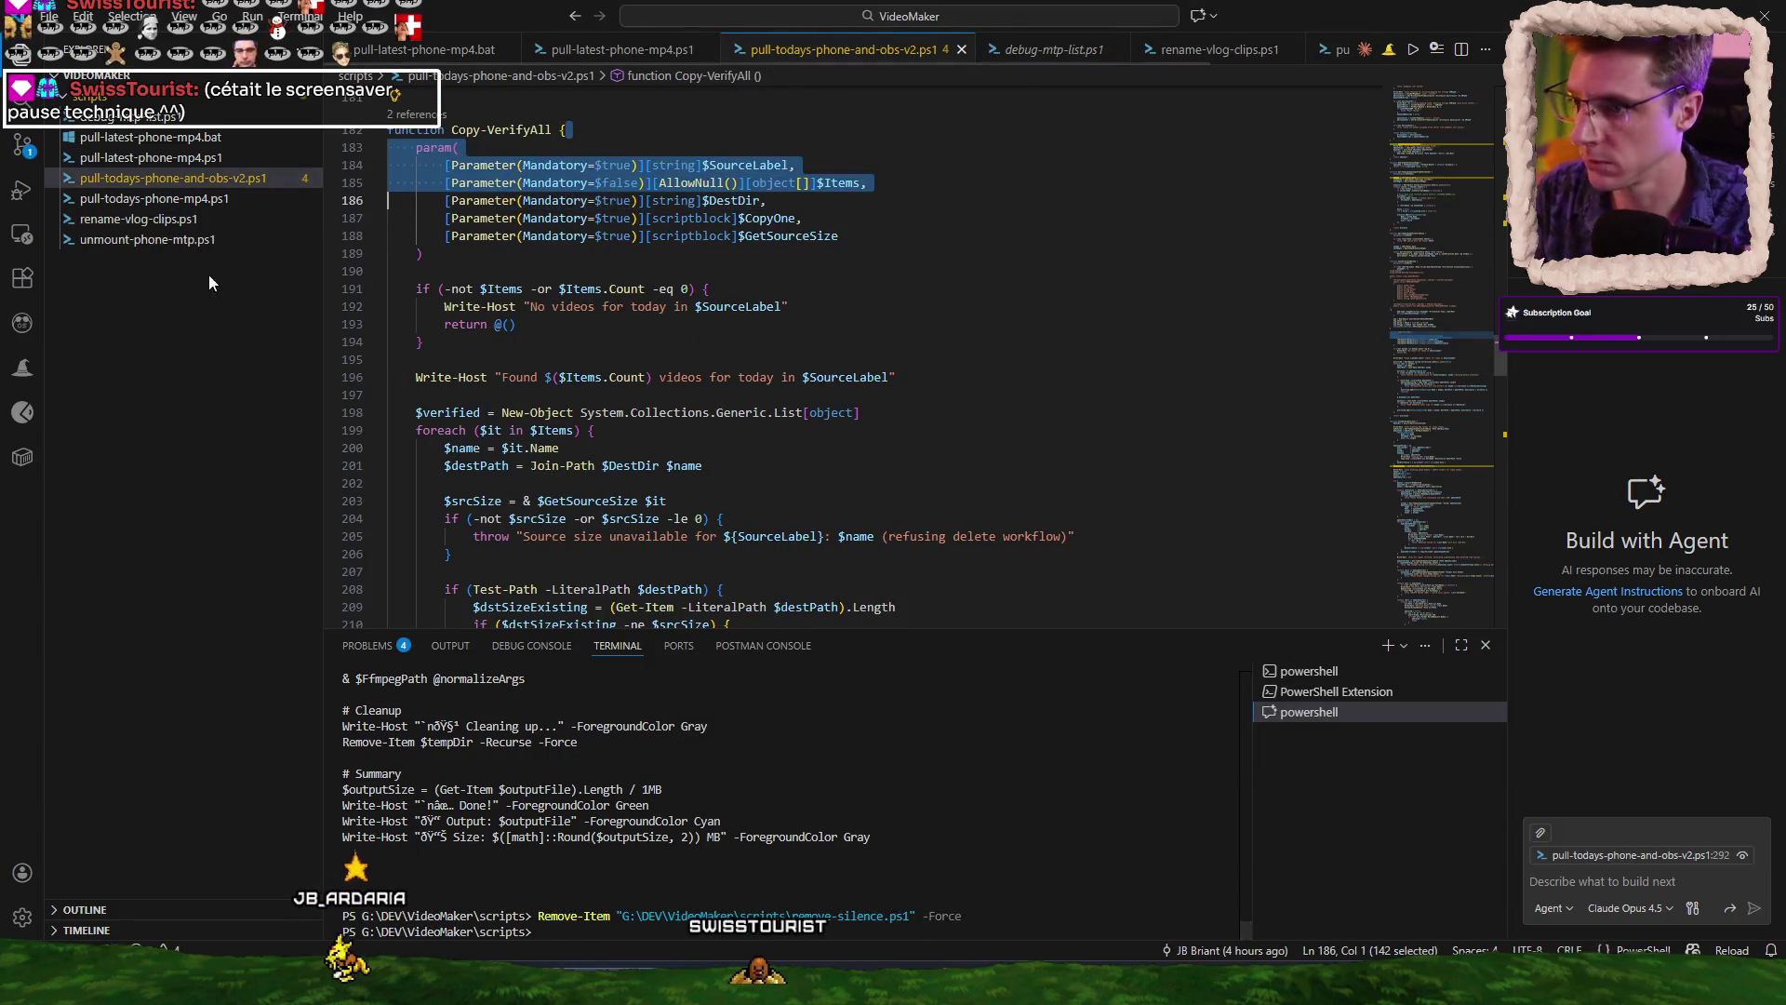
Minimize VS Code and the chat window, restore them, then switch to DaVinci Resolve.
{"action": "left_click", "coordinate": [1679, 16]}
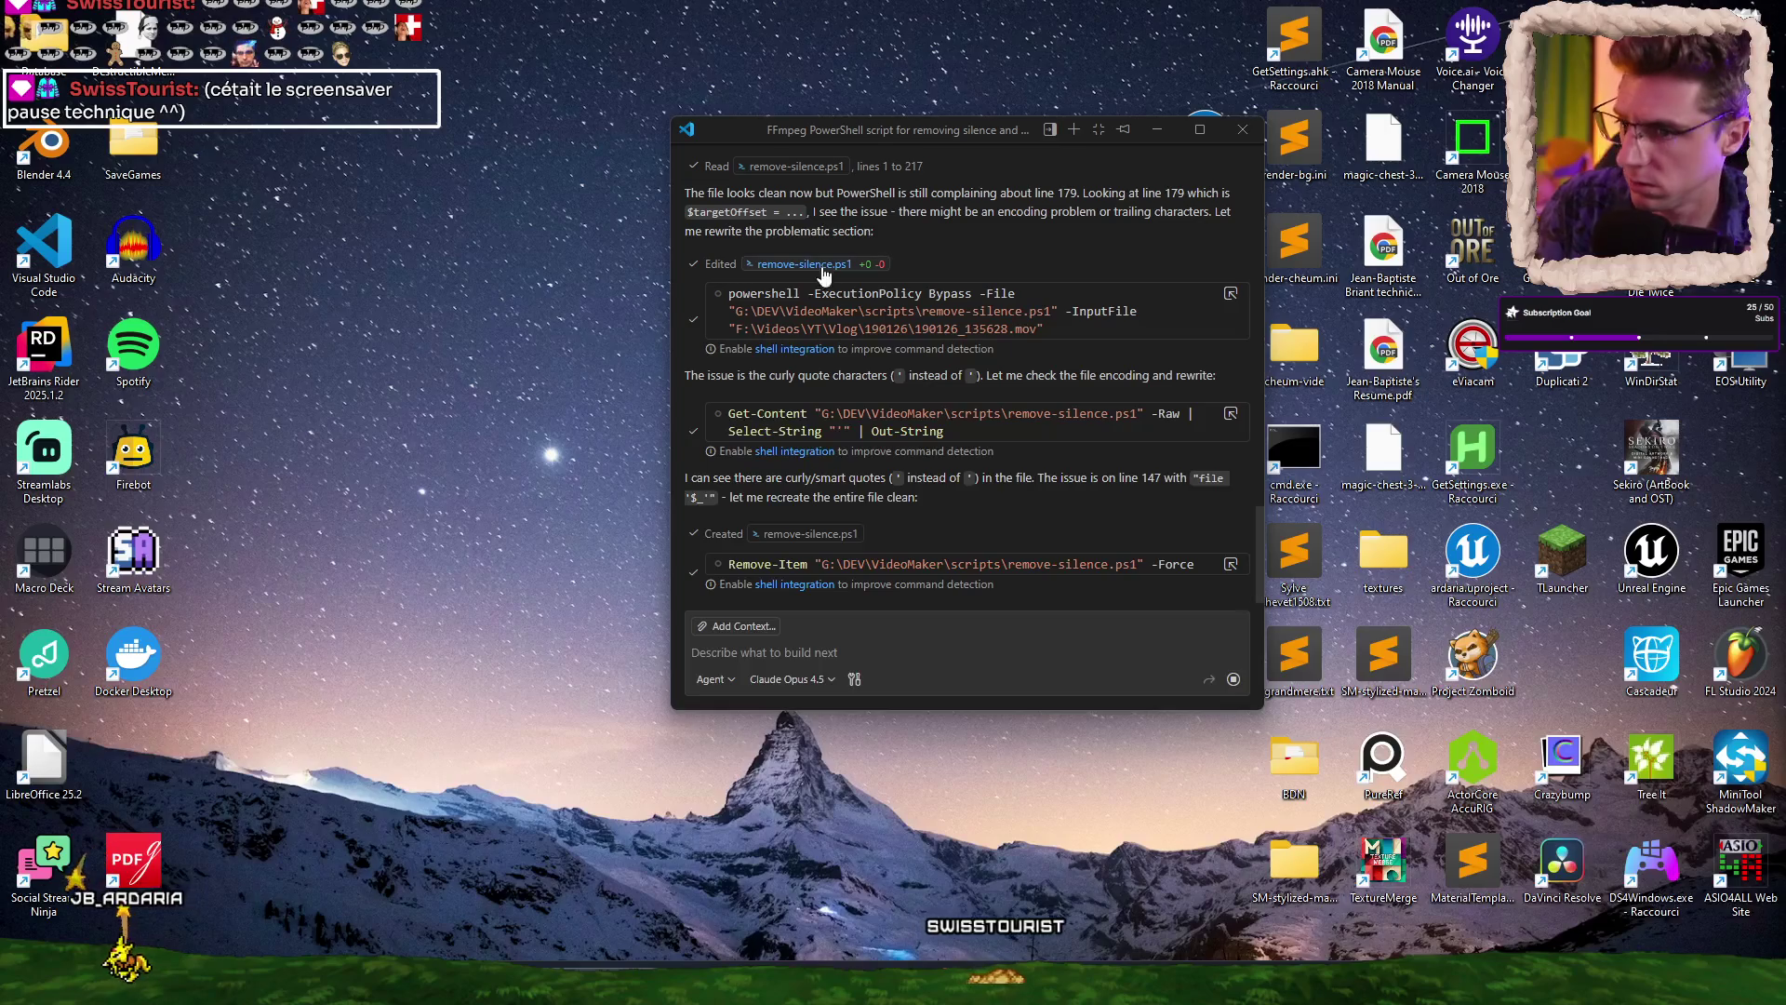
{"action": "key", "text": "super+d"}
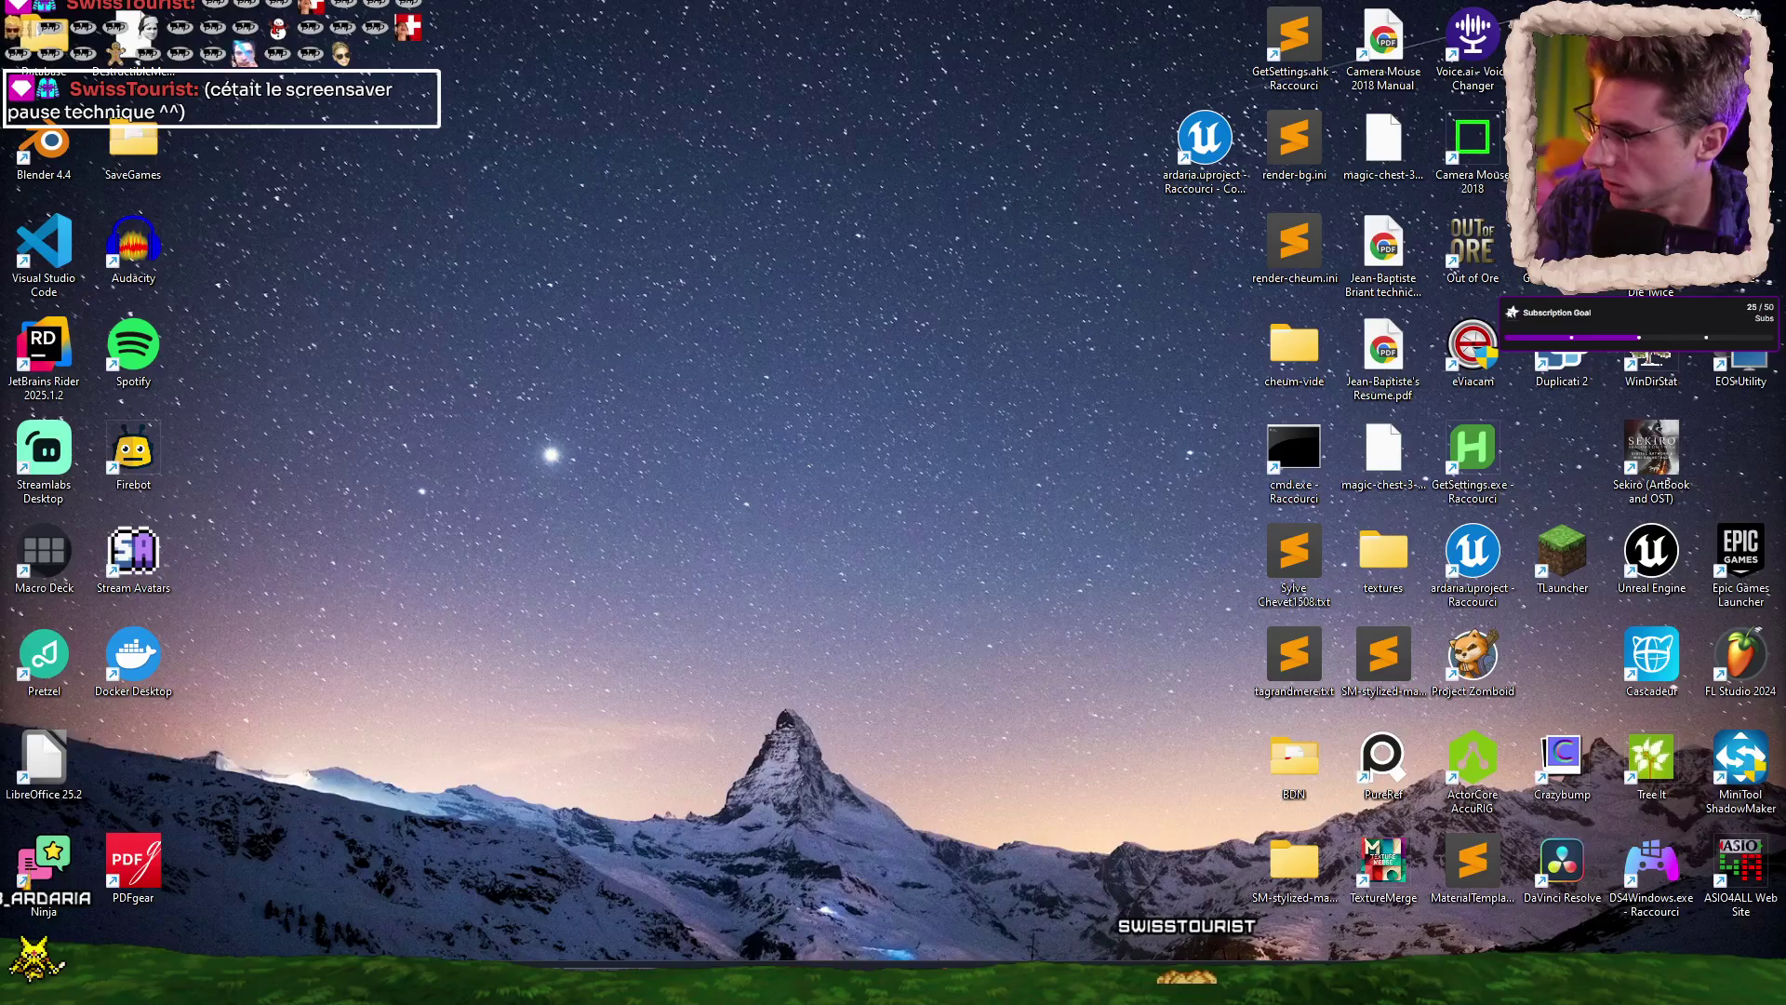
{"action": "key", "text": "super+d"}
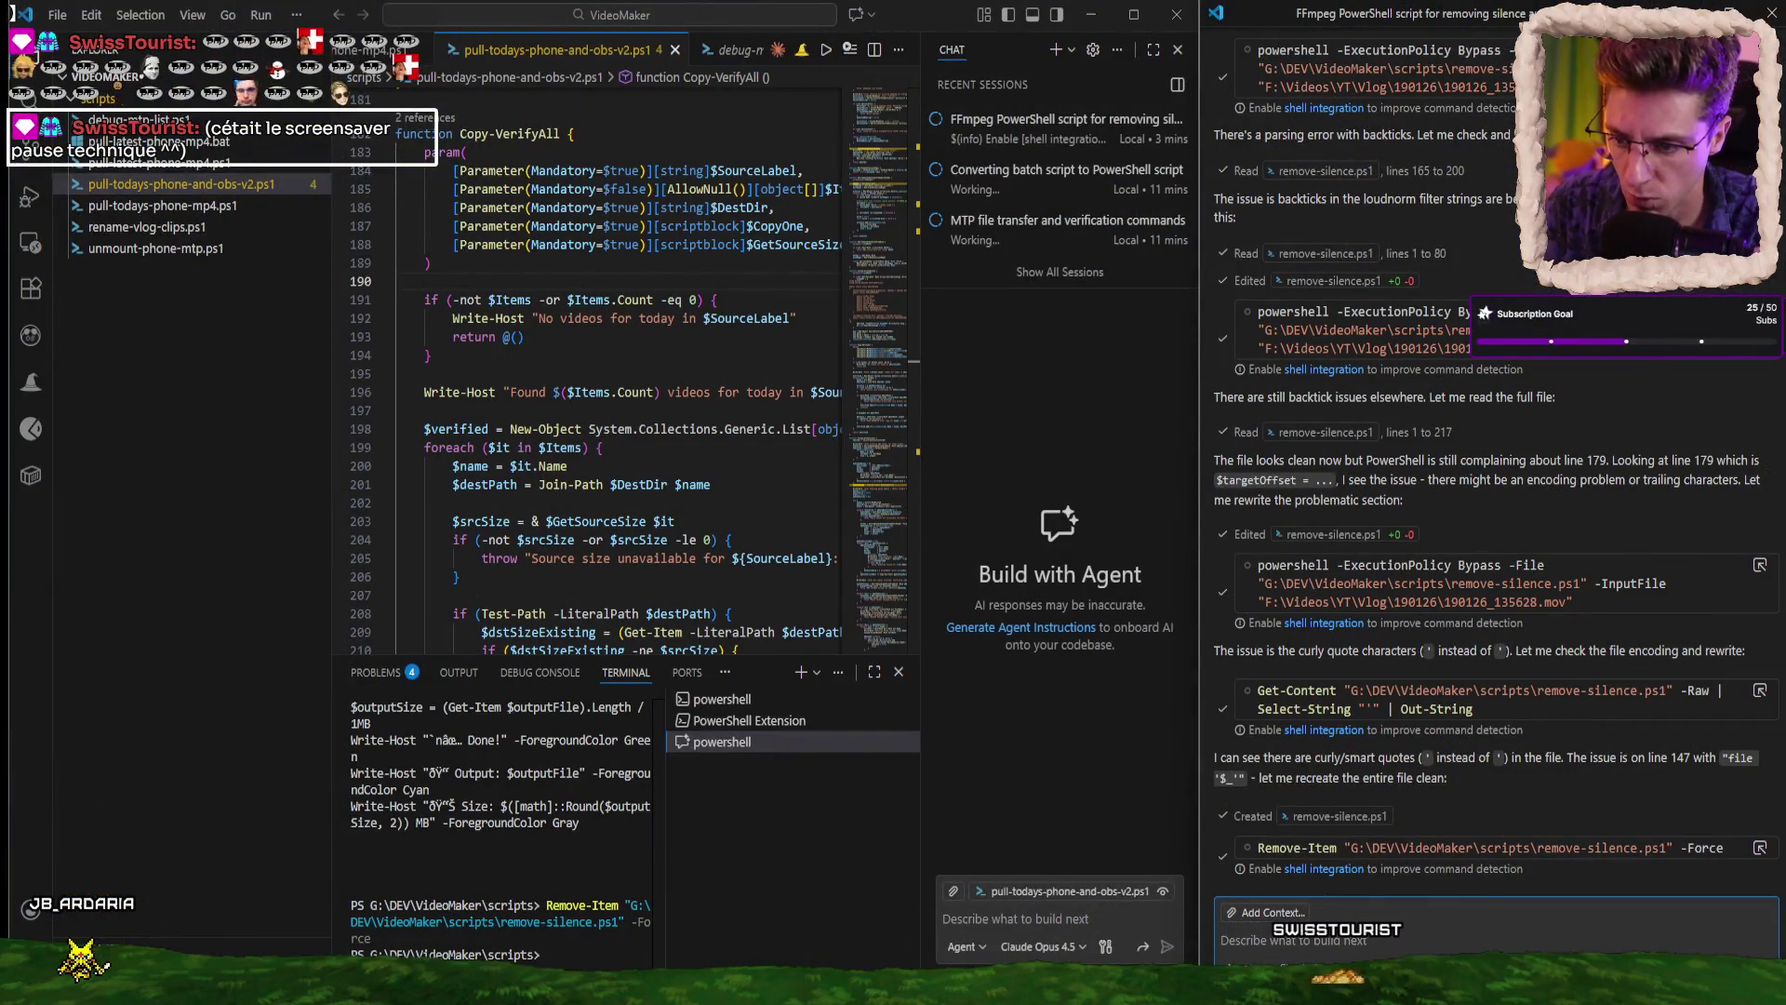
{"action": "key", "text": "alt+Tab"}
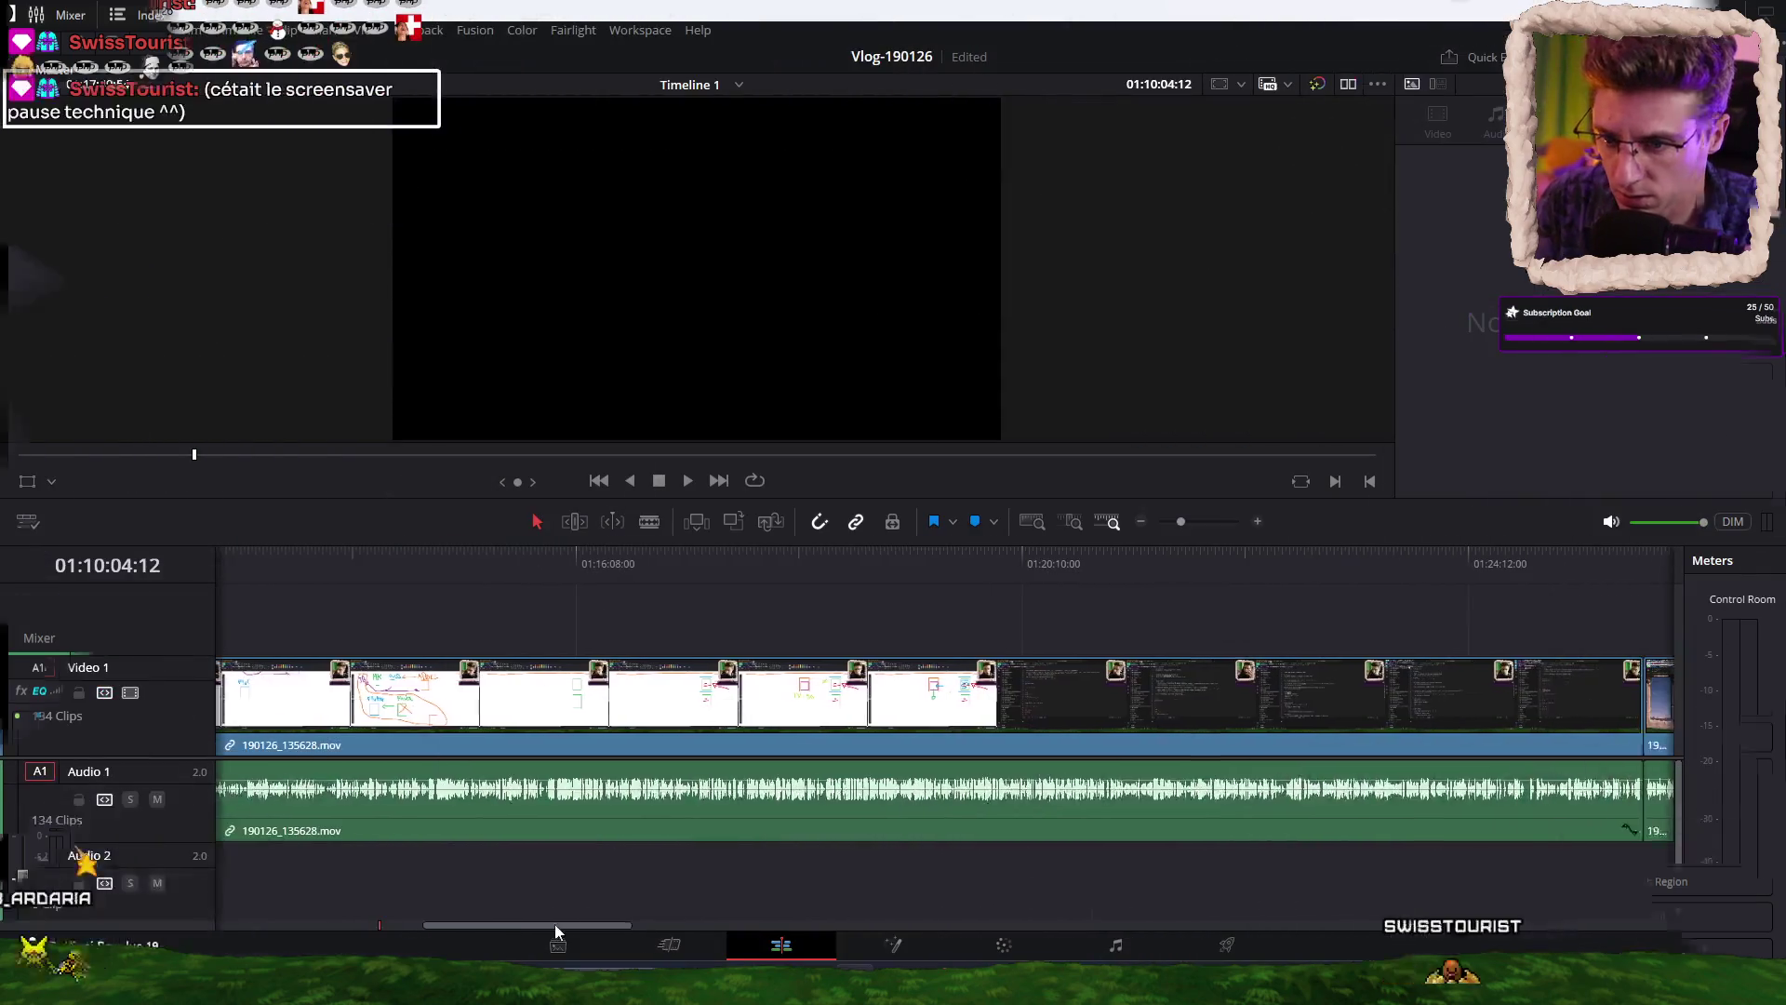
{"action": "left_click_drag", "start_coordinate": [590, 924], "coordinate": [849, 893]}
{"action": "mouse_move", "coordinate": [580, 563]}
{"action": "left_mouse_down"}
{"action": "mouse_move", "coordinate": [864, 556]}
{"action": "mouse_move", "coordinate": [565, 546]}
{"action": "left_mouse_up"}
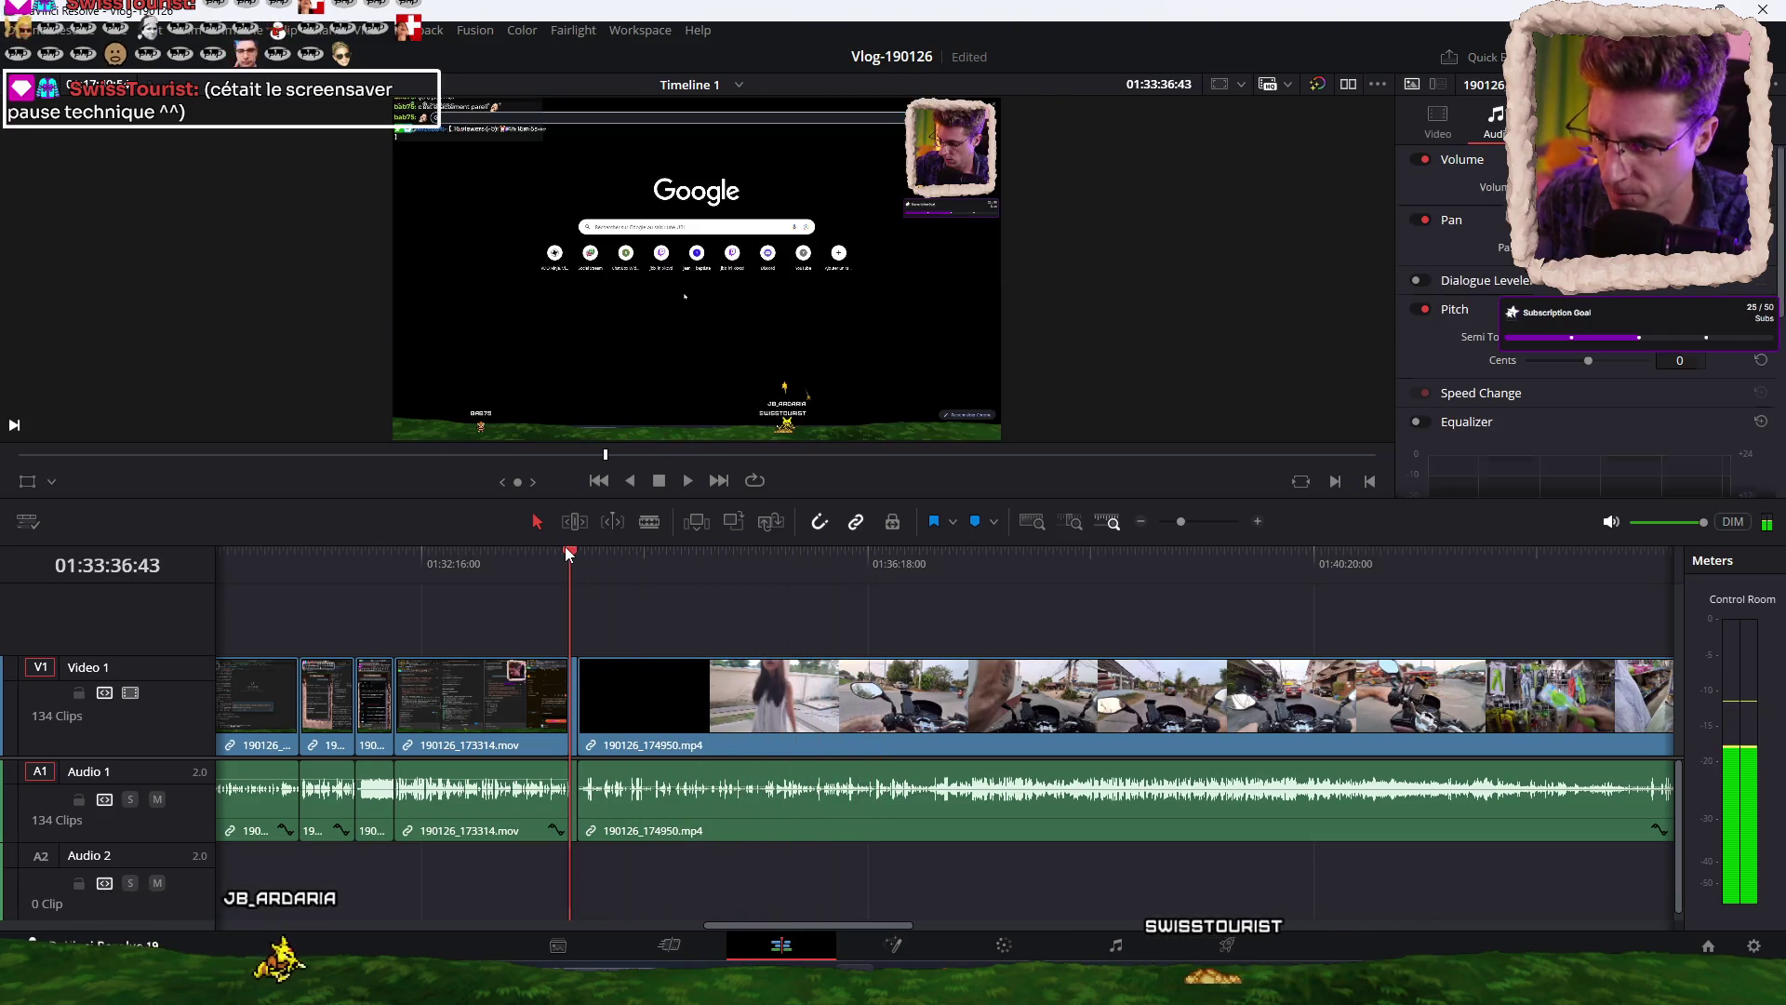
{"action": "key", "text": "space"}
{"action": "scroll", "coordinate": [655, 639], "scroll_direction": "up", "scroll_amount": 5}
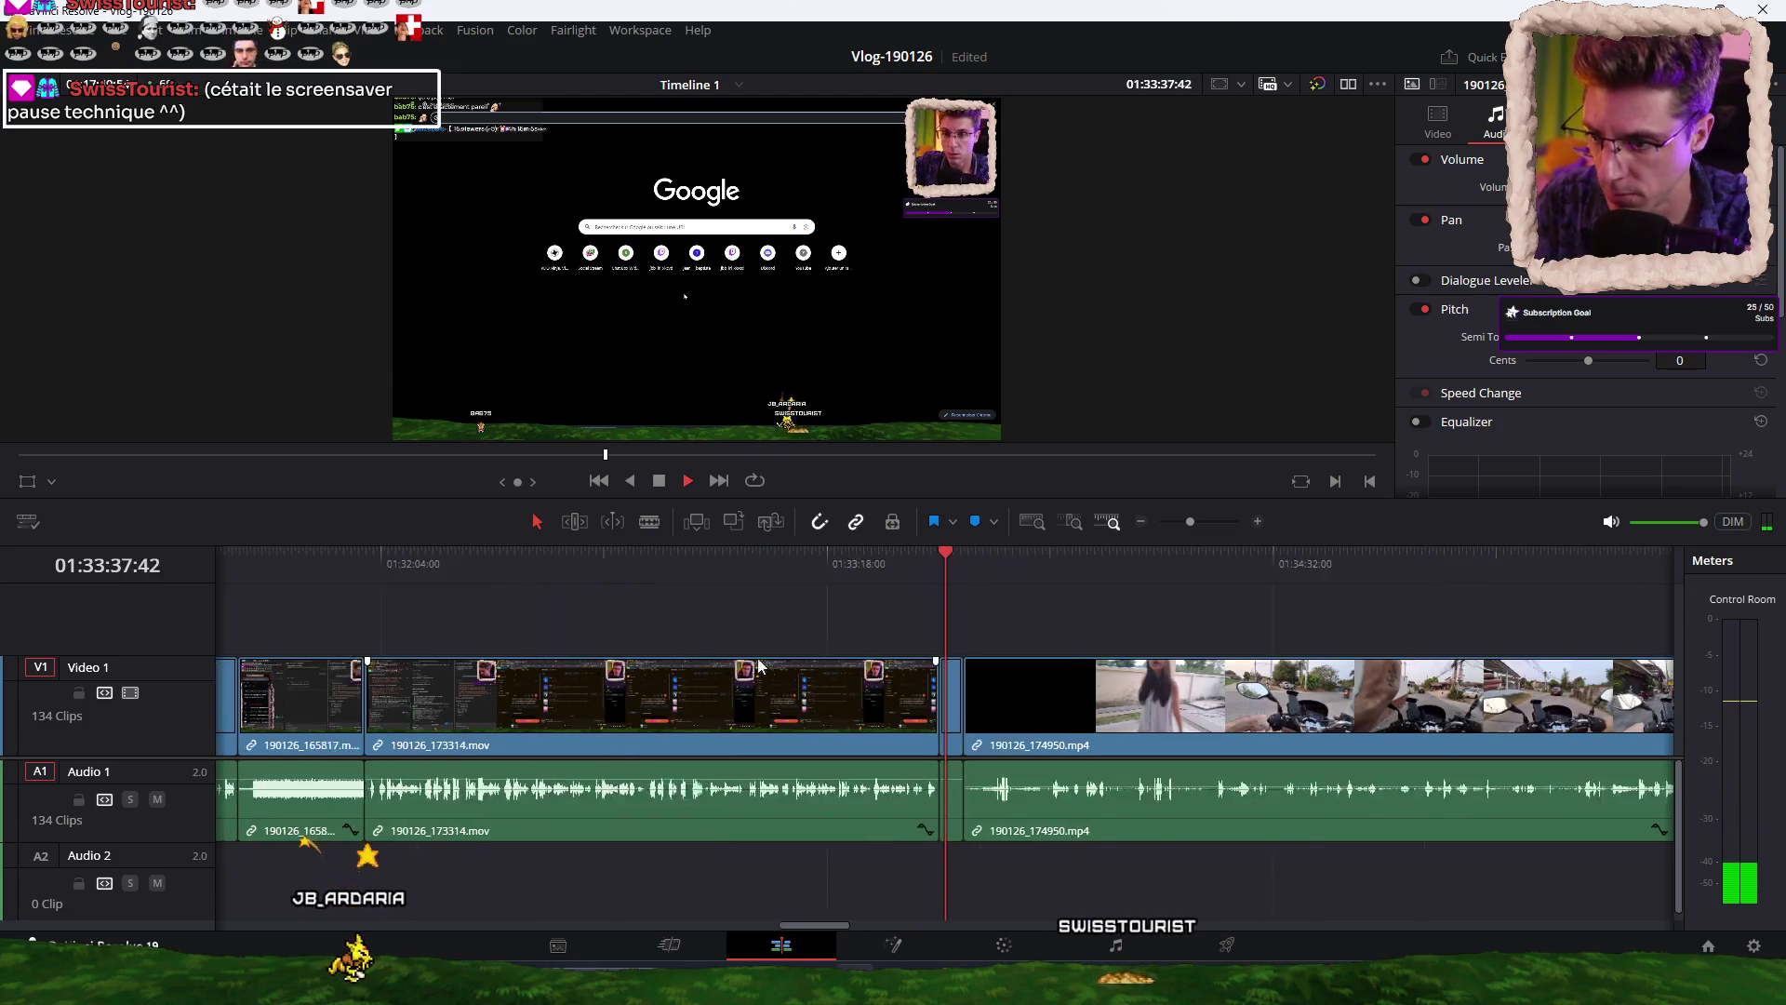
{"action": "scroll", "coordinate": [908, 579], "scroll_direction": "up", "scroll_amount": 2}
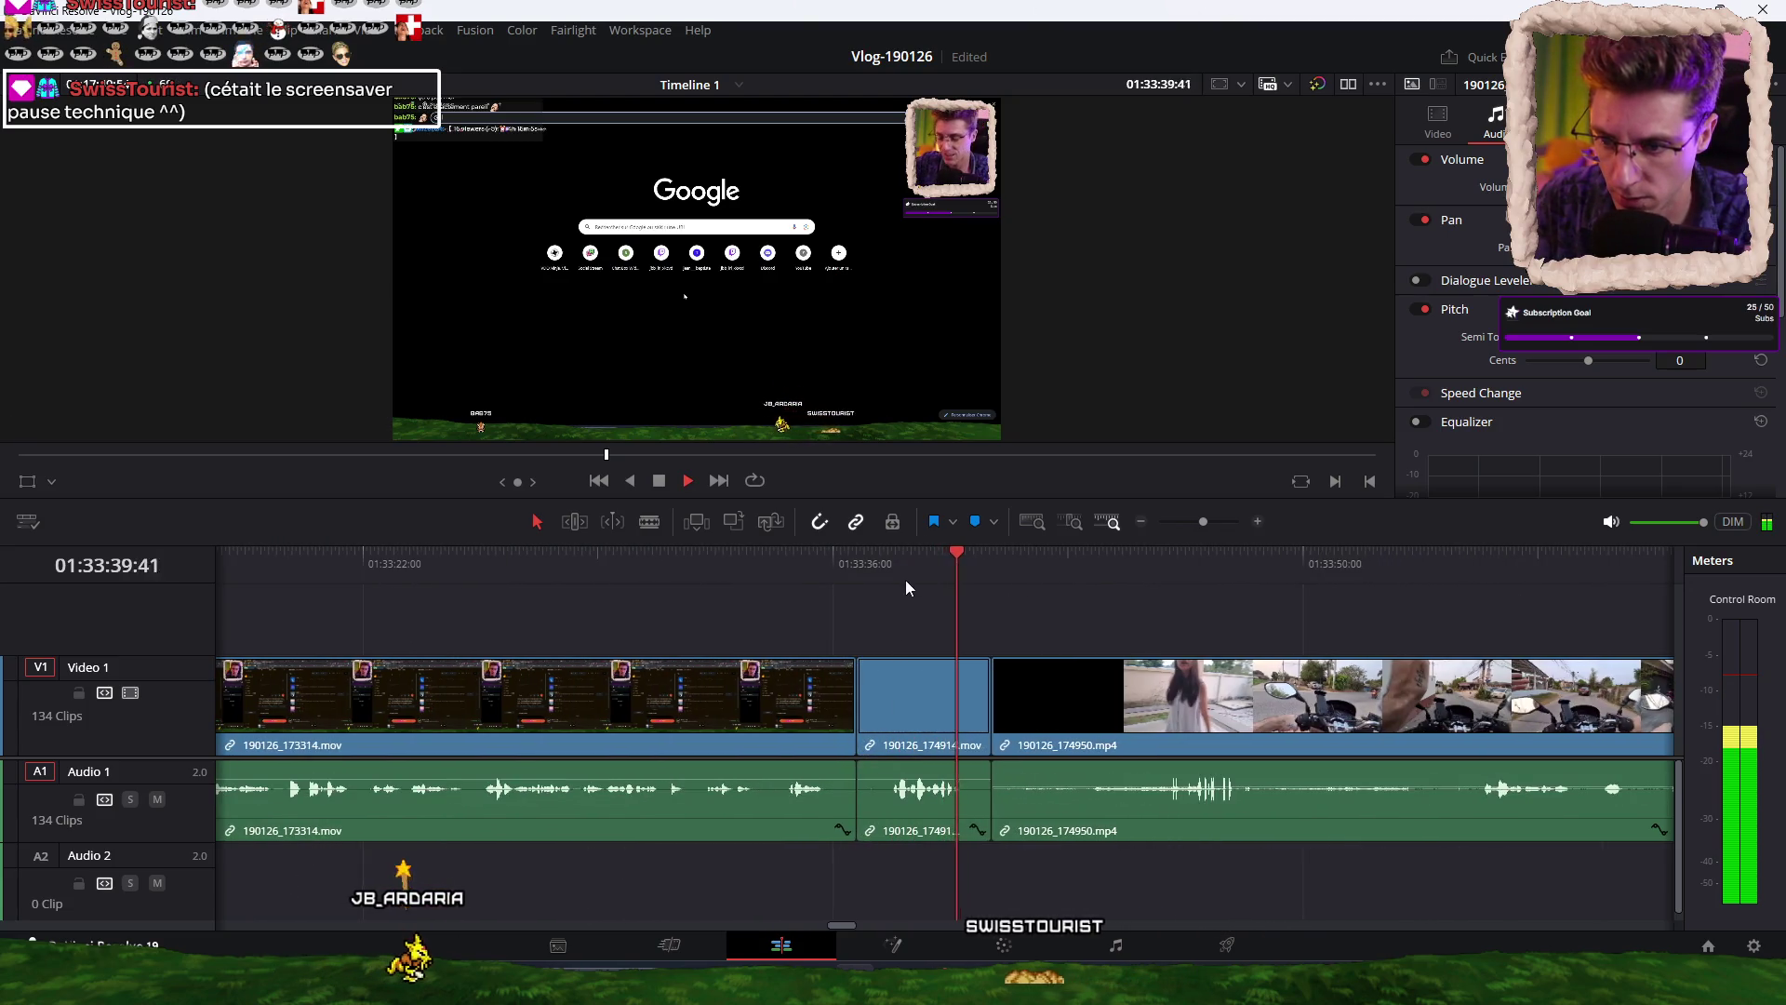
{"action": "key", "text": "space"}
{"action": "left_click", "coordinate": [964, 564]}
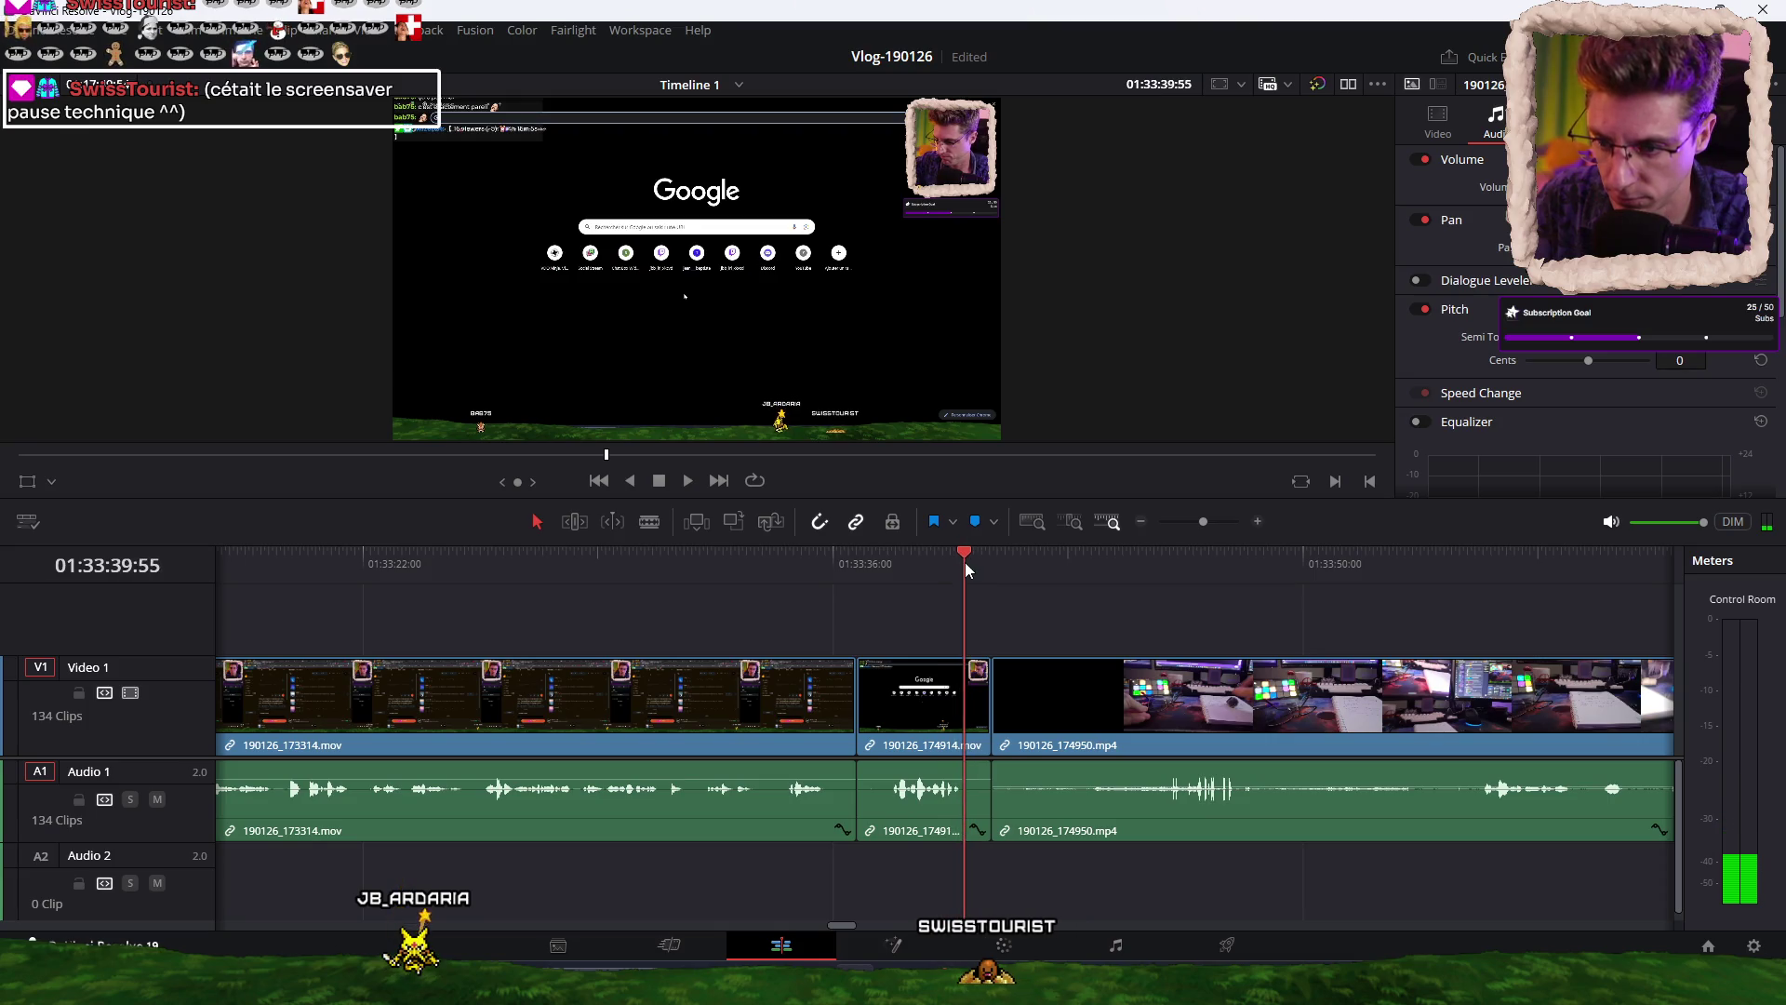
{"action": "key", "text": "ctrl+b"}
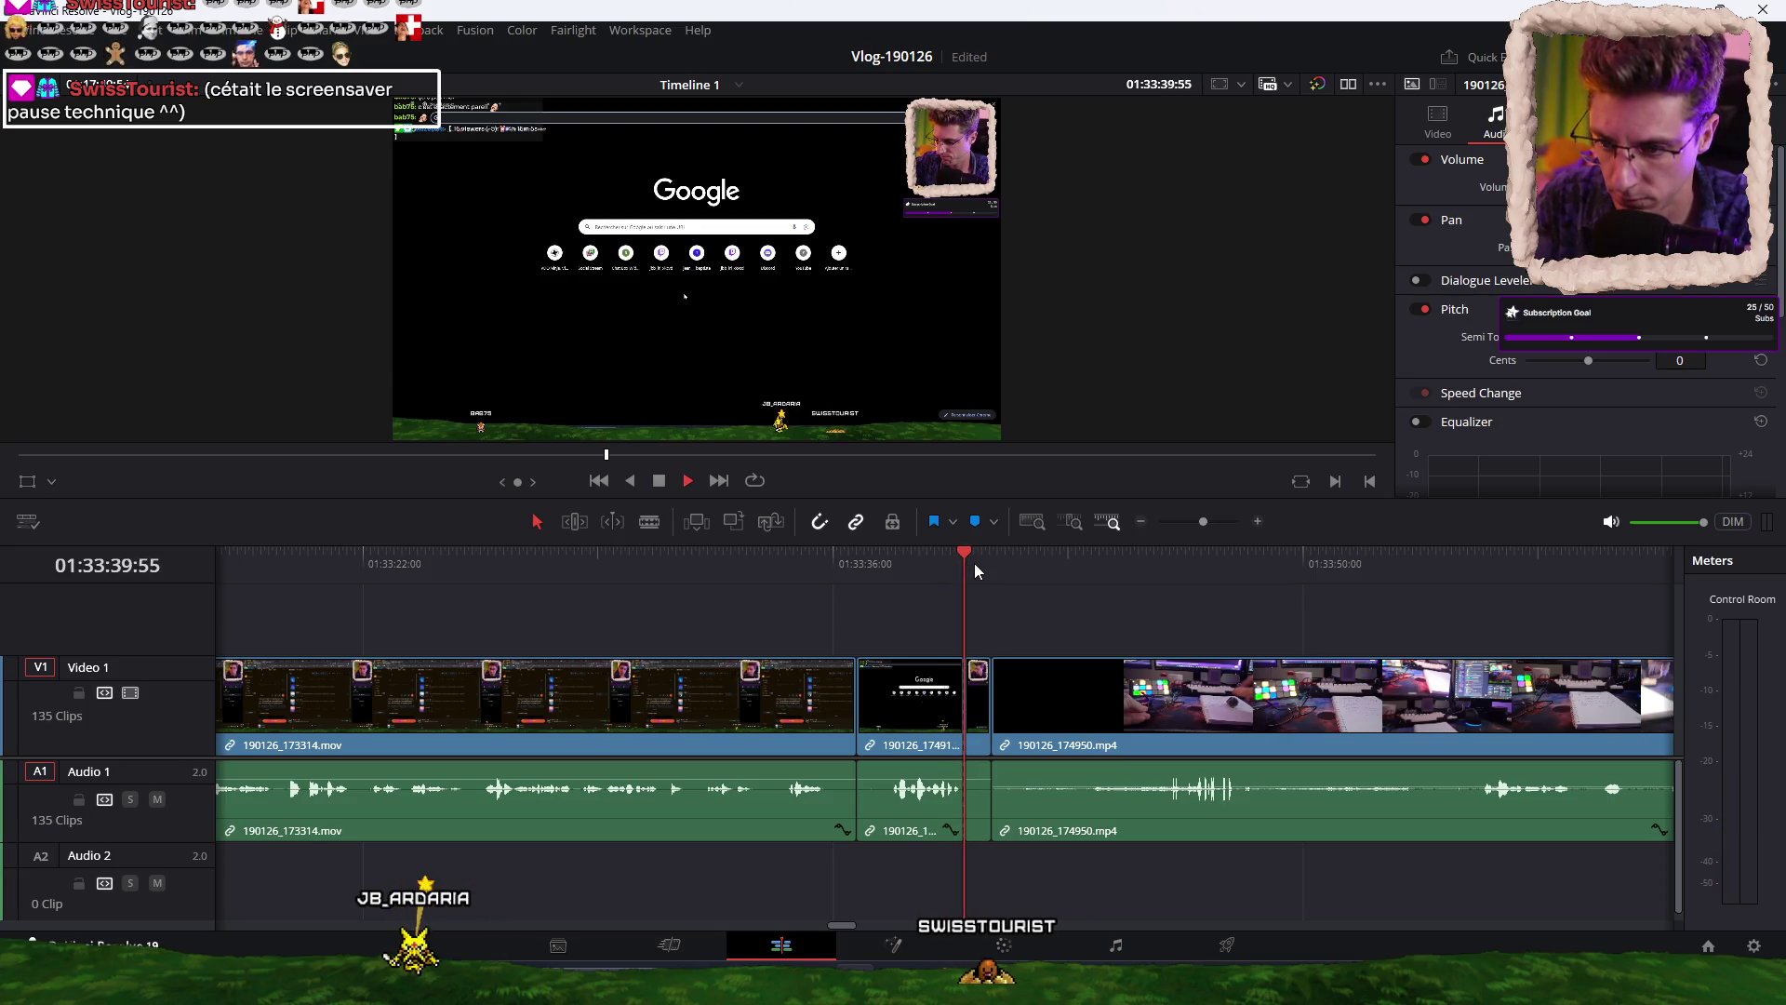
{"action": "left_click", "coordinate": [975, 564]}
{"action": "key", "text": "Delete"}
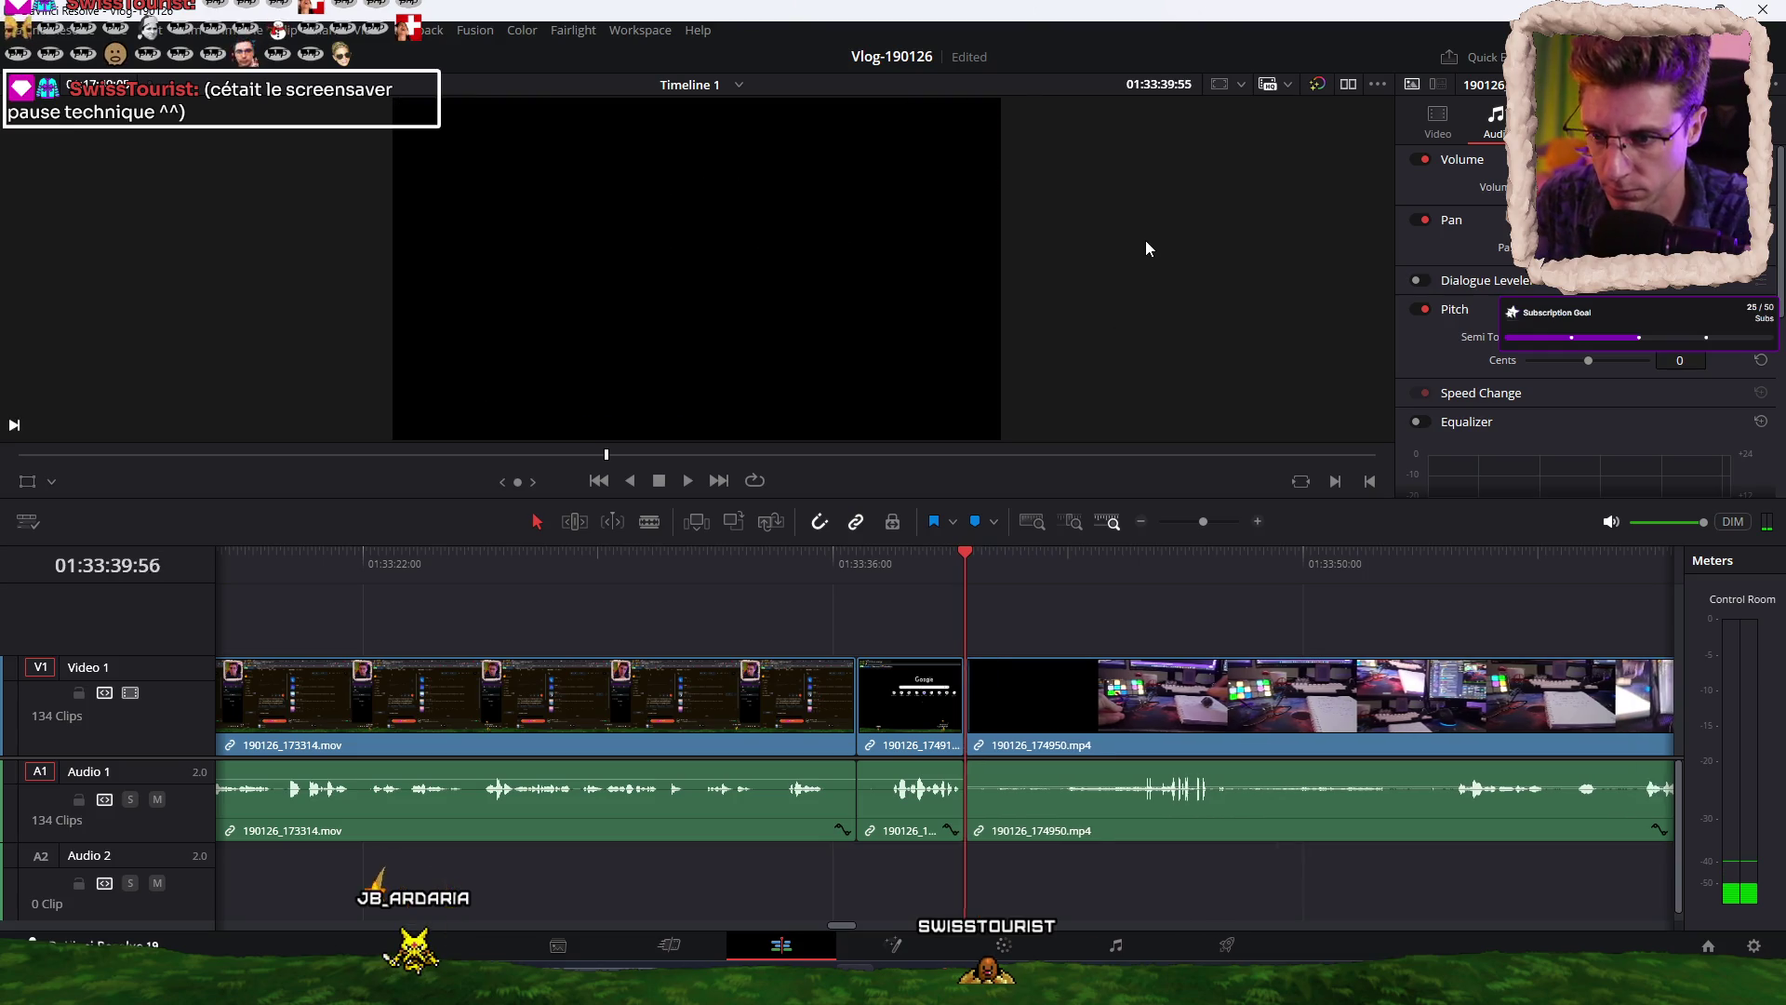
{"action": "scroll", "coordinate": [897, 583], "scroll_direction": "right", "scroll_amount": 3}
{"action": "mouse_move", "coordinate": [885, 588]}
{"action": "left_mouse_down"}
{"action": "mouse_move", "coordinate": [1500, 577]}
{"action": "mouse_move", "coordinate": [1359, 577]}
{"action": "left_mouse_up"}
{"action": "key", "text": "space"}
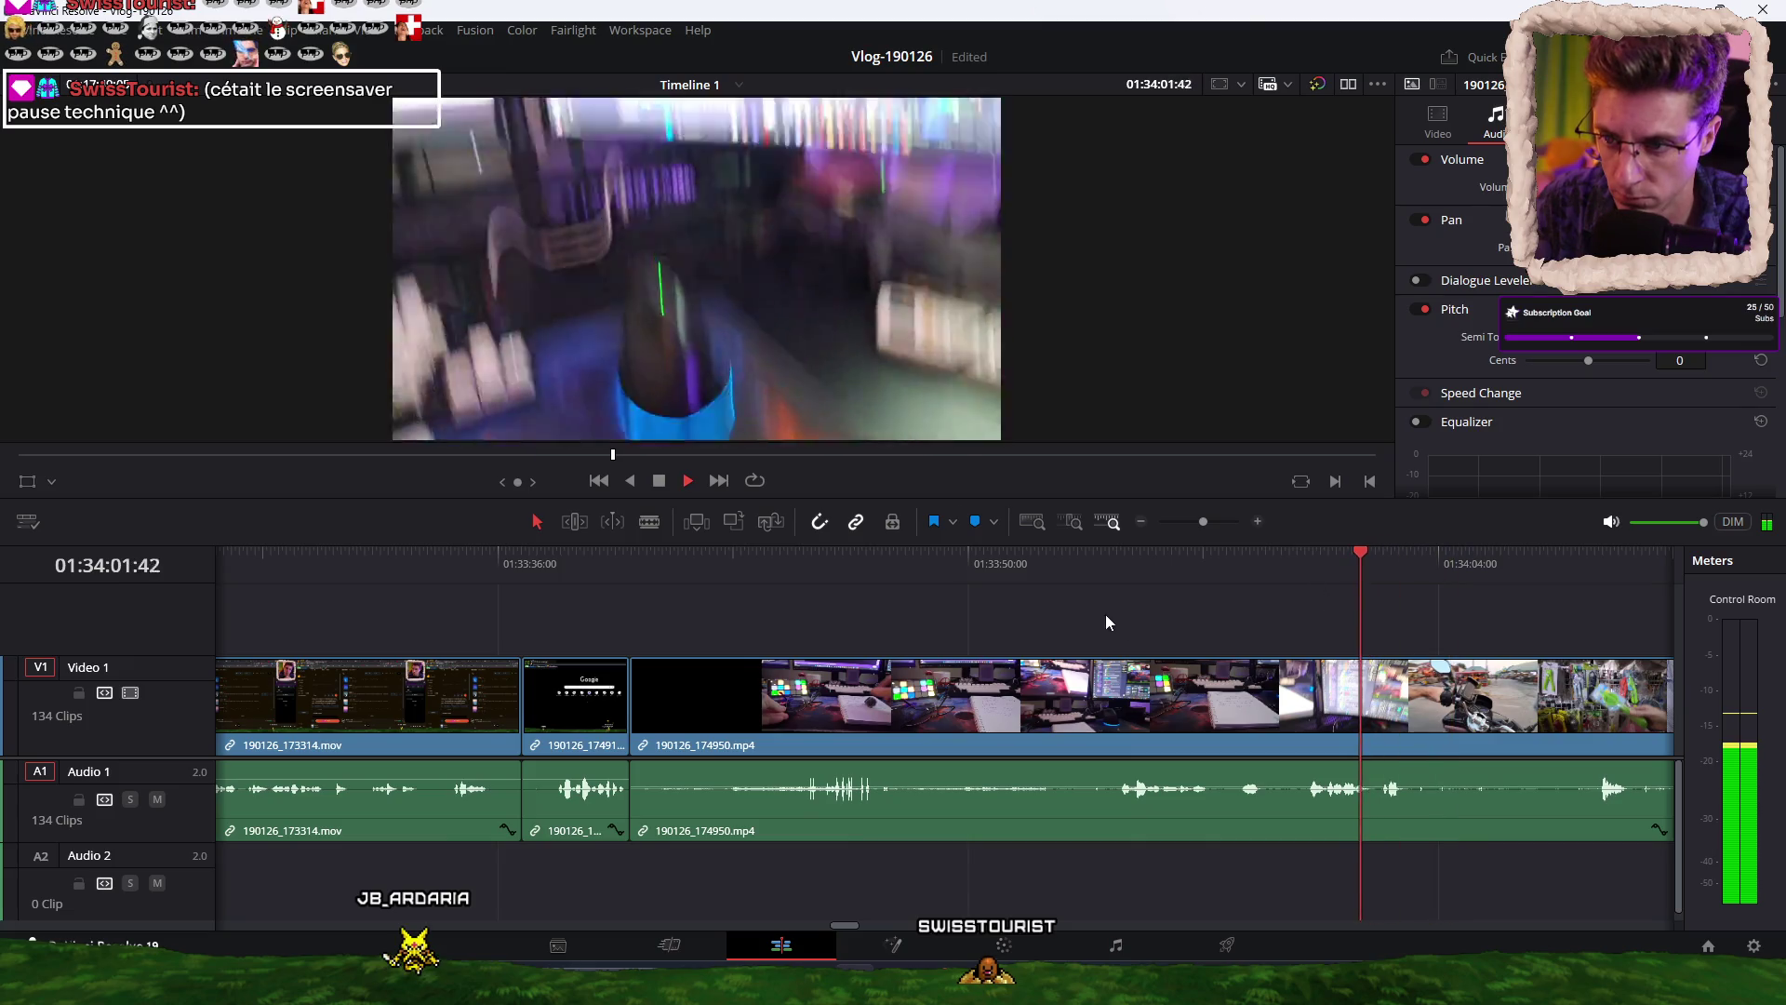
{"action": "left_click", "coordinate": [1148, 572]}
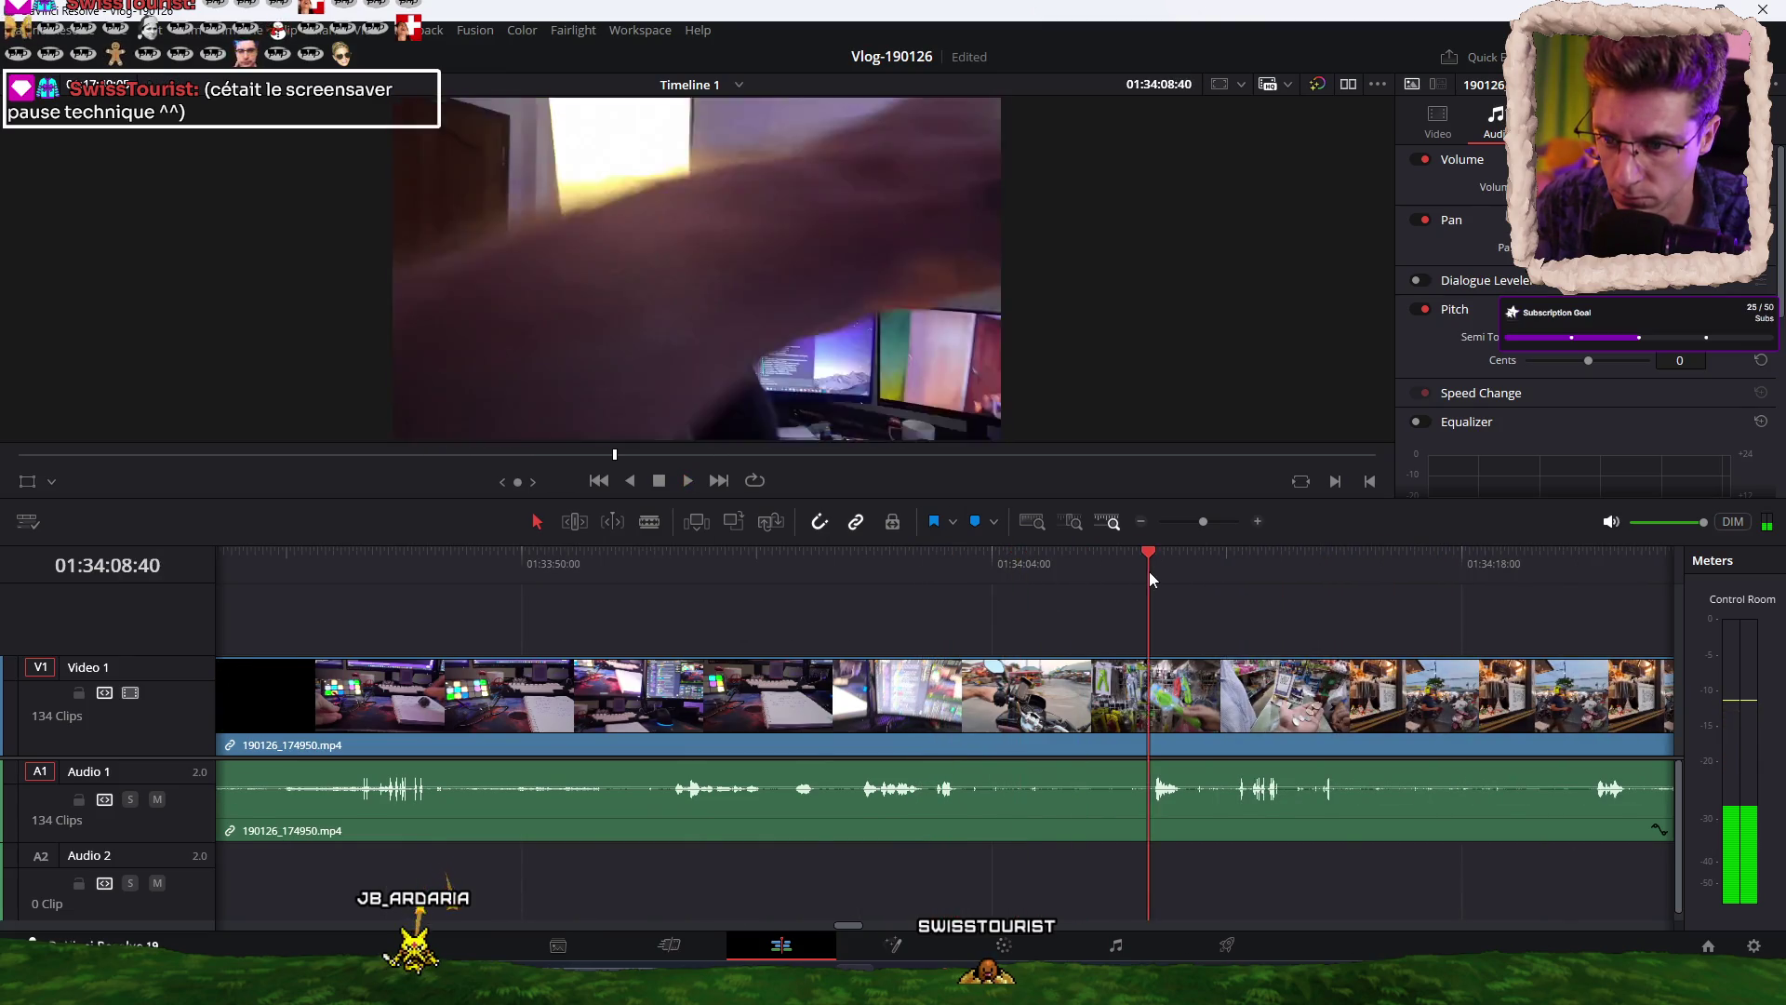
{"action": "scroll", "coordinate": [1087, 573], "scroll_direction": "right", "scroll_amount": 3}
{"action": "left_click", "coordinate": [1070, 577]}
{"action": "left_click", "coordinate": [1186, 562]}
{"action": "scroll", "coordinate": [1114, 599], "scroll_direction": "right", "scroll_amount": 3}
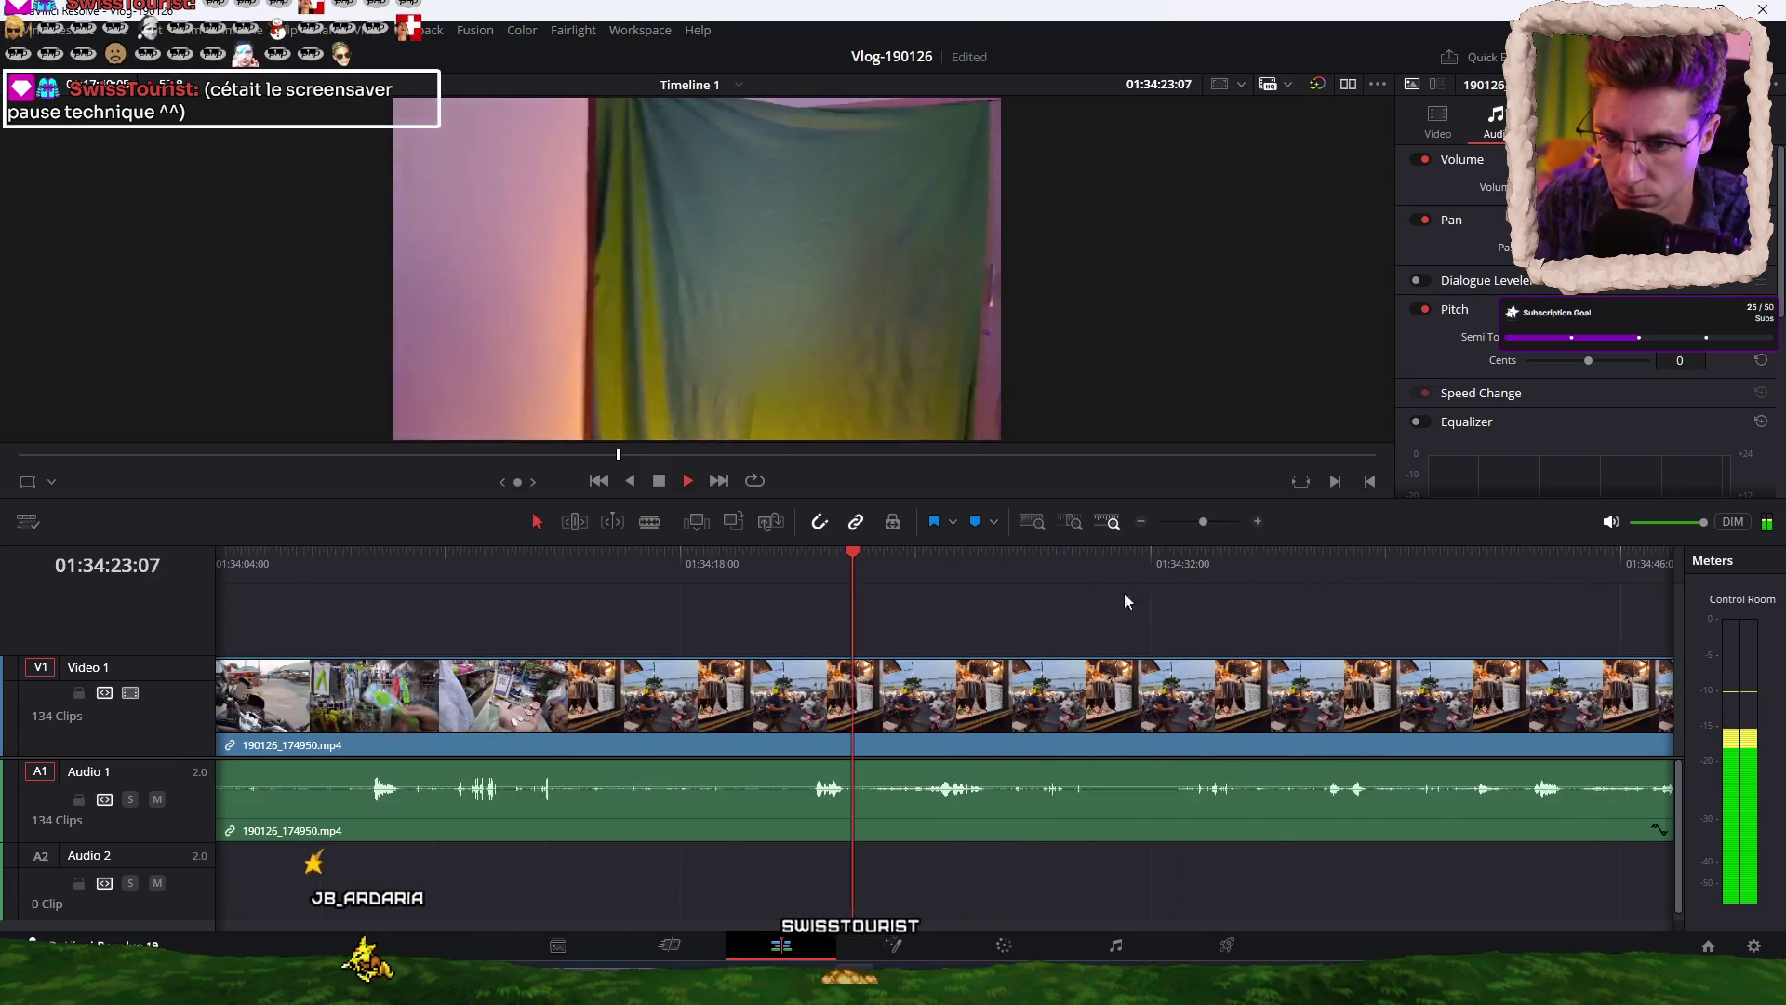
{"action": "left_click", "coordinate": [1139, 572]}
{"action": "scroll", "coordinate": [963, 614], "scroll_direction": "right", "scroll_amount": 2}
{"action": "left_click_drag", "start_coordinate": [987, 567], "coordinate": [1181, 564]}
{"action": "left_click", "coordinate": [1360, 556]}
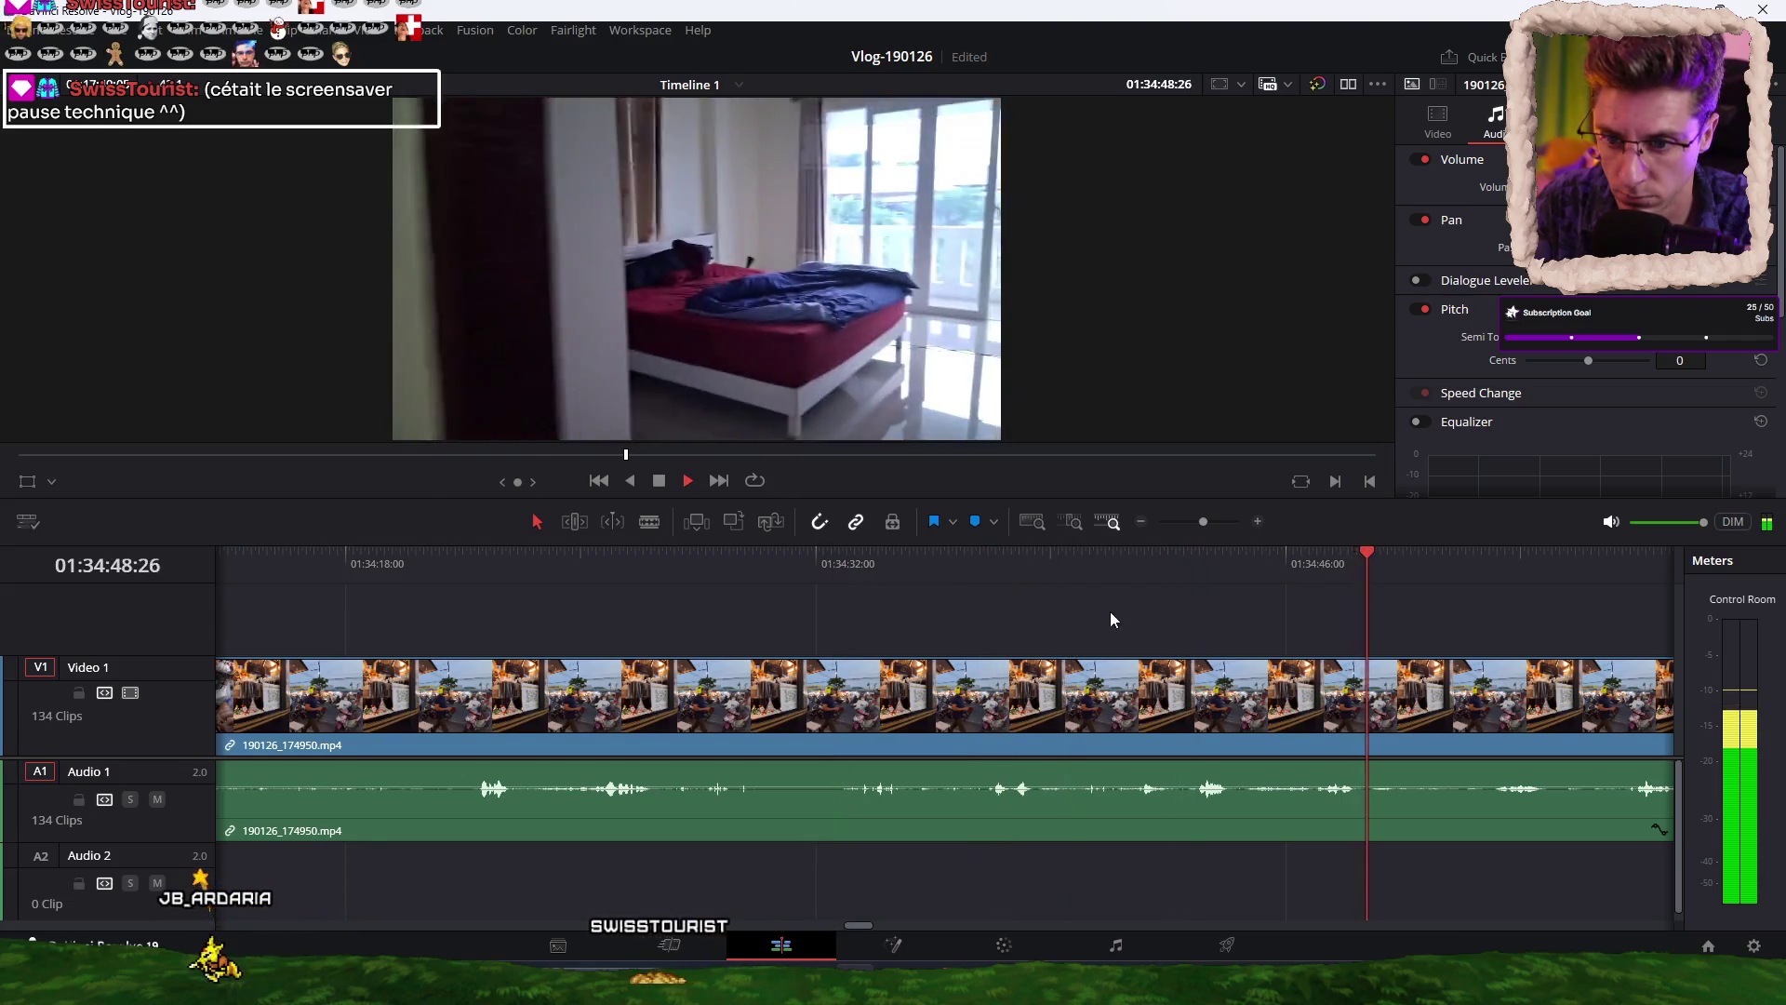
{"action": "scroll", "coordinate": [1107, 601], "scroll_direction": "right", "scroll_amount": 3}
{"action": "left_click", "coordinate": [1141, 558]}
{"action": "left_click", "coordinate": [1399, 550]}
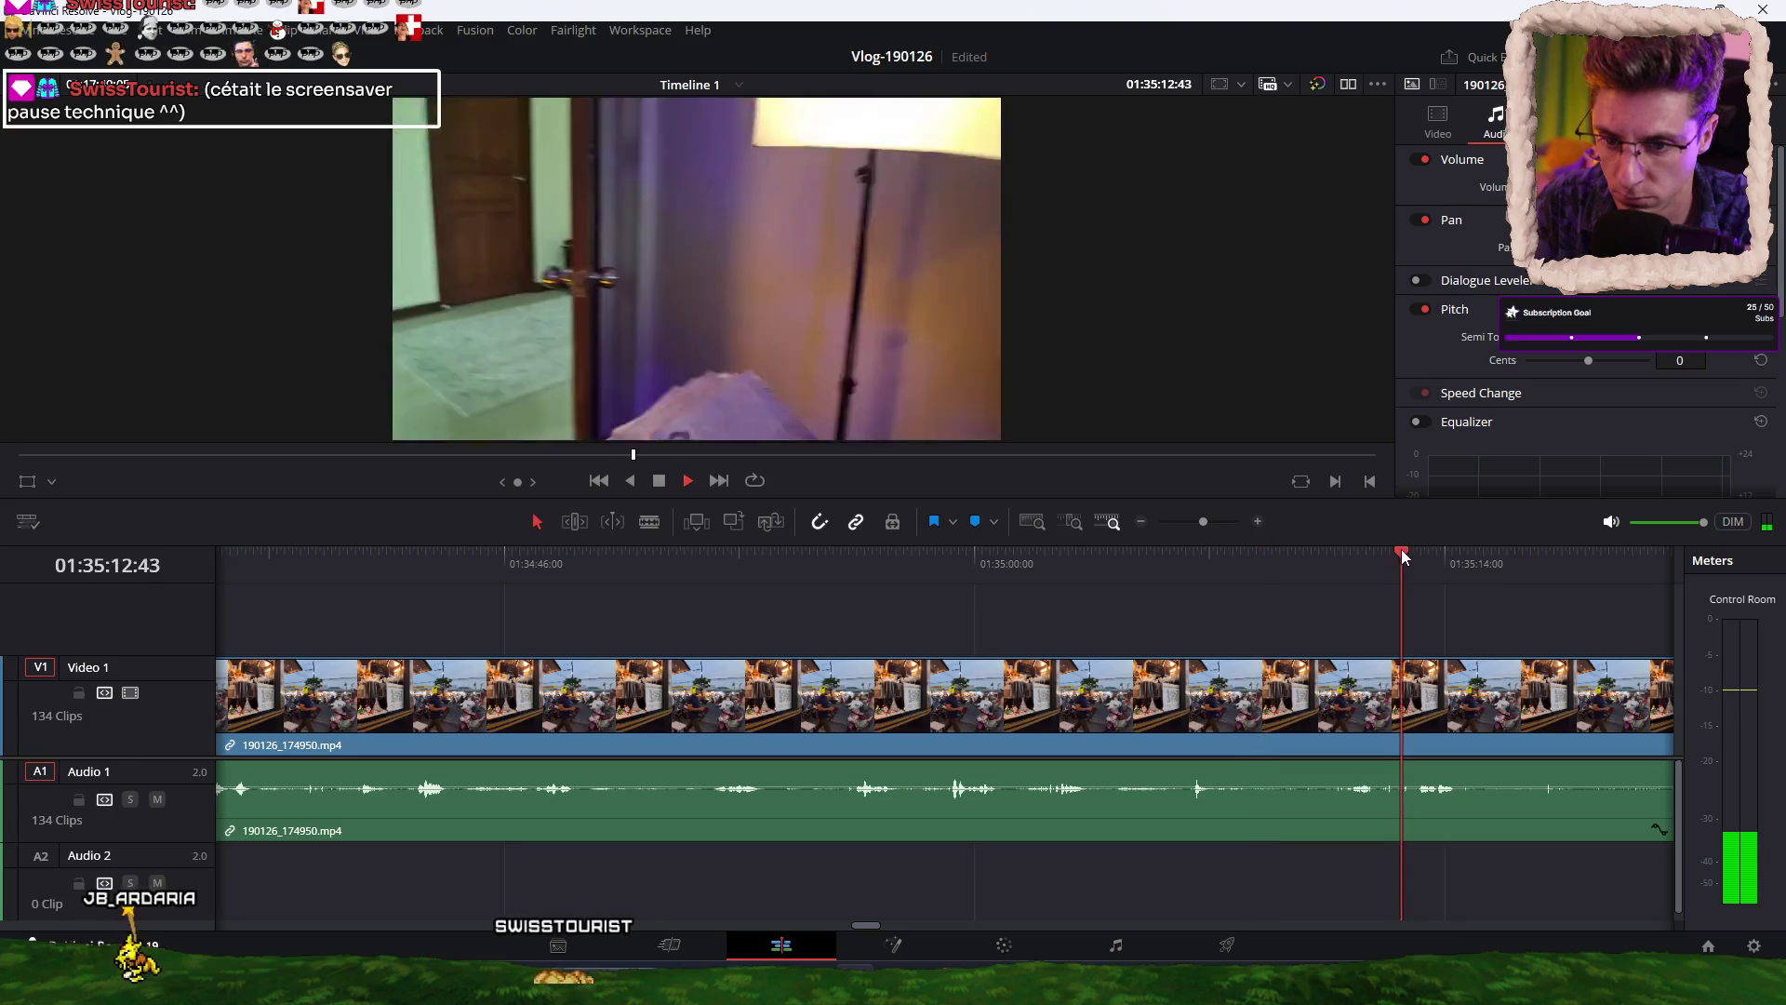
{"action": "key", "text": "Up"}
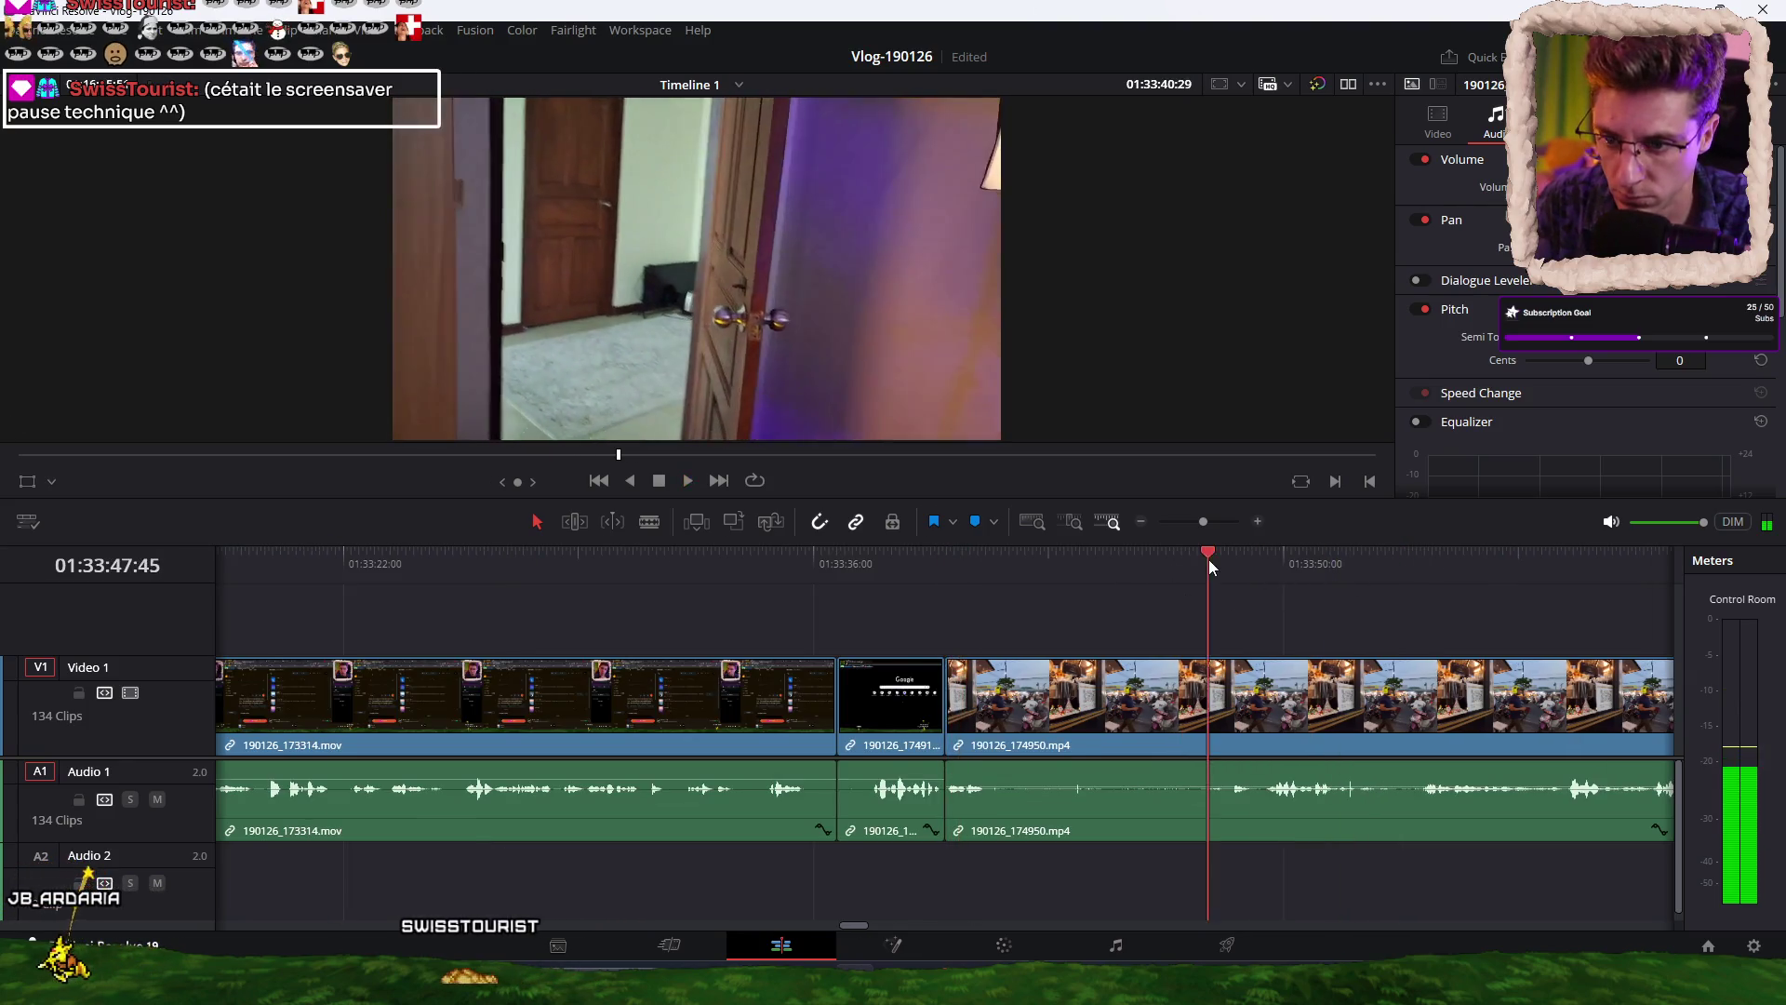
{"action": "left_click", "coordinate": [1212, 560]}
{"action": "left_click", "coordinate": [1375, 564]}
{"action": "scroll", "coordinate": [1063, 618], "scroll_direction": "right", "scroll_amount": 3}
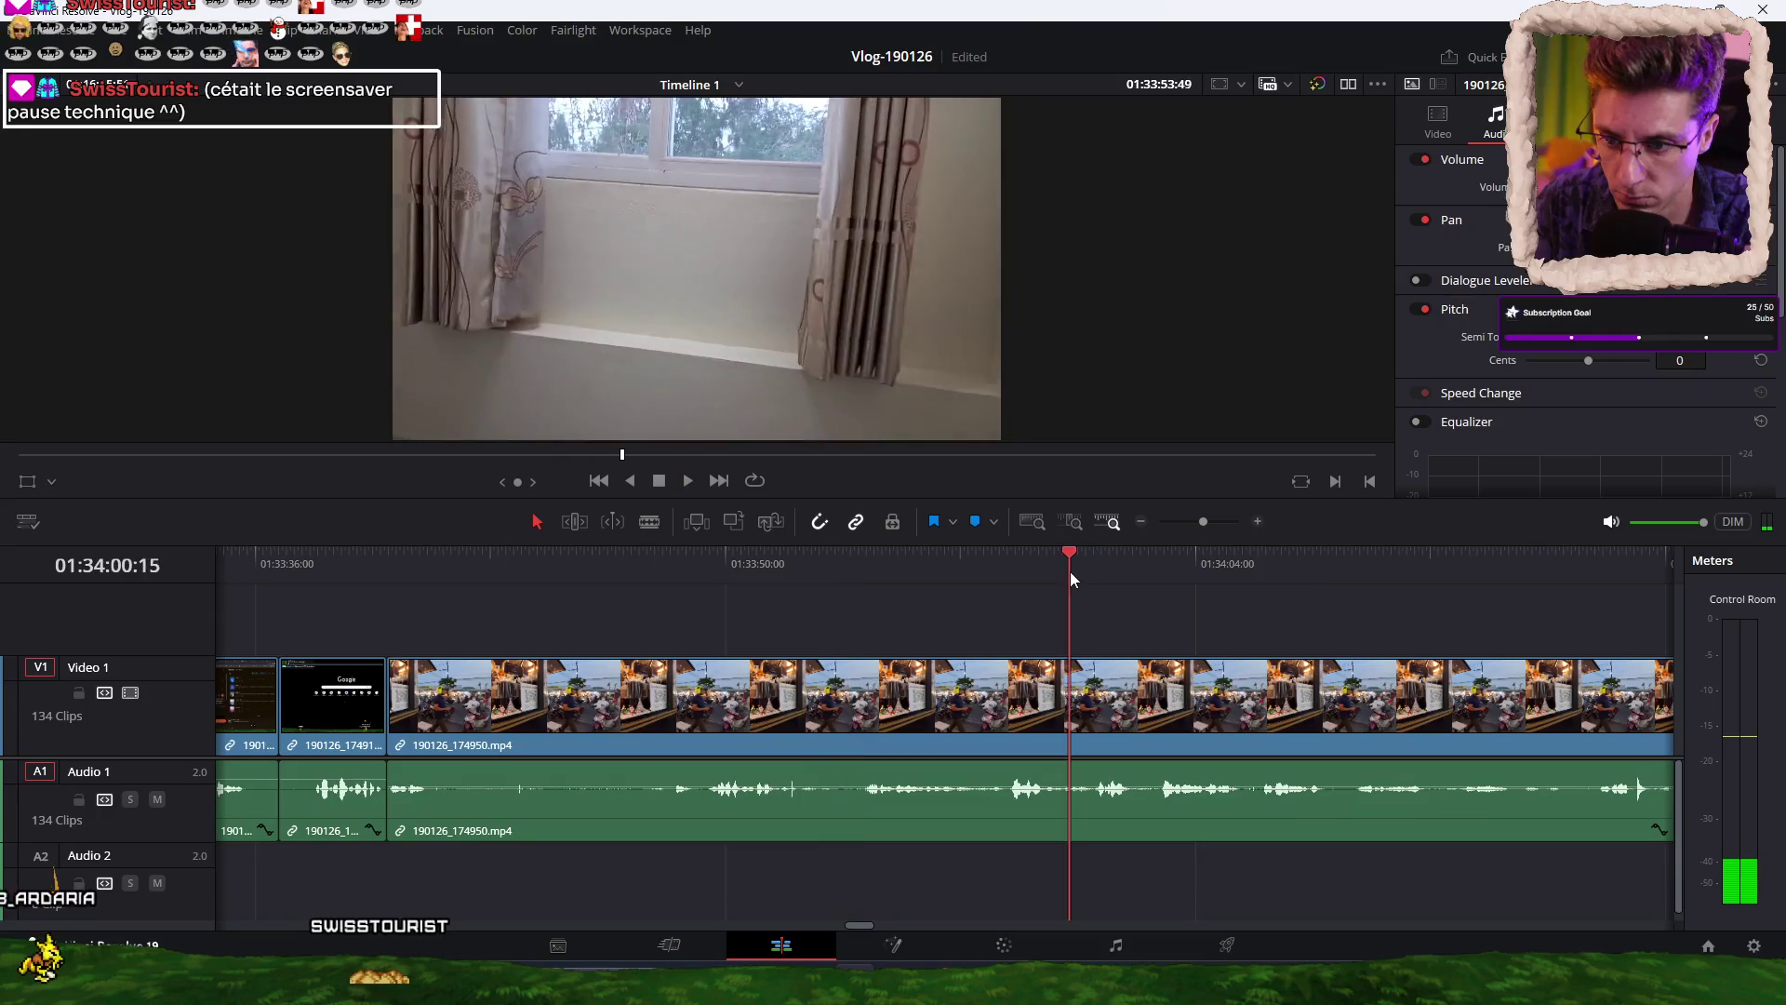
{"action": "left_click", "coordinate": [1070, 567]}
{"action": "scroll", "coordinate": [963, 625], "scroll_direction": "right", "scroll_amount": 3}
{"action": "left_click", "coordinate": [1107, 559]}
{"action": "left_click", "coordinate": [1271, 562]}
{"action": "scroll", "coordinate": [1082, 627], "scroll_direction": "right", "scroll_amount": 5}
{"action": "left_click", "coordinate": [1099, 564]}
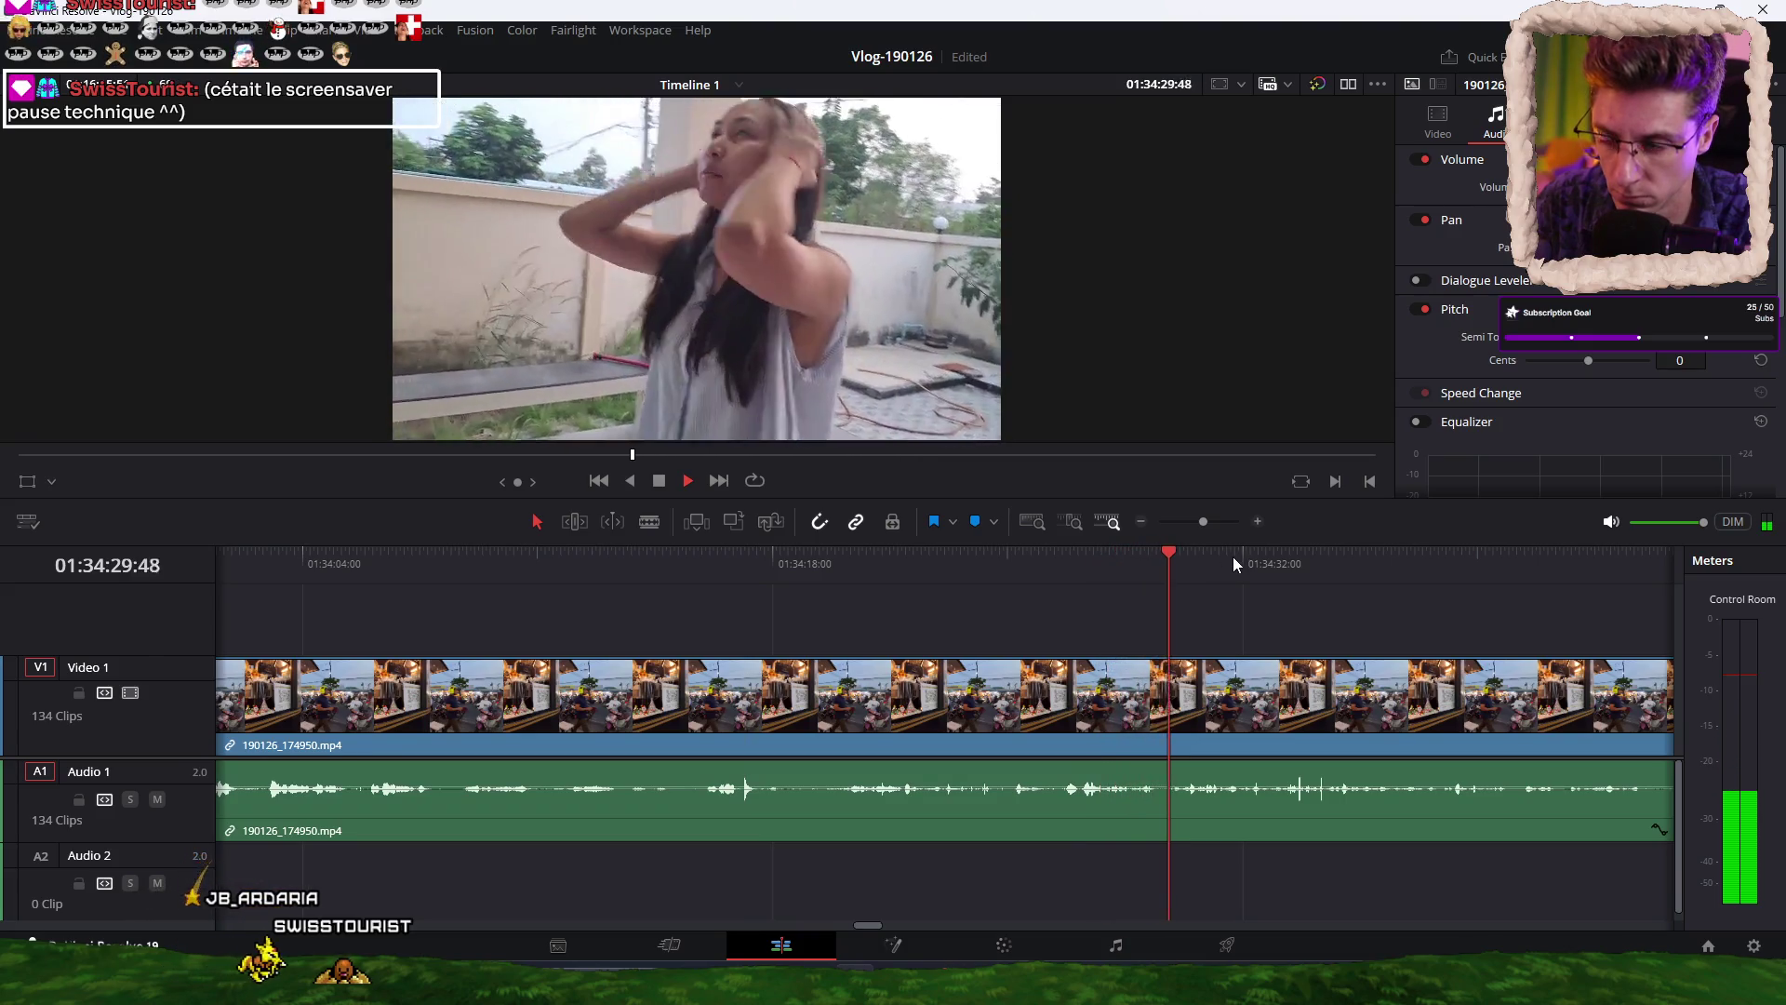
{"action": "left_click", "coordinate": [1745, 852]}
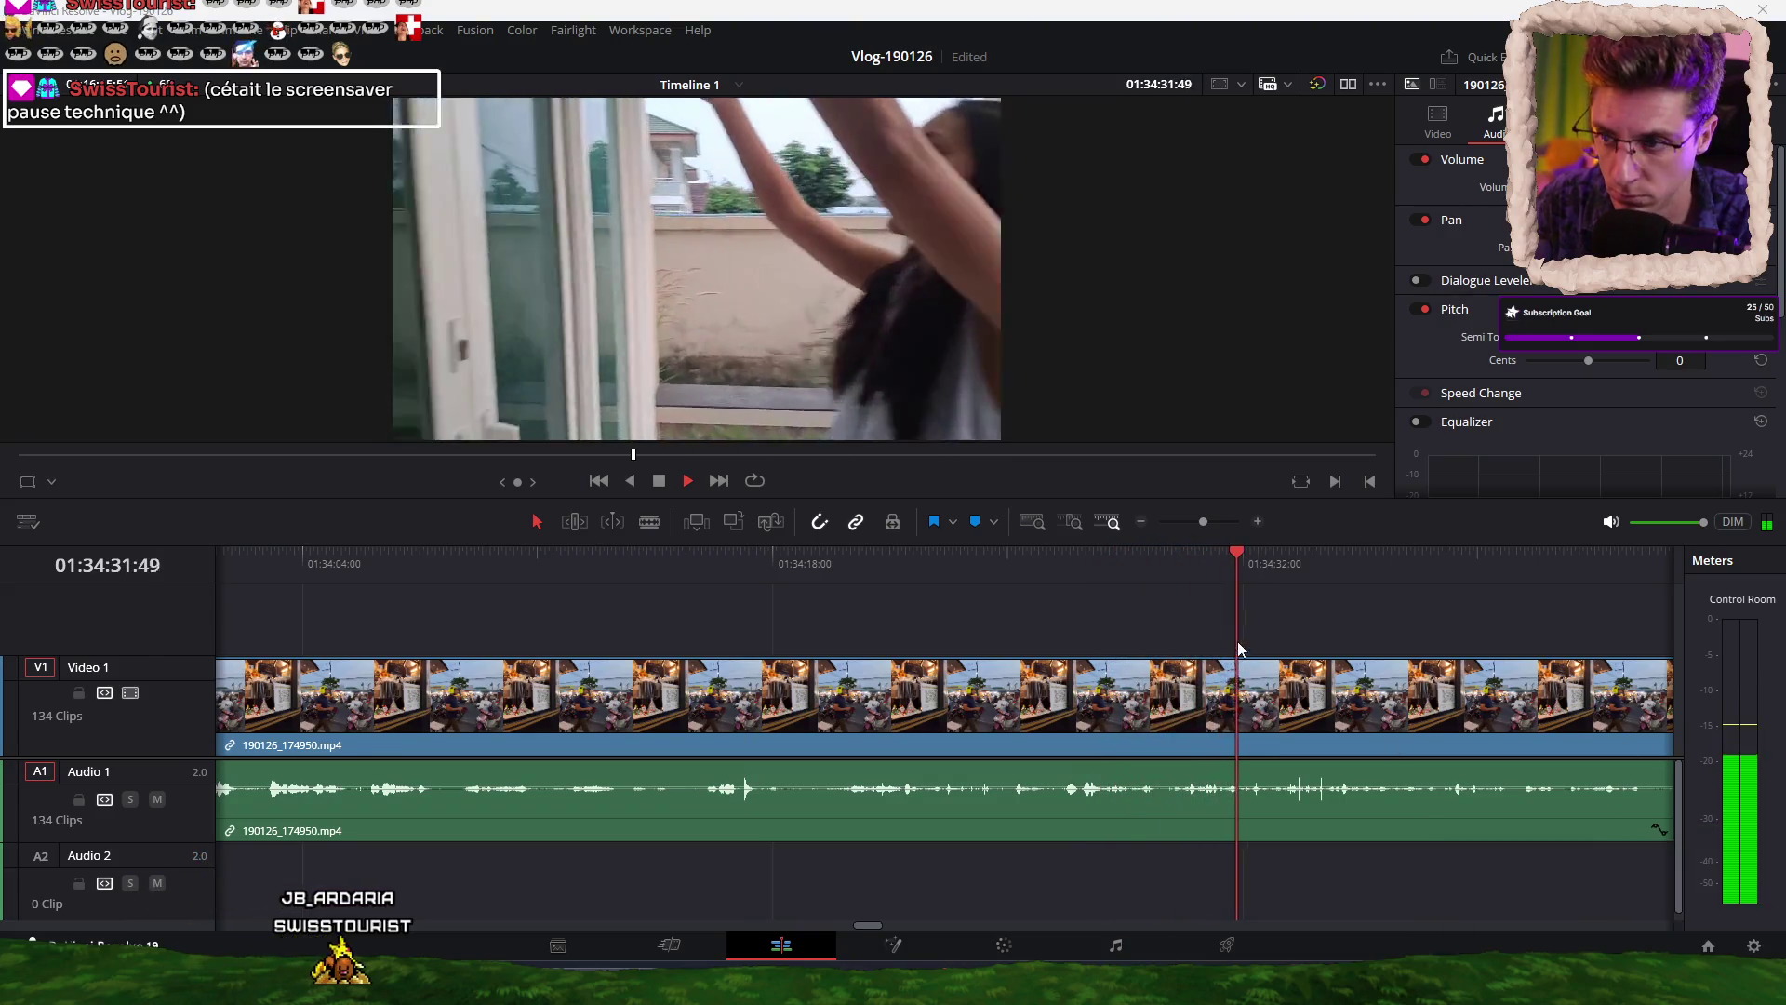
{"action": "scroll", "coordinate": [1062, 590], "scroll_direction": "right", "scroll_amount": 5}
{"action": "left_click", "coordinate": [1036, 564]}
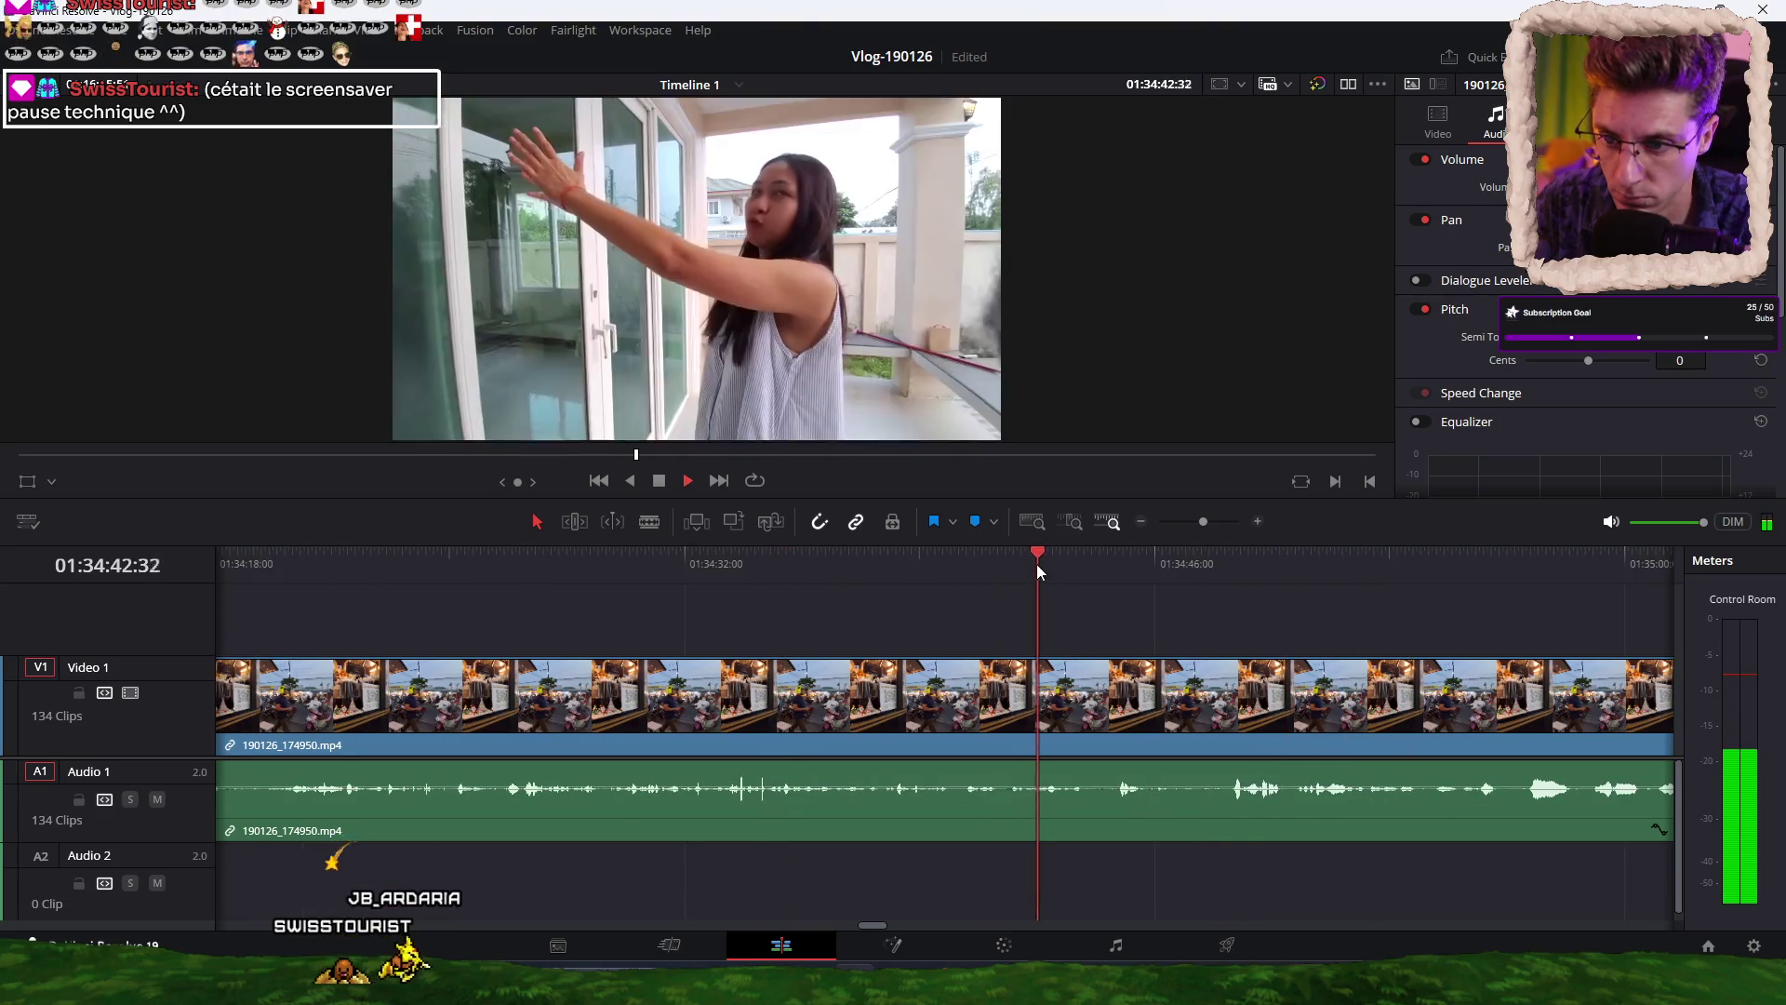
{"action": "left_click", "coordinate": [1162, 561]}
{"action": "left_click", "coordinate": [1219, 557]}
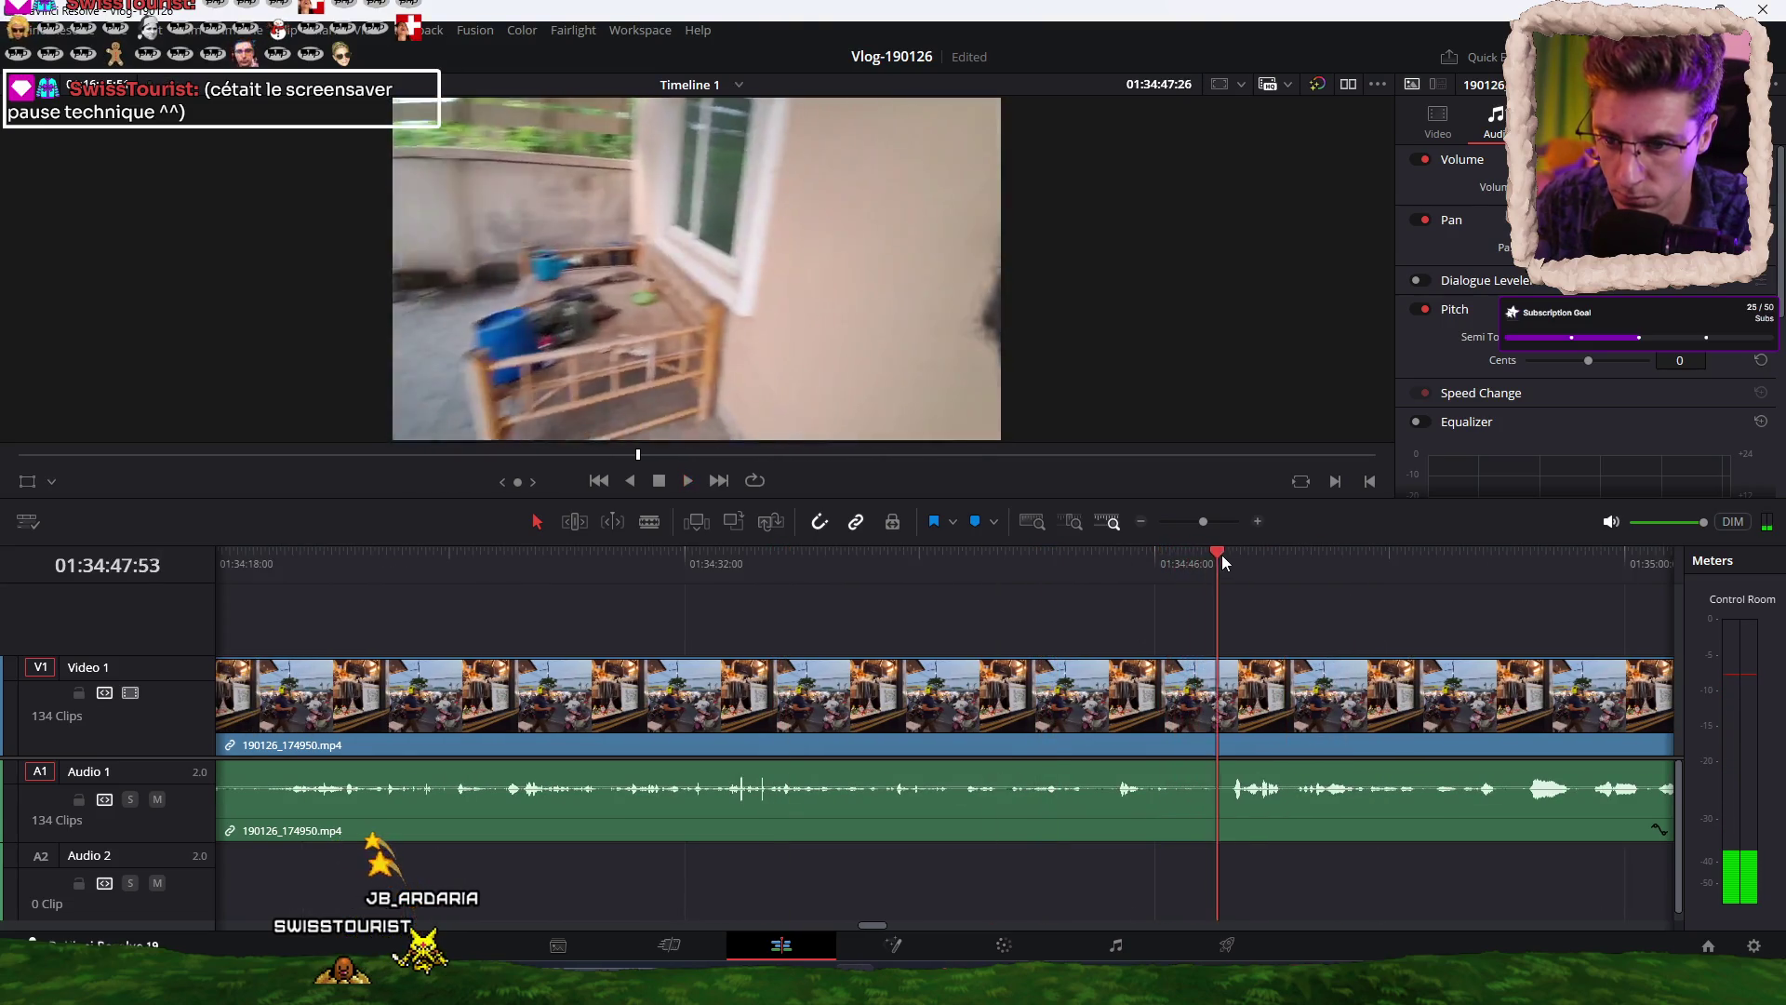
{"action": "left_click", "coordinate": [1286, 556]}
{"action": "left_click", "coordinate": [1371, 555]}
{"action": "scroll", "coordinate": [1126, 605], "scroll_direction": "right", "scroll_amount": 5}
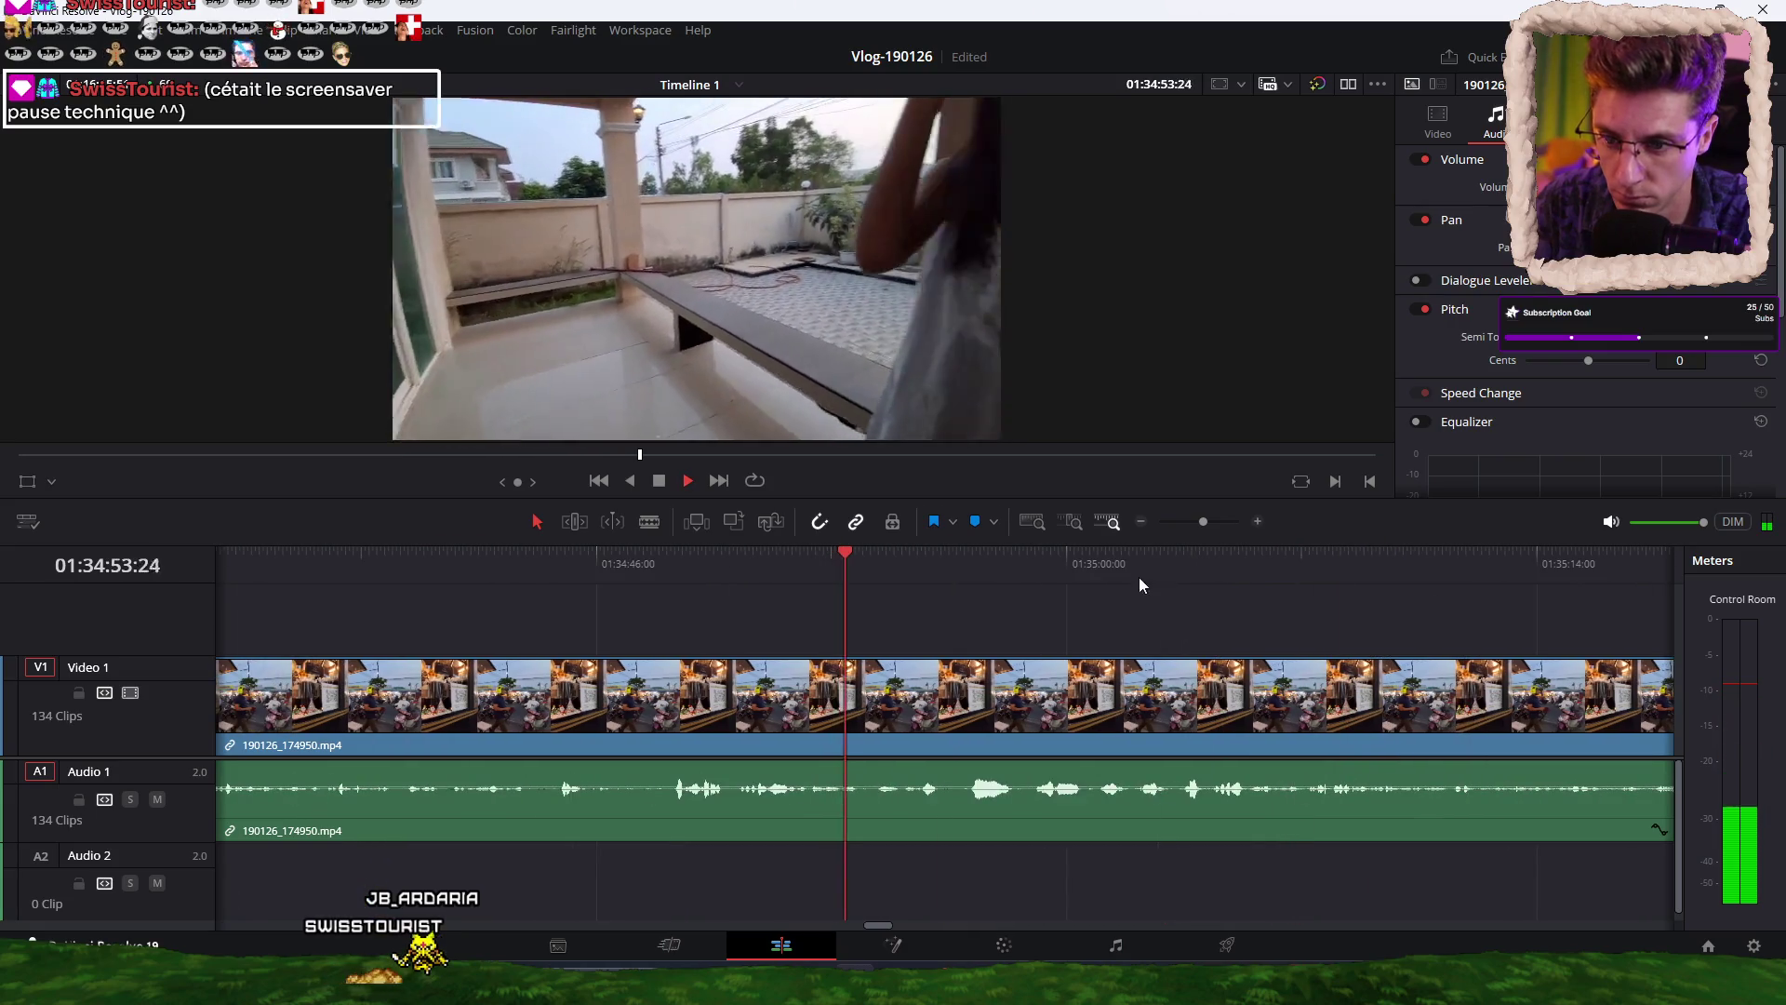
{"action": "left_click", "coordinate": [934, 566]}
{"action": "left_click", "coordinate": [1052, 564]}
{"action": "left_click", "coordinate": [1137, 564]}
{"action": "left_click", "coordinate": [1211, 562]}
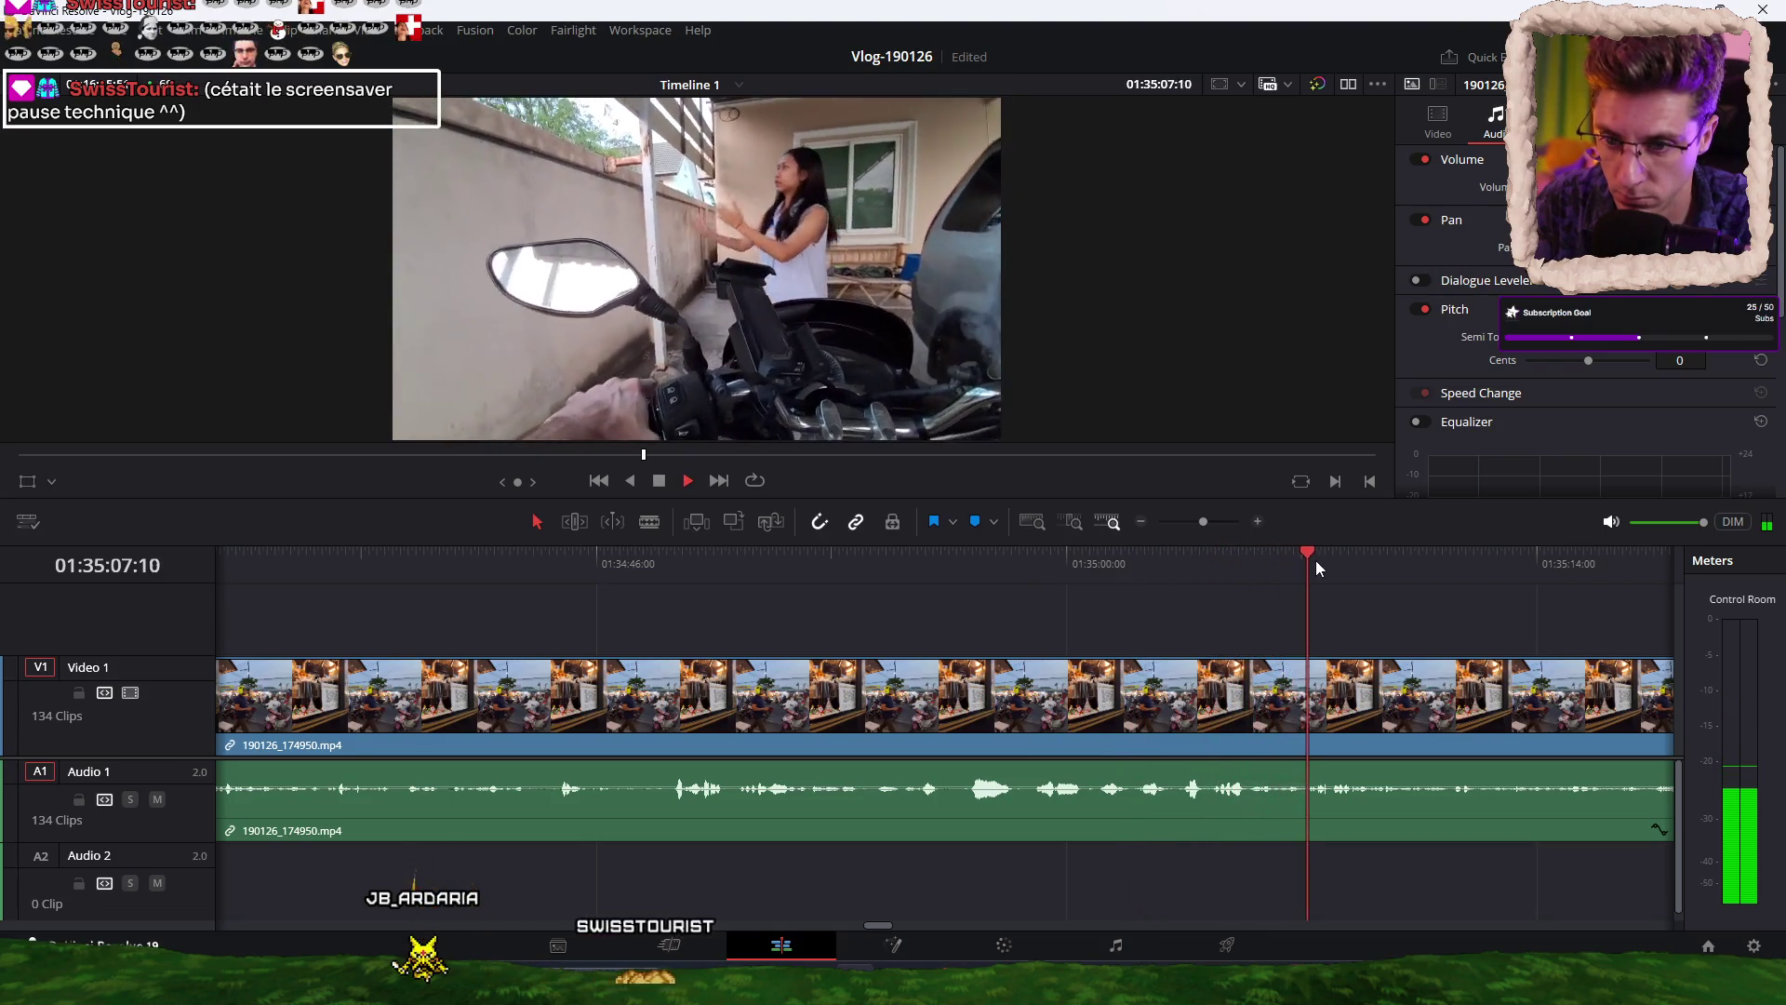
{"action": "left_click", "coordinate": [1111, 564]}
{"action": "left_click", "coordinate": [1276, 572]}
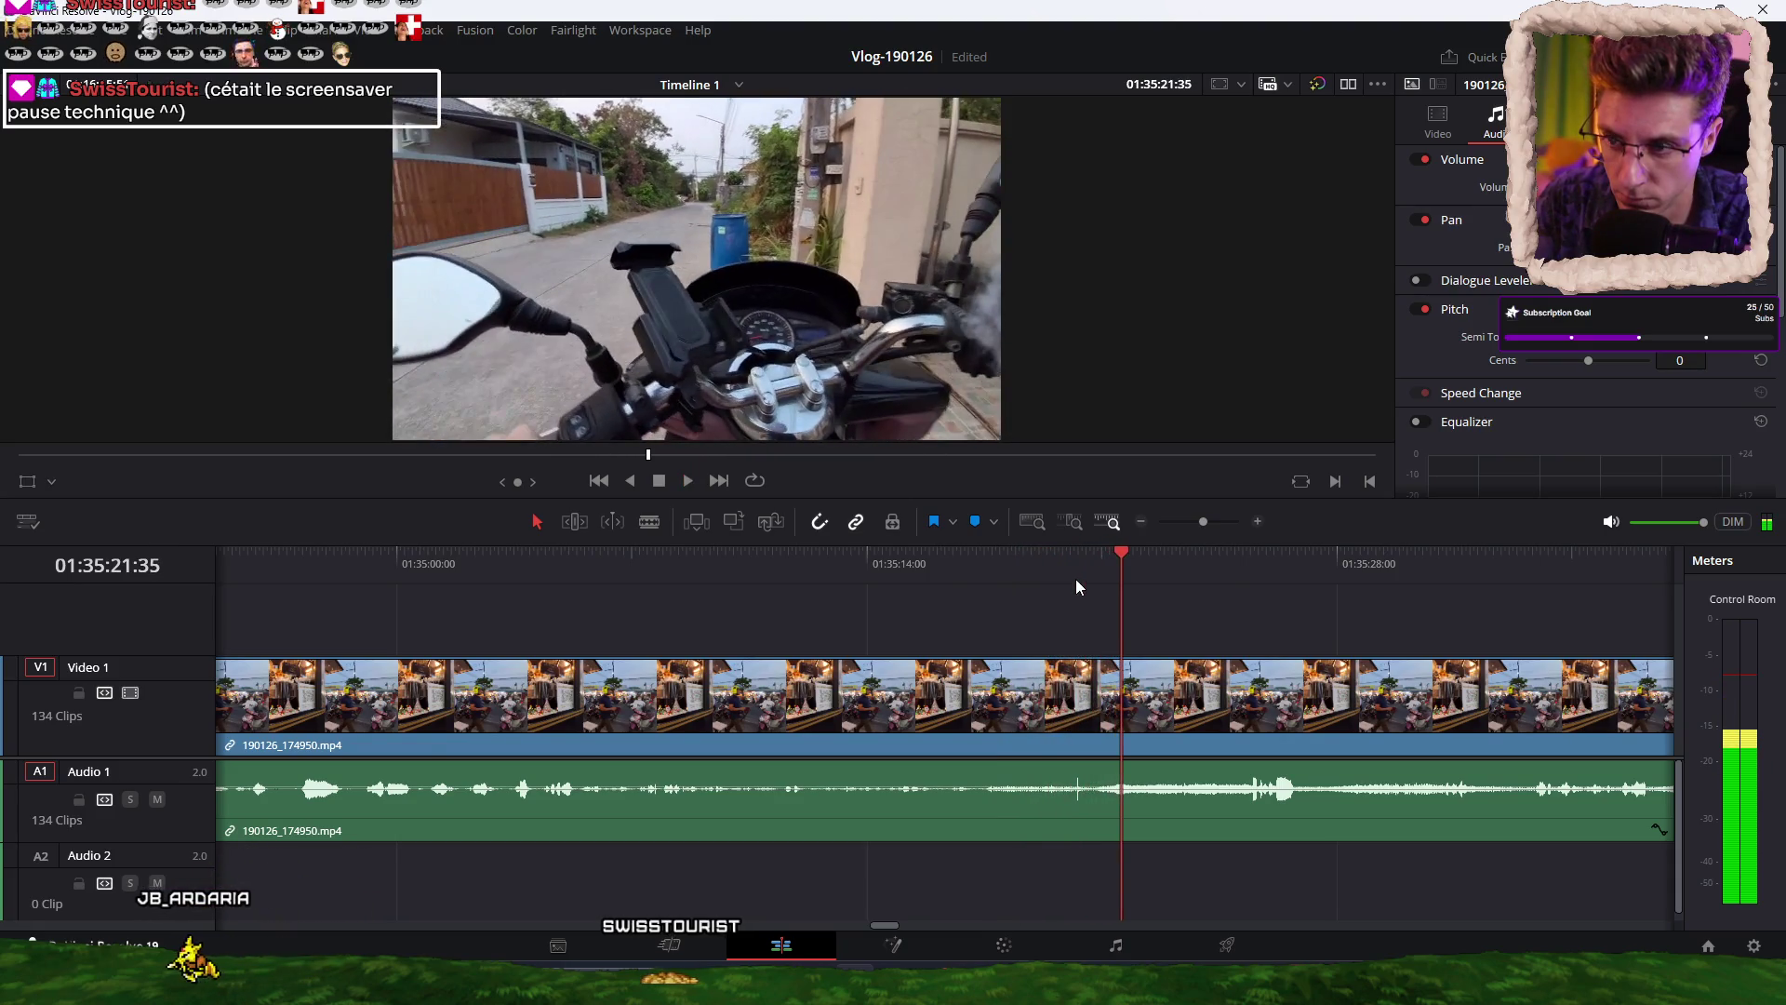
{"action": "left_click", "coordinate": [1087, 562]}
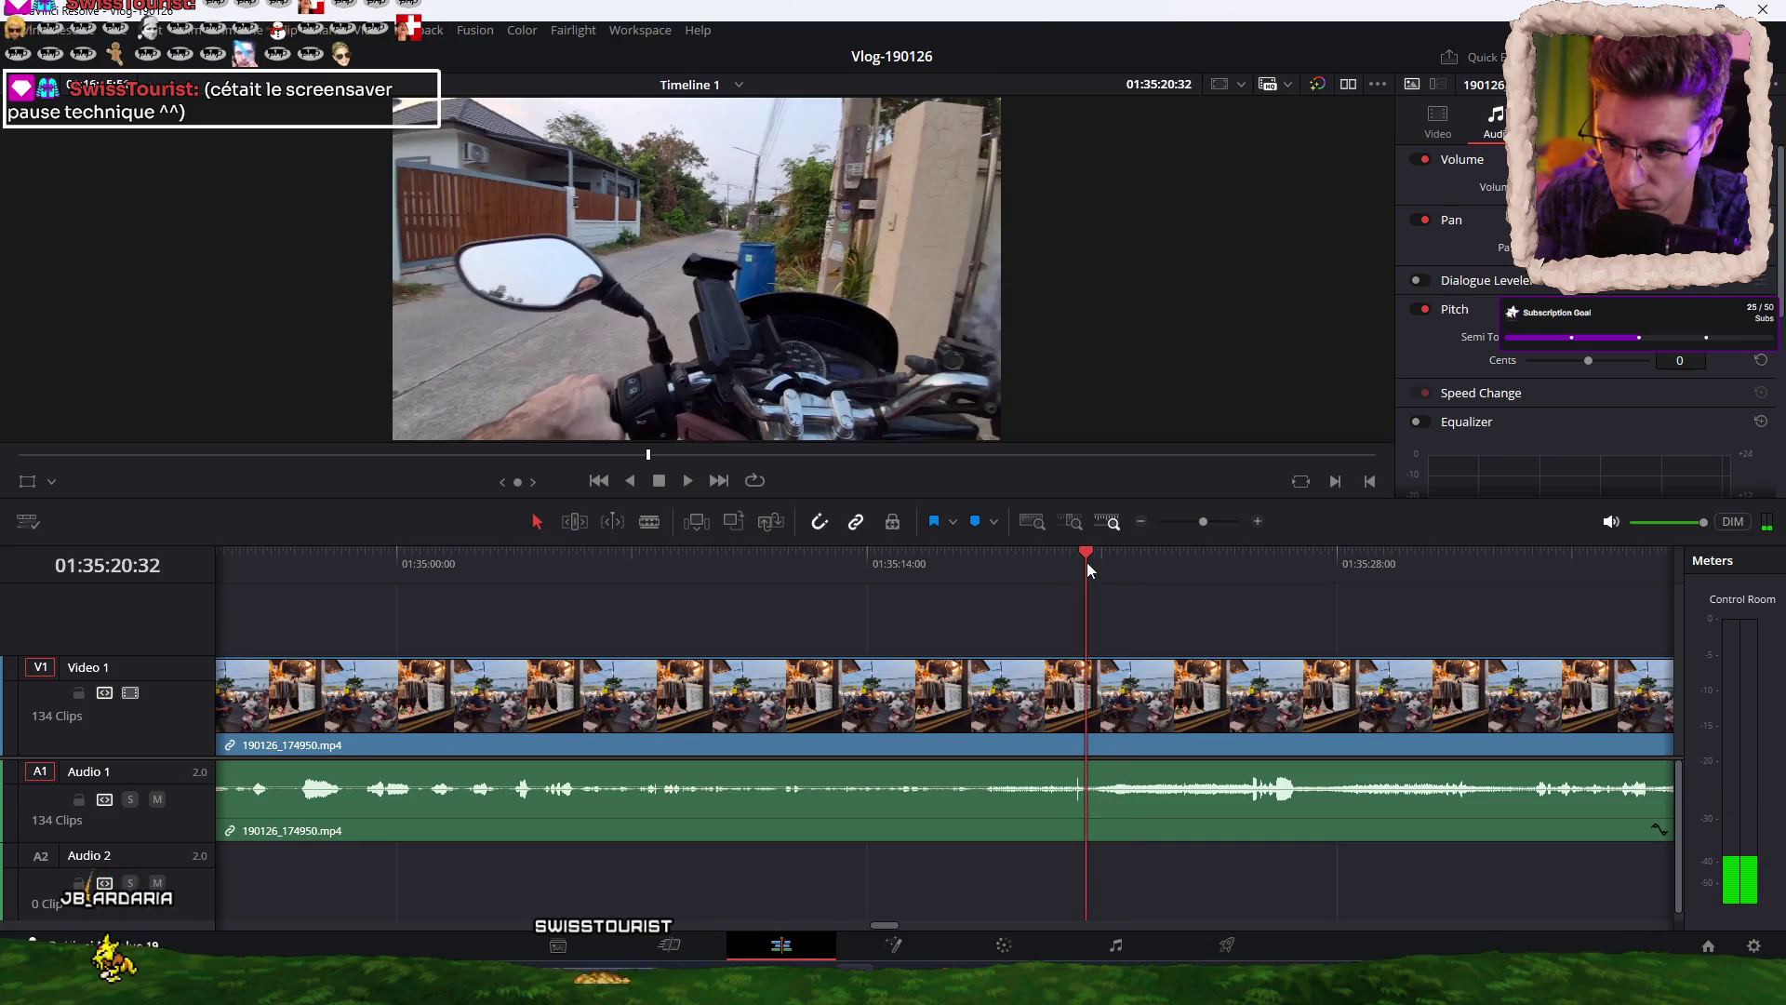
{"action": "left_click", "coordinate": [1053, 561]}
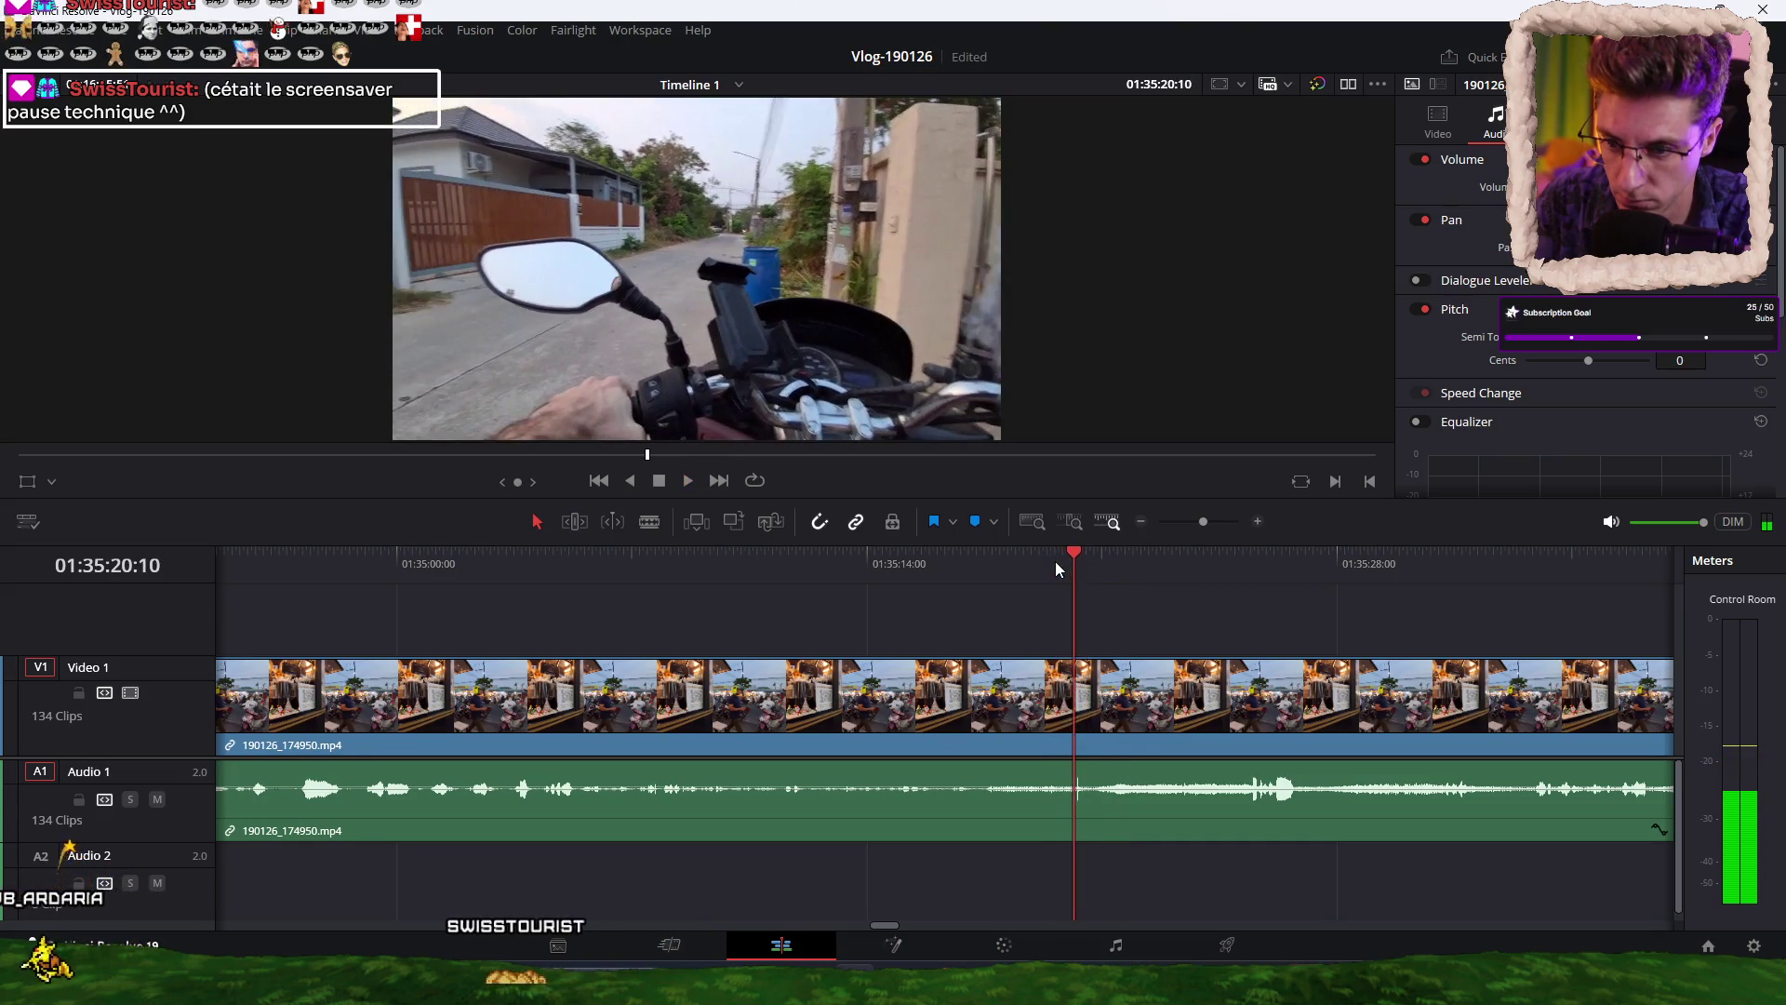
{"action": "key", "text": "Up"}
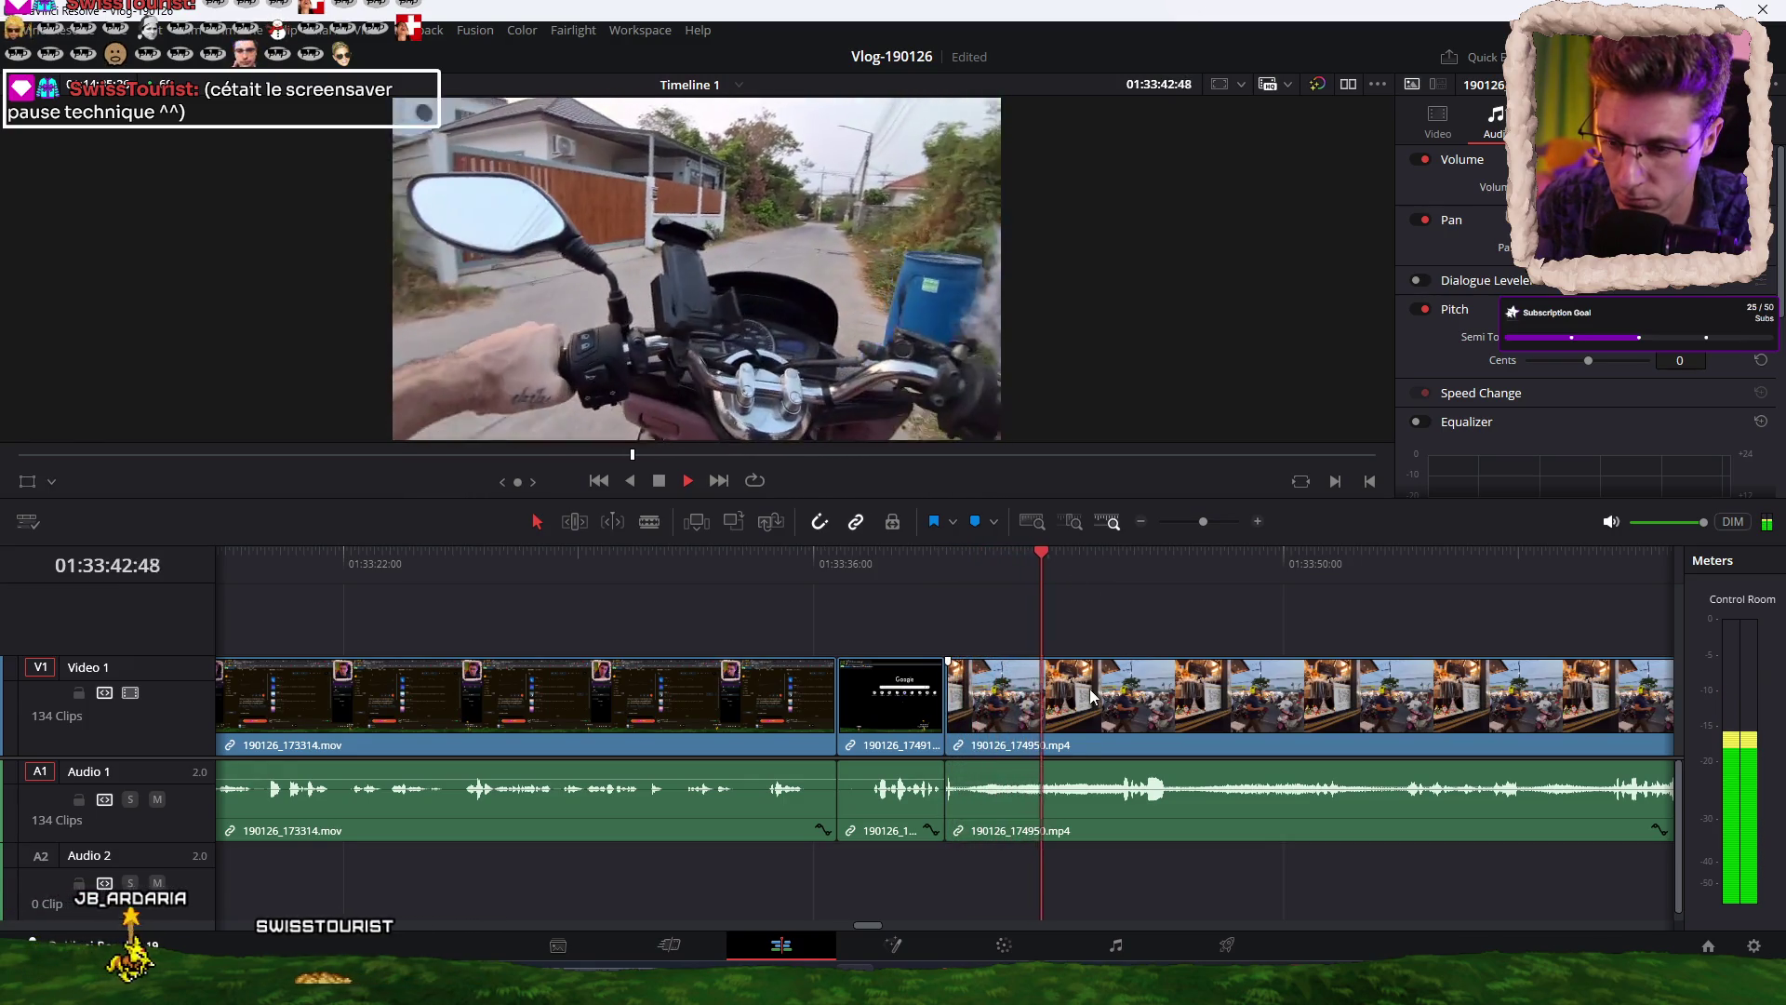
{"action": "left_click", "coordinate": [962, 569]}
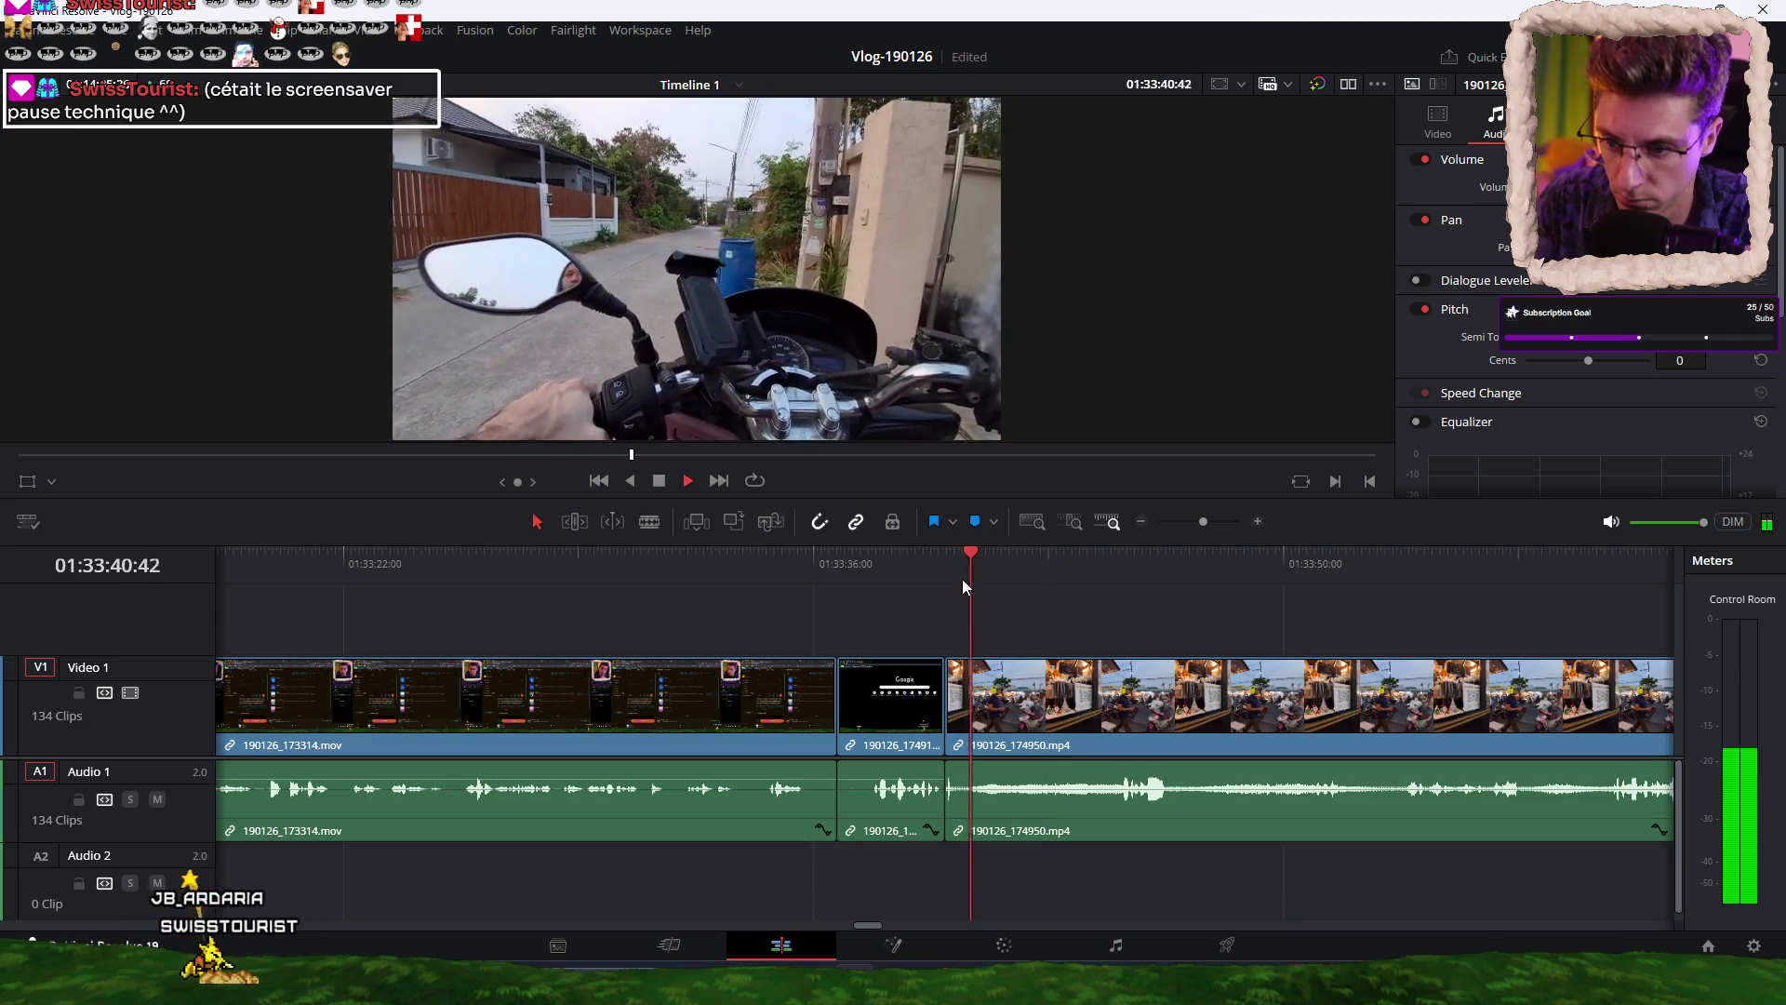
{"action": "scroll", "coordinate": [895, 642], "scroll_direction": "right", "scroll_amount": 5}
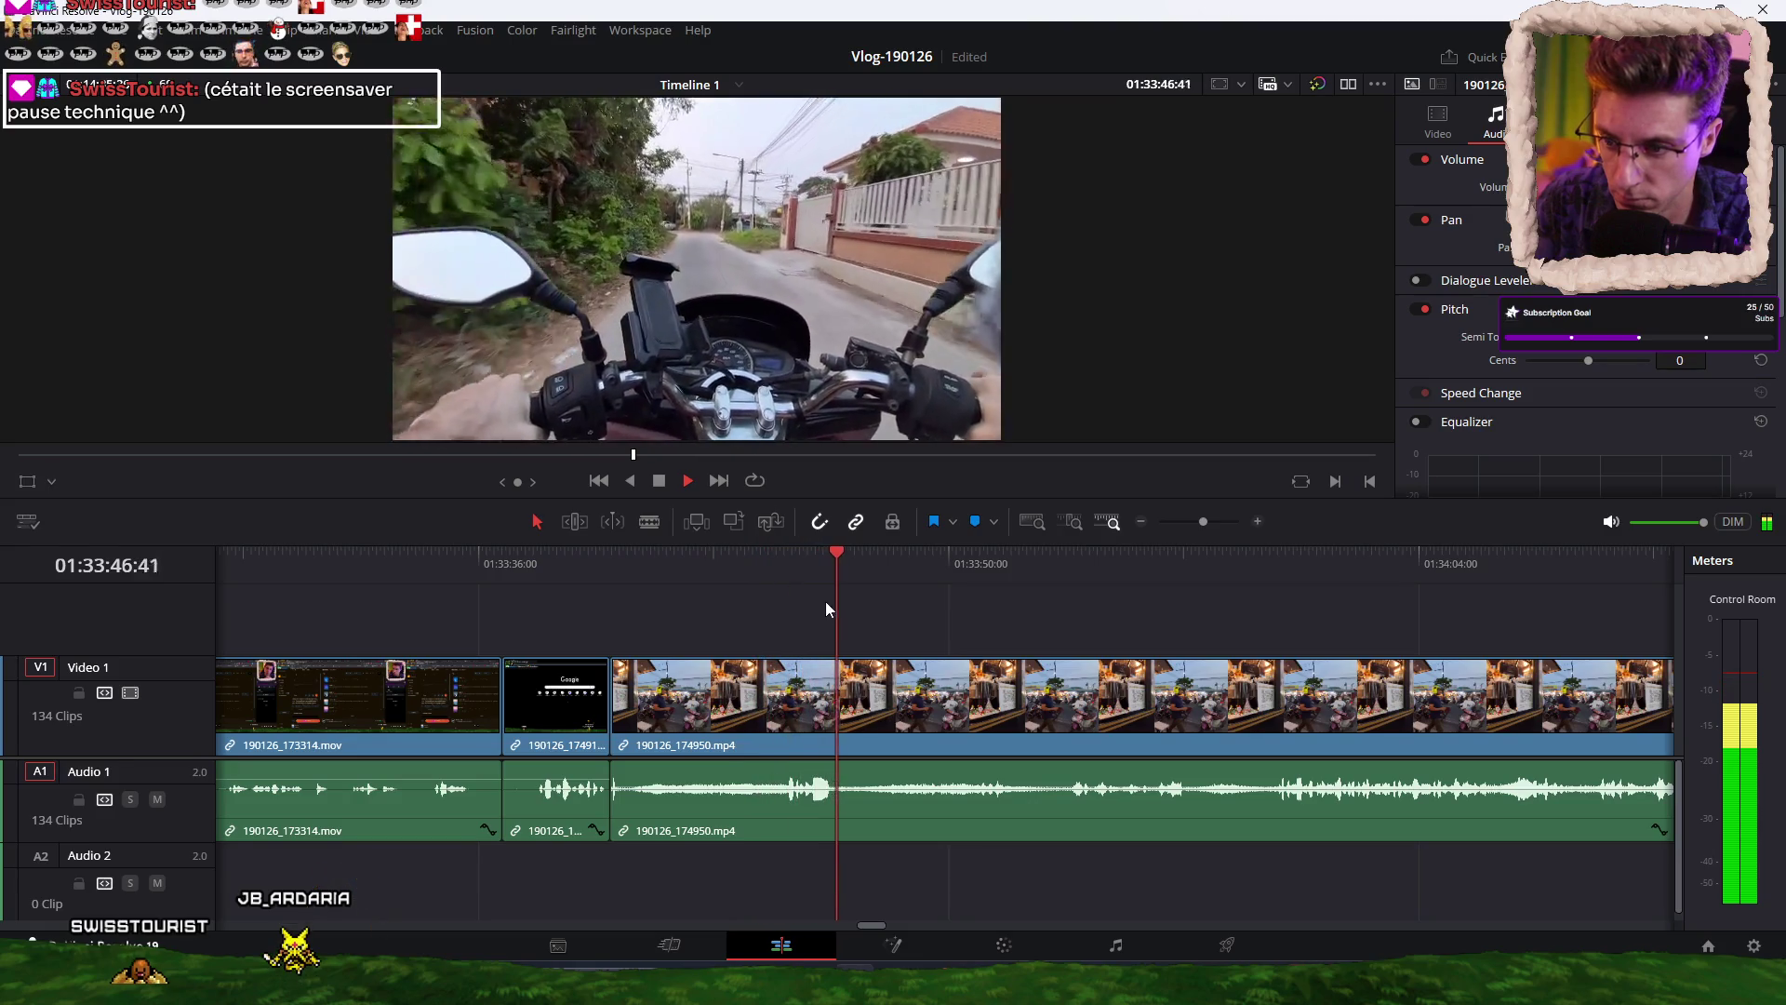
{"action": "key", "text": "space"}
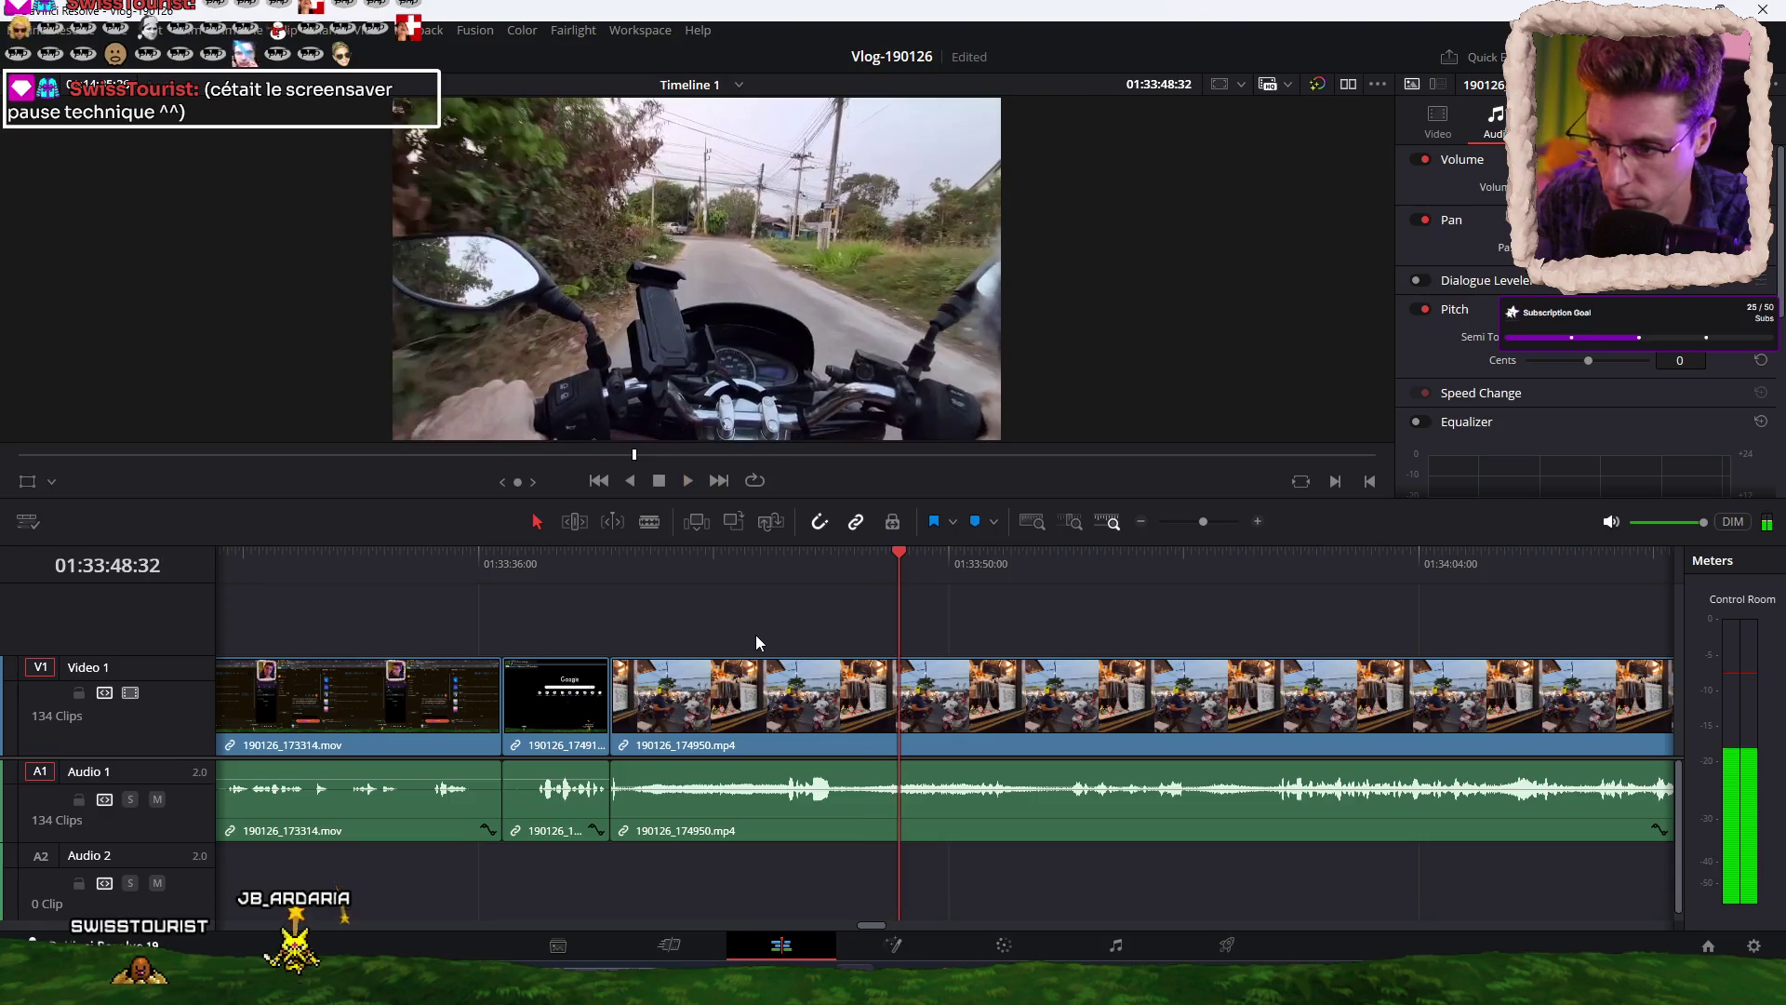
{"action": "left_click", "coordinate": [971, 731]}
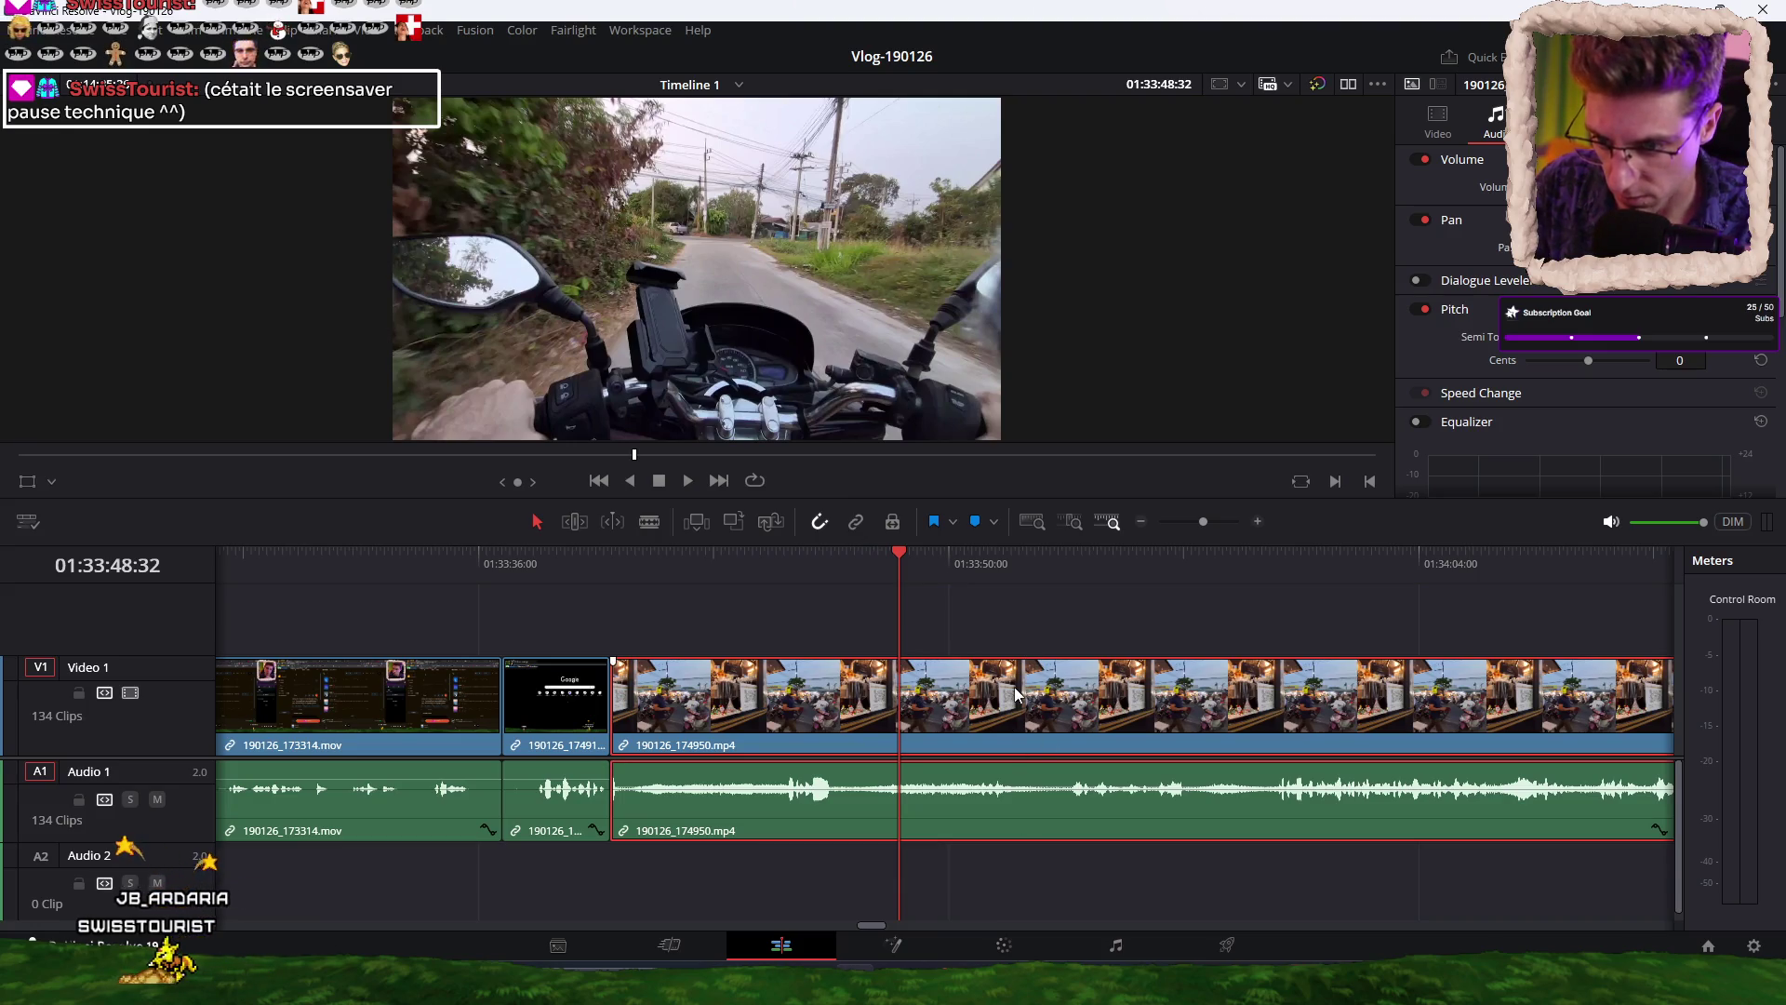
Delete the A1 audio of clips 190126_174950 and 190126_181950.
{"action": "left_click", "coordinate": [1030, 638]}
{"action": "left_click", "coordinate": [1051, 818], "text": "alt"}
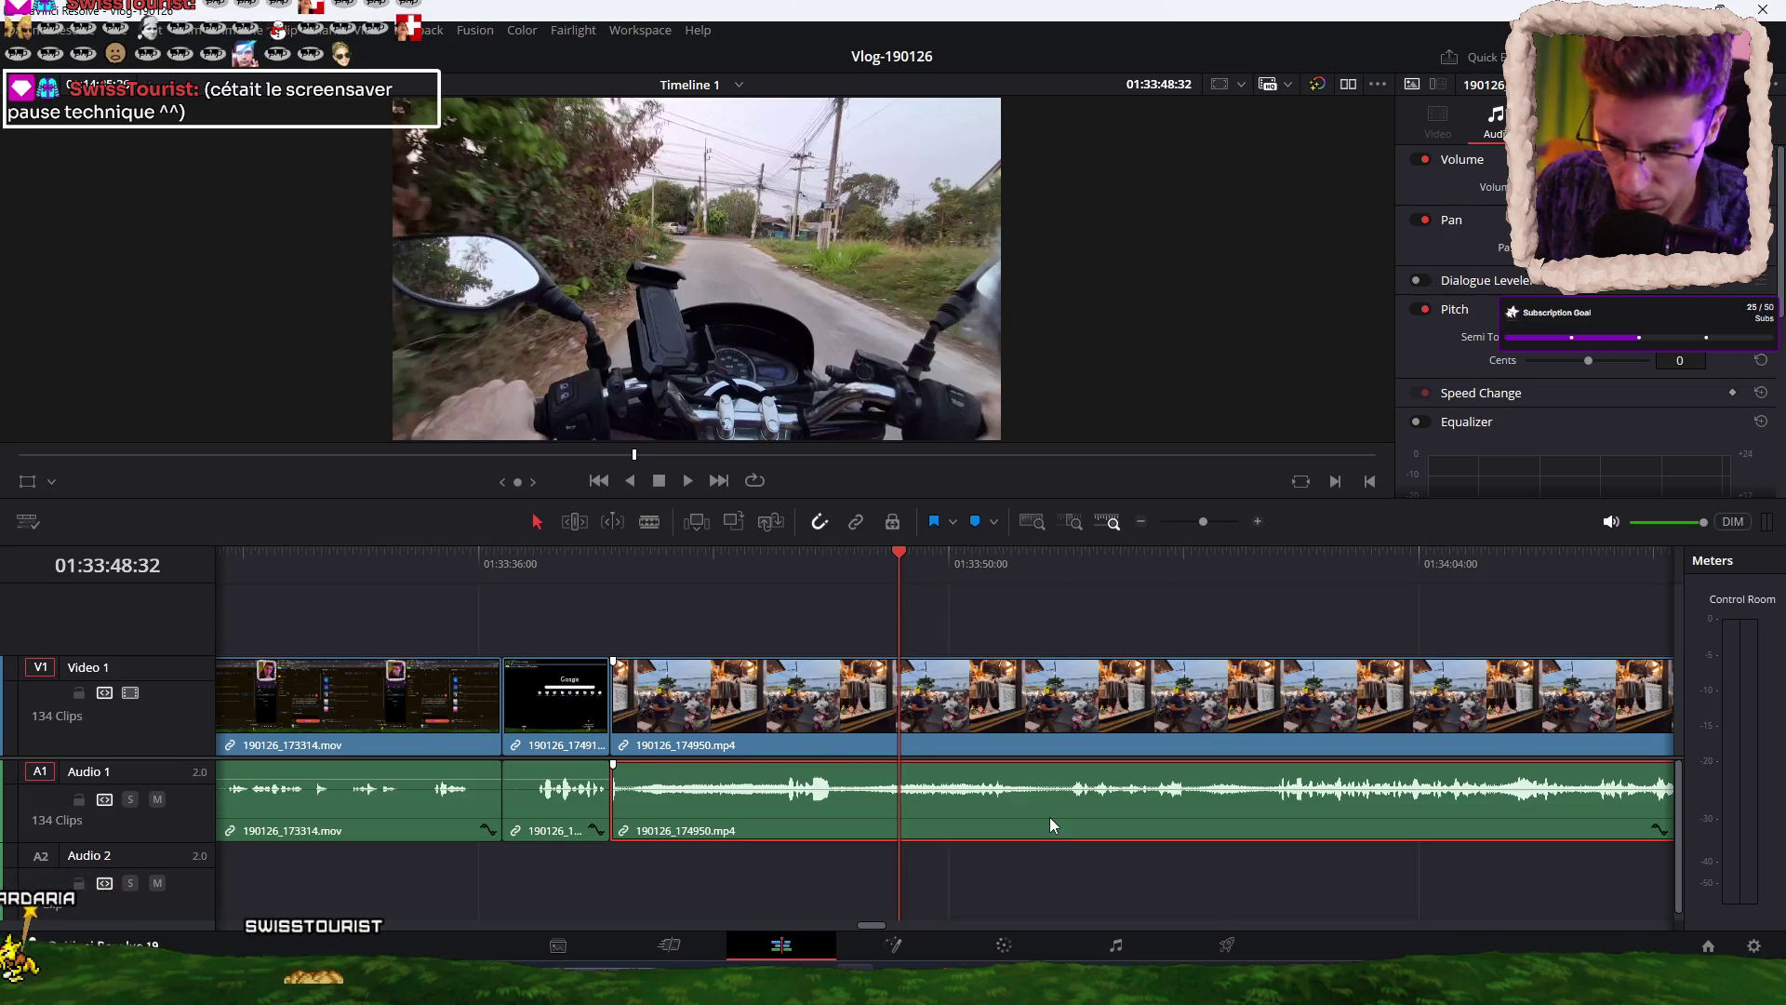
{"action": "key", "text": "Delete"}
{"action": "left_click_drag", "start_coordinate": [640, 562], "coordinate": [757, 556]}
{"action": "scroll", "coordinate": [721, 616], "scroll_direction": "down", "scroll_amount": 5, "text": "ctrl"}
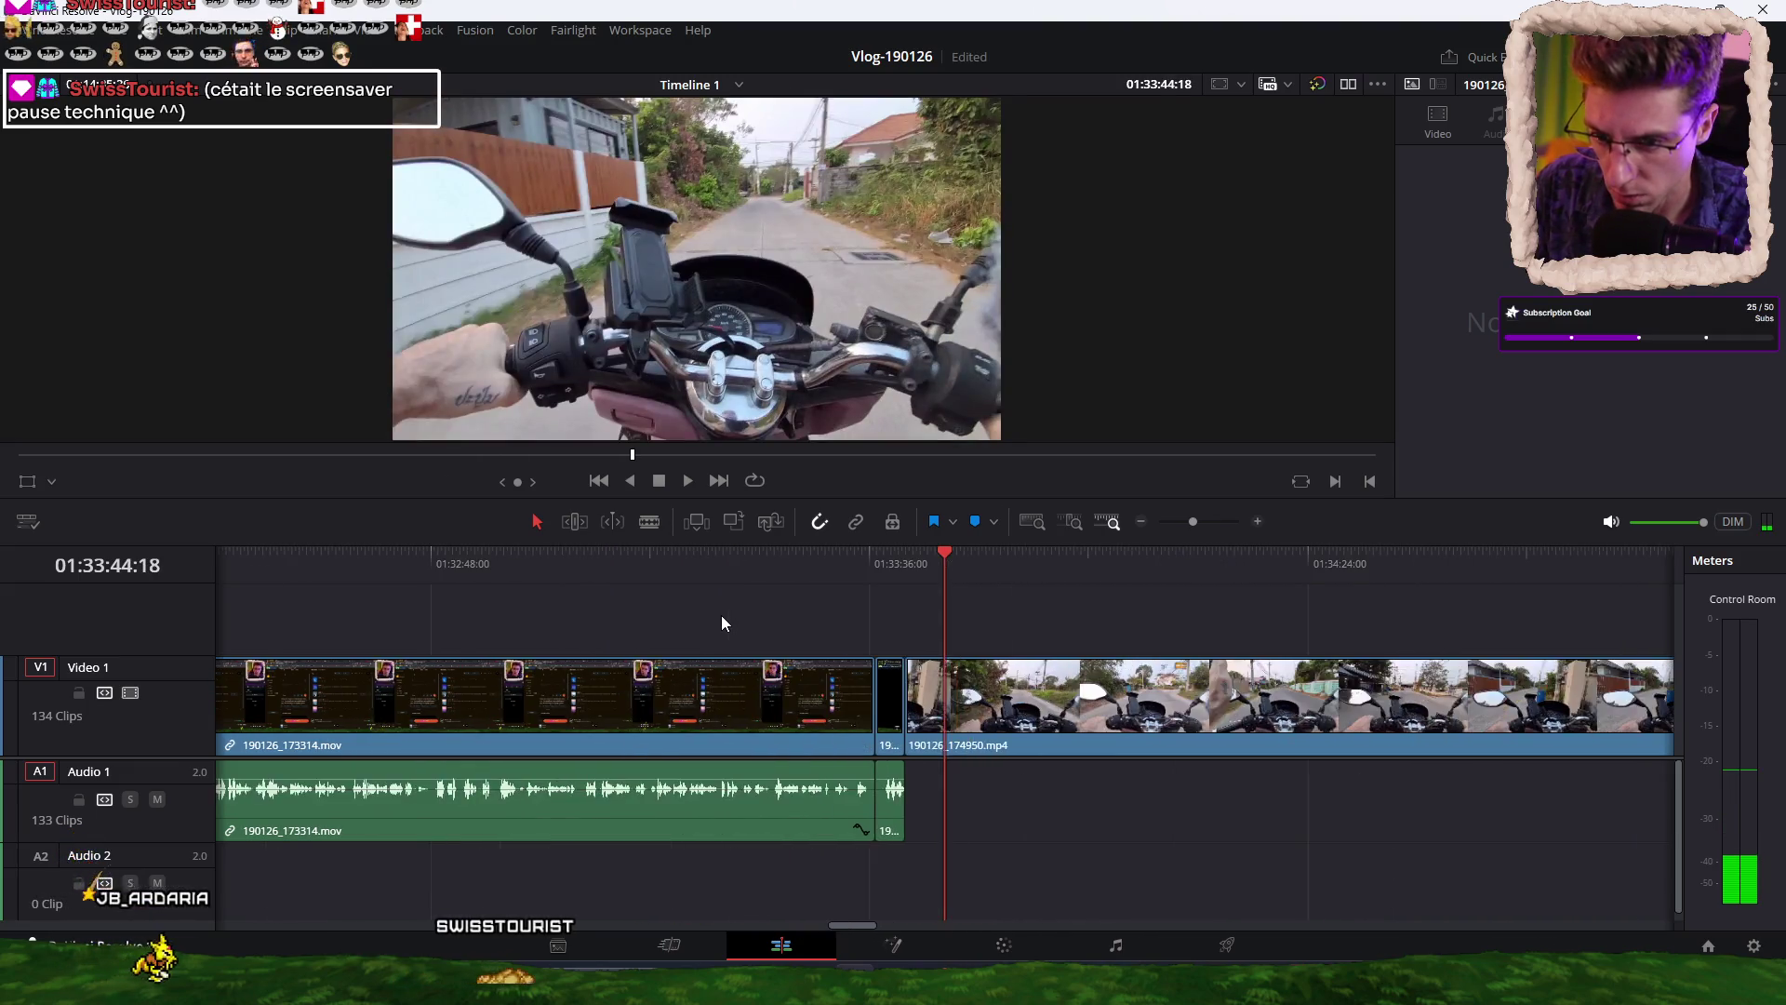
{"action": "scroll", "coordinate": [718, 616], "scroll_direction": "down", "scroll_amount": 10, "text": "ctrl"}
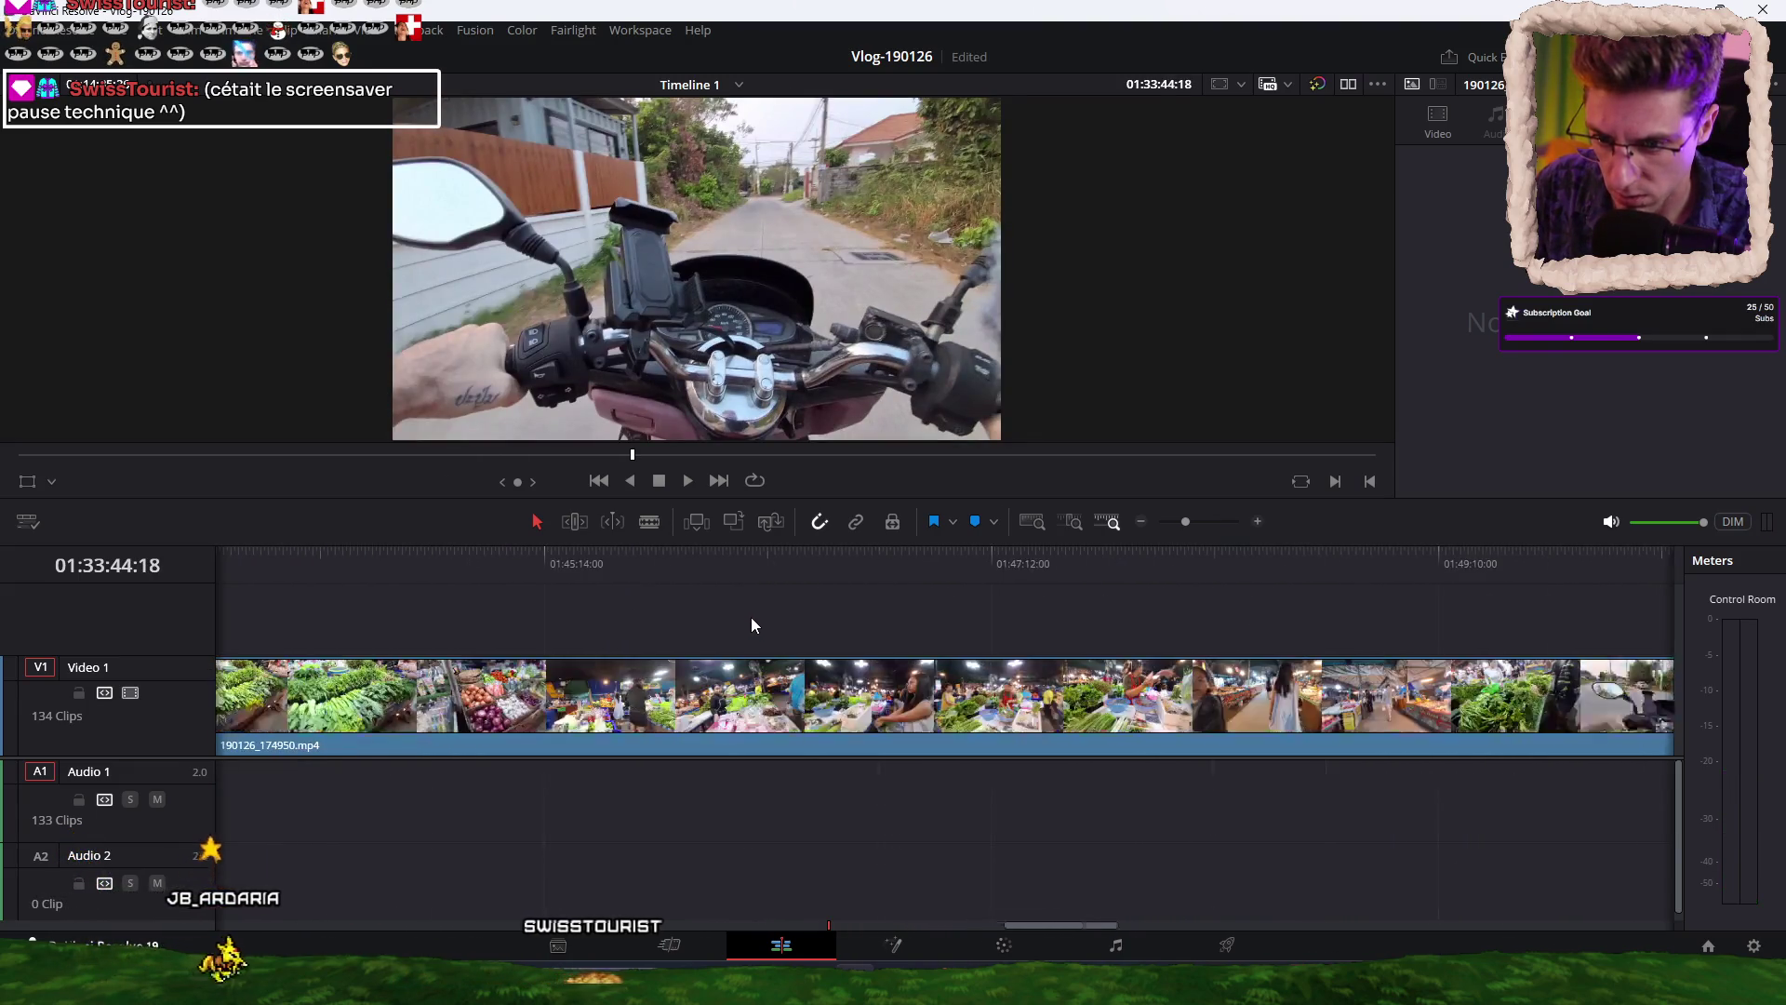
{"action": "scroll", "coordinate": [874, 660], "scroll_direction": "up", "scroll_amount": 10, "text": "ctrl"}
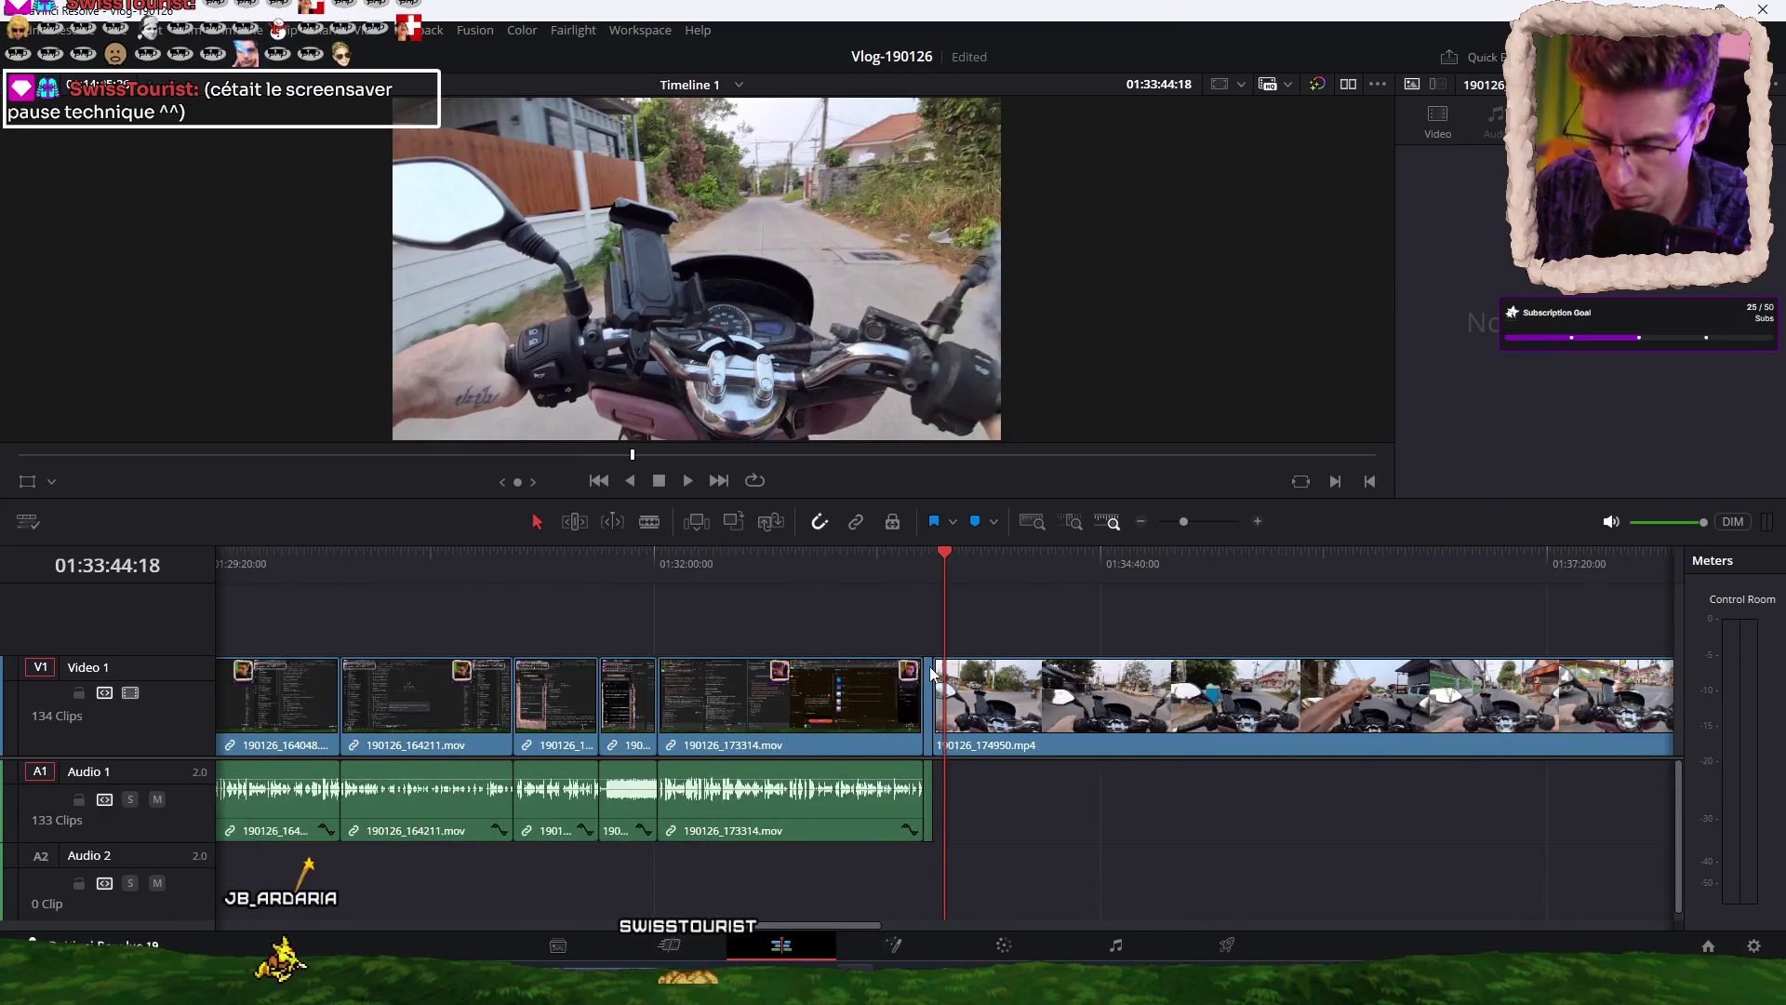
{"action": "scroll", "coordinate": [935, 673], "scroll_direction": "right", "scroll_amount": 10}
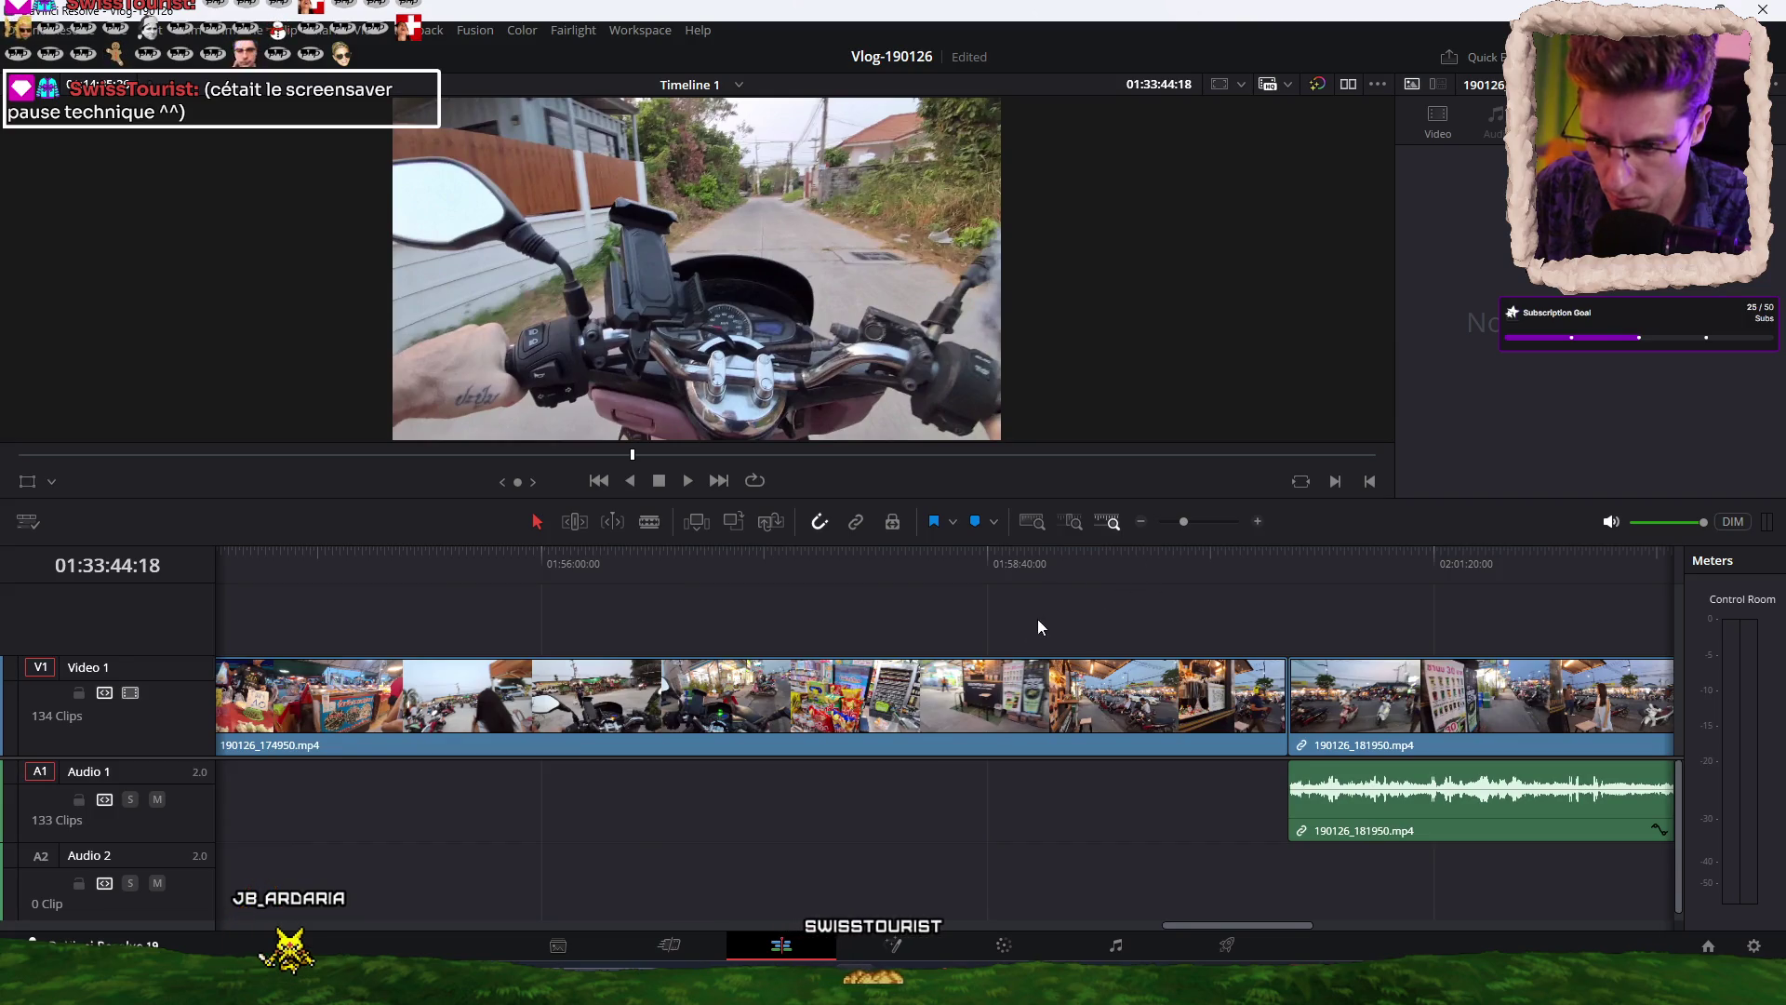
{"action": "scroll", "coordinate": [1046, 616], "scroll_direction": "right", "scroll_amount": 5}
{"action": "left_click", "coordinate": [888, 800]}
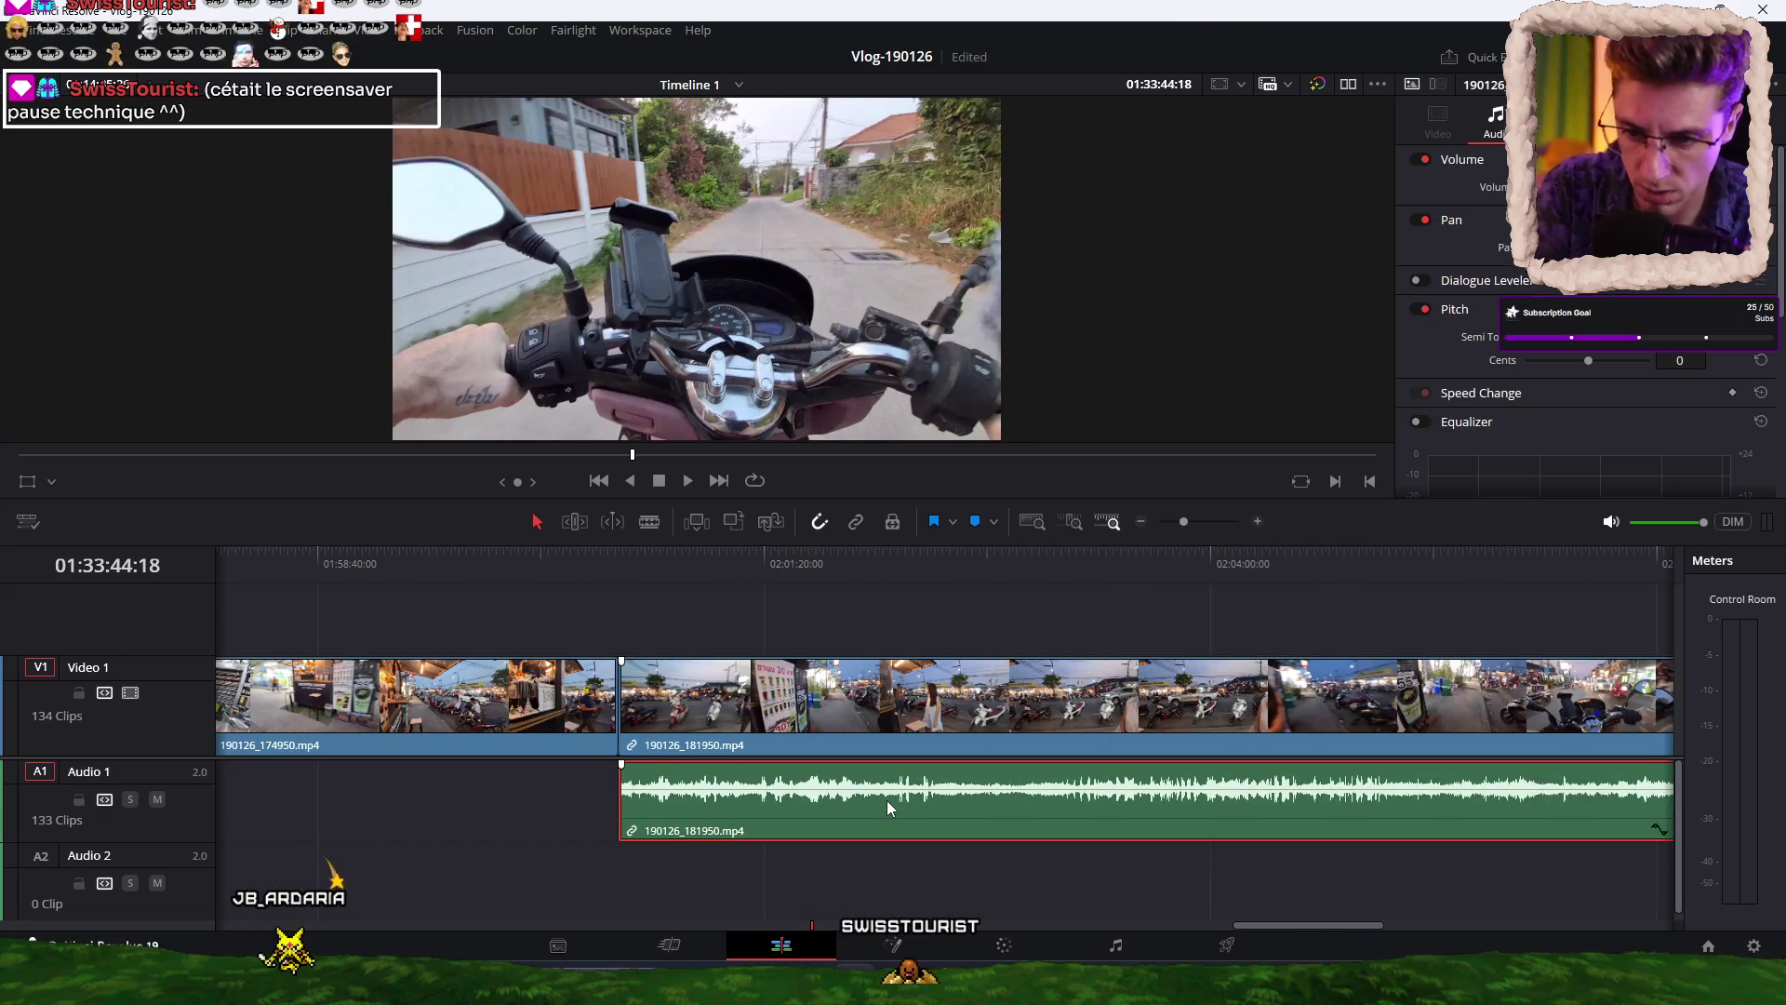
{"action": "key", "text": "Delete"}
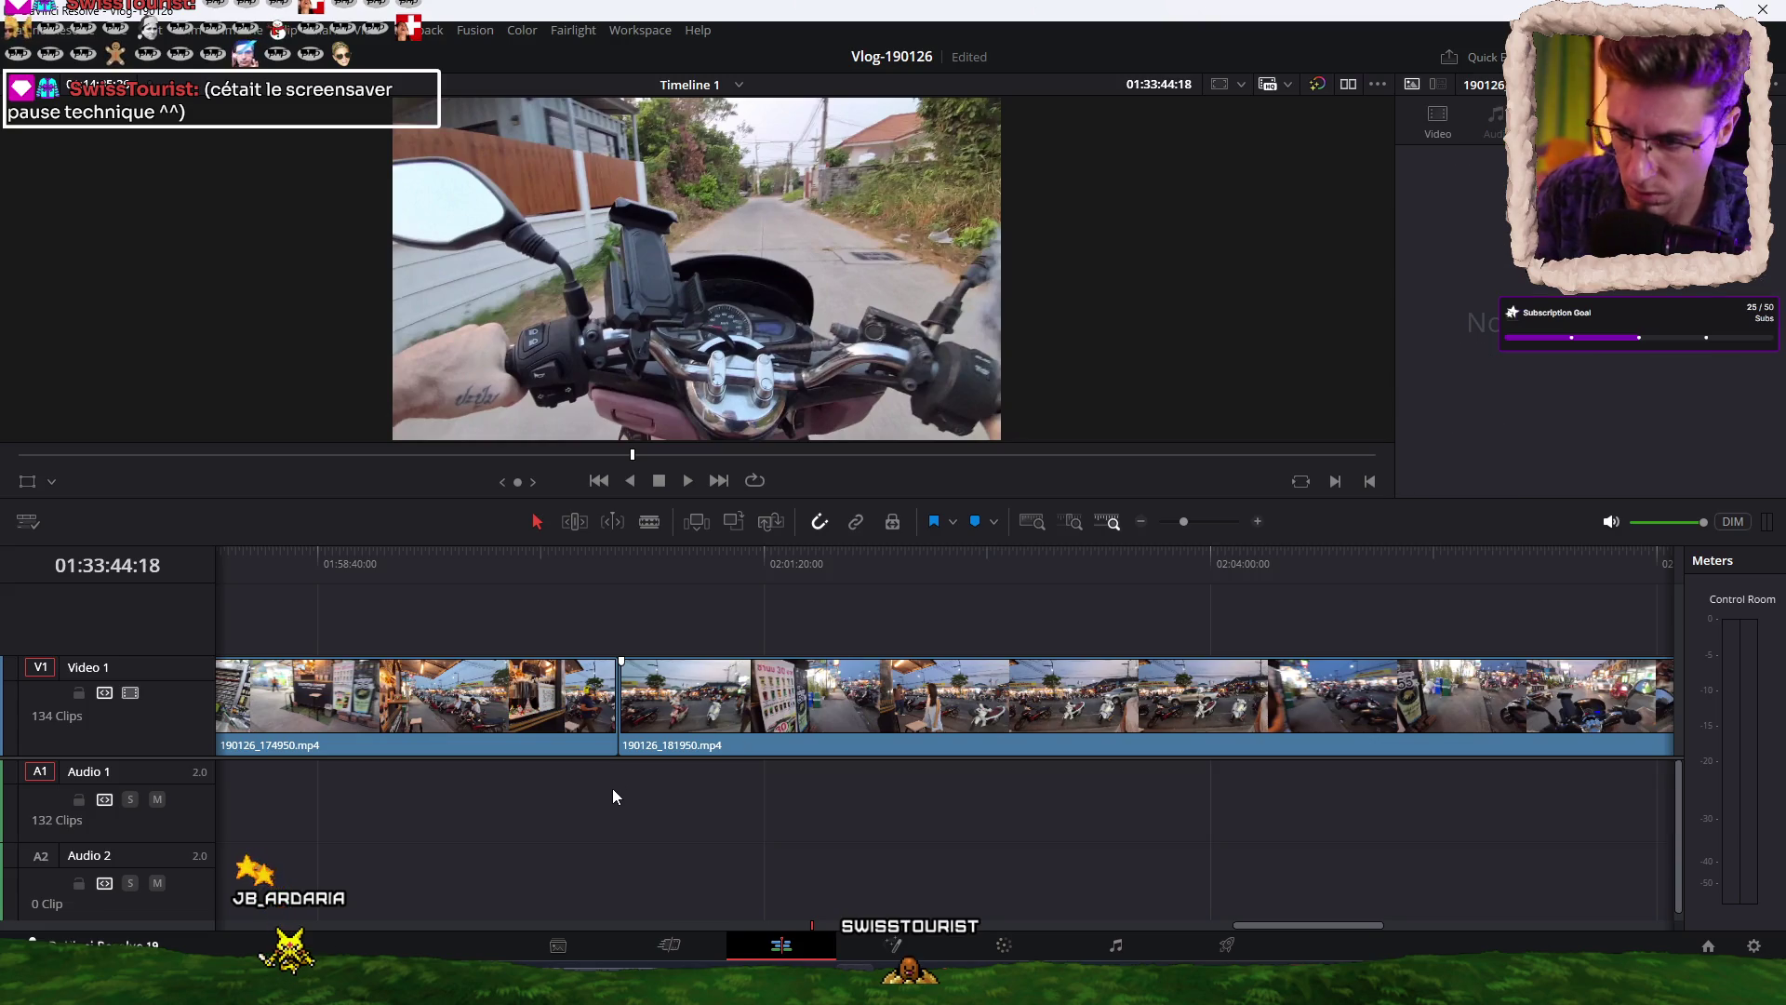
Play the end of the 181950 night ride and park the playhead at 02:10:22.
{"action": "scroll", "coordinate": [773, 780], "scroll_direction": "right", "scroll_amount": 10}
{"action": "scroll", "coordinate": [768, 783], "scroll_direction": "left", "scroll_amount": 3}
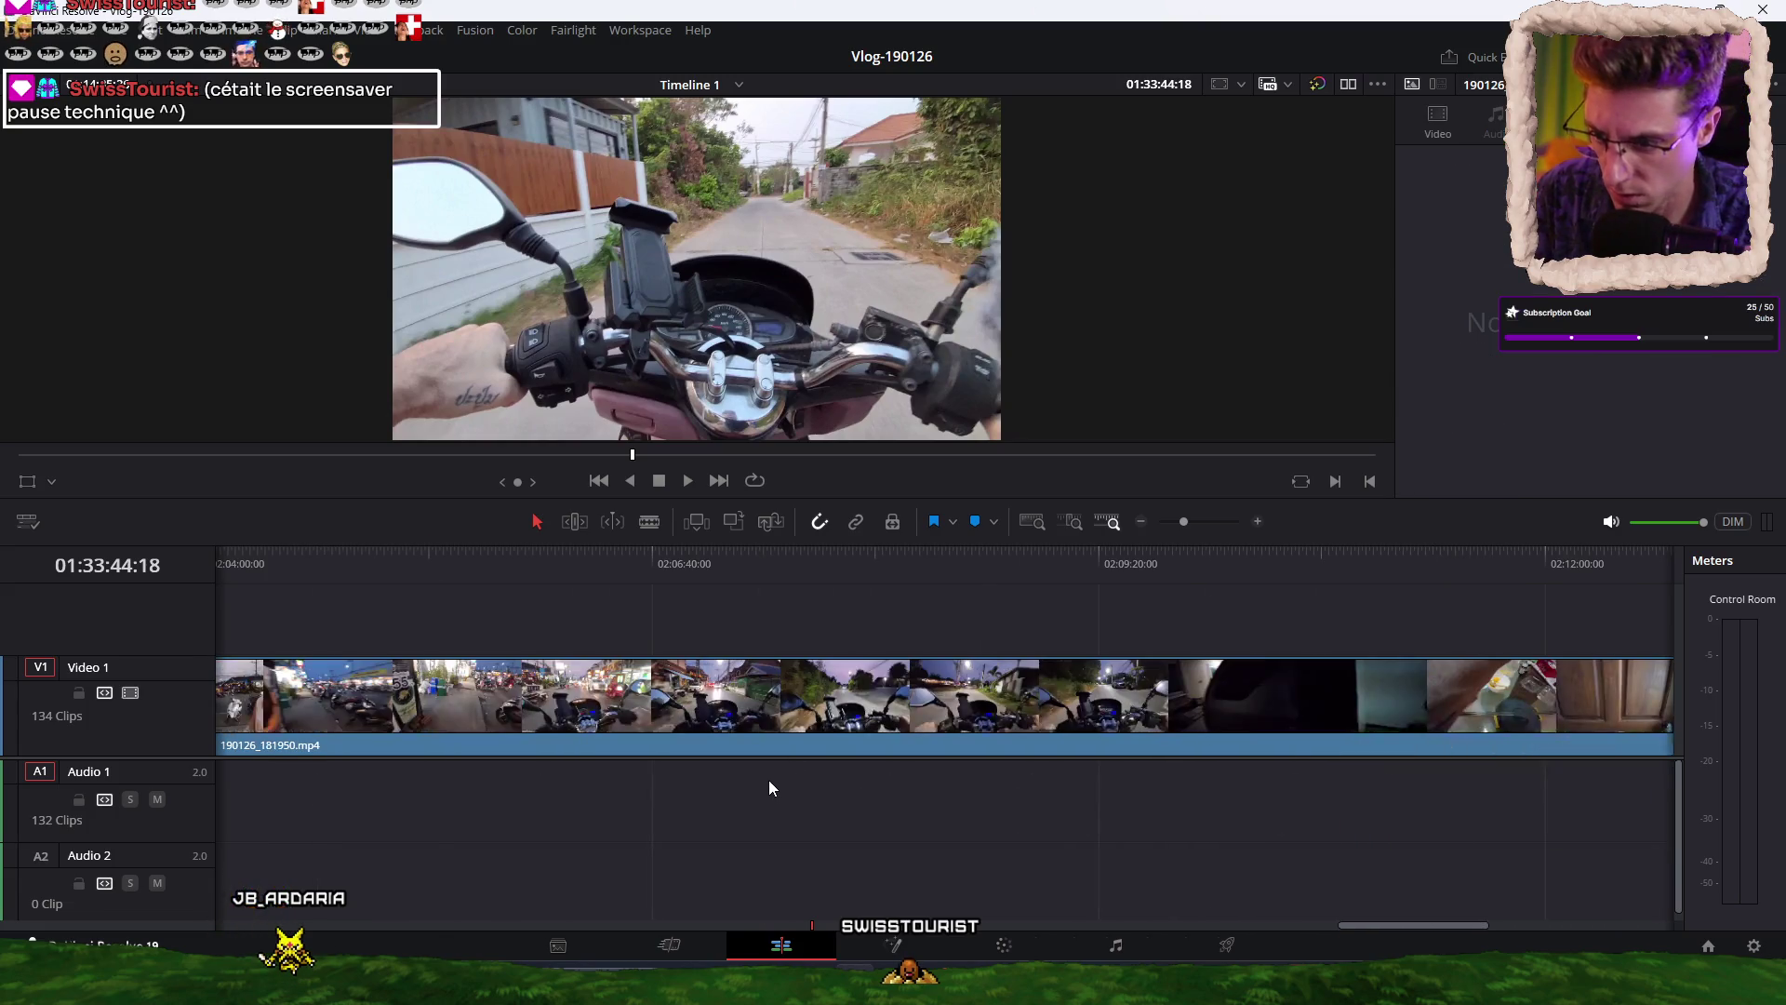
{"action": "left_click", "coordinate": [1102, 573]}
{"action": "key", "text": "space"}
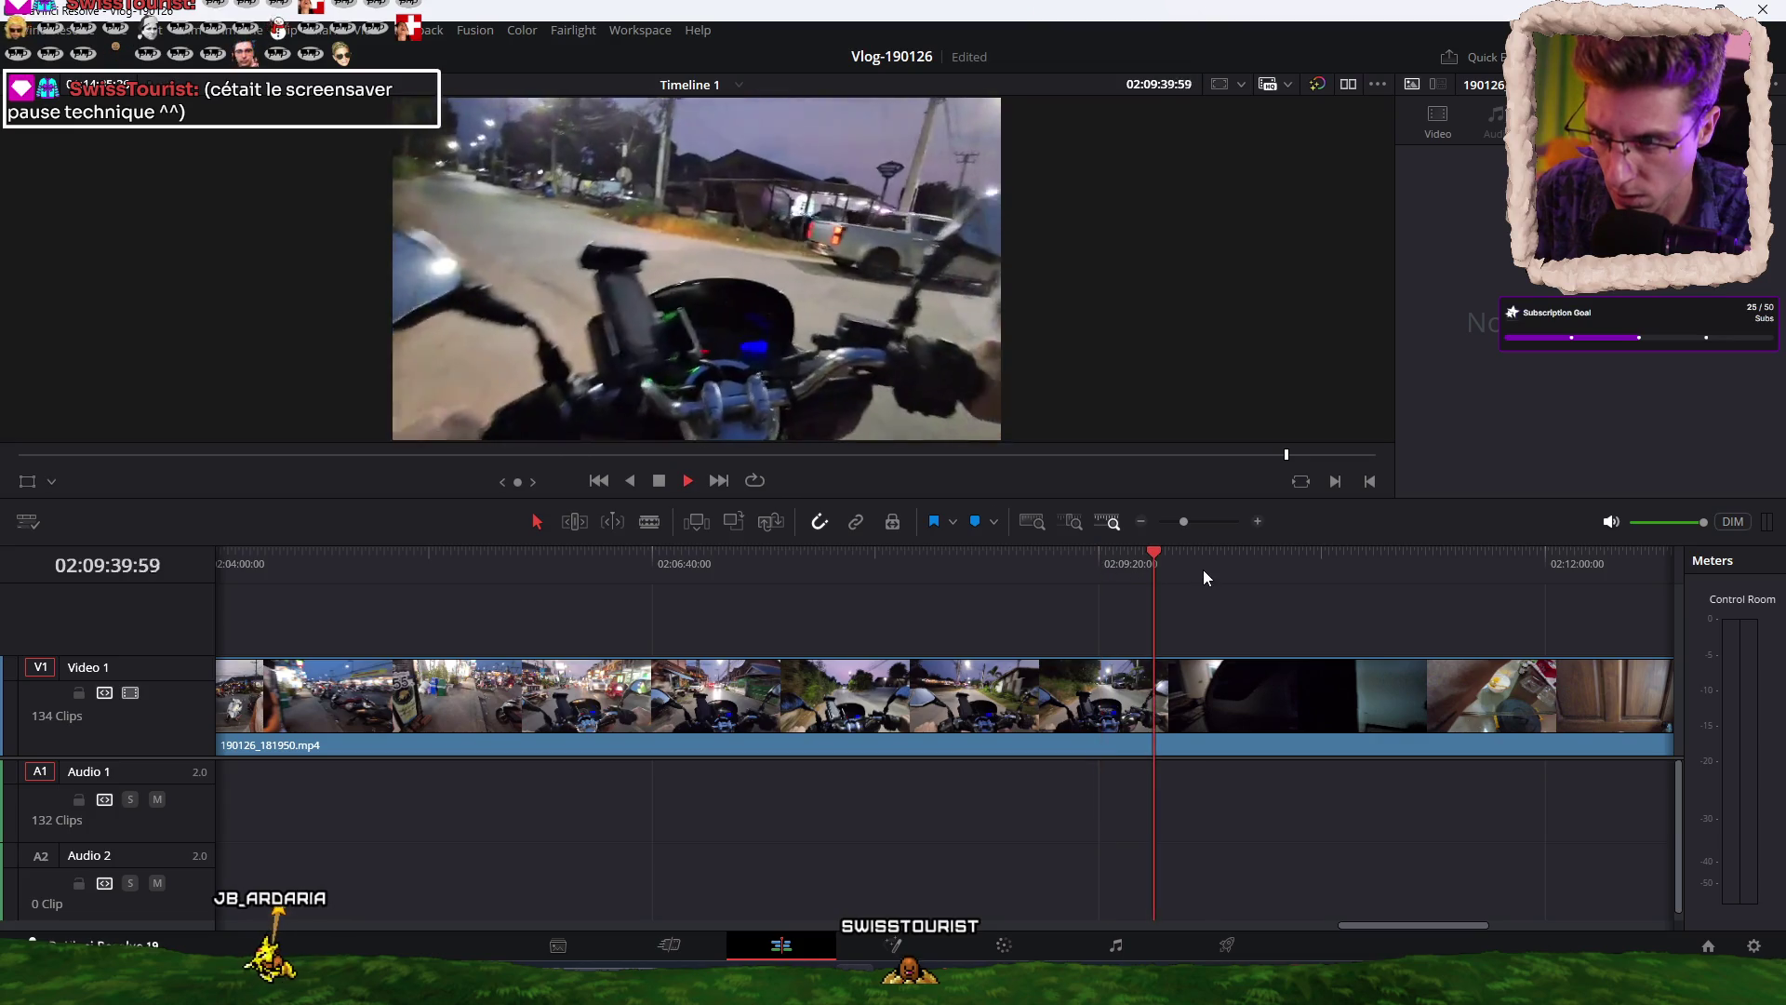
{"action": "mouse_move", "coordinate": [1352, 574]}
{"action": "left_mouse_down"}
{"action": "mouse_move", "coordinate": [1226, 577]}
{"action": "mouse_move", "coordinate": [1250, 564]}
{"action": "left_mouse_up"}
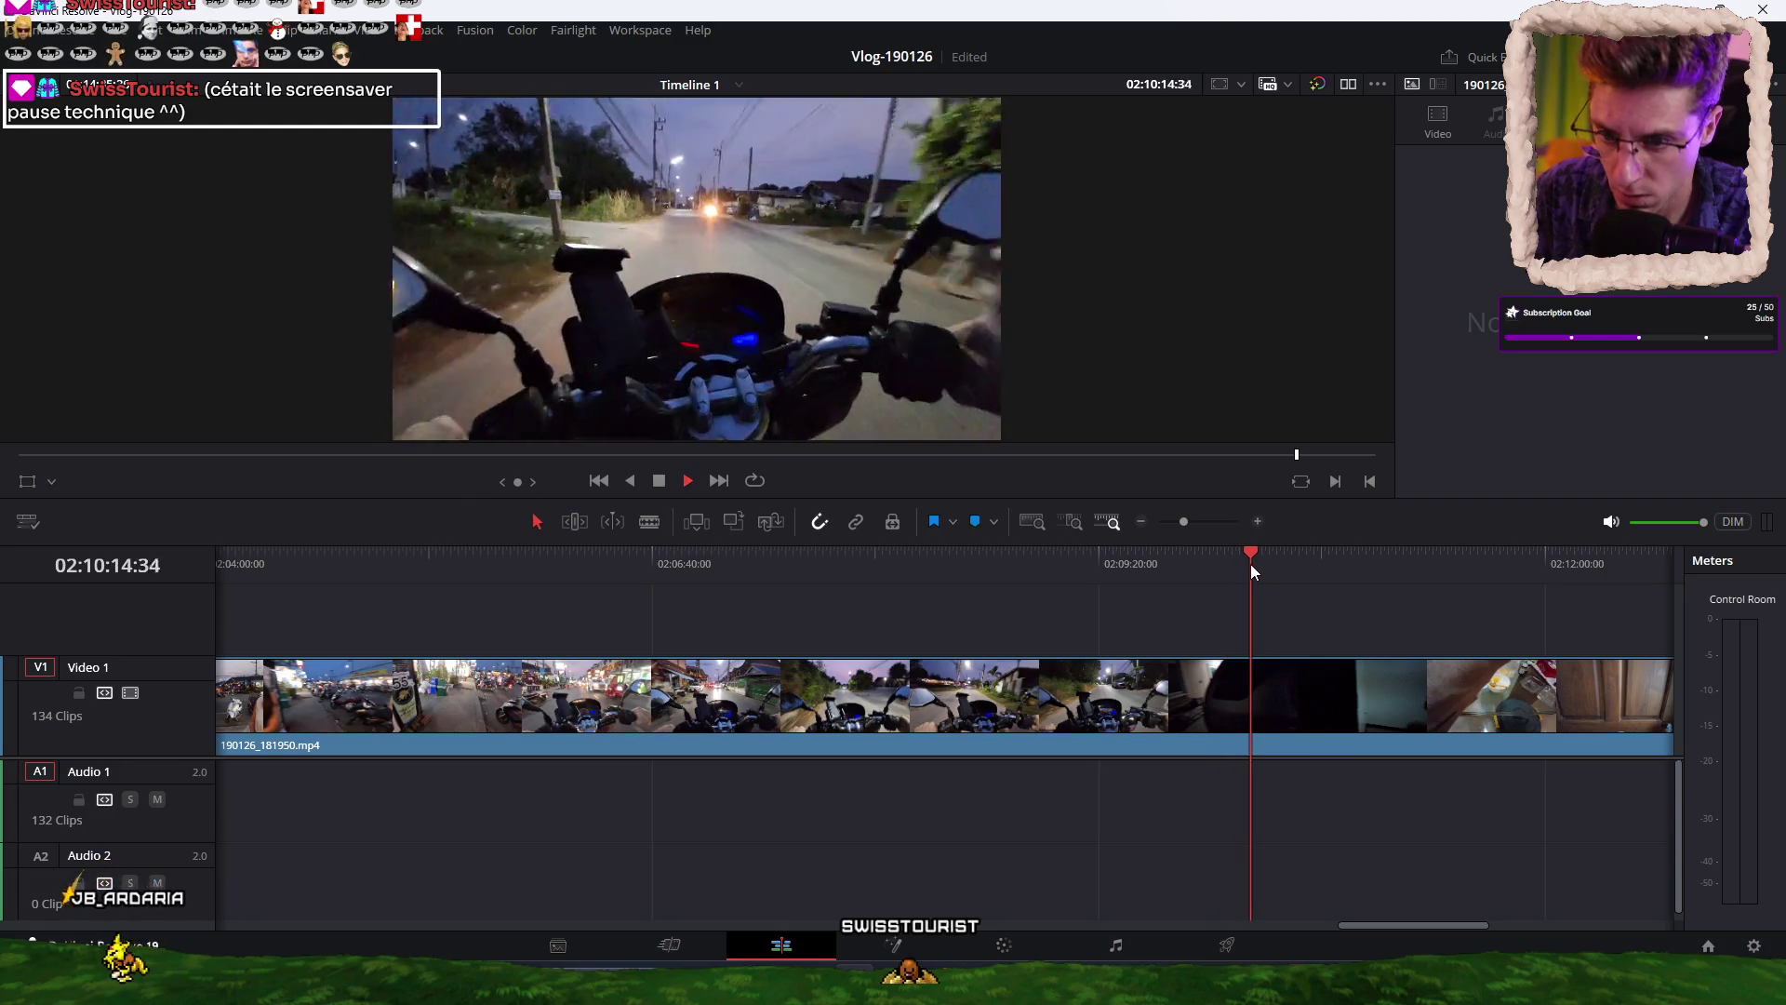
{"action": "left_click", "coordinate": [1275, 563]}
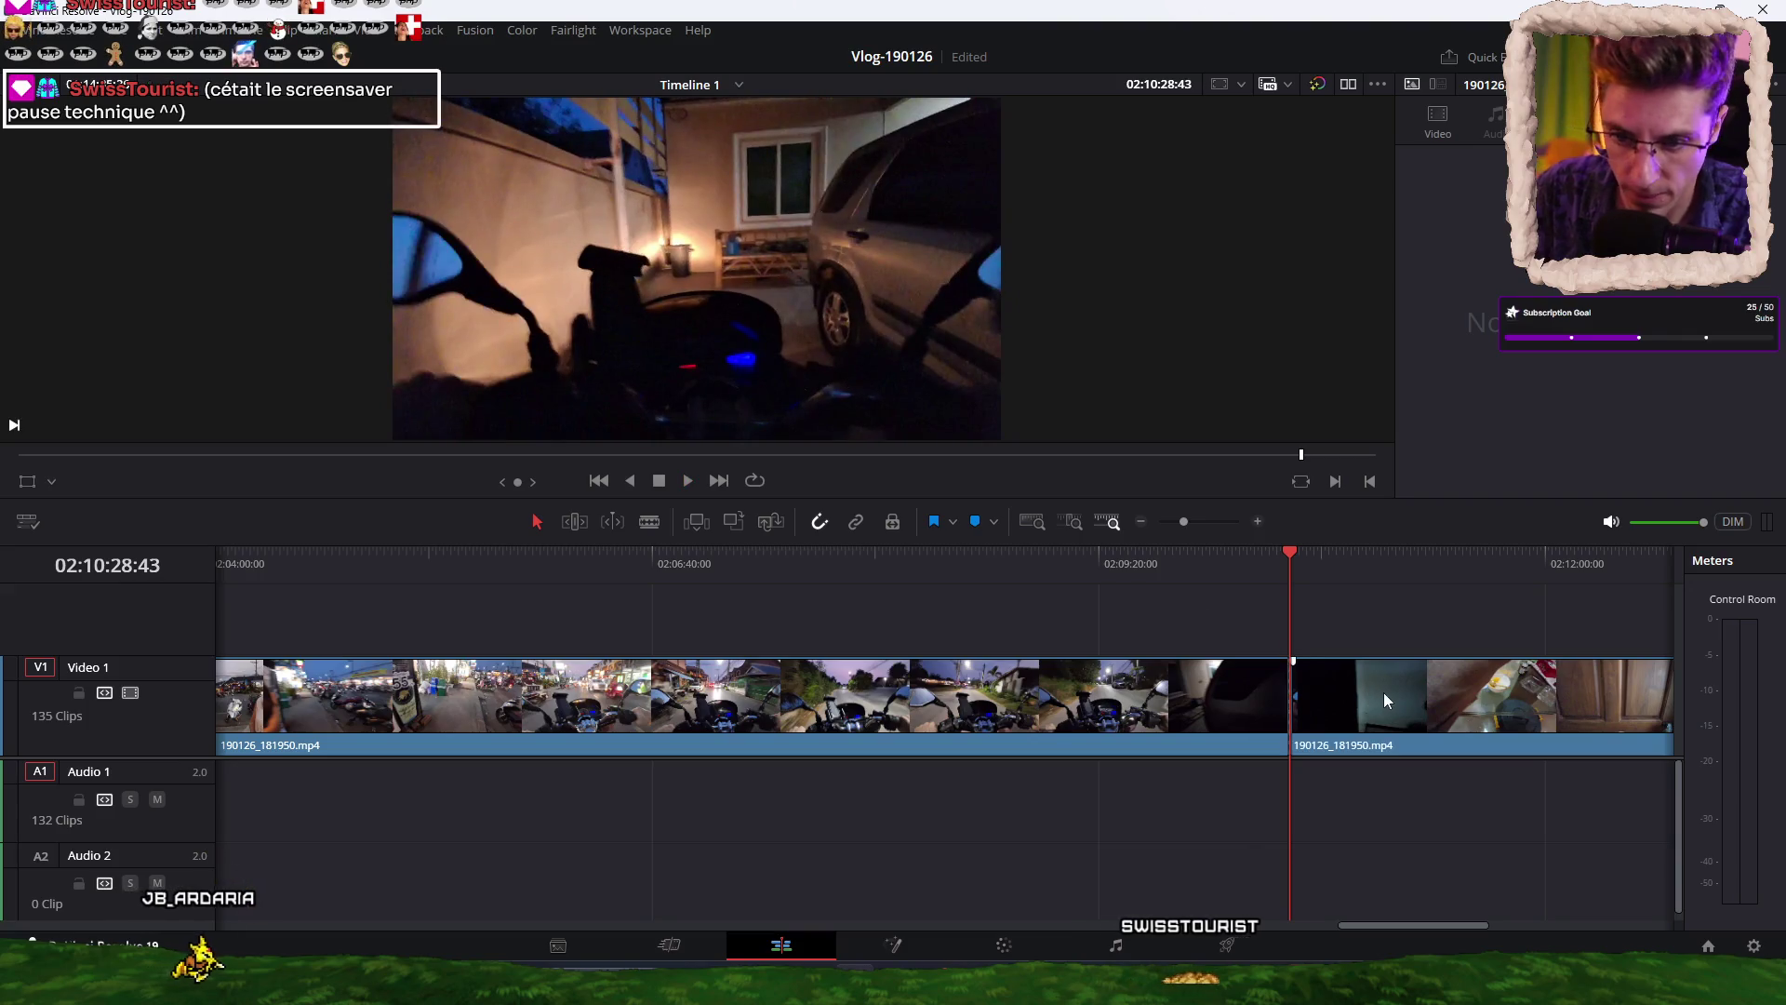
Remove the night ride's dark tail after the cut and ripple-delete the short desk clip.
{"action": "left_click", "coordinate": [1386, 694]}
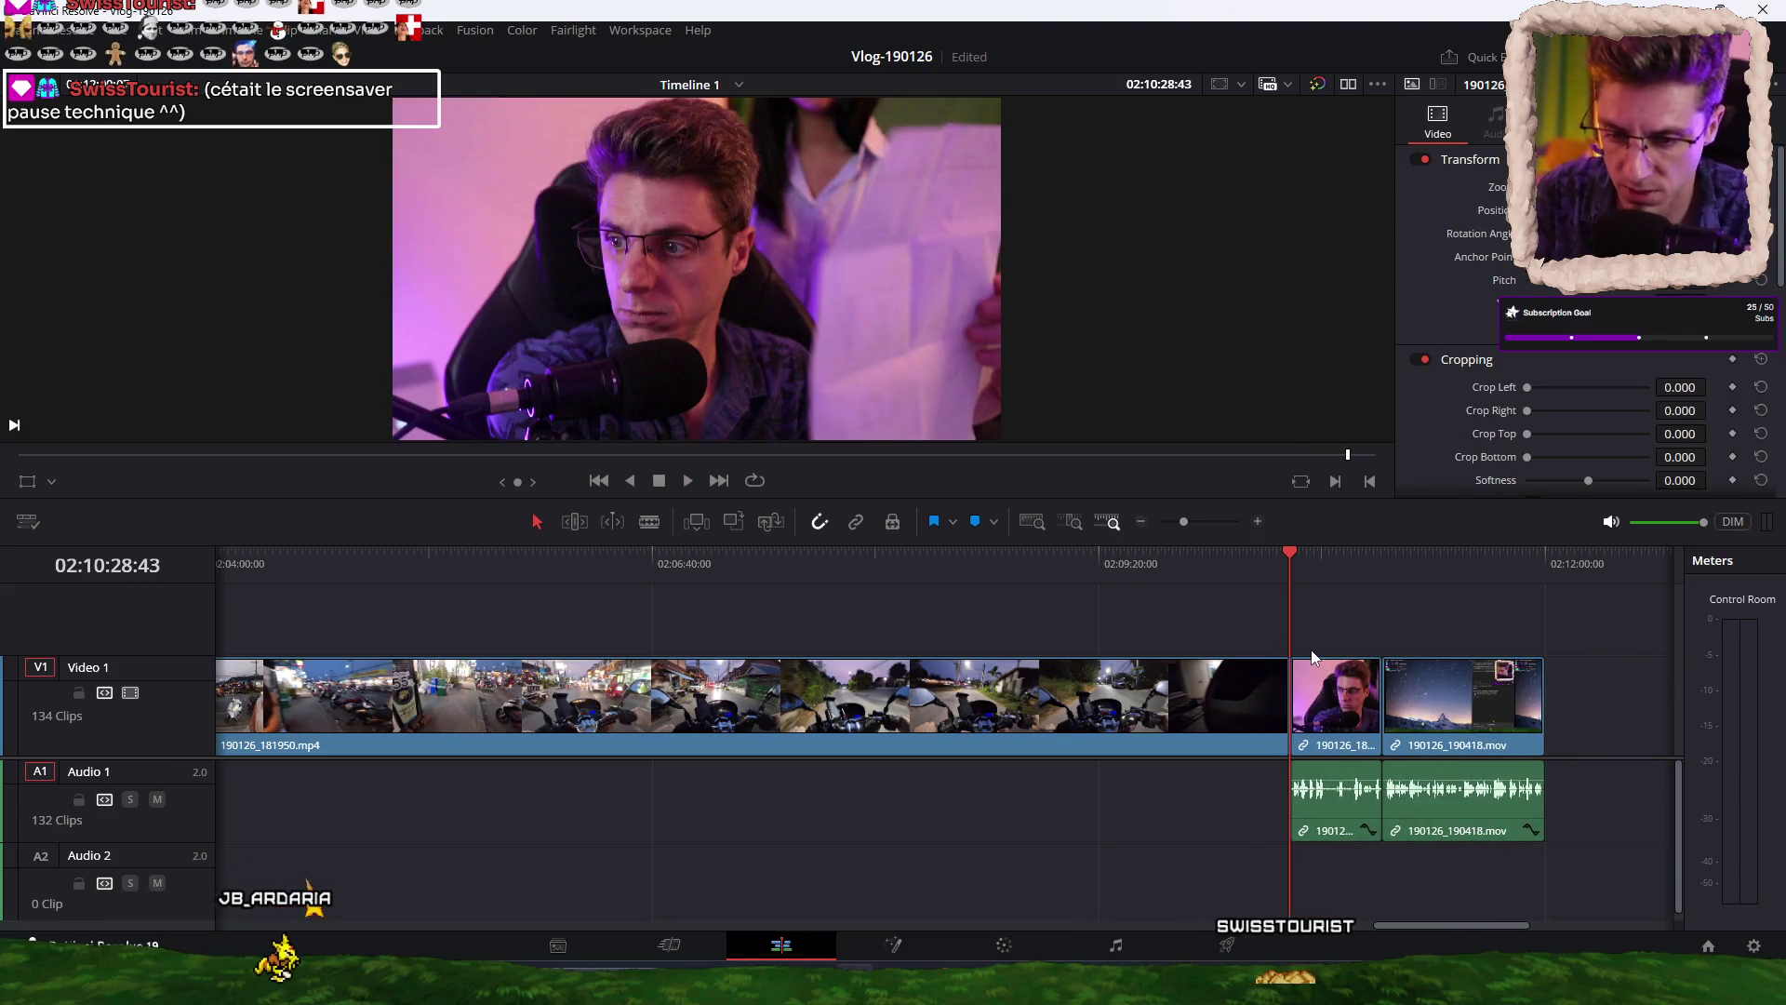
{"action": "key", "text": "space"}
{"action": "key", "text": "space"}
{"action": "left_click", "coordinate": [1353, 813]}
{"action": "key", "text": "Delete"}
{"action": "key", "text": "space"}
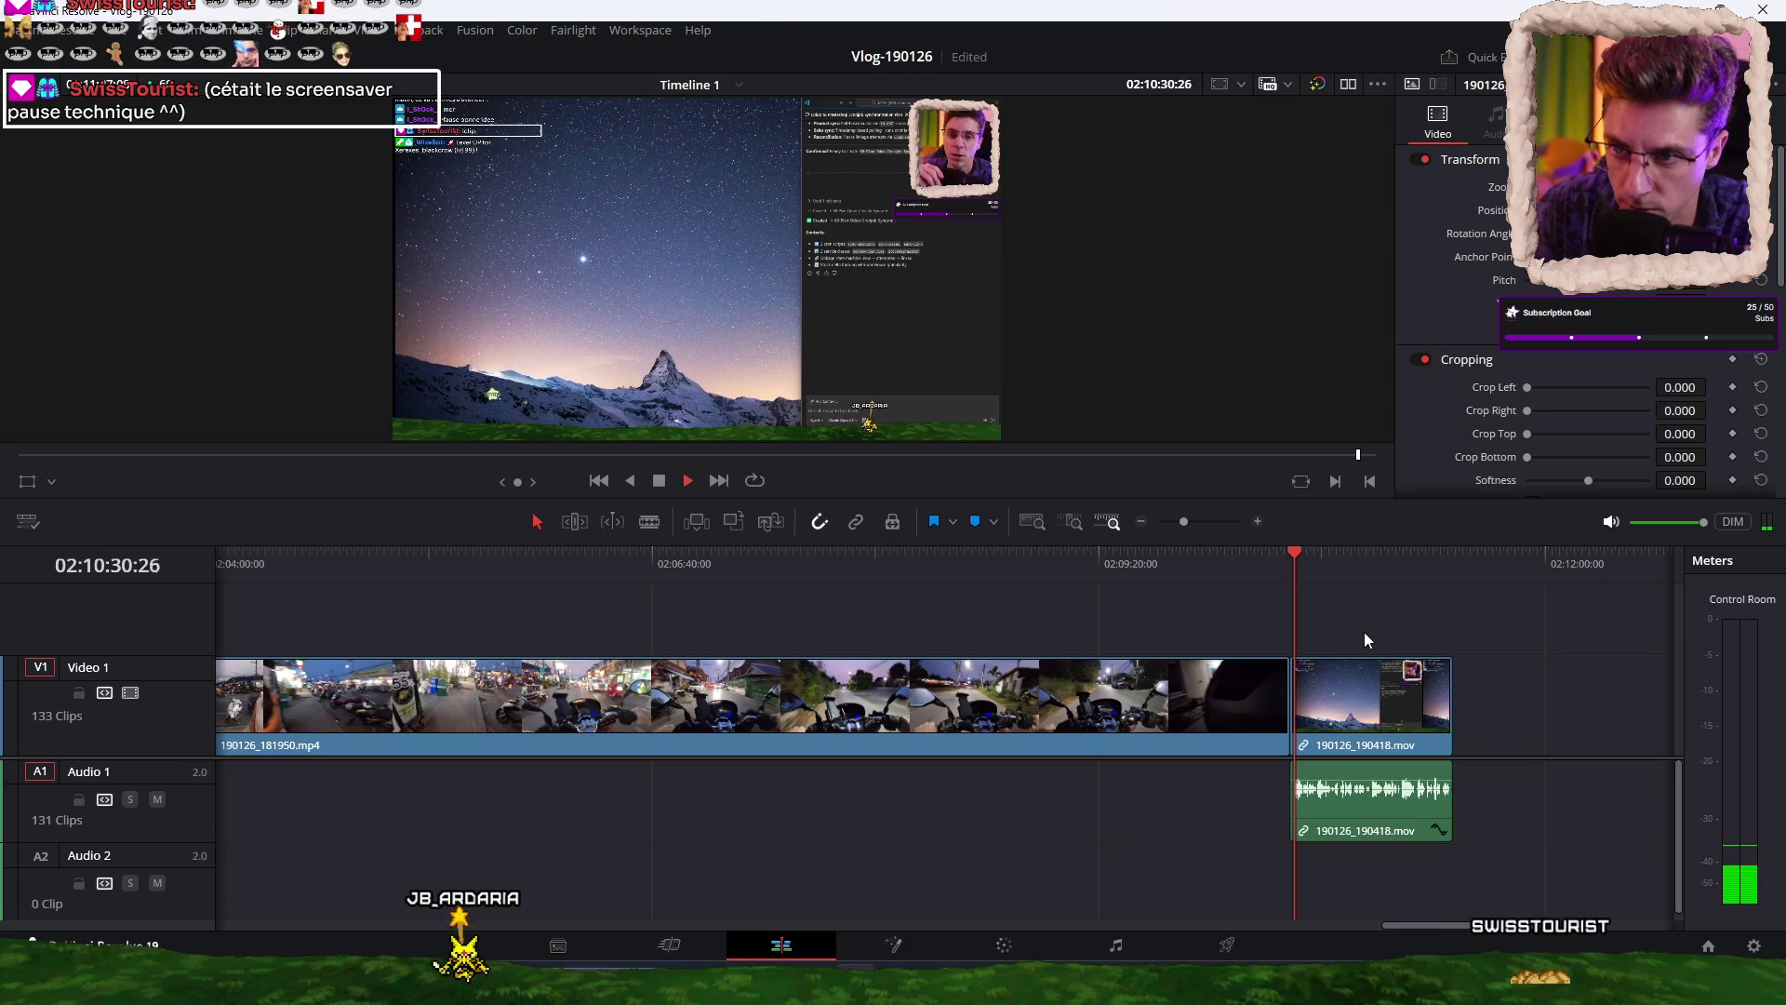
Replay the transition from 02:10:28 into the 190418 clip to check the edit.
{"action": "scroll", "coordinate": [1320, 627], "scroll_direction": "up", "scroll_amount": 5}
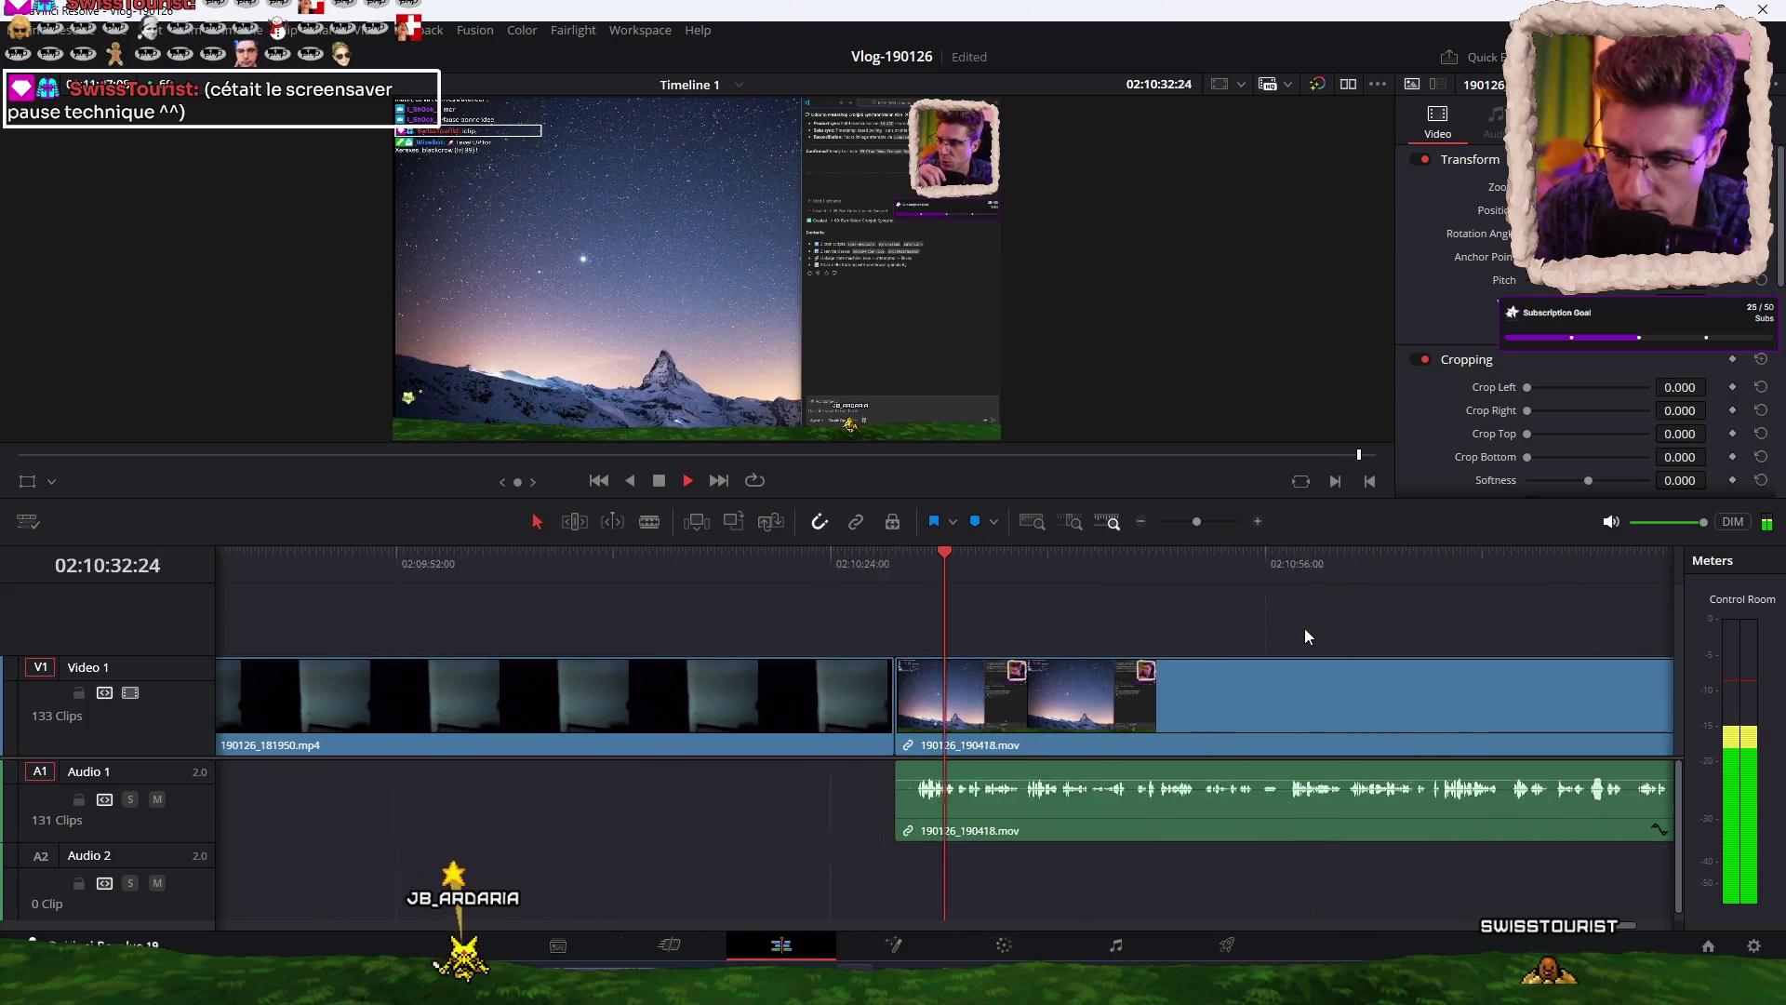
{"action": "left_click", "coordinate": [871, 564]}
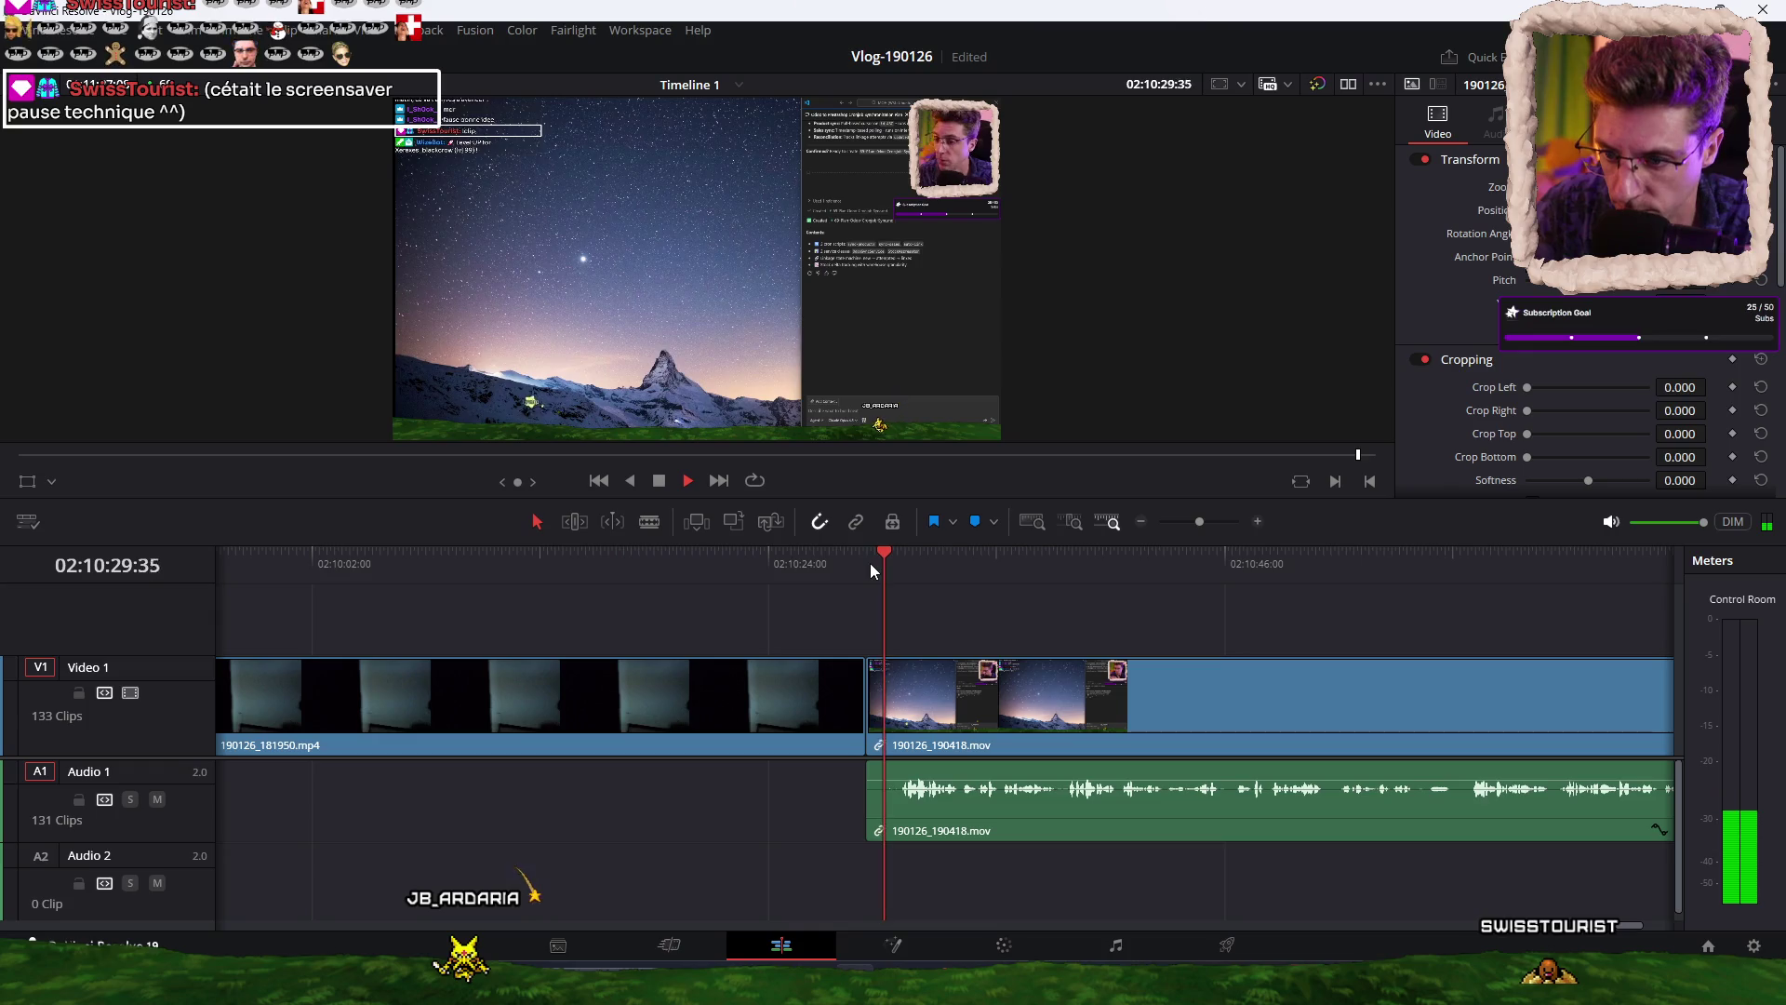
{"action": "key", "text": "space"}
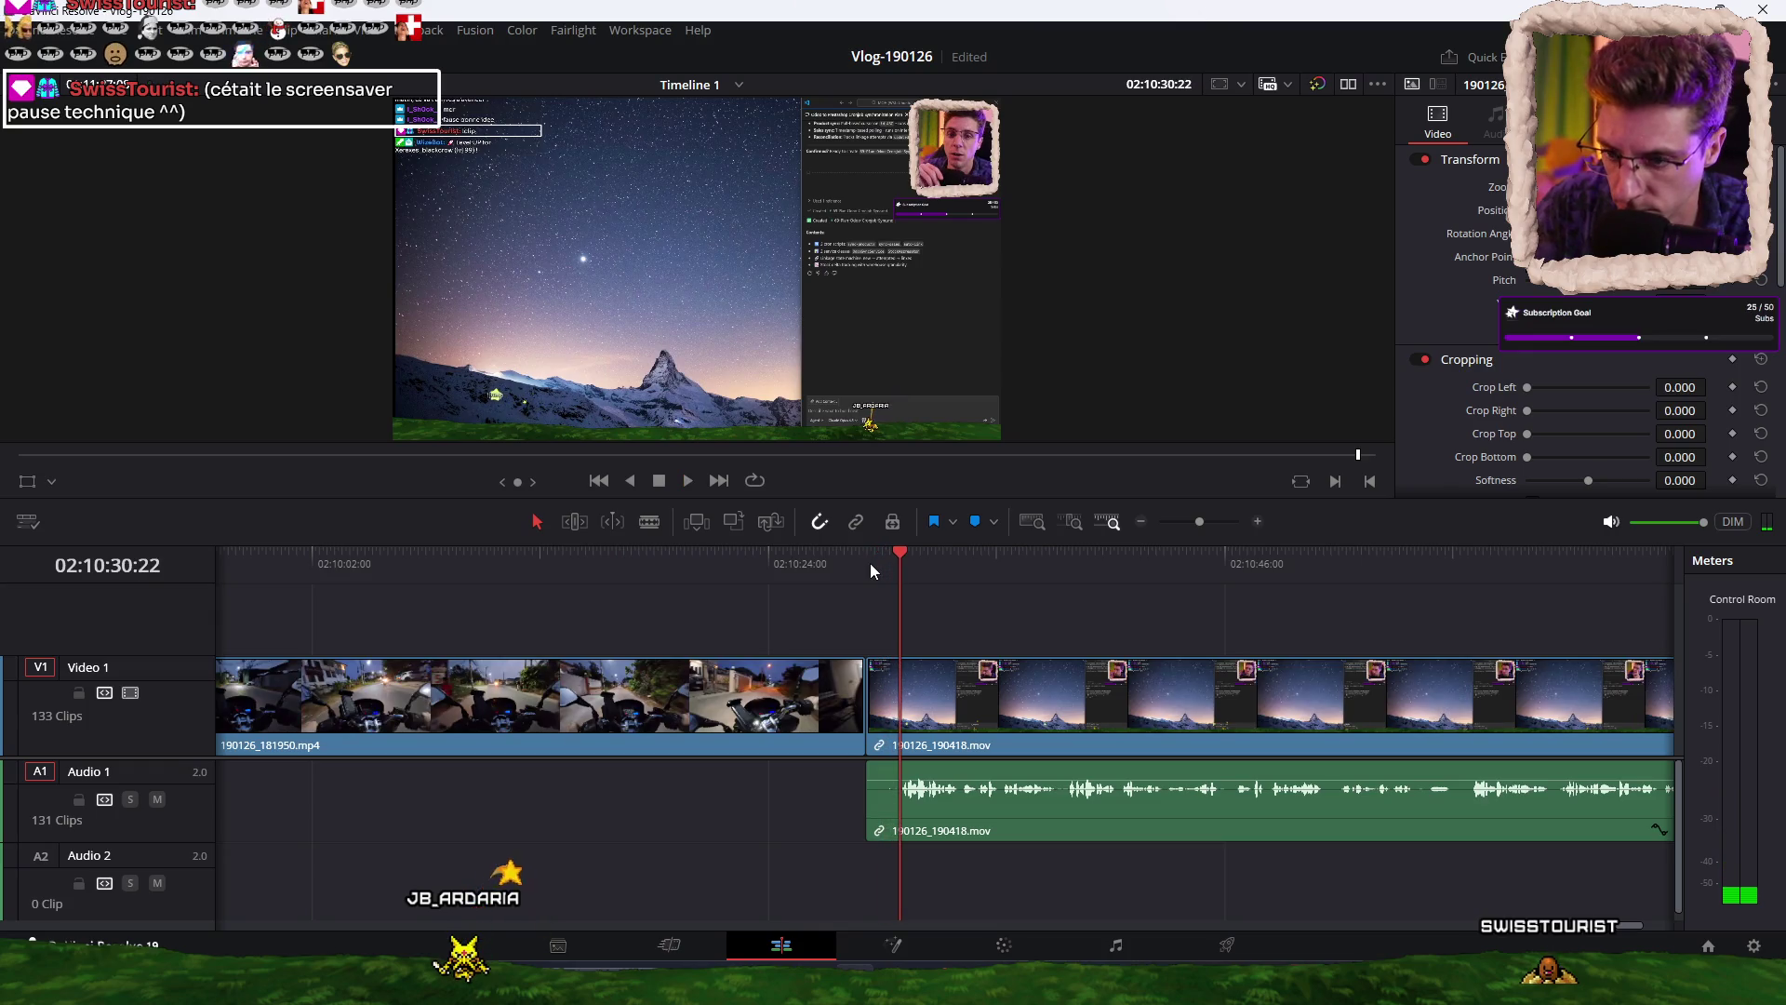
{"action": "left_click", "coordinate": [870, 564]}
{"action": "key", "text": "space"}
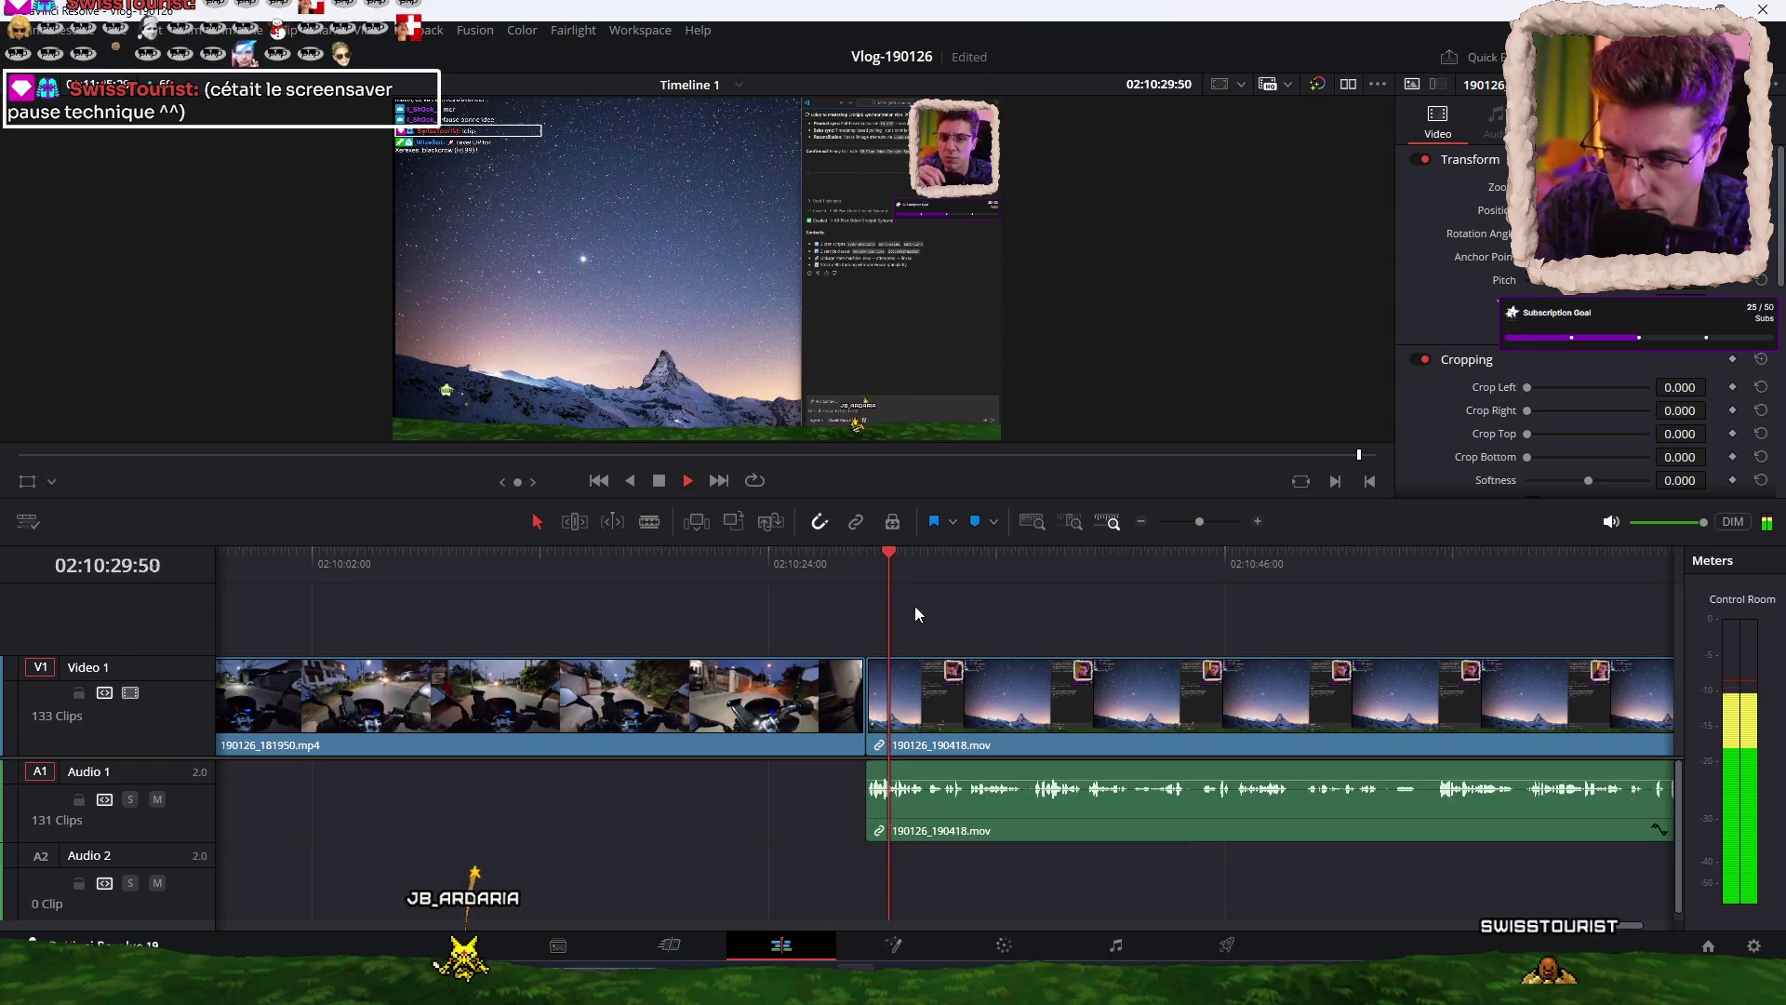
{"action": "left_click", "coordinate": [988, 562]}
{"action": "left_click", "coordinate": [1113, 558]}
{"action": "key", "text": "space"}
{"action": "left_click", "coordinate": [1337, 556]}
{"action": "left_click", "coordinate": [1550, 555]}
{"action": "key", "text": "ctrl+minus"}
Review playback through the 190418 clip from 02:11:12 to 02:11:22.
{"action": "left_click", "coordinate": [1093, 555]}
{"action": "left_click", "coordinate": [1226, 558]}
{"action": "key", "text": "space"}
{"action": "left_click", "coordinate": [1122, 561]}
{"action": "left_click", "coordinate": [1178, 560]}
{"action": "left_click", "coordinate": [1229, 561]}
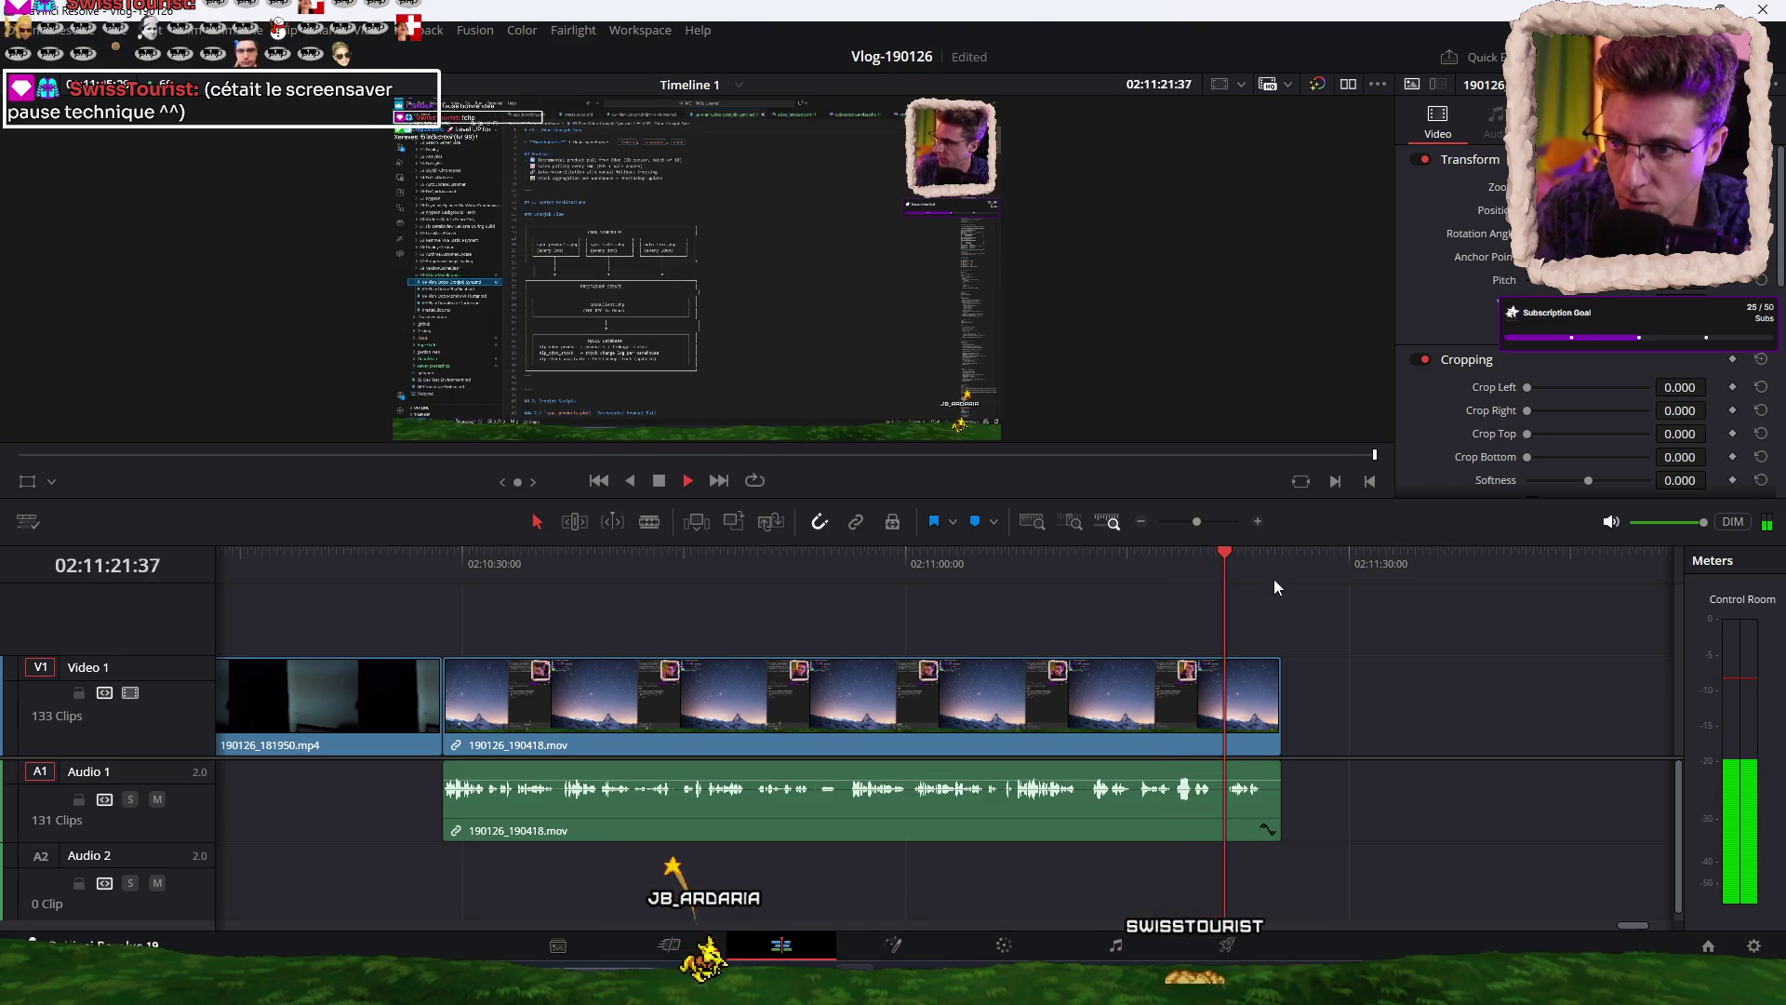
{"action": "key", "text": "space"}
Move the playhead to 01:55:50, then minimise Resolve to show the desktop.
{"action": "scroll", "coordinate": [1361, 627], "scroll_direction": "down", "scroll_amount": 3}
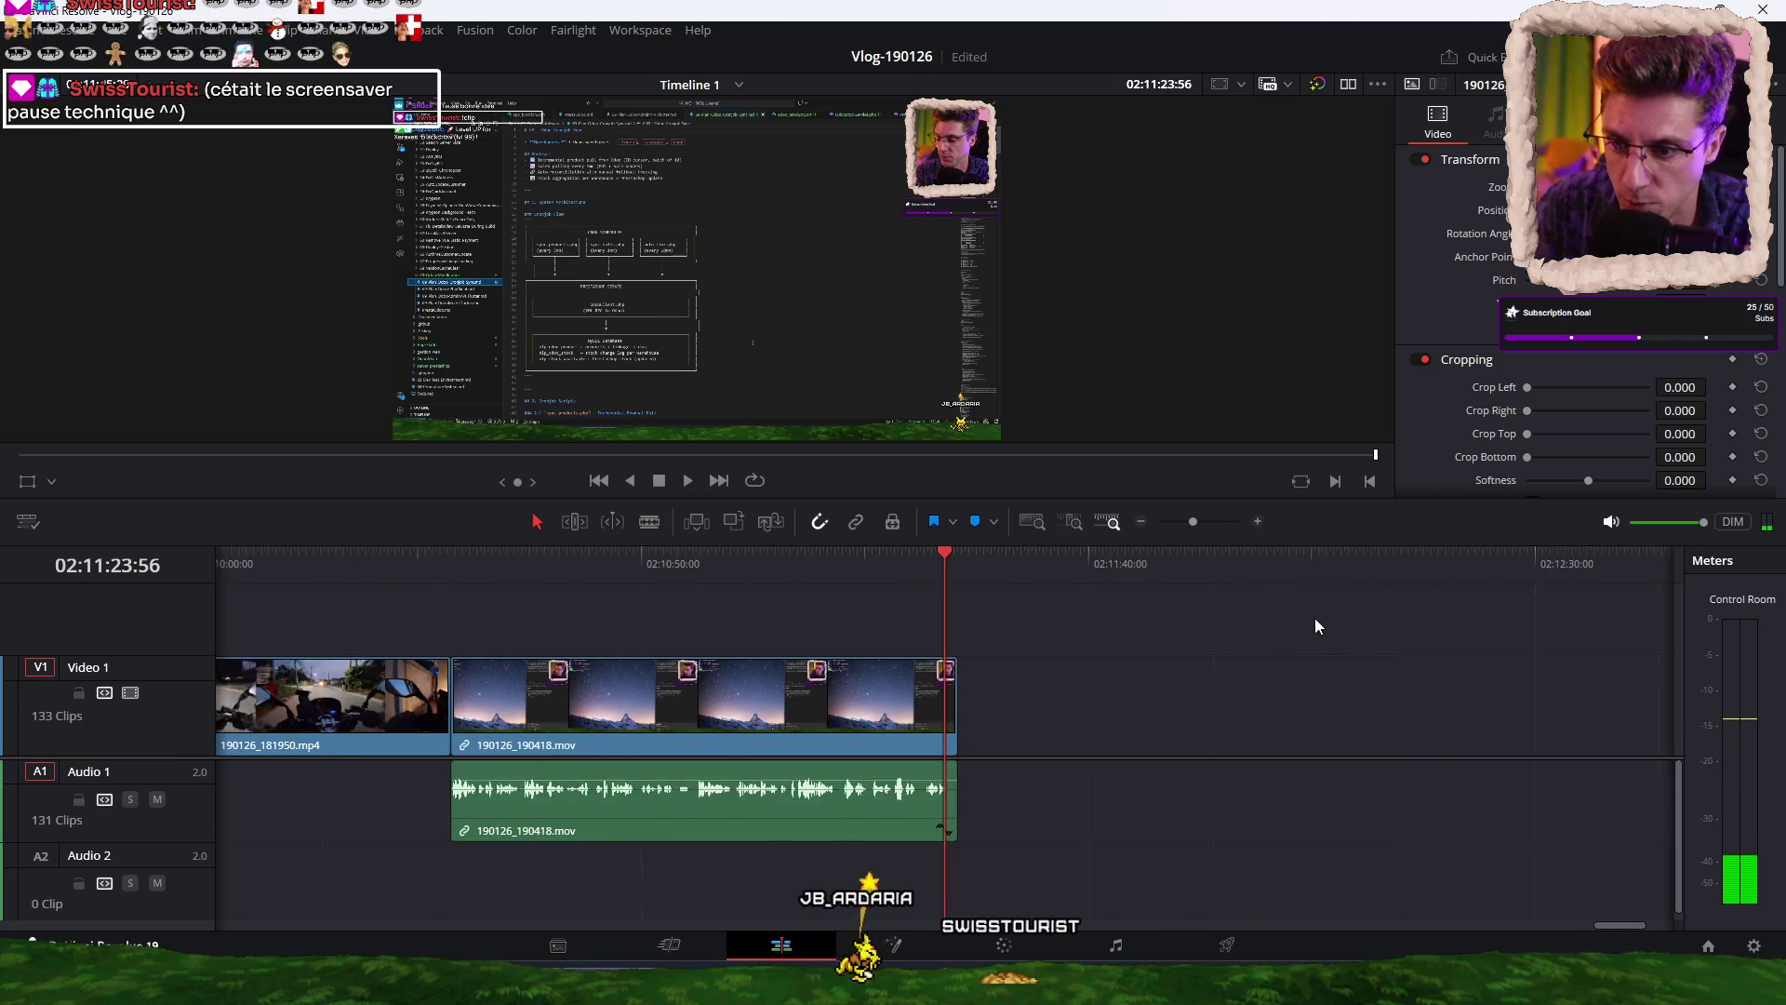
{"action": "scroll", "coordinate": [1202, 645], "scroll_direction": "down", "scroll_amount": 5}
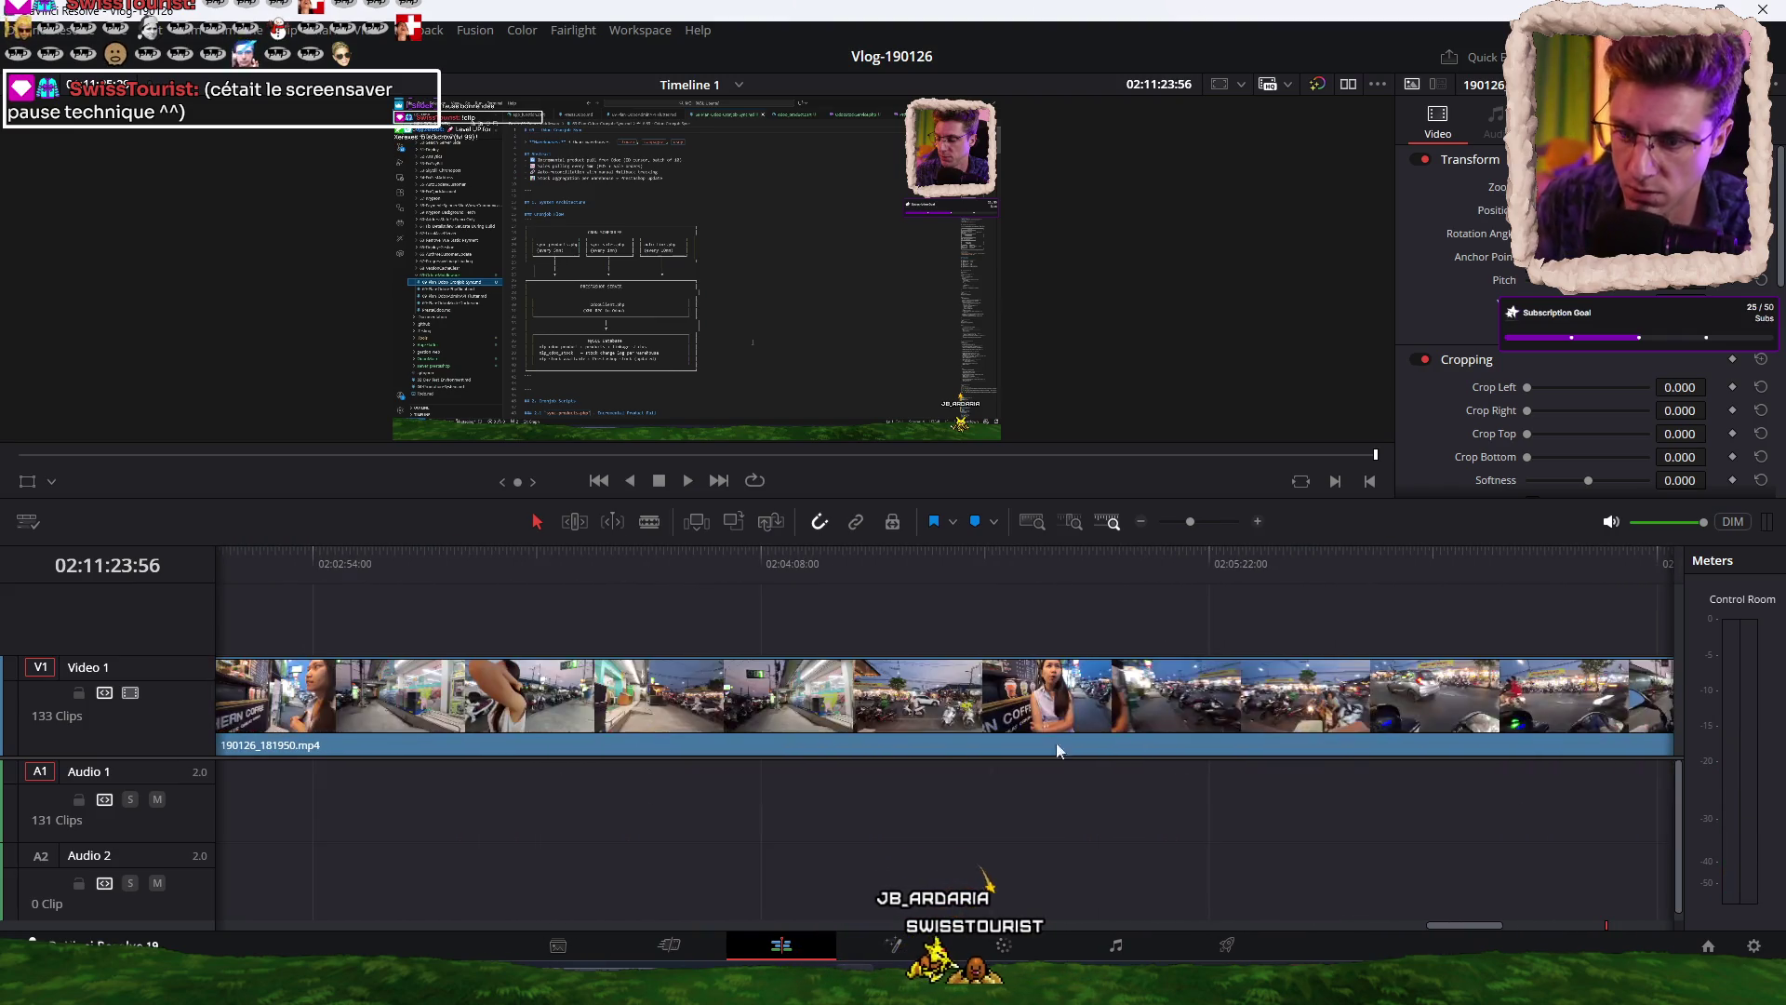
{"action": "scroll", "coordinate": [1013, 785], "scroll_direction": "down", "scroll_amount": 5}
{"action": "left_click", "coordinate": [573, 605]}
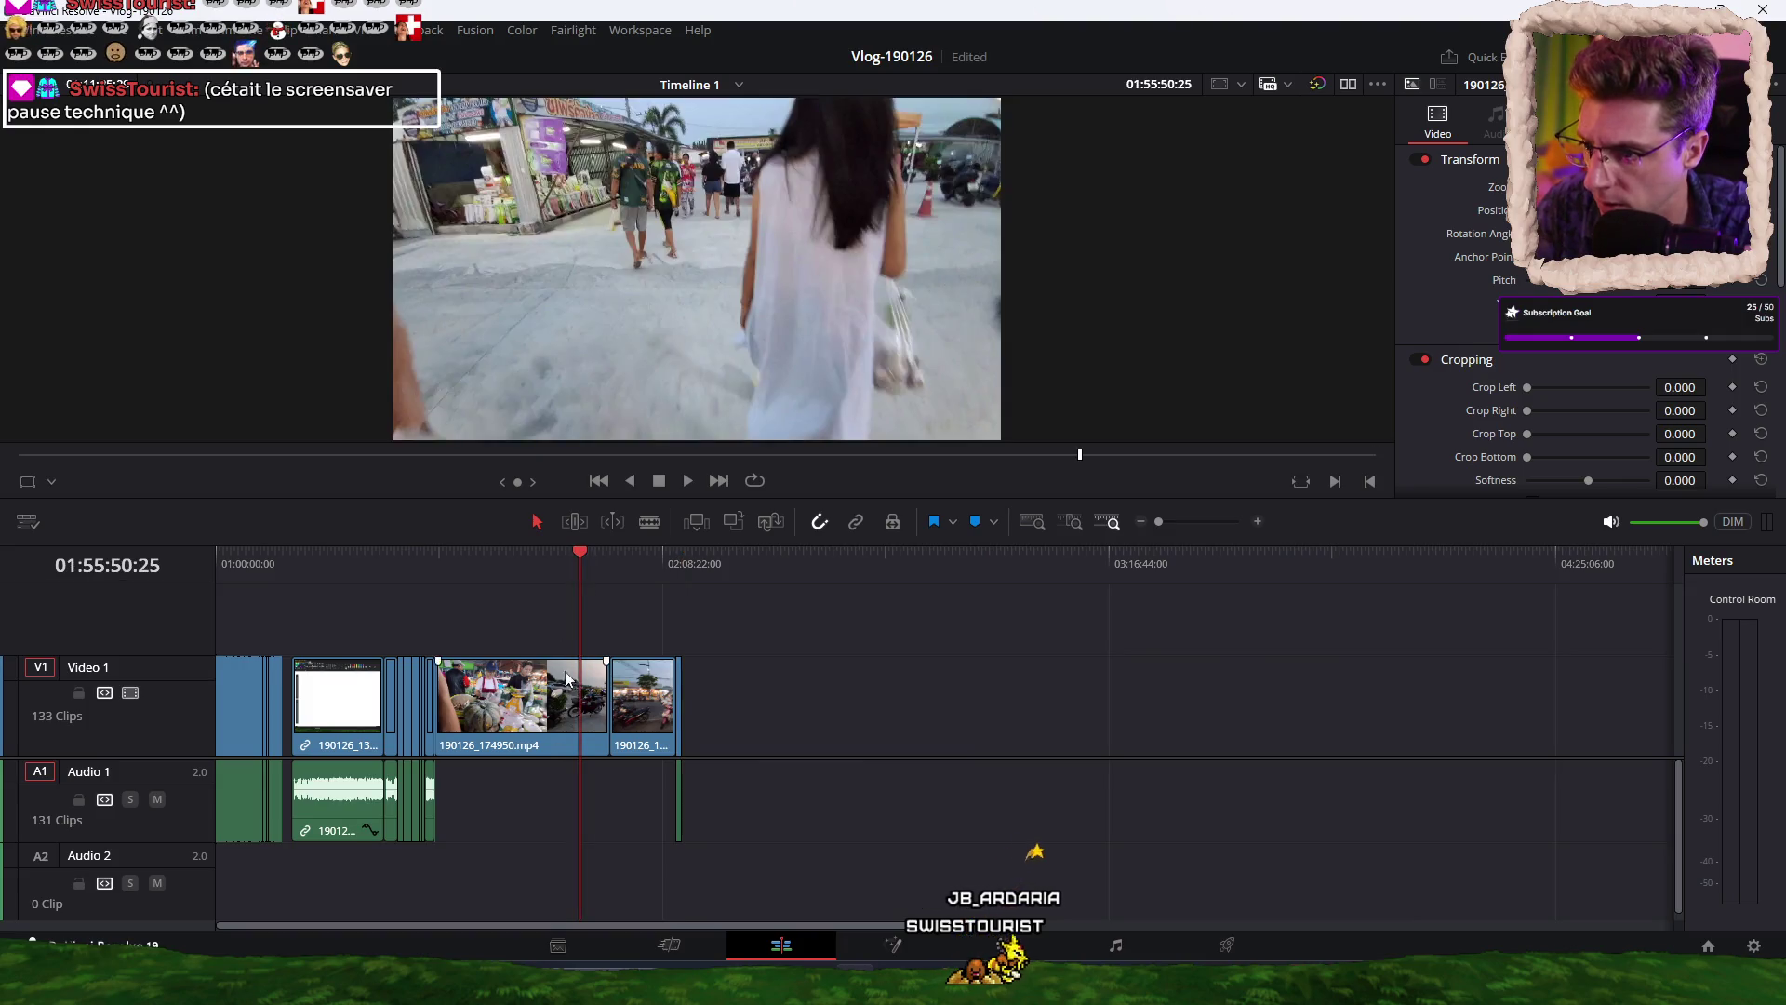
{"action": "scroll", "coordinate": [559, 642], "scroll_direction": "up", "scroll_amount": 5}
{"action": "scroll", "coordinate": [828, 605], "scroll_direction": "down", "scroll_amount": 10}
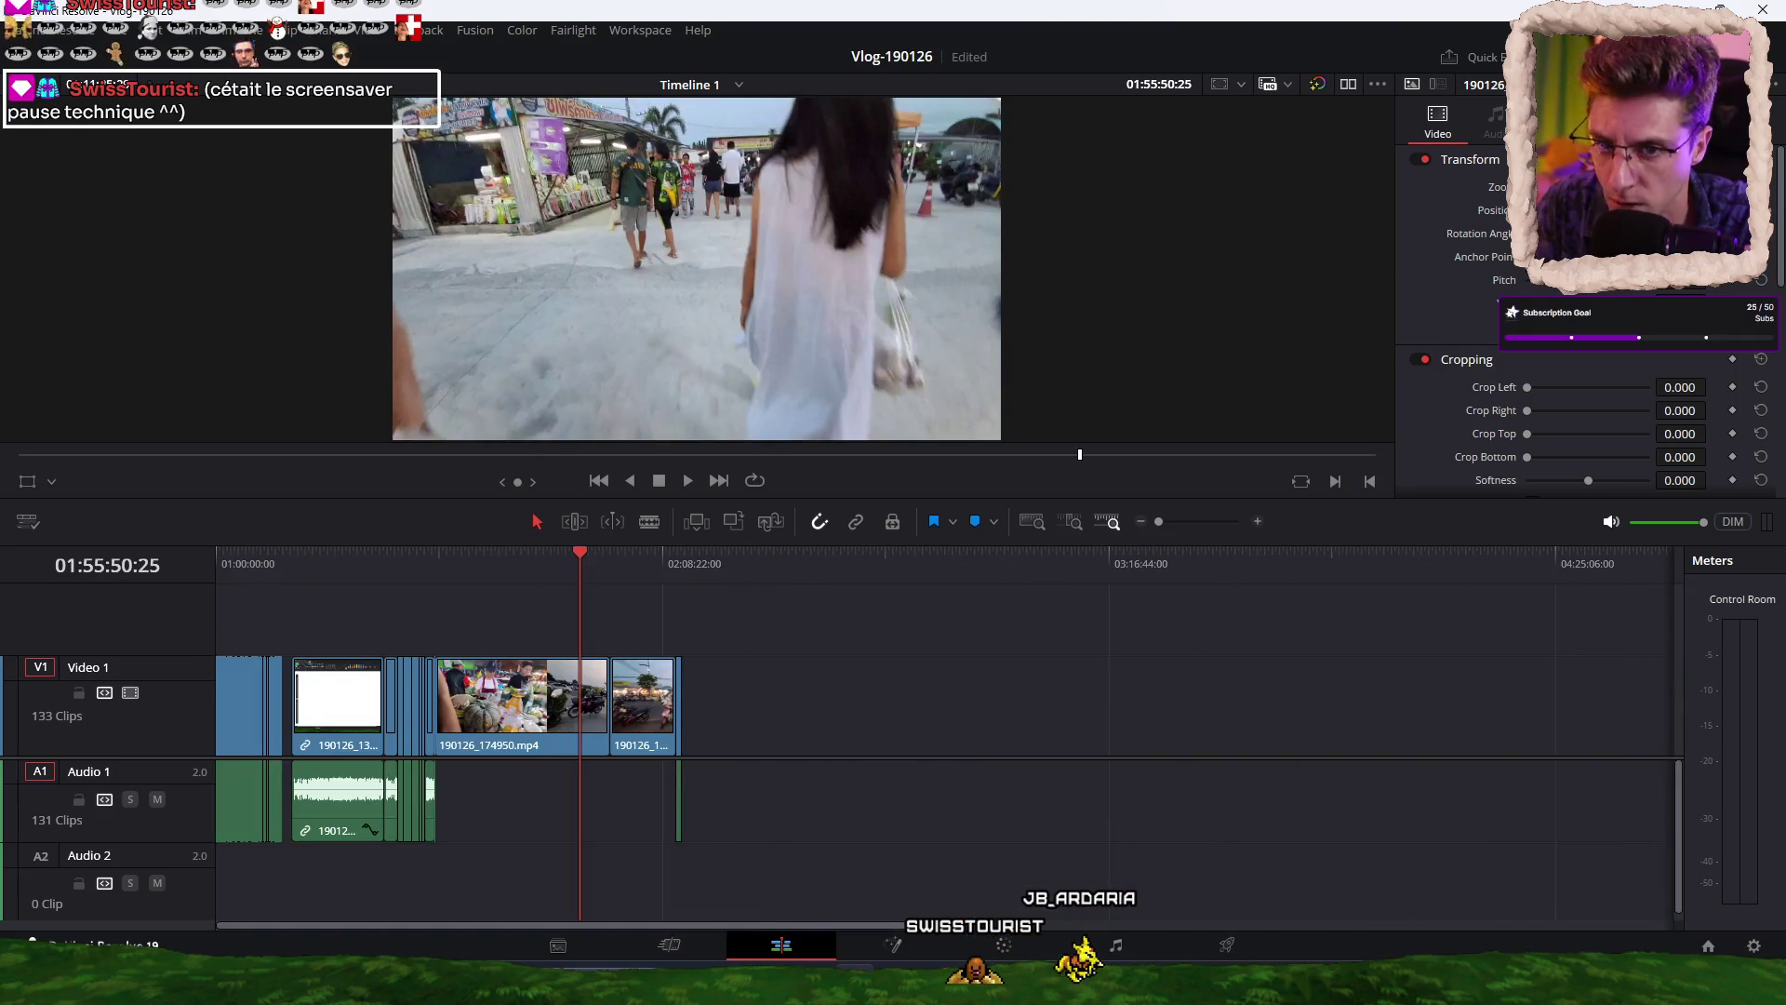
{"action": "key", "text": "super+d"}
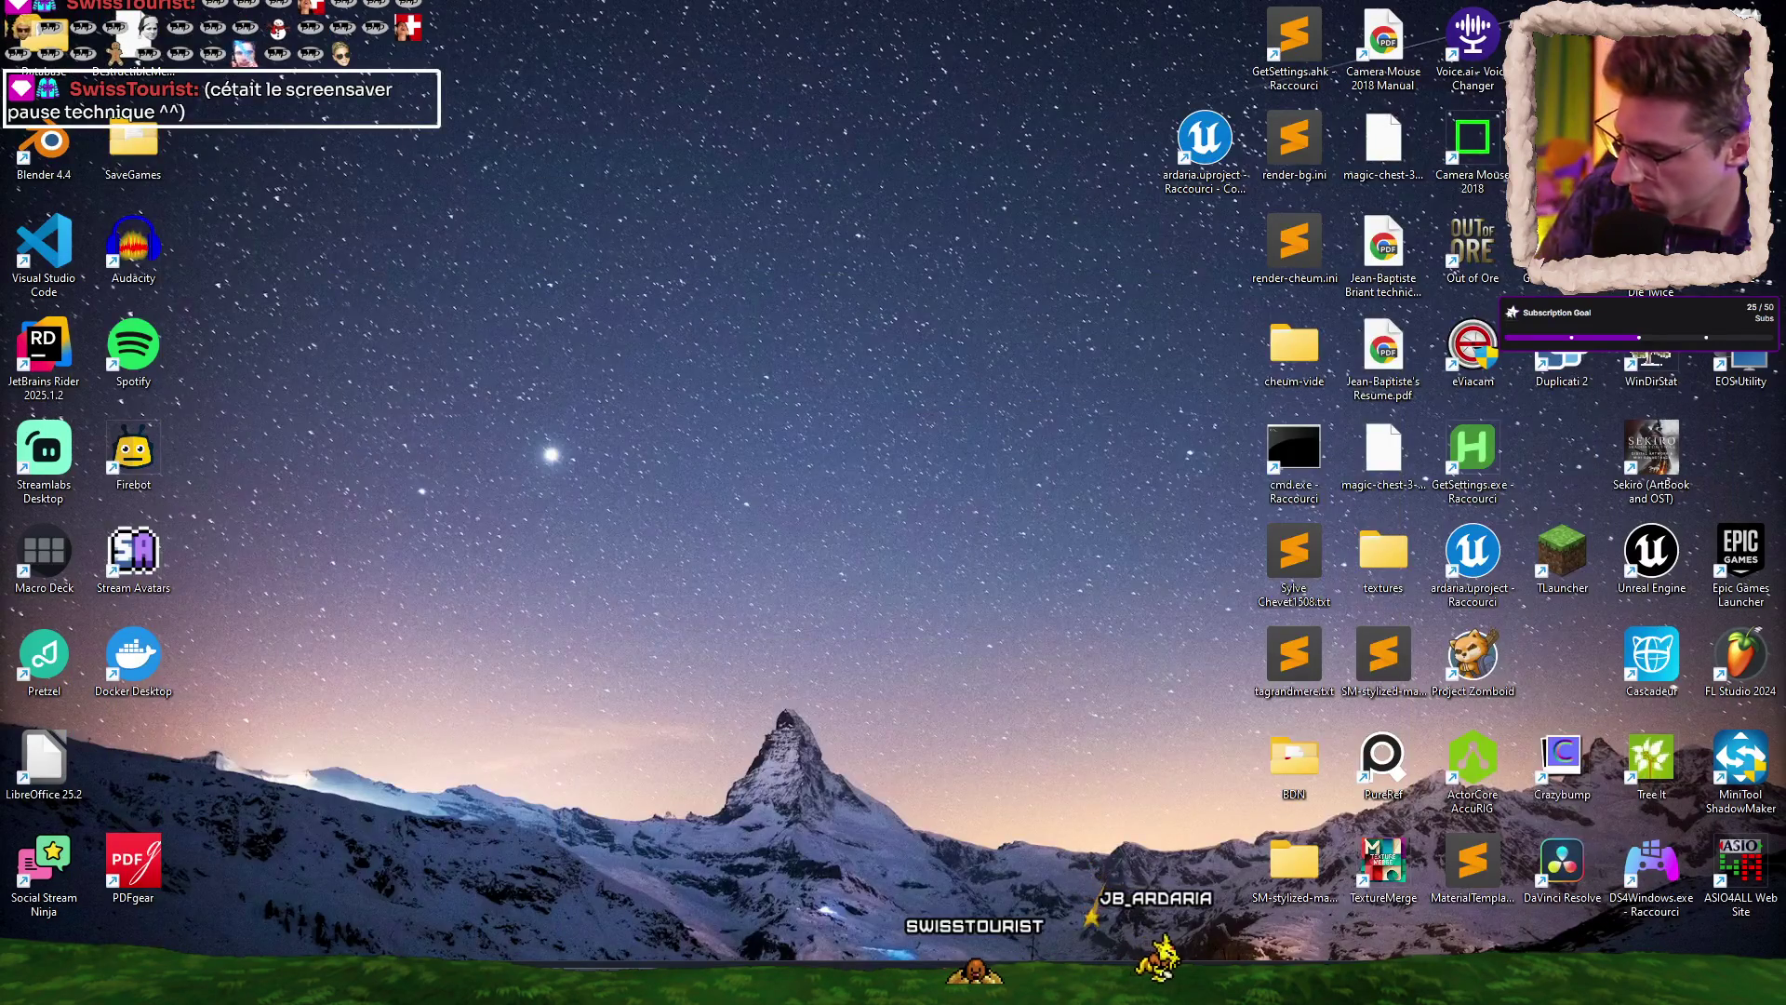
Restore VS Code, allow the remove-silence.ps1 run, and widen the terminal output area.
{"action": "key", "text": "super+d"}
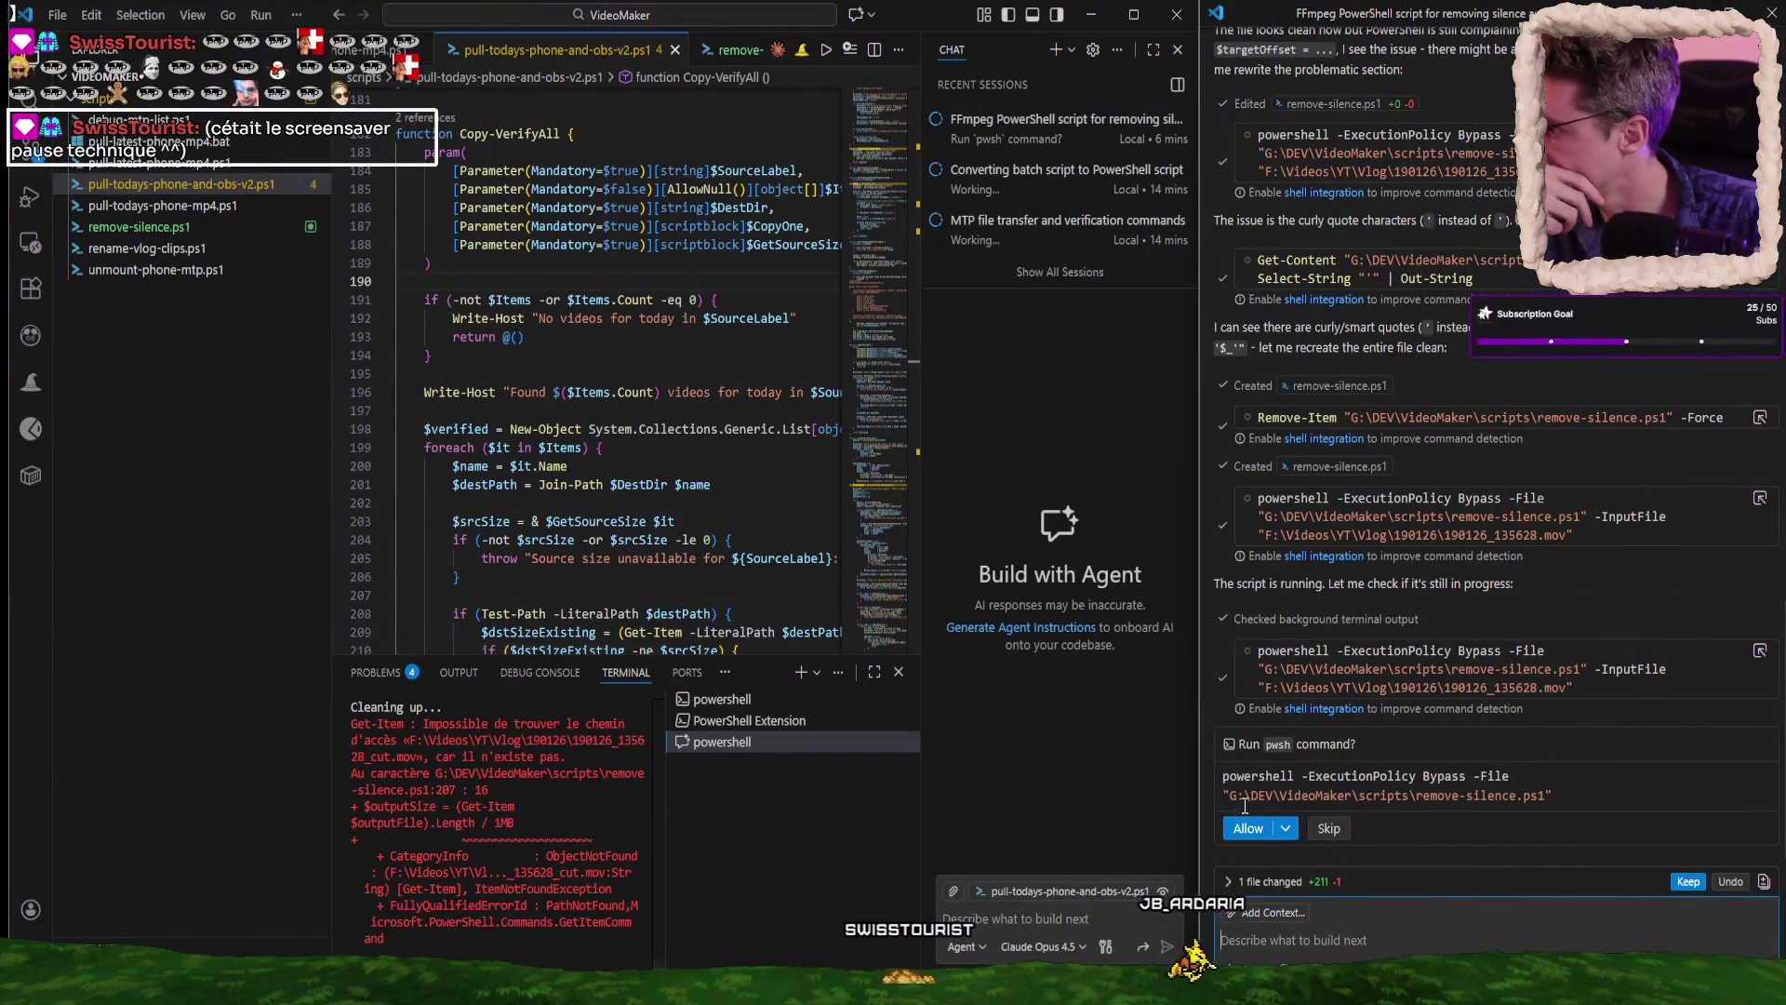
{"action": "left_click", "coordinate": [1249, 828]}
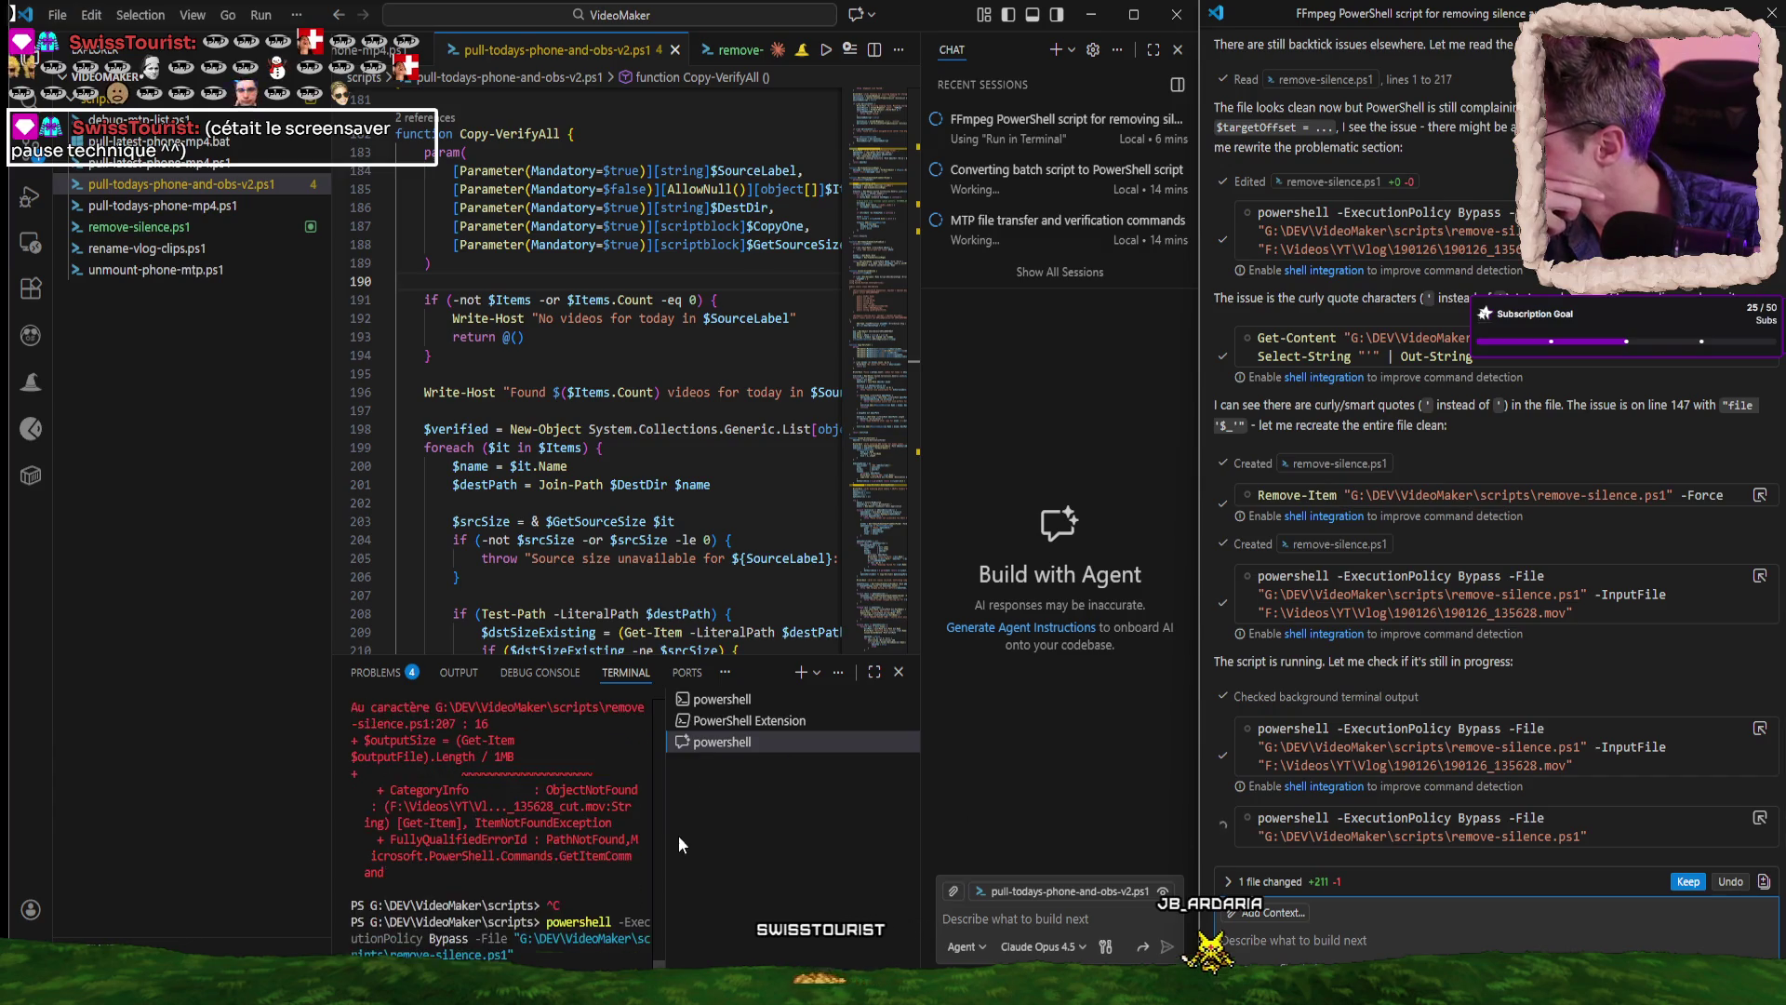
{"action": "left_click_drag", "start_coordinate": [663, 848], "coordinate": [870, 845]}
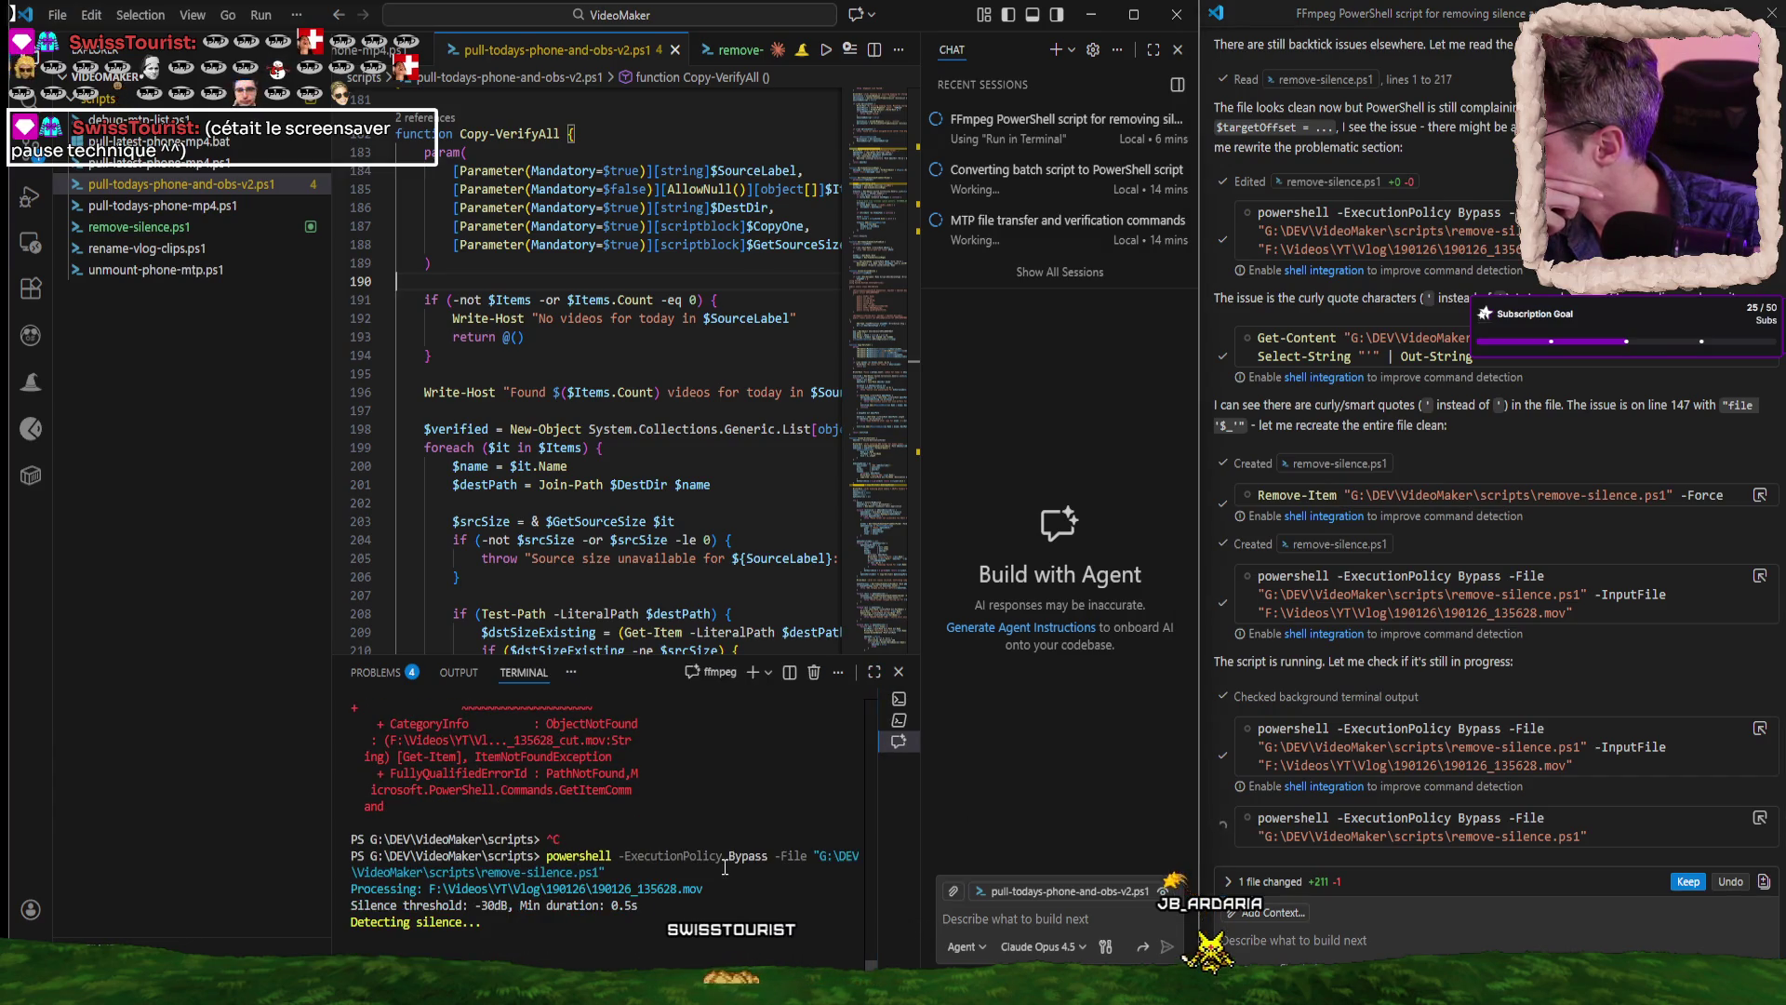
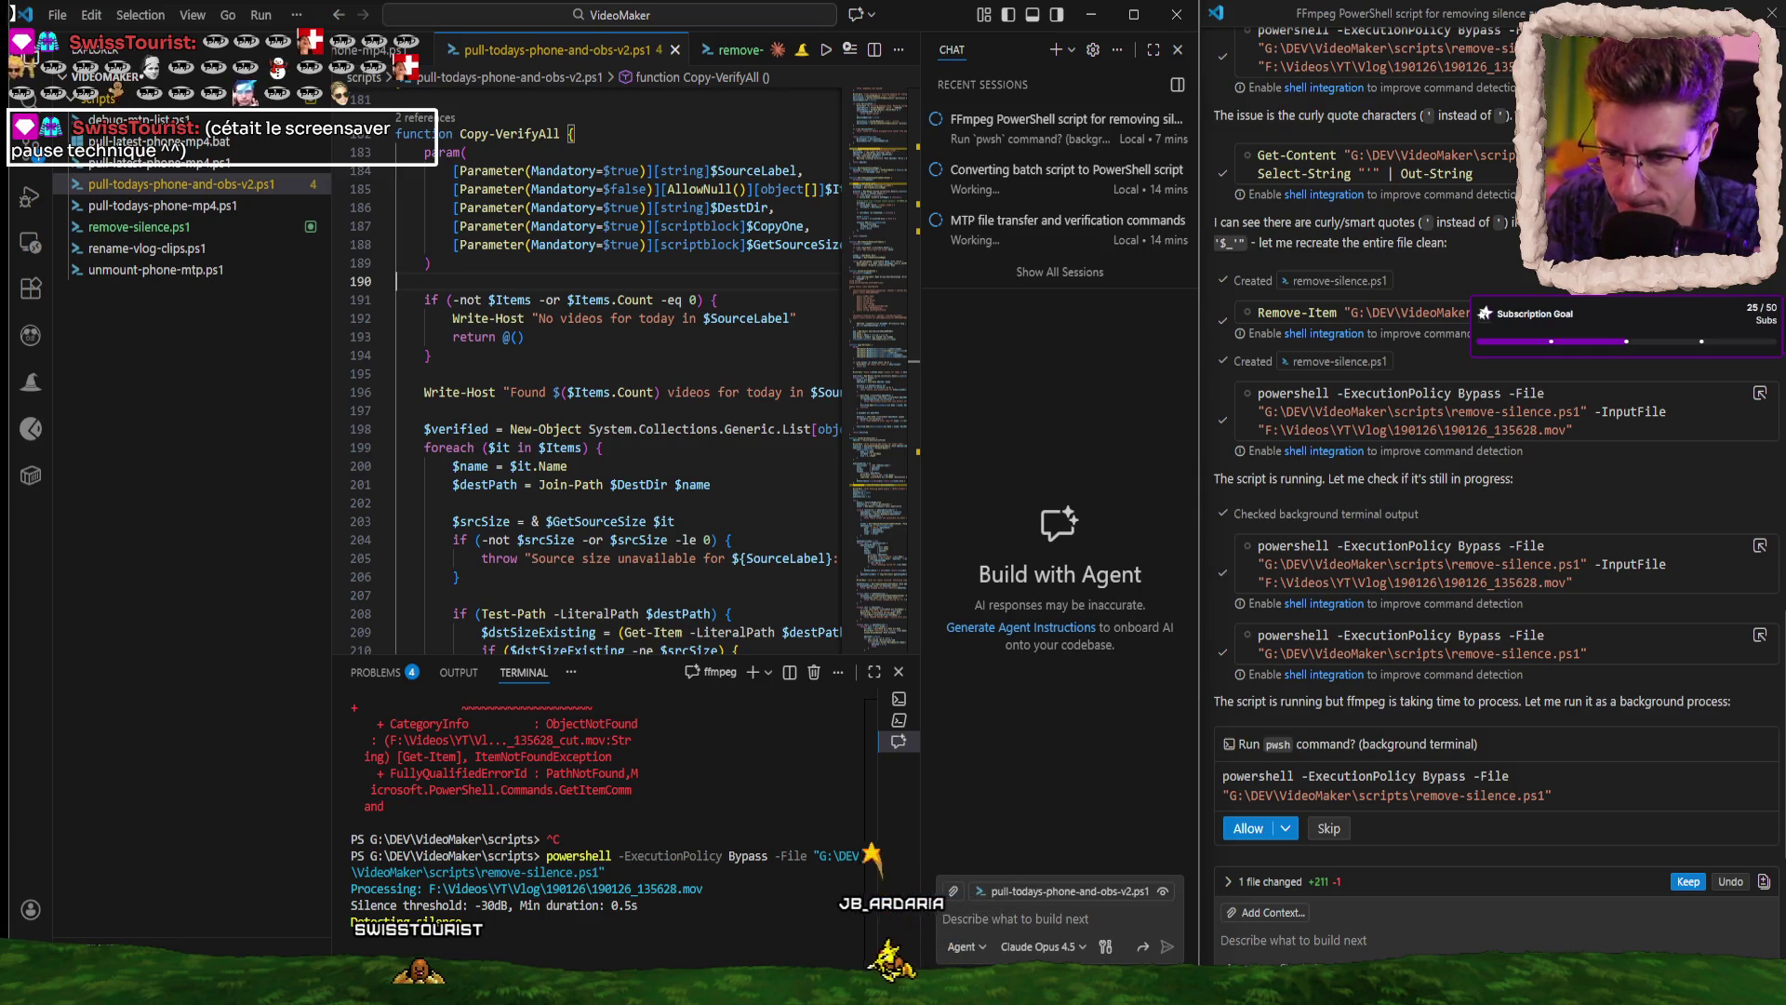
Bring DaVinci Resolve, showing the 190126 clips and Timeline 1, in front of VS Code.
{"action": "key", "text": "alt+Tab"}
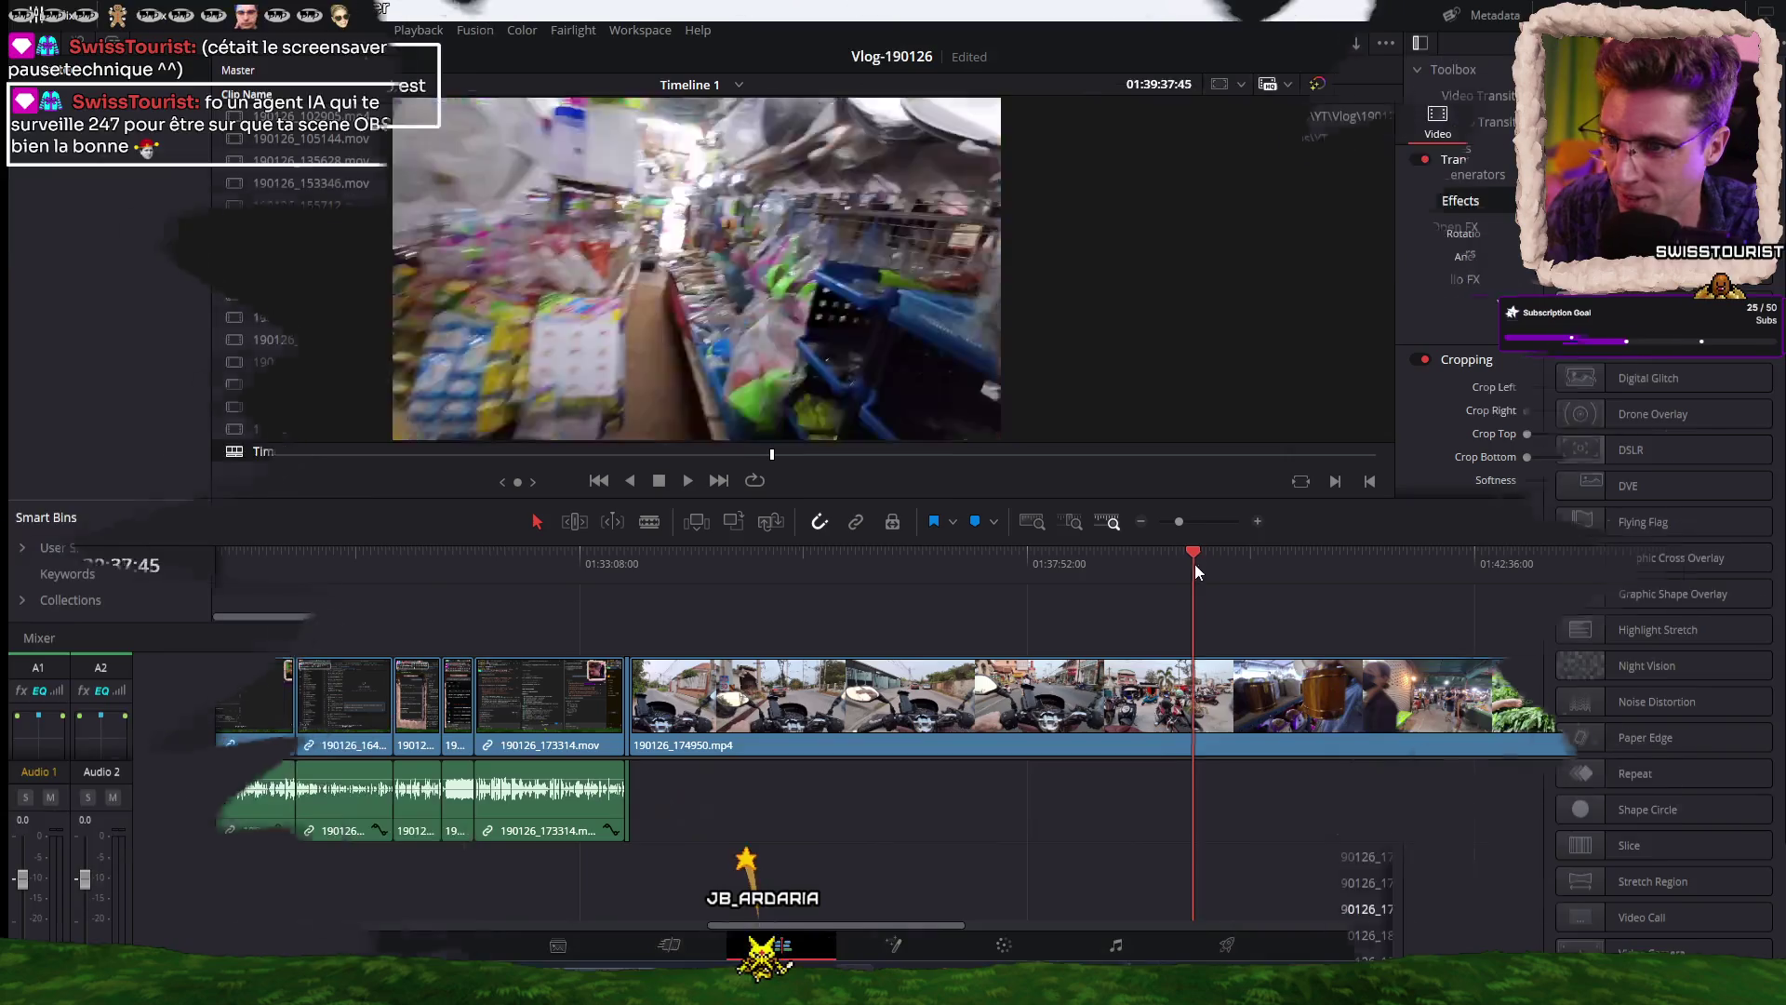
Split the V1 footage at the chosen point and turn the left piece into Compound Clip 1.
{"action": "mouse_move", "coordinate": [1197, 569]}
{"action": "left_mouse_down"}
{"action": "mouse_move", "coordinate": [1218, 564]}
{"action": "mouse_move", "coordinate": [1013, 564]}
{"action": "mouse_move", "coordinate": [1148, 561]}
{"action": "mouse_move", "coordinate": [1123, 560]}
{"action": "left_mouse_up"}
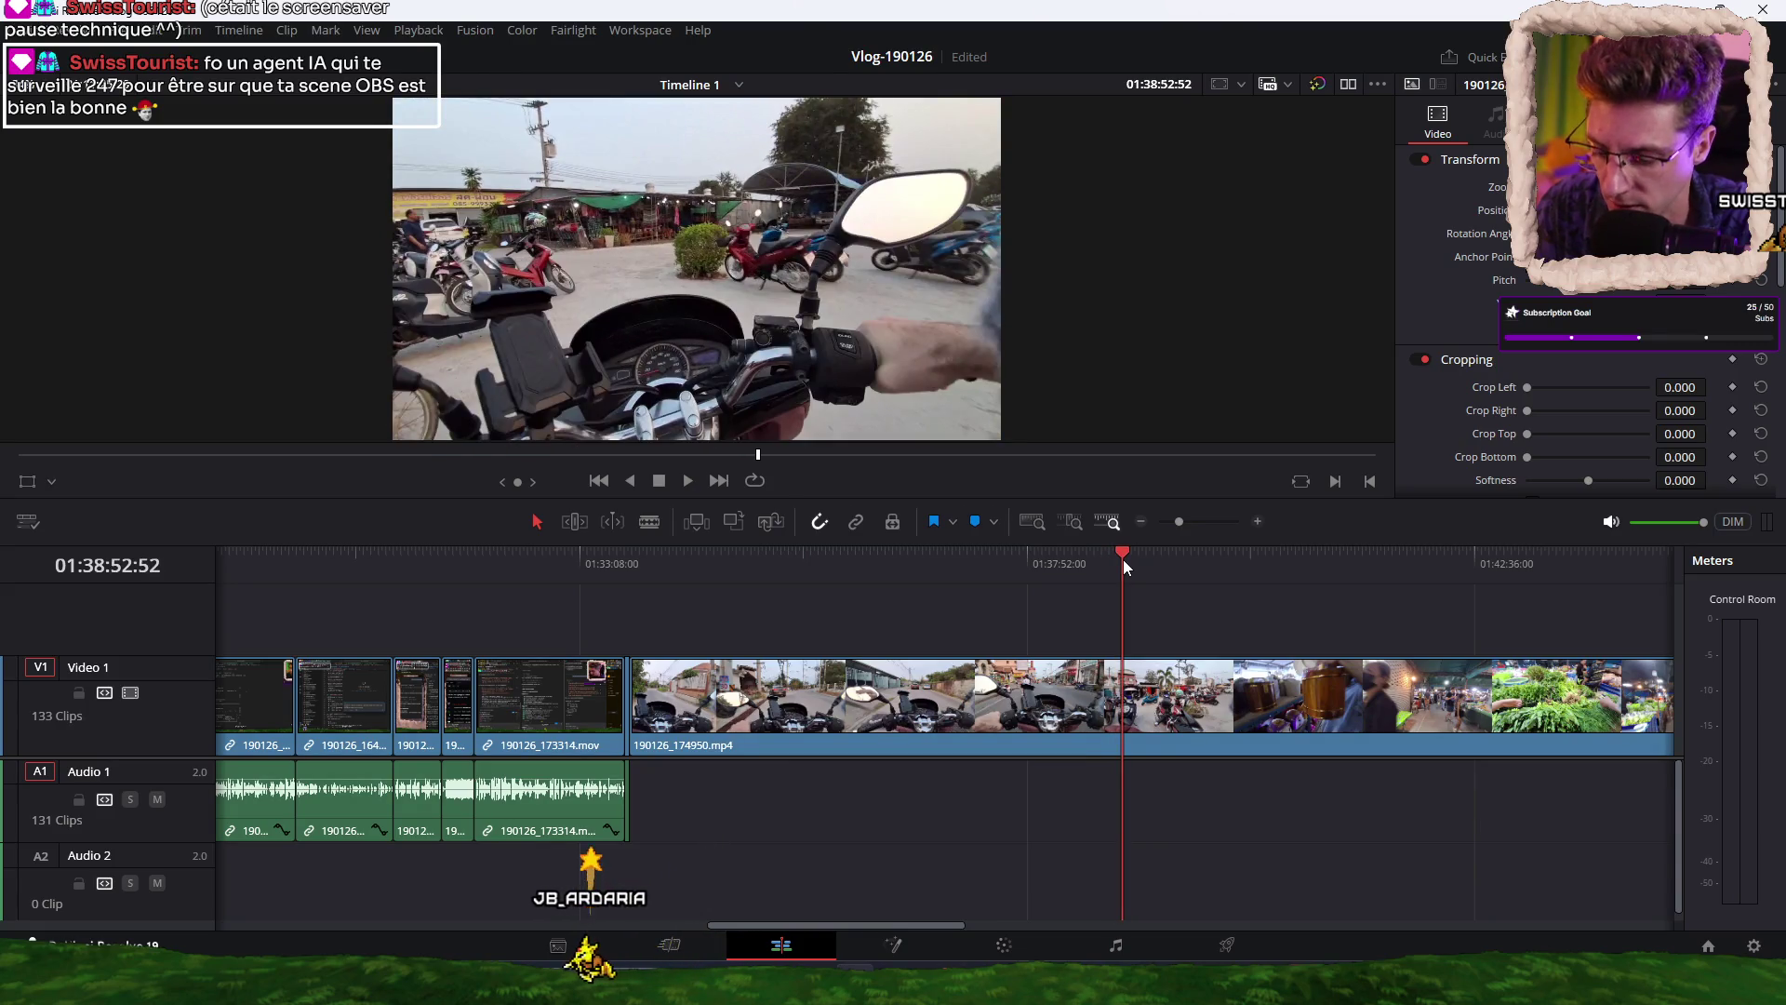
{"action": "key", "text": "ctrl+b"}
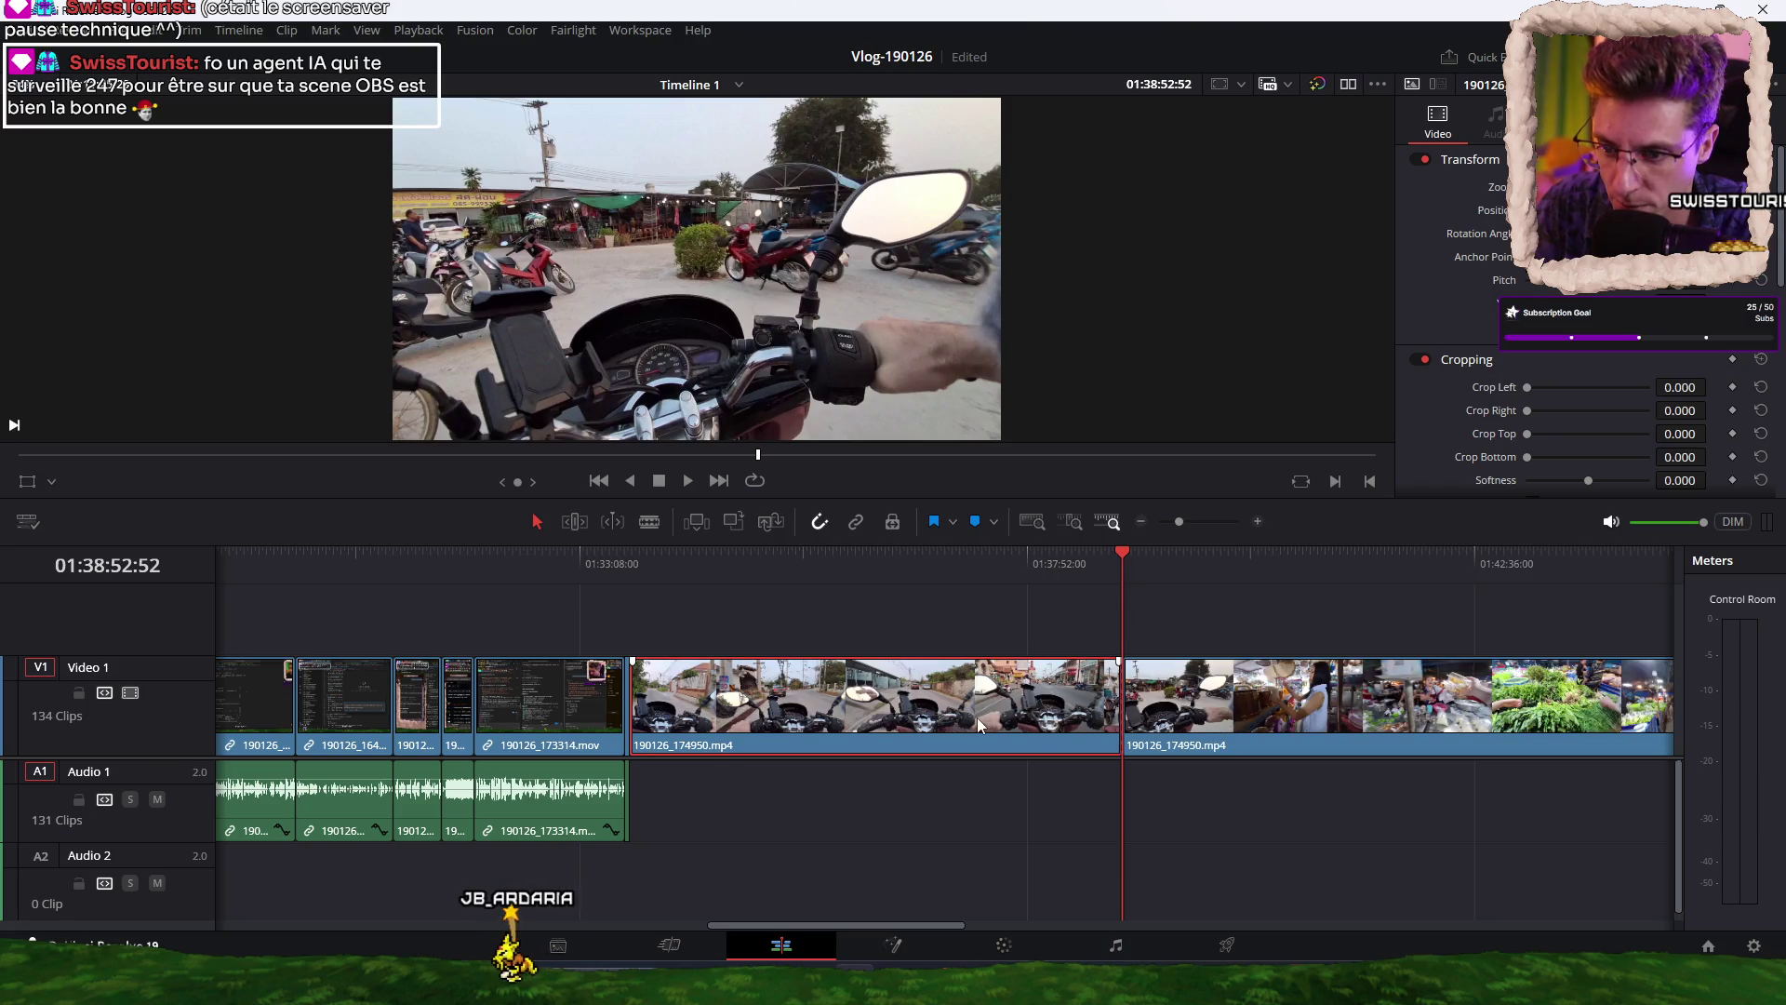
{"action": "right_click", "coordinate": [977, 718]}
{"action": "left_click", "coordinate": [1074, 137]}
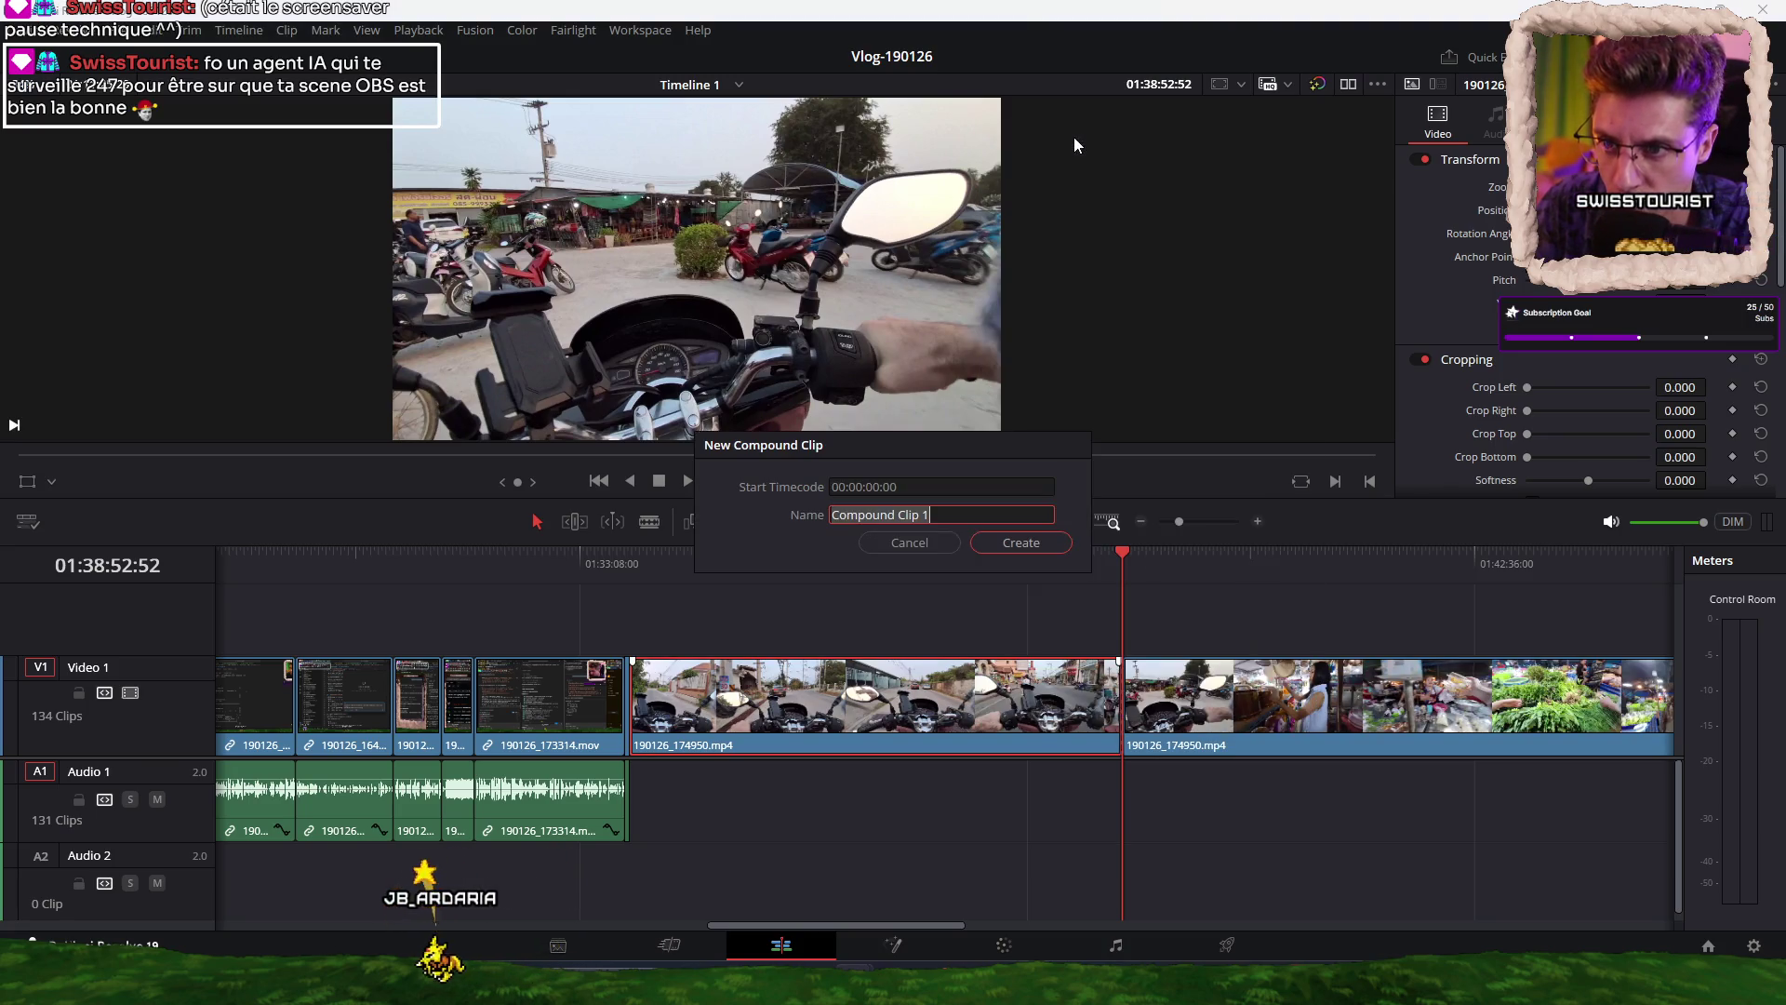
{"action": "left_click", "coordinate": [1016, 547]}
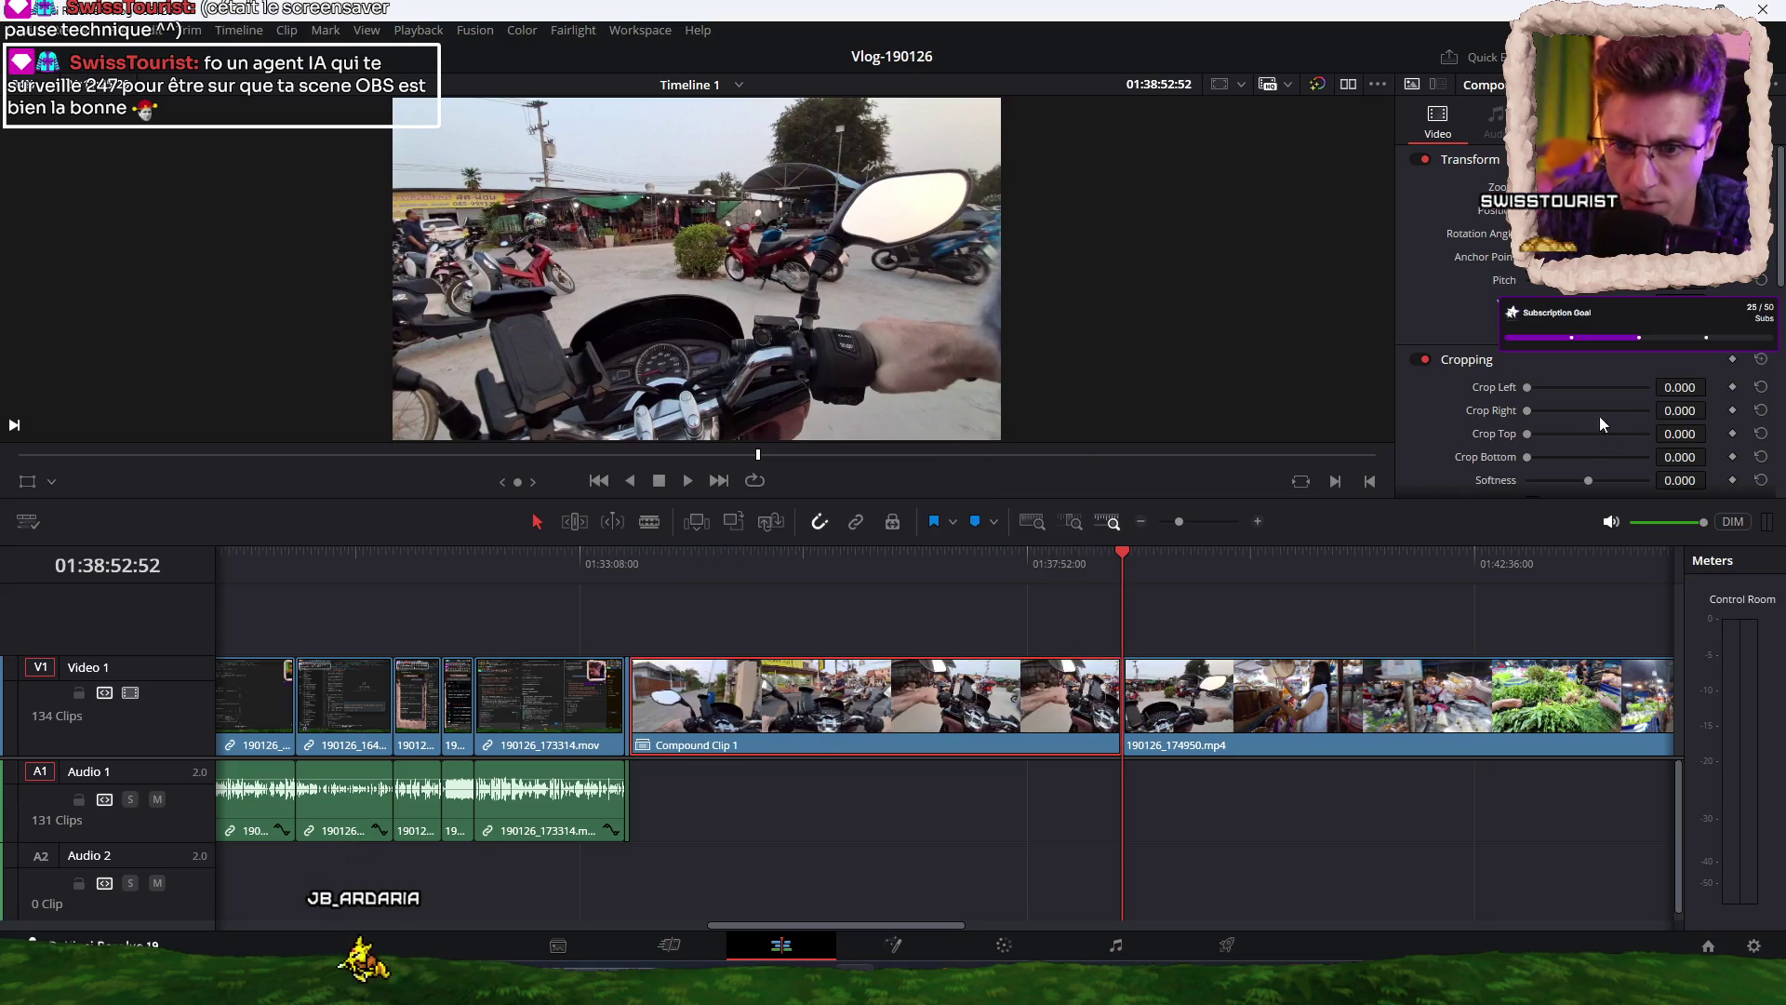
Set Compound Clip 1's speed change to 769% and play it back from its start.
{"action": "scroll", "coordinate": [1612, 429], "scroll_direction": "down", "scroll_amount": 5}
{"action": "scroll", "coordinate": [1612, 429], "scroll_direction": "down", "scroll_amount": 1}
{"action": "left_click", "coordinate": [1481, 368]}
{"action": "double_click", "coordinate": [1680, 443]}
{"action": "type", "text": "664"}
{"action": "key", "text": "Return"}
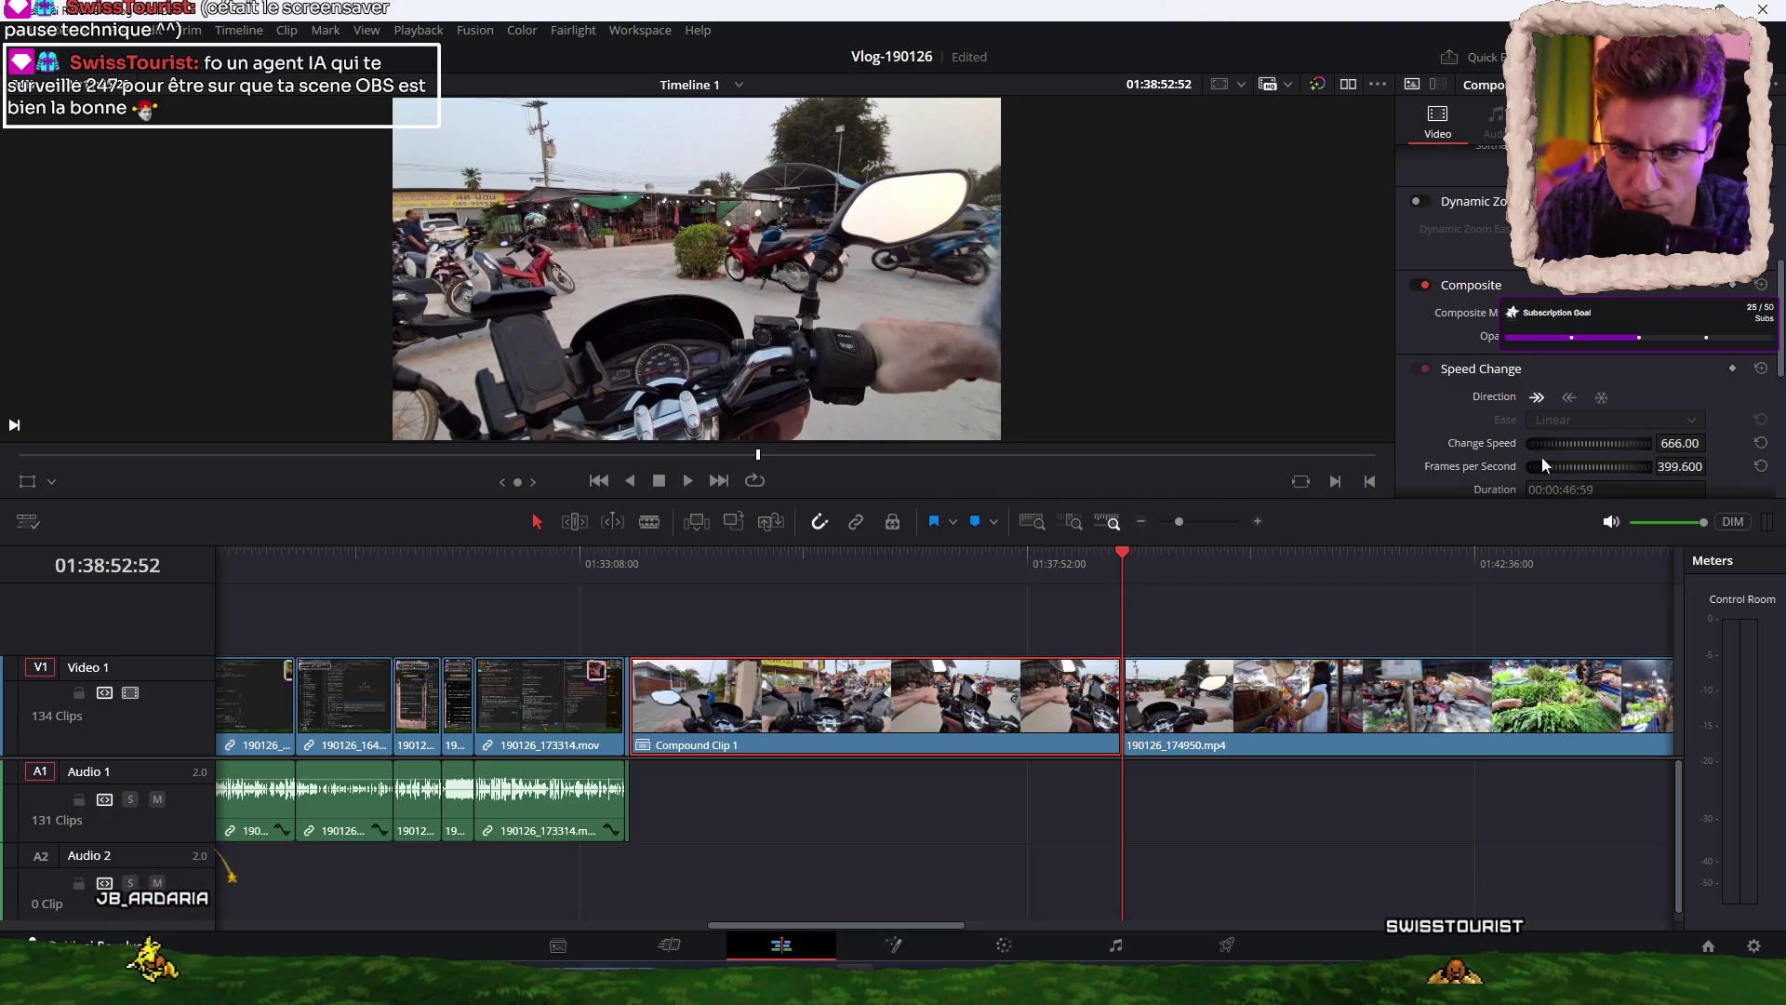
{"action": "left_click_drag", "start_coordinate": [1670, 458], "coordinate": [1671, 449]}
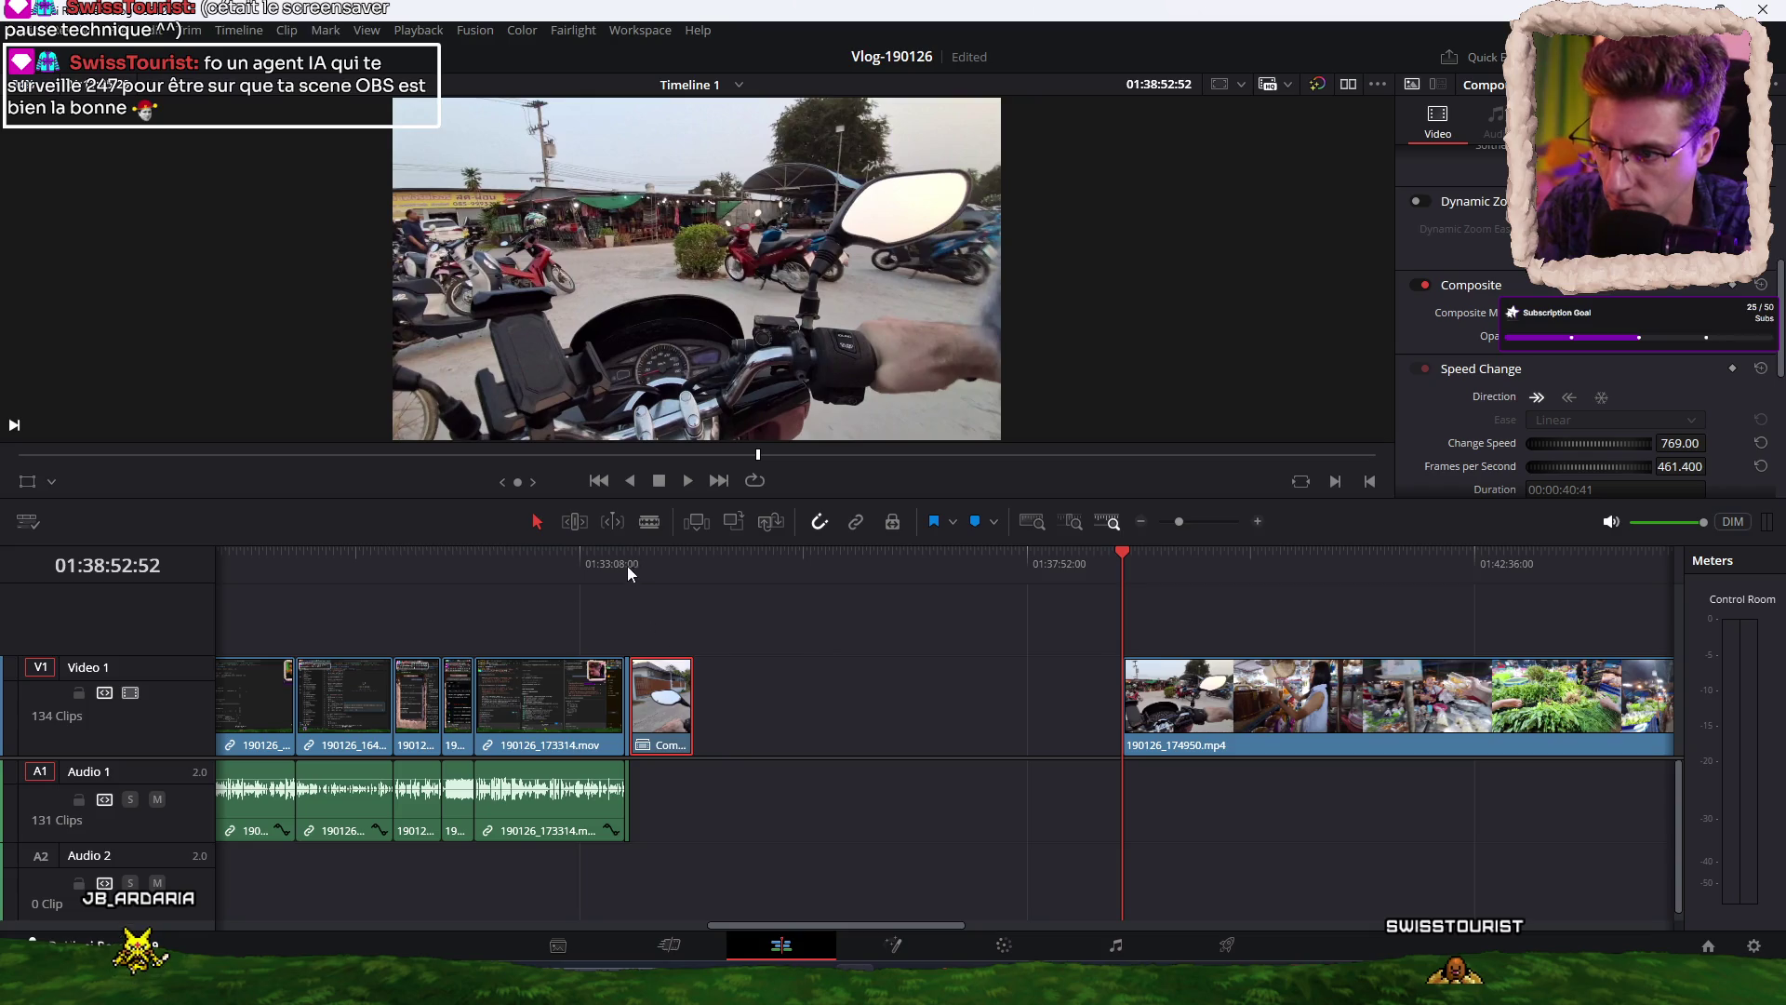
{"action": "left_click", "coordinate": [630, 558]}
{"action": "key", "text": "space"}
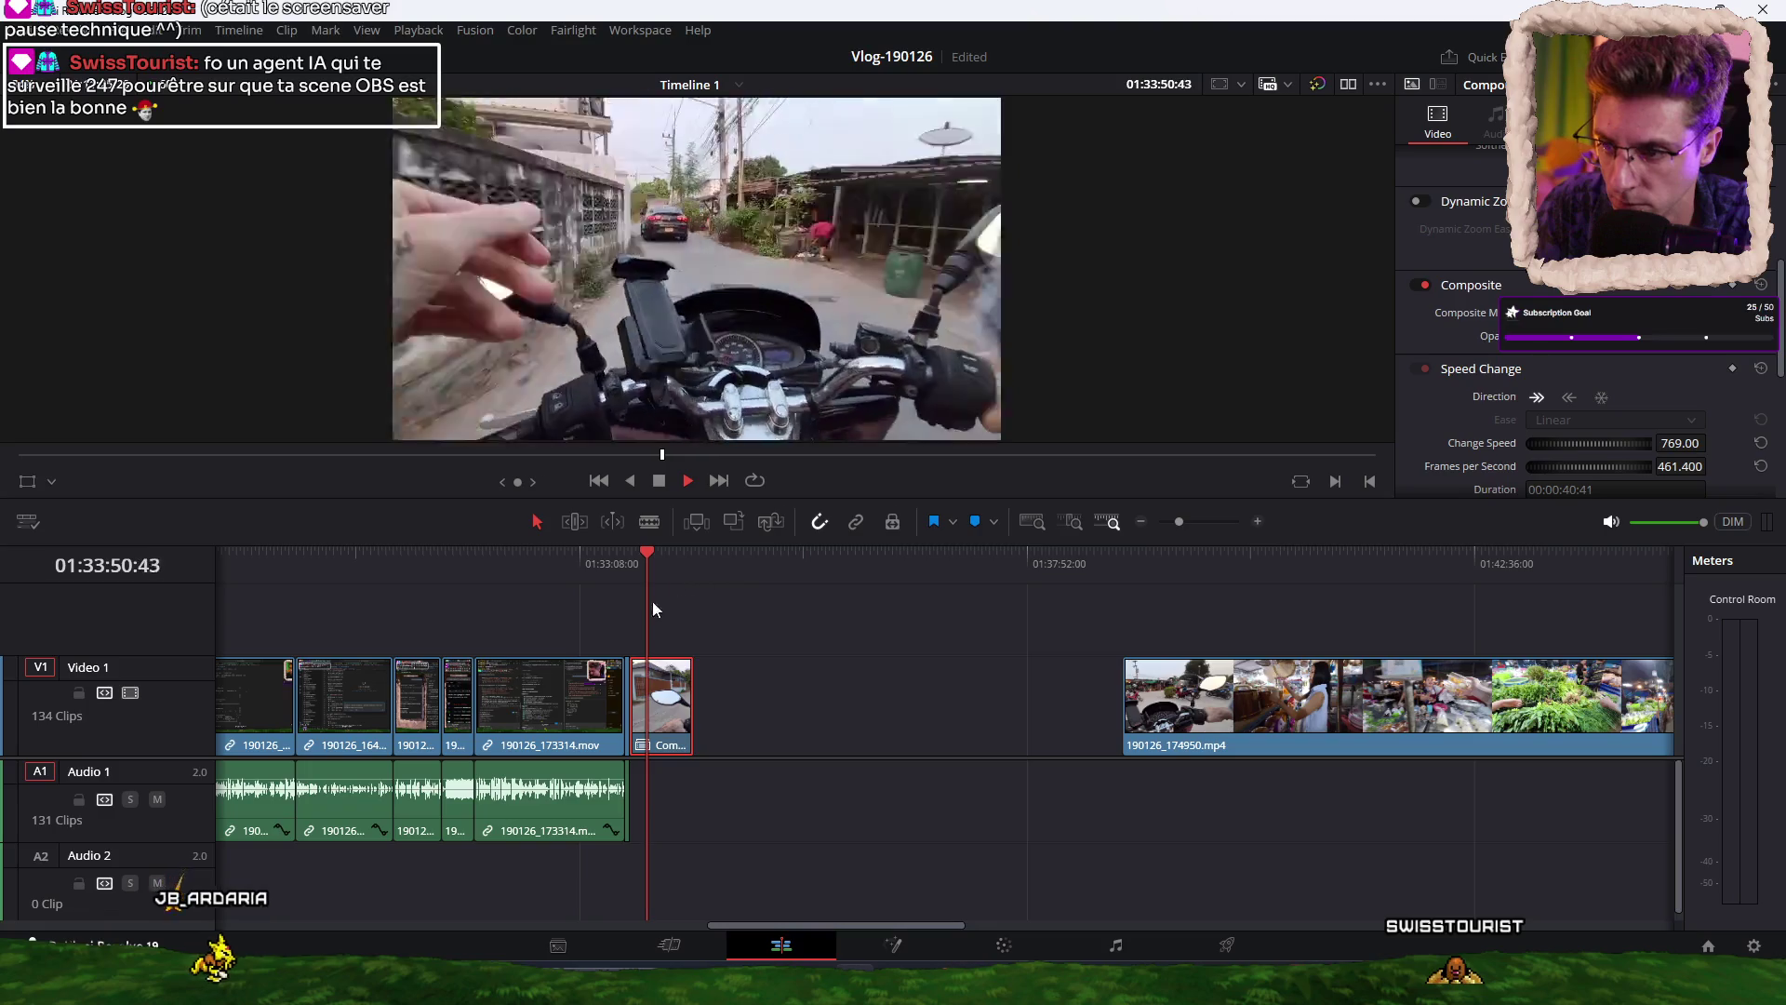
Zoom into the timeline and cut a short piece out of Compound Clip 1 near 01:33:41.
{"action": "key", "text": "space"}
{"action": "key", "text": "ctrl+equal"}
{"action": "key", "text": "ctrl+equal"}
{"action": "key", "text": "ctrl+equal"}
{"action": "left_click", "coordinate": [747, 555]}
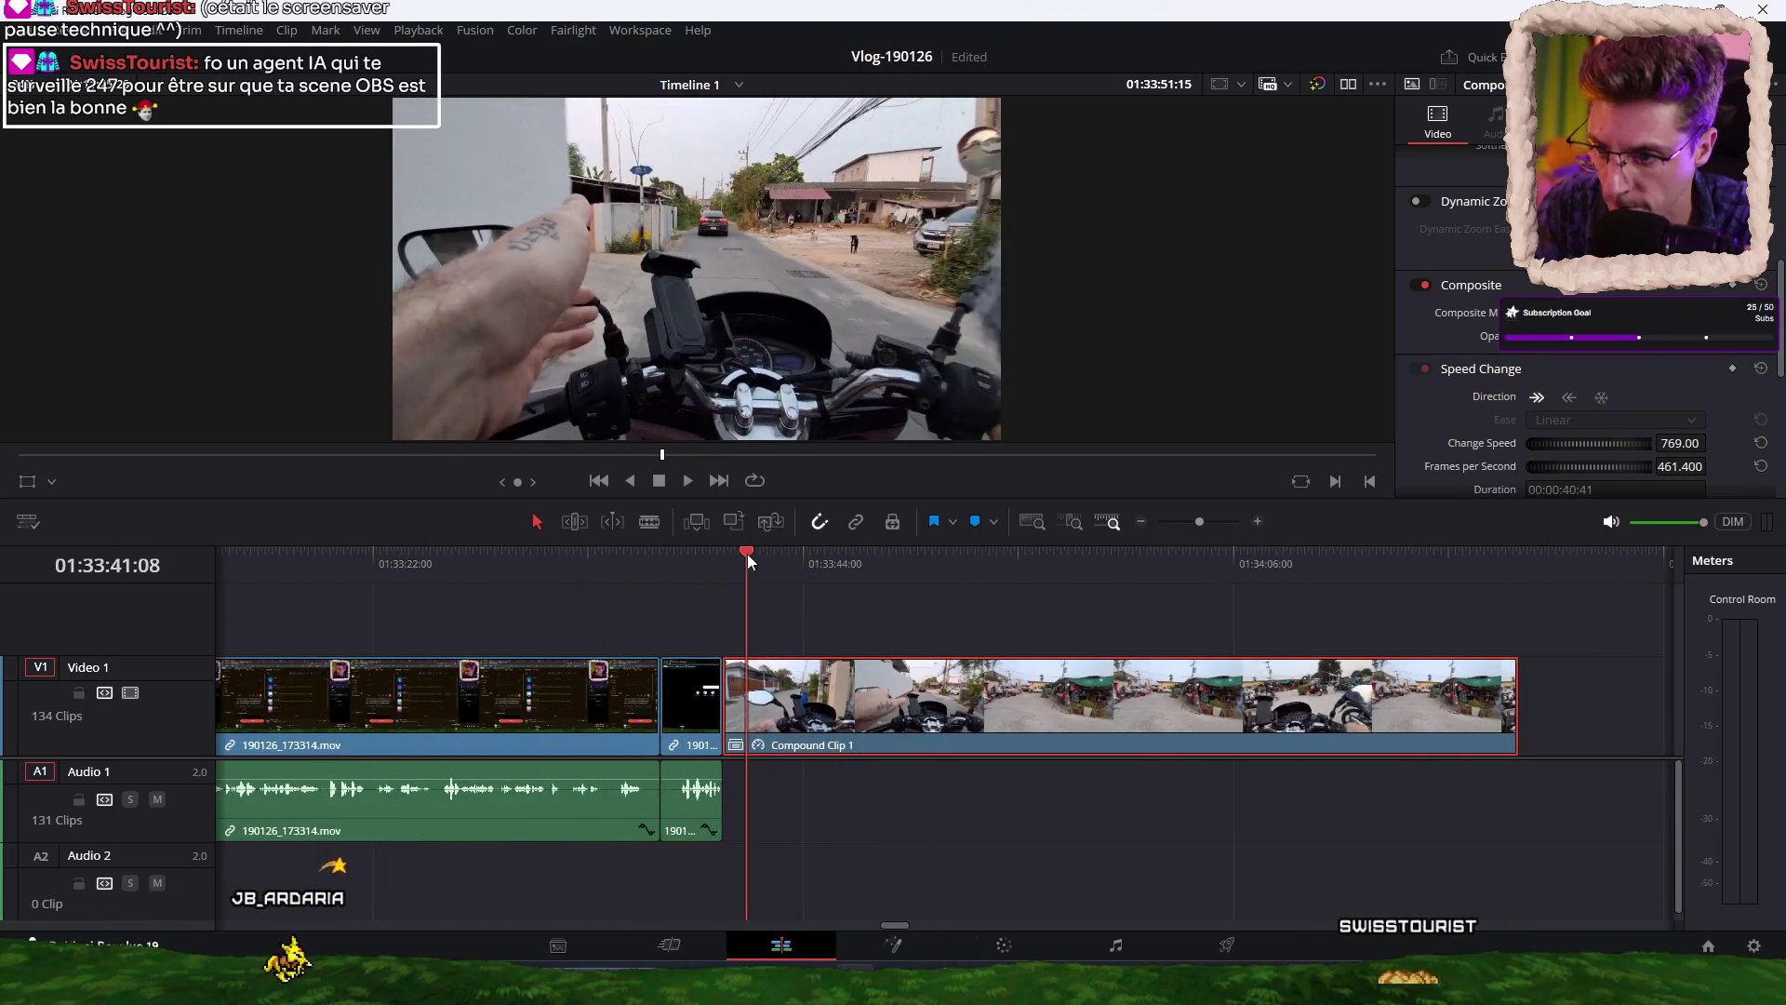
{"action": "key", "text": "space"}
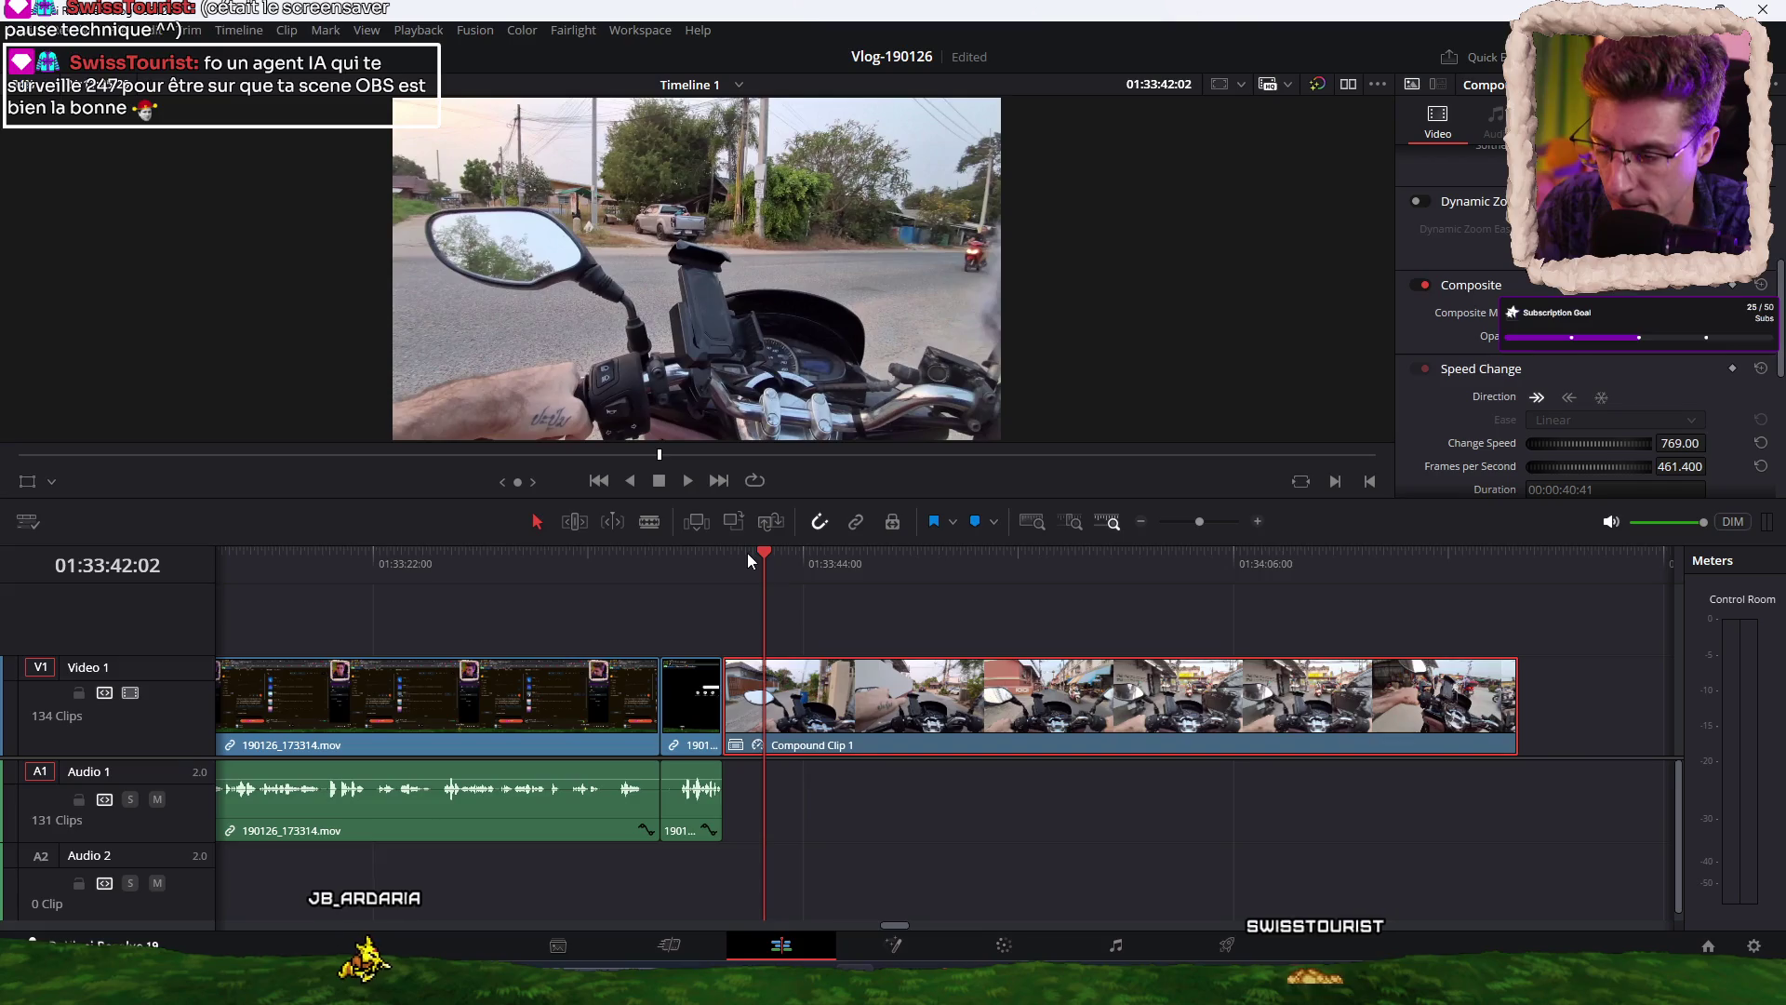
{"action": "key", "text": "ctrl+b"}
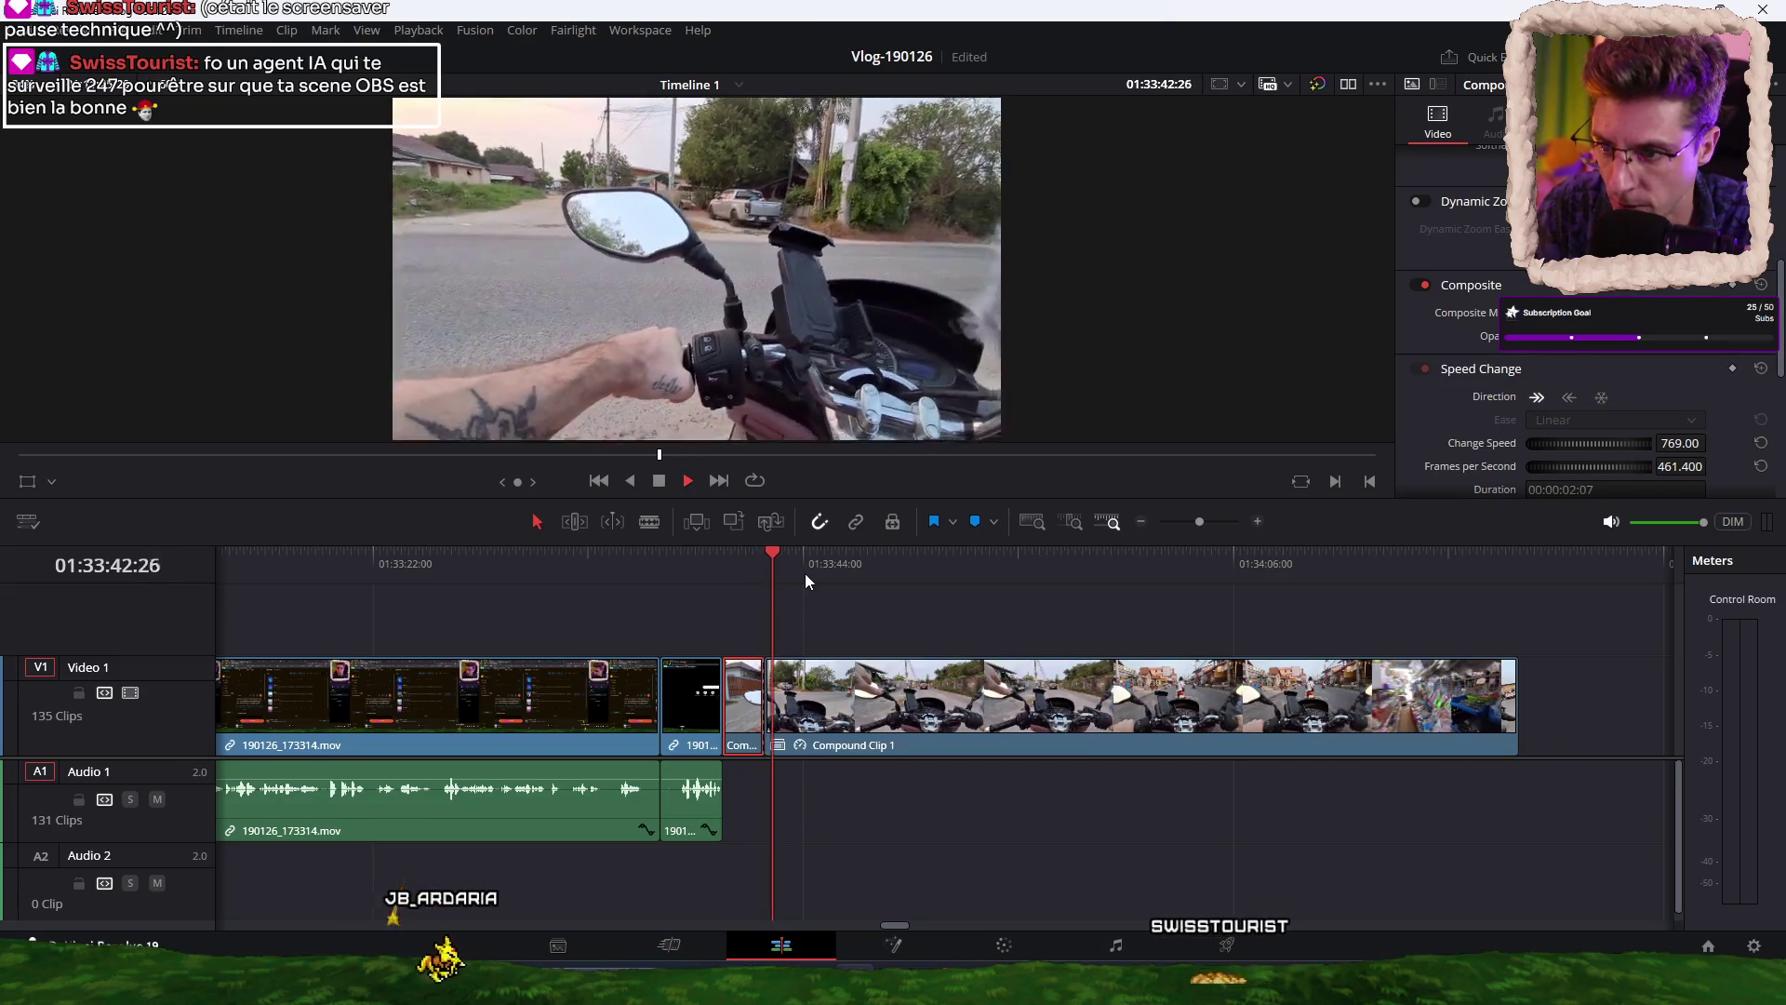
{"action": "key", "text": "ctrl+b"}
{"action": "left_click", "coordinate": [774, 711]}
{"action": "key", "text": "Delete"}
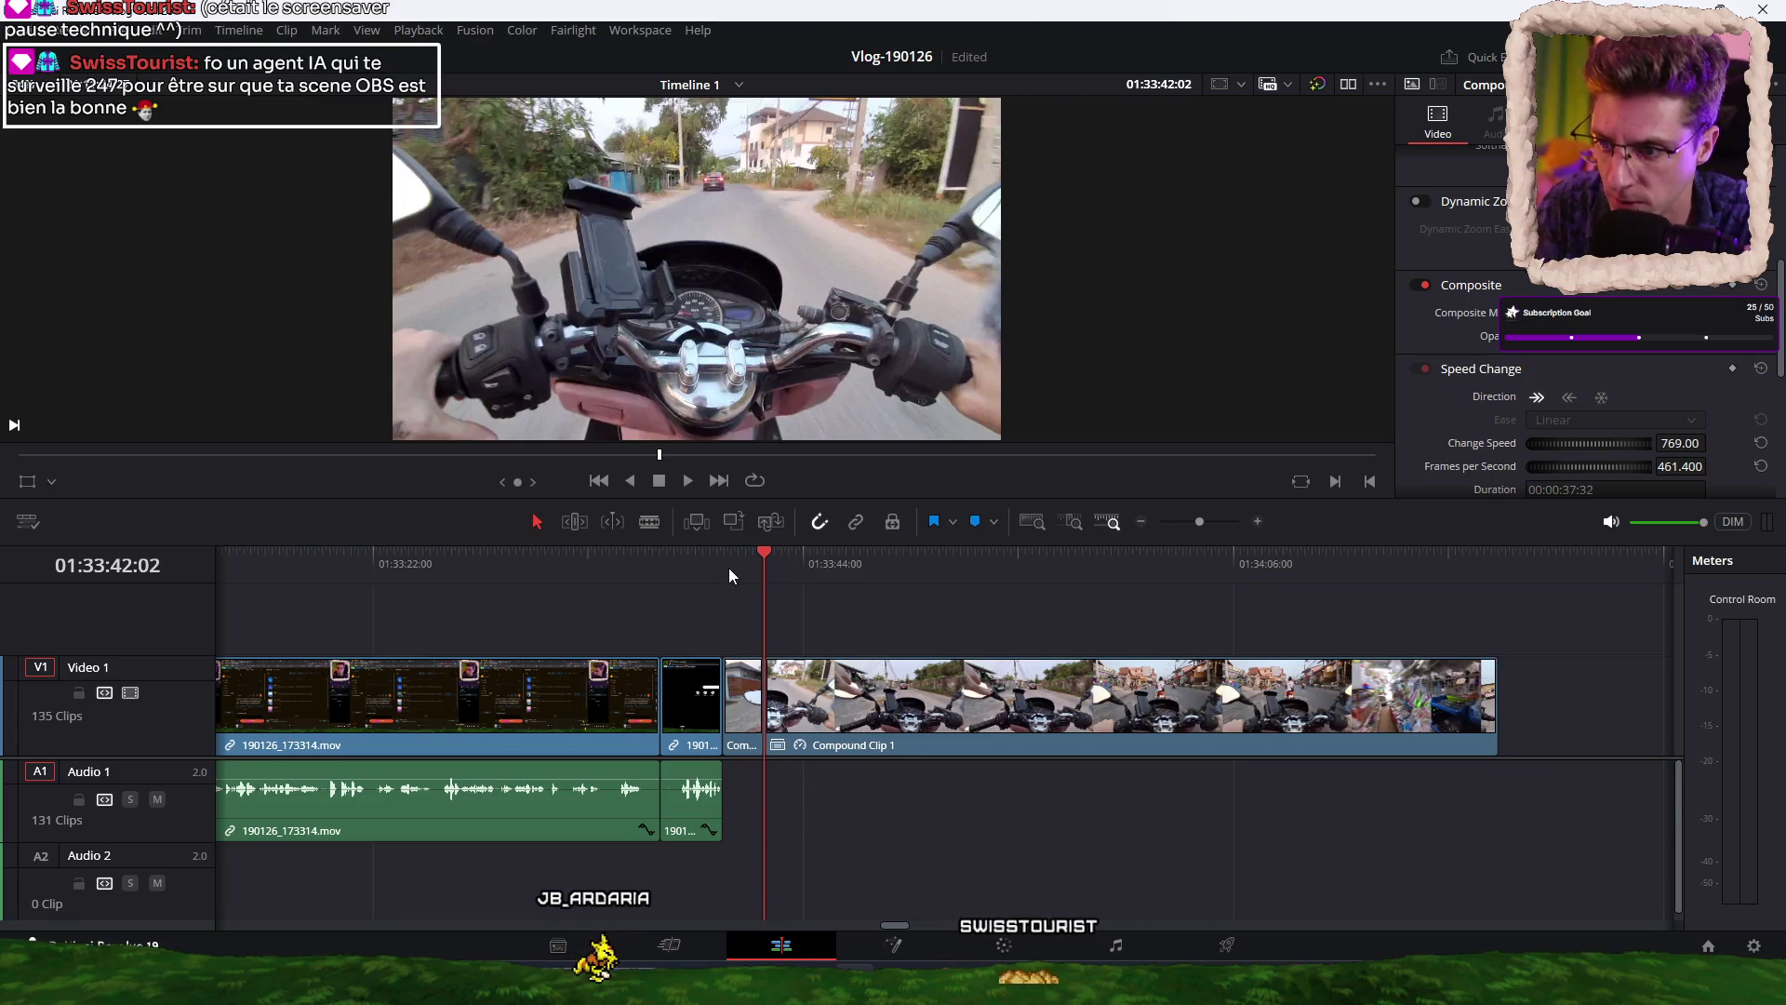
{"action": "left_click", "coordinate": [730, 568]}
{"action": "key", "text": "space"}
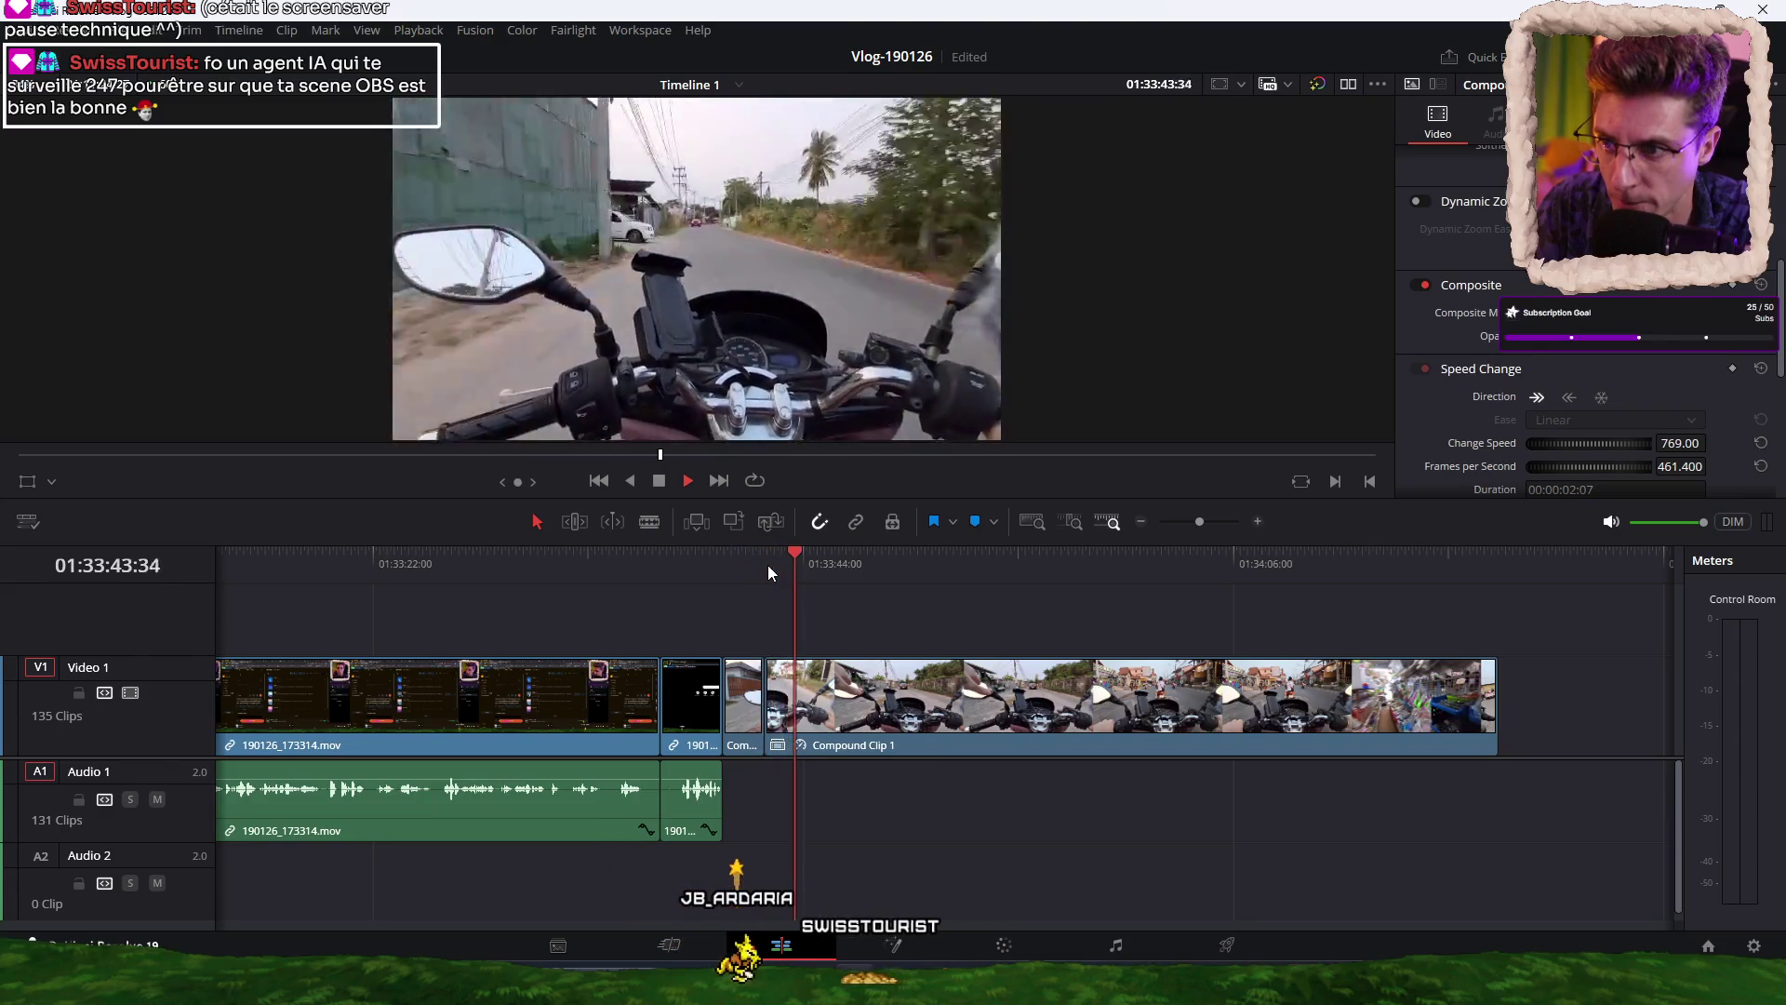
Cut Compound Clip 1 twice near 01:33:43, ripple-remove the unwanted piece, and review.
{"action": "left_click", "coordinate": [787, 565]}
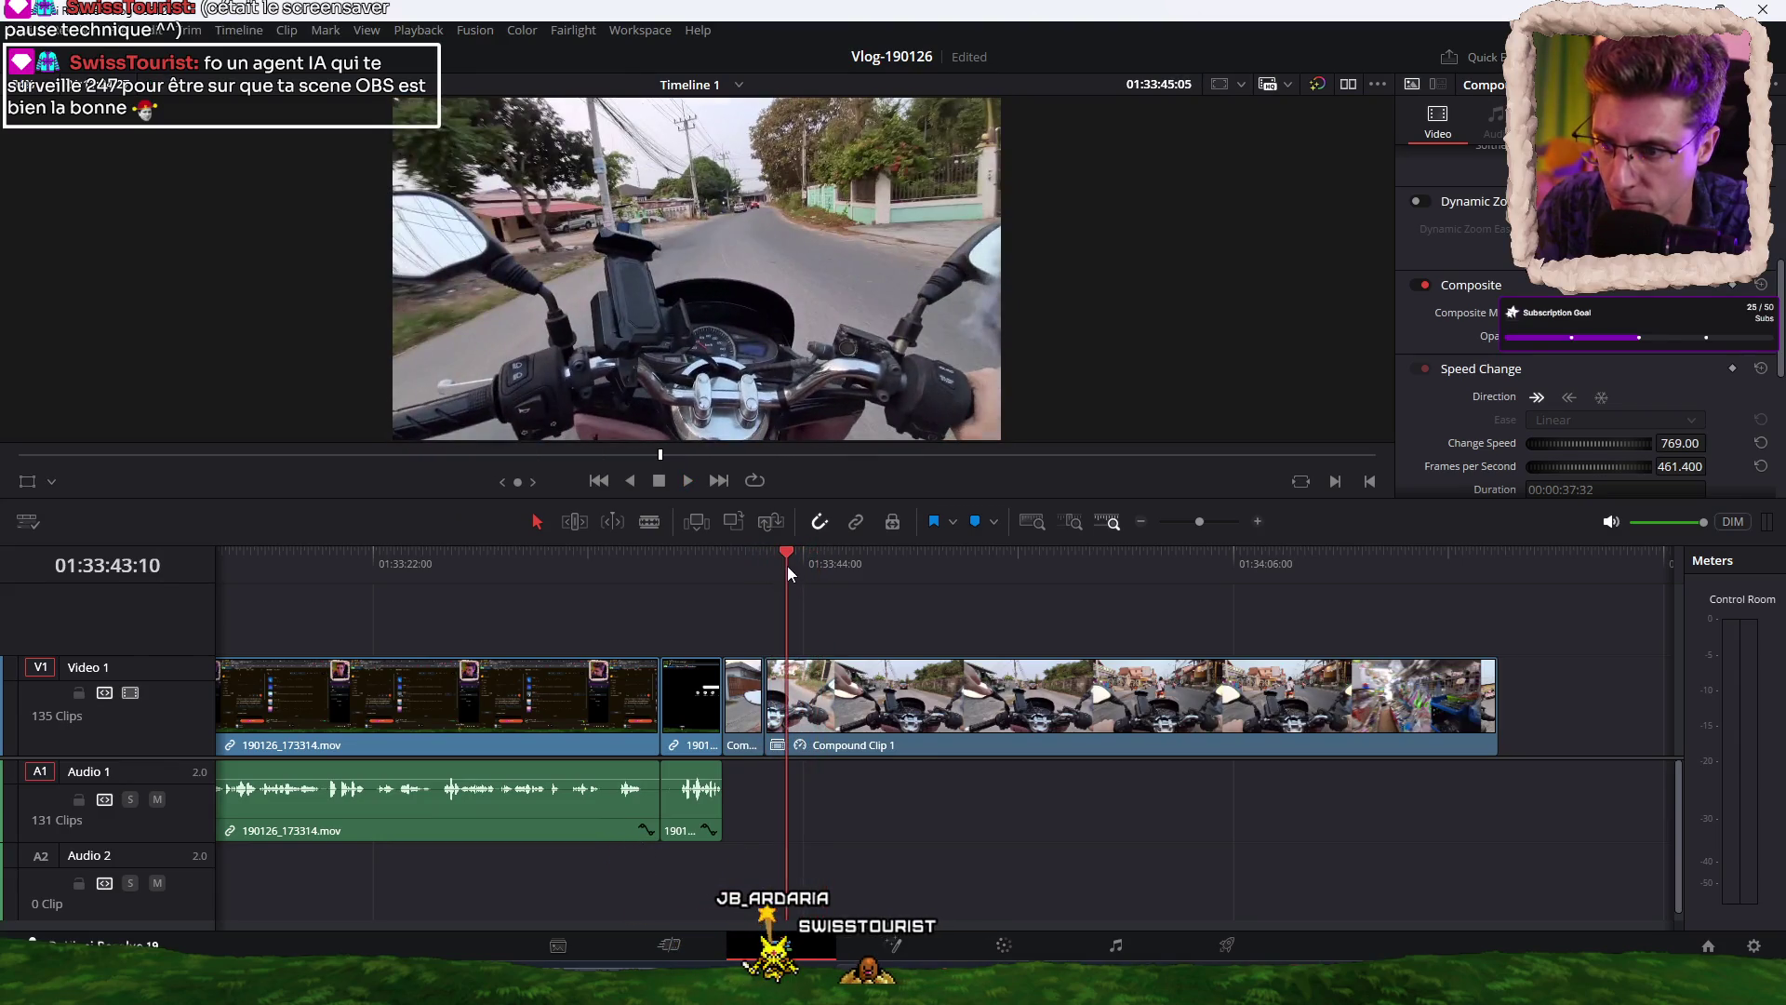
{"action": "key", "text": "ctrl+b"}
{"action": "key", "text": "ctrl+b"}
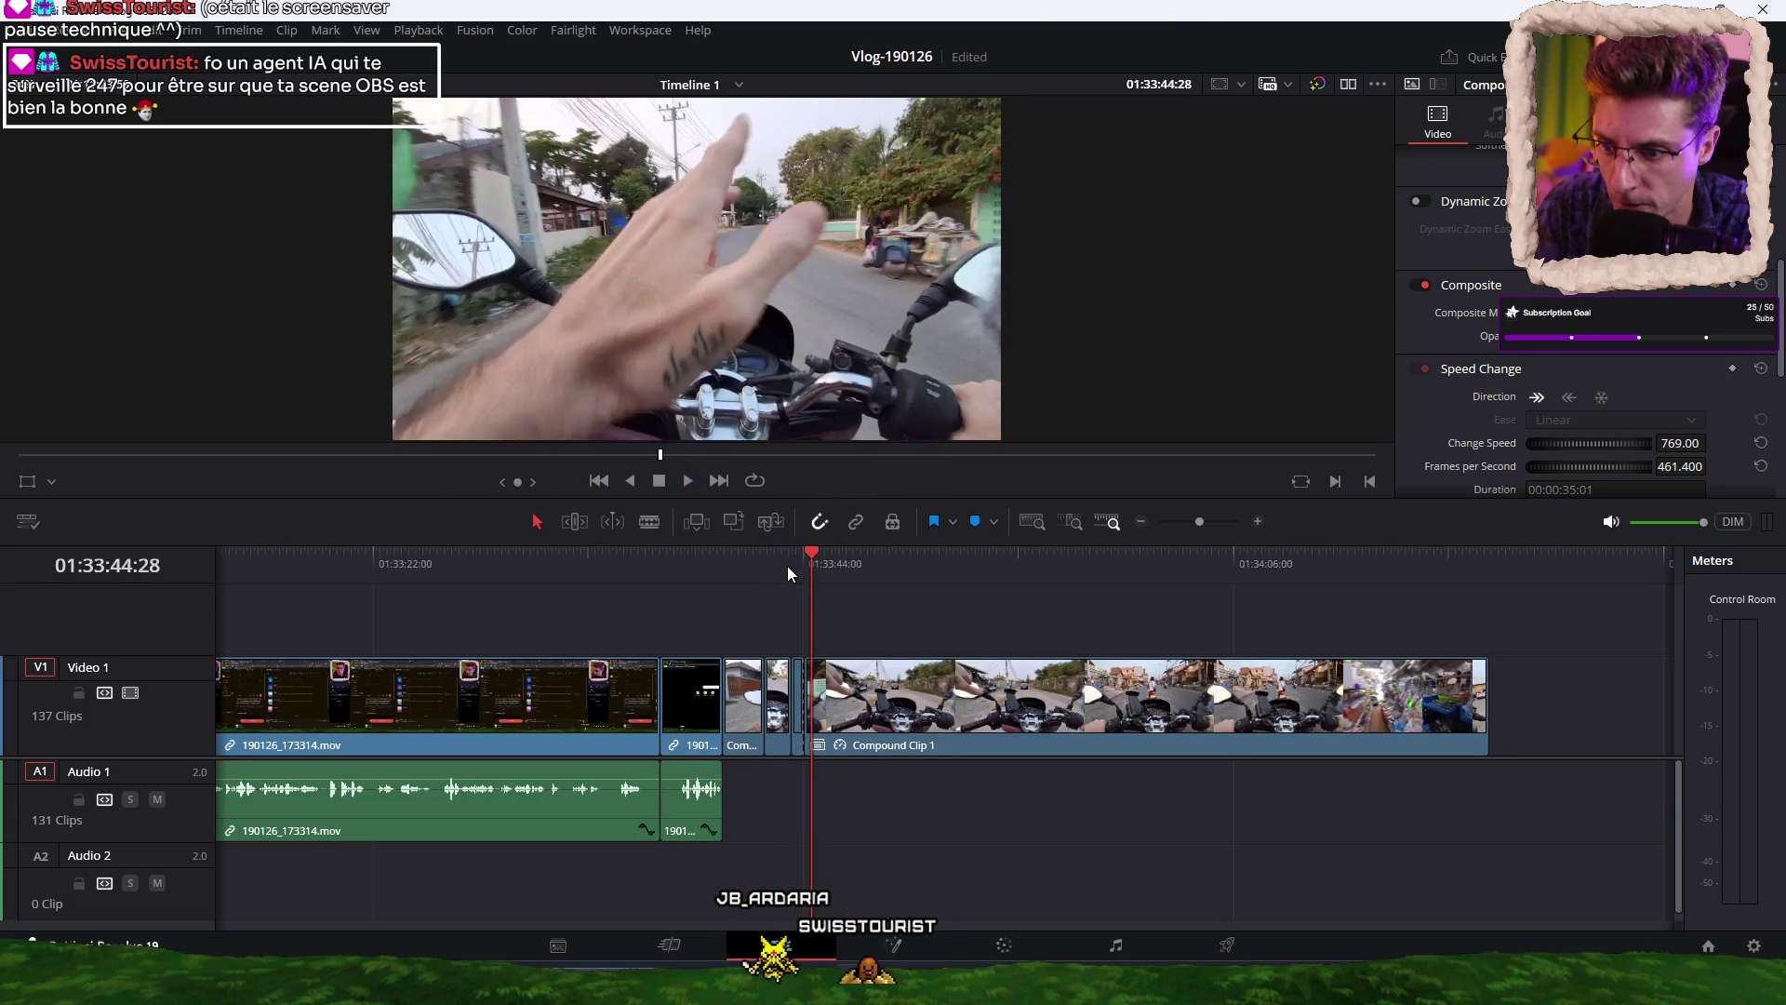
{"action": "key", "text": "ctrl+b"}
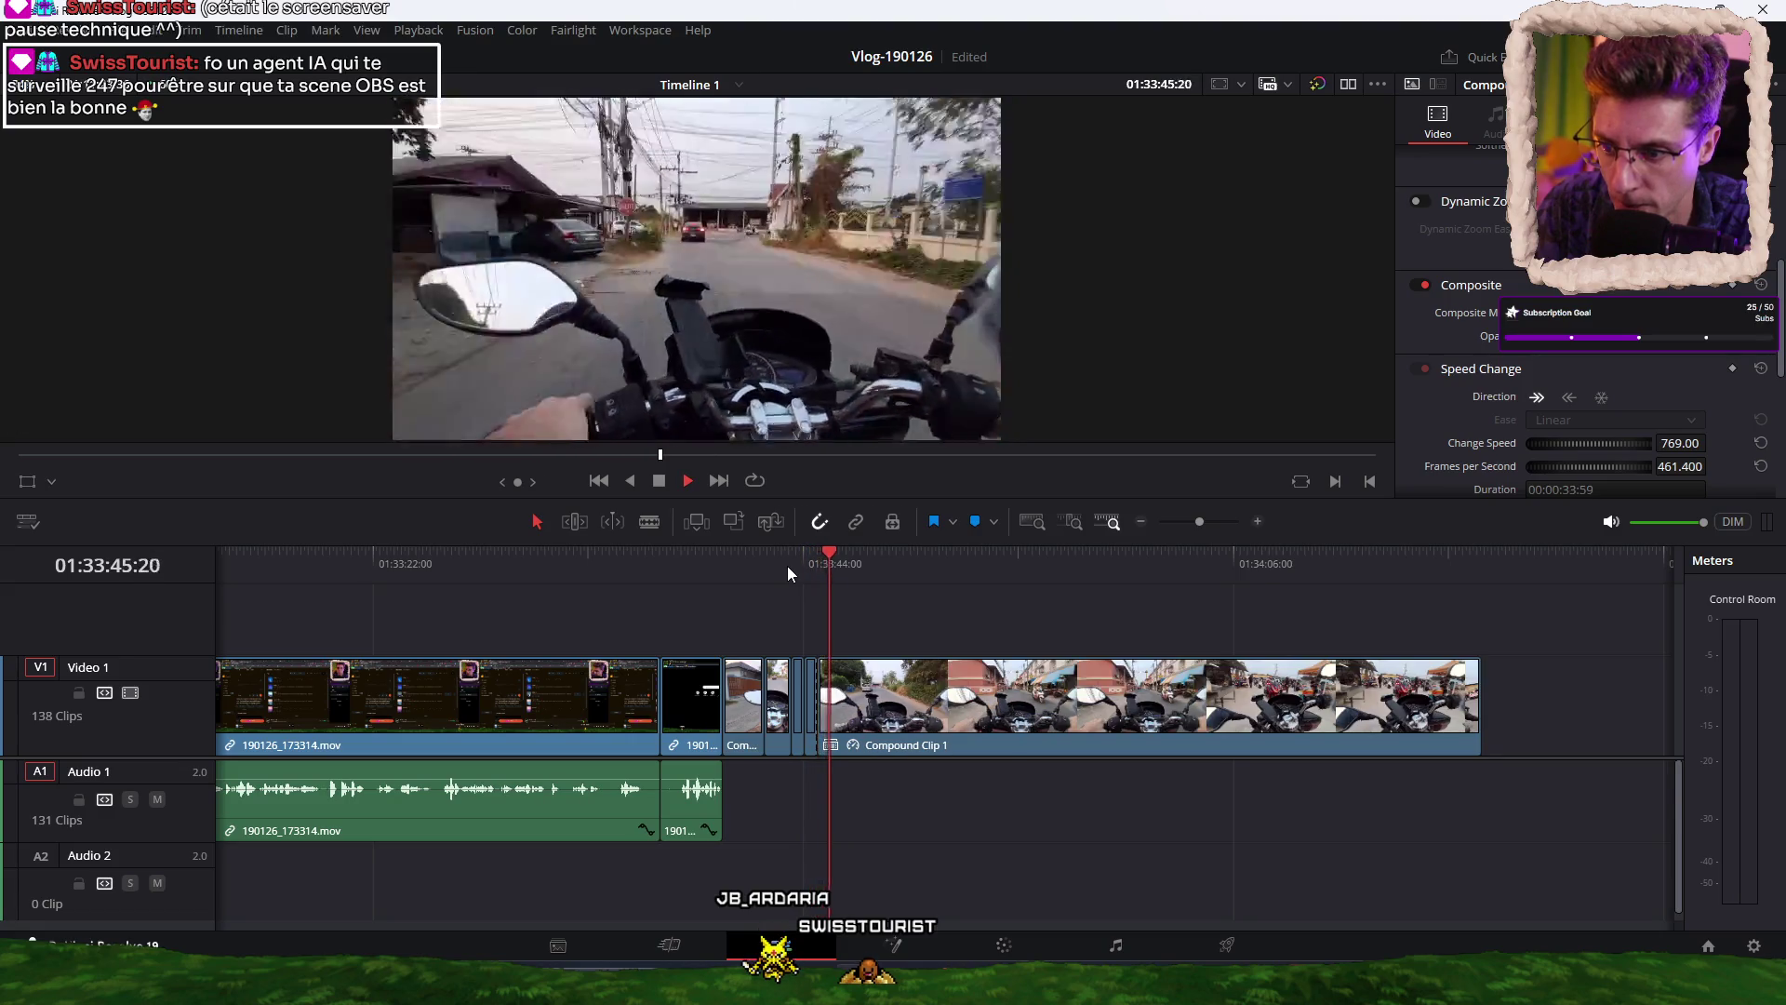
{"action": "key", "text": "ctrl+shift+bracketleft"}
{"action": "left_click", "coordinate": [834, 562]}
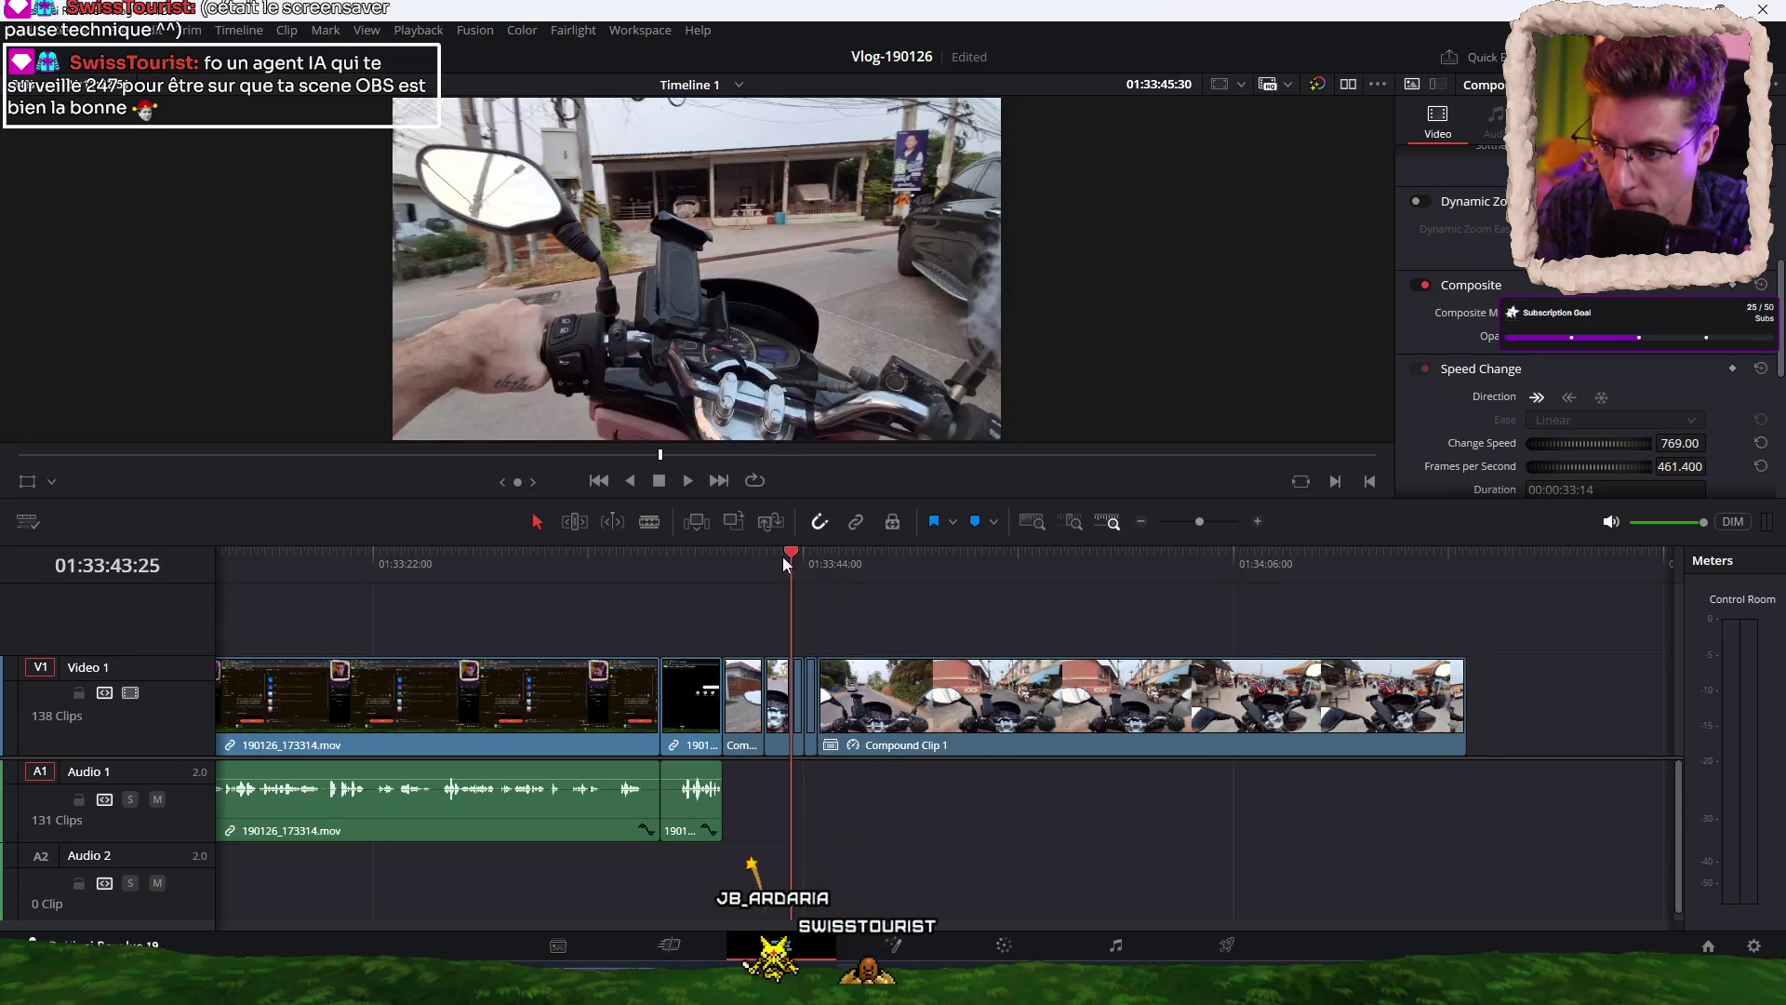
{"action": "key", "text": "space"}
{"action": "left_click_drag", "start_coordinate": [782, 562], "coordinate": [834, 564]}
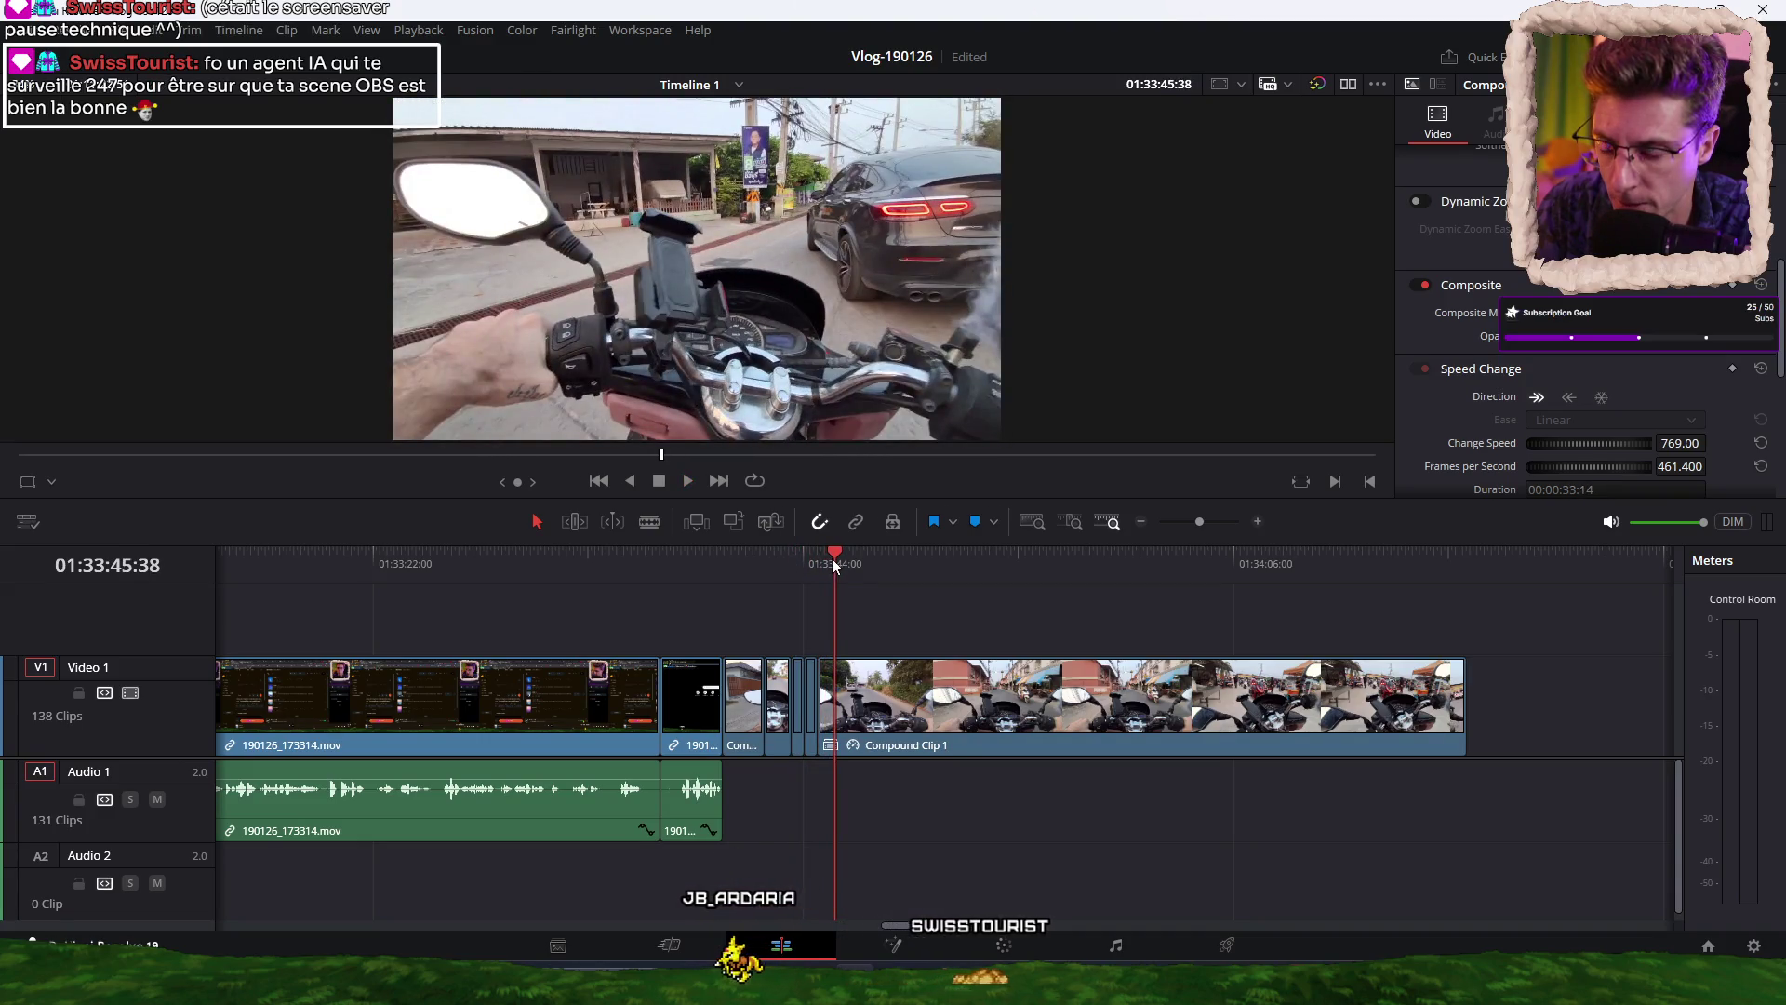
{"action": "key", "text": "ctrl+shift+bracketleft"}
{"action": "left_click", "coordinate": [792, 563]}
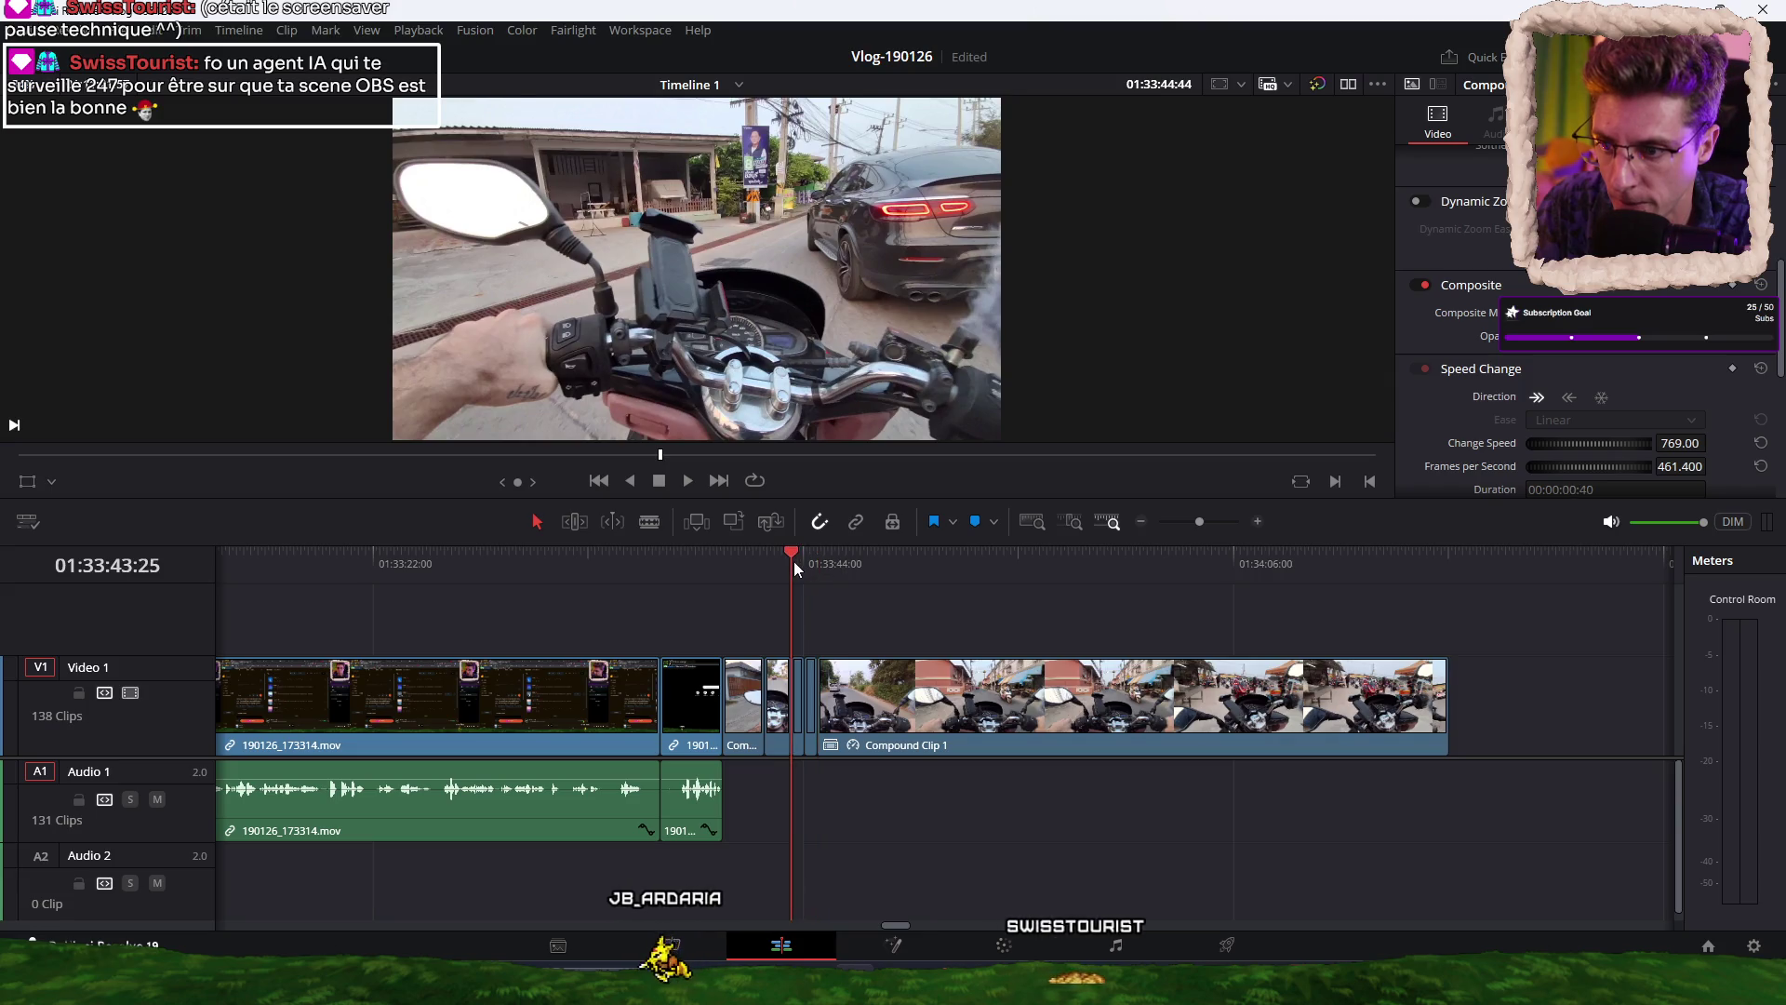
{"action": "key", "text": "space"}
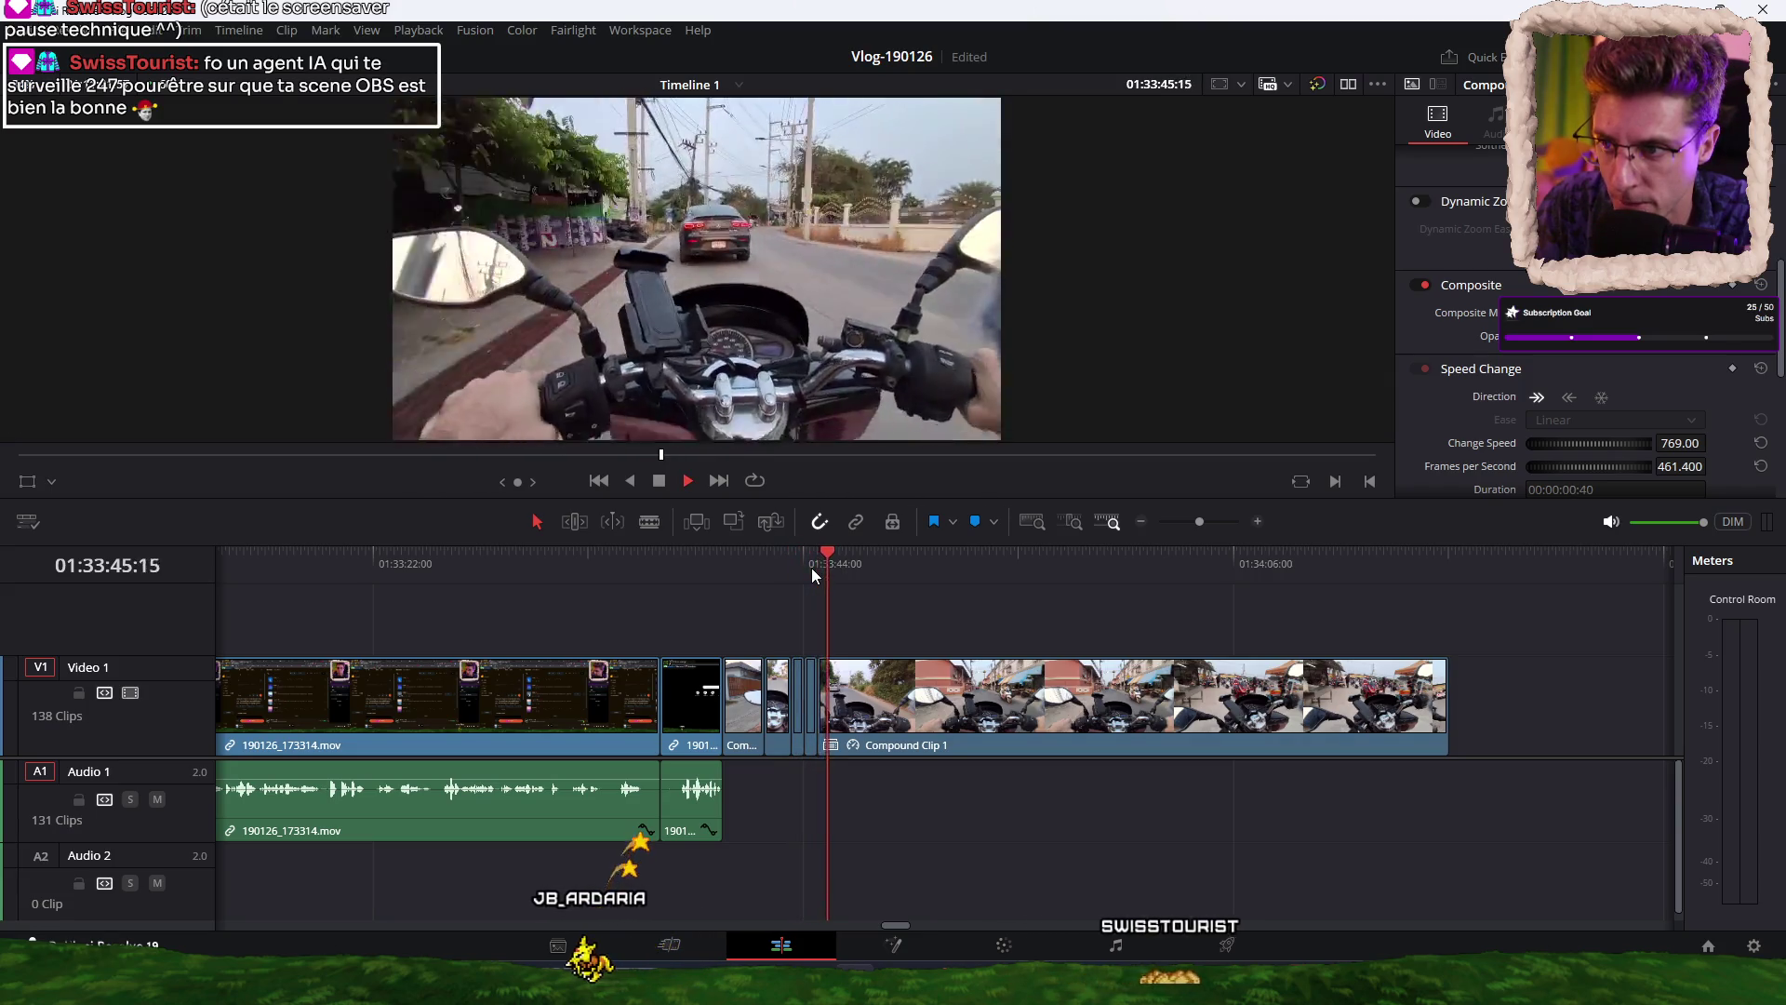
Make a run of blade cuts and start trims through Compound Clip 1 from about 01:33:45.
{"action": "key", "text": "ctrl+b"}
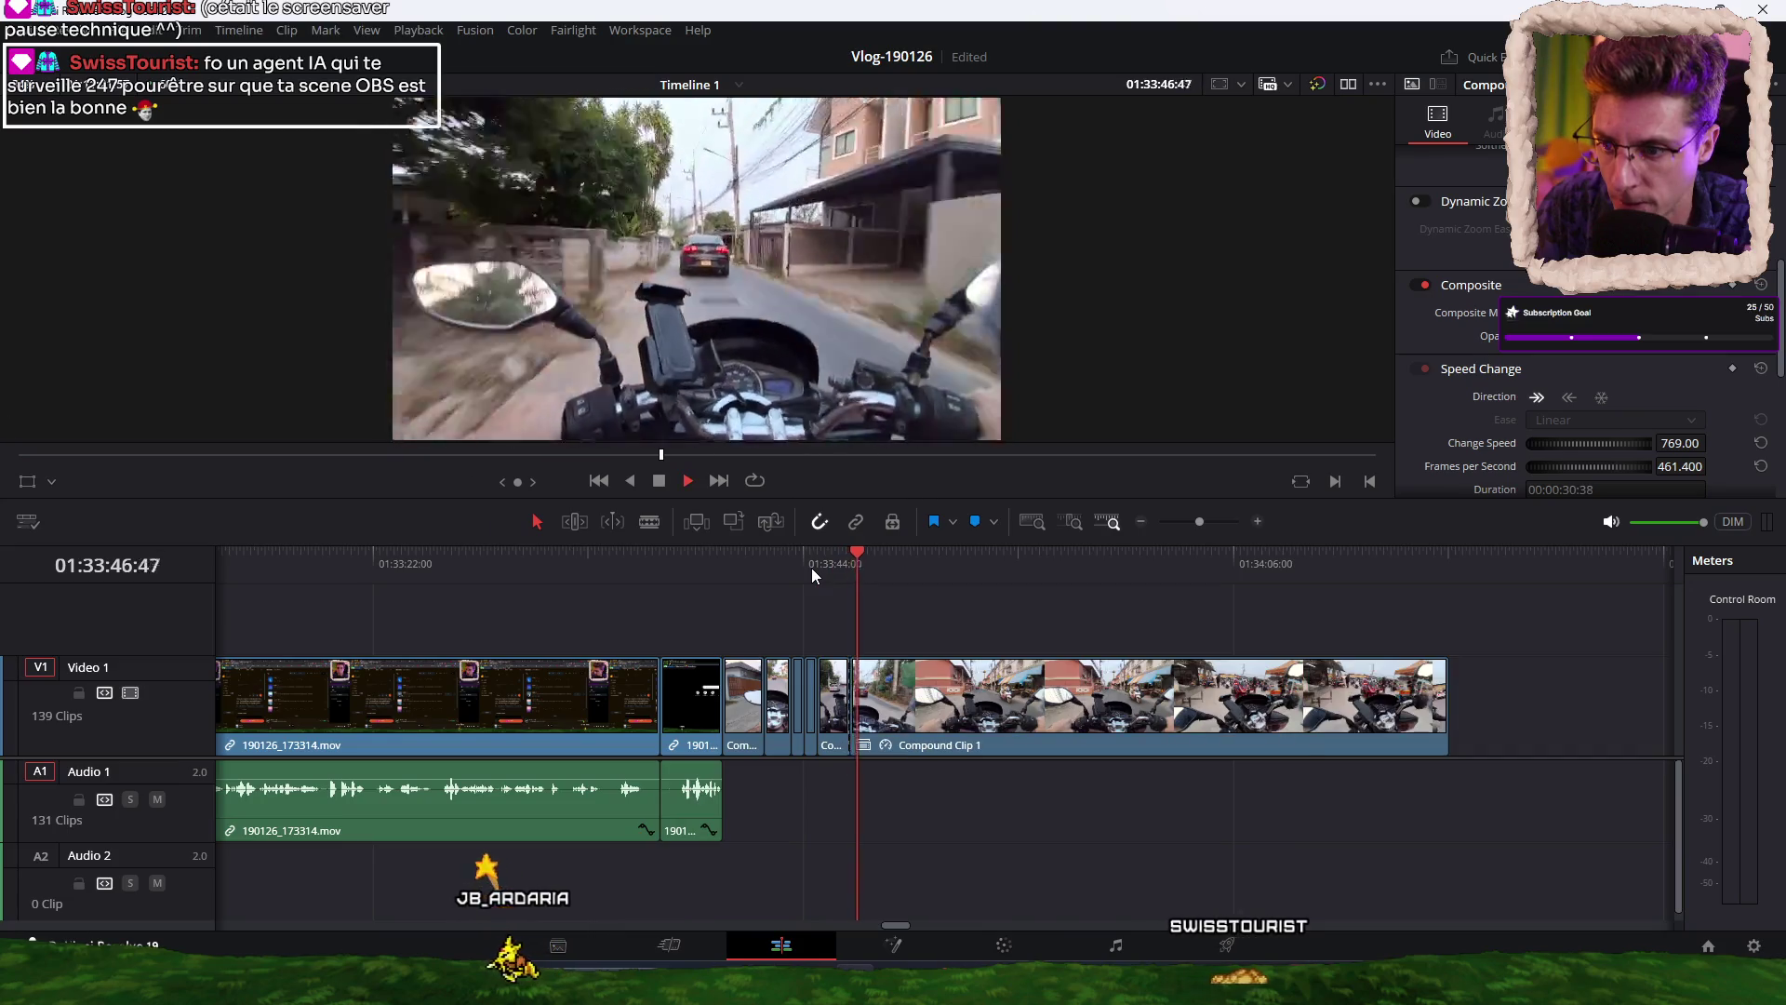
{"action": "key", "text": "ctrl+shift+bracketleft"}
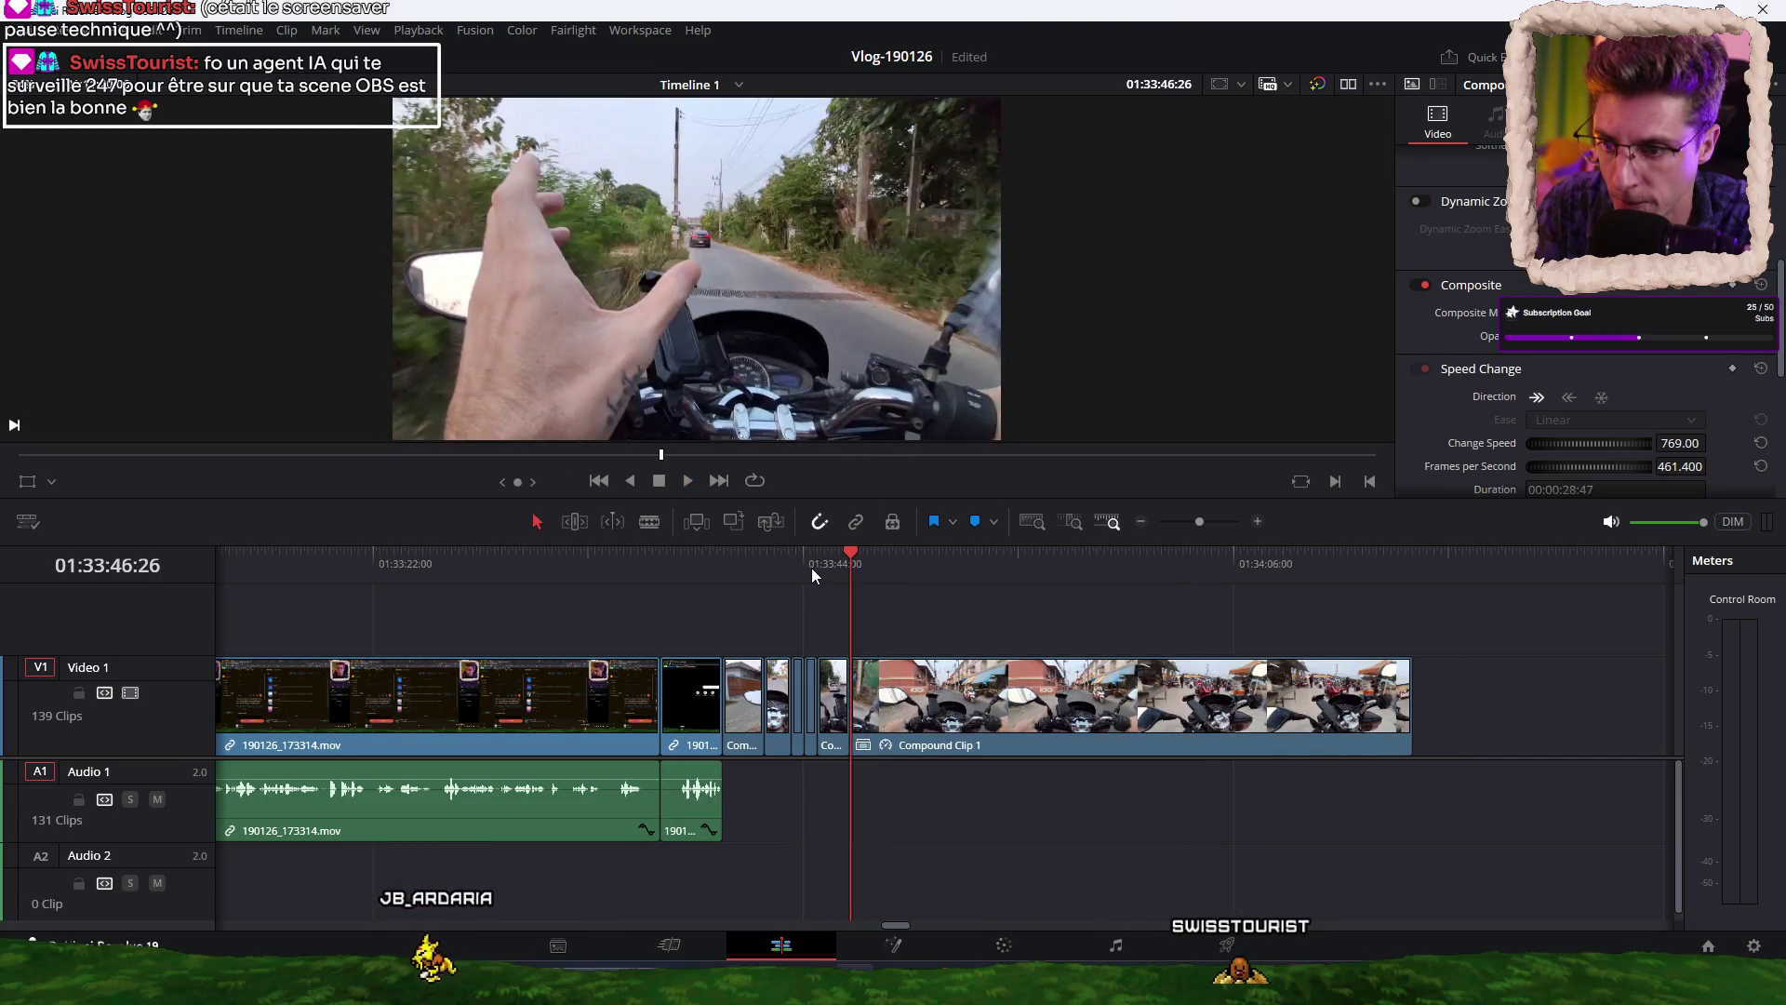
{"action": "left_click", "coordinate": [829, 562]}
{"action": "key", "text": "space"}
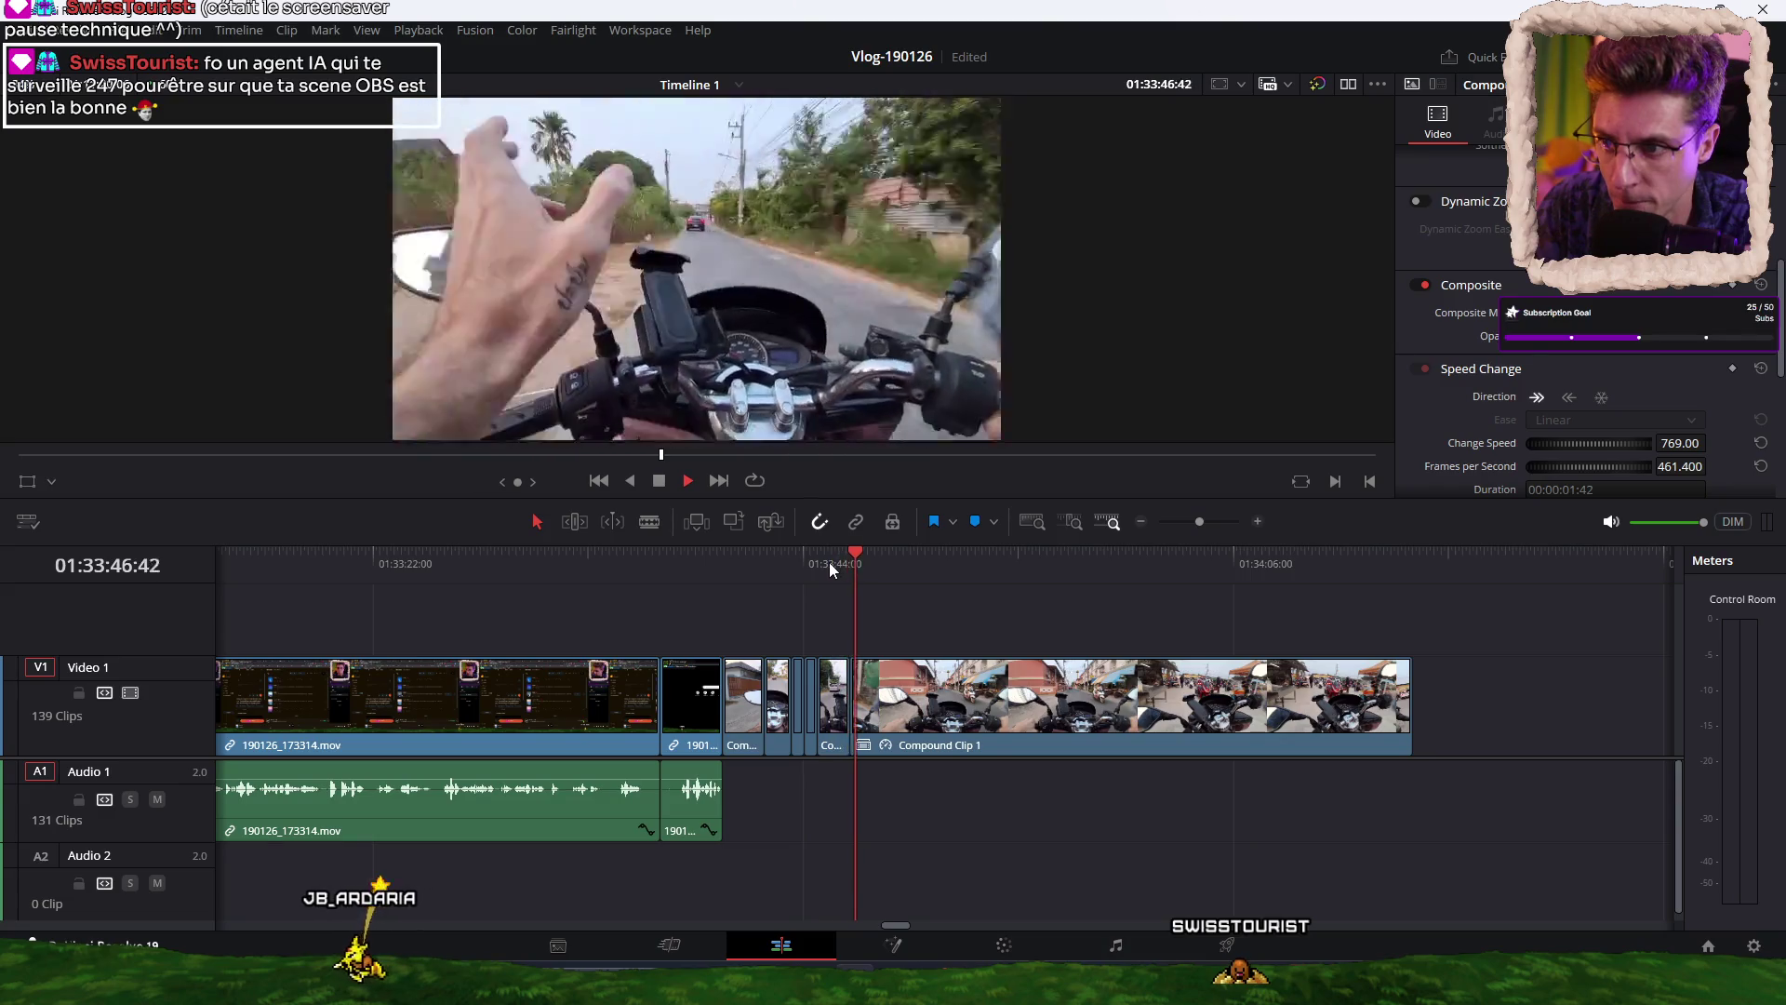
{"action": "key", "text": "space"}
{"action": "key", "text": "ctrl+b"}
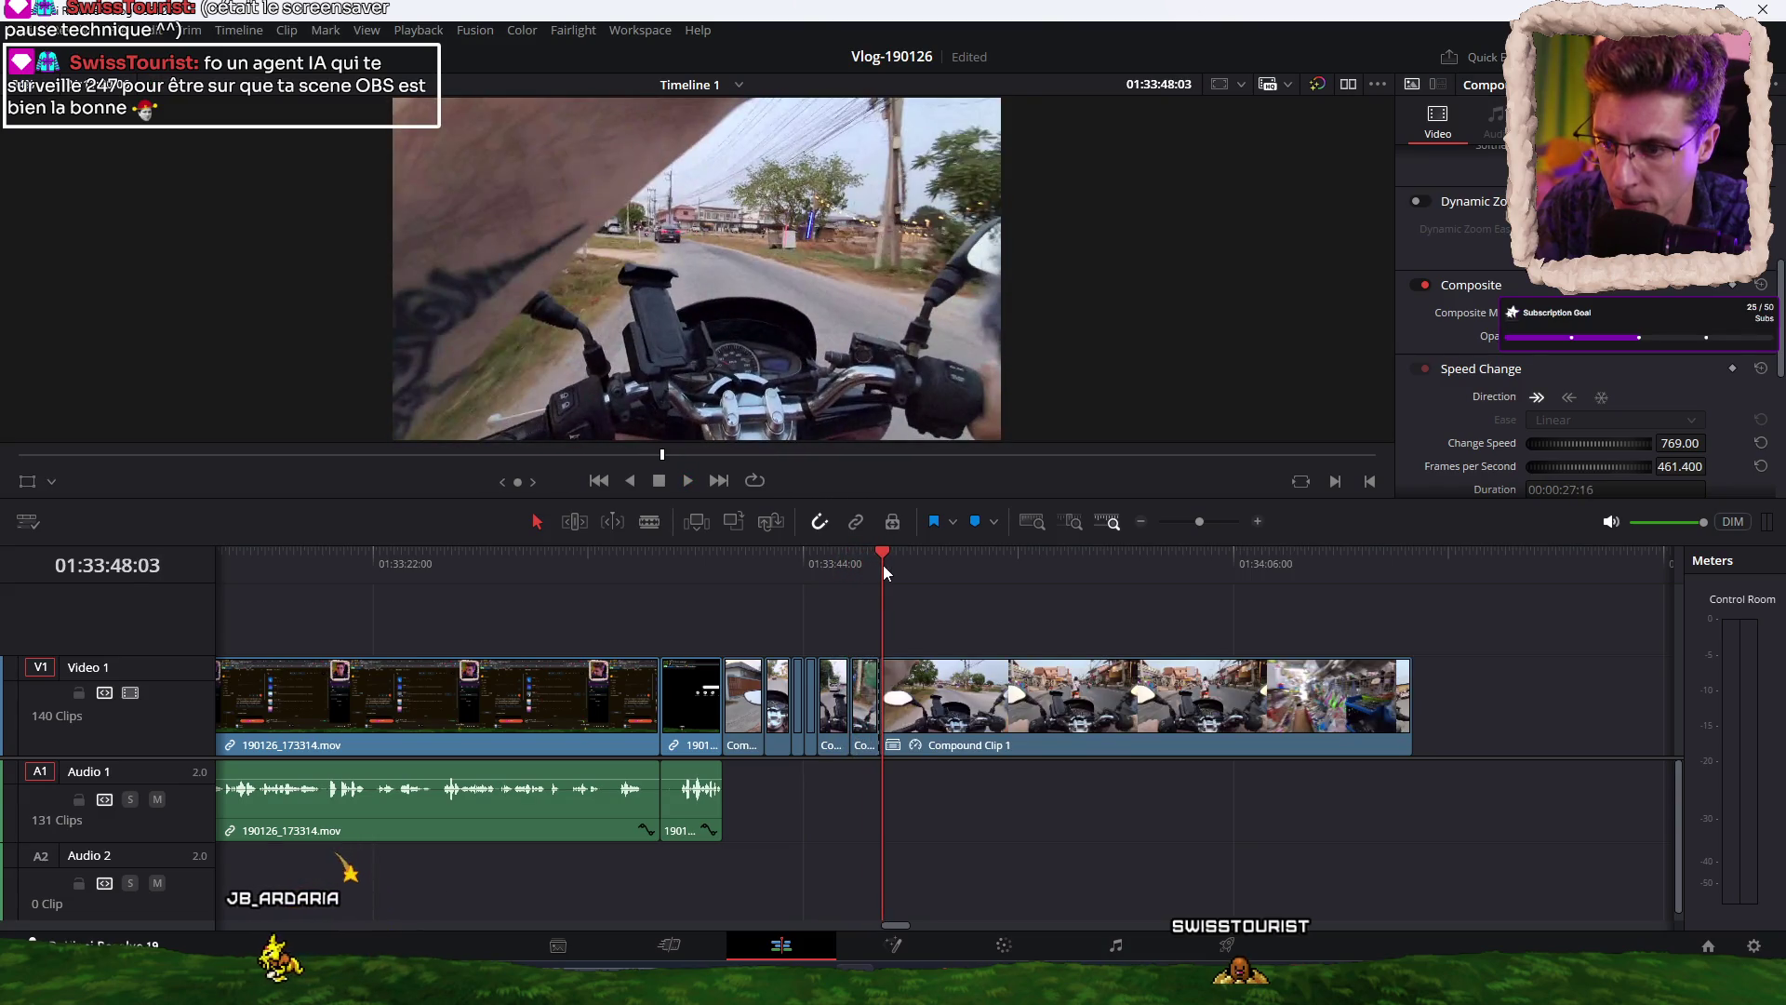
{"action": "key", "text": "space"}
{"action": "key", "text": "ctrl+shift+bracketleft"}
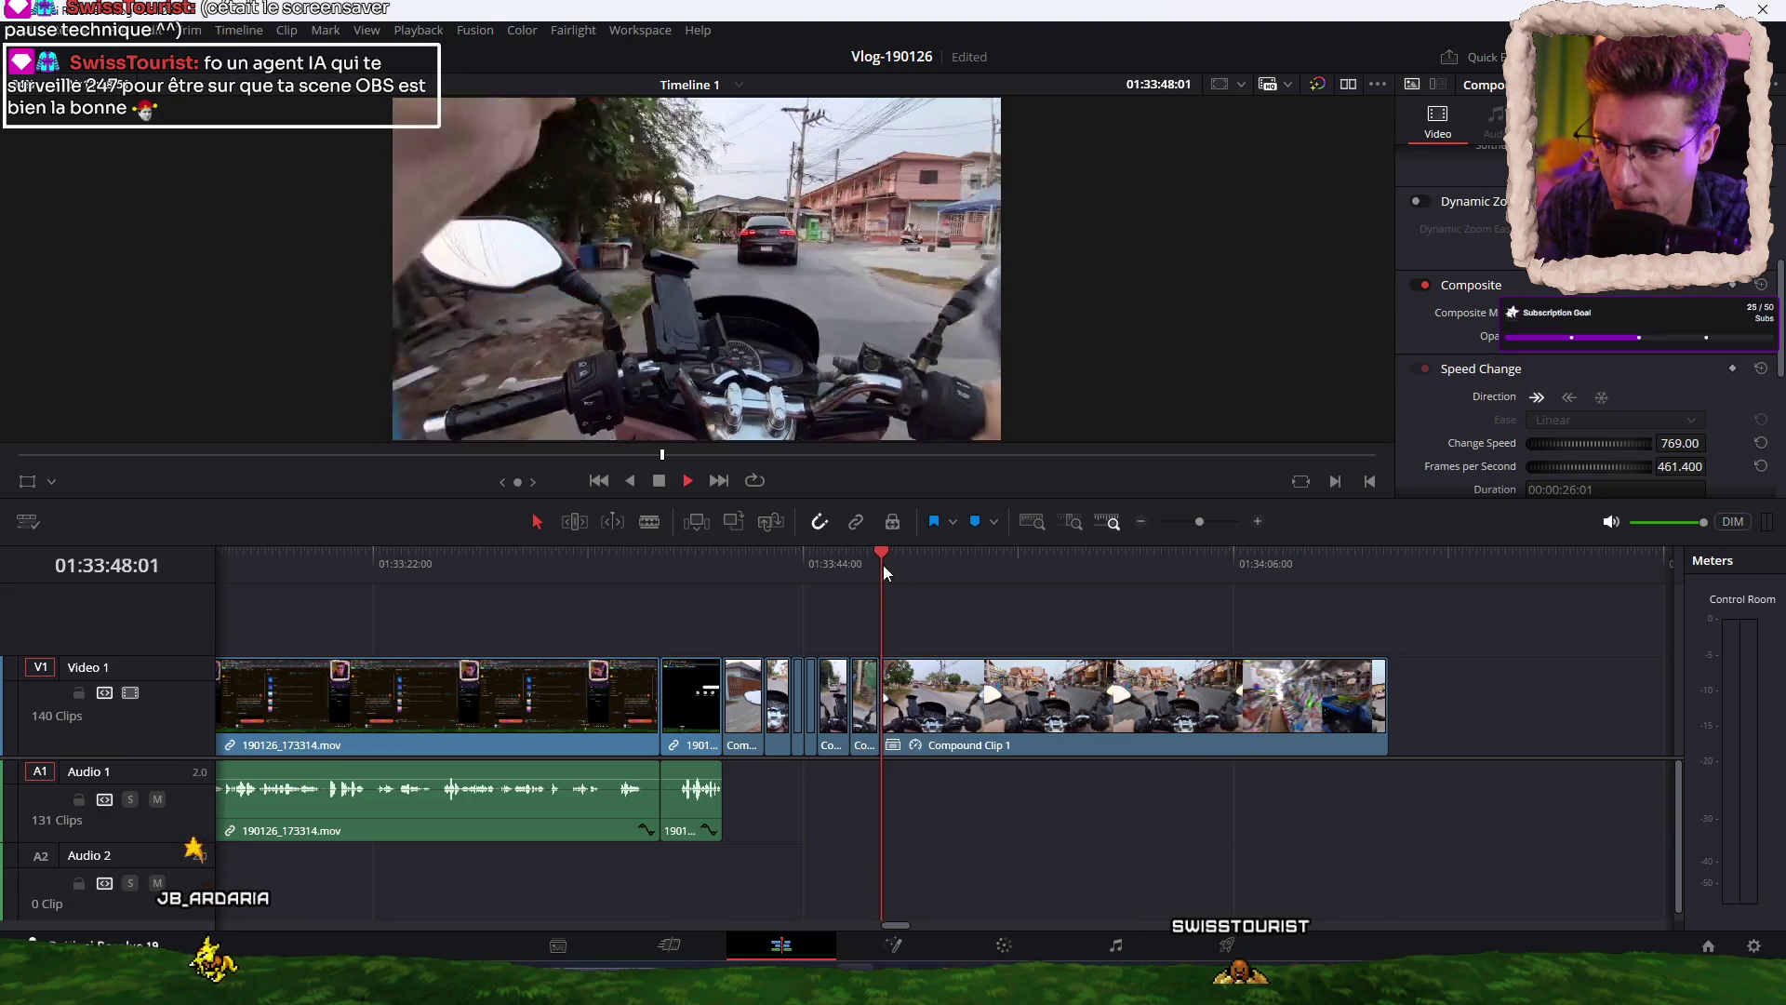
{"action": "key", "text": "ctrl+b"}
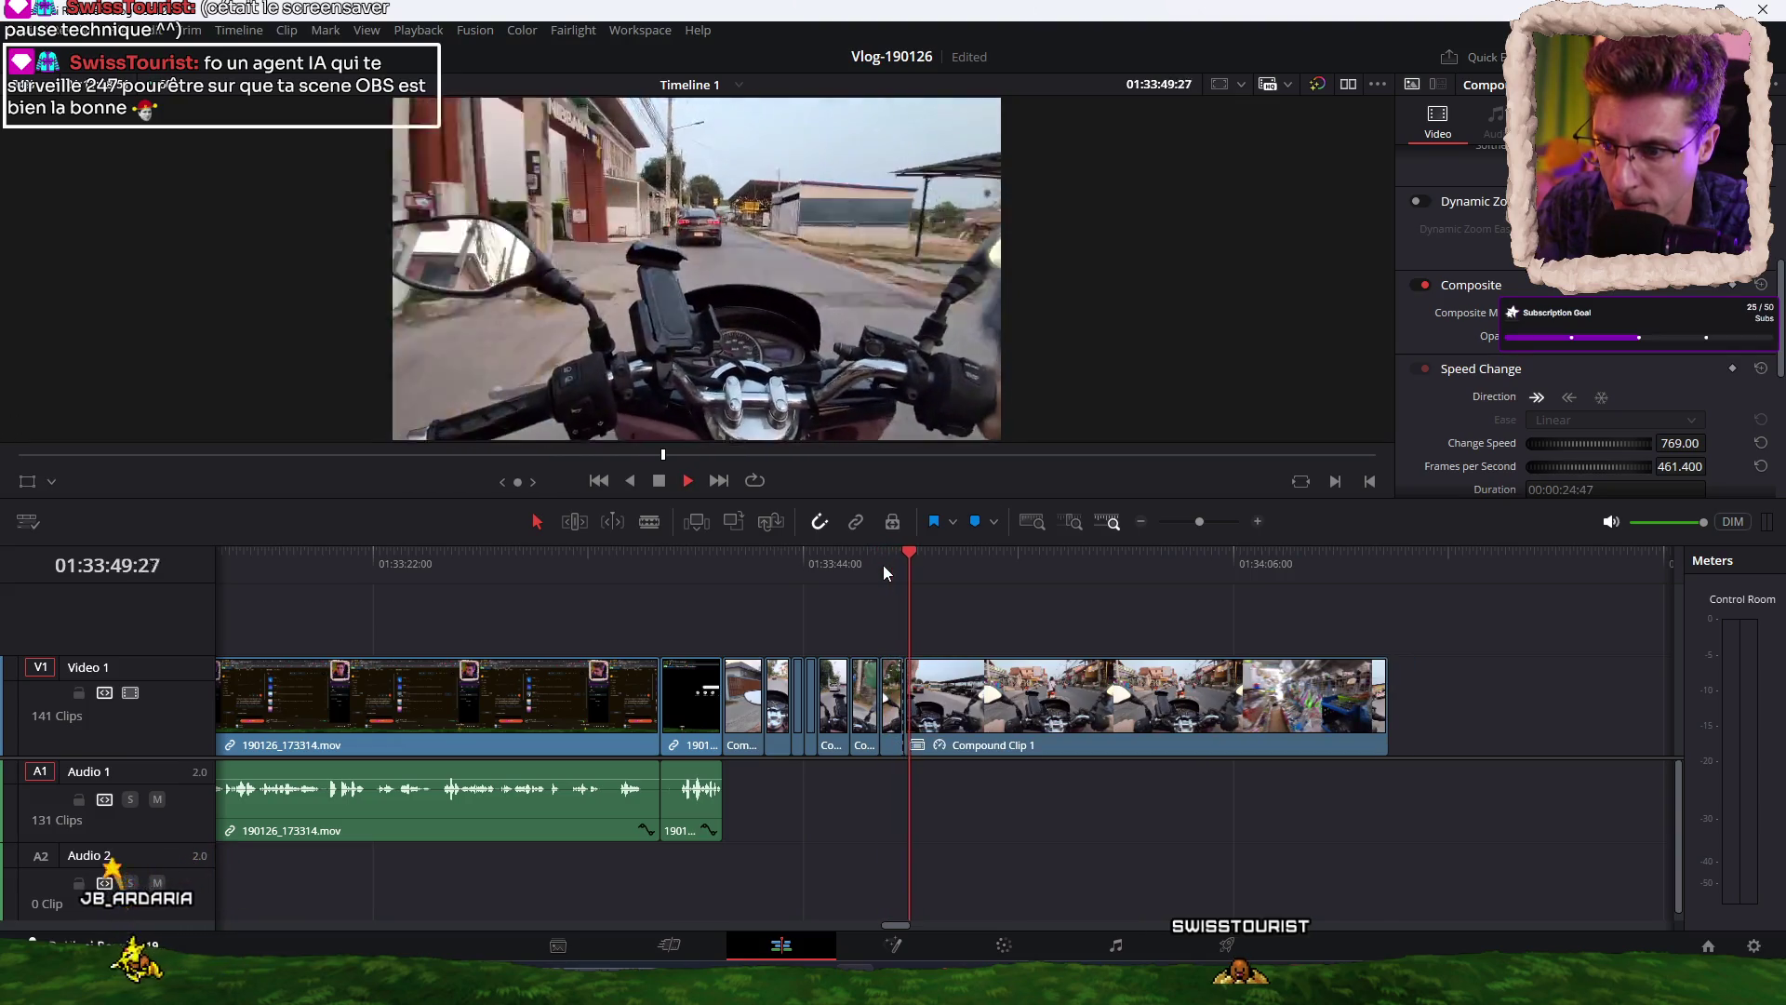
{"action": "key", "text": "ctrl+shift+bracketleft"}
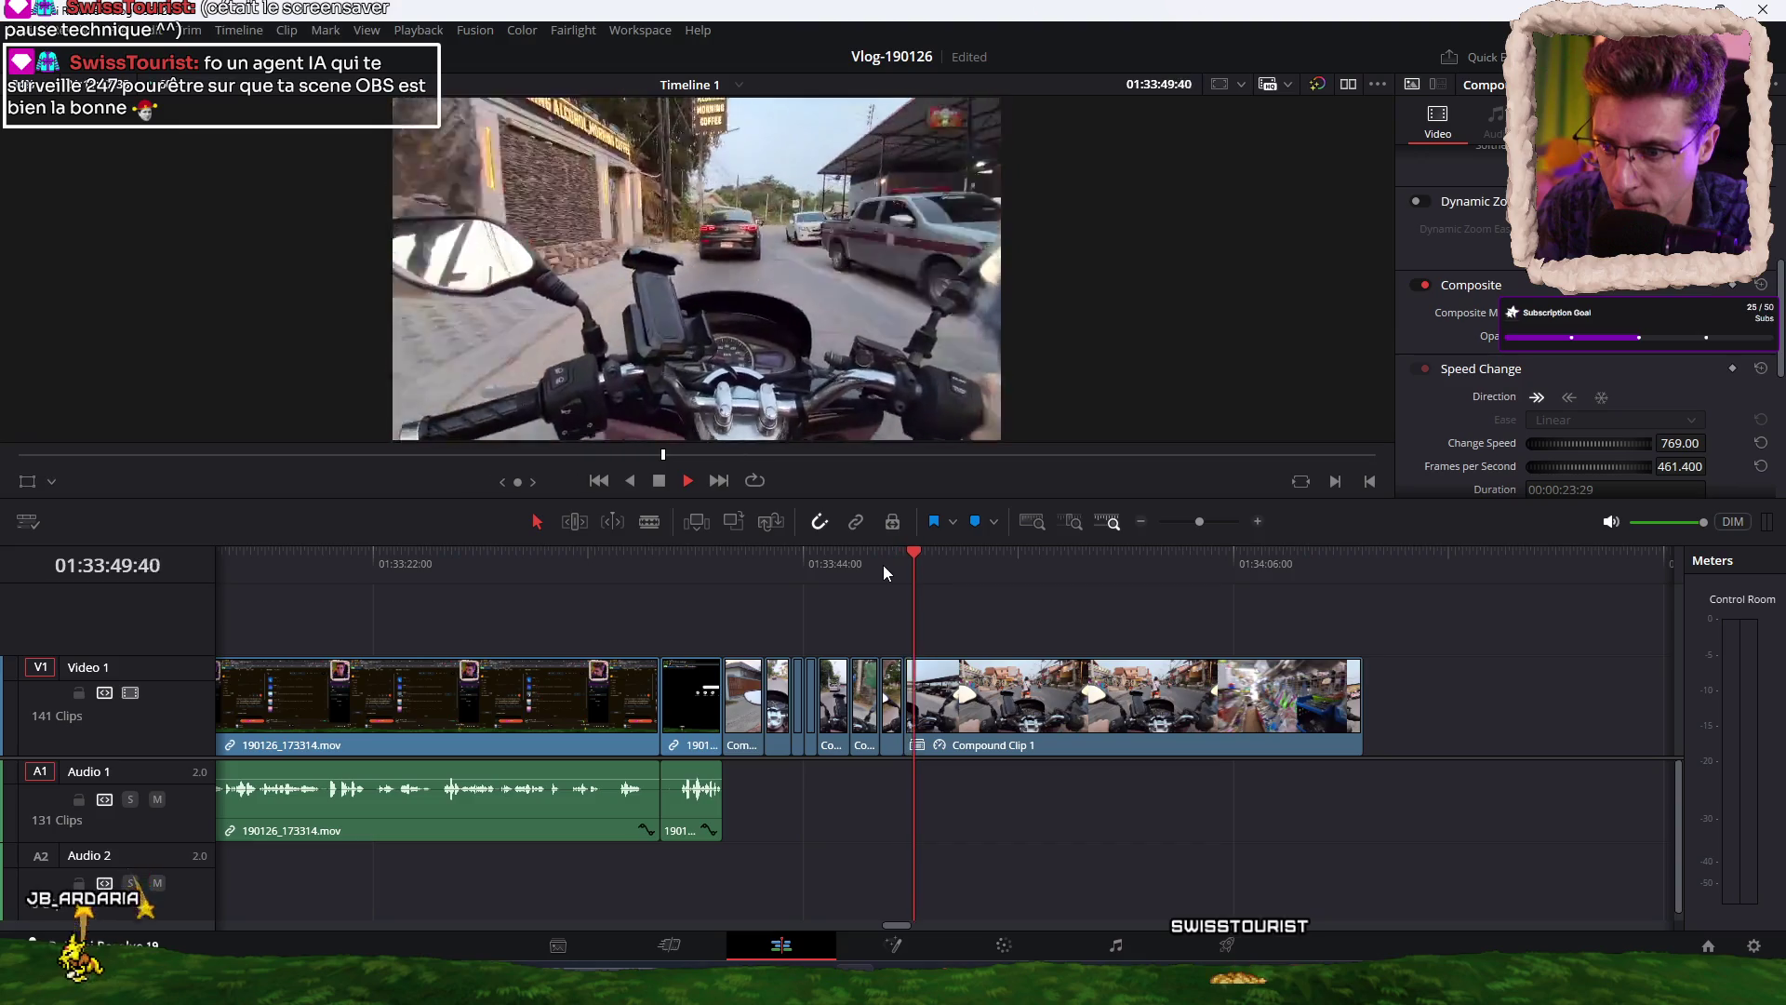
{"action": "key", "text": "ctrl+b"}
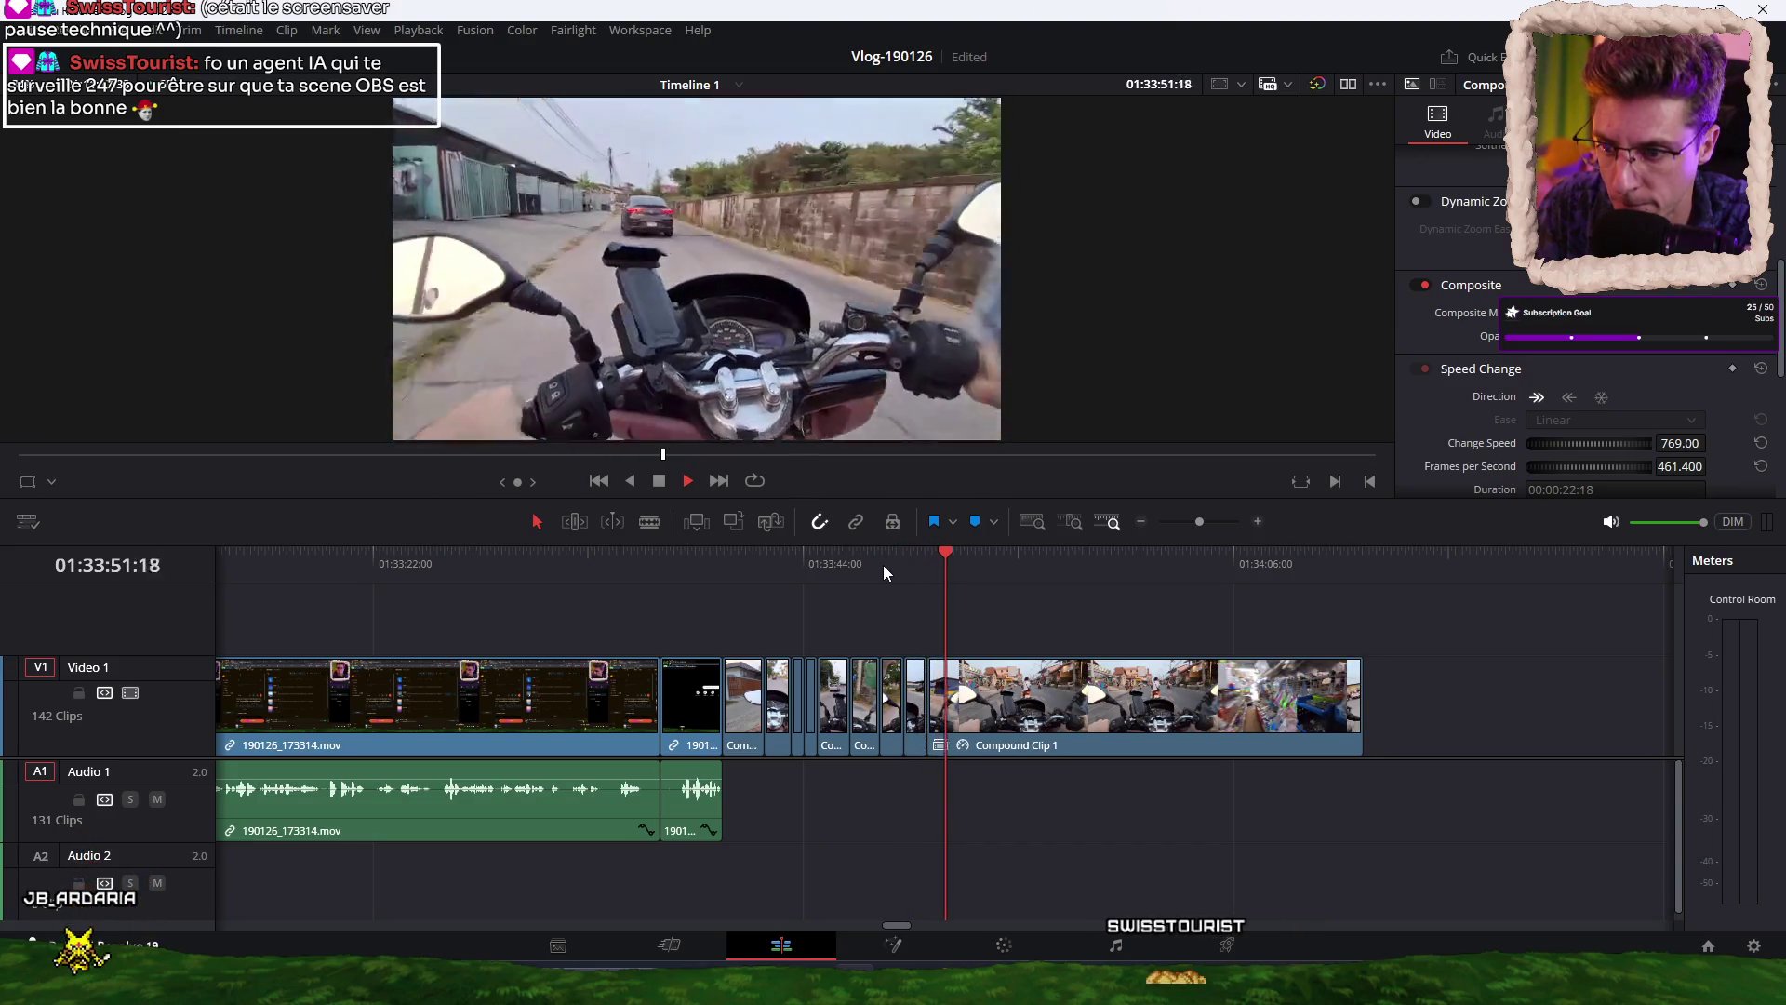
{"action": "key", "text": "ctrl+shift+bracketleft"}
{"action": "key", "text": "ctrl+b"}
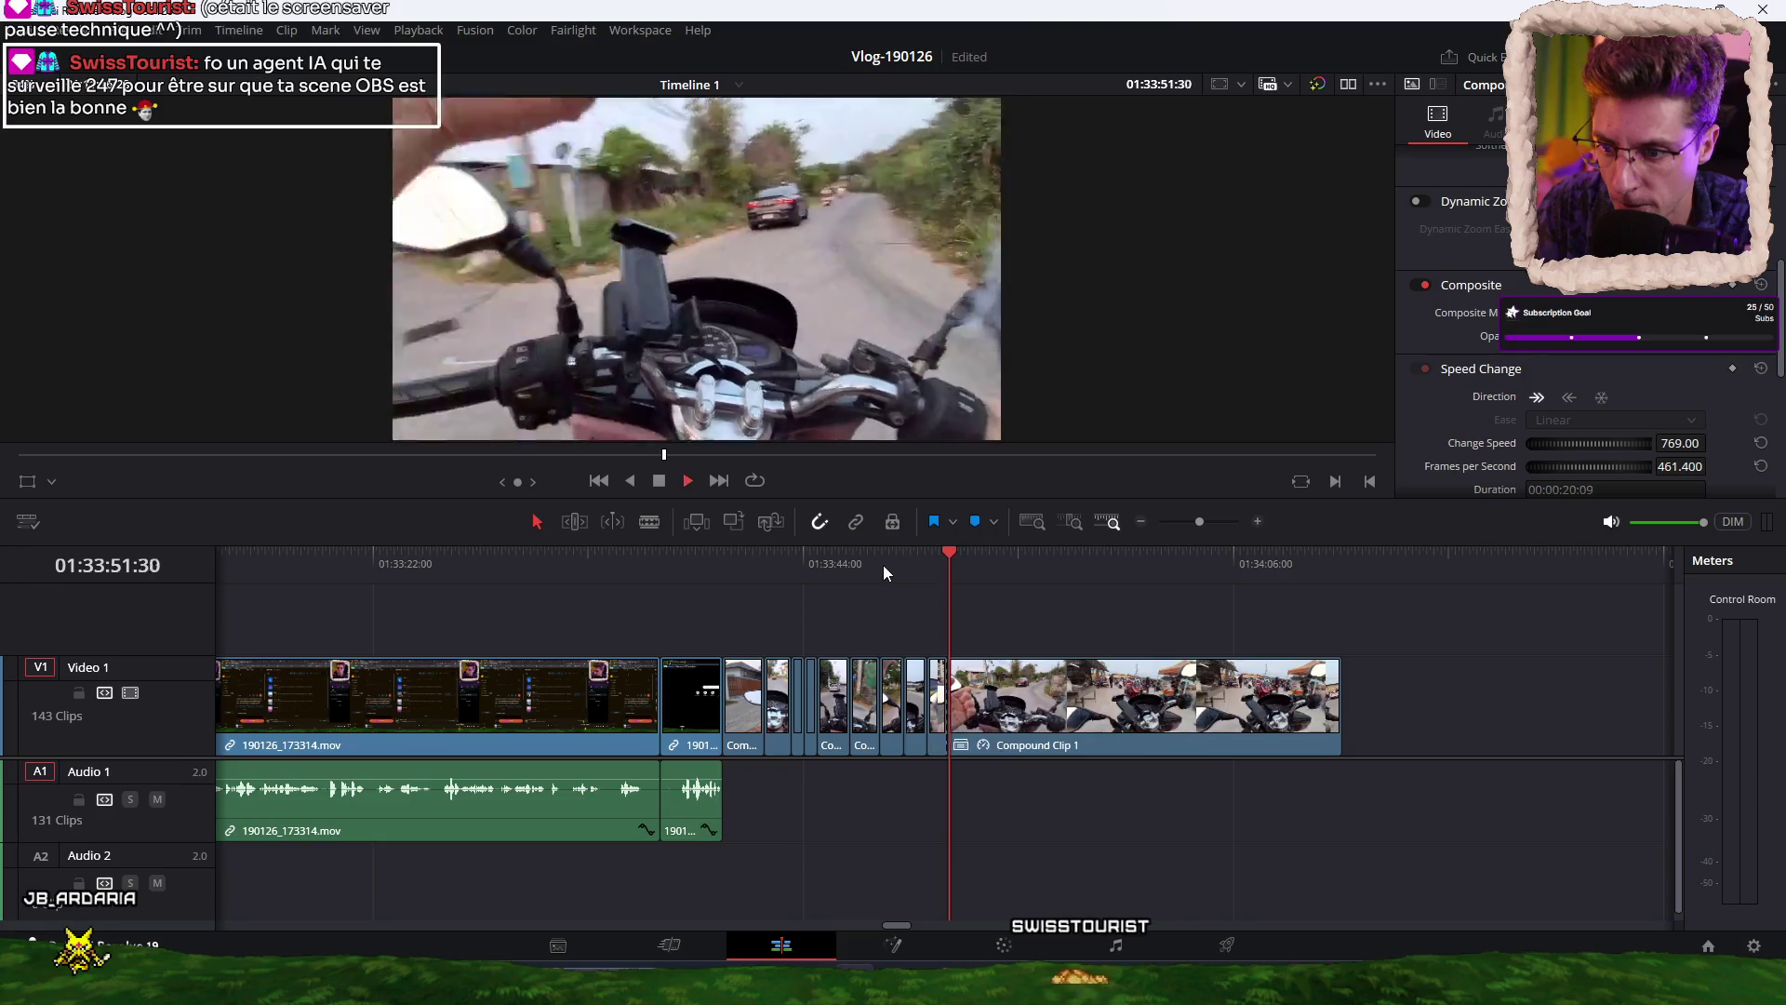
{"action": "key", "text": "space"}
{"action": "key", "text": "ctrl+shift+bracketleft"}
Re-watch the earlier ride footage and add several more cuts to the ride clip.
{"action": "left_click", "coordinate": [811, 559]}
{"action": "key", "text": "space"}
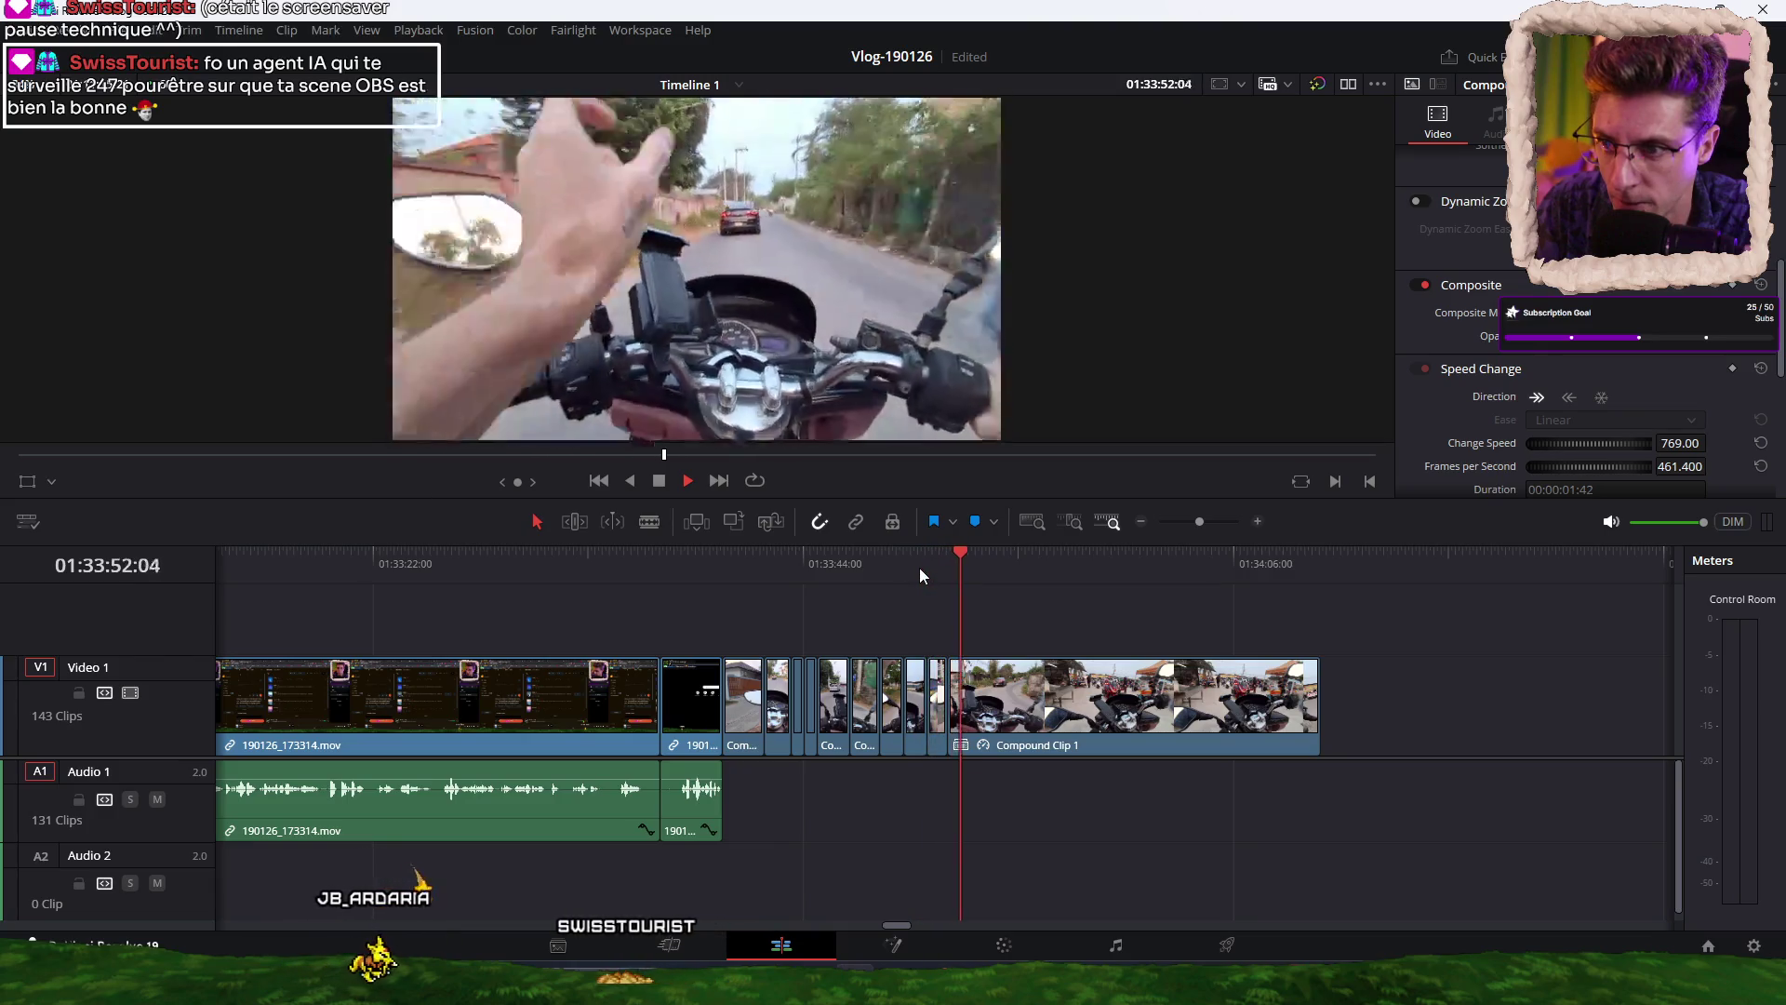
{"action": "key", "text": "ctrl+b"}
{"action": "key", "text": "space"}
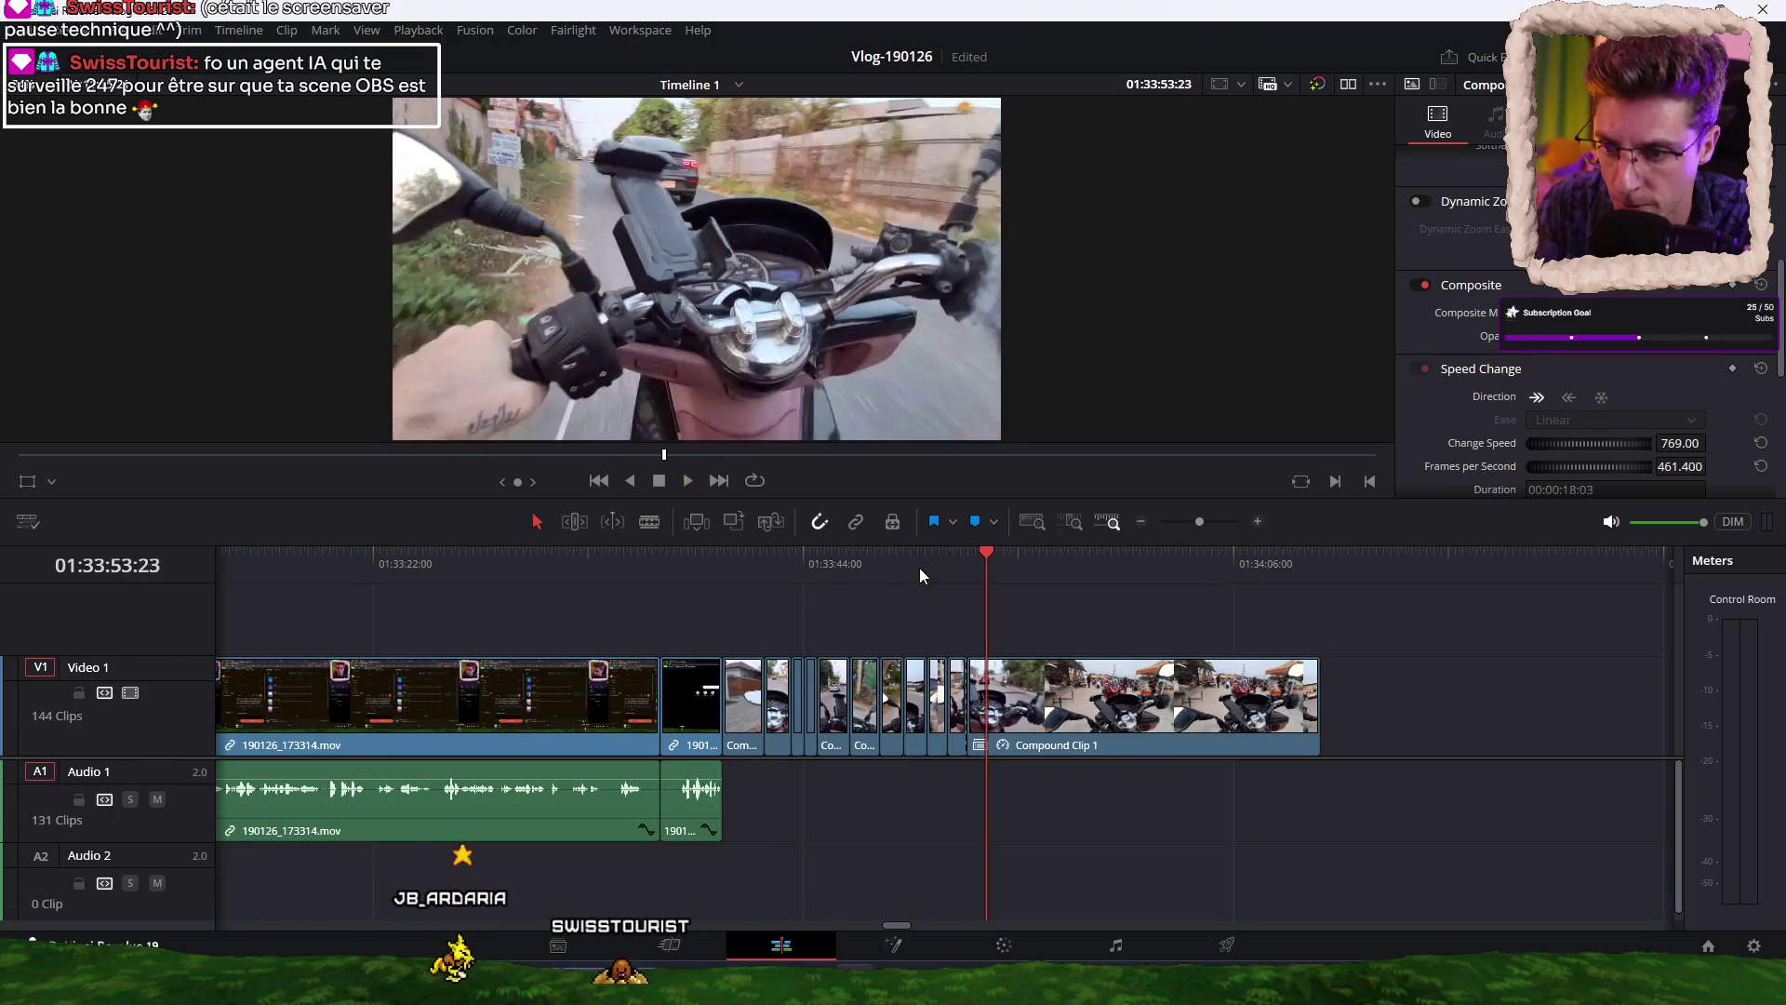
{"action": "key", "text": "ctrl+b"}
{"action": "key", "text": "space"}
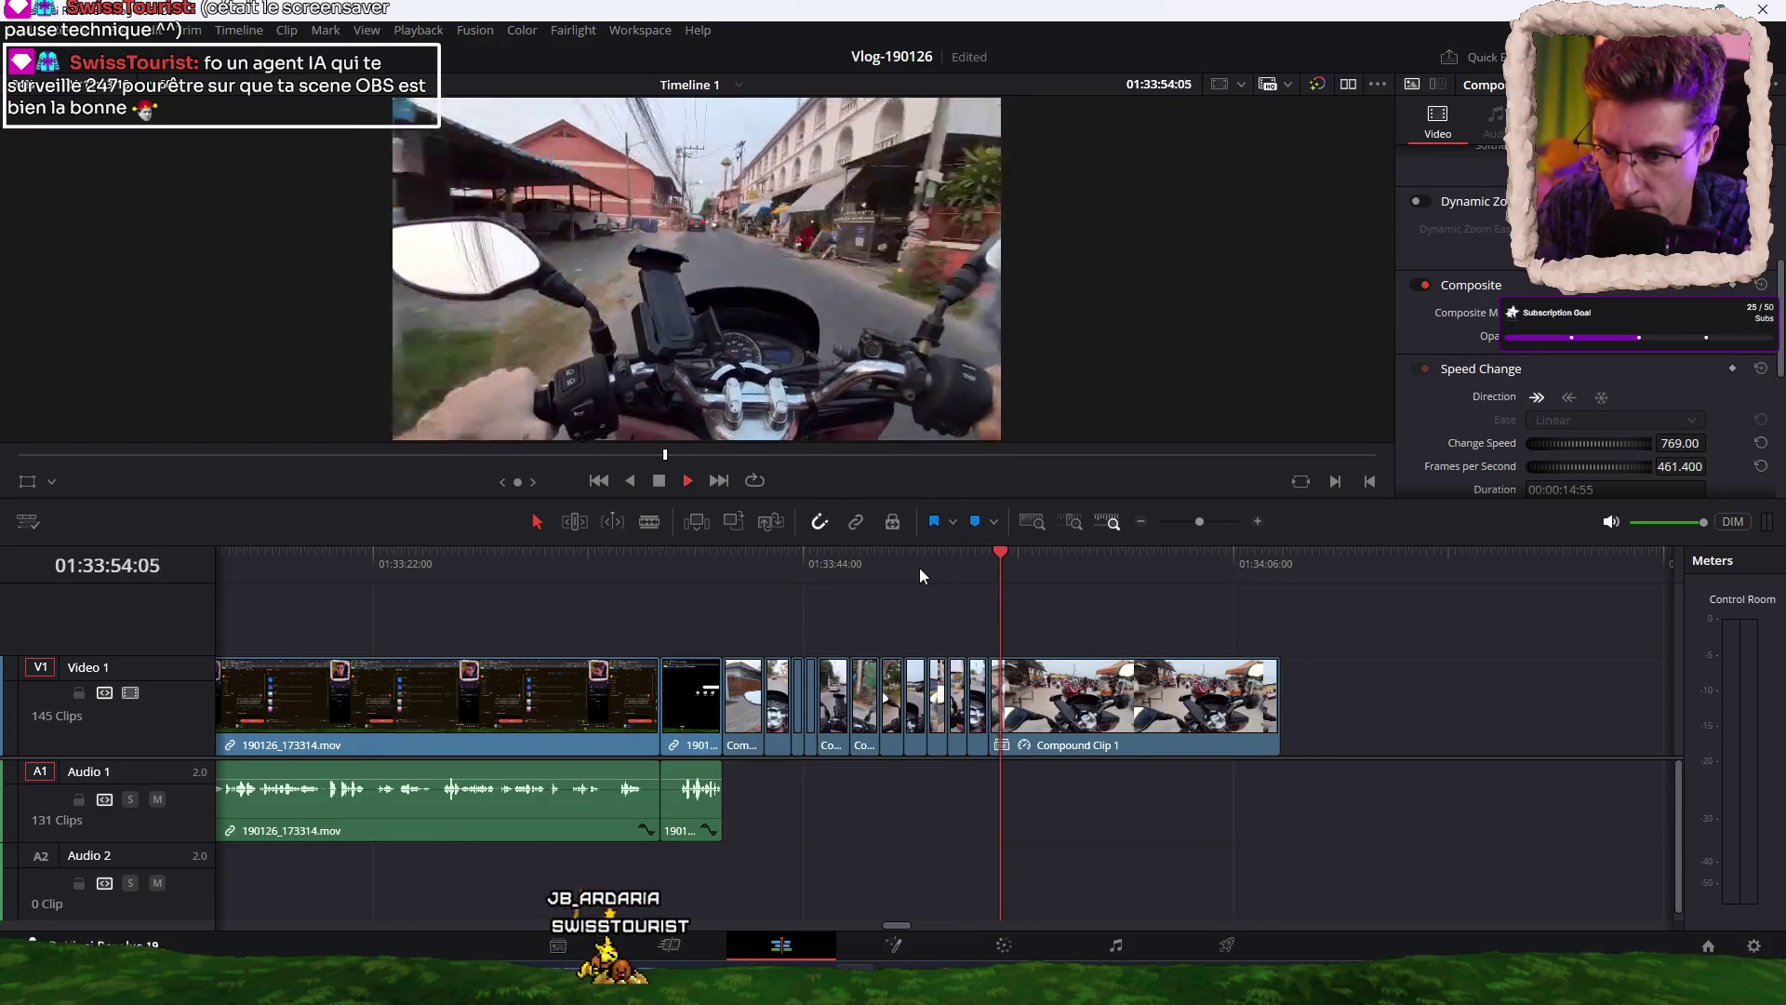
{"action": "key", "text": "ctrl+b"}
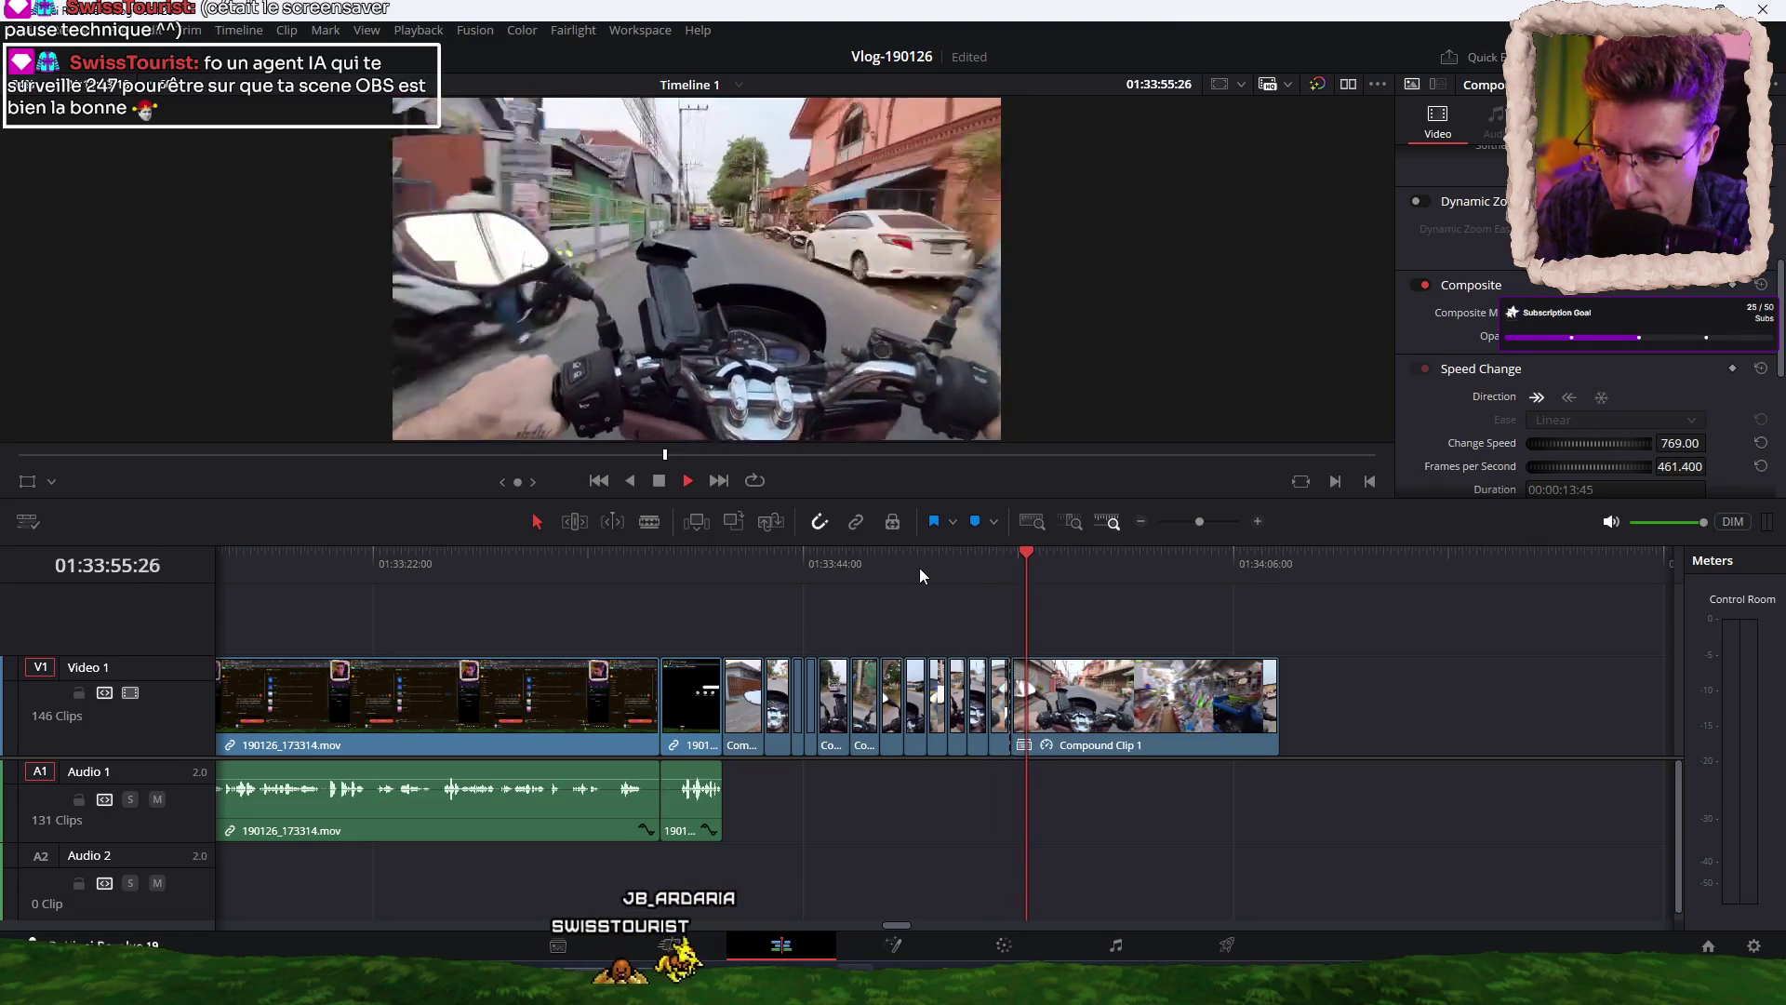
{"action": "left_click_drag", "start_coordinate": [1031, 551], "coordinate": [1013, 559]}
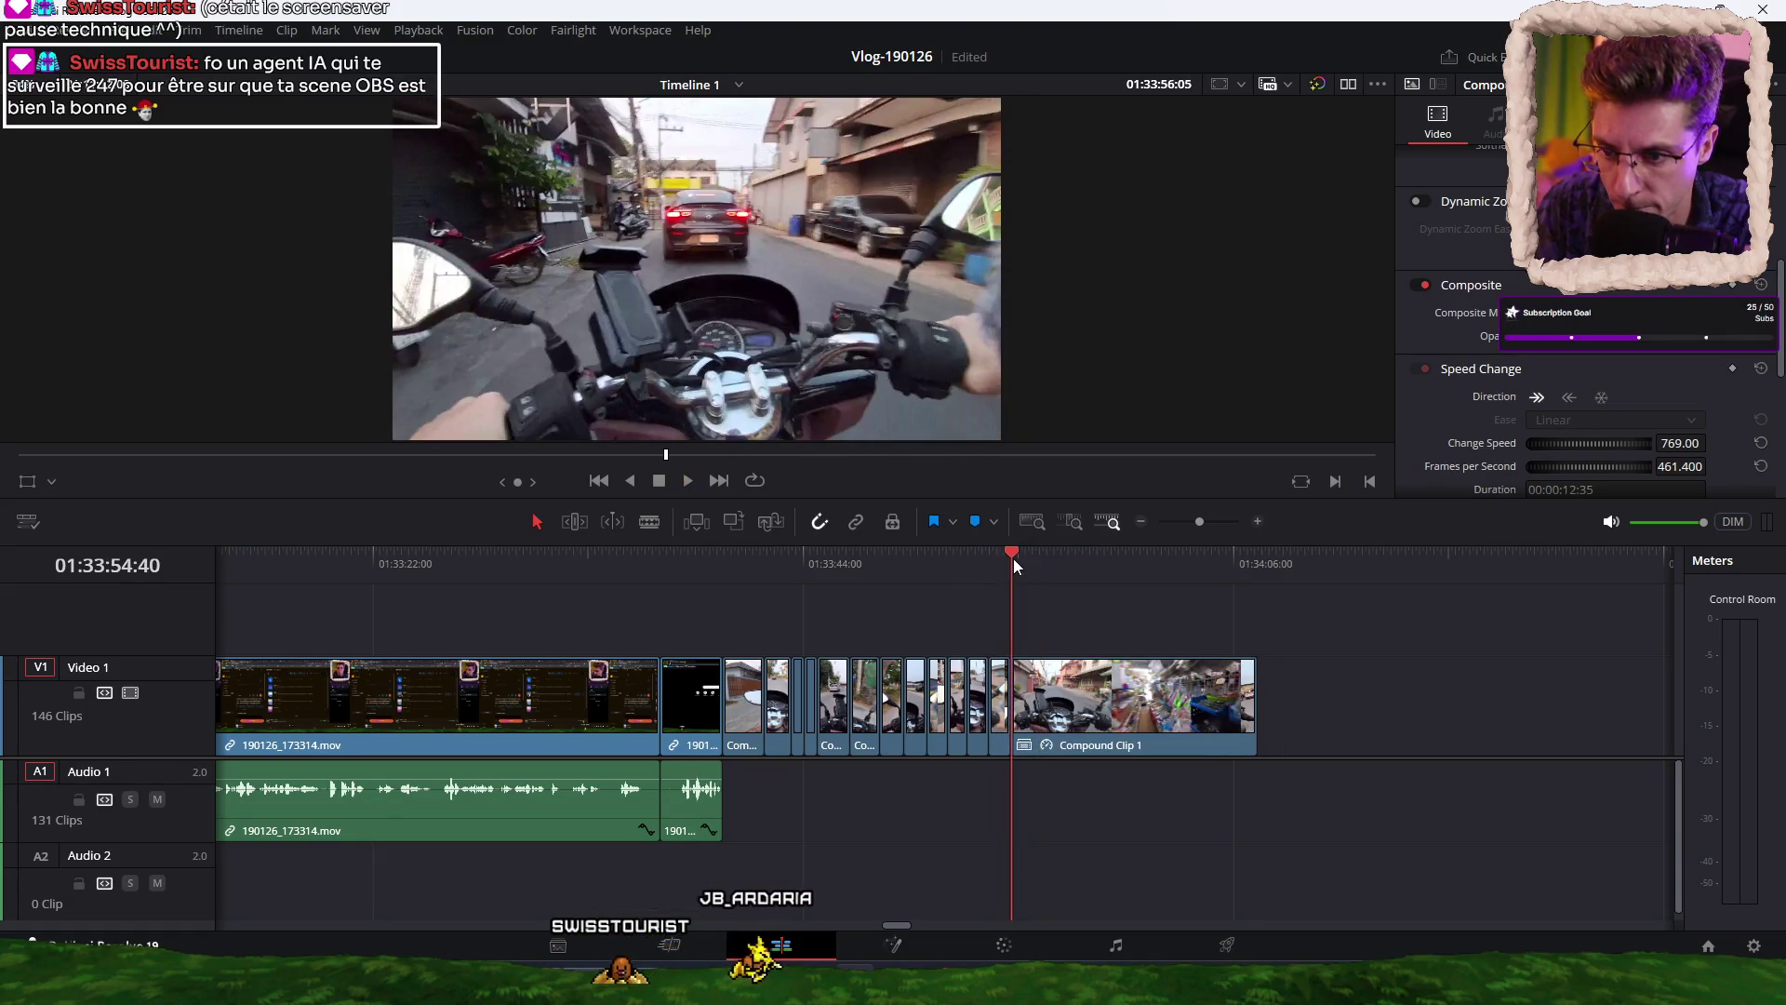
{"action": "key", "text": "space"}
{"action": "key", "text": "ctrl+b"}
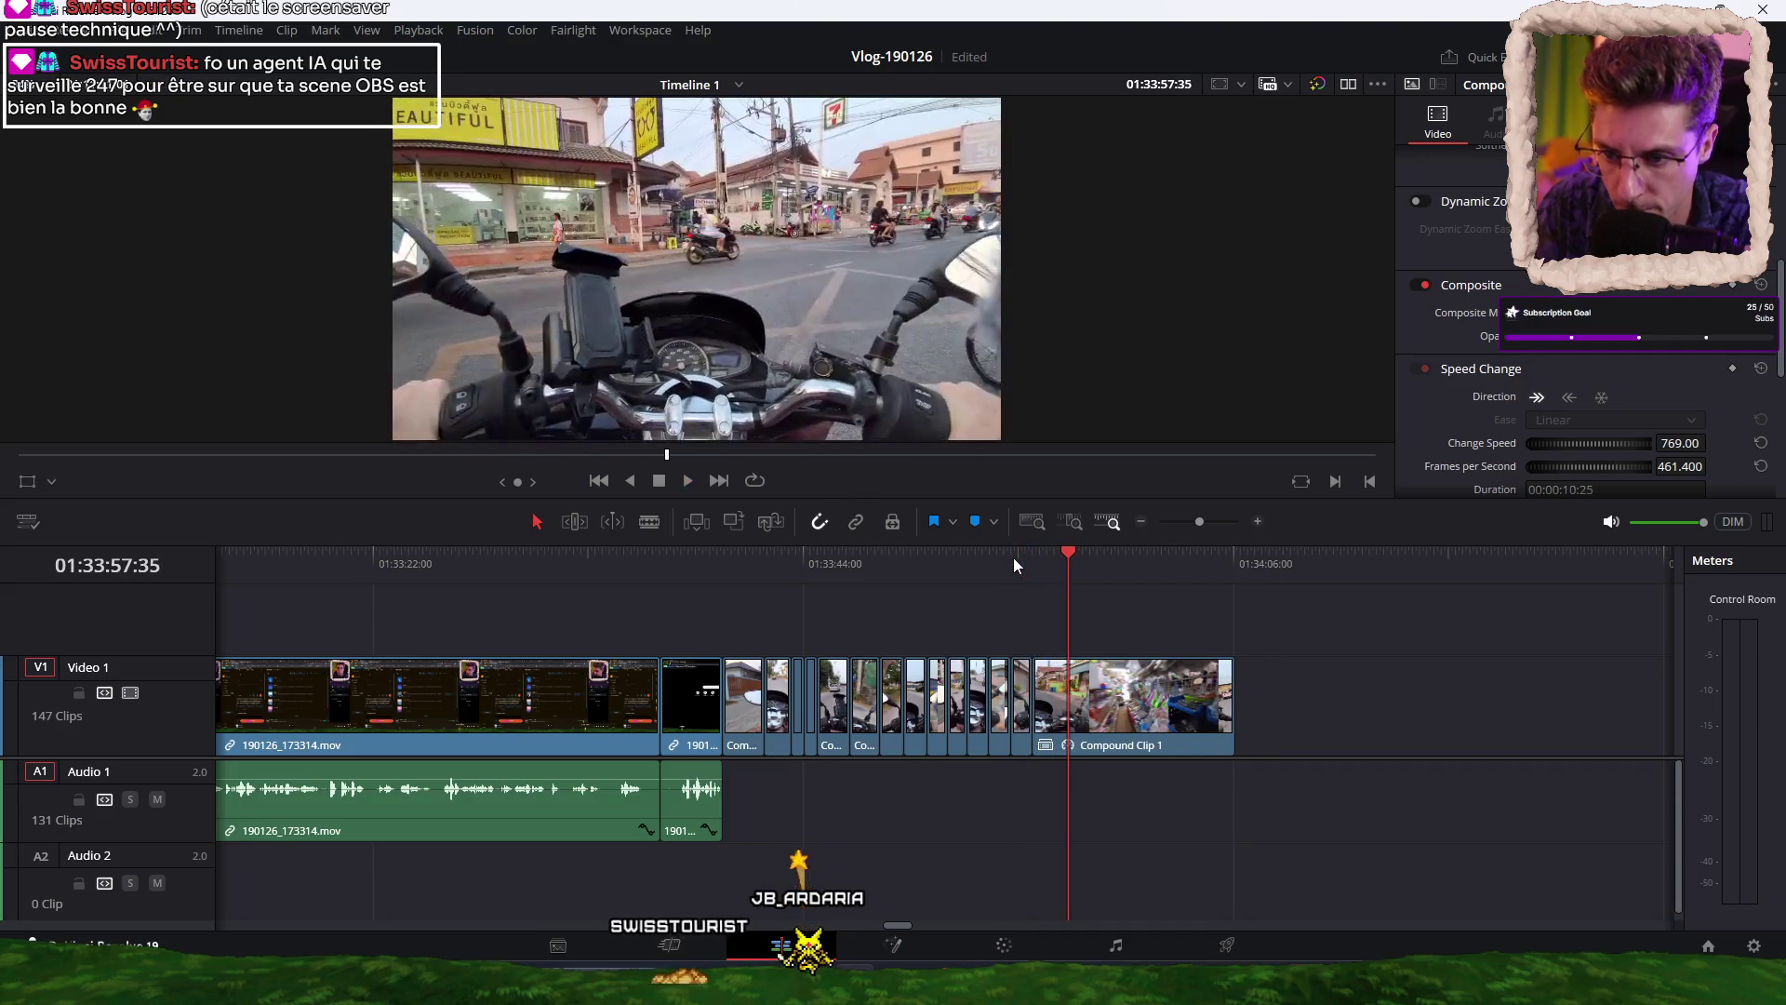
{"action": "key", "text": "Up"}
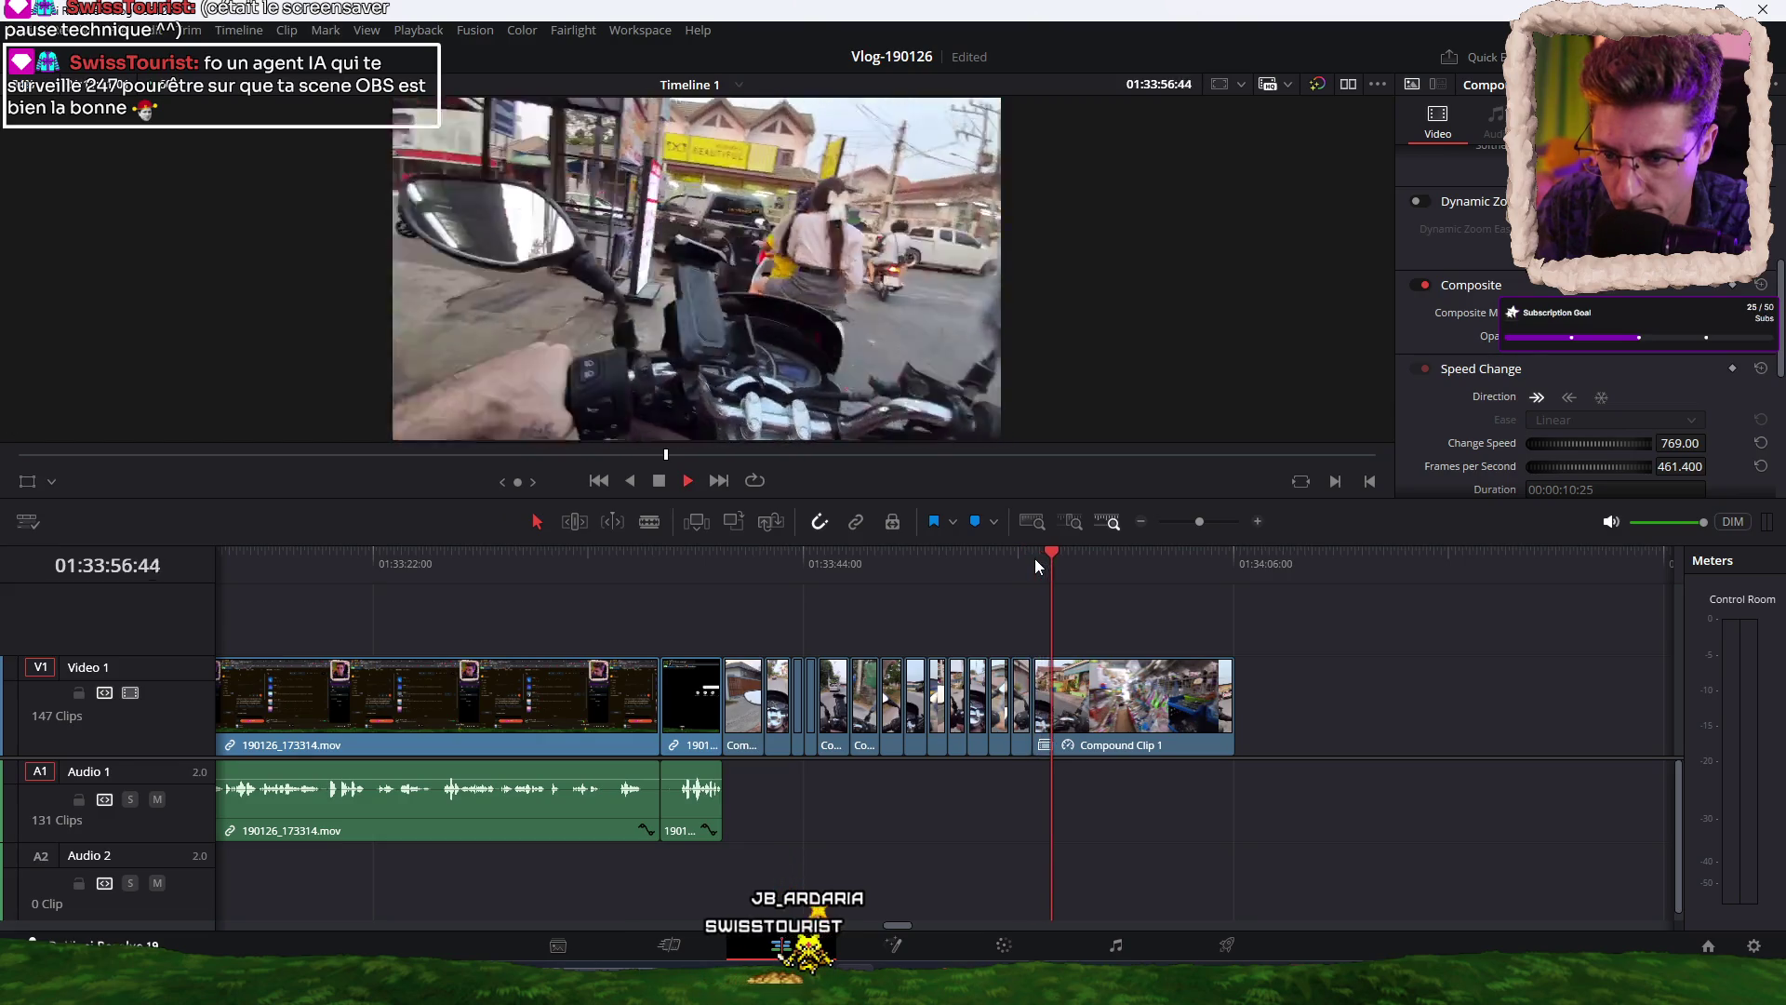
{"action": "key", "text": "ctrl+b"}
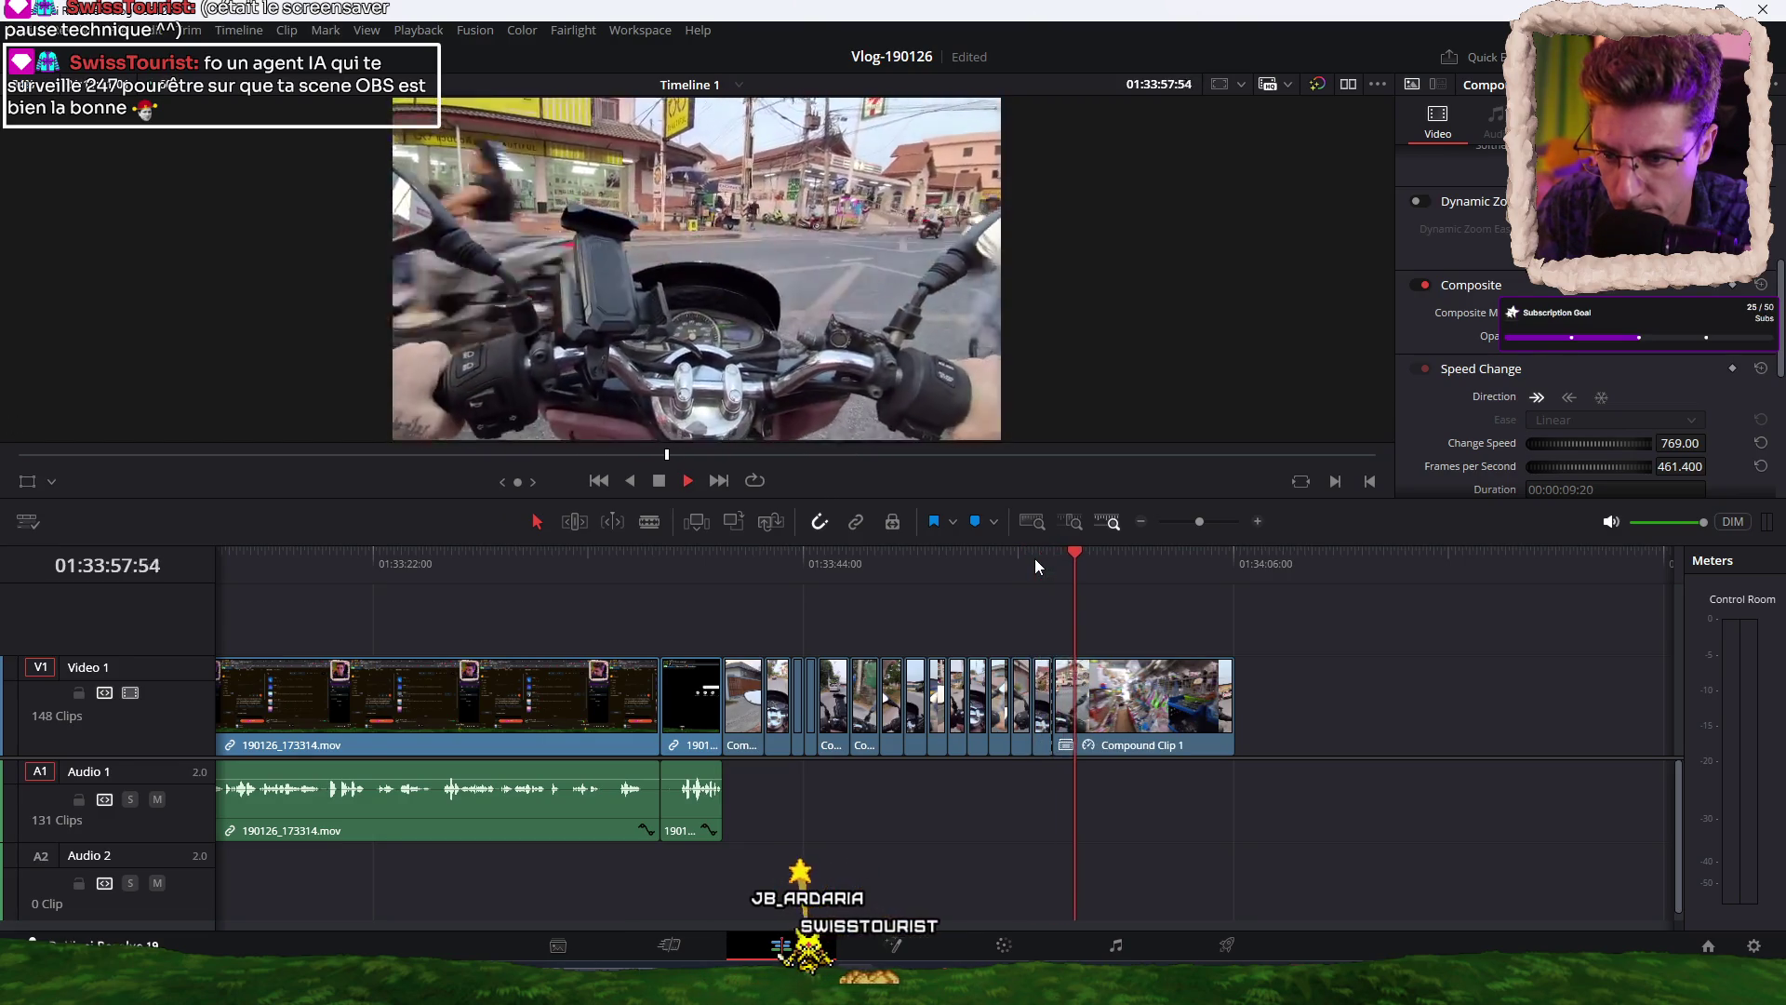
{"action": "key", "text": "ctrl+b"}
{"action": "key", "text": "ctrl+b"}
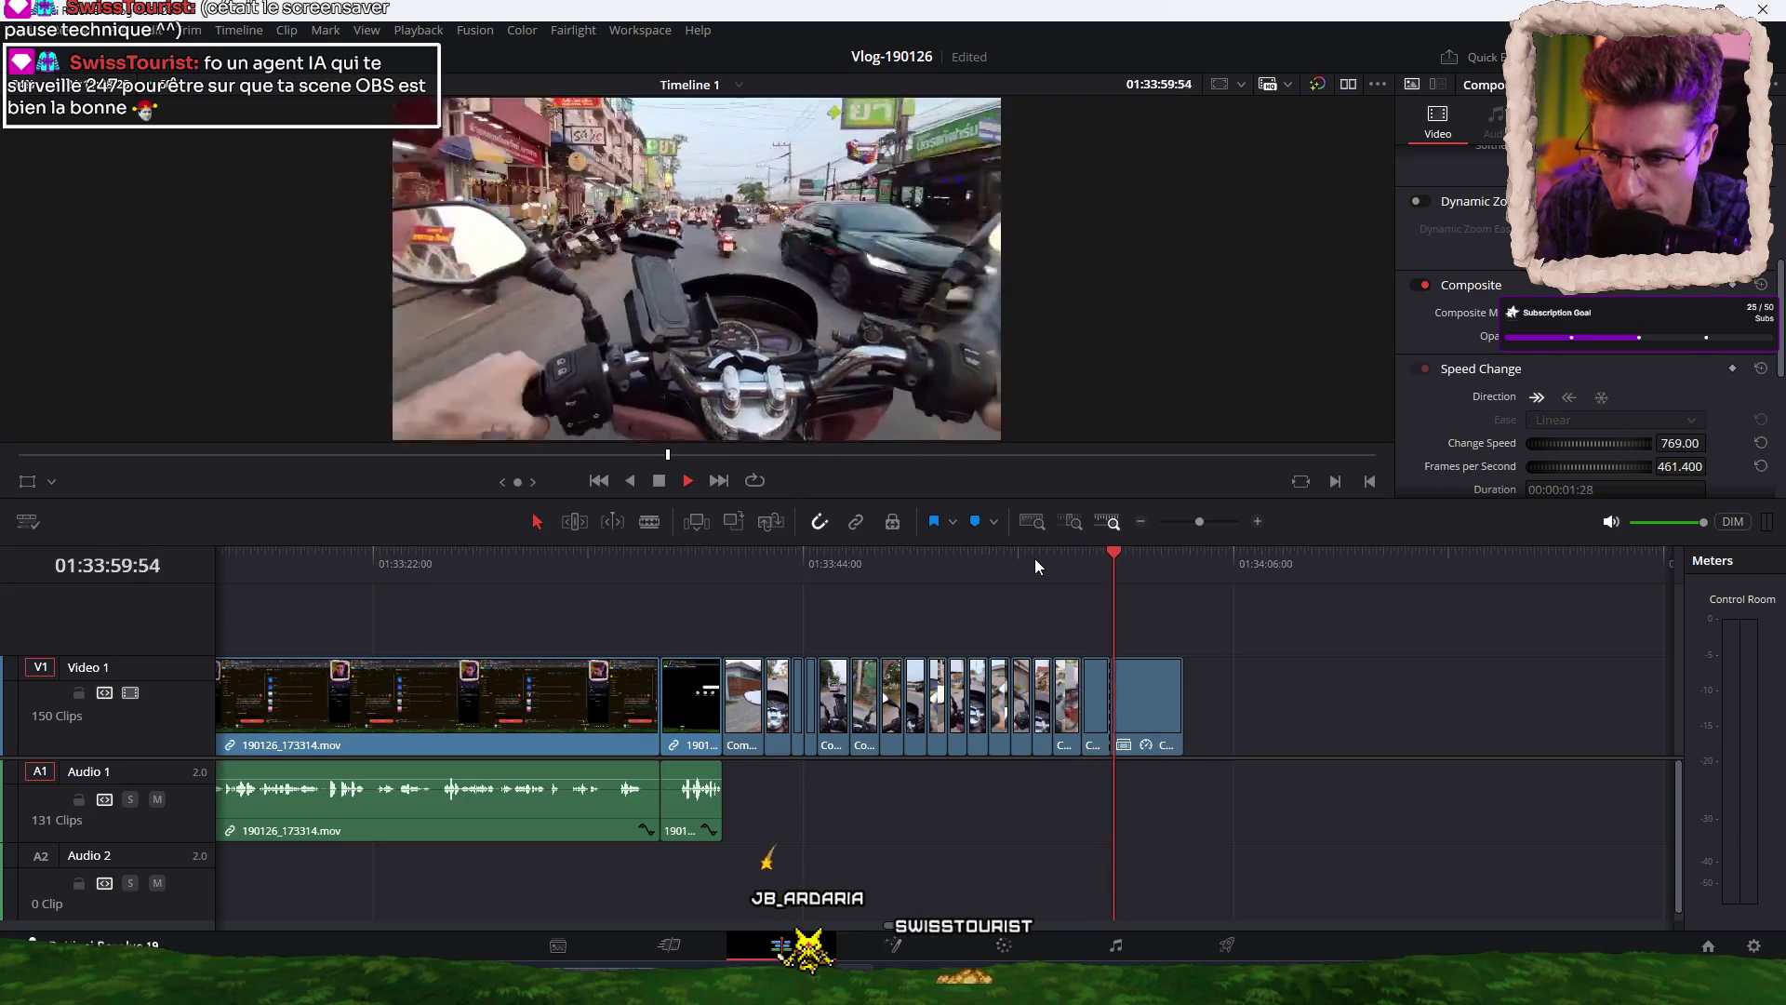
{"action": "key", "text": "ctrl+b"}
{"action": "left_click", "coordinate": [1033, 556]}
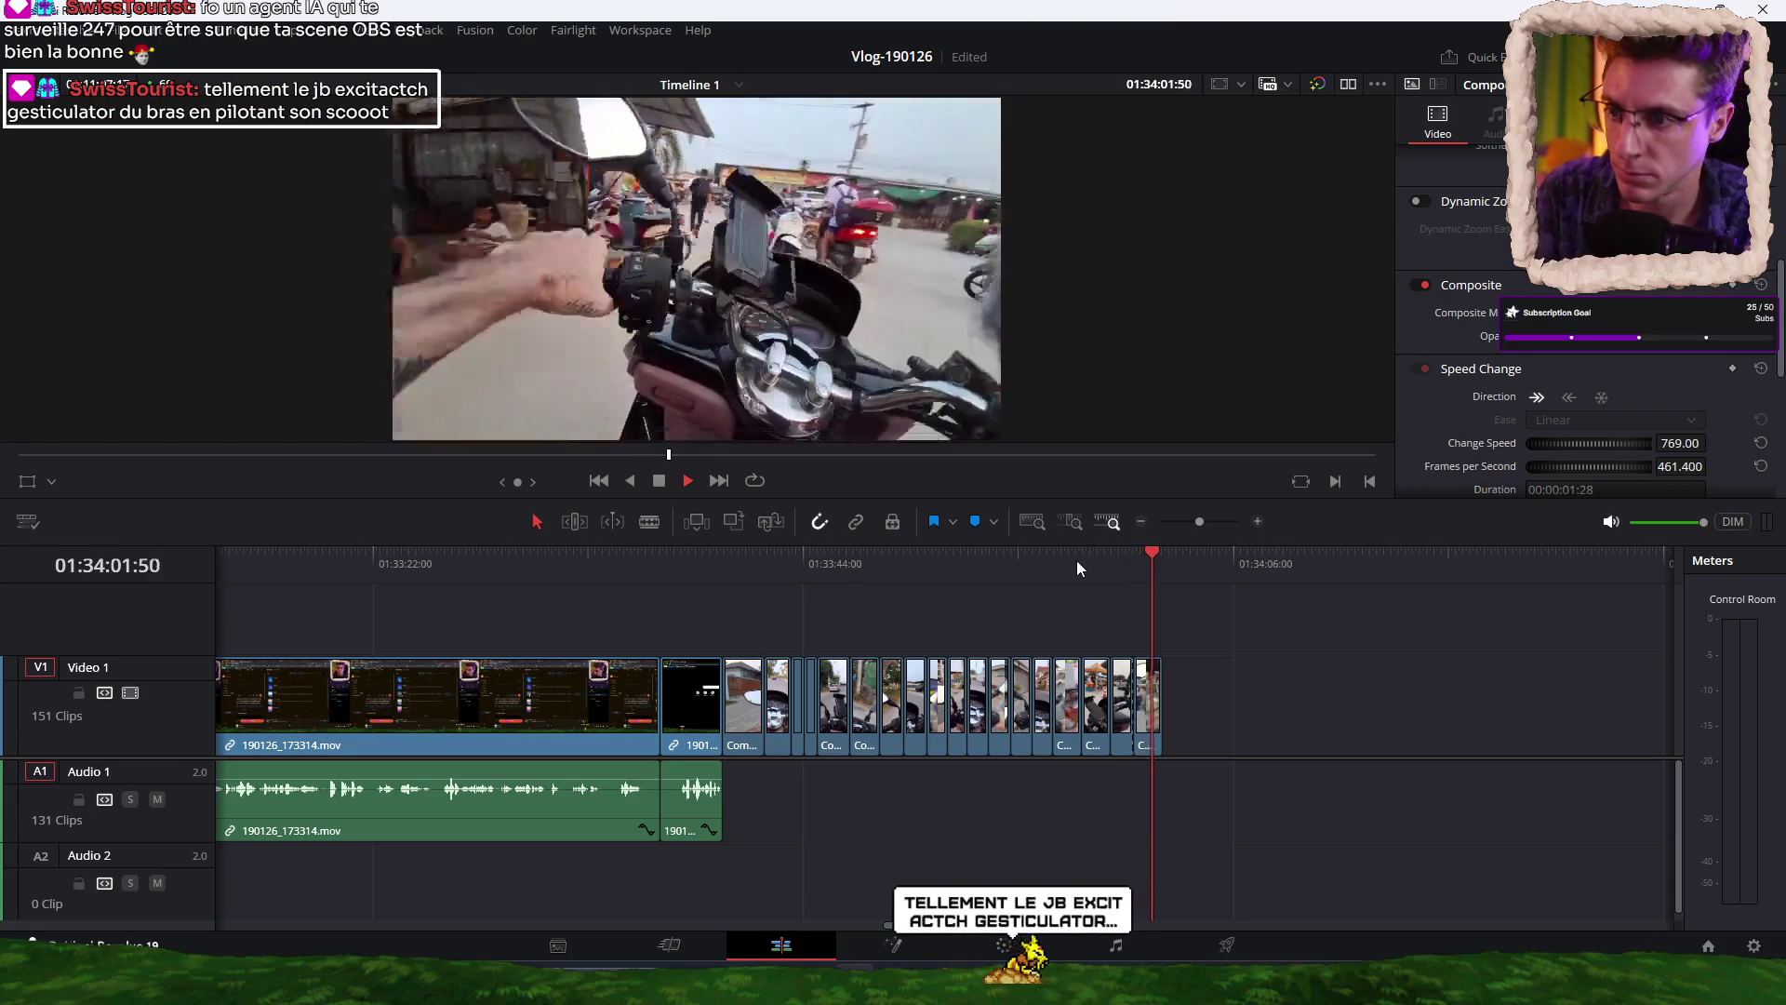
Drag the 190126_174950.mp4 market clip left until it butts against the last ride pieces.
{"action": "scroll", "coordinate": [1210, 702], "scroll_direction": "down", "scroll_amount": 3}
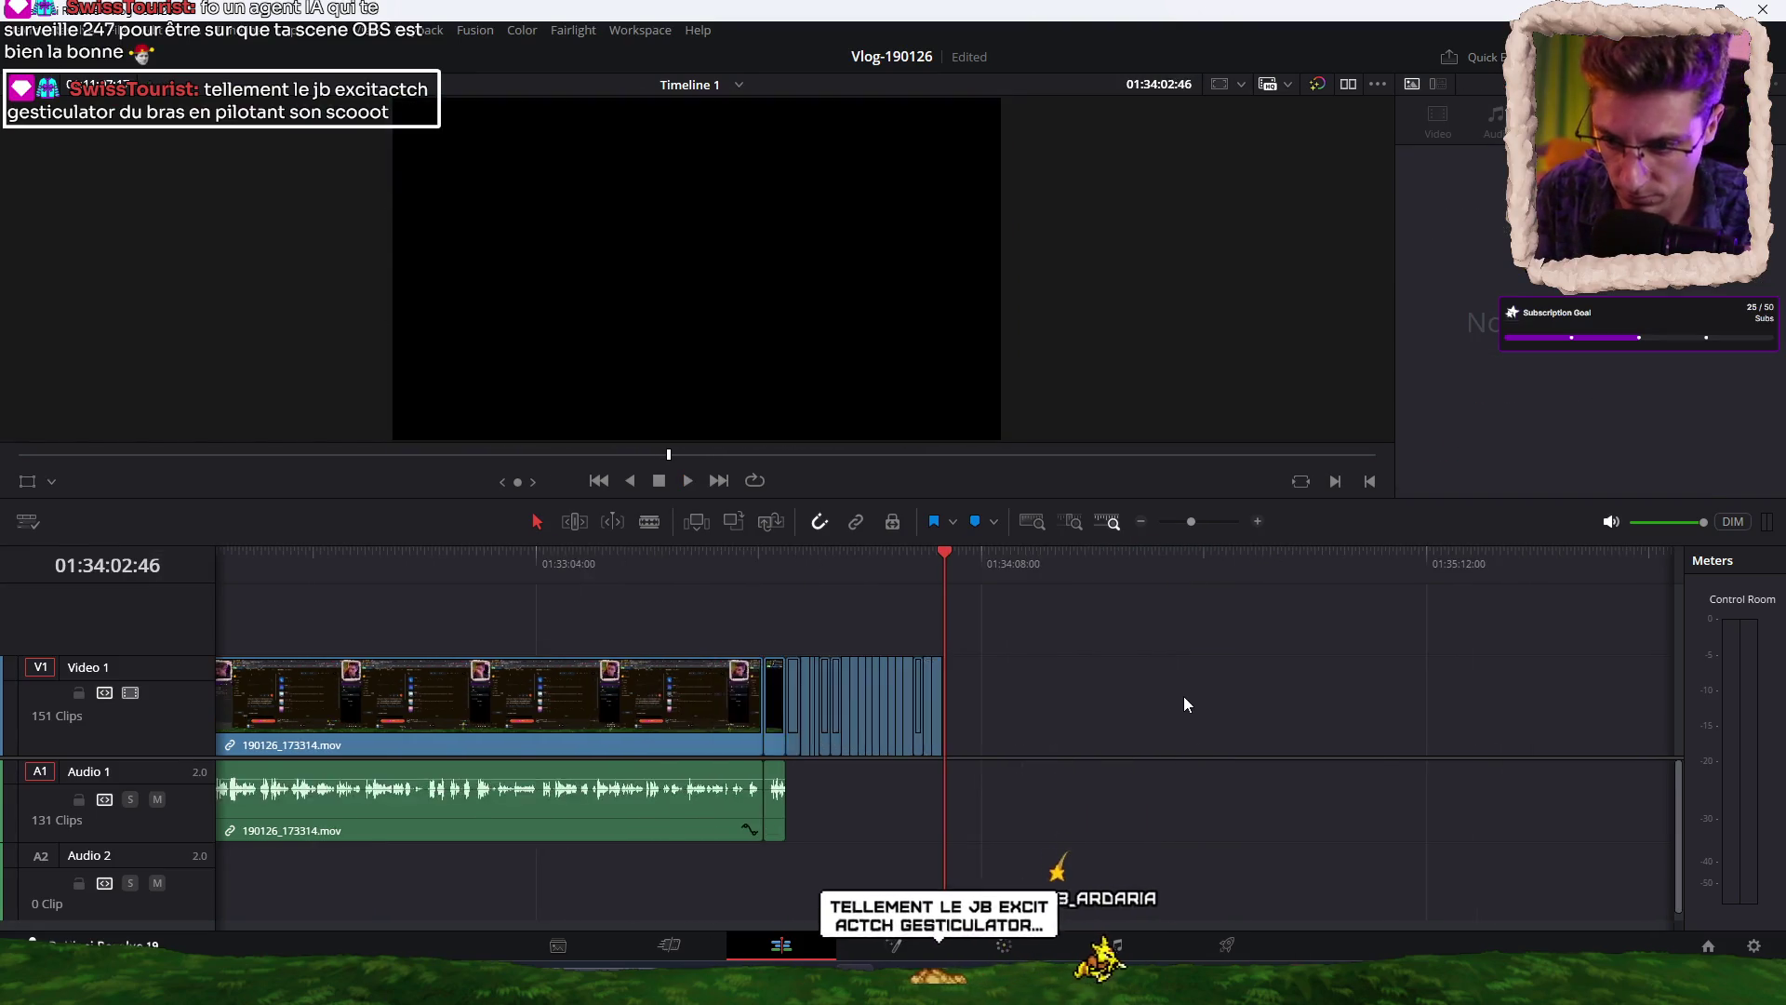
{"action": "scroll", "coordinate": [1185, 705], "scroll_direction": "down", "scroll_amount": 5}
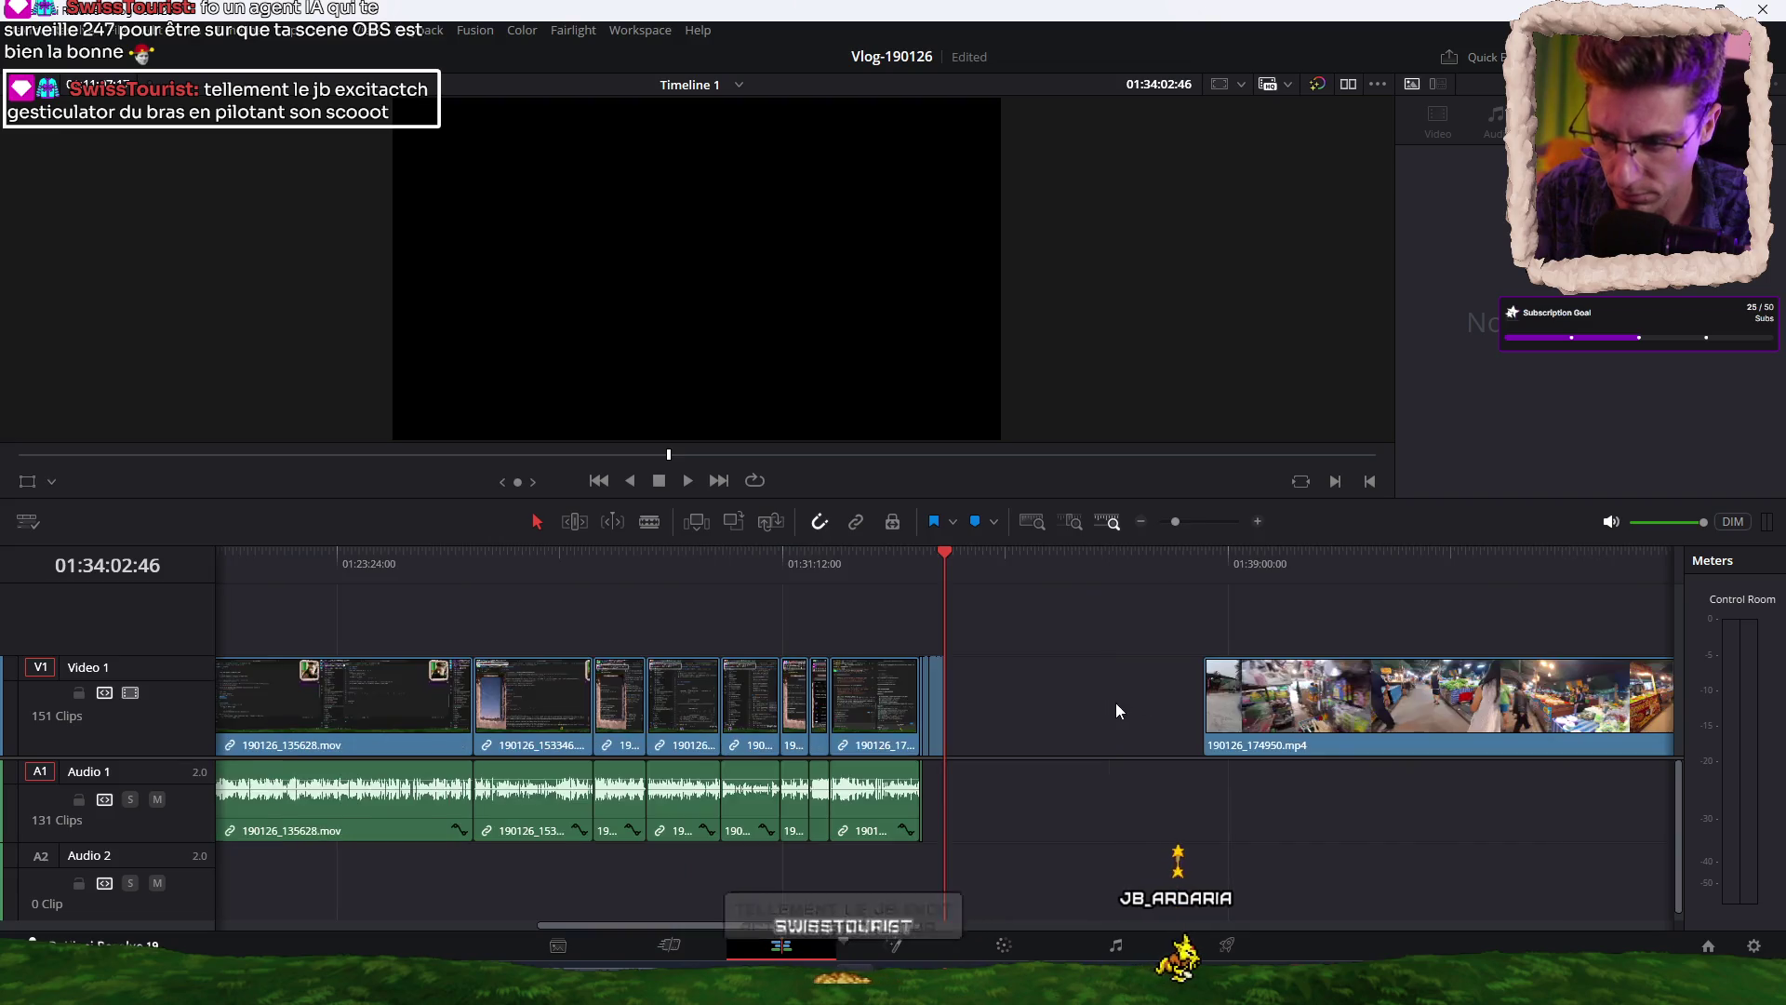
{"action": "scroll", "coordinate": [1102, 679], "scroll_direction": "right", "scroll_amount": 10}
{"action": "mouse_move", "coordinate": [997, 696]}
{"action": "left_mouse_down"}
{"action": "mouse_move", "coordinate": [882, 737]}
{"action": "mouse_move", "coordinate": [921, 709]}
{"action": "mouse_move", "coordinate": [898, 709]}
{"action": "left_mouse_up"}
{"action": "scroll", "coordinate": [969, 618], "scroll_direction": "up", "scroll_amount": 5}
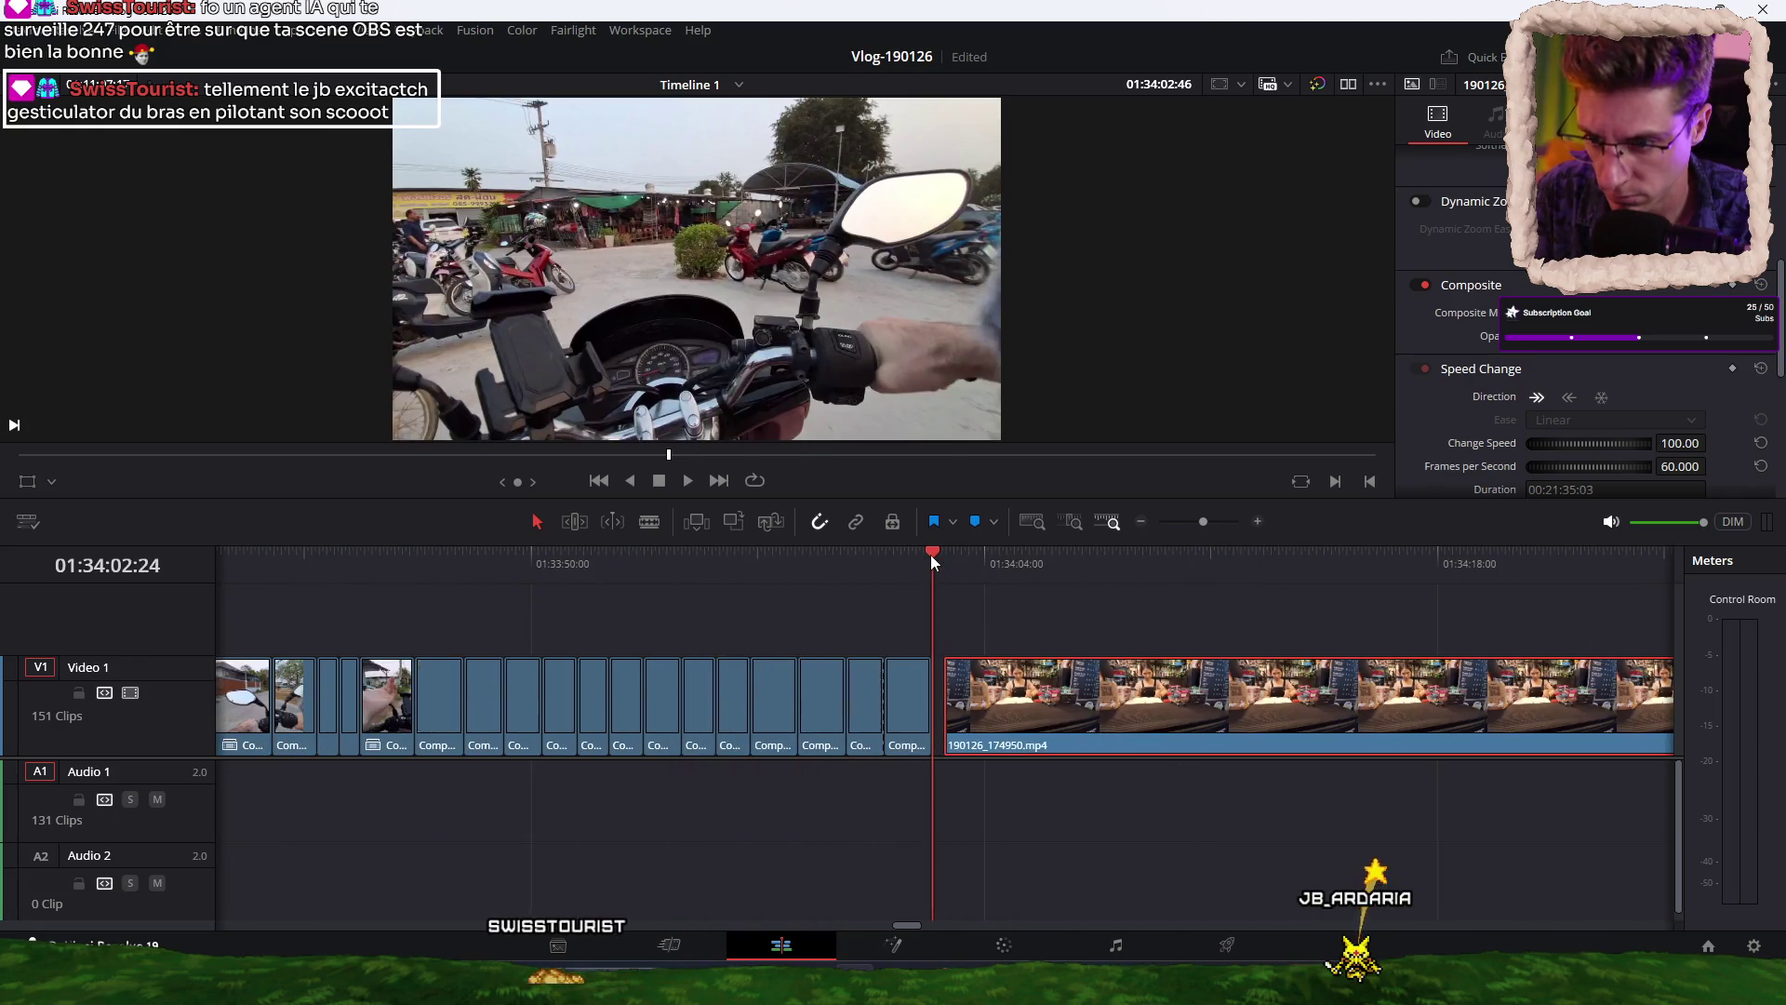
{"action": "key", "text": "Up"}
{"action": "key", "text": "space"}
{"action": "mouse_move", "coordinate": [1040, 701]}
{"action": "left_mouse_down"}
{"action": "mouse_move", "coordinate": [1018, 701]}
{"action": "mouse_move", "coordinate": [1025, 683]}
{"action": "mouse_move", "coordinate": [1059, 705]}
{"action": "left_mouse_up"}
Play across the market-clip join and cut 190126_174950.mp4 at the first chosen moments.
{"action": "key", "text": "space"}
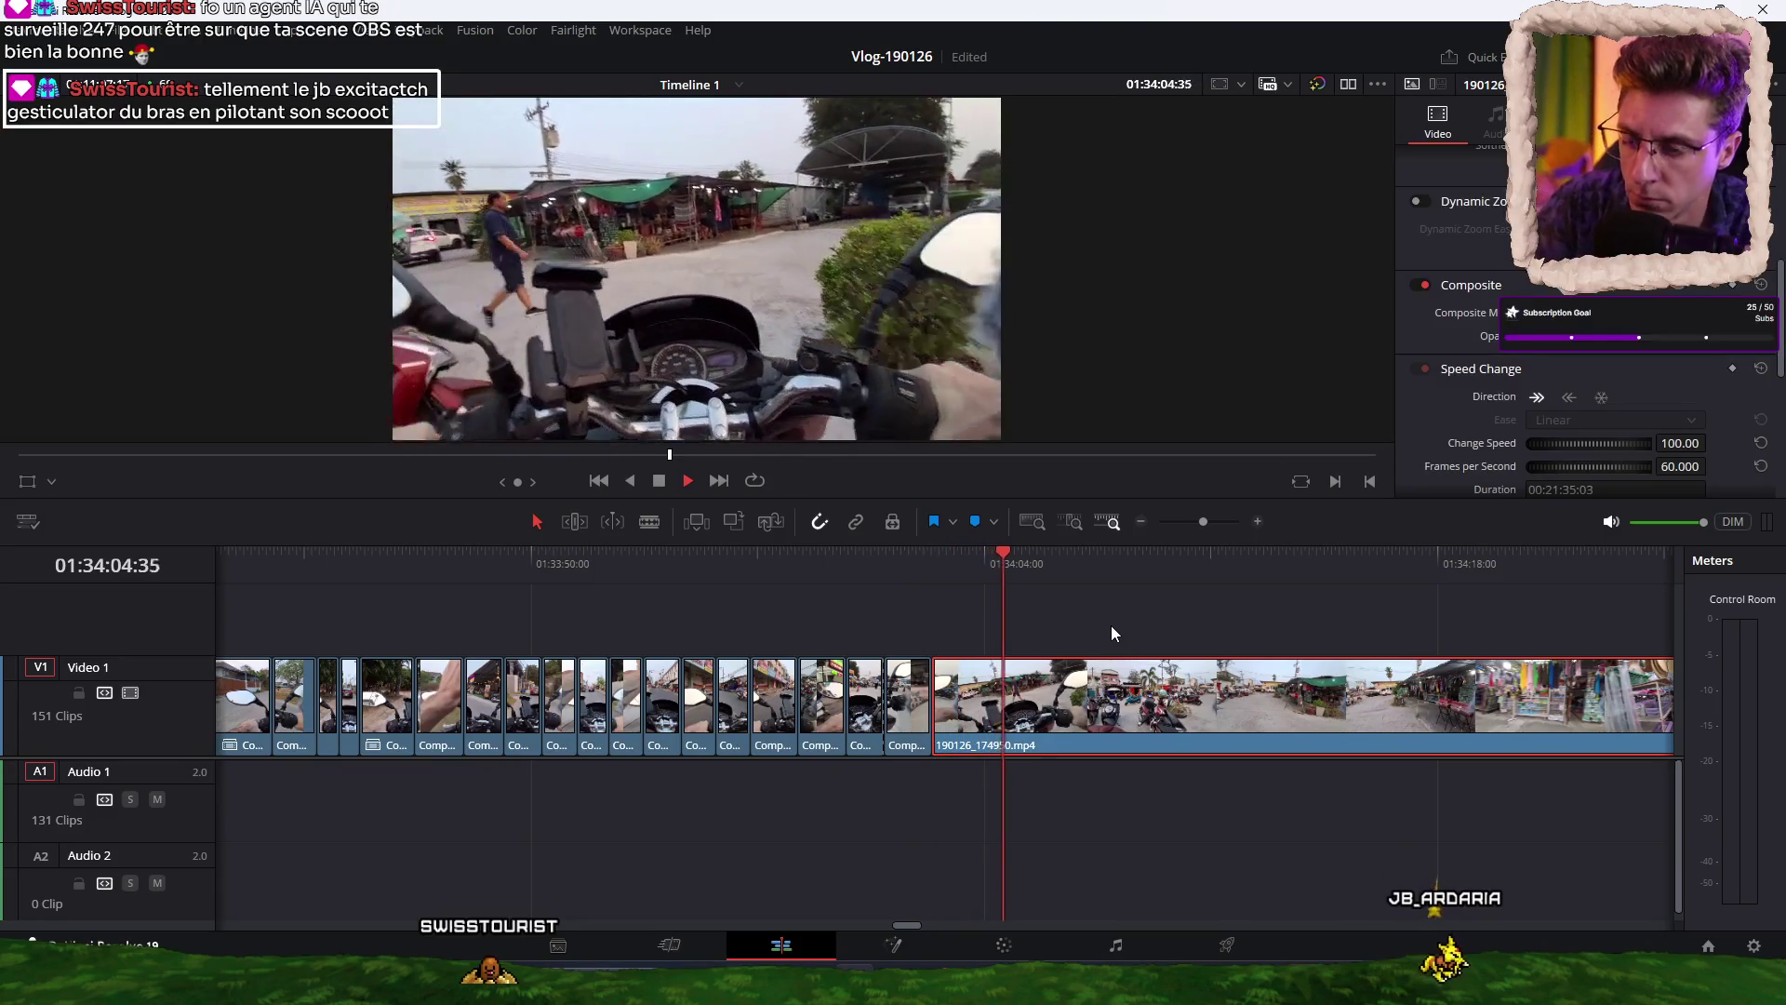
{"action": "key", "text": "ctrl+b"}
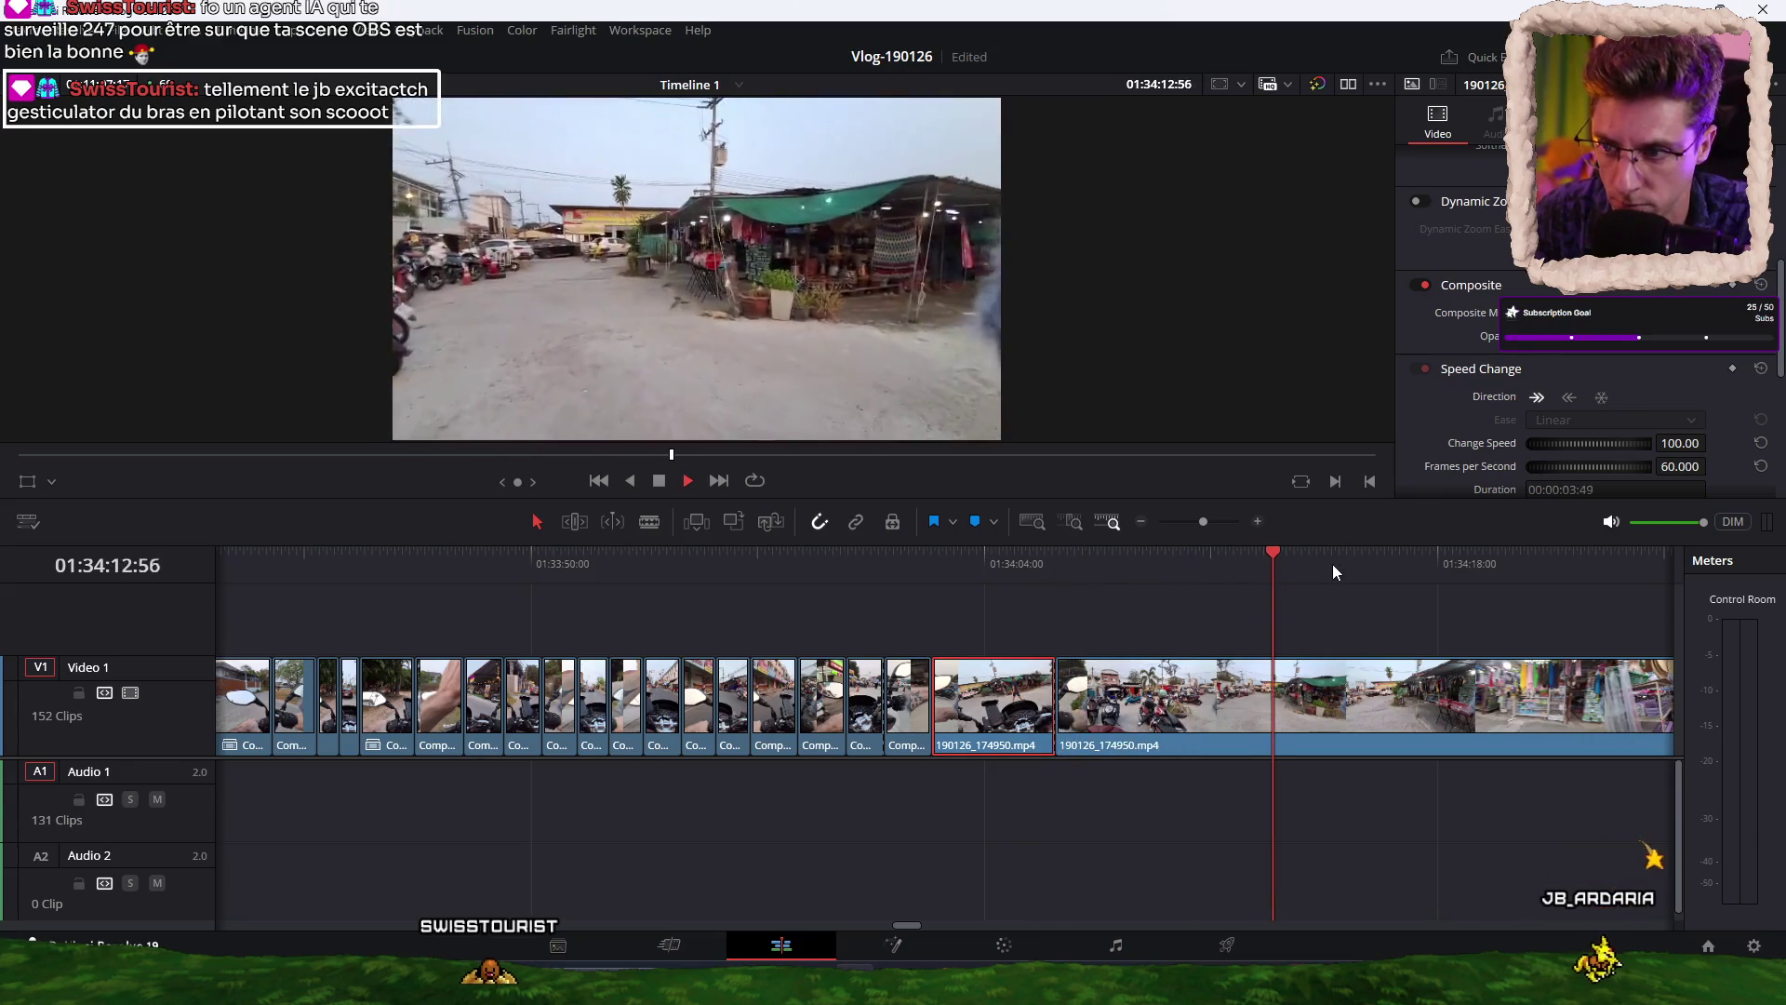
{"action": "key", "text": "space"}
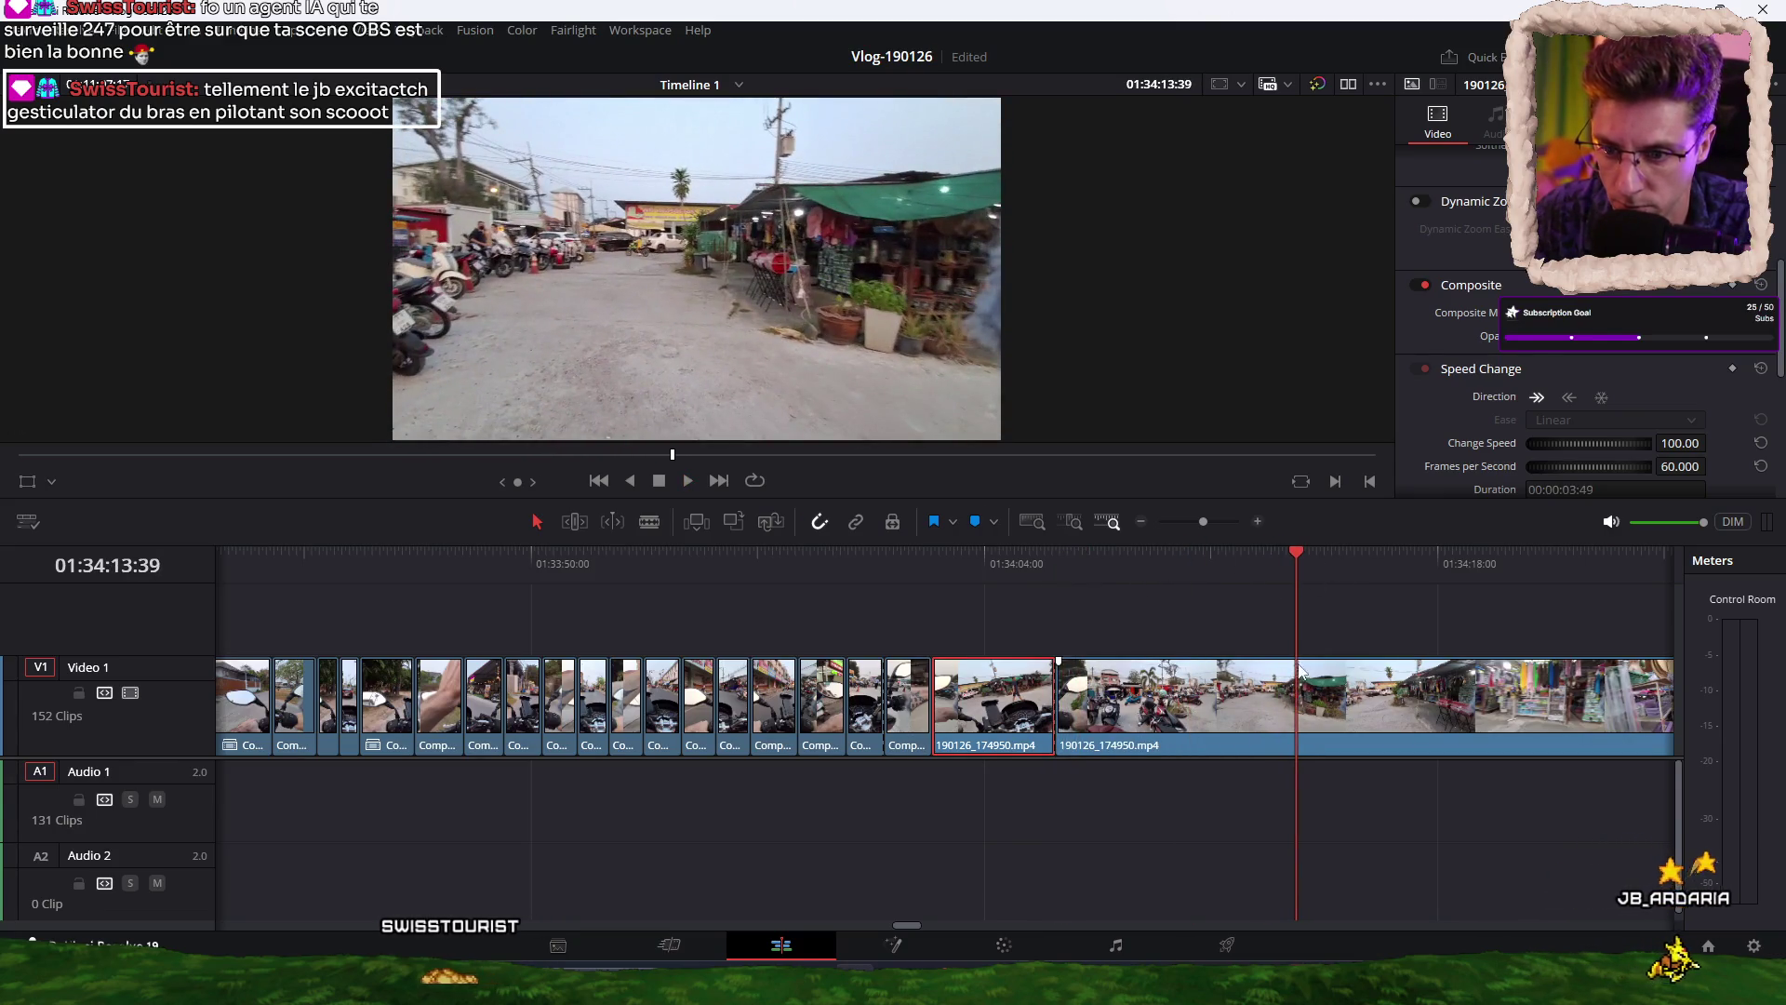
{"action": "key", "text": "Left"}
{"action": "key", "text": "Left"}
{"action": "key", "text": "Left"}
{"action": "left_click", "coordinate": [1301, 691]}
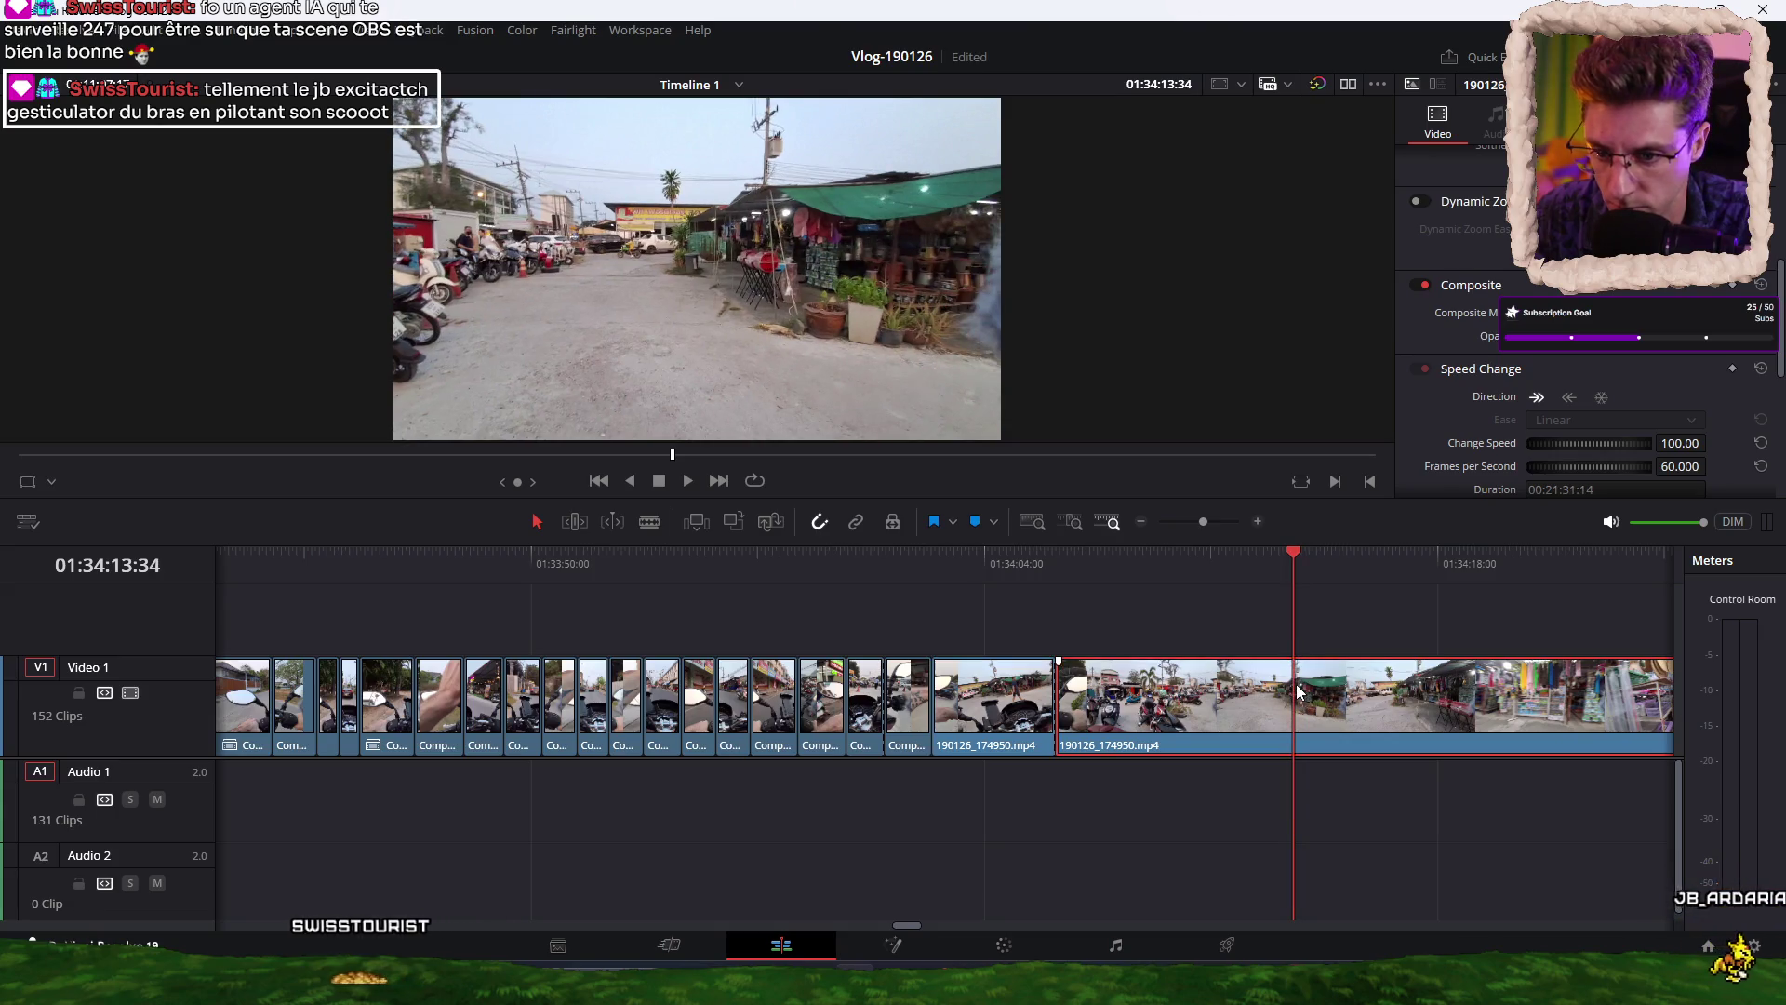
{"action": "key", "text": "Up"}
{"action": "left_click", "coordinate": [1018, 562]}
{"action": "key", "text": "space"}
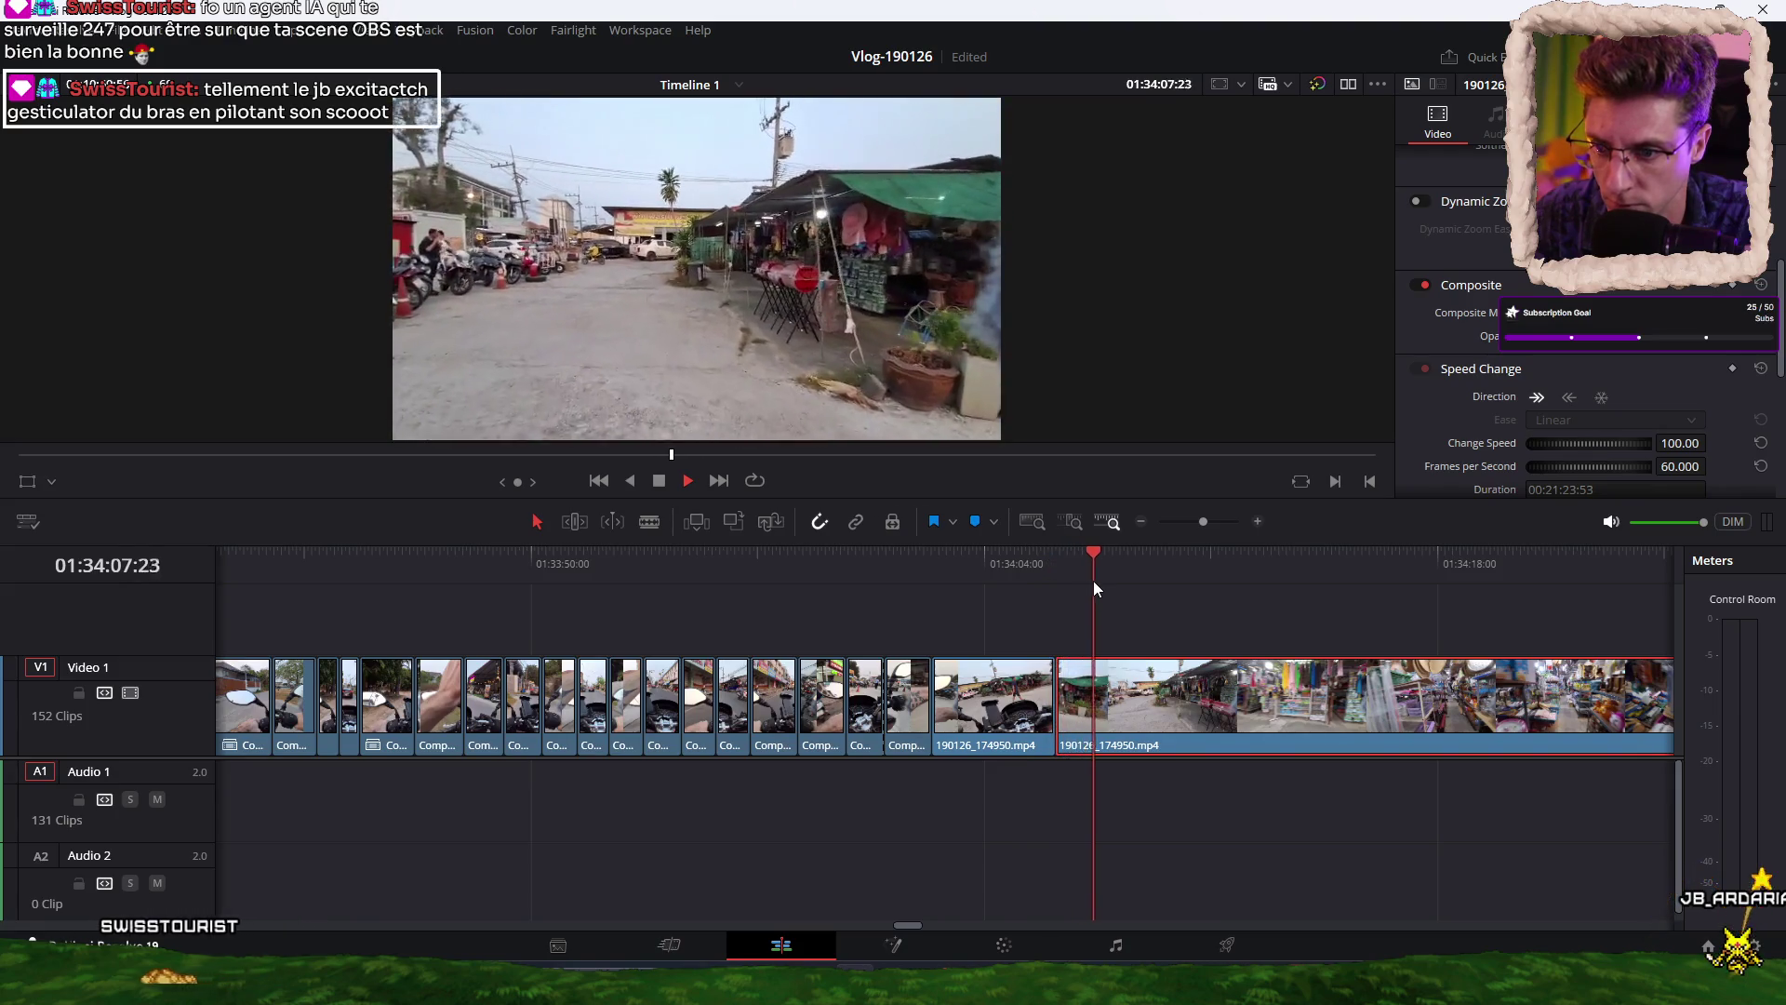
{"action": "key", "text": "space"}
{"action": "key", "text": "ctrl+b"}
{"action": "left_click", "coordinate": [1213, 562]}
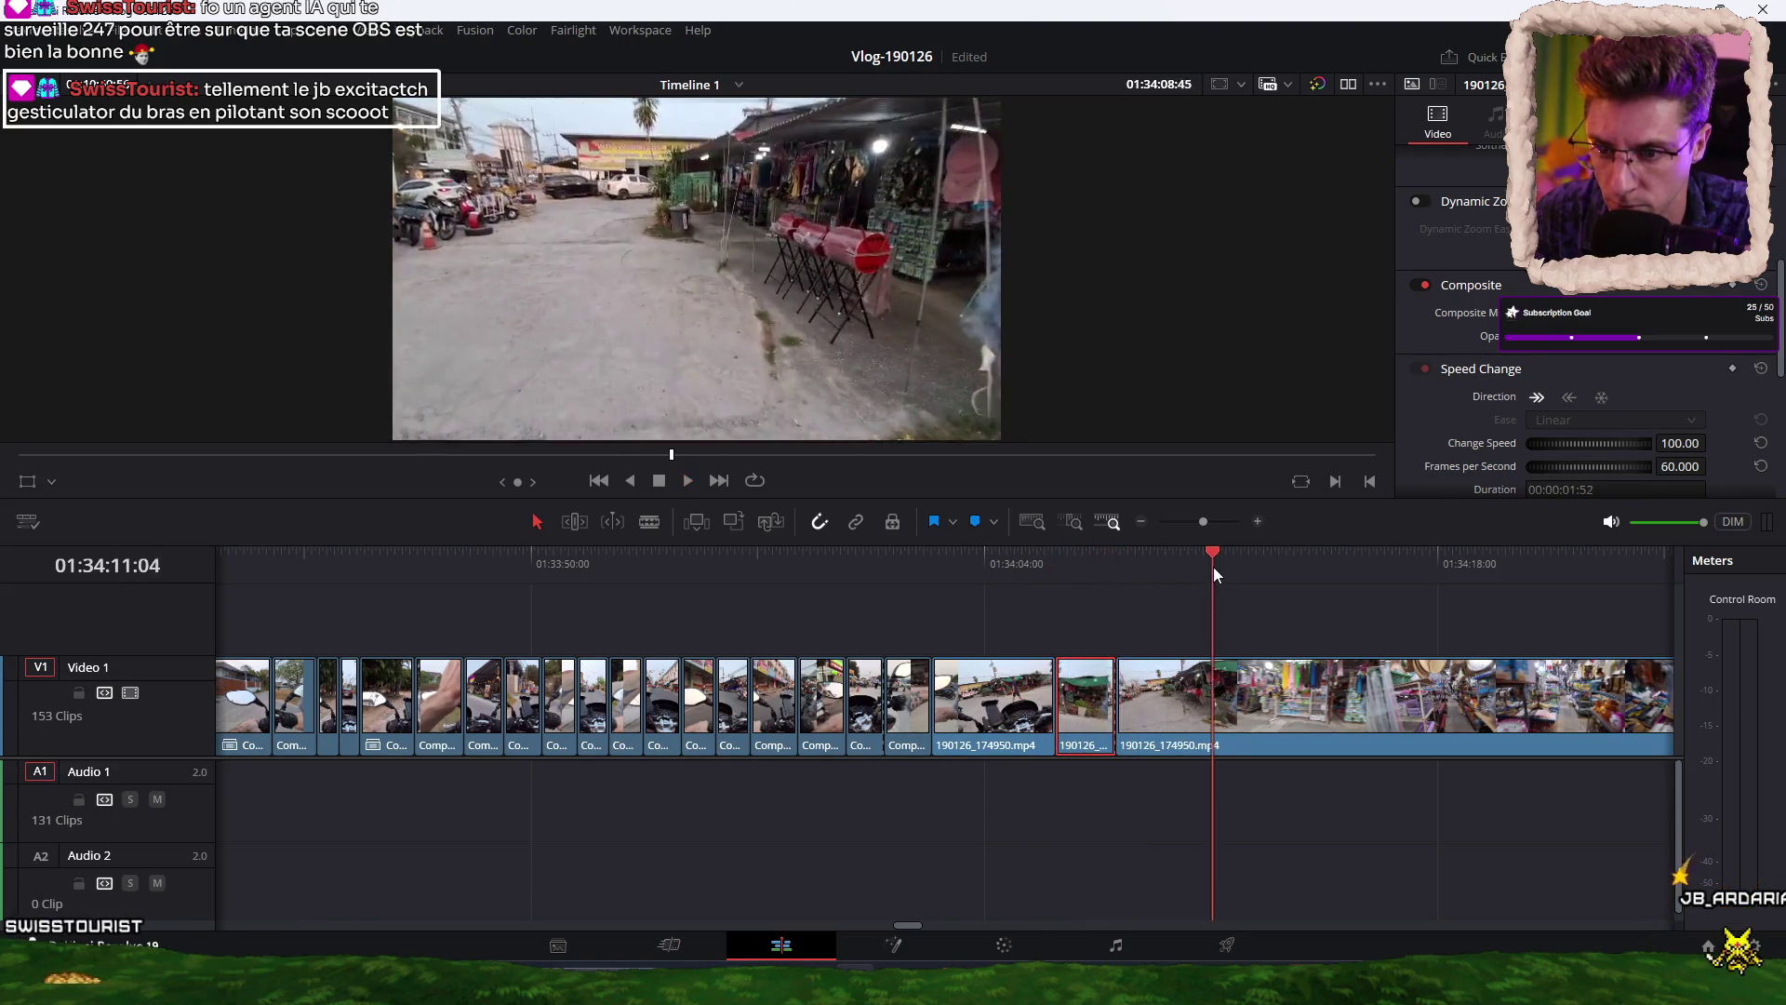
{"action": "key", "text": "space"}
{"action": "key", "text": "space"}
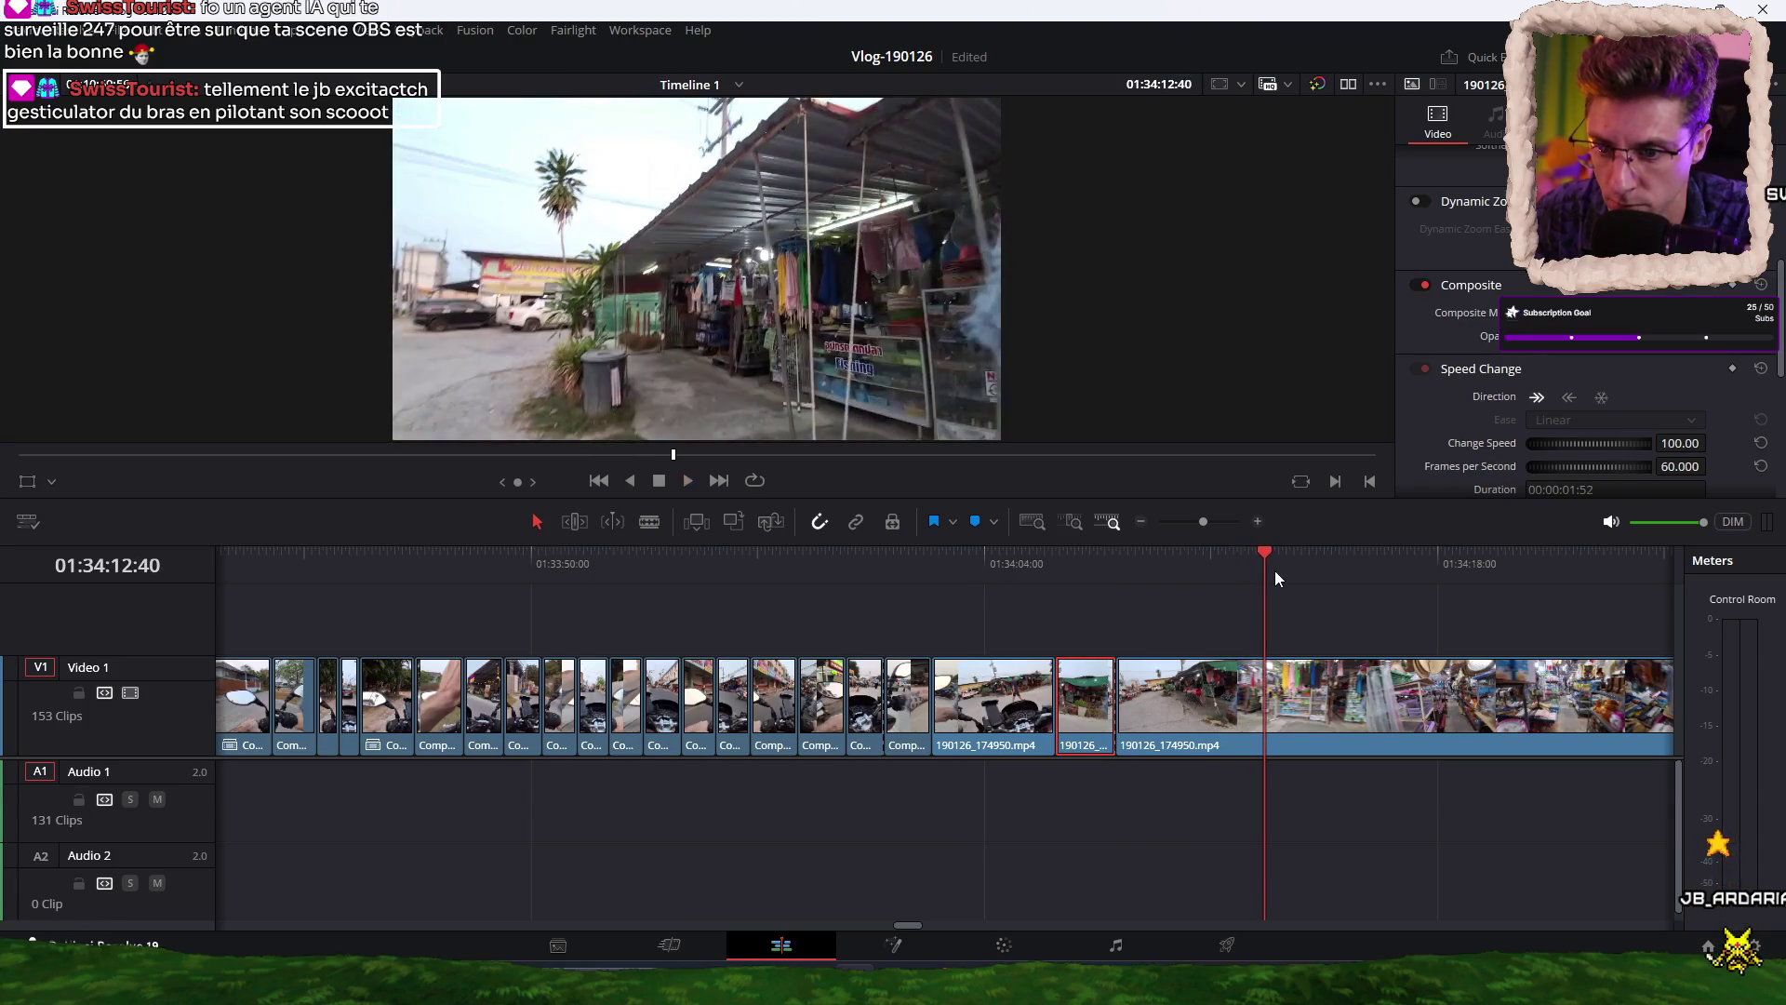
{"action": "left_click", "coordinate": [1281, 688]}
{"action": "key", "text": "space"}
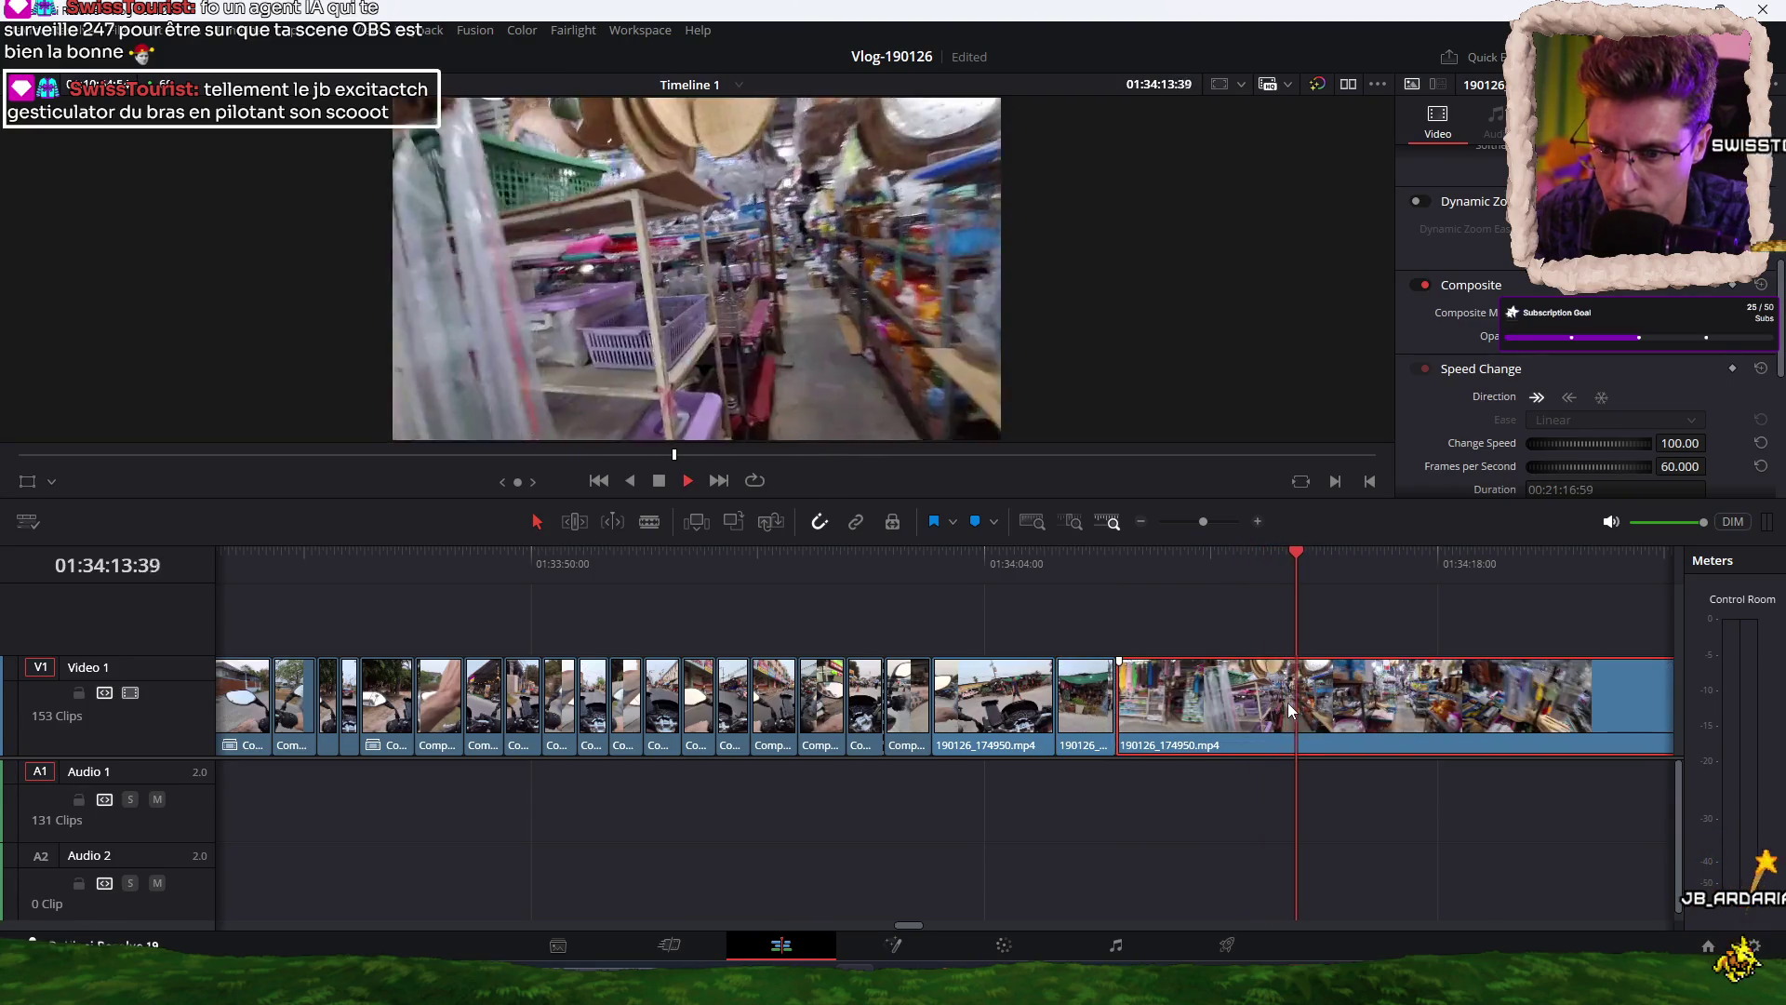
Cut and trim the long market clip around 01:34:12:40, then replay the edited section.
{"action": "left_click", "coordinate": [1154, 574]}
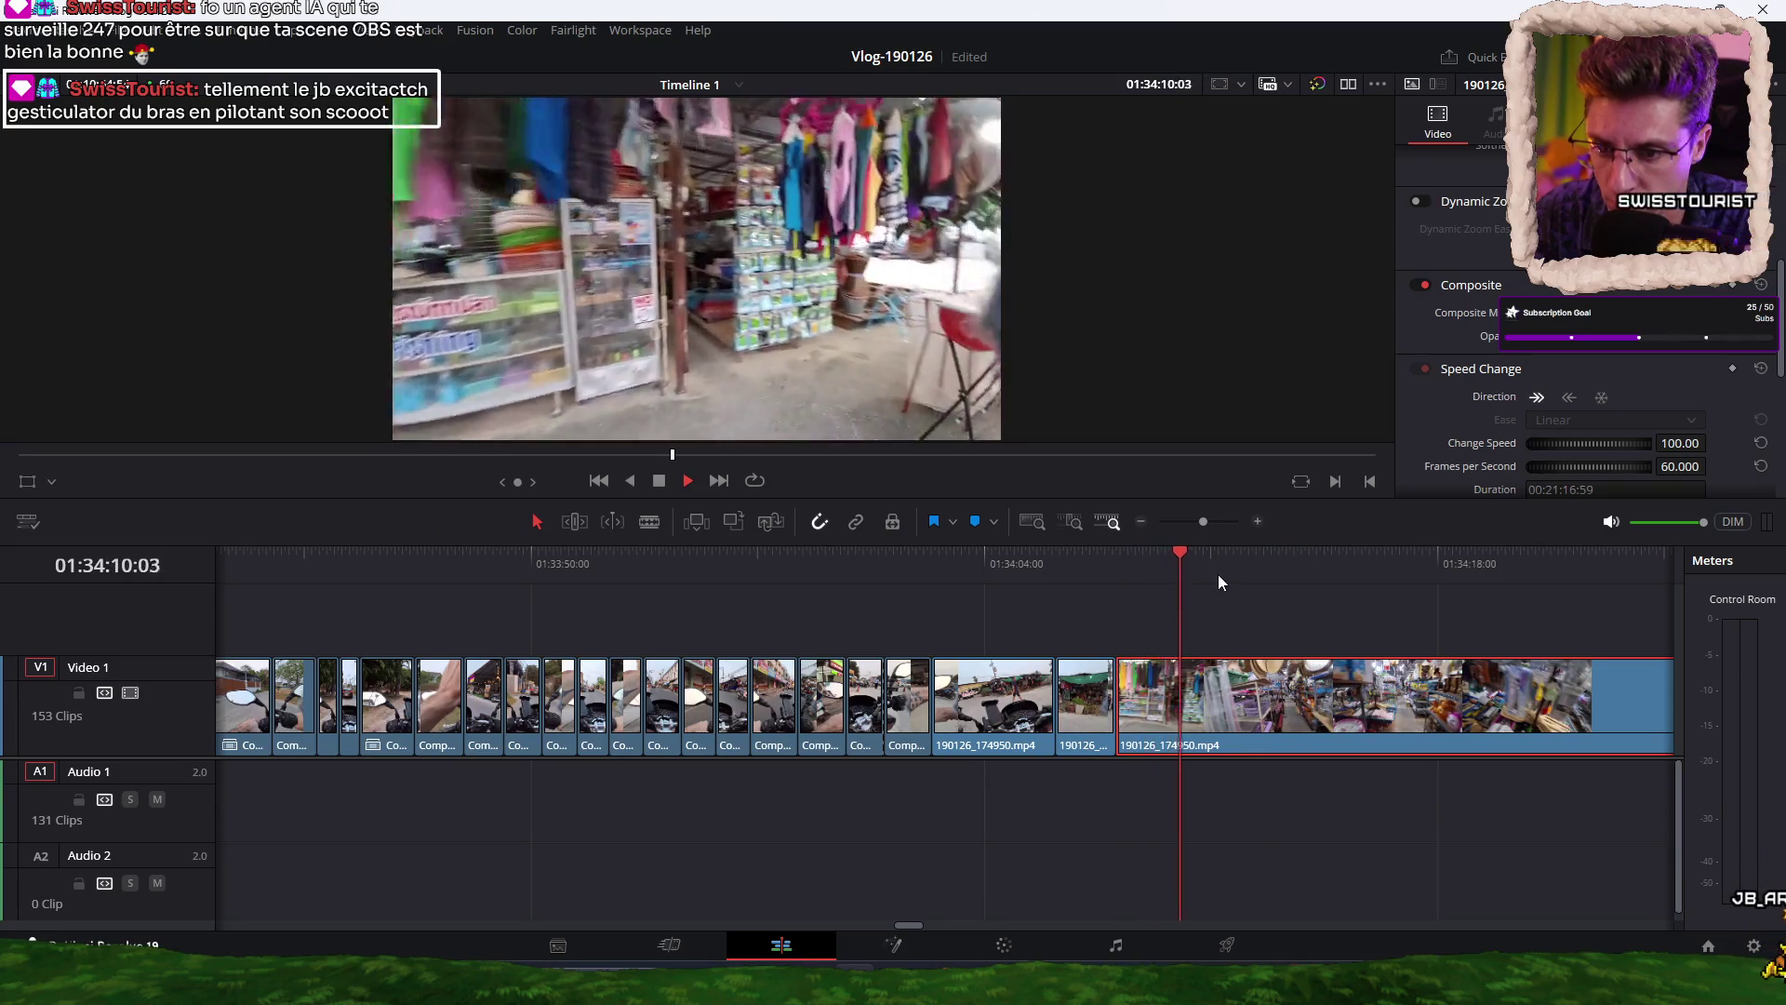
{"action": "key", "text": "ctrl+b"}
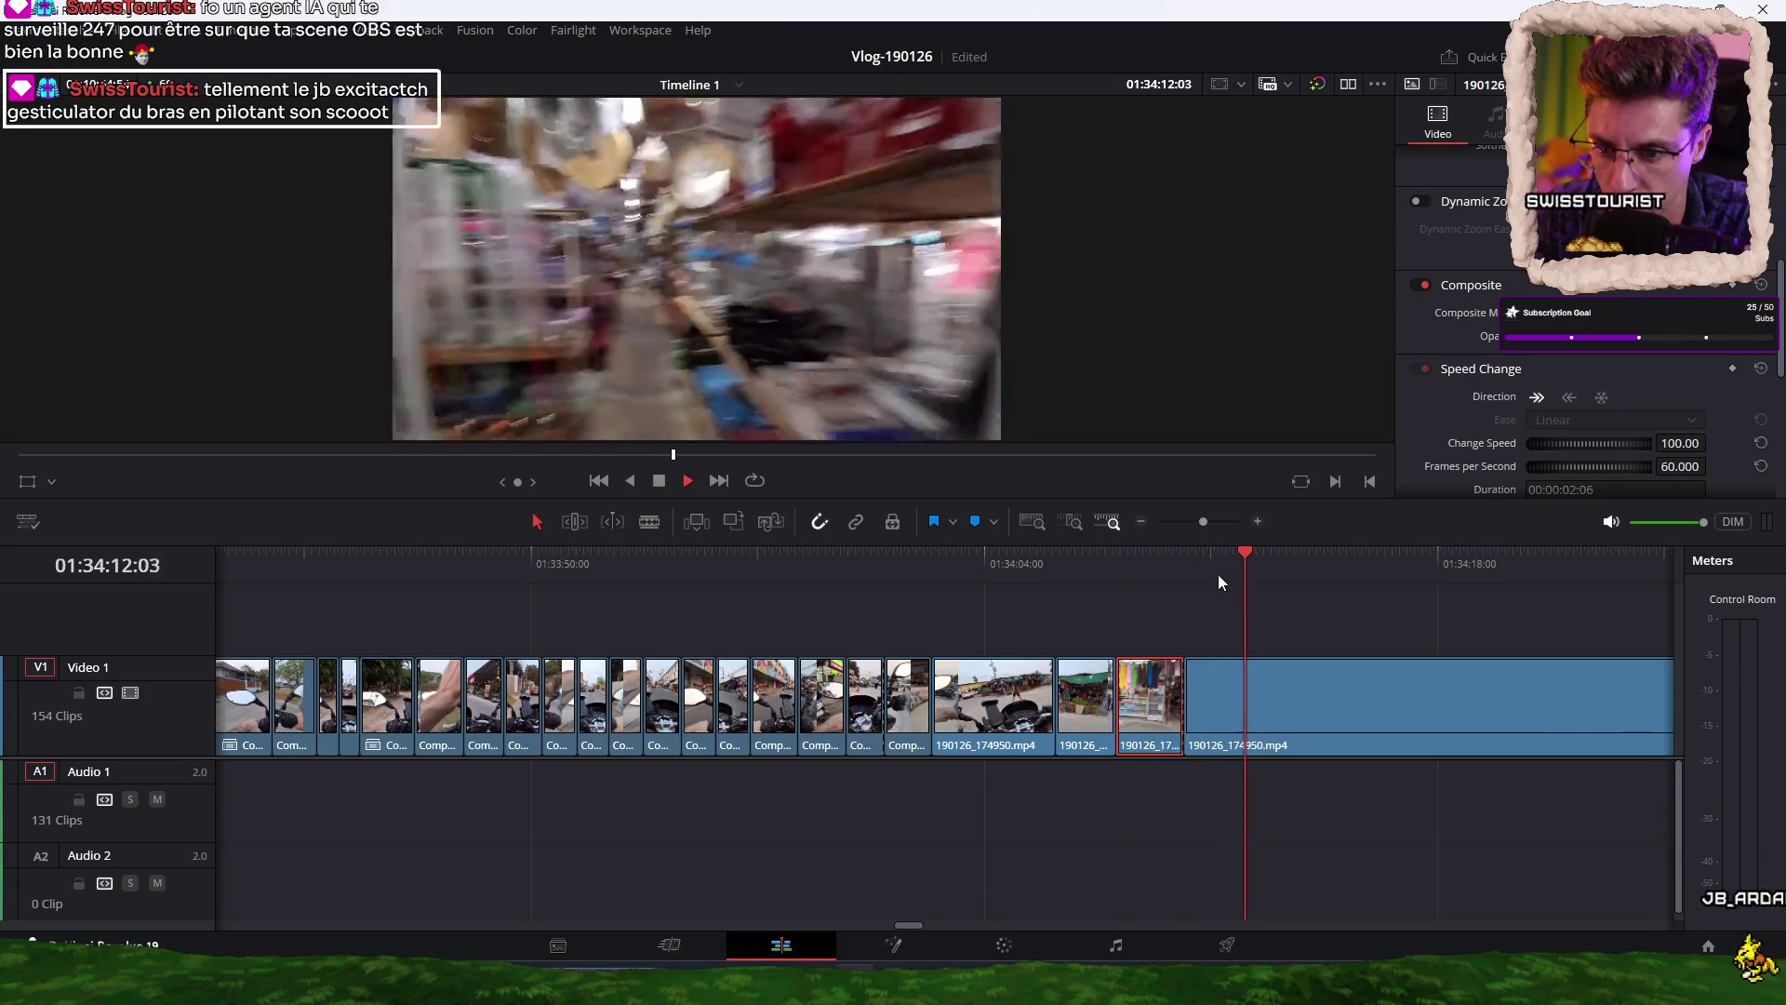
{"action": "left_click", "coordinate": [1310, 695]}
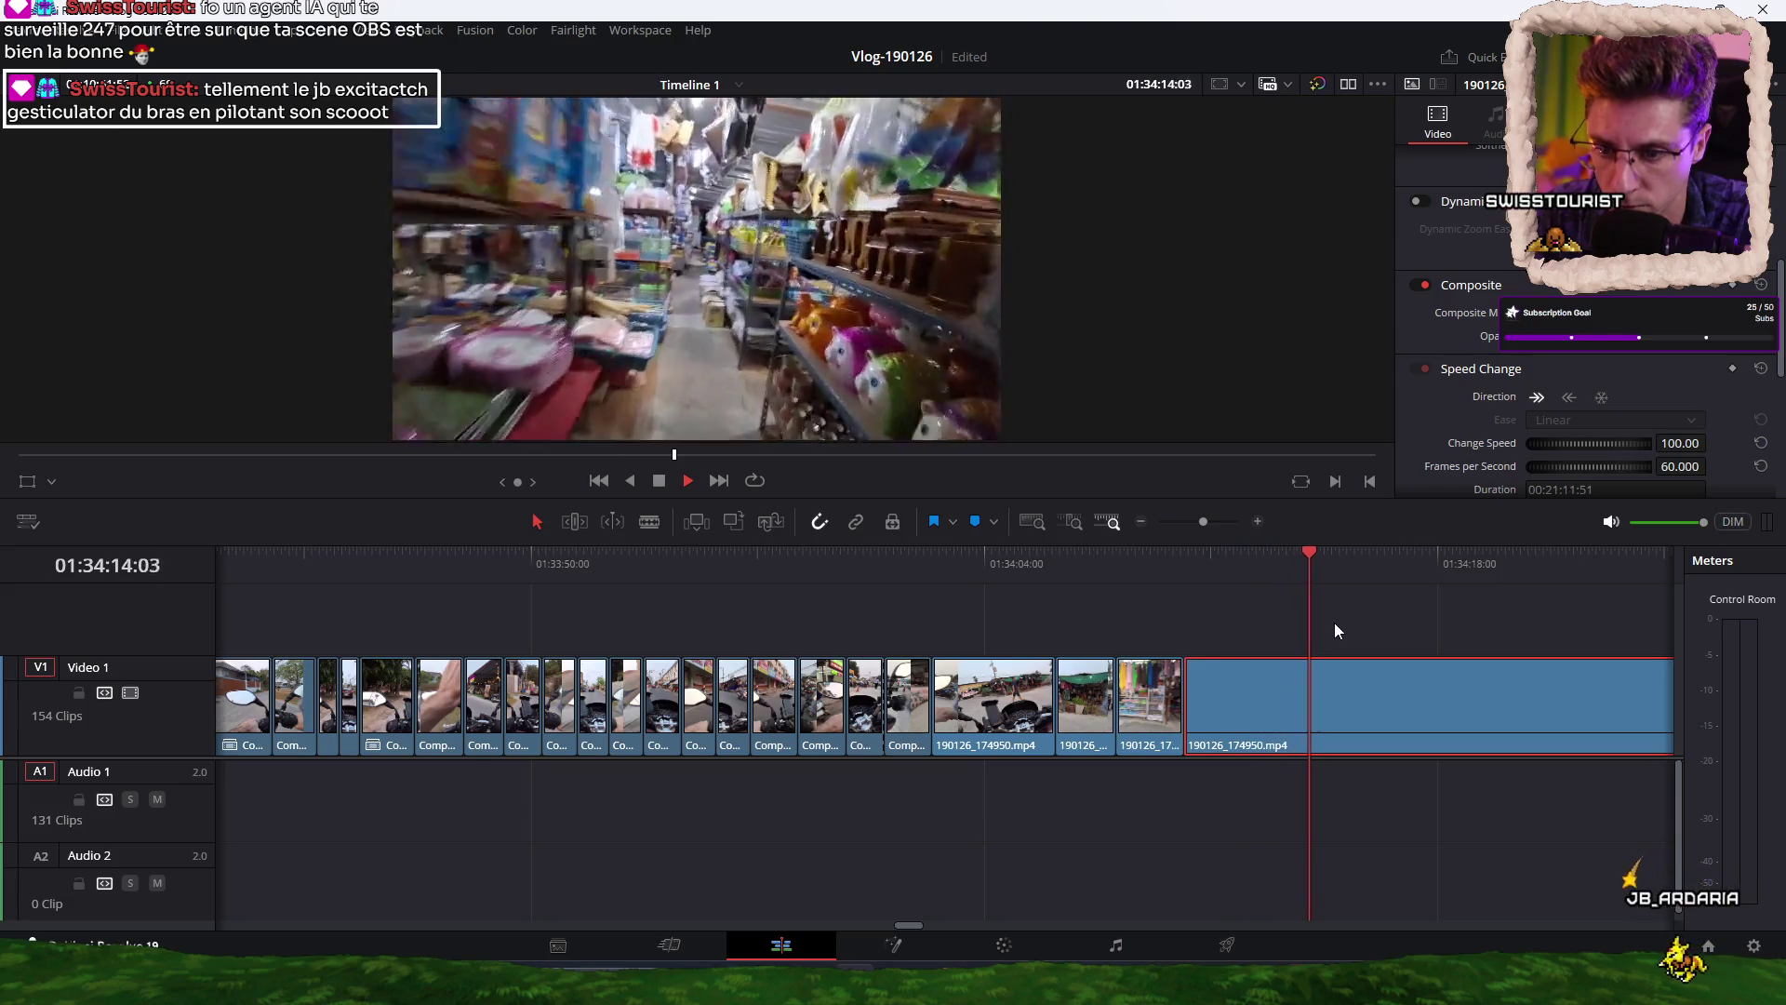
{"action": "left_click_drag", "start_coordinate": [1308, 562], "coordinate": [1269, 562]}
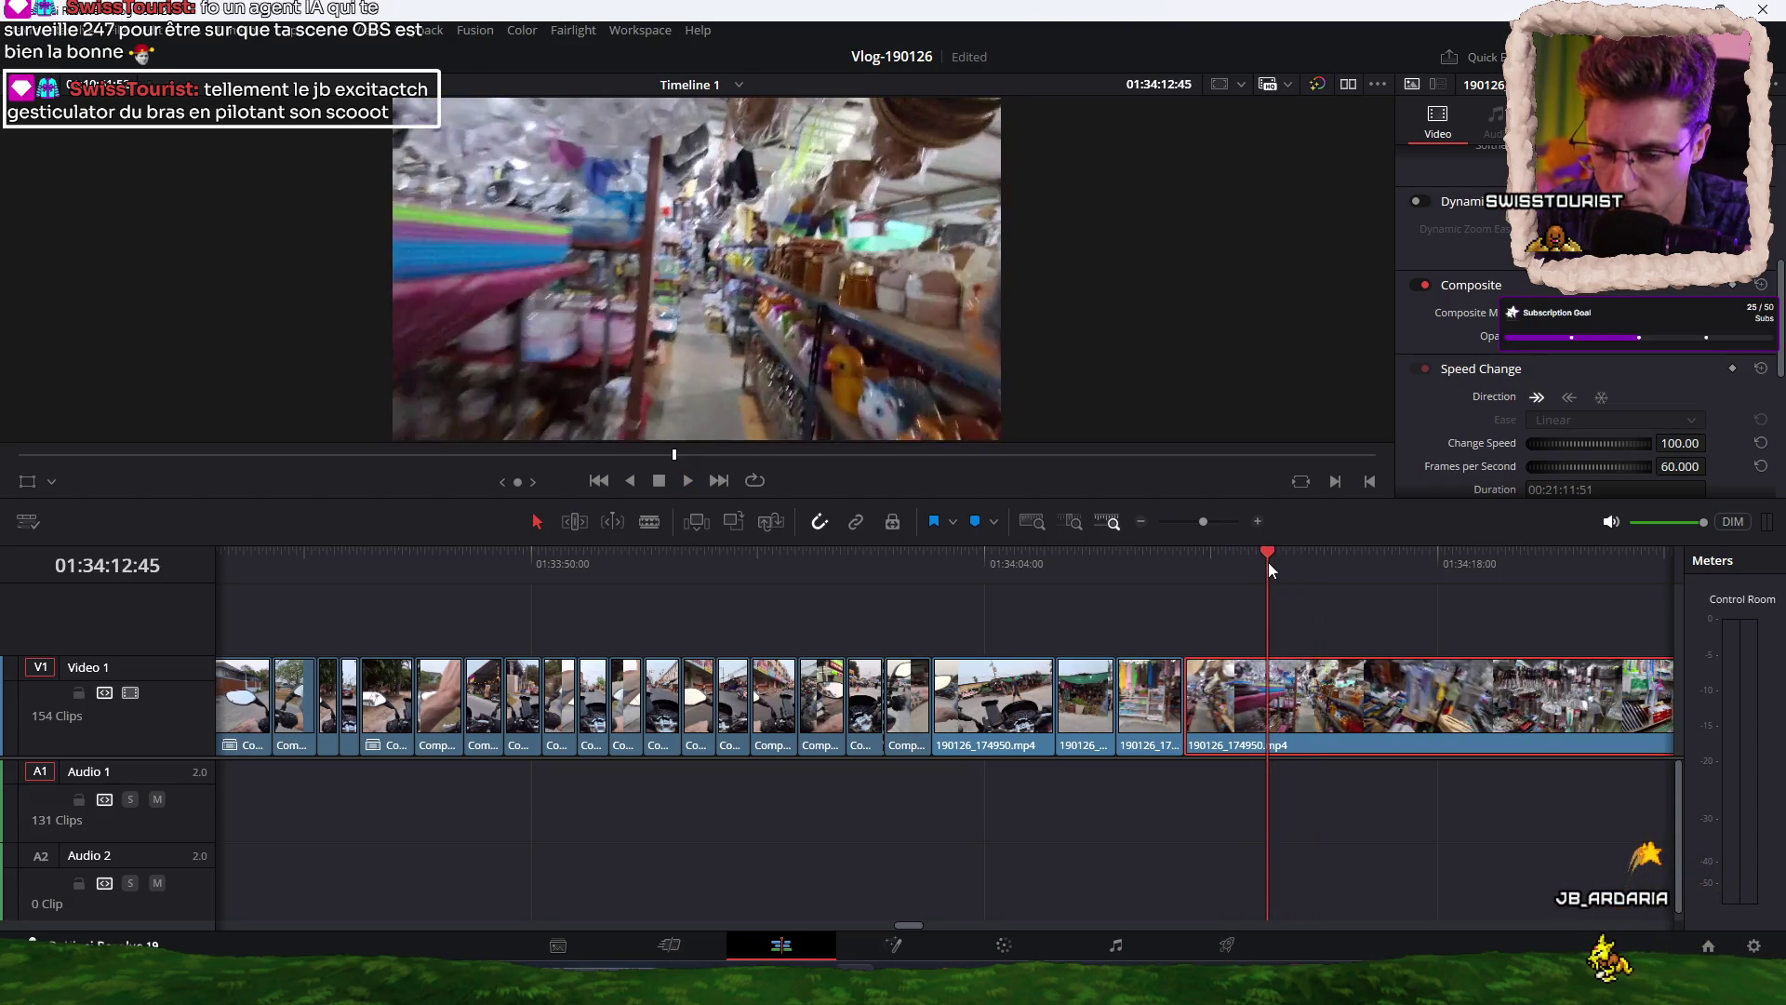
{"action": "key", "text": "ctrl+shift+bracketleft"}
{"action": "left_click", "coordinate": [1266, 558]}
{"action": "key", "text": "ctrl+b"}
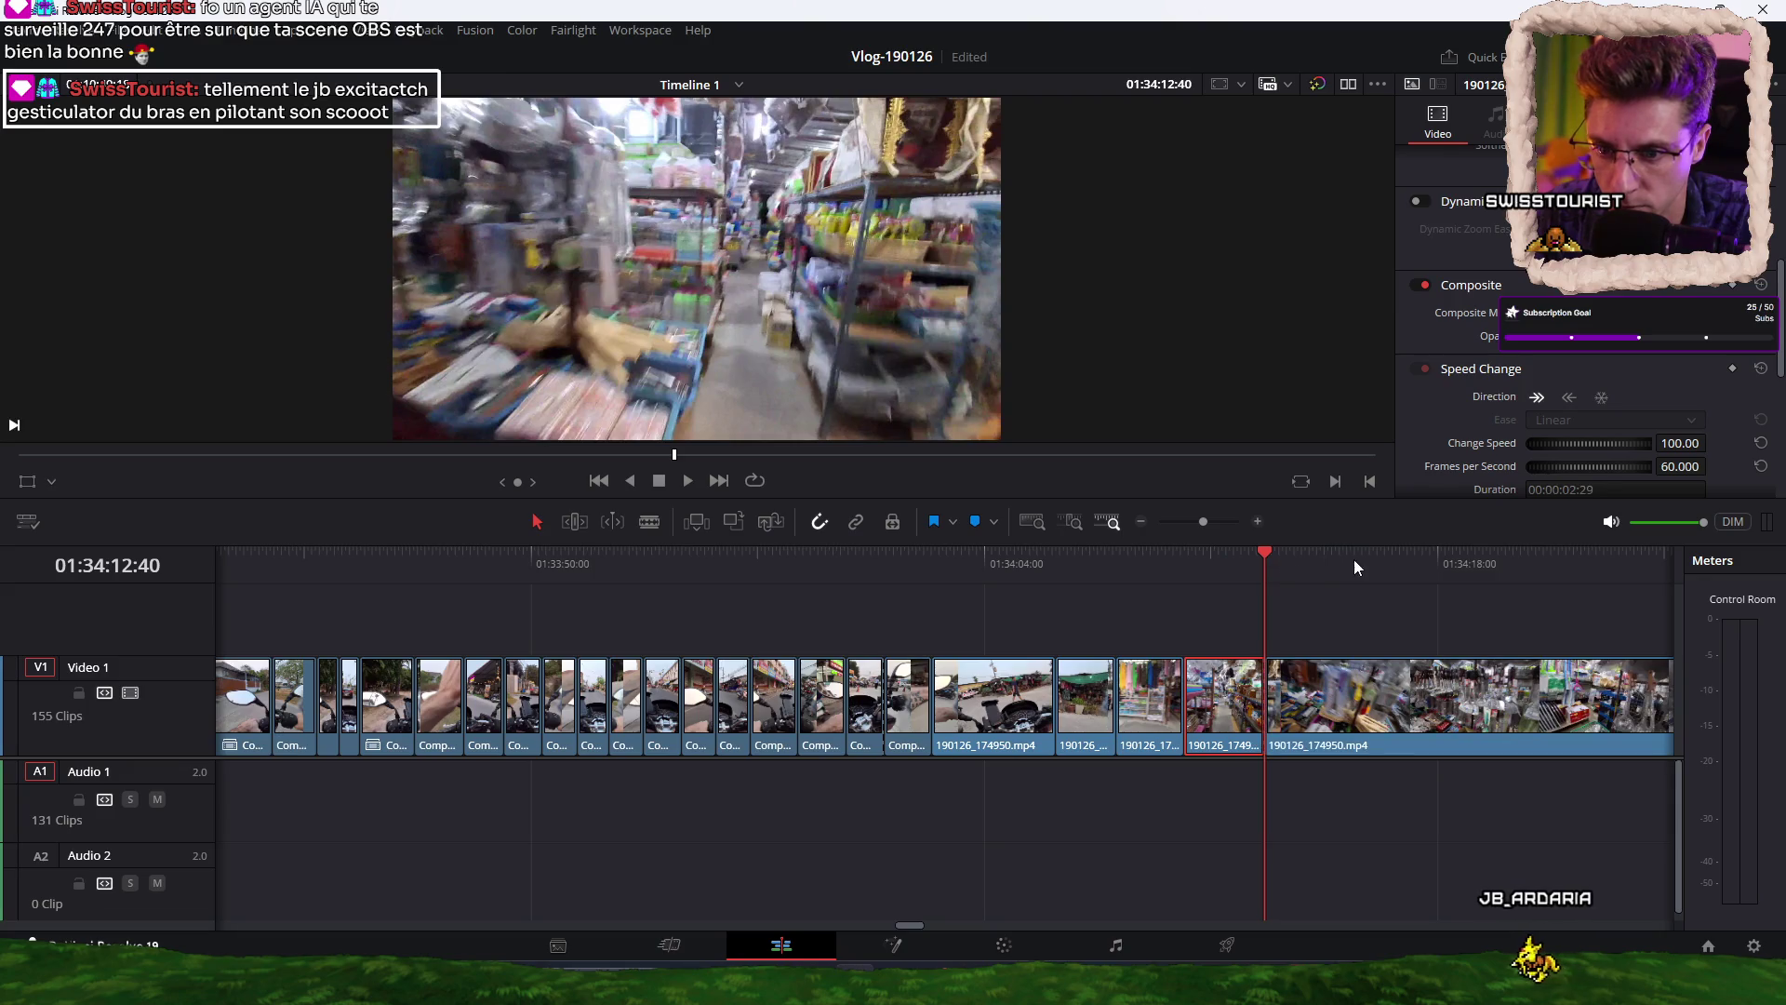
{"action": "left_click", "coordinate": [1353, 560]}
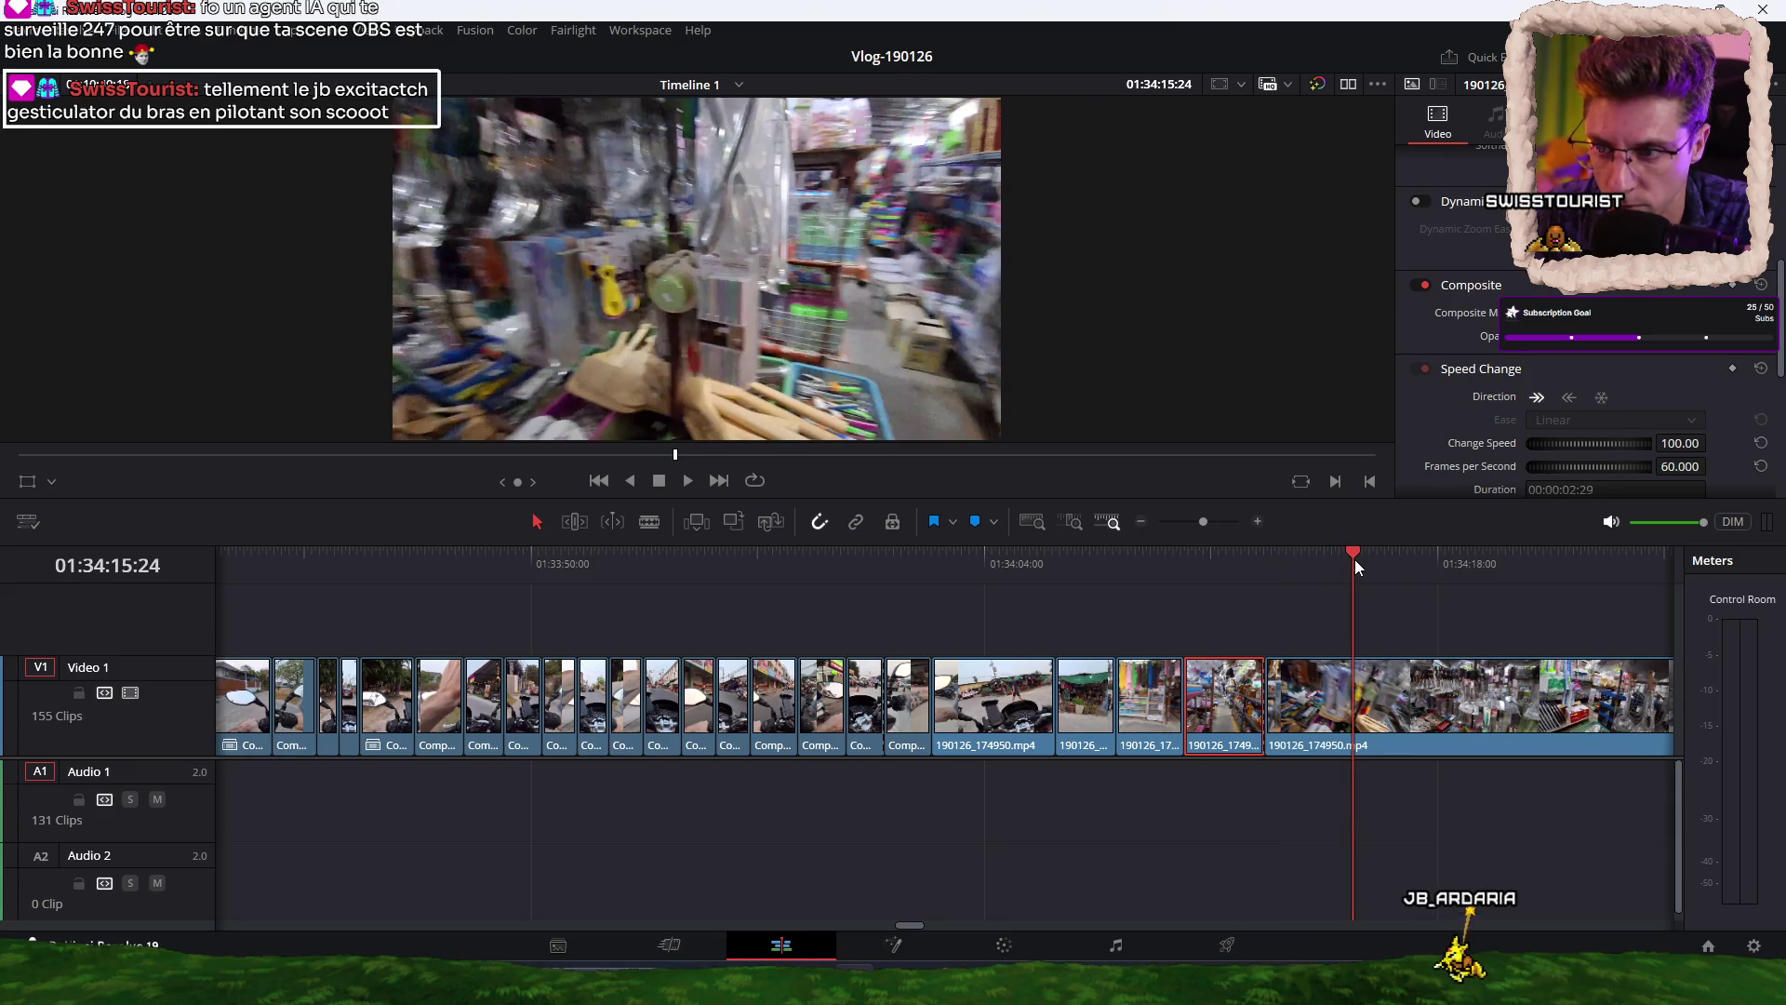
{"action": "key", "text": "ctrl+shift+bracketleft"}
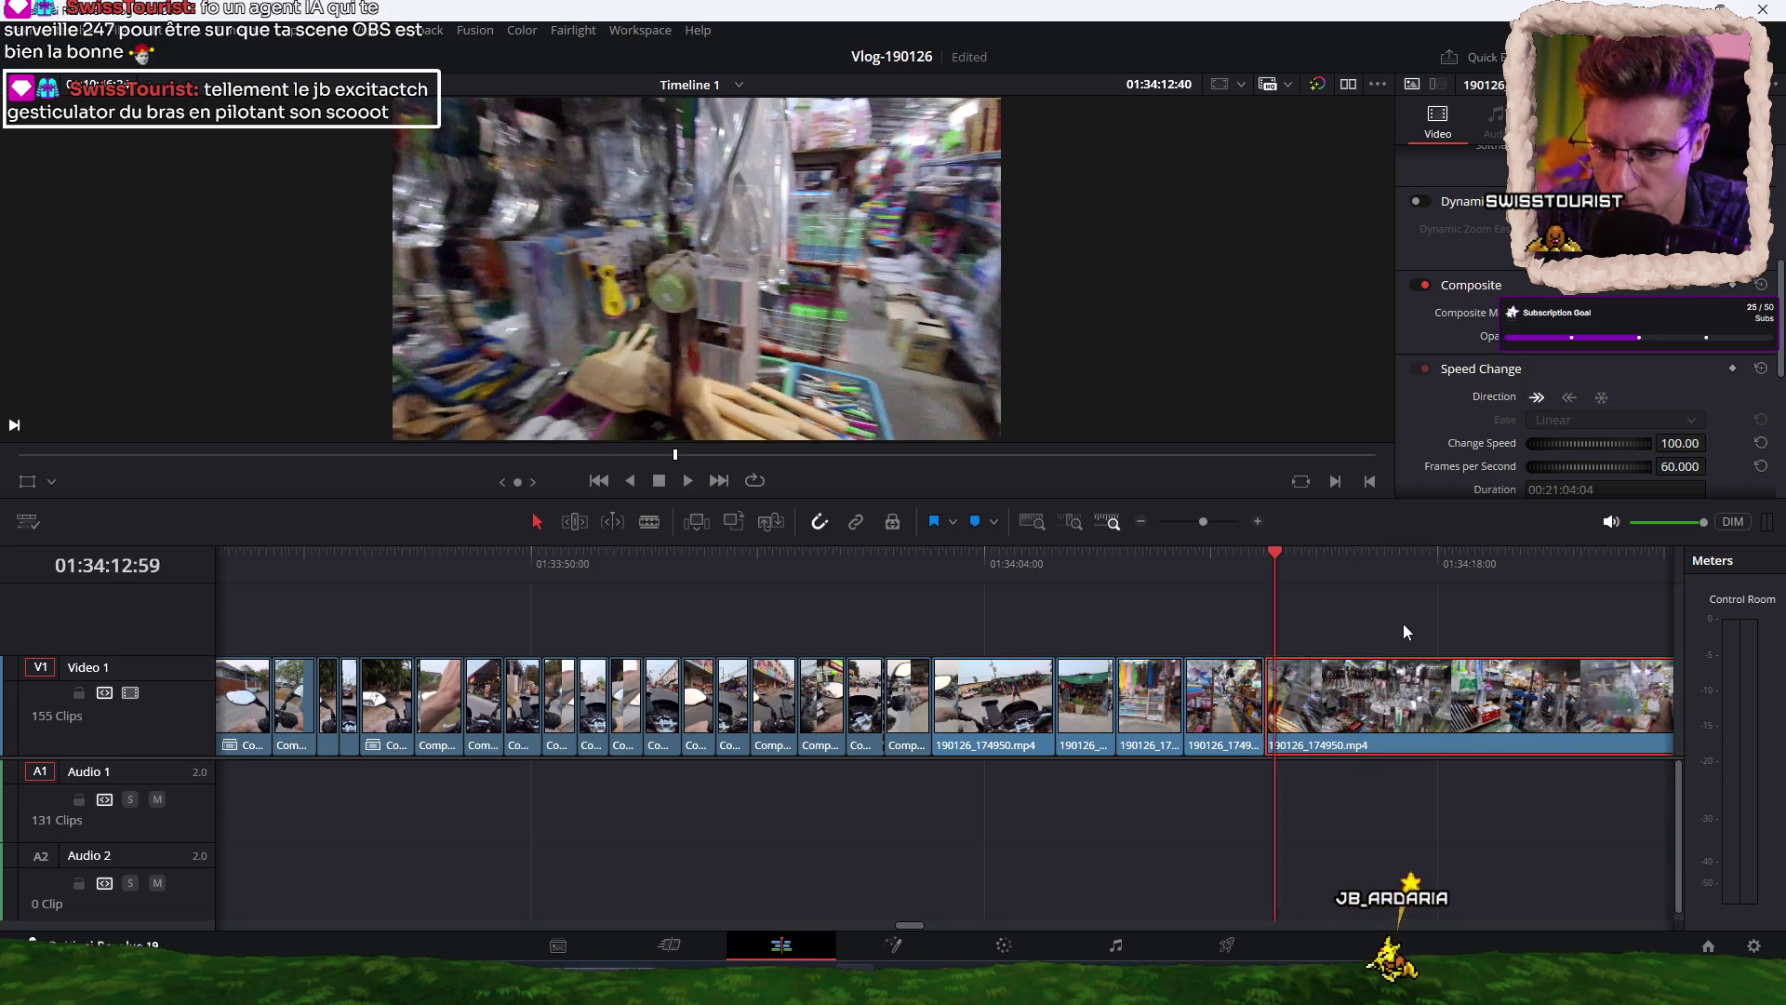
{"action": "left_click", "coordinate": [1153, 573]}
{"action": "key", "text": "space"}
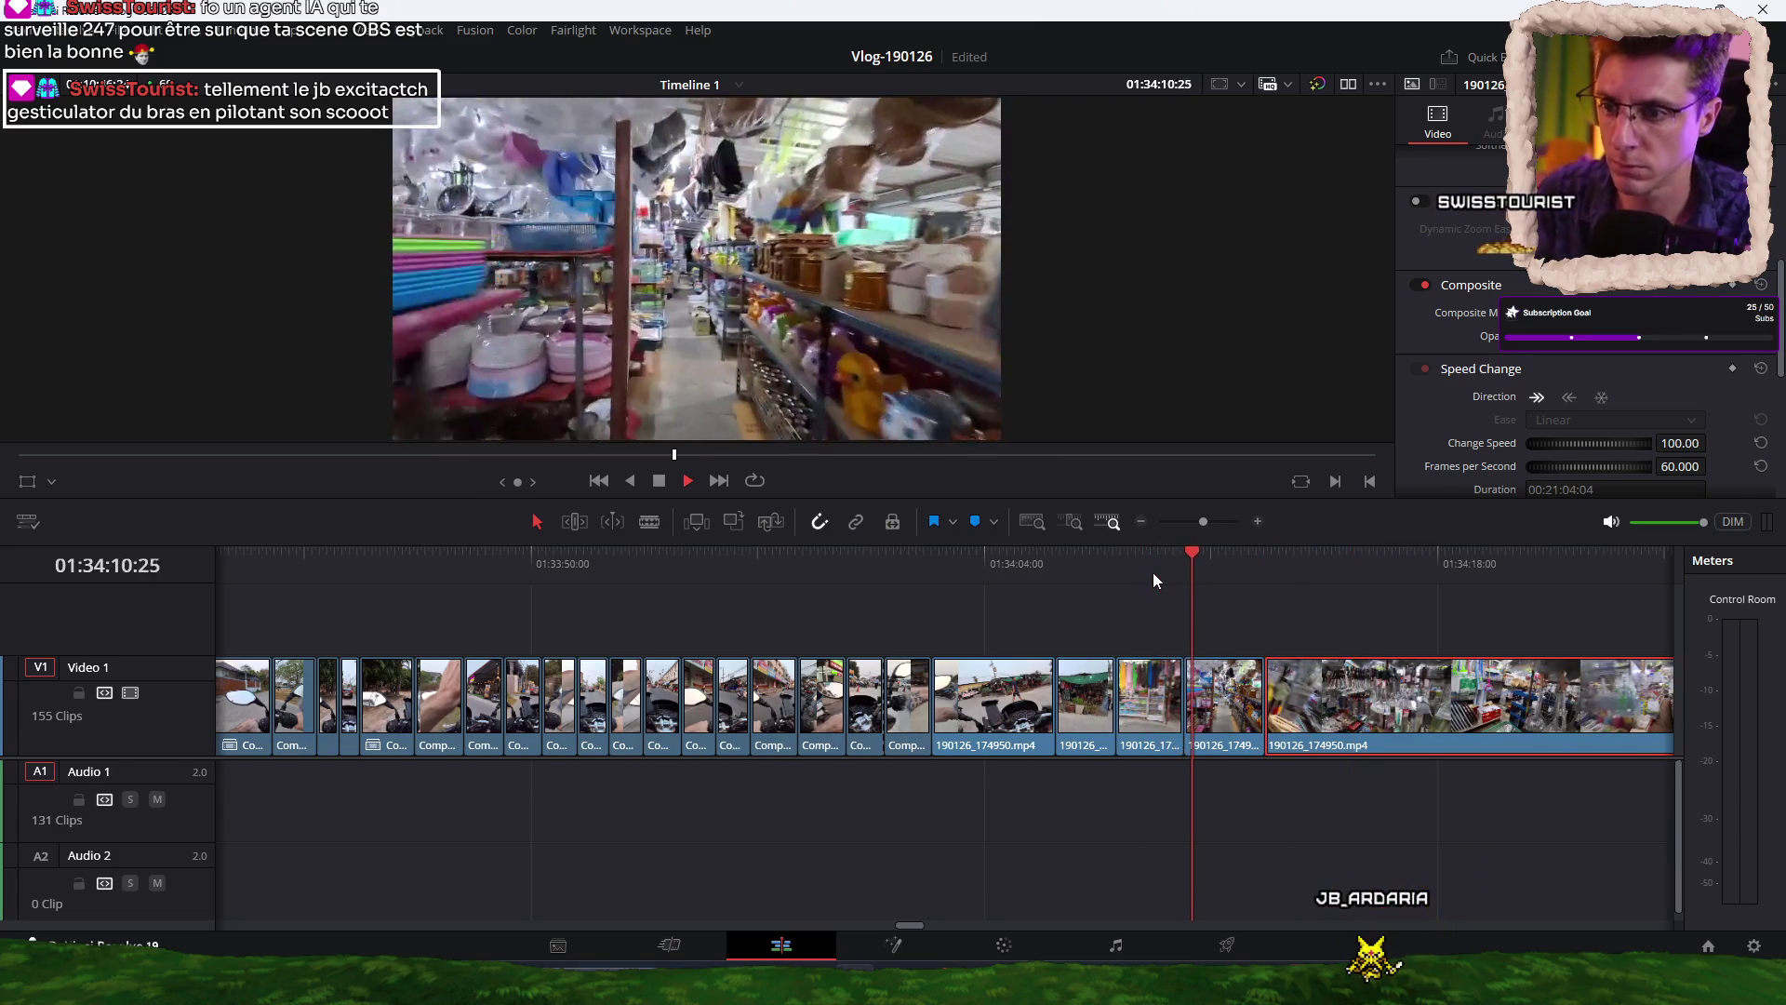
Split the shop clip at two more chosen points while scrubbing through the footage.
{"action": "scroll", "coordinate": [1013, 605], "scroll_direction": "right", "scroll_amount": 3}
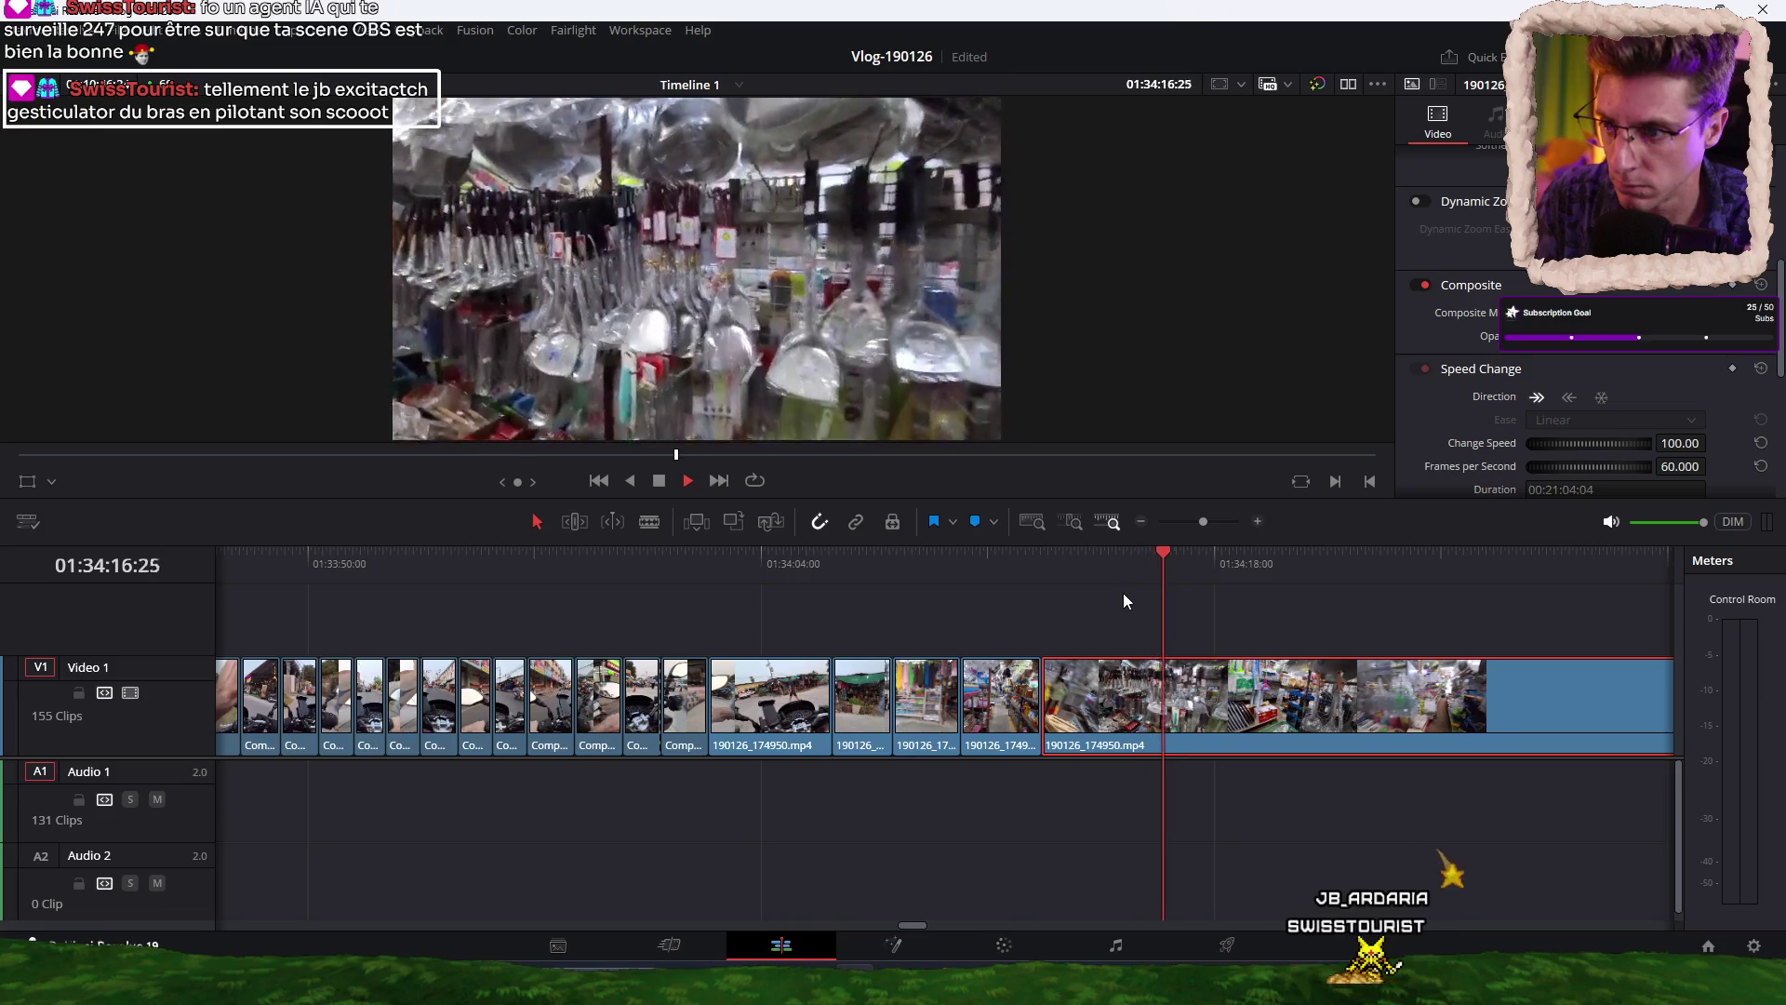
{"action": "left_click", "coordinate": [1111, 564]}
{"action": "key", "text": "ctrl+b"}
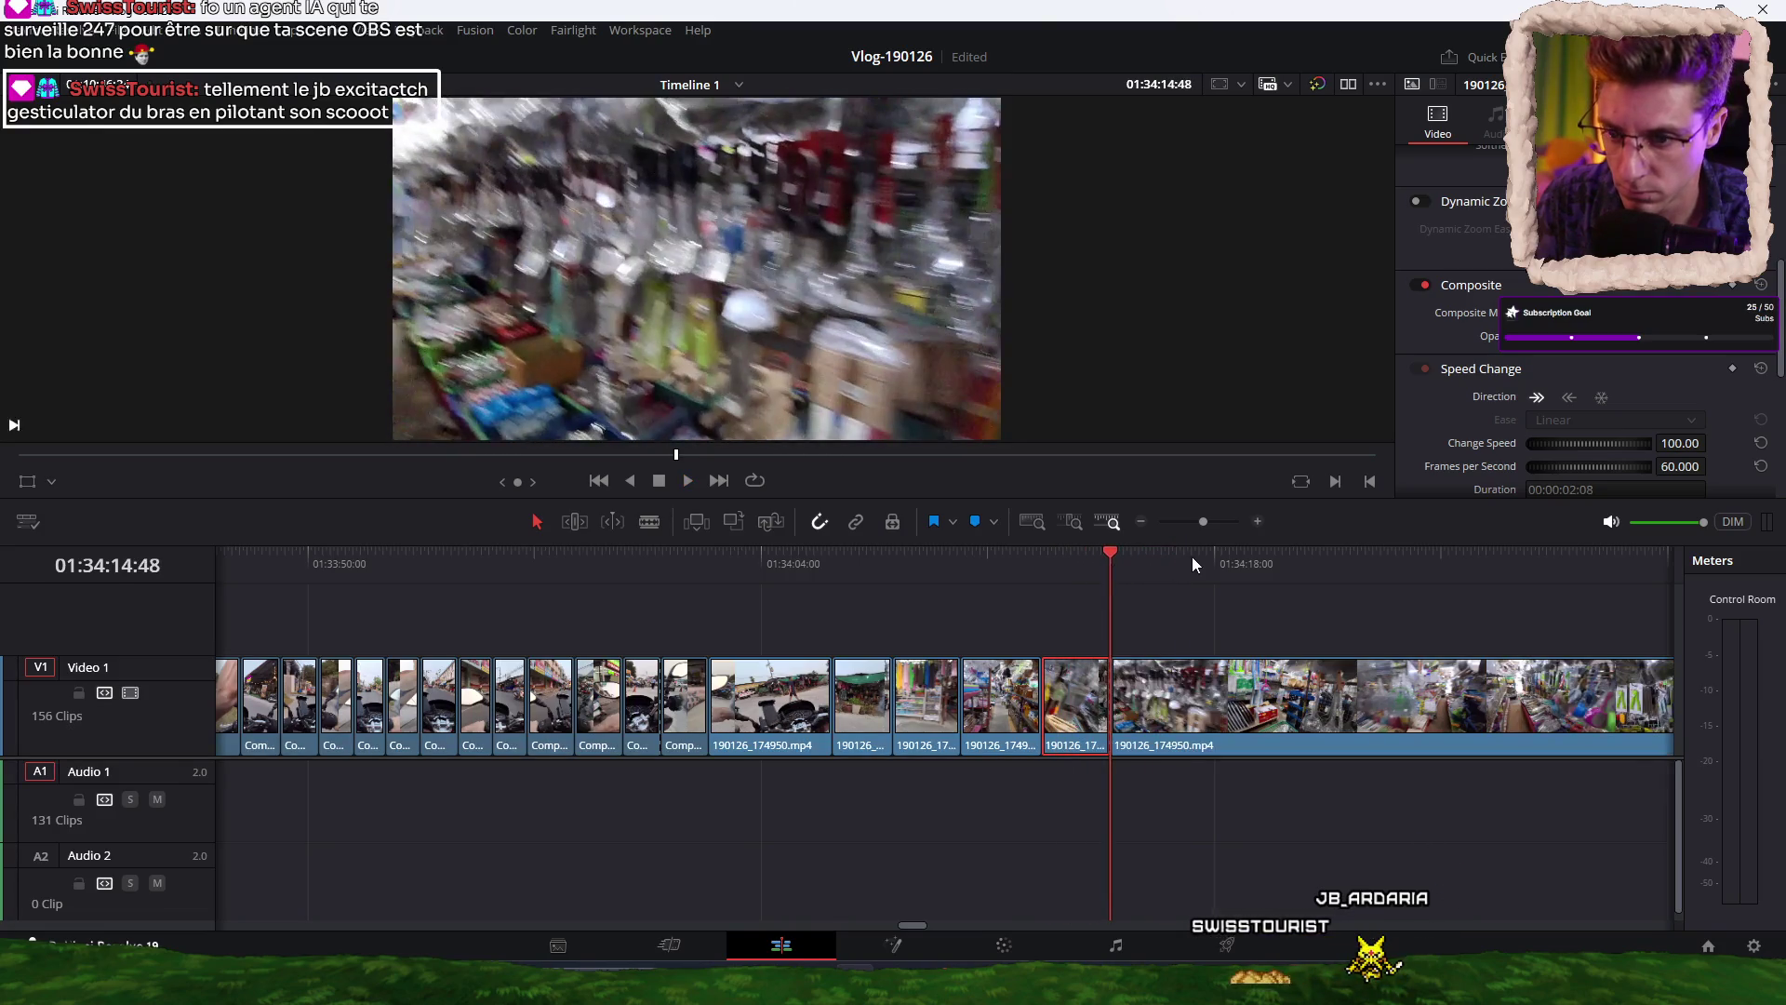
{"action": "left_click", "coordinate": [1207, 558]}
{"action": "left_click_drag", "start_coordinate": [1208, 556], "coordinate": [1275, 560]}
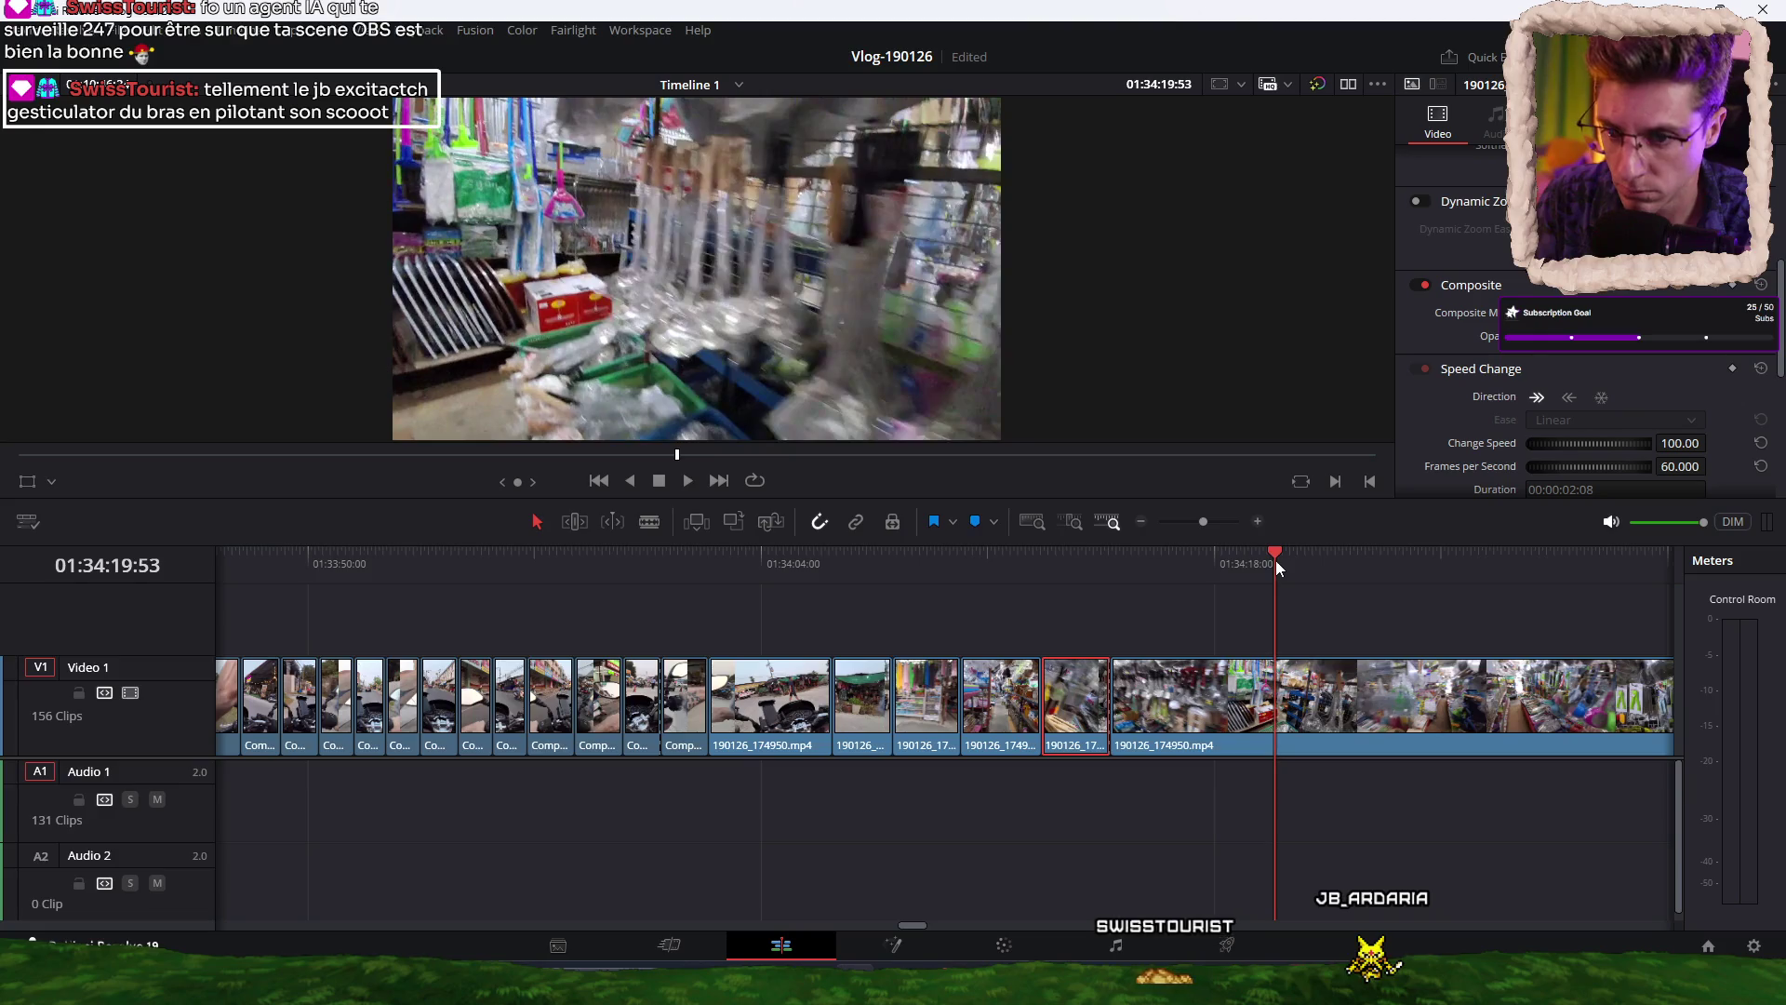
{"action": "left_click", "coordinate": [1260, 671]}
{"action": "left_click_drag", "start_coordinate": [1107, 560], "coordinate": [1097, 558]}
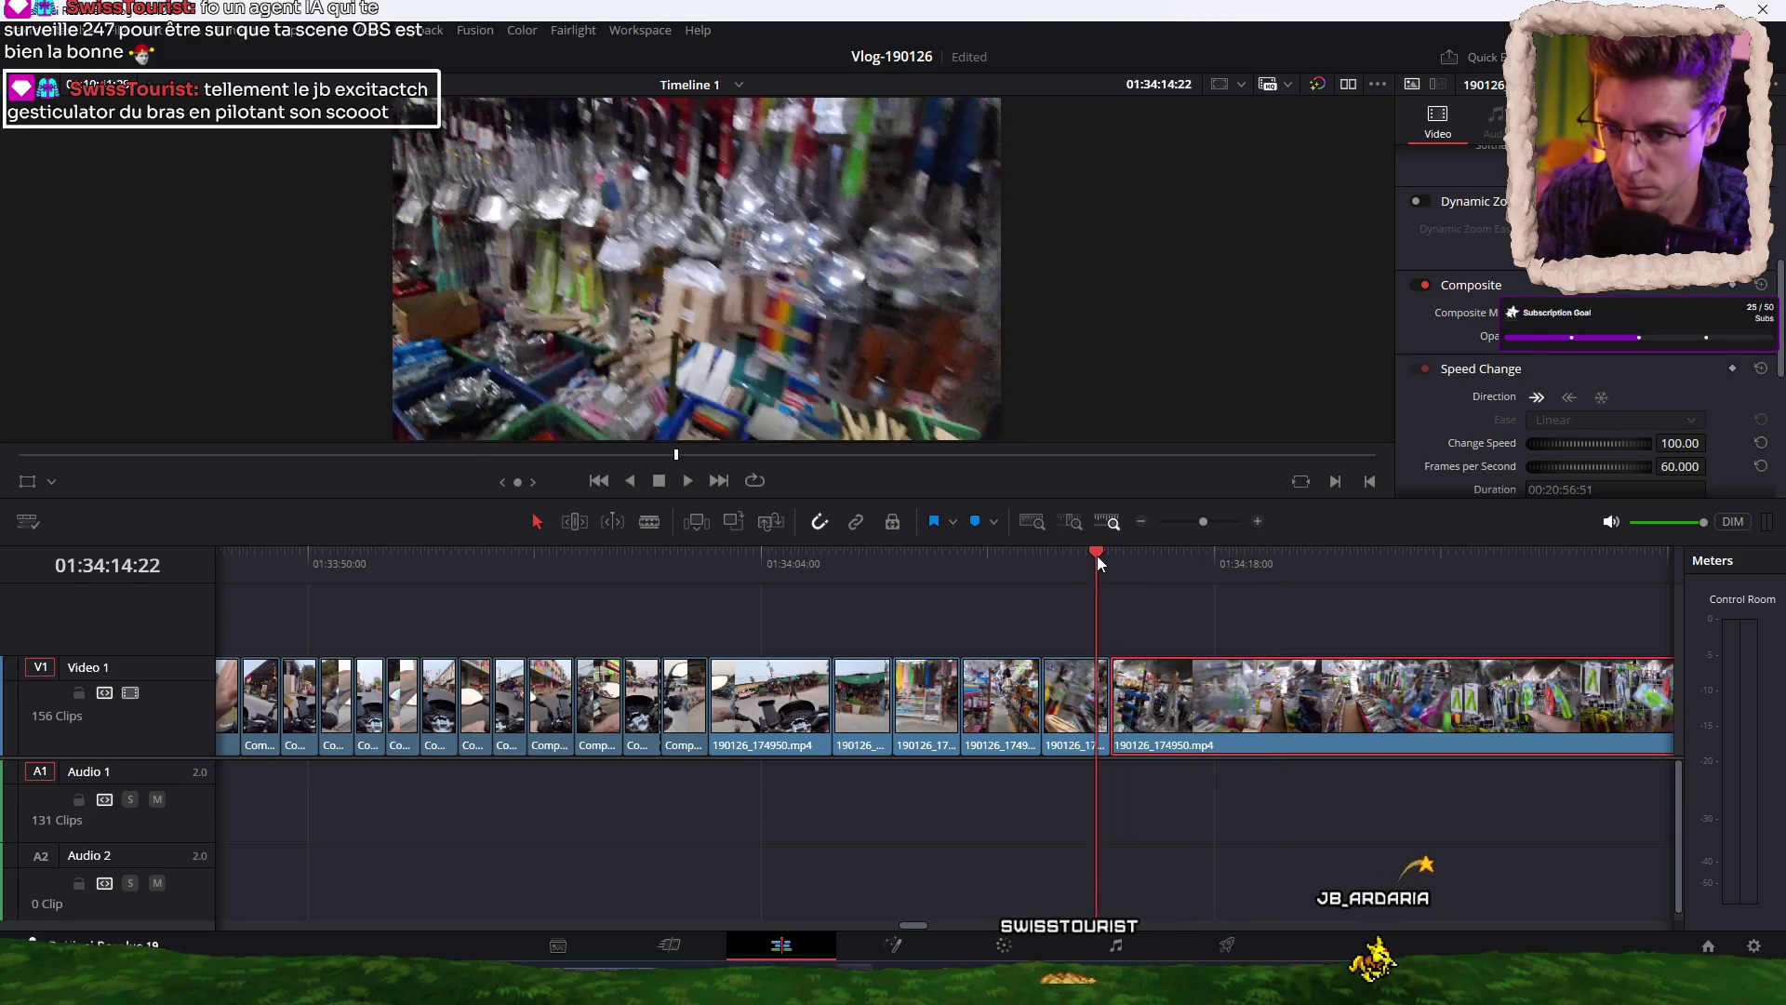
{"action": "key", "text": "space"}
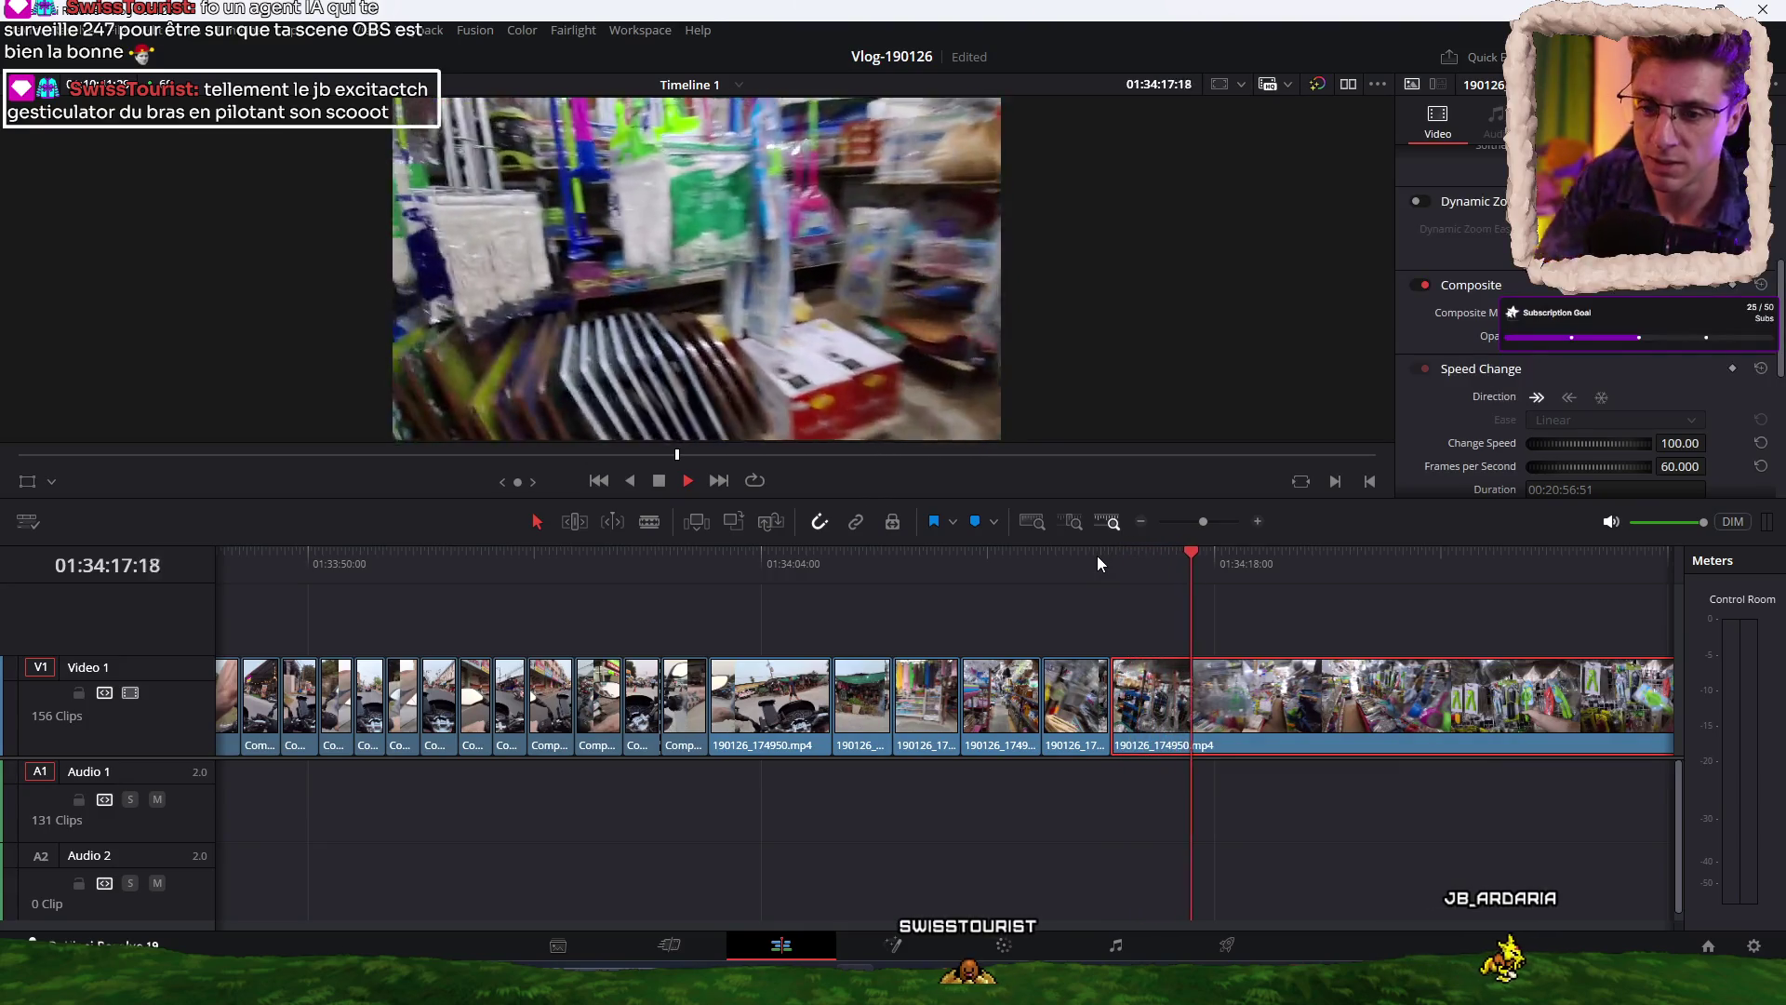
{"action": "key", "text": "space"}
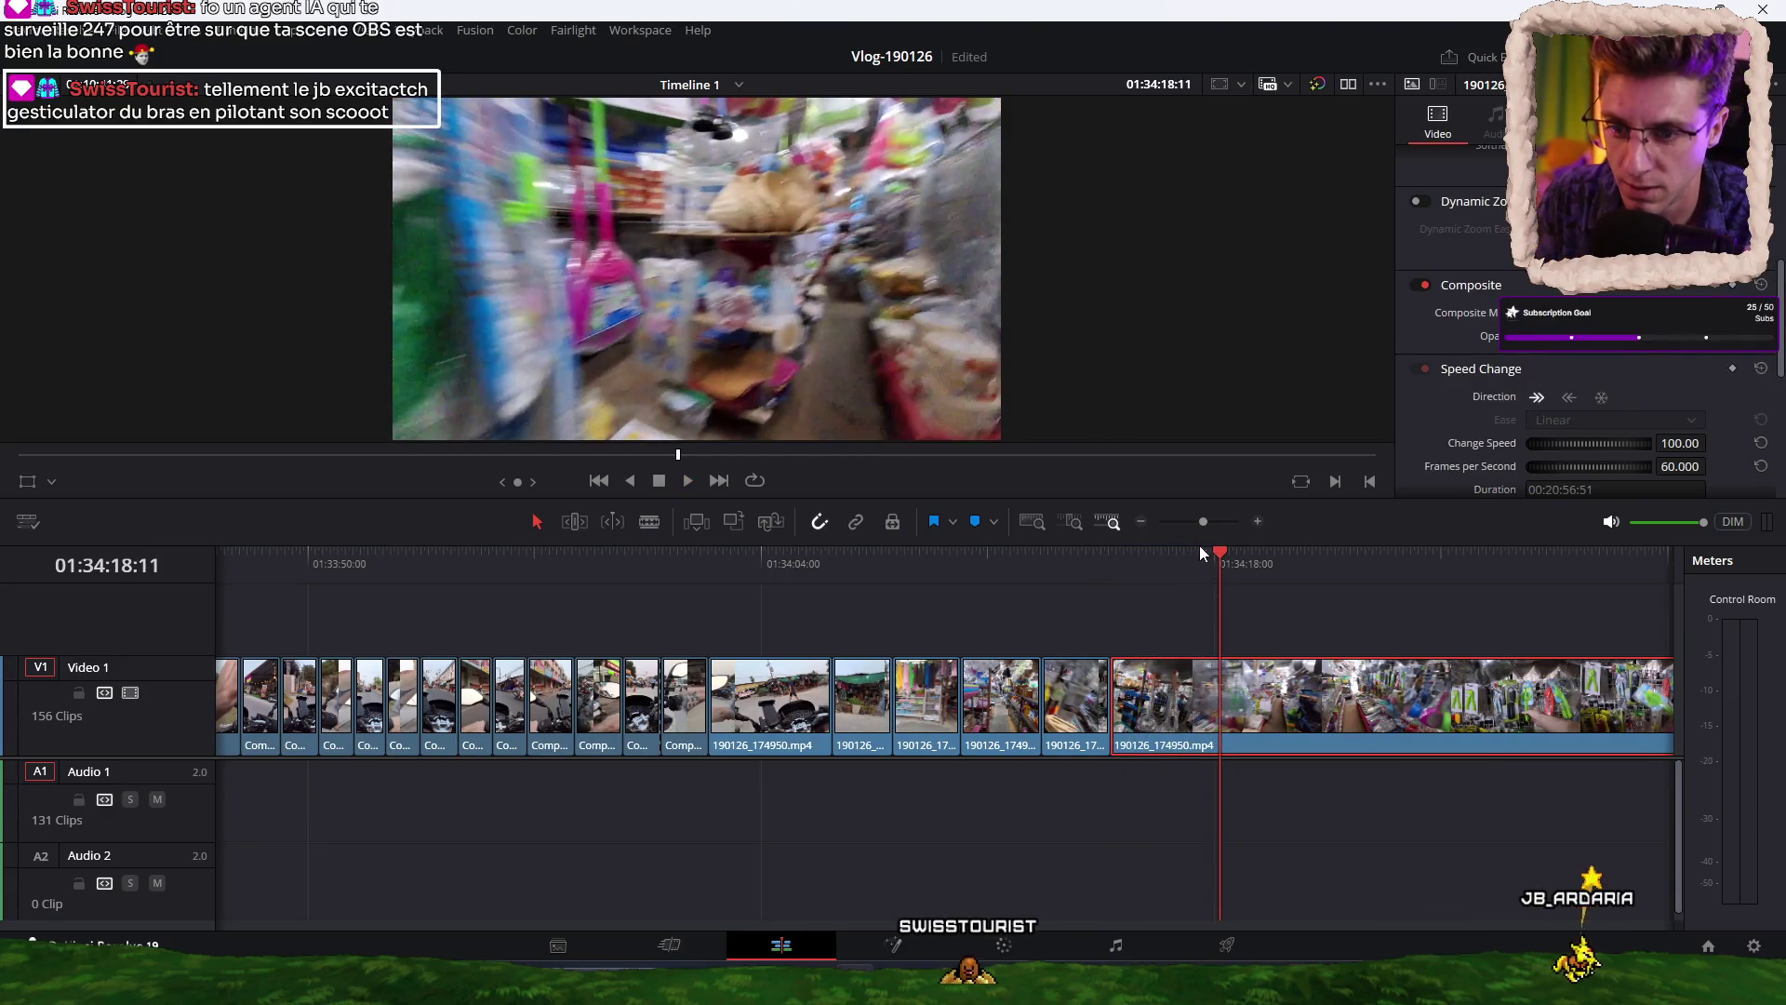
{"action": "left_click", "coordinate": [1198, 560]}
{"action": "key", "text": "ctrl+b"}
{"action": "left_click", "coordinate": [1248, 566]}
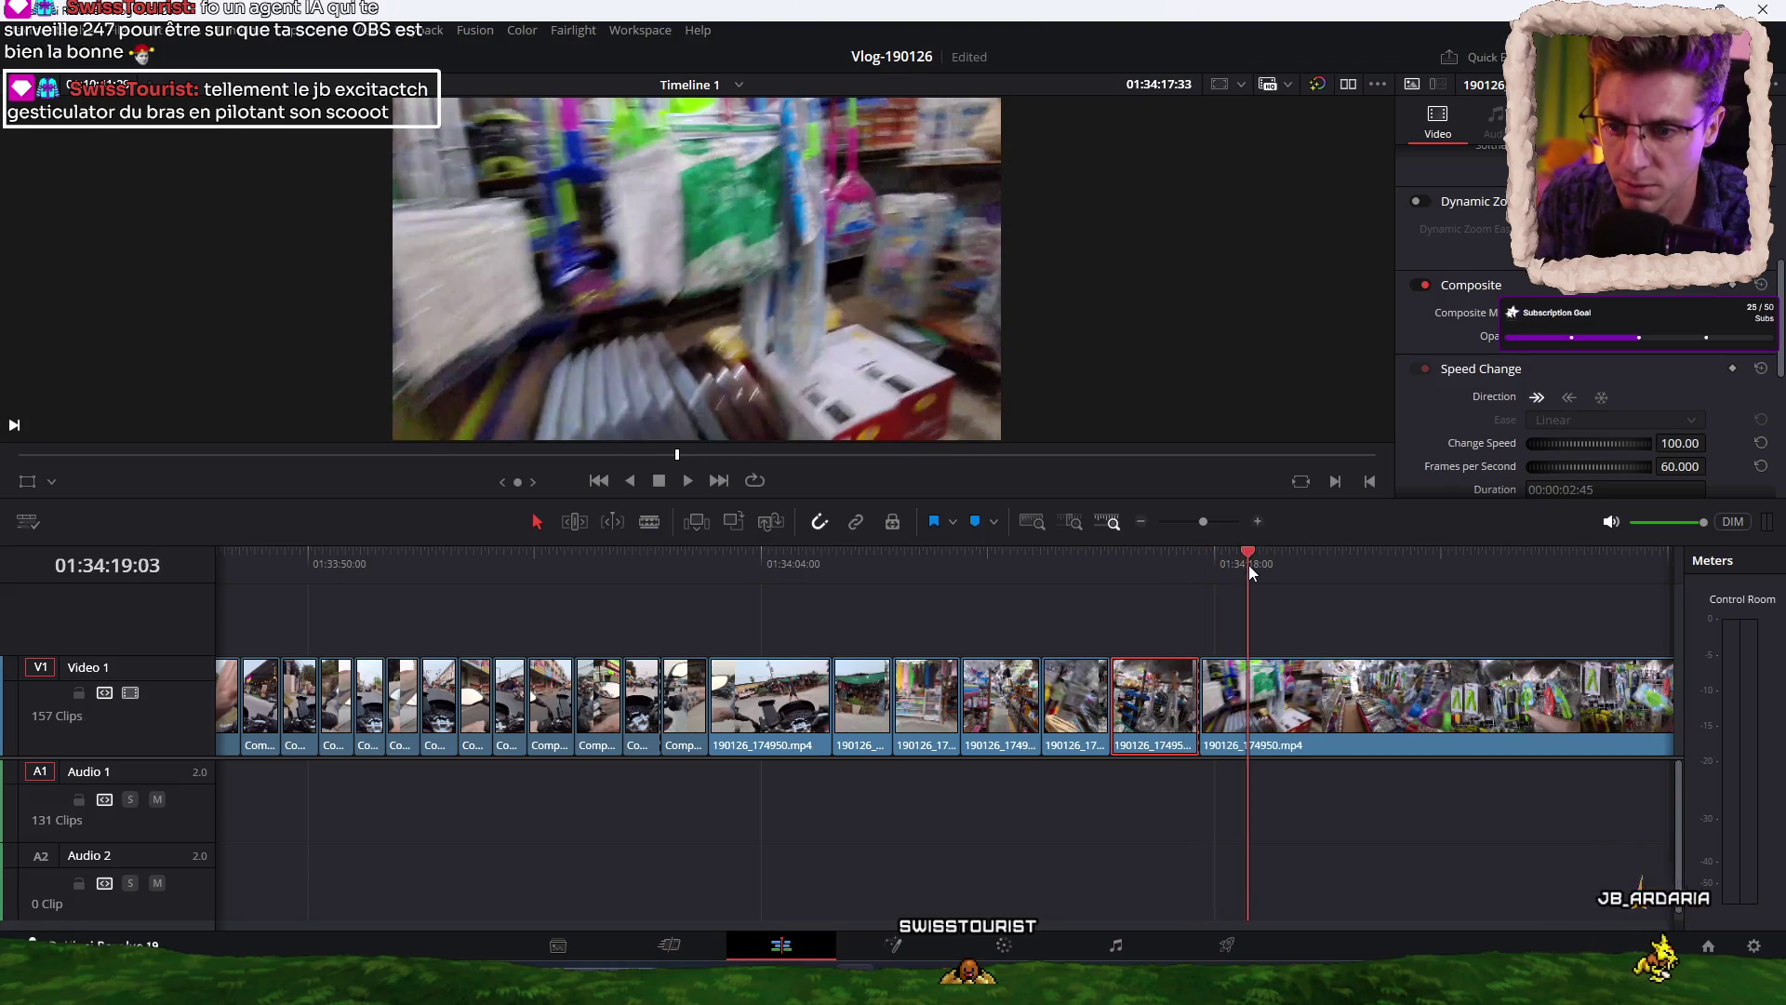
{"action": "left_click", "coordinate": [1282, 568]}
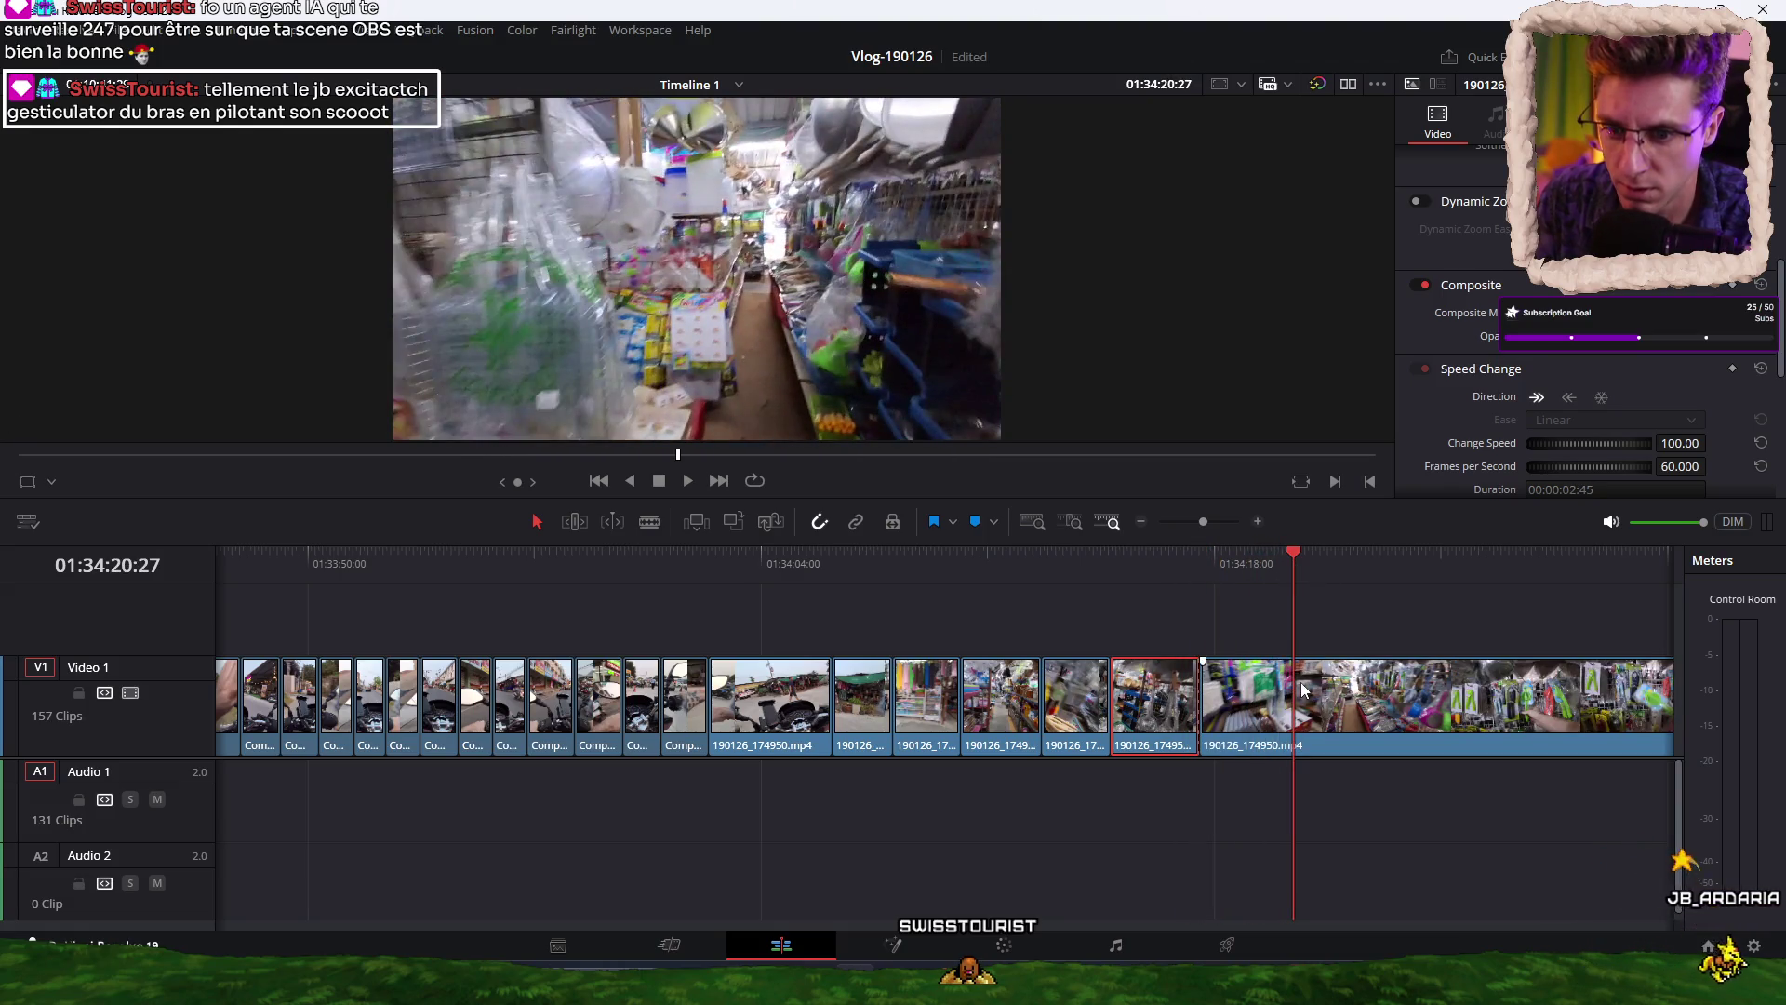
Add another cut further into the shop footage and play back to review the new cuts.
{"action": "left_click", "coordinate": [1298, 682]}
{"action": "left_click", "coordinate": [1202, 561]}
{"action": "left_click", "coordinate": [1286, 567]}
{"action": "left_click", "coordinate": [1287, 567]}
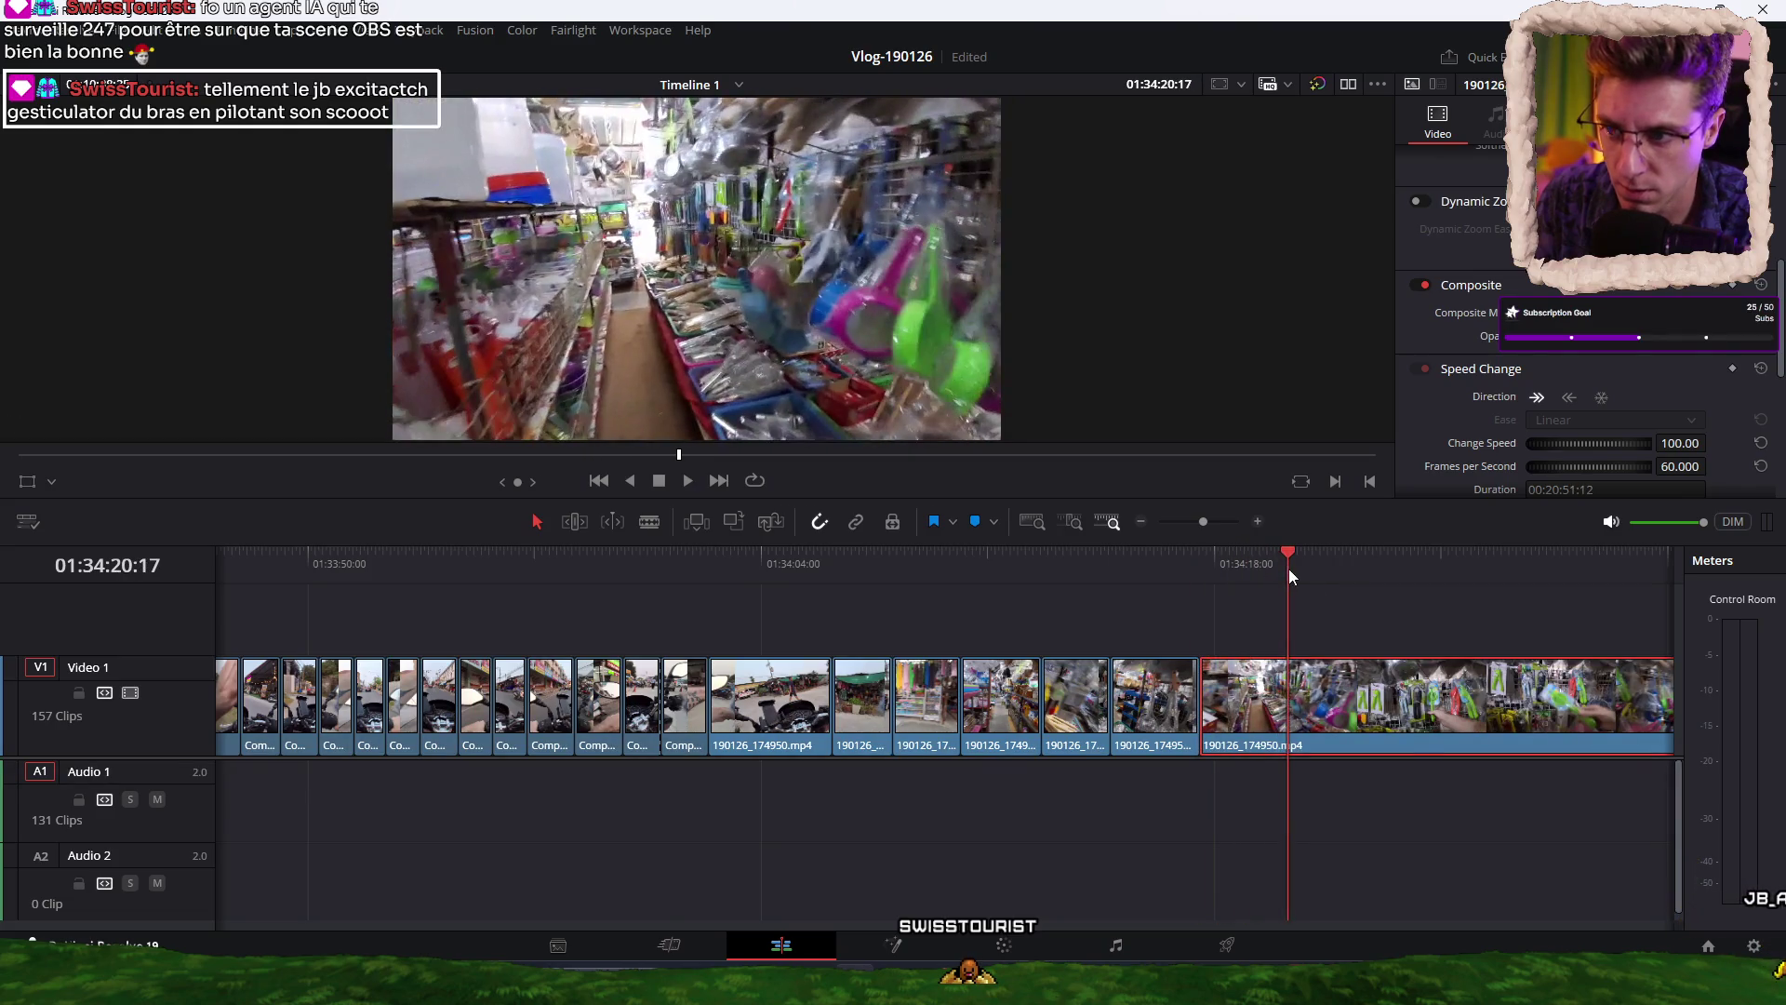
{"action": "key", "text": "ctrl+b"}
{"action": "left_click_drag", "start_coordinate": [1340, 559], "coordinate": [1375, 563]}
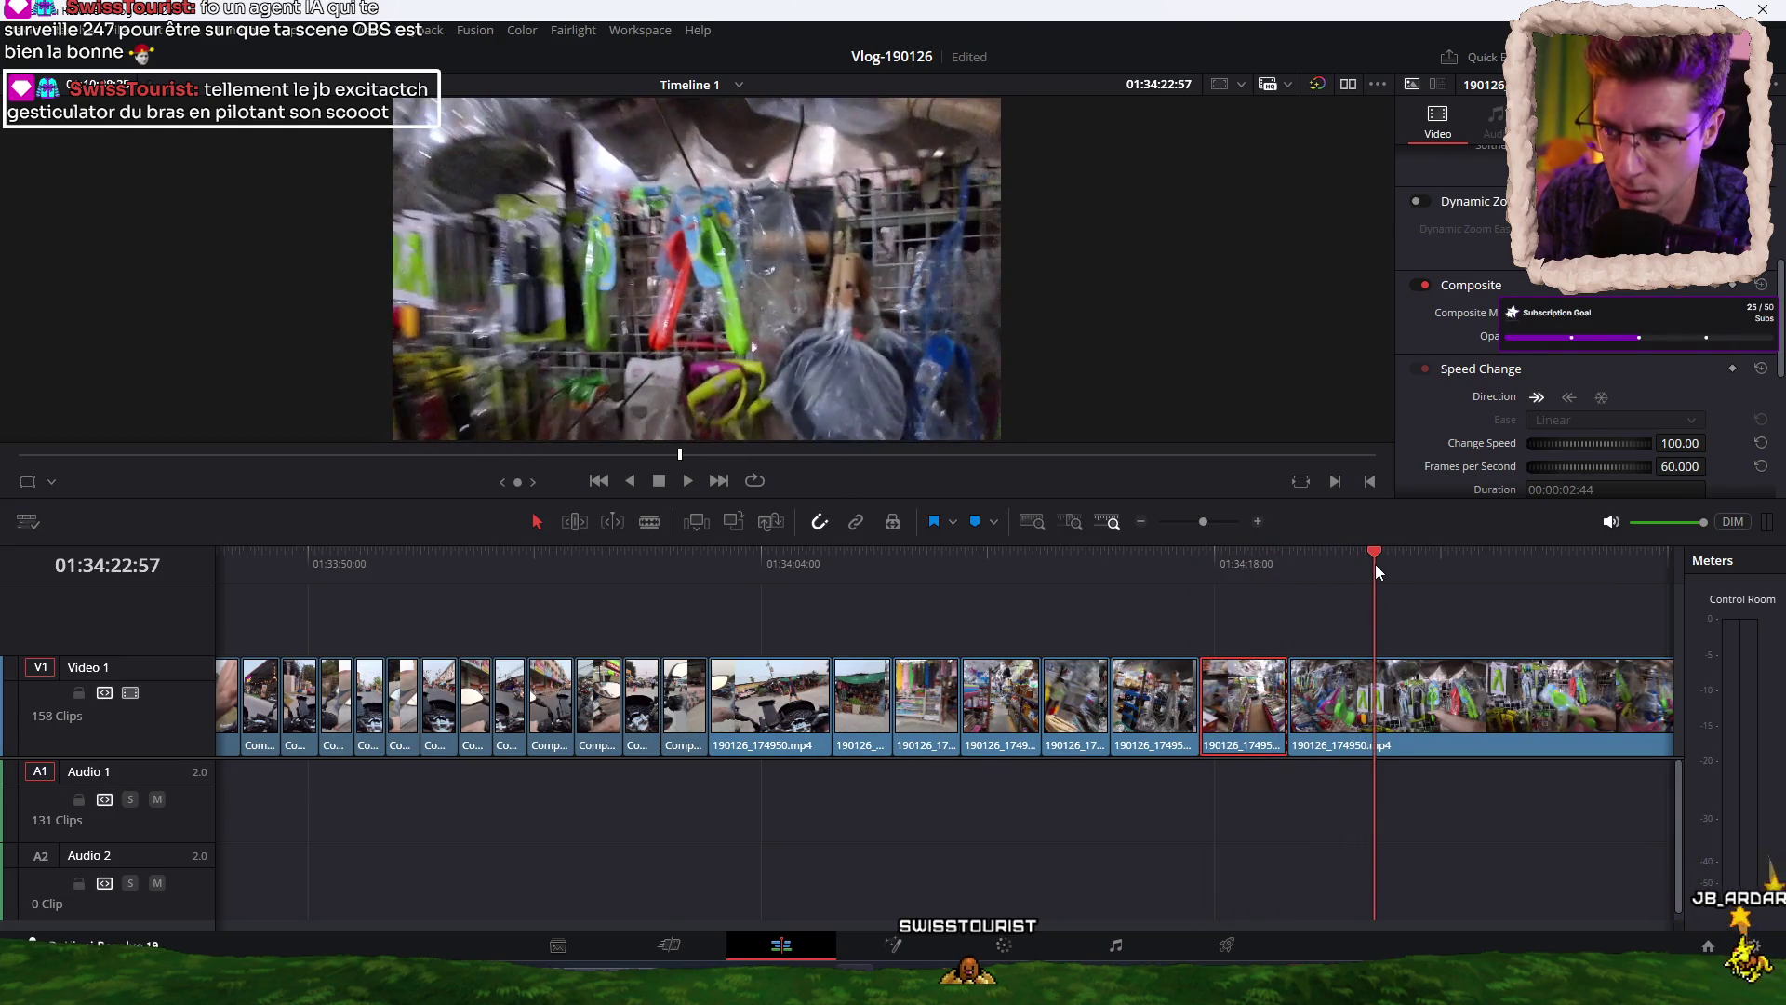
{"action": "left_click", "coordinate": [1414, 729]}
{"action": "left_click", "coordinate": [1171, 564]}
{"action": "key", "text": "space"}
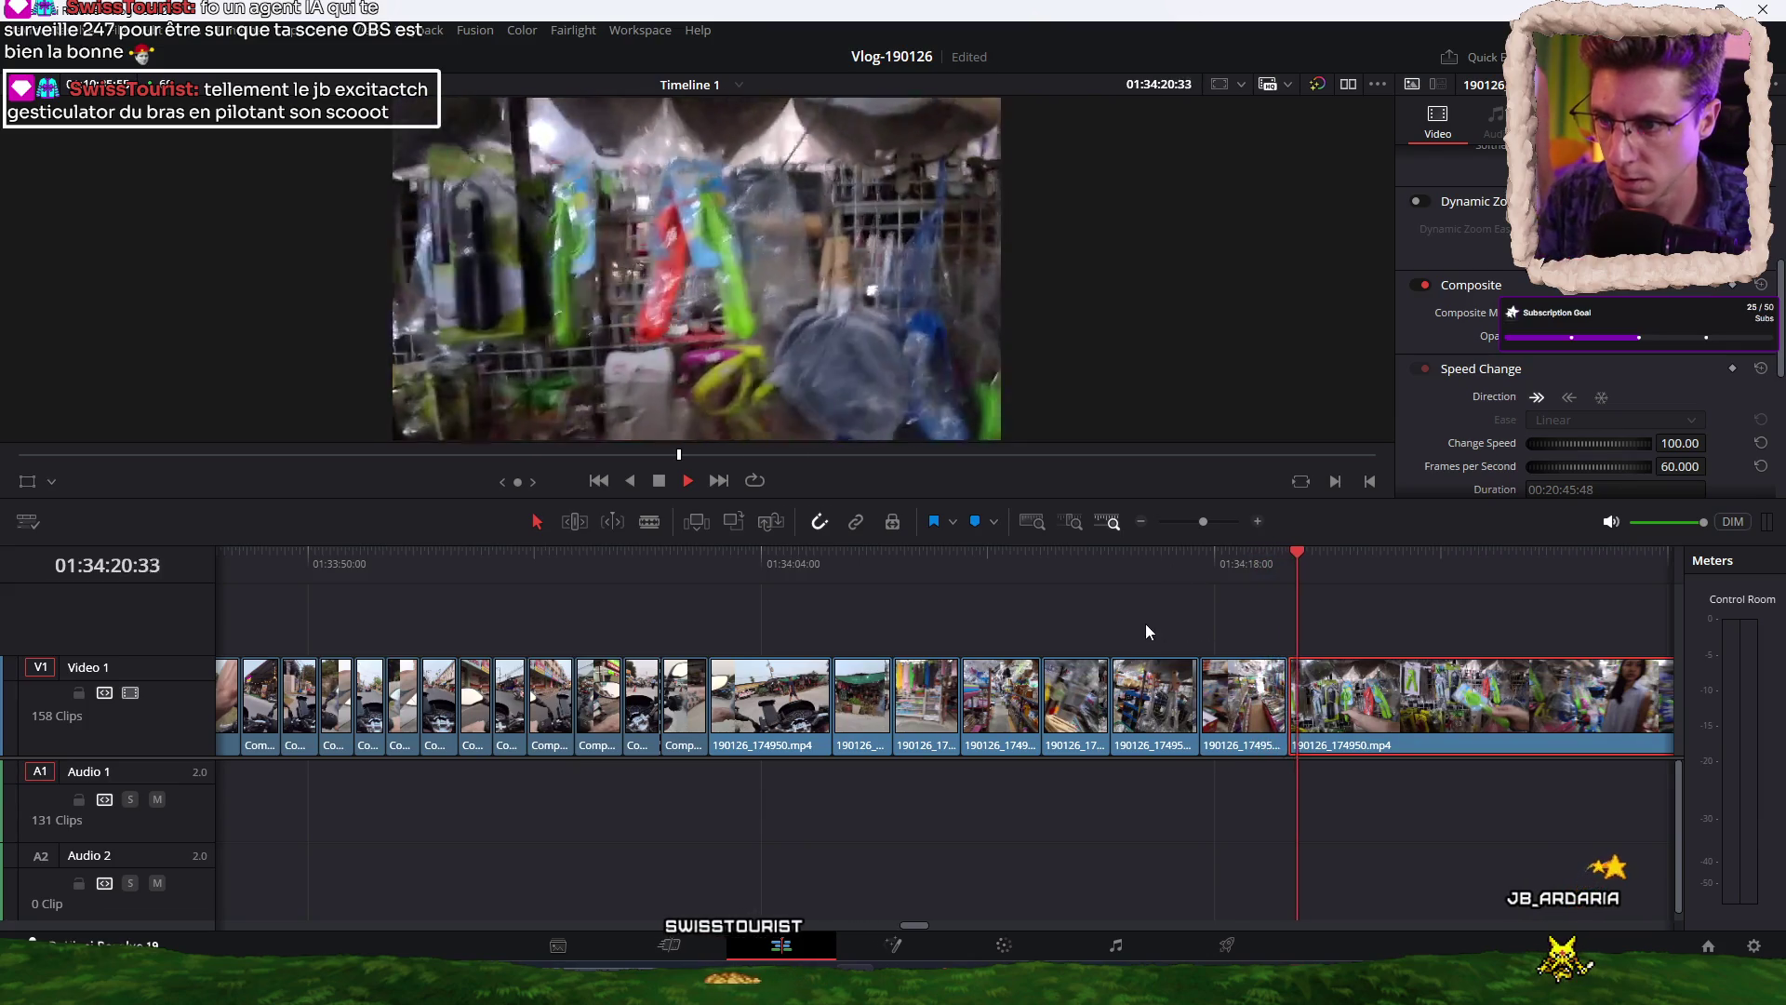
Make a final cut in the long clip and select a run of pieces on Video 1.
{"action": "scroll", "coordinate": [1125, 623], "scroll_direction": "down", "scroll_amount": 2}
{"action": "scroll", "coordinate": [1125, 623], "scroll_direction": "down", "scroll_amount": 2}
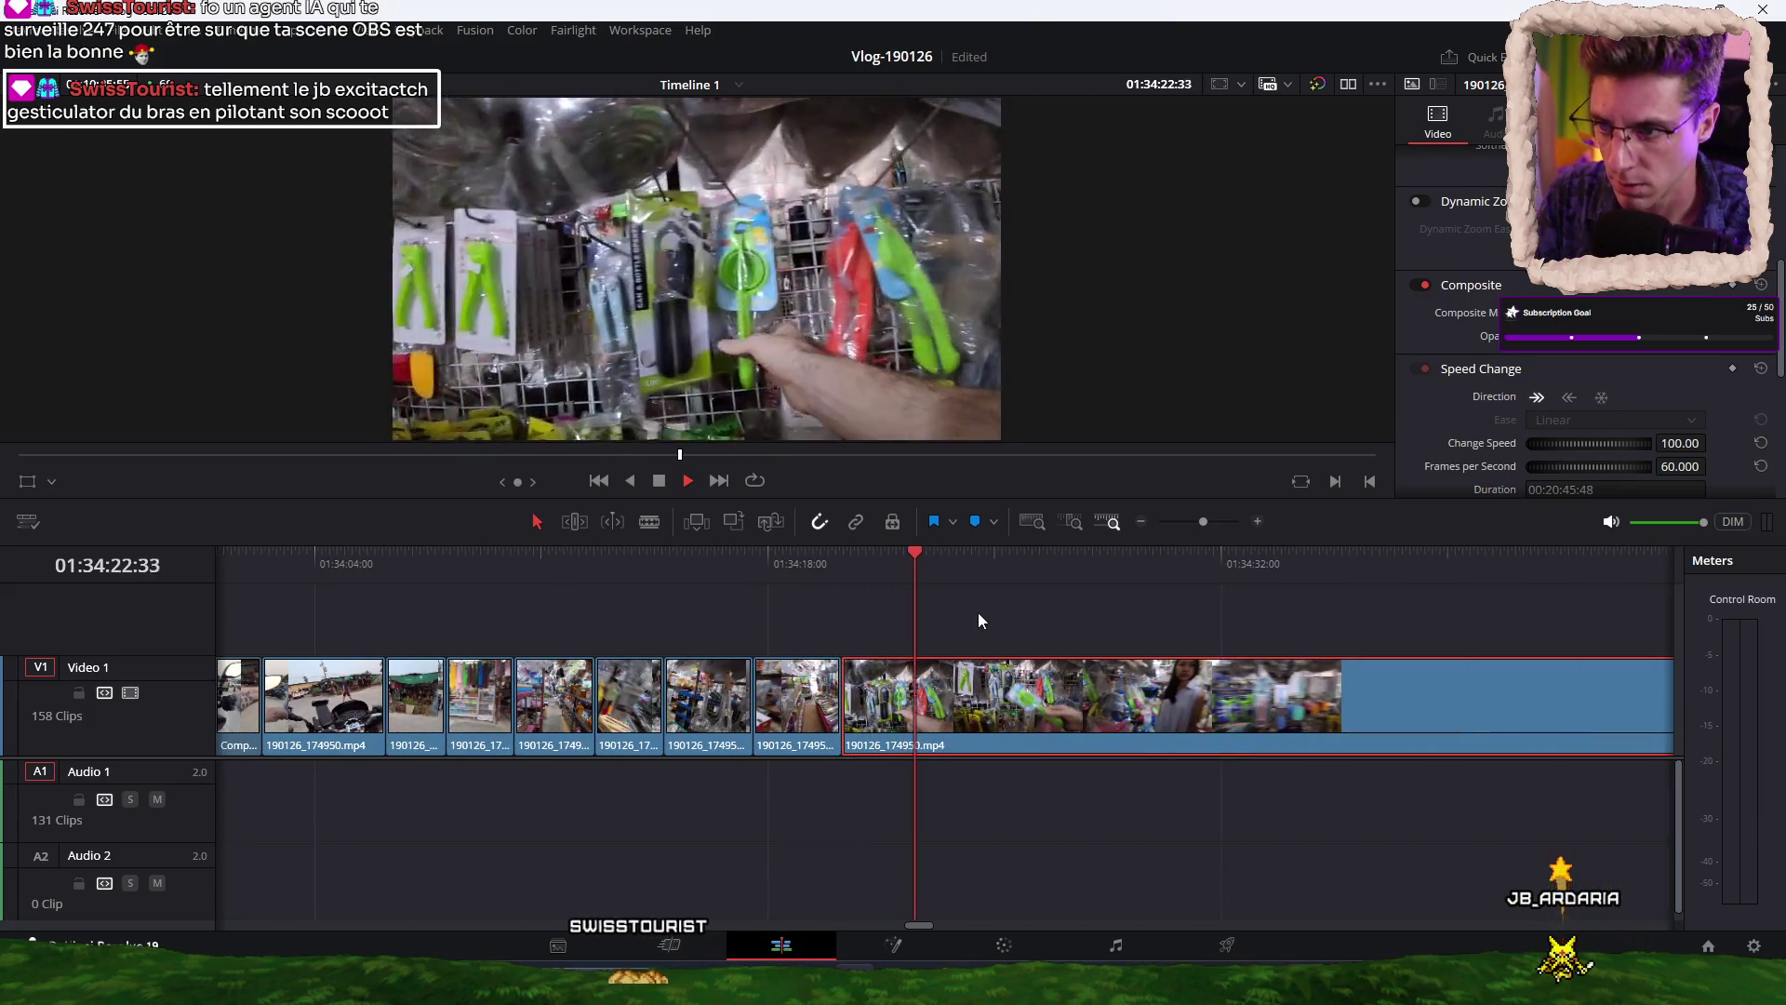
{"action": "key", "text": "space"}
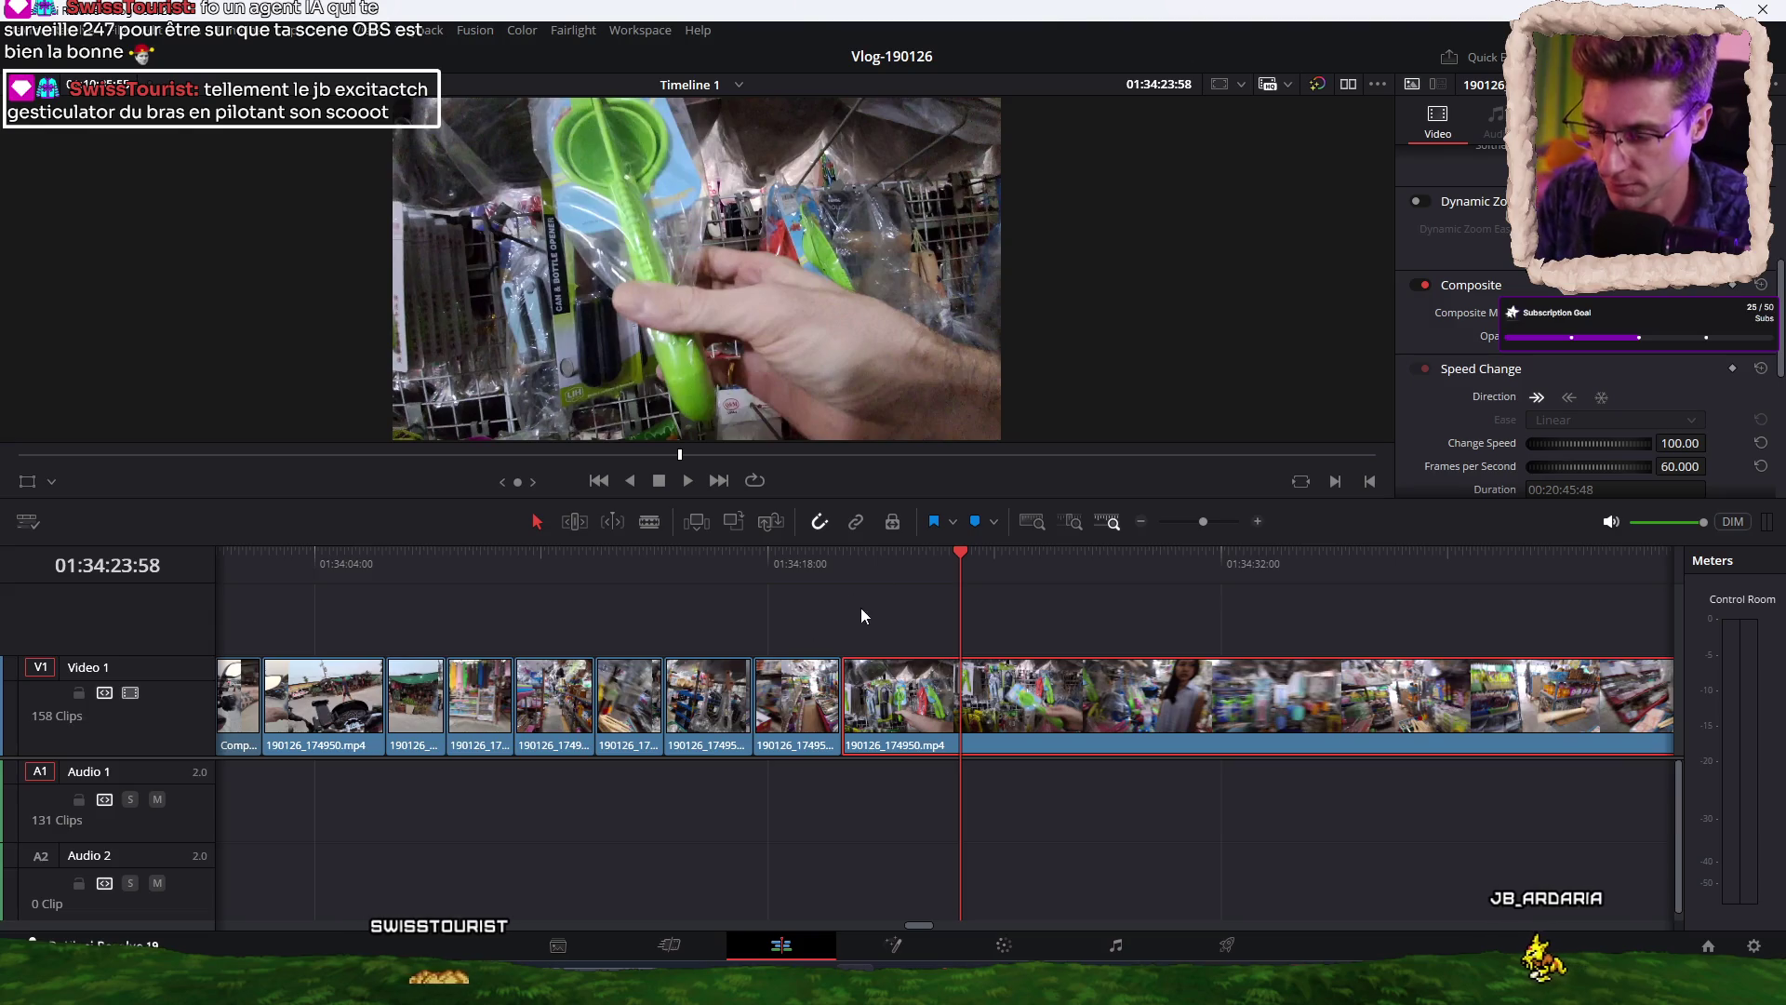
{"action": "mouse_move", "coordinate": [936, 558]}
{"action": "left_mouse_down"}
{"action": "mouse_move", "coordinate": [912, 561]}
{"action": "mouse_move", "coordinate": [973, 559]}
{"action": "left_mouse_up"}
{"action": "key", "text": "ctrl+b"}
{"action": "key", "text": "ctrl+b"}
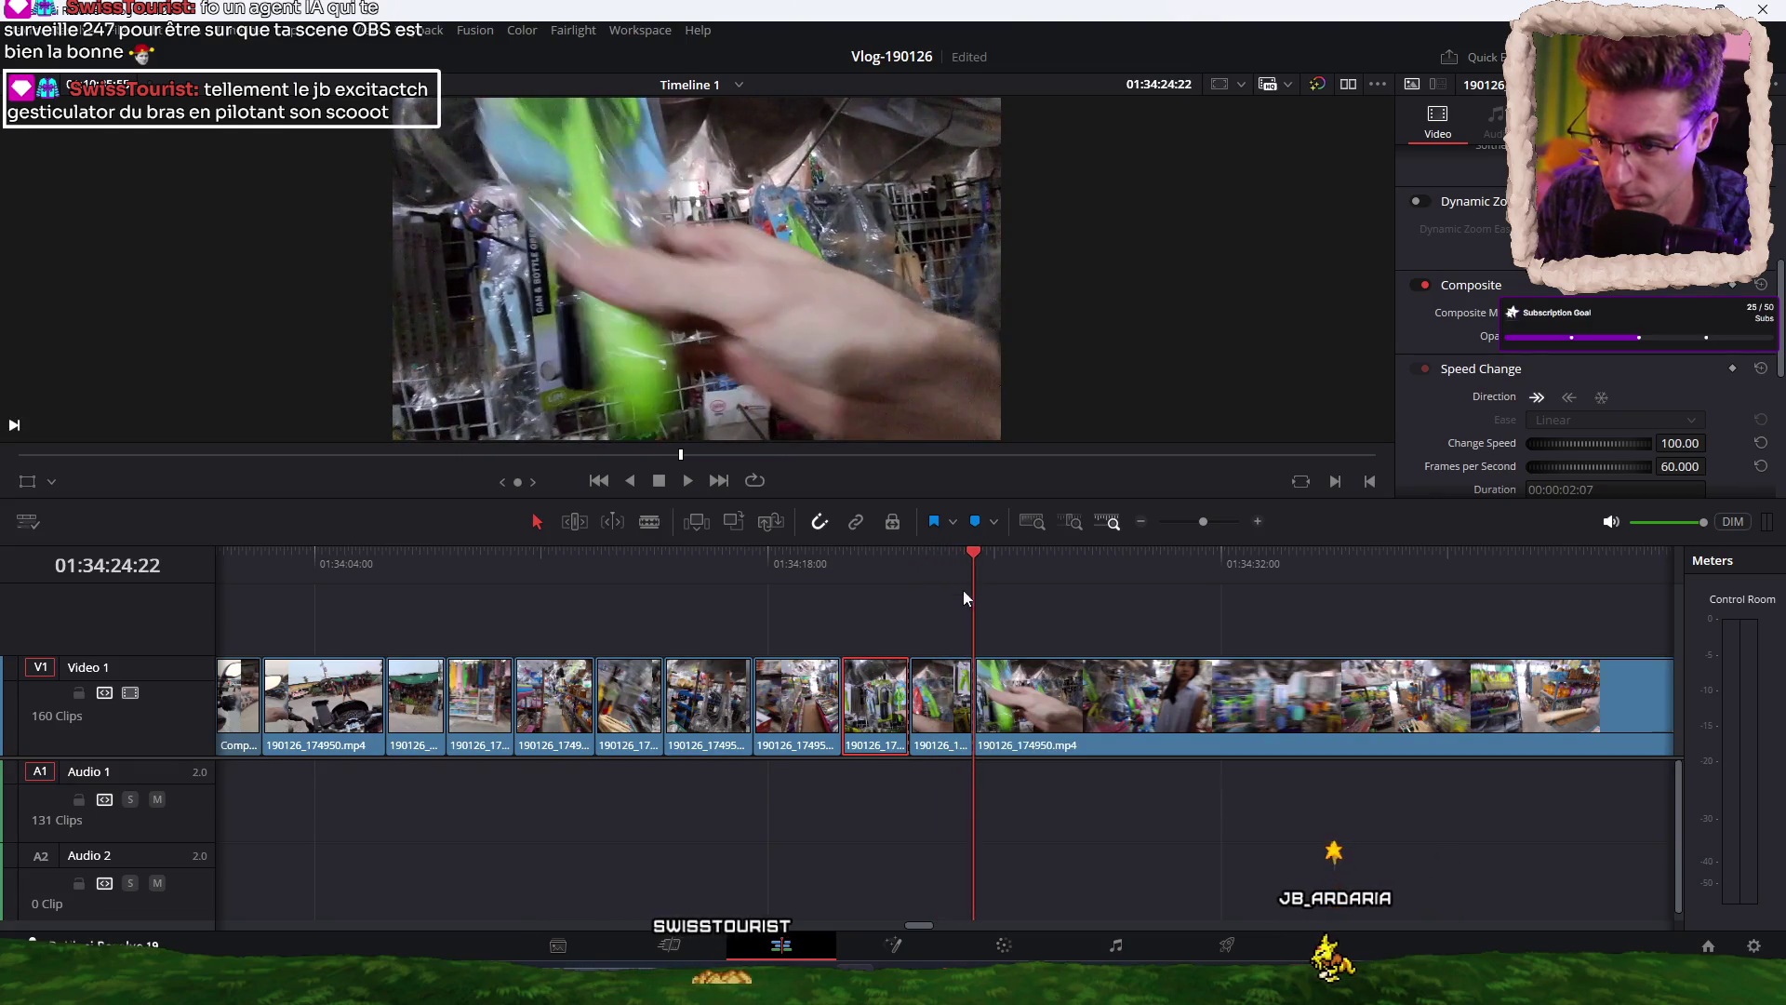
{"action": "mouse_move", "coordinate": [871, 623]}
{"action": "left_mouse_down"}
{"action": "mouse_move", "coordinate": [511, 757]}
{"action": "mouse_move", "coordinate": [199, 782]}
{"action": "mouse_move", "coordinate": [1023, 744]}
{"action": "mouse_move", "coordinate": [1450, 752]}
{"action": "mouse_move", "coordinate": [456, 726]}
{"action": "mouse_move", "coordinate": [597, 652]}
{"action": "left_mouse_up"}
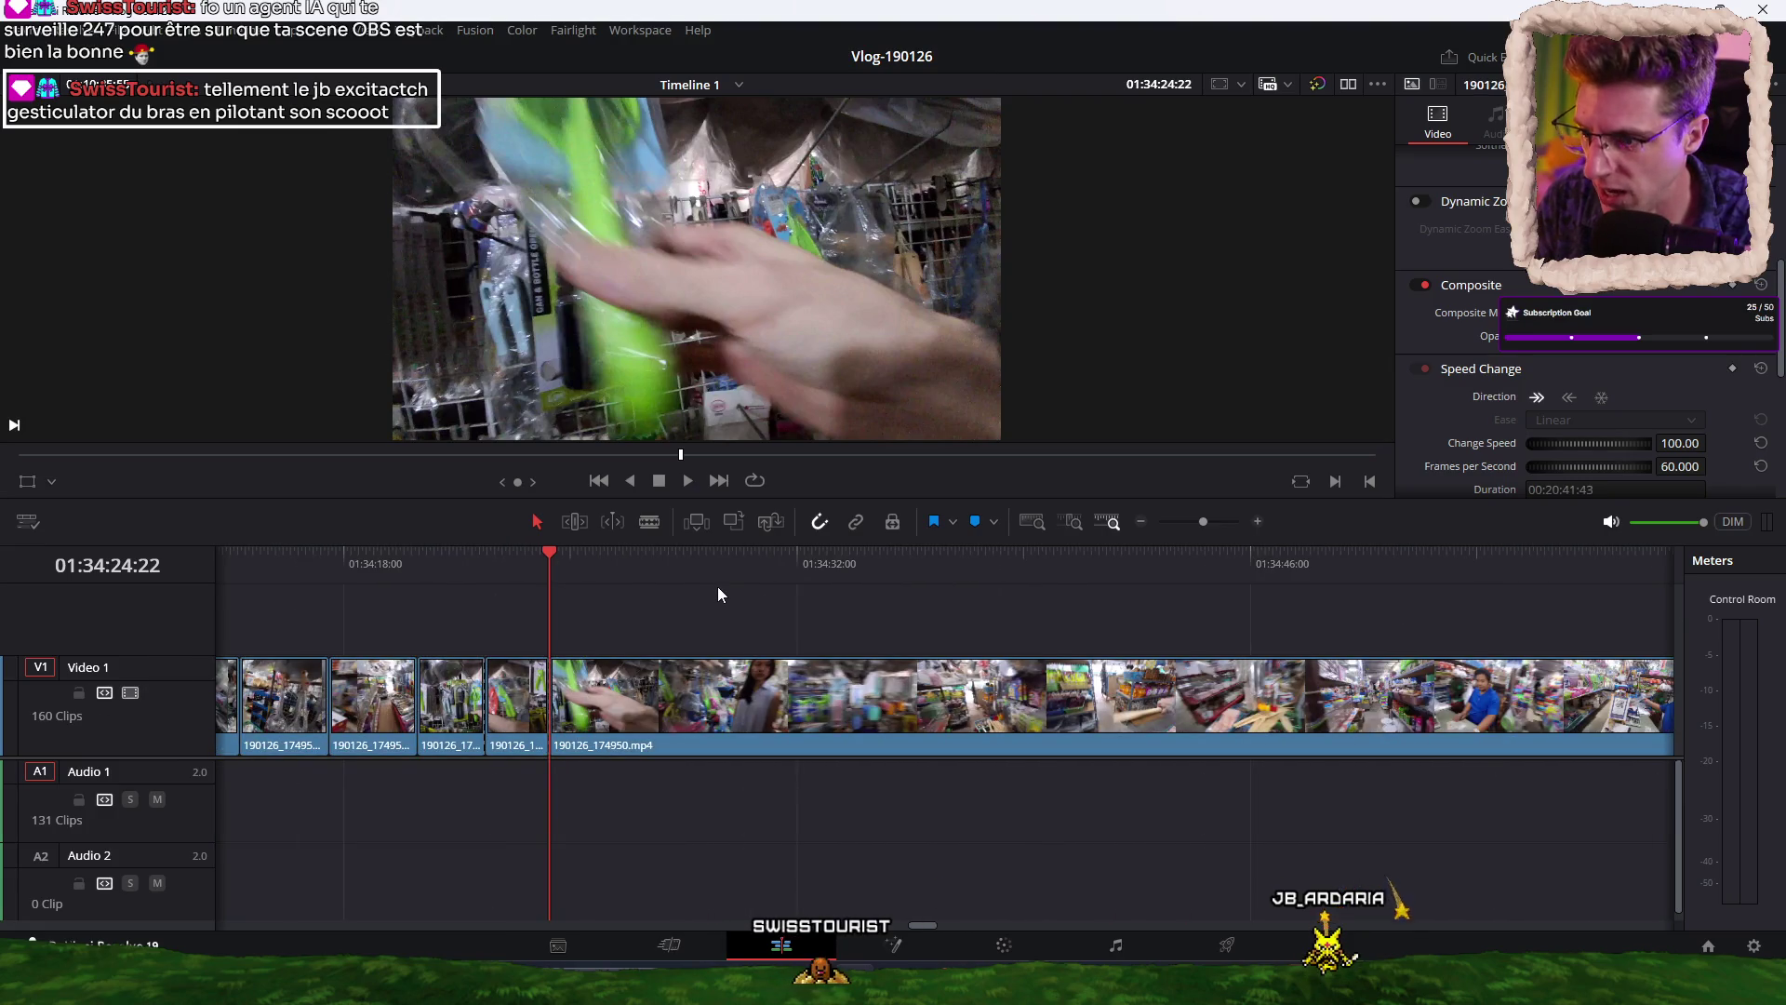
Delete the marquee-selected unwanted shop pieces from Video 1 and close the leftover gap.
{"action": "scroll", "coordinate": [717, 586], "scroll_direction": "up", "scroll_amount": 3}
{"action": "scroll", "coordinate": [791, 618], "scroll_direction": "up", "scroll_amount": 3}
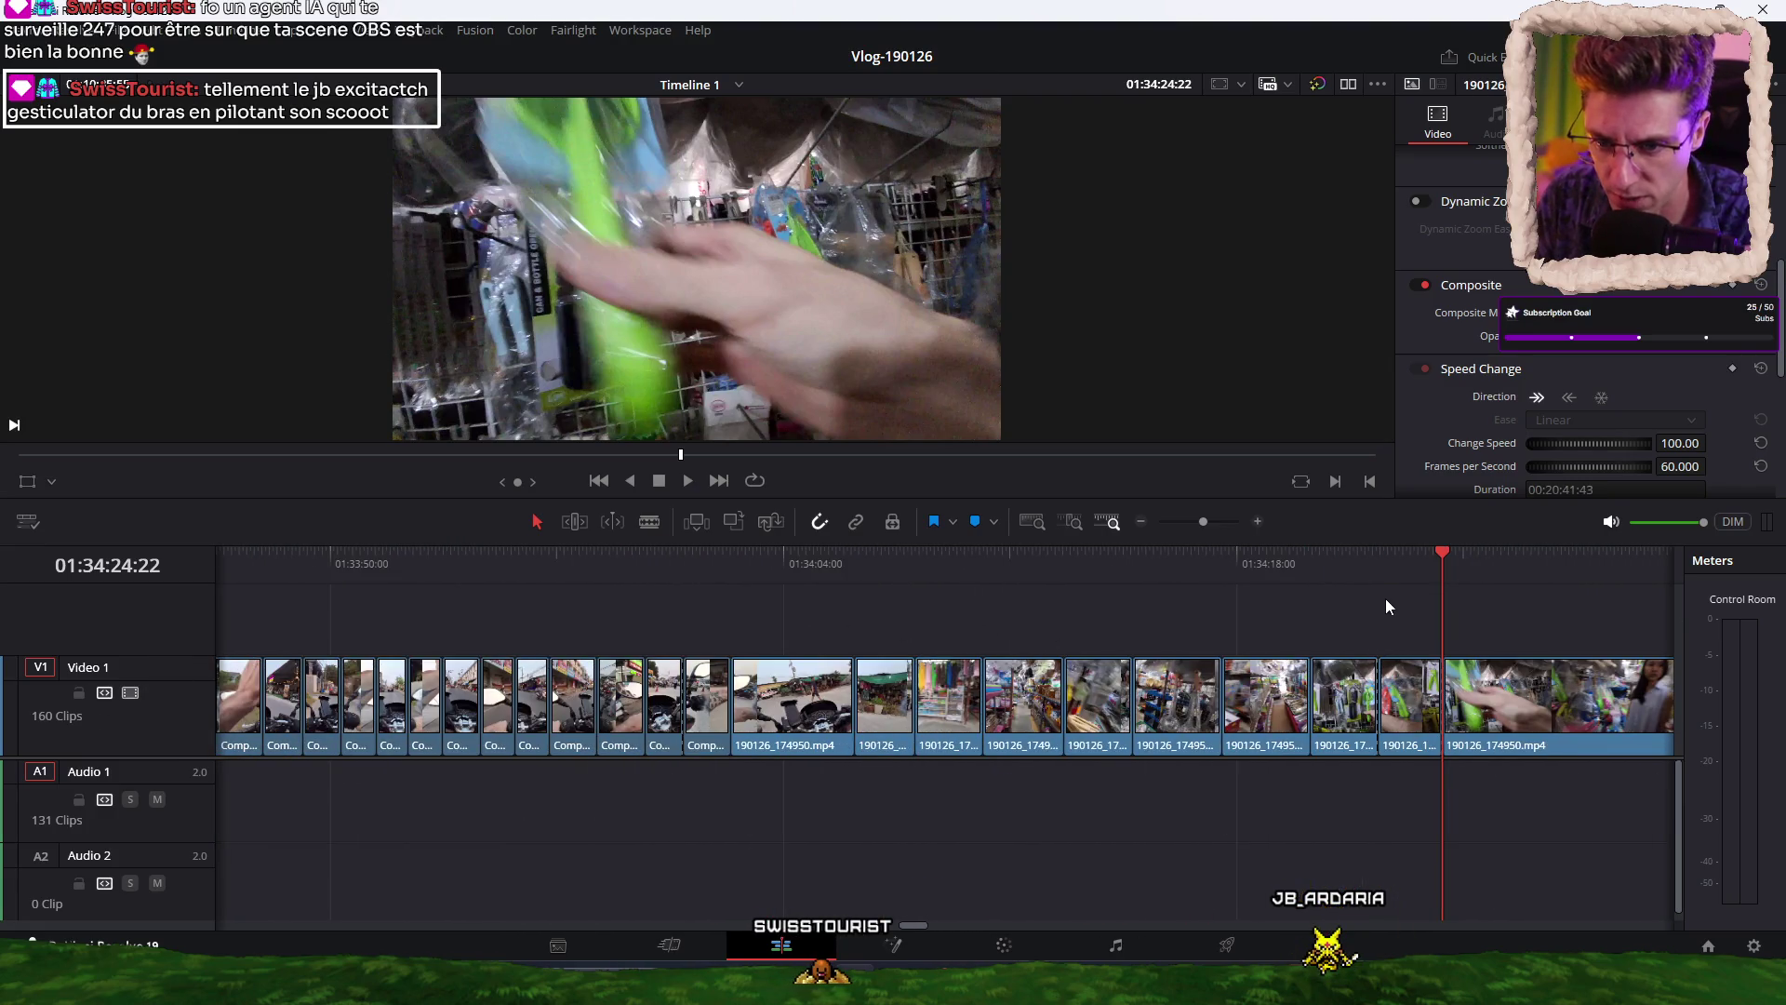
{"action": "key", "text": "space"}
{"action": "mouse_move", "coordinate": [1345, 625]}
{"action": "left_mouse_down"}
{"action": "mouse_move", "coordinate": [1223, 762]}
{"action": "mouse_move", "coordinate": [1005, 756]}
{"action": "left_mouse_up"}
{"action": "key", "text": "Delete"}
{"action": "left_click", "coordinate": [1008, 748]}
{"action": "key", "text": "Delete"}
{"action": "left_click", "coordinate": [823, 568]}
{"action": "key", "text": "space"}
{"action": "left_click", "coordinate": [732, 558]}
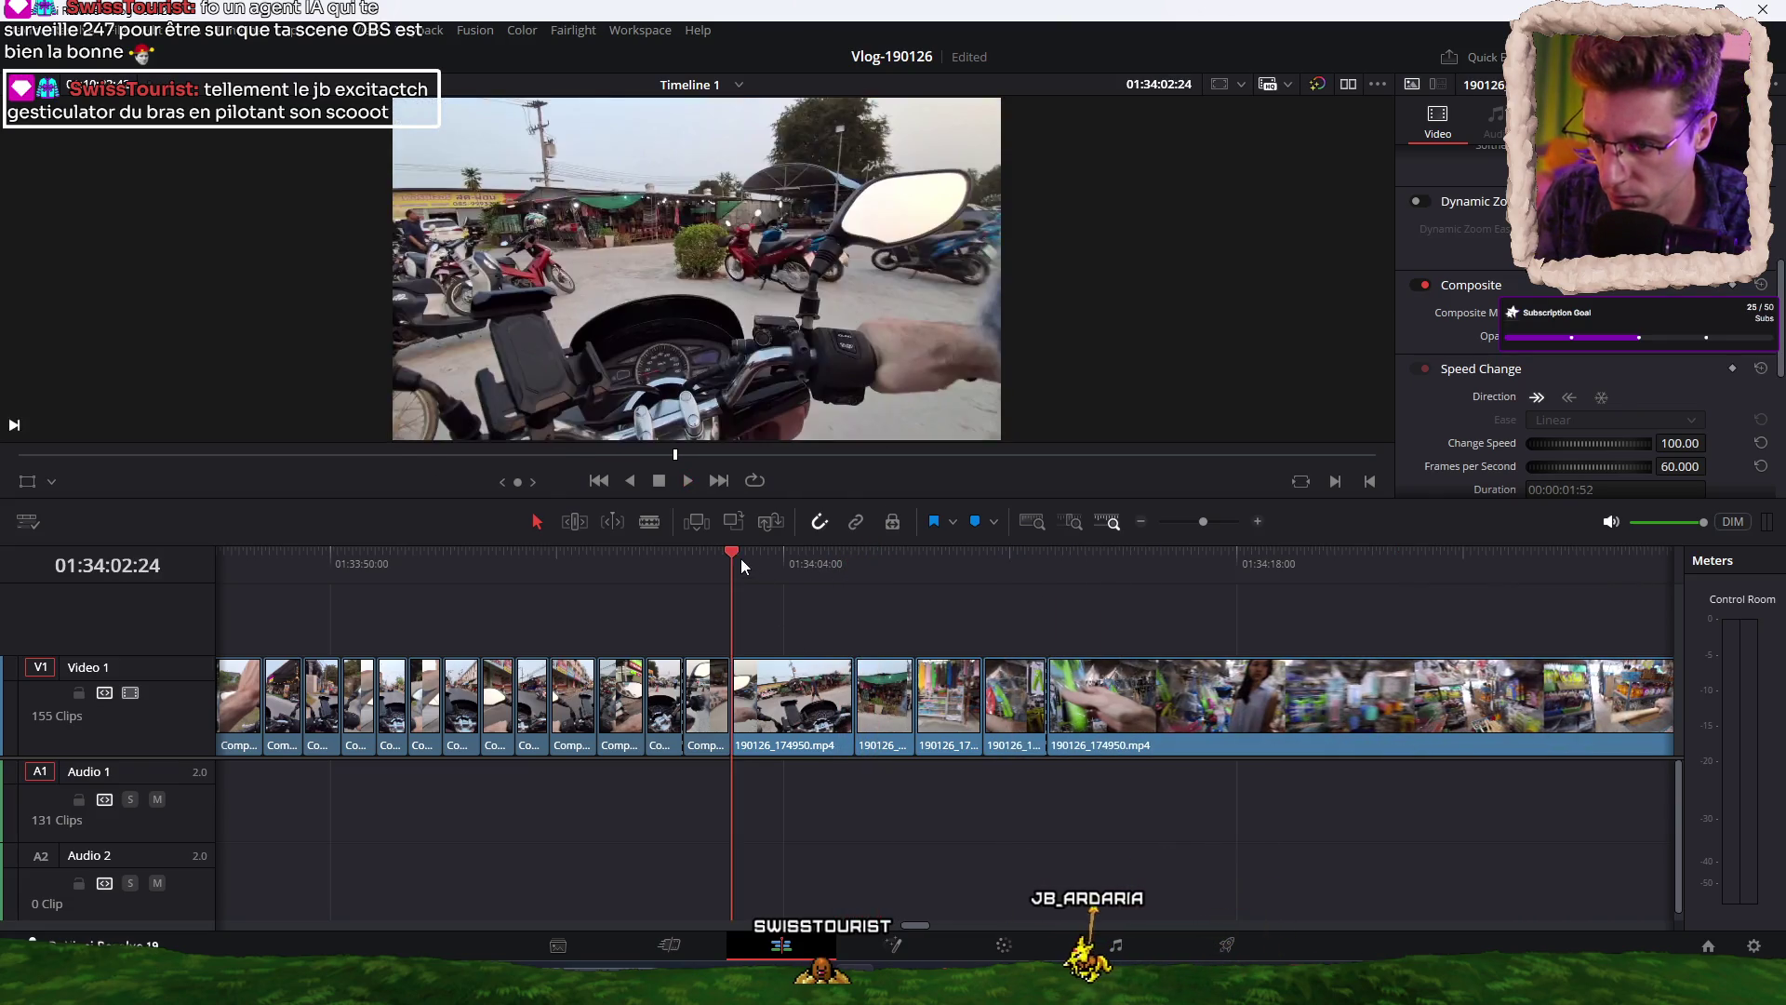
{"action": "key", "text": "space"}
Blade the shop clip at the playhead, ripple-trim the excess and delete the small leftover piece.
{"action": "left_click", "coordinate": [736, 564]}
{"action": "key", "text": "ctrl+b"}
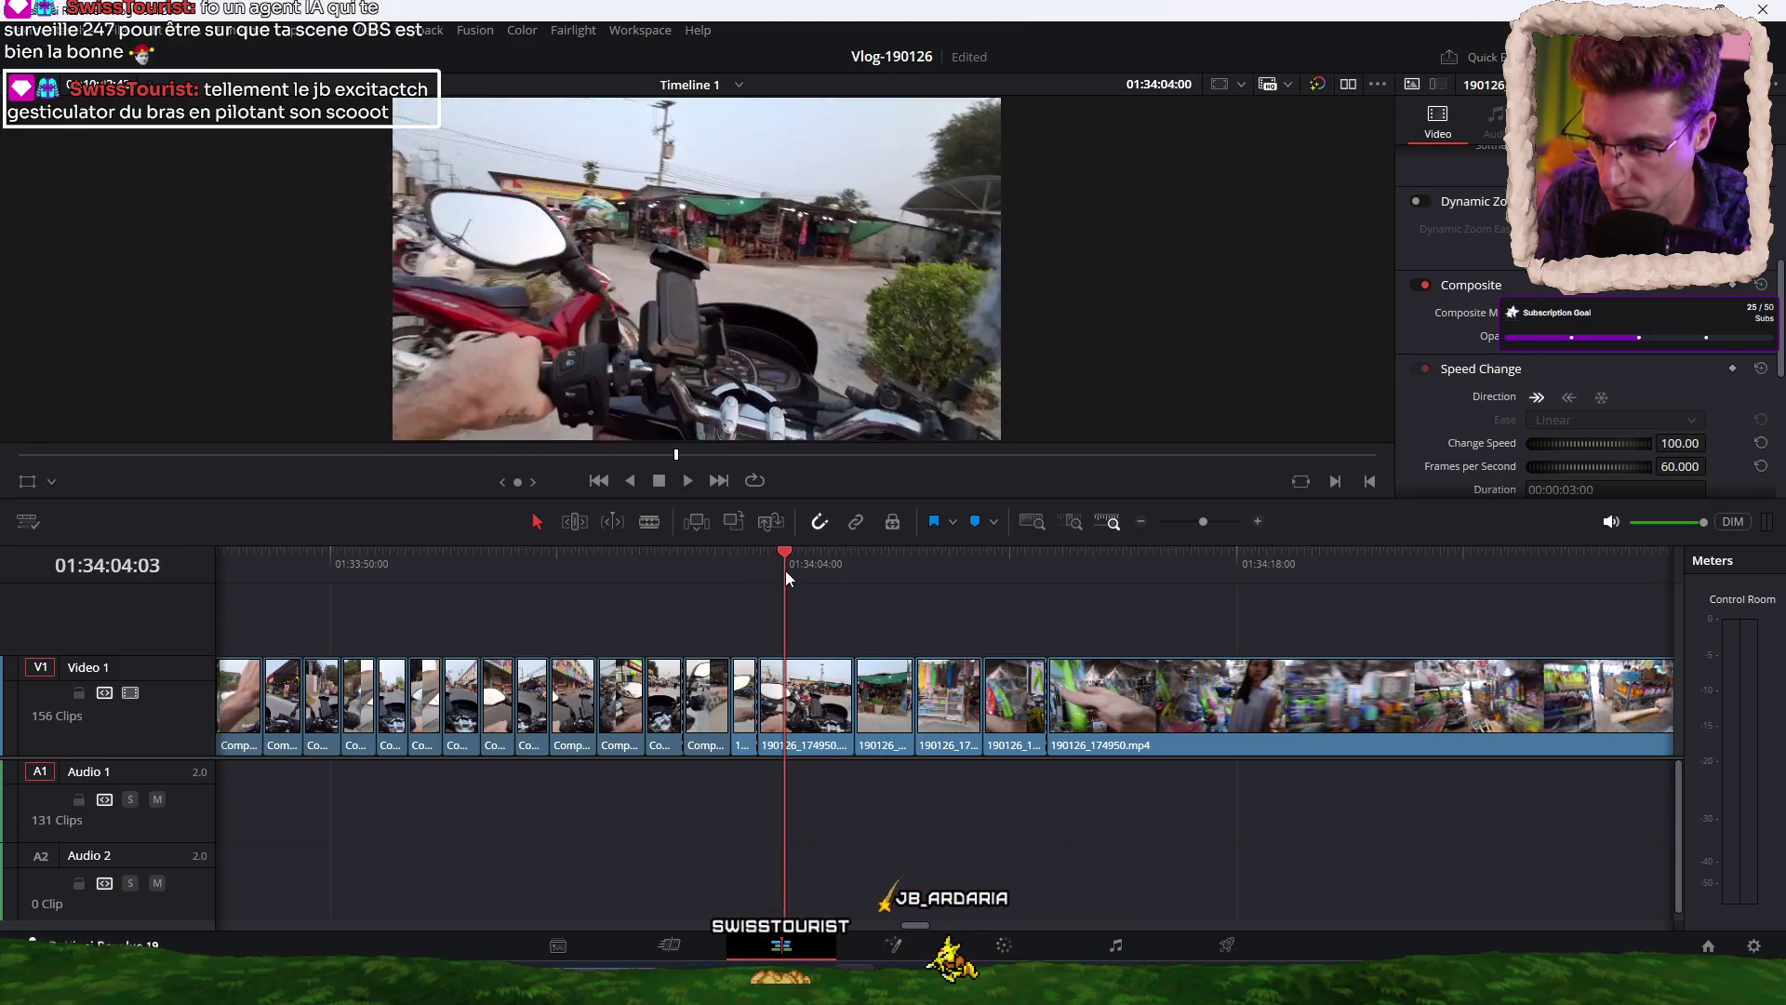
{"action": "key", "text": "ctrl+b"}
{"action": "left_click_drag", "start_coordinate": [782, 561], "coordinate": [809, 561]}
{"action": "key", "text": "ctrl+shift+bracketleft"}
{"action": "left_click", "coordinate": [739, 553]}
{"action": "key", "text": "space"}
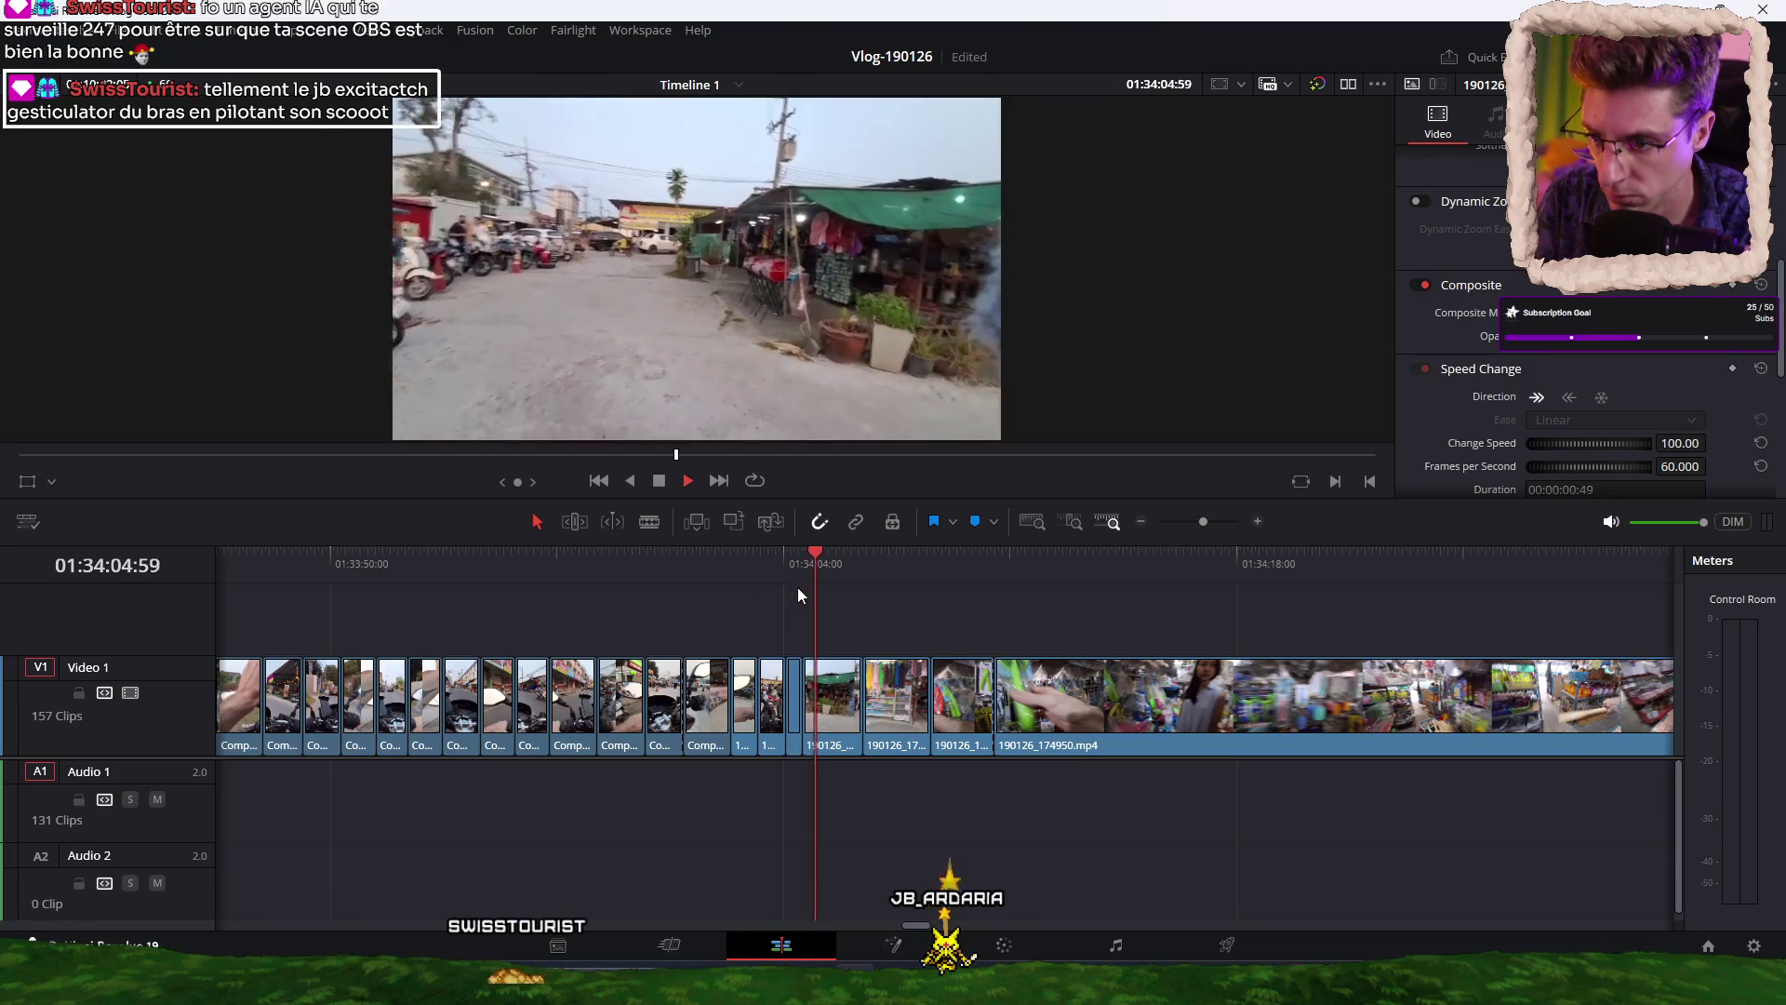
{"action": "key", "text": "space"}
{"action": "left_click", "coordinate": [796, 704]}
{"action": "key", "text": "Delete"}
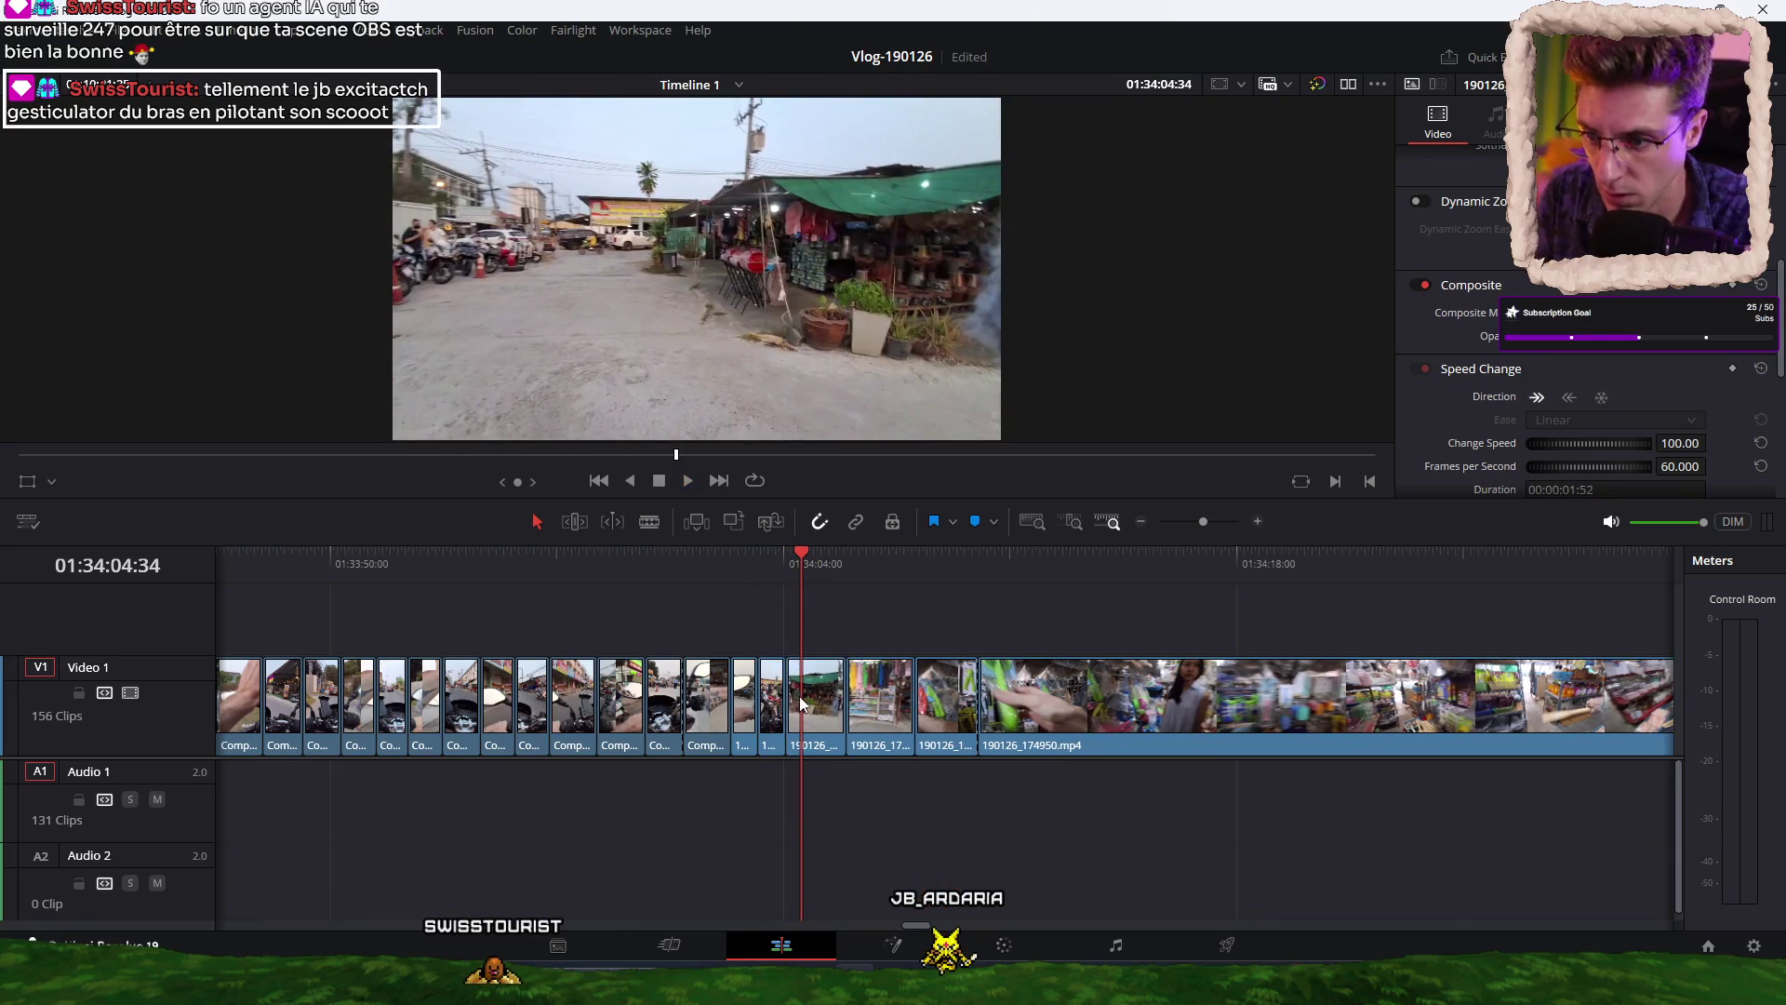
{"action": "key", "text": "space"}
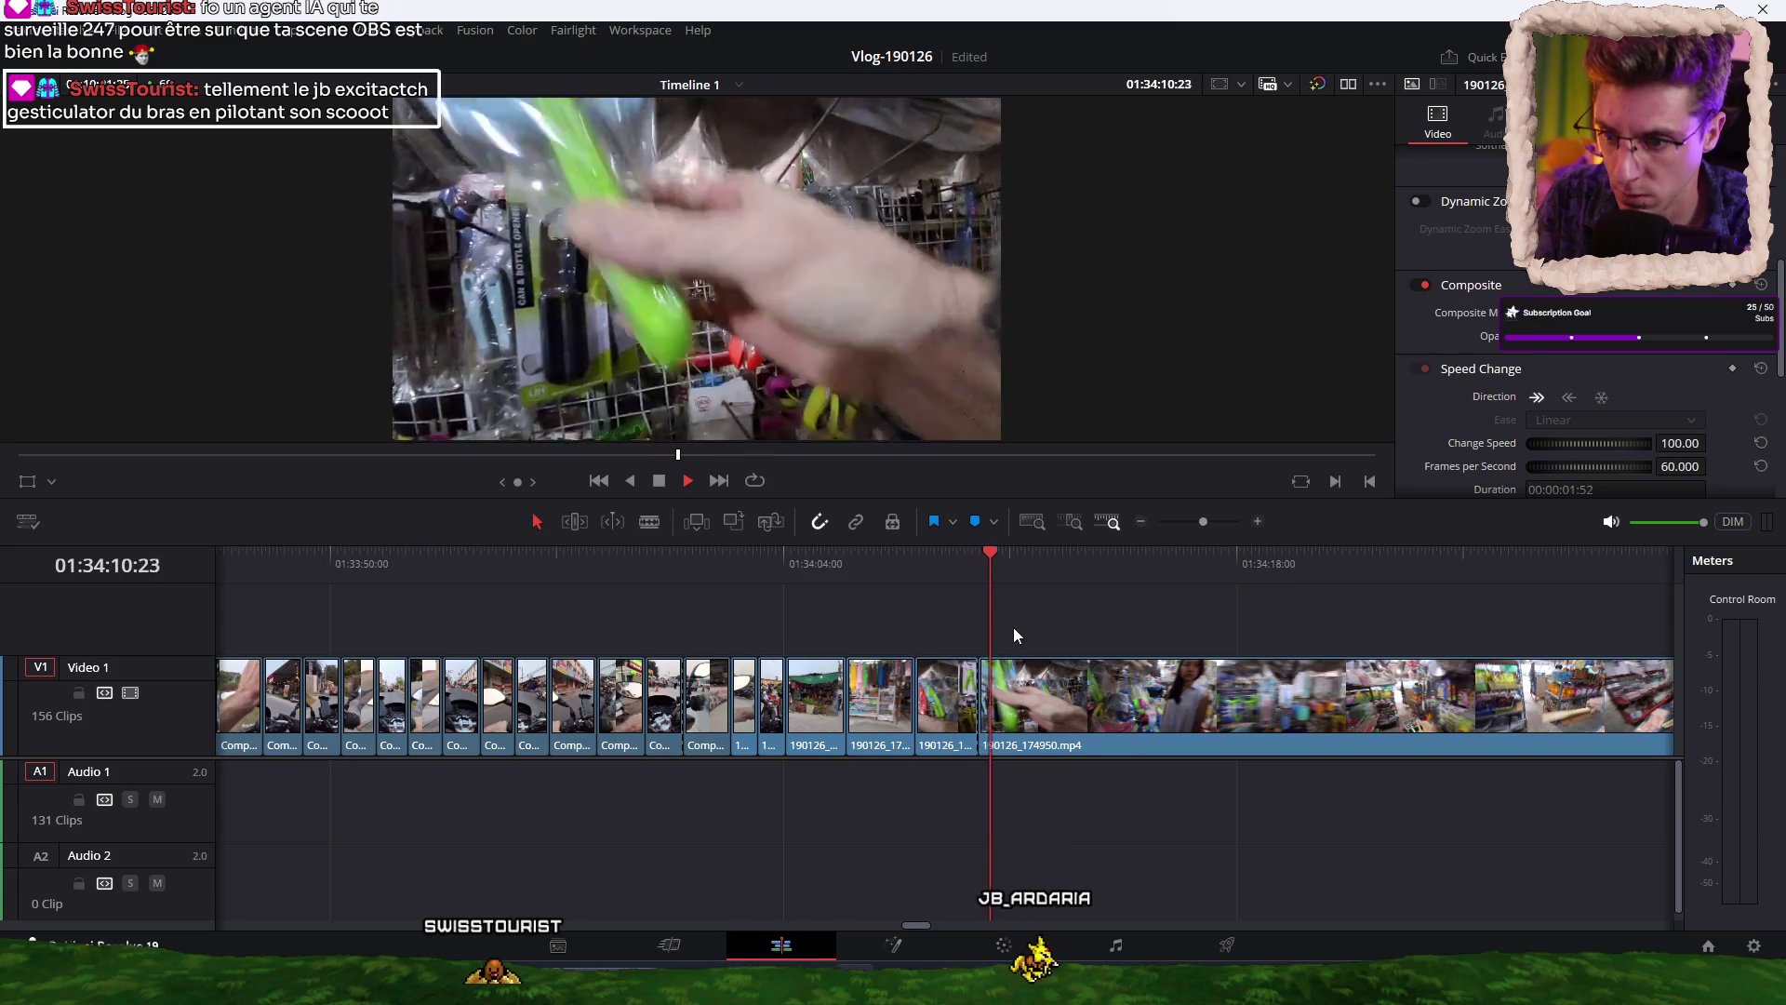
{"action": "key", "text": "space"}
Cut out and ripple-delete another short shop piece, then blade again further along.
{"action": "left_click_drag", "start_coordinate": [968, 565], "coordinate": [957, 562]}
{"action": "key", "text": "ctrl+b"}
{"action": "left_click", "coordinate": [964, 714]}
{"action": "key", "text": "Delete"}
{"action": "key", "text": "space"}
{"action": "mouse_move", "coordinate": [1001, 564]}
{"action": "left_mouse_down"}
{"action": "mouse_move", "coordinate": [1626, 627]}
{"action": "mouse_move", "coordinate": [1520, 621]}
{"action": "mouse_move", "coordinate": [1537, 621]}
{"action": "left_mouse_up"}
{"action": "key", "text": "ctrl+b"}
{"action": "key", "text": "space"}
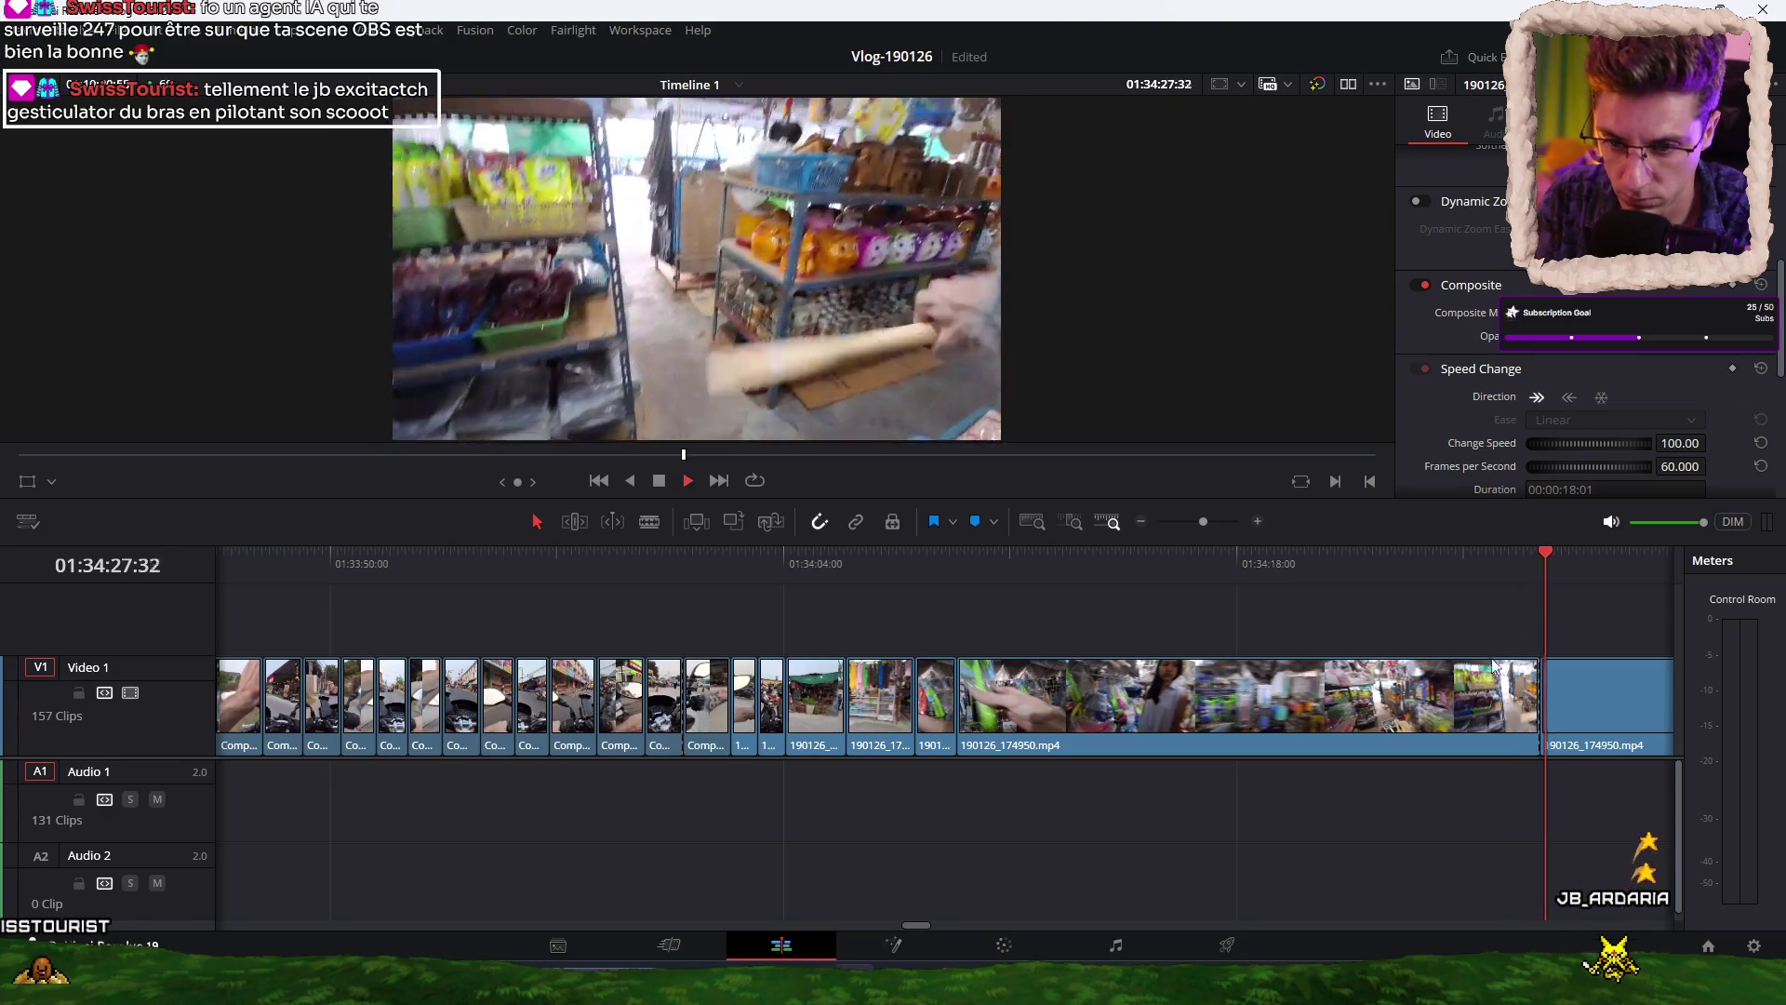
Ripple-delete the selected unwanted piece and cut the shop clip at the playhead.
{"action": "key", "text": "Delete"}
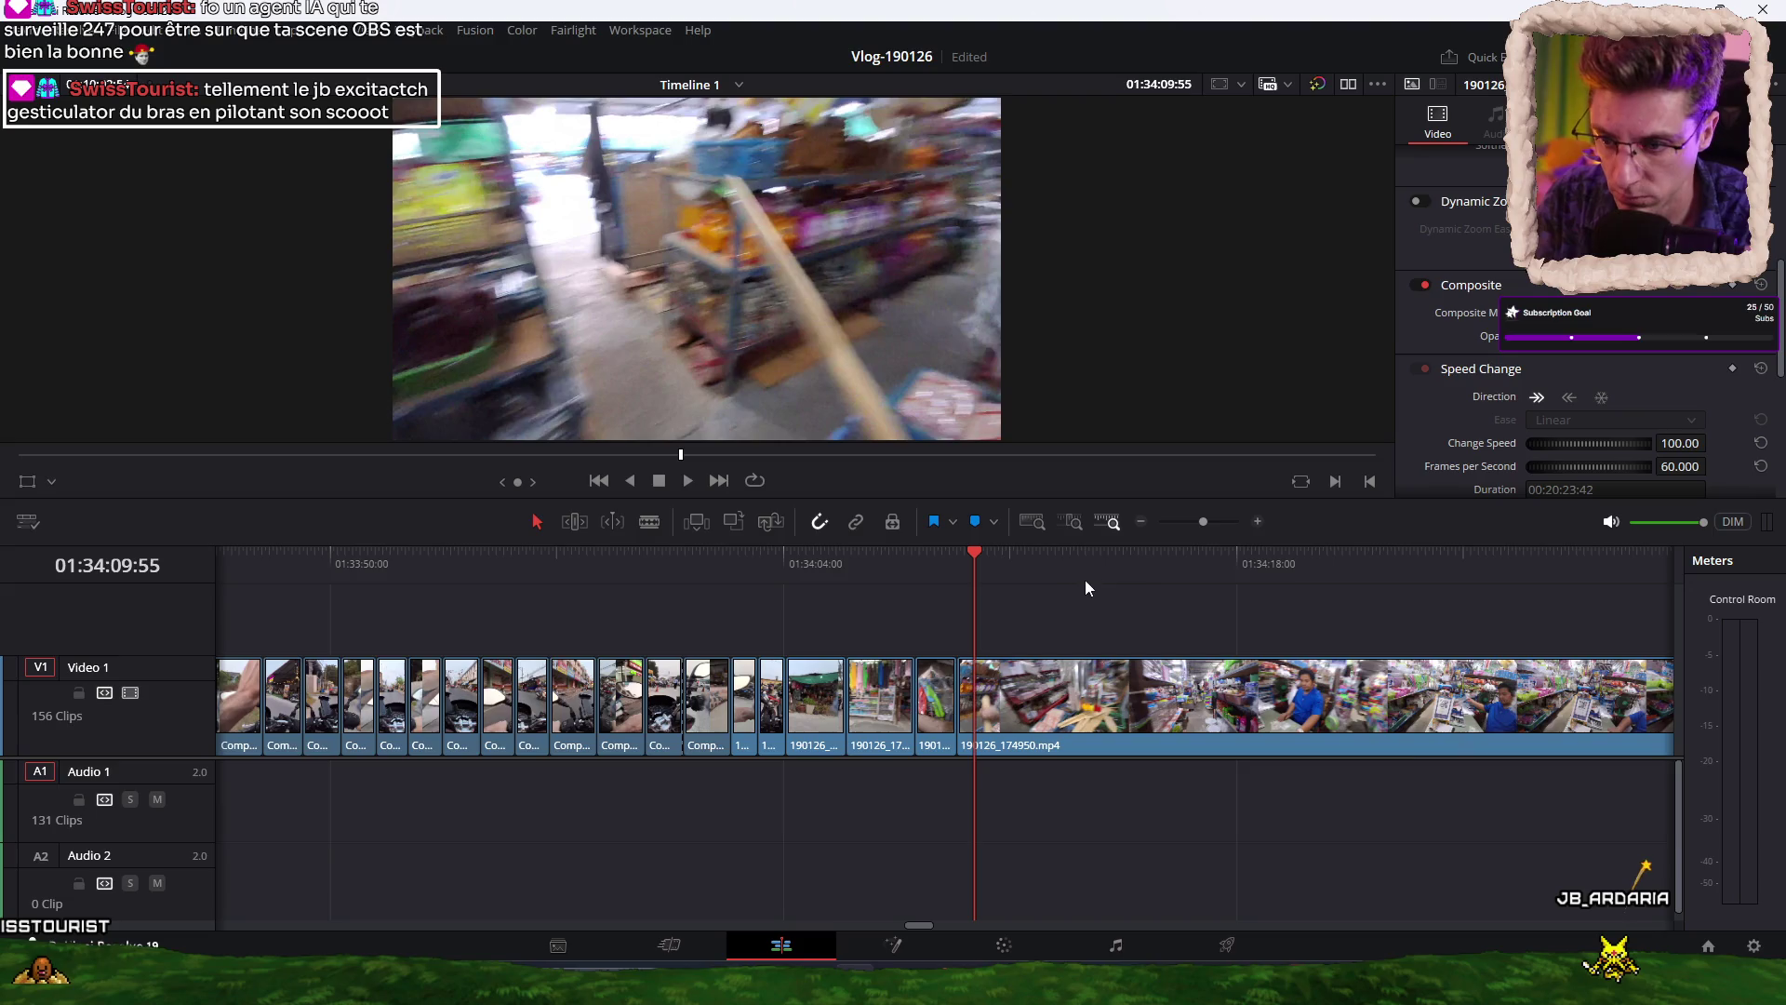
{"action": "scroll", "coordinate": [872, 605], "scroll_direction": "right", "scroll_amount": 2}
{"action": "key", "text": "space"}
{"action": "key", "text": "space"}
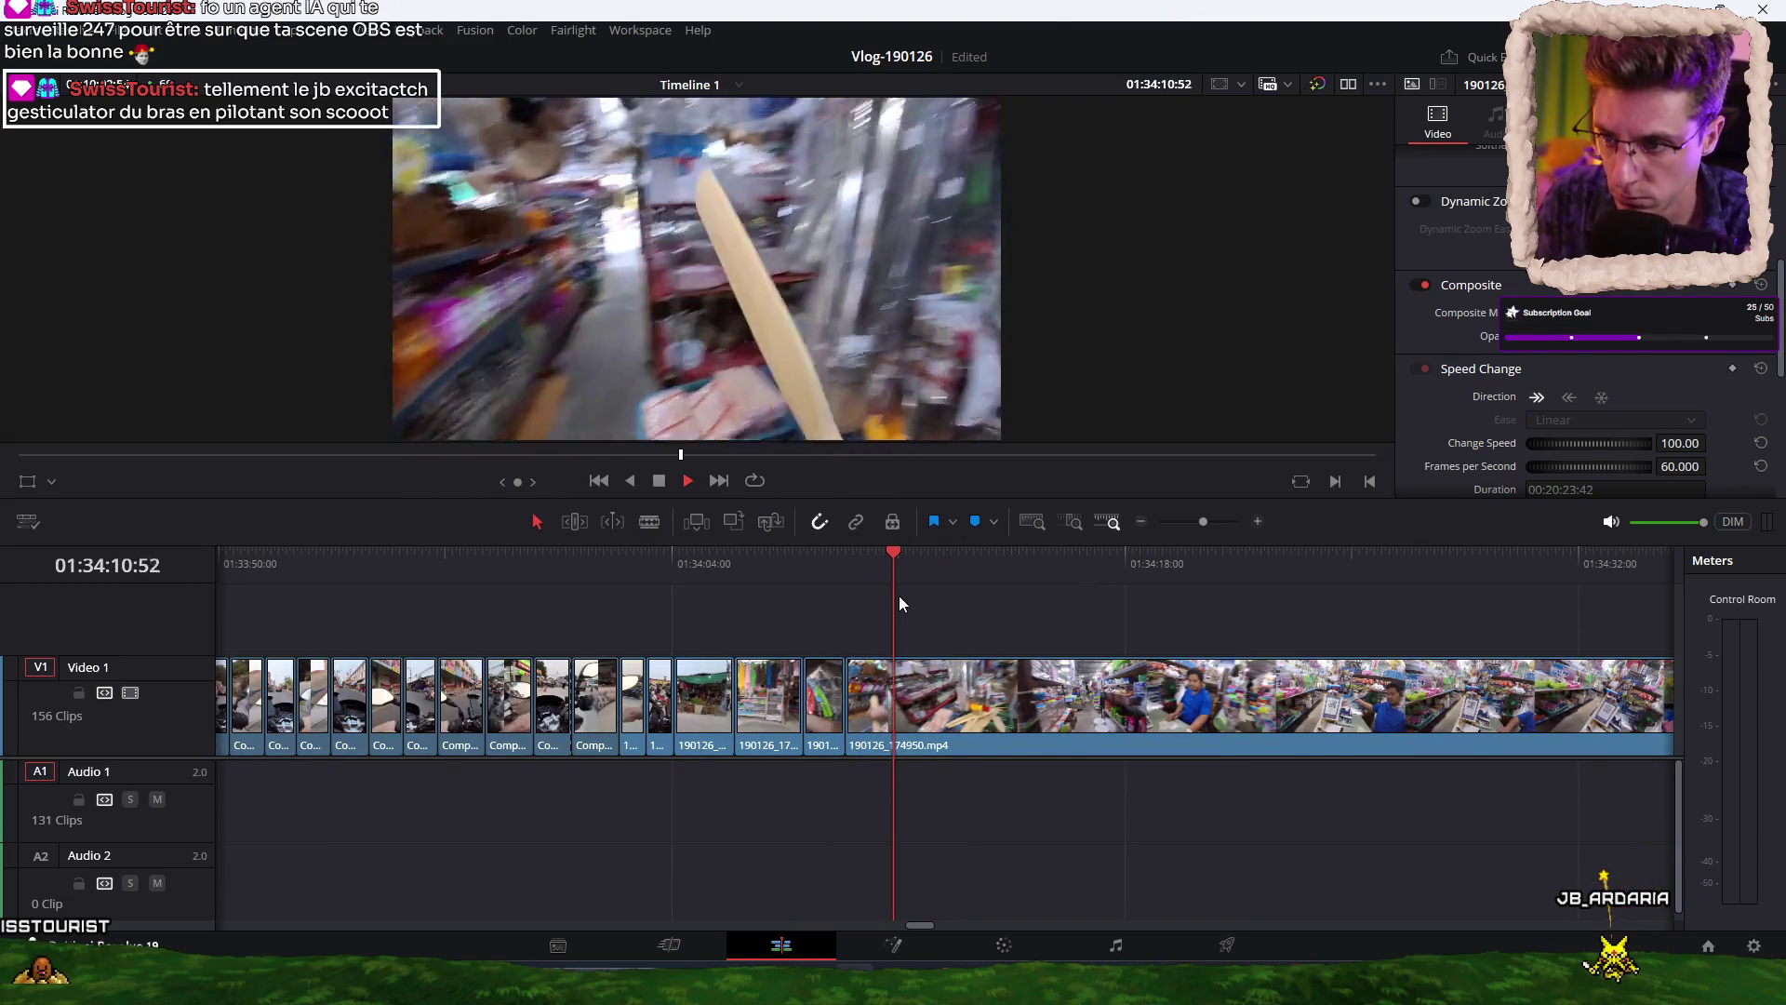
{"action": "key", "text": "space"}
{"action": "key", "text": "ctrl+b"}
{"action": "key", "text": "space"}
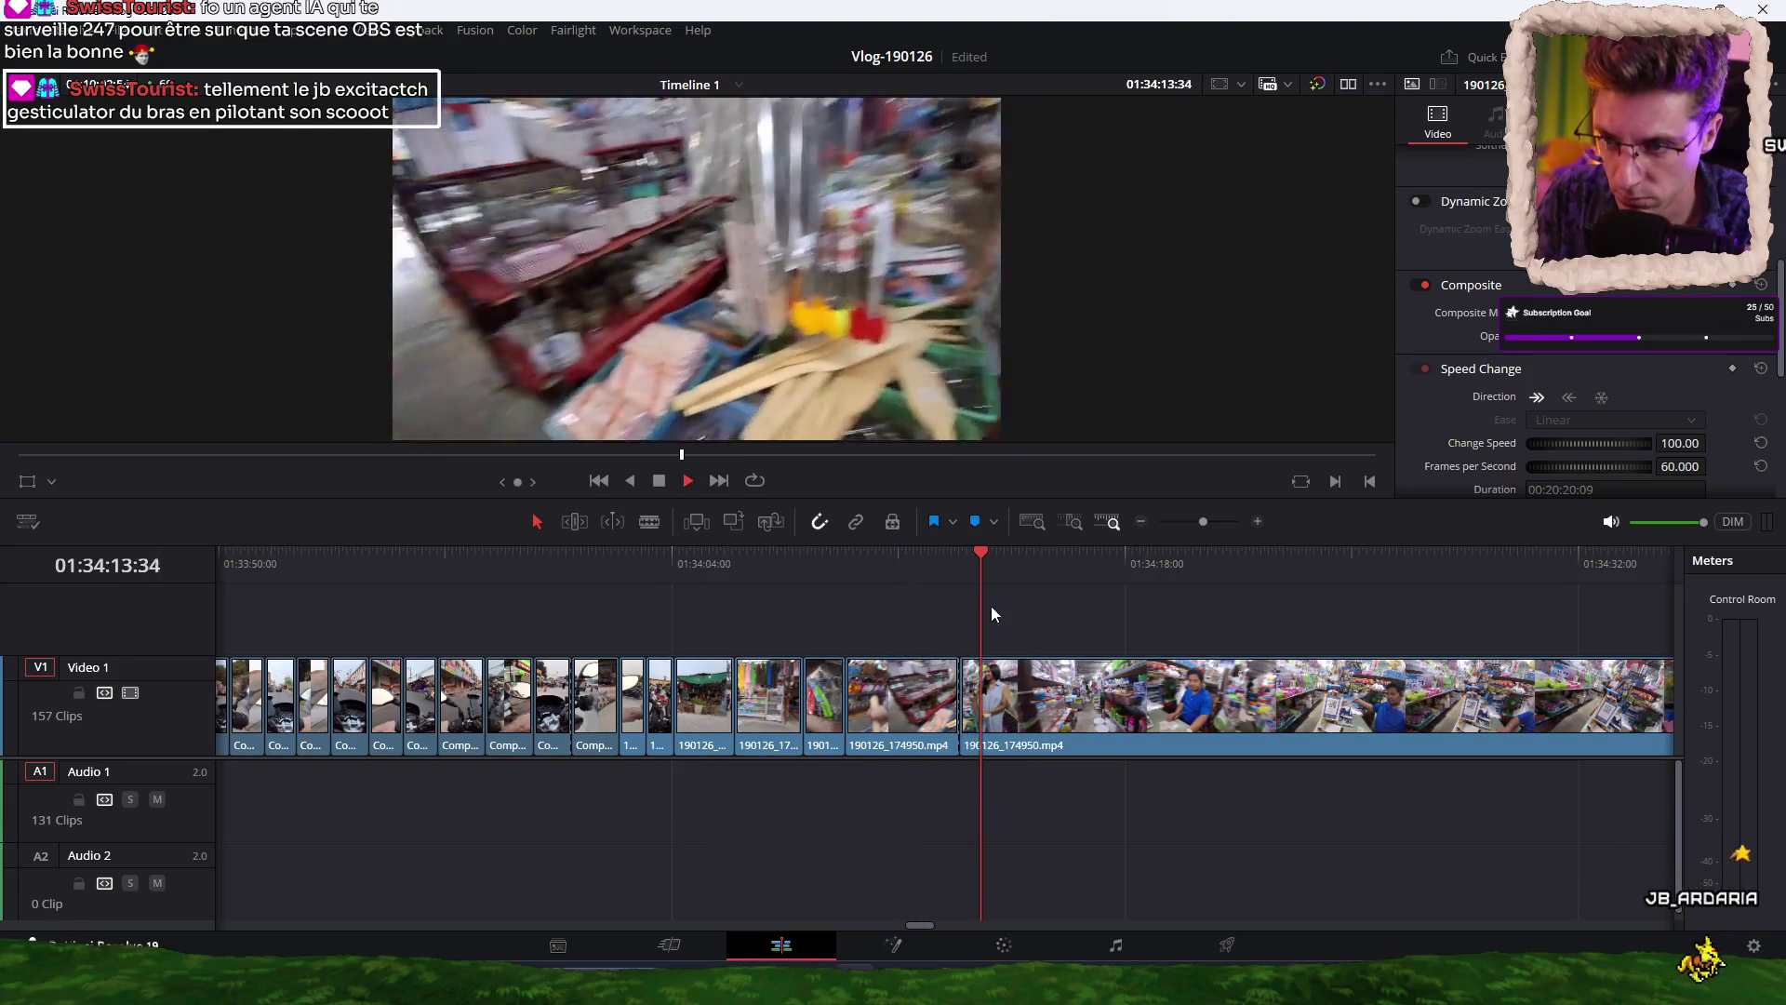
{"action": "left_click", "coordinate": [1066, 565]}
{"action": "left_click_drag", "start_coordinate": [1075, 575], "coordinate": [1545, 572]}
{"action": "key", "text": "space"}
Find the shop-counter moment in 190126_174950.mp4 and split the clip there.
{"action": "mouse_move", "coordinate": [1012, 571]}
{"action": "left_mouse_down"}
{"action": "mouse_move", "coordinate": [1509, 569]}
{"action": "mouse_move", "coordinate": [1365, 562]}
{"action": "mouse_move", "coordinate": [1472, 567]}
{"action": "left_mouse_up"}
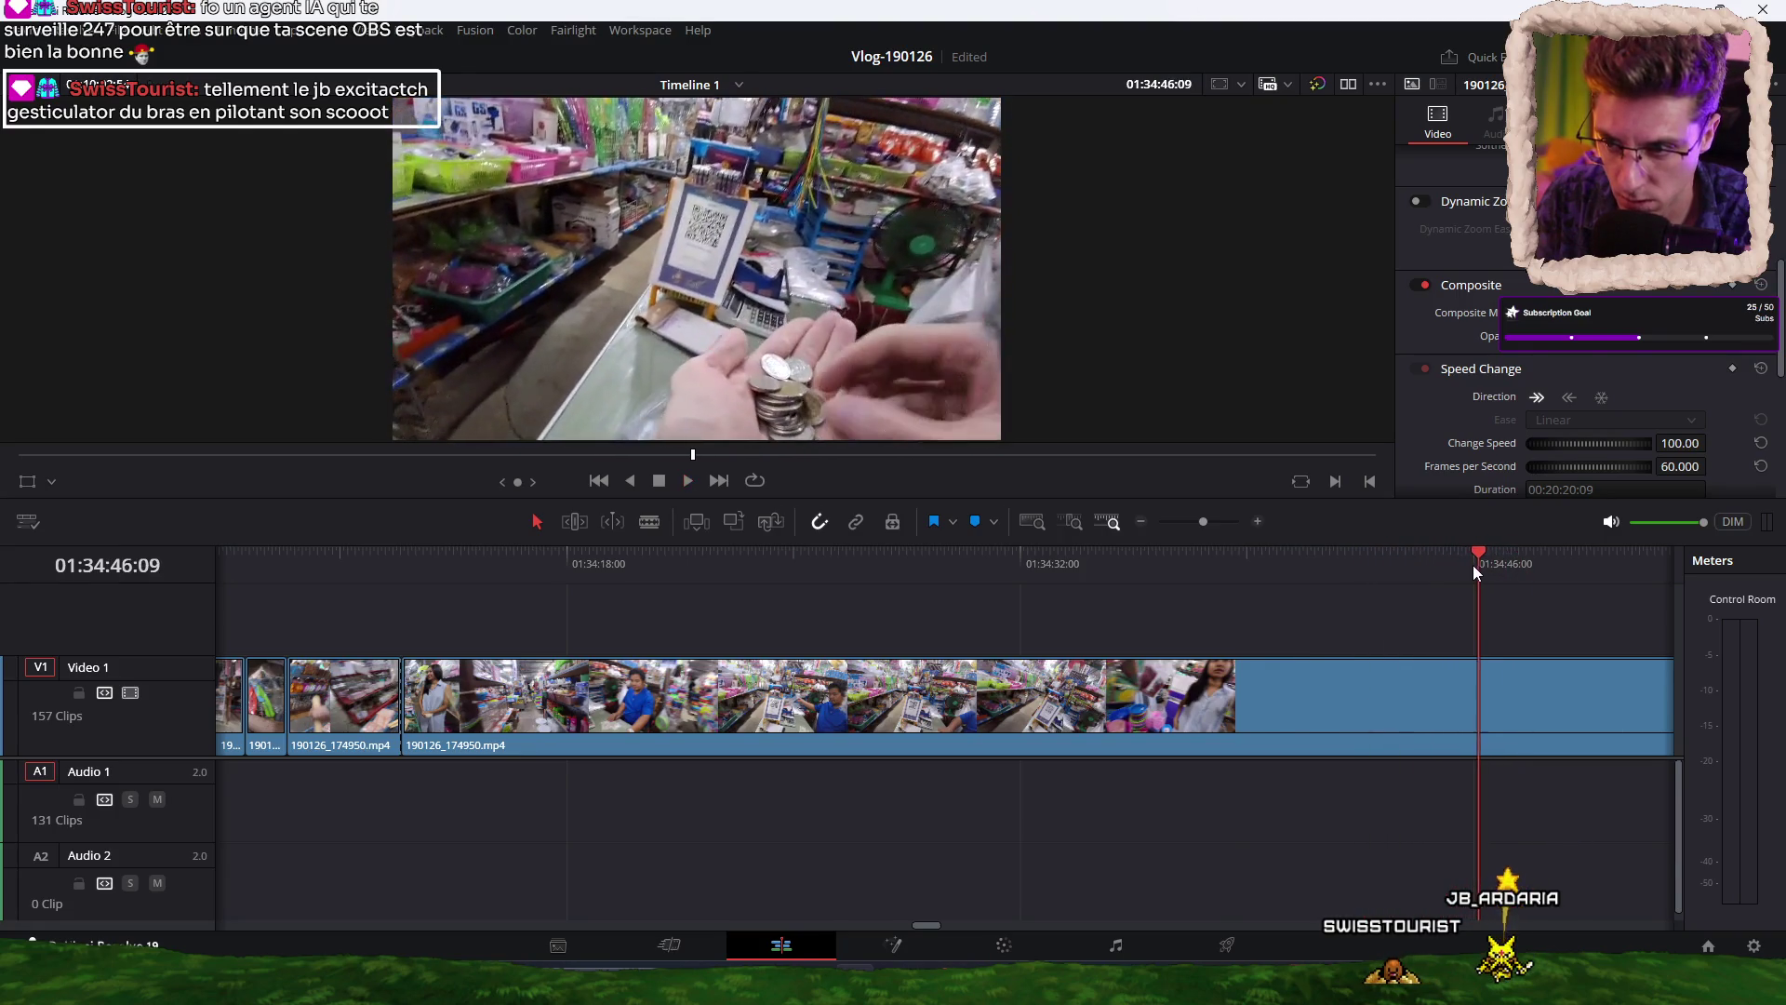
{"action": "key", "text": "Up"}
{"action": "key", "text": "space"}
{"action": "left_click", "coordinate": [339, 564]}
{"action": "left_click", "coordinate": [339, 564]}
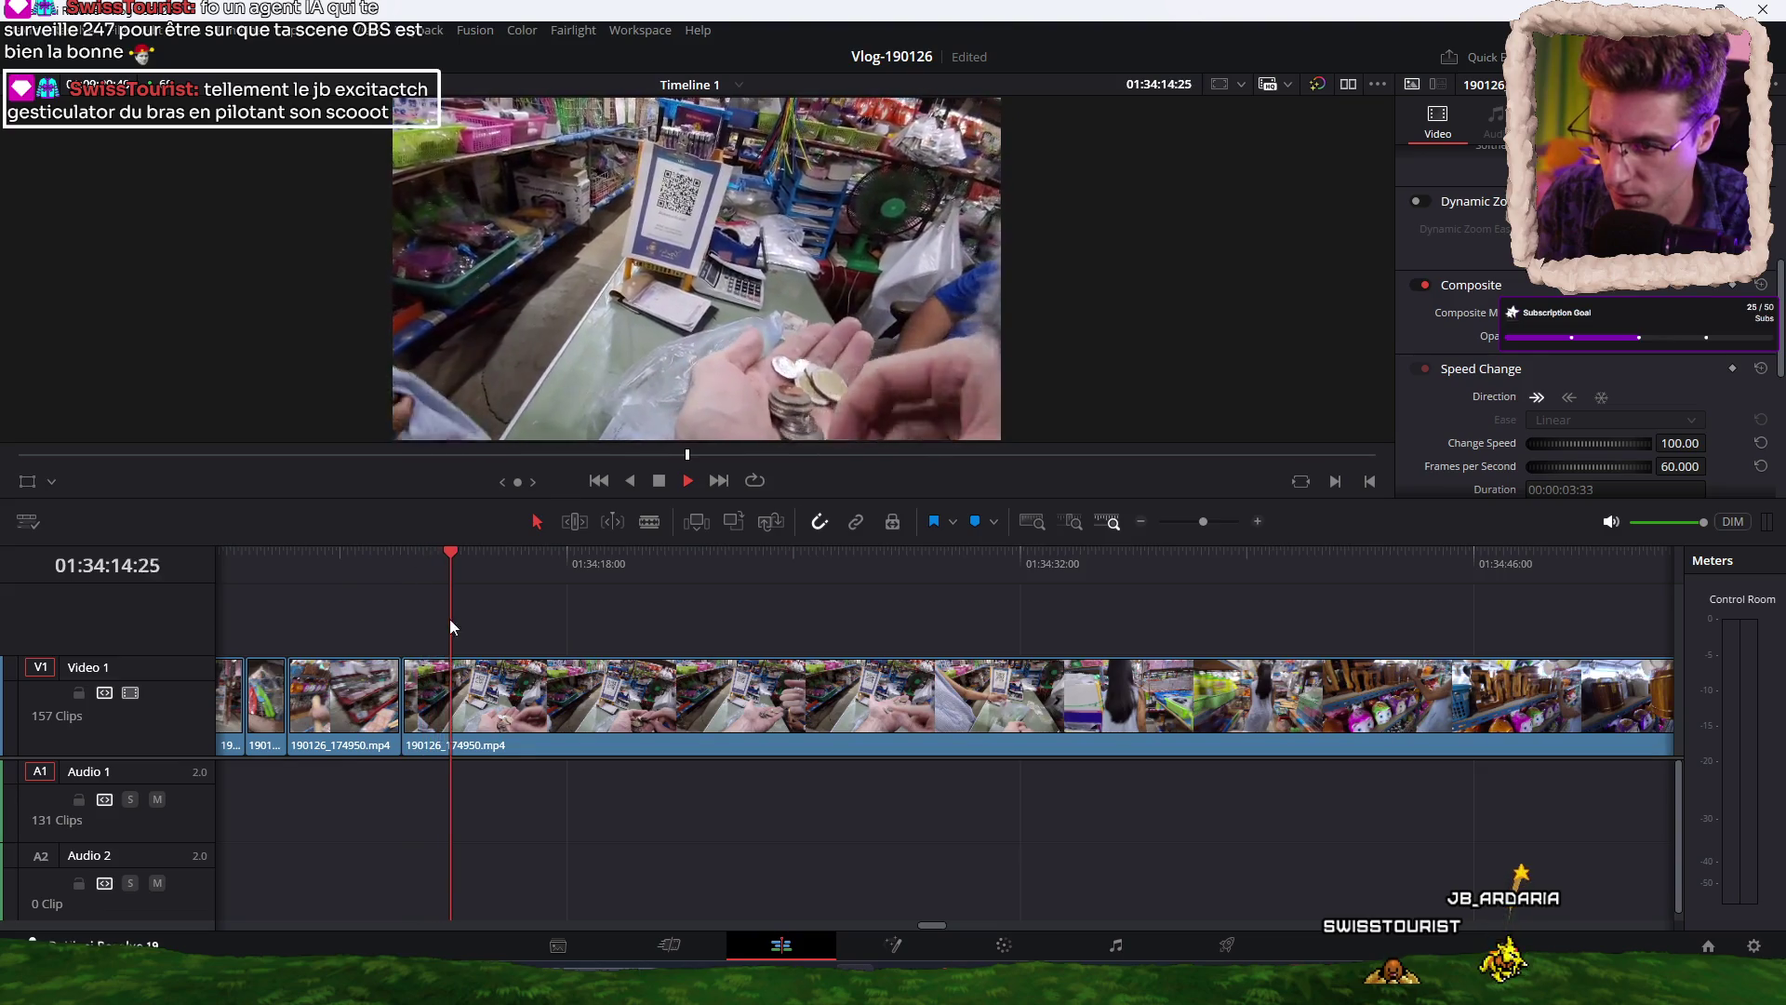
{"action": "key", "text": "space"}
{"action": "scroll", "coordinate": [657, 624], "scroll_direction": "left", "scroll_amount": 5}
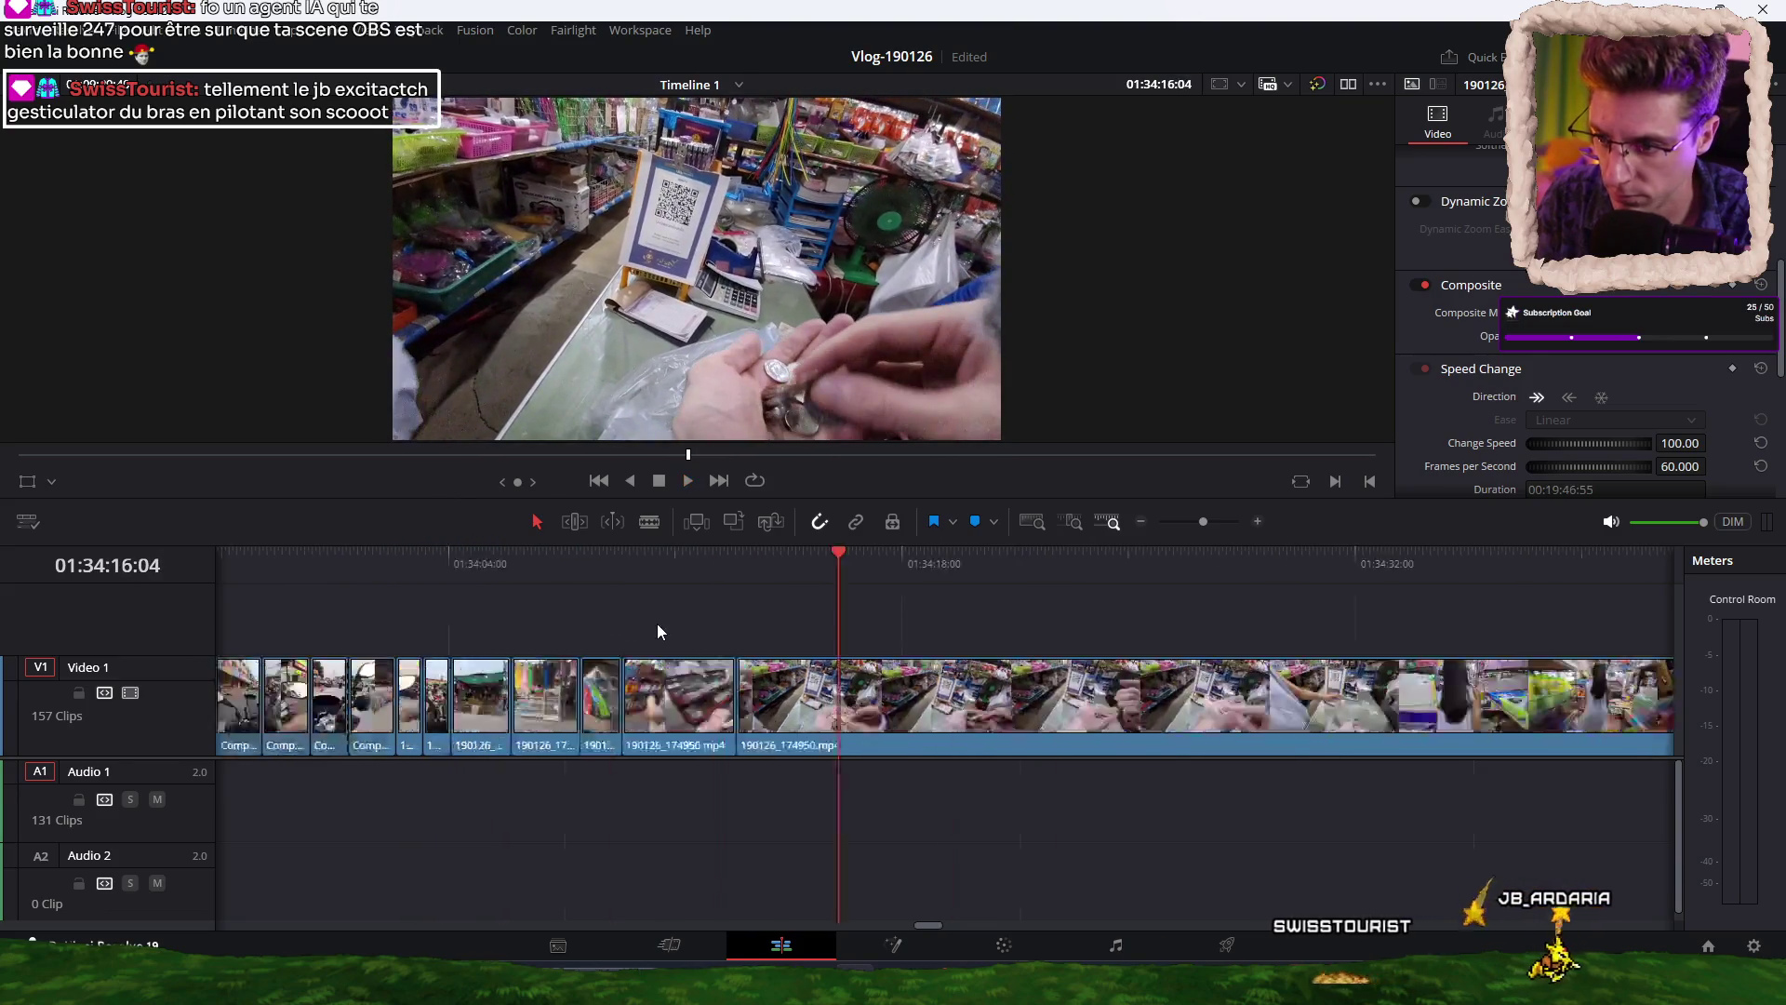
{"action": "scroll", "coordinate": [711, 628], "scroll_direction": "right", "scroll_amount": 5}
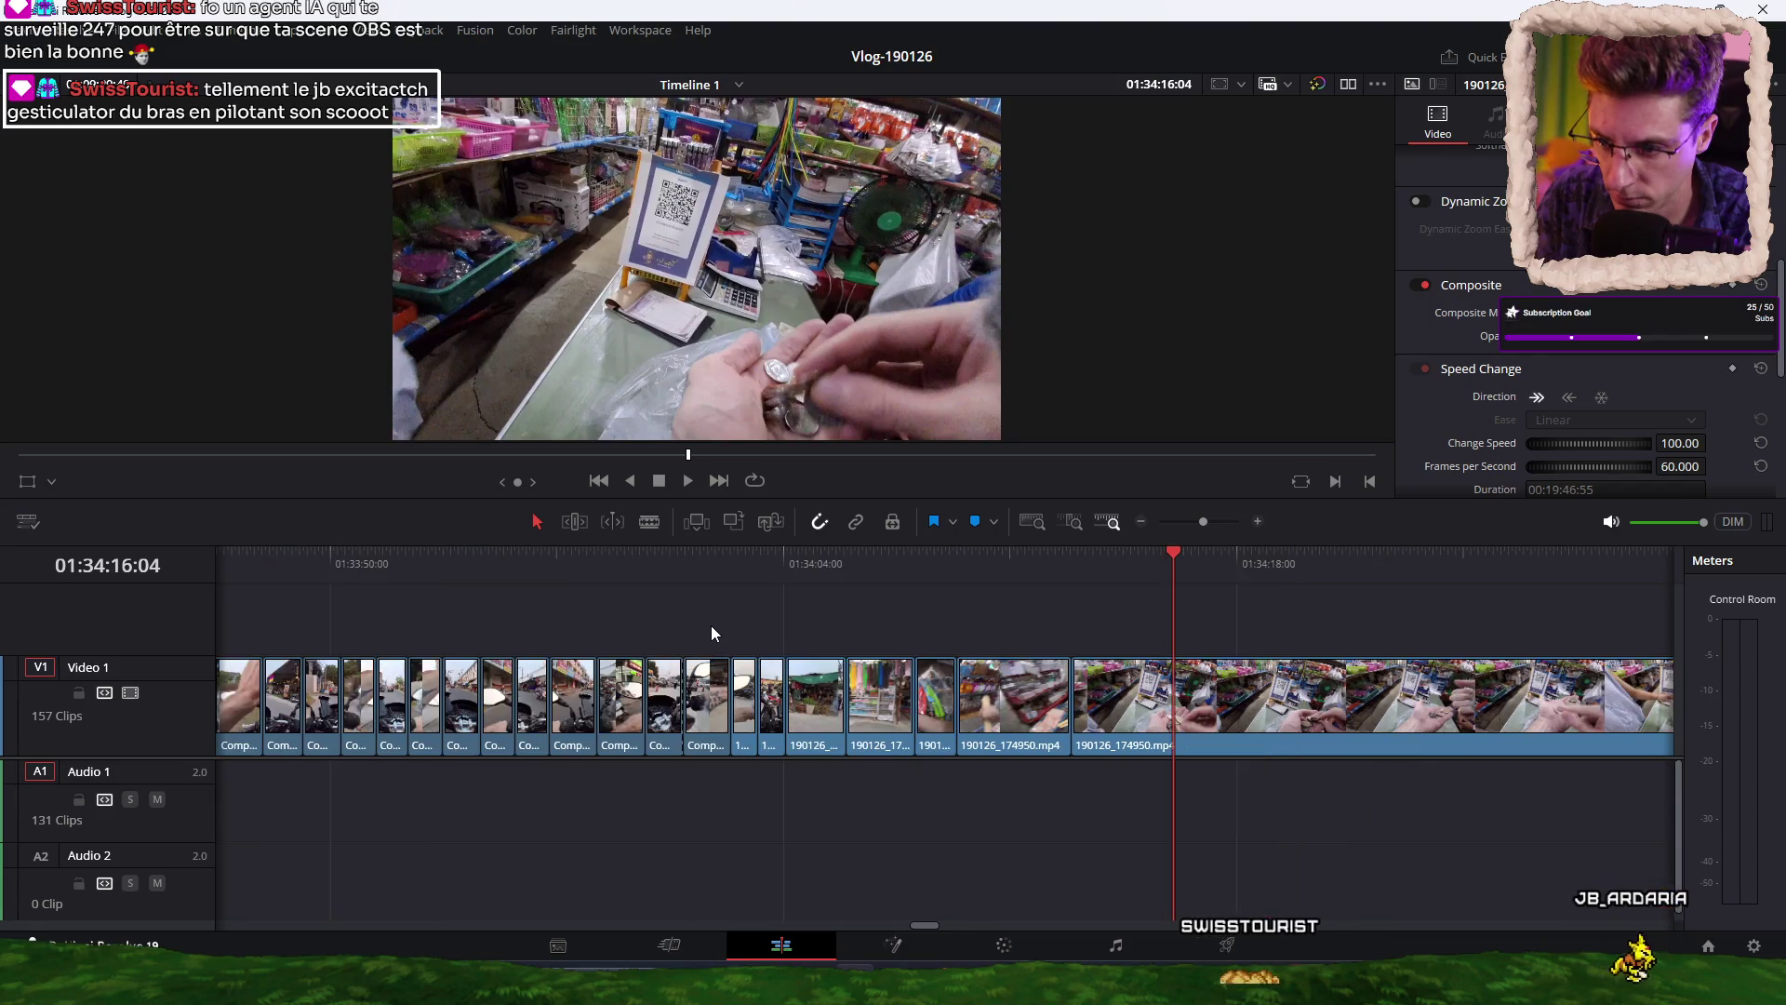
{"action": "key", "text": "space"}
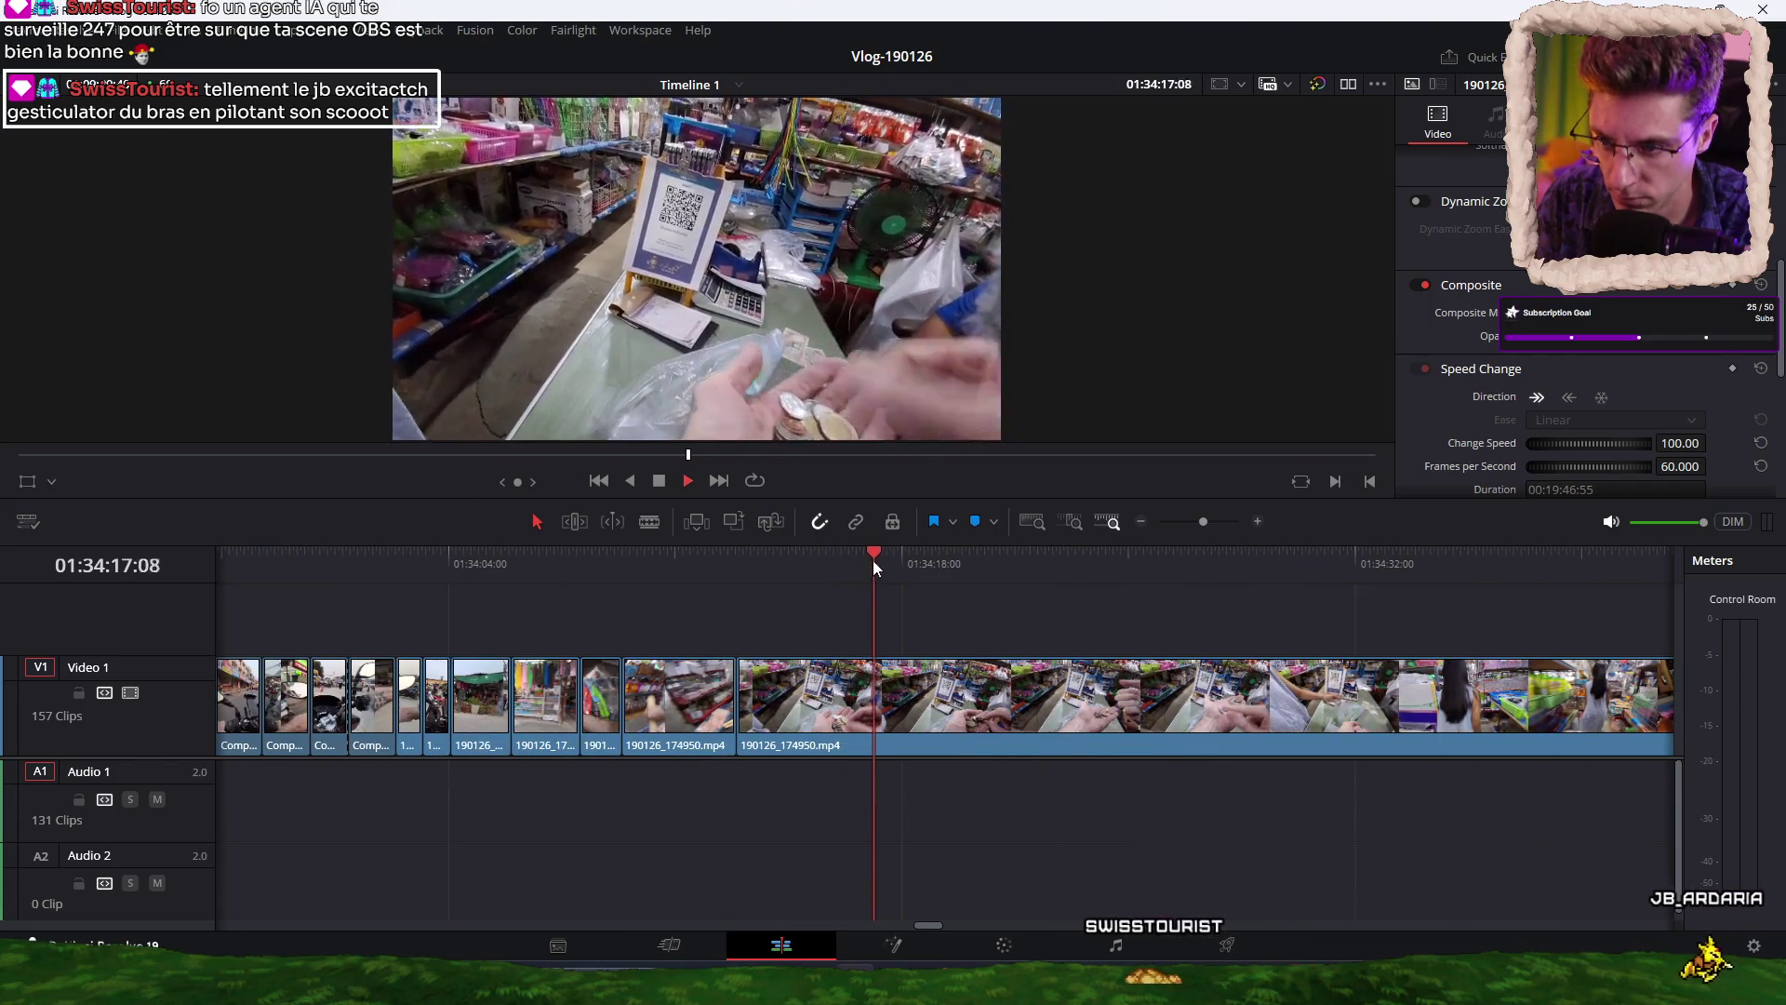
{"action": "mouse_move", "coordinate": [891, 560]}
{"action": "left_mouse_down"}
{"action": "mouse_move", "coordinate": [1113, 561]}
{"action": "mouse_move", "coordinate": [791, 556]}
{"action": "mouse_move", "coordinate": [897, 561]}
{"action": "left_mouse_up"}
{"action": "key", "text": "ctrl+b"}
{"action": "key", "text": "space"}
{"action": "key", "text": "space"}
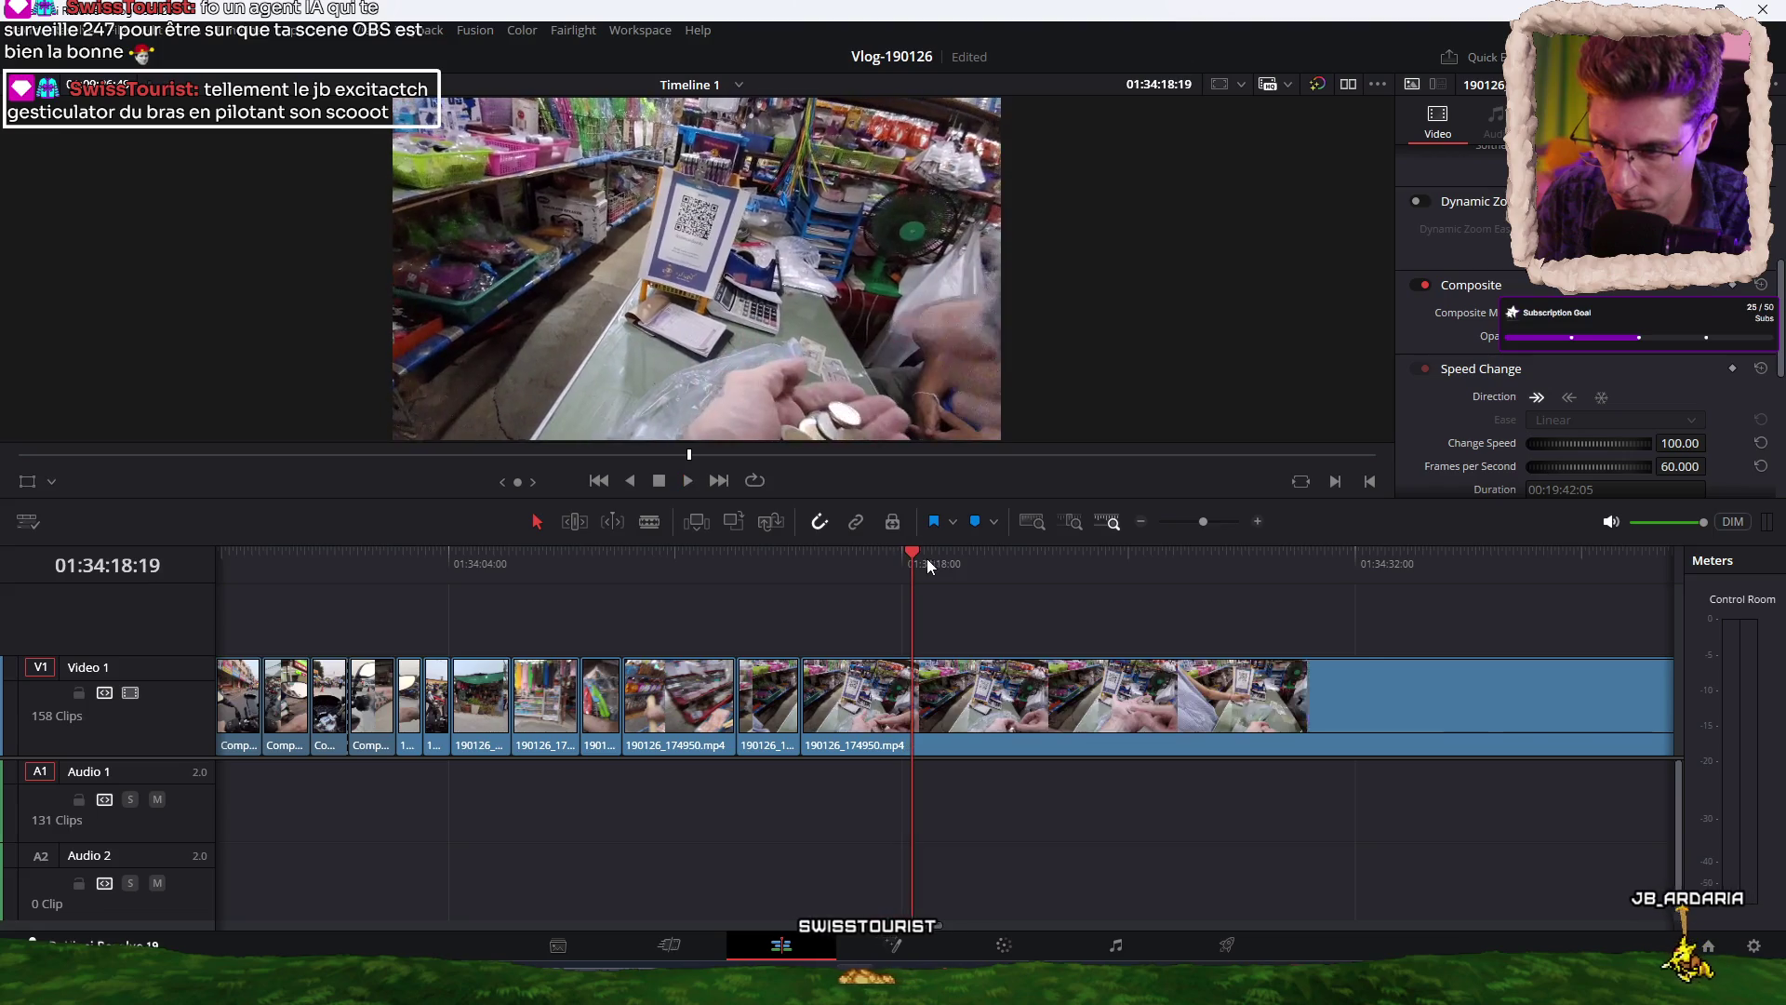
Ripple-trim the market clip's start to the playhead, then split it a little later.
{"action": "key", "text": "Up"}
{"action": "key", "text": "space"}
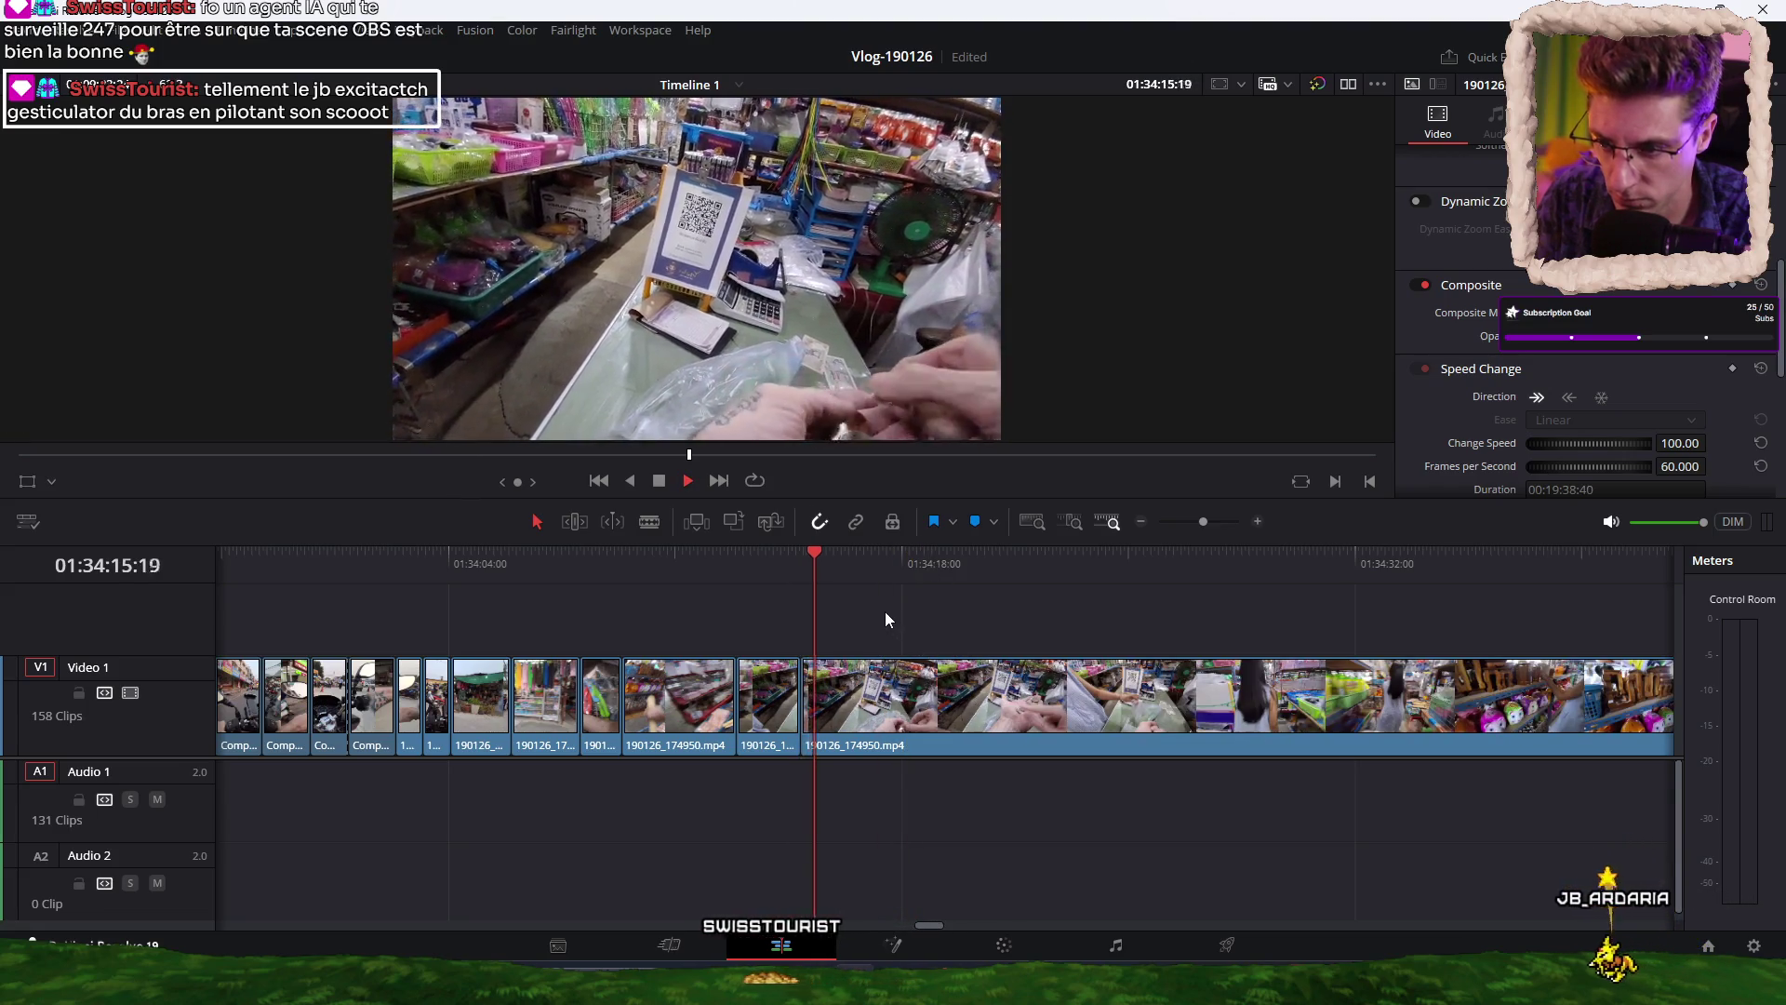
{"action": "left_click", "coordinate": [756, 564]}
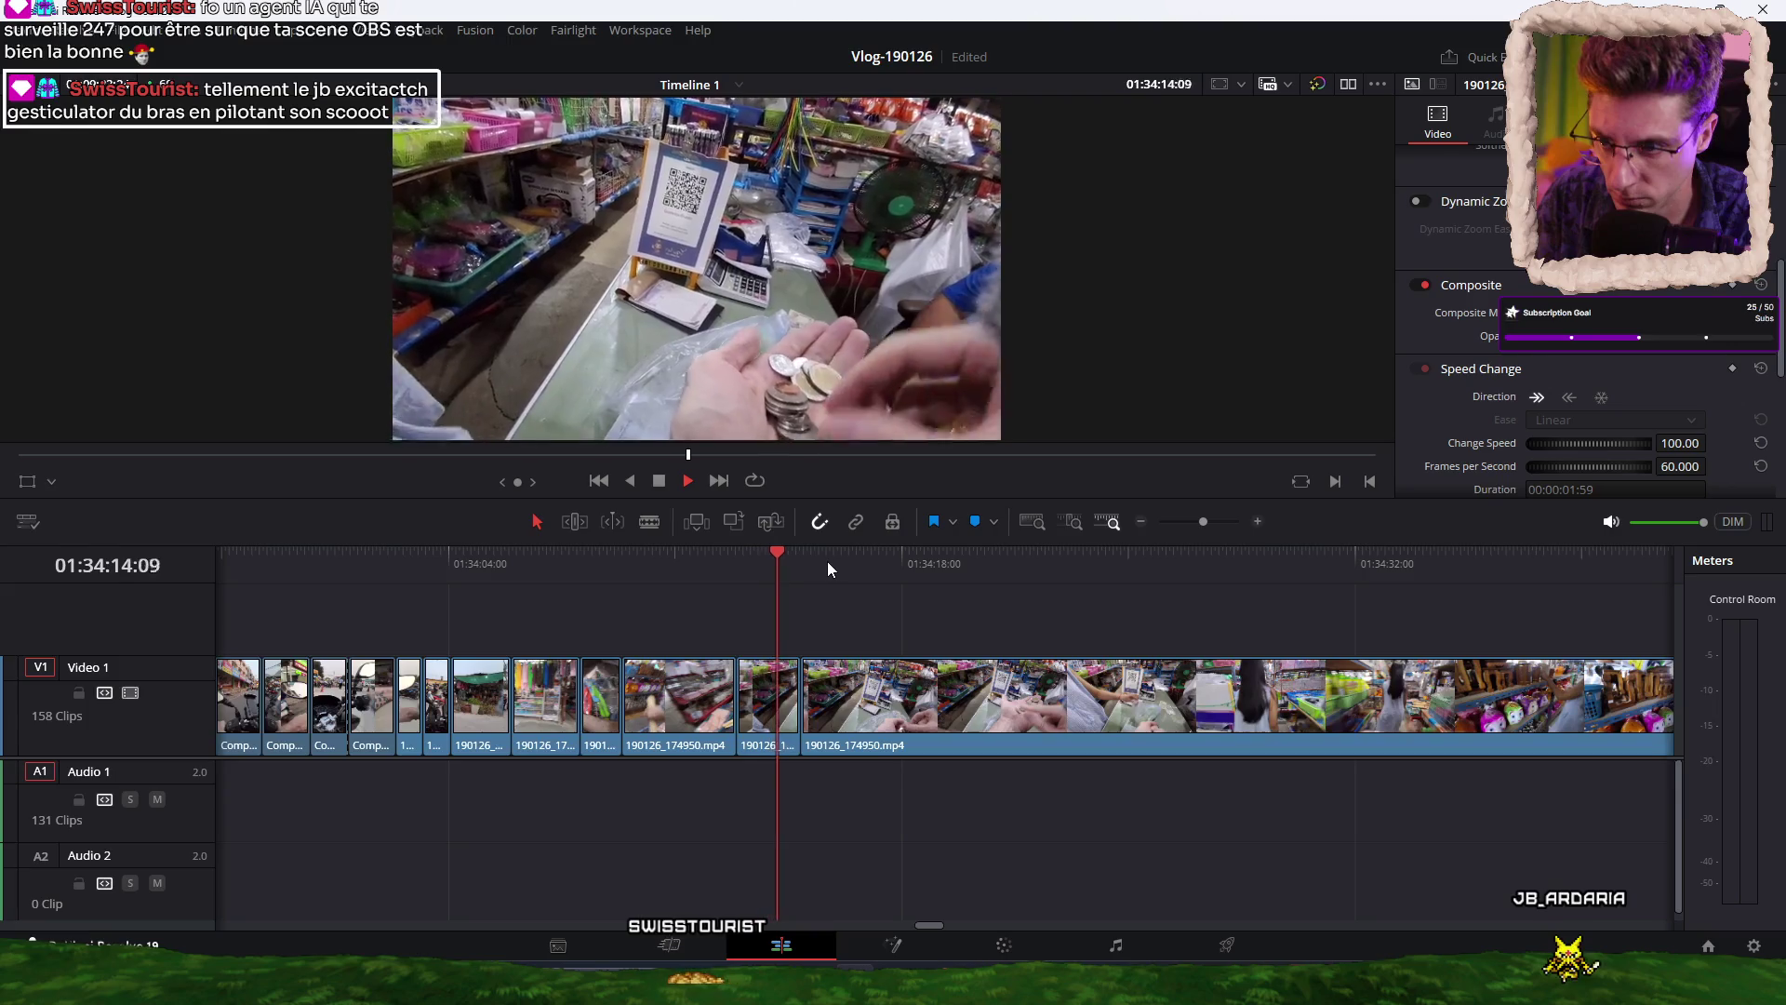
{"action": "left_click", "coordinate": [862, 557]}
{"action": "left_click_drag", "start_coordinate": [864, 556], "coordinate": [1523, 556]}
{"action": "scroll", "coordinate": [1131, 607], "scroll_direction": "right", "scroll_amount": 5}
{"action": "mouse_move", "coordinate": [985, 568]}
{"action": "left_mouse_down"}
{"action": "mouse_move", "coordinate": [1210, 548]}
{"action": "mouse_move", "coordinate": [1152, 549]}
{"action": "mouse_move", "coordinate": [1170, 550]}
{"action": "left_mouse_up"}
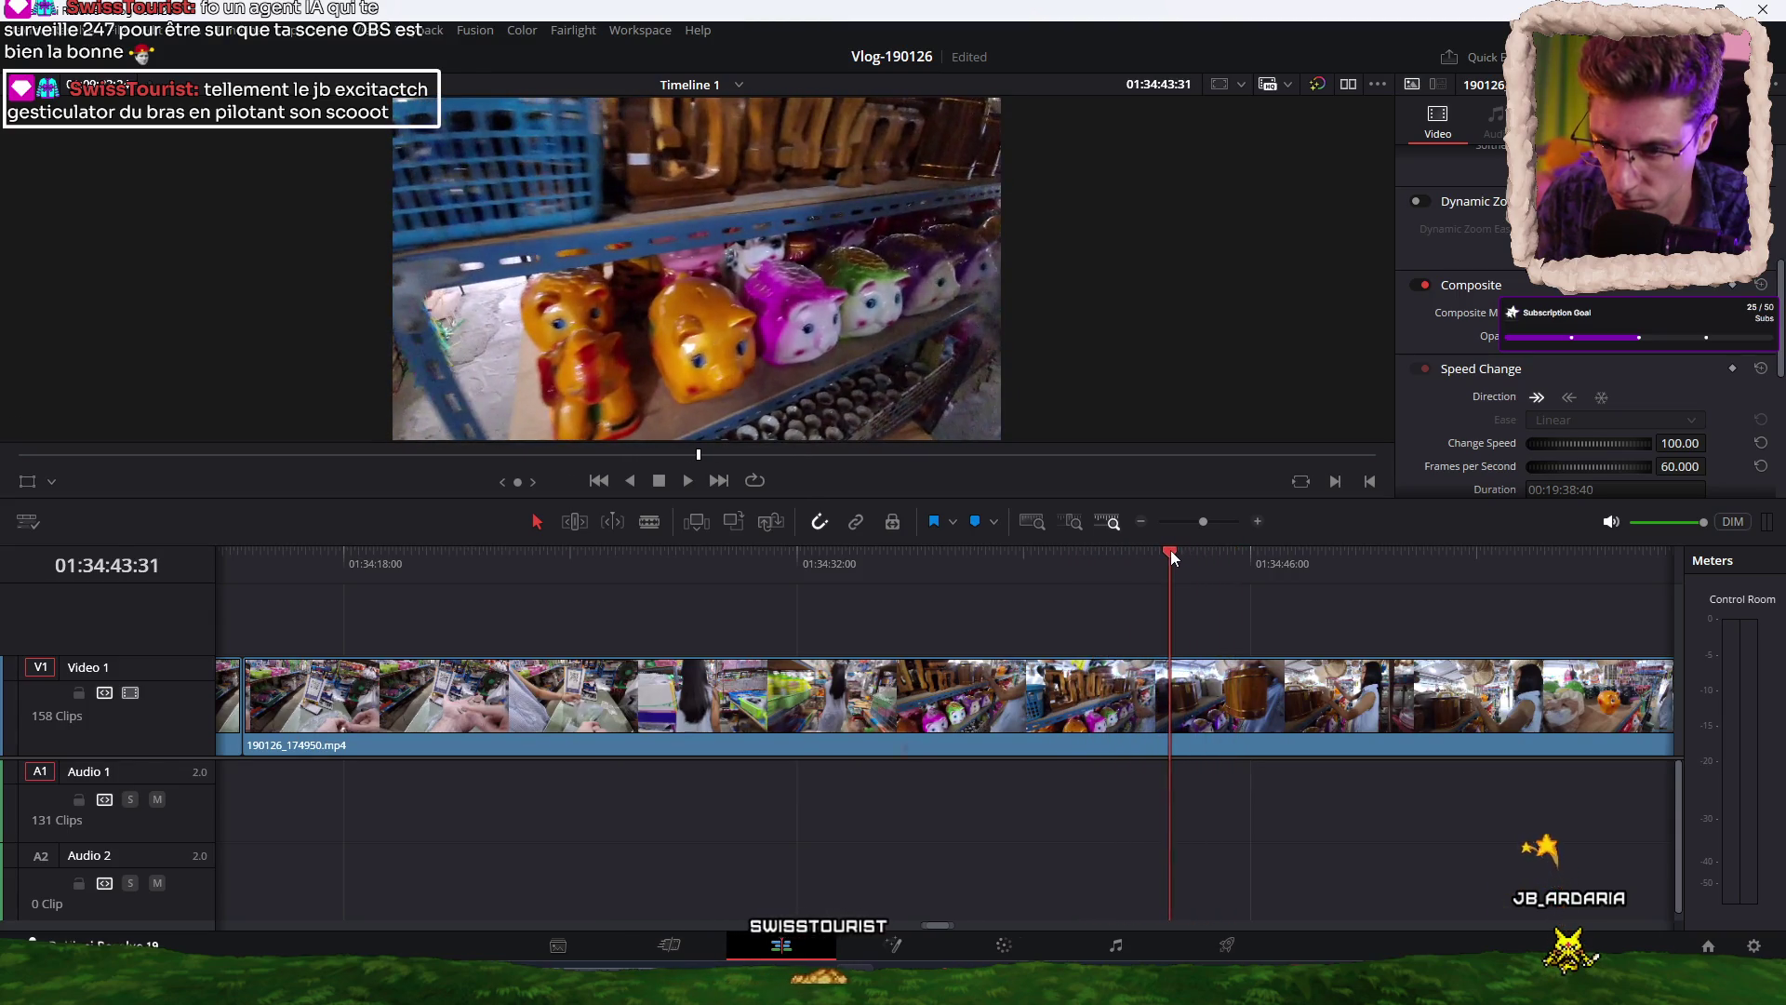
{"action": "key", "text": "ctrl+shift+bracketleft"}
{"action": "key", "text": "space"}
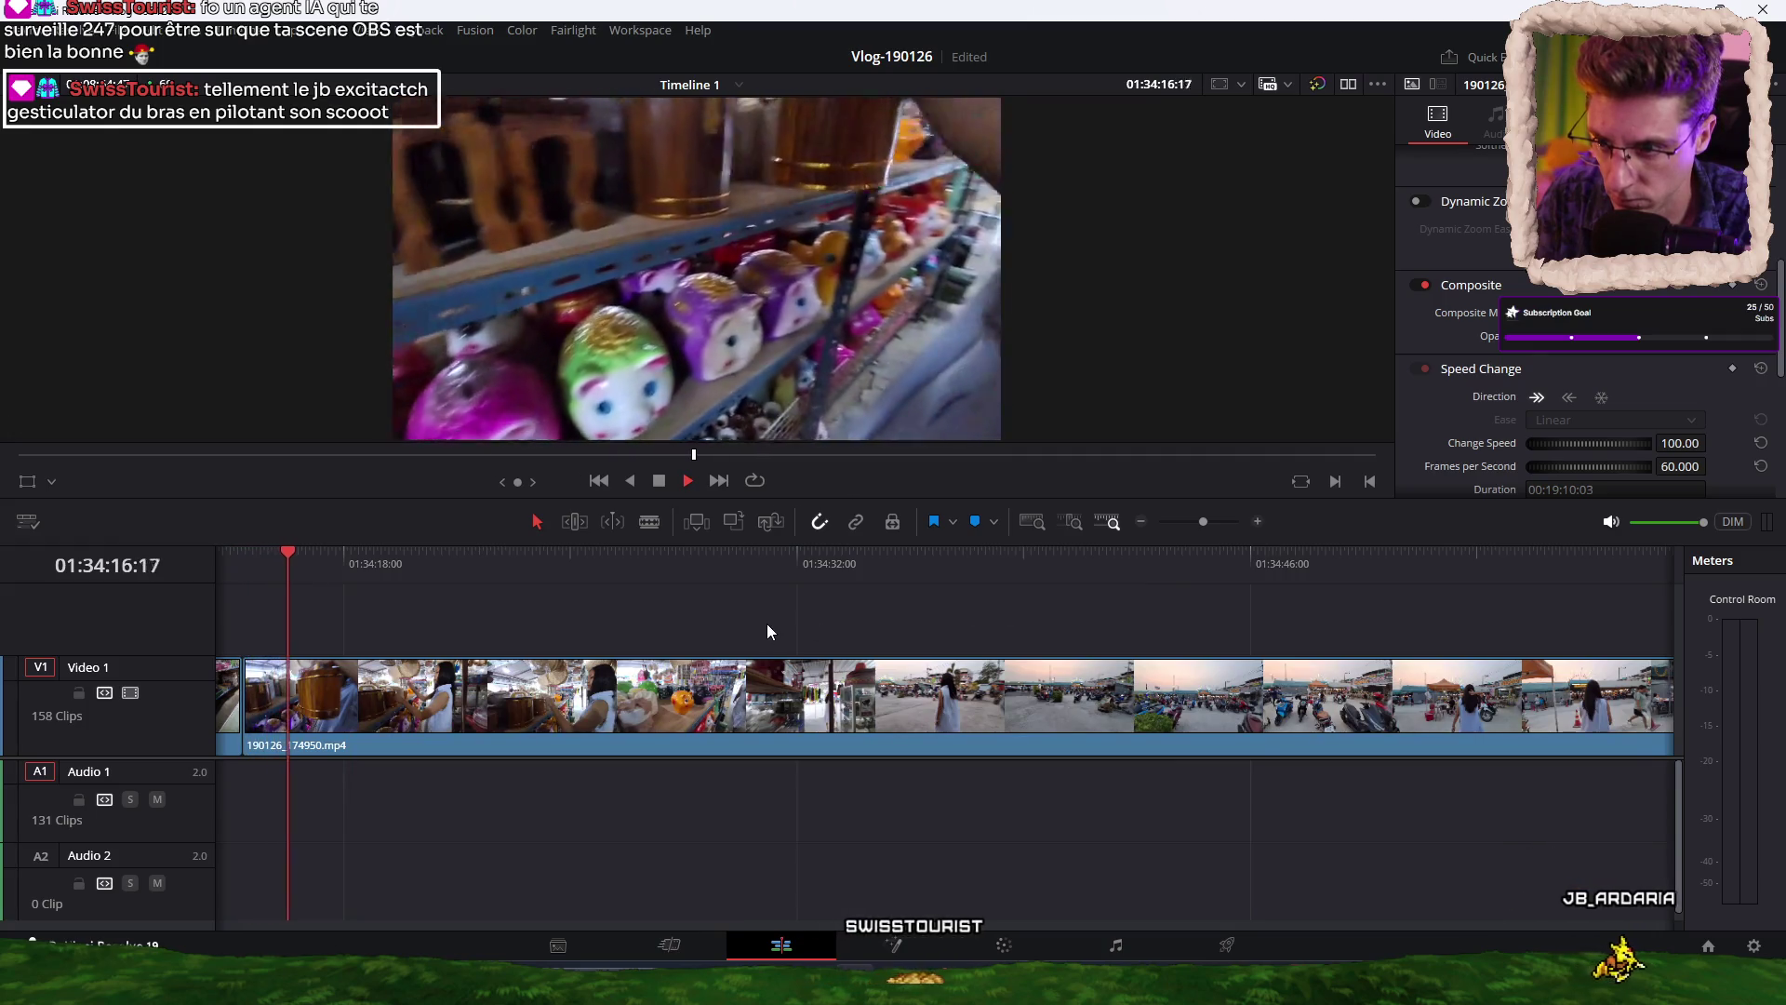
{"action": "key", "text": "ctrl+b"}
Trim away more footage and split at the end of the night-market walk (01:34:36:38).
{"action": "mouse_move", "coordinate": [340, 564]}
{"action": "left_mouse_down"}
{"action": "mouse_move", "coordinate": [907, 549]}
{"action": "mouse_move", "coordinate": [1401, 564]}
{"action": "mouse_move", "coordinate": [683, 572]}
{"action": "mouse_move", "coordinate": [1069, 560]}
{"action": "left_mouse_up"}
{"action": "key", "text": "space"}
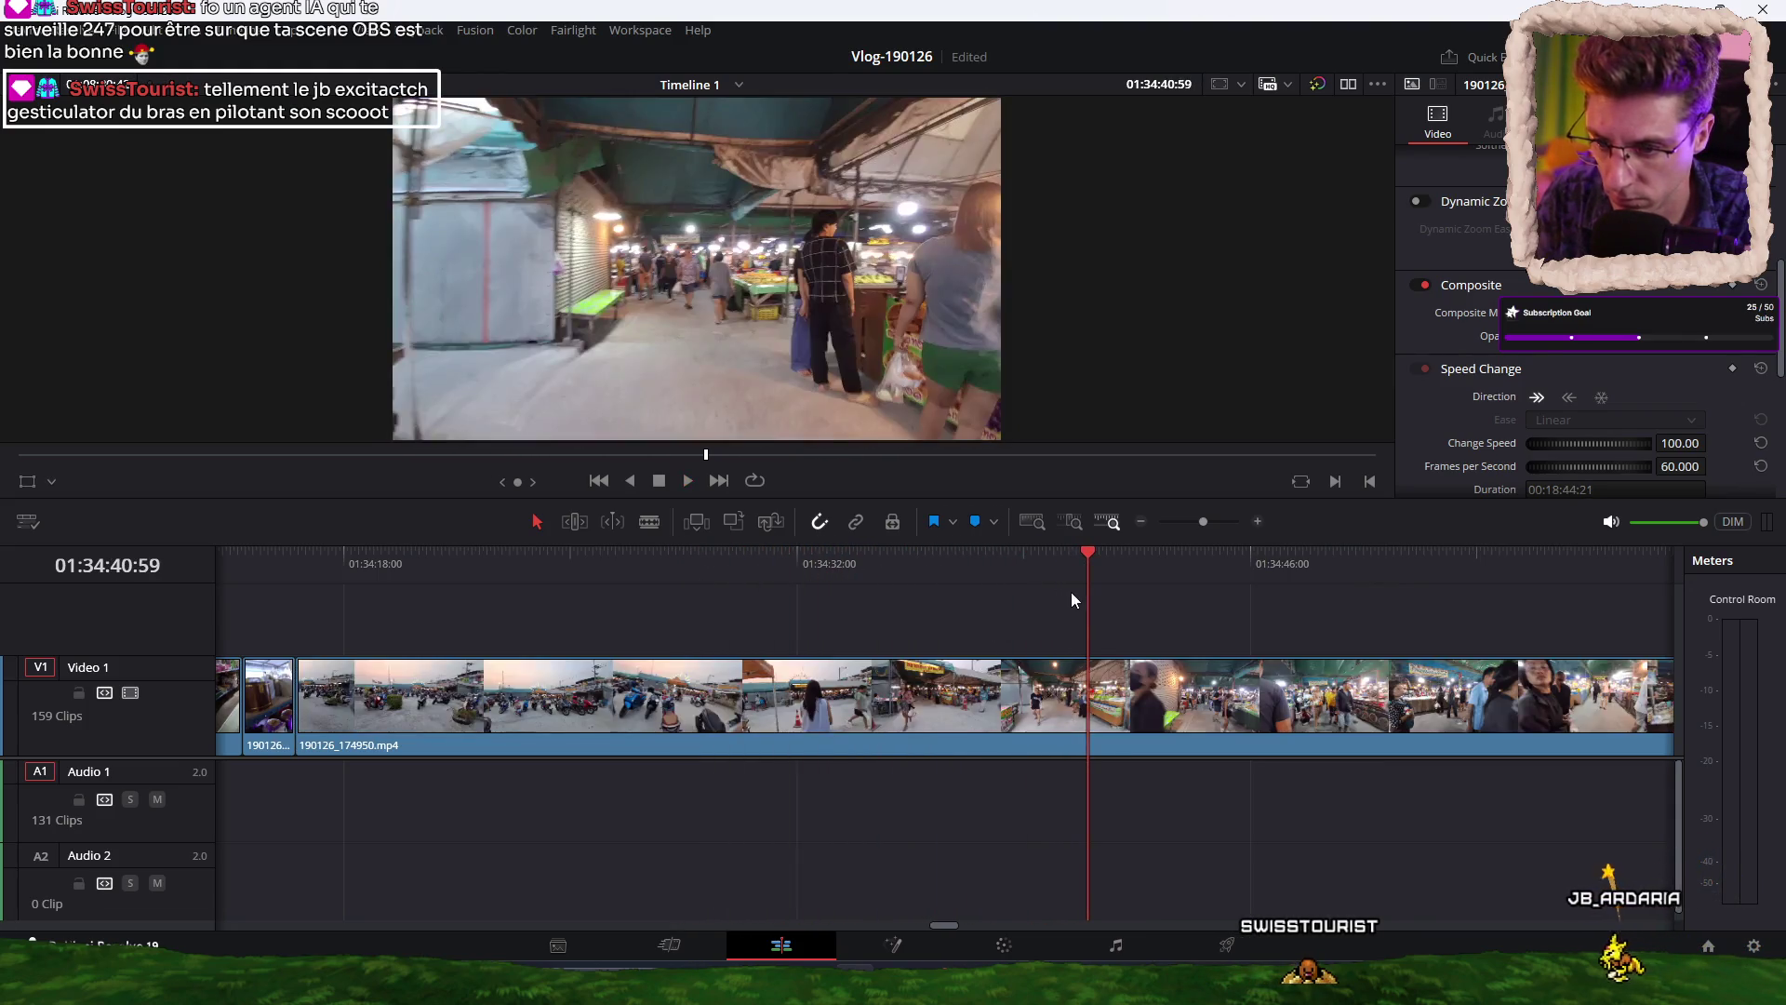
{"action": "key", "text": "ctrl+shift+bracketleft"}
{"action": "mouse_move", "coordinate": [298, 575]}
{"action": "left_mouse_down"}
{"action": "mouse_move", "coordinate": [1048, 550]}
{"action": "mouse_move", "coordinate": [927, 553]}
{"action": "left_mouse_up"}
{"action": "key", "text": "ctrl+b"}
{"action": "key", "text": "space"}
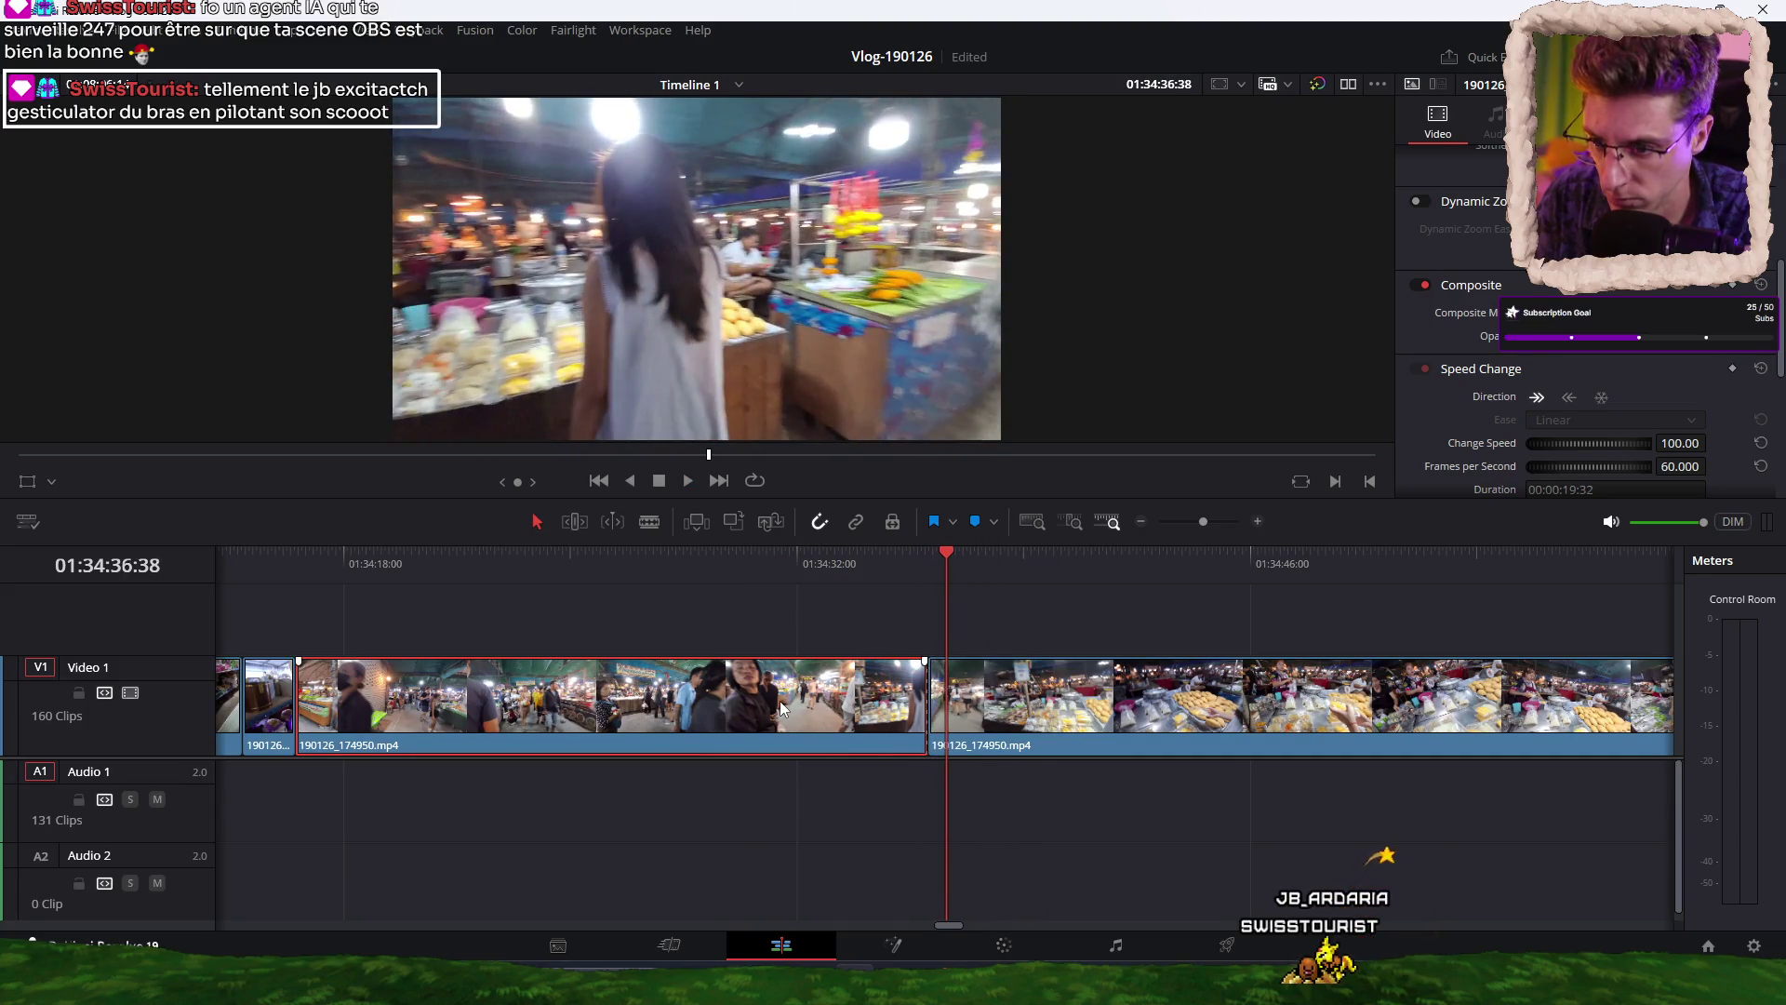
Nest the market-walk clip into Compound Clip 2 and speed it up to 519%.
{"action": "right_click", "coordinate": [781, 709]}
{"action": "left_click", "coordinate": [847, 116]}
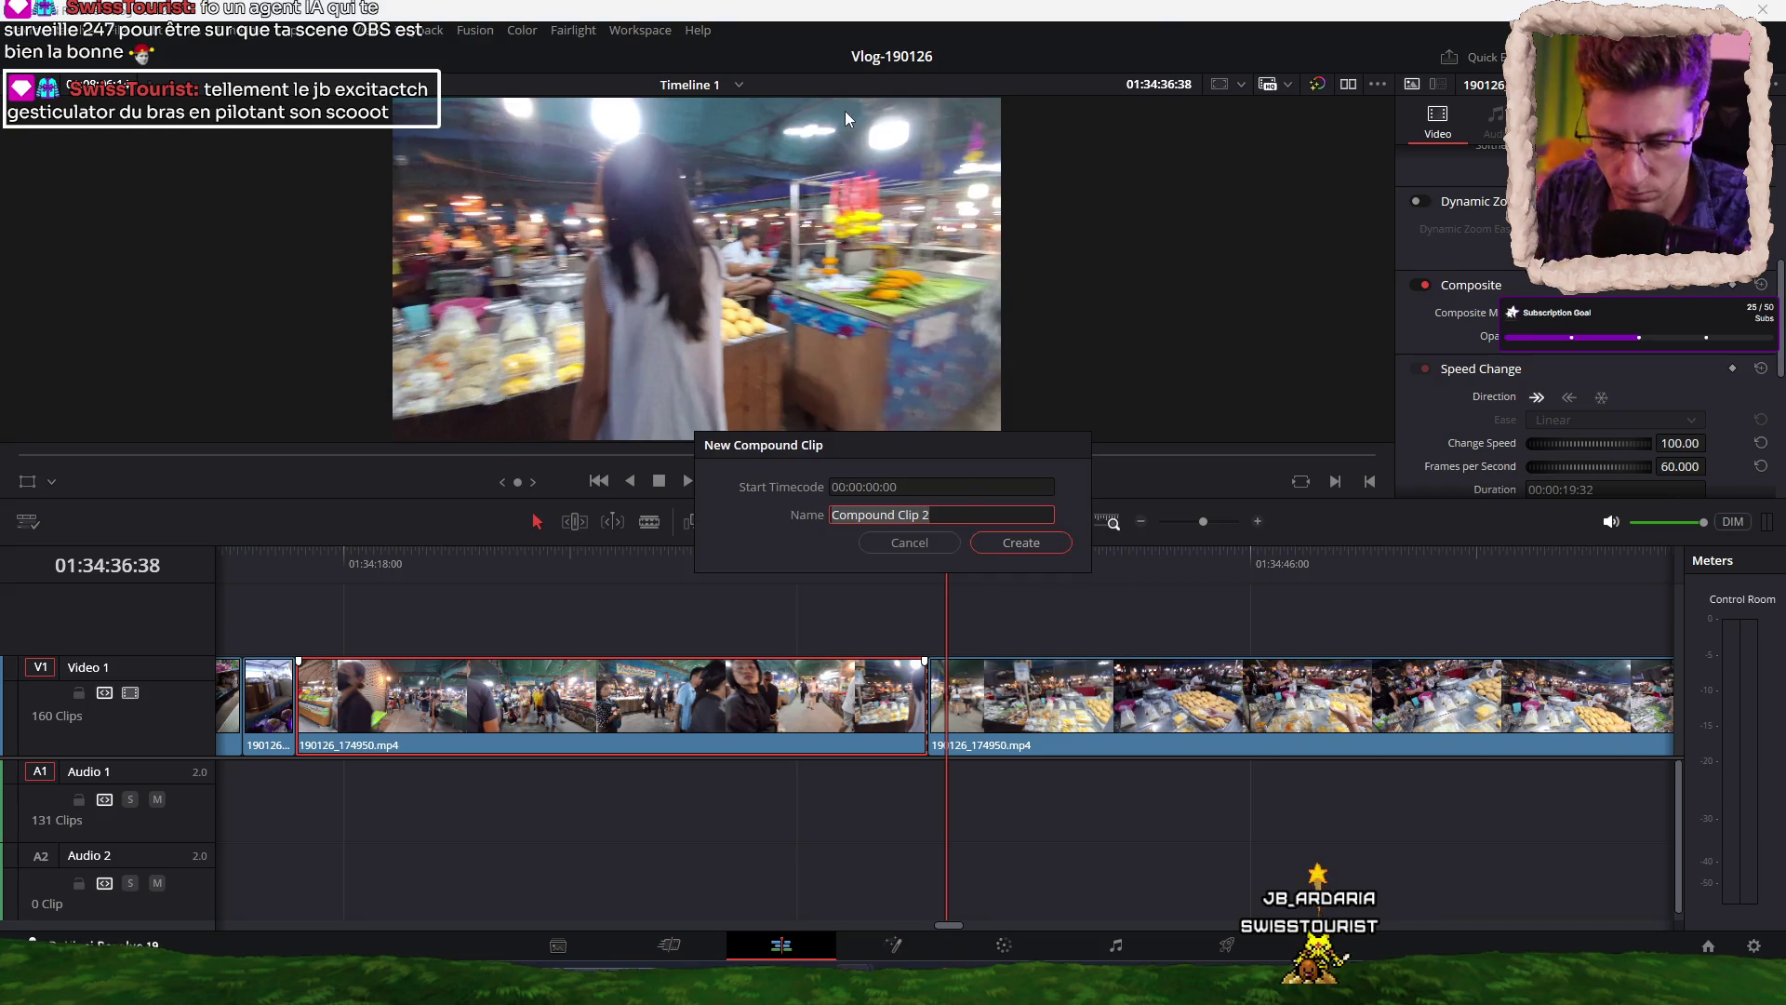
{"action": "key", "text": "Return"}
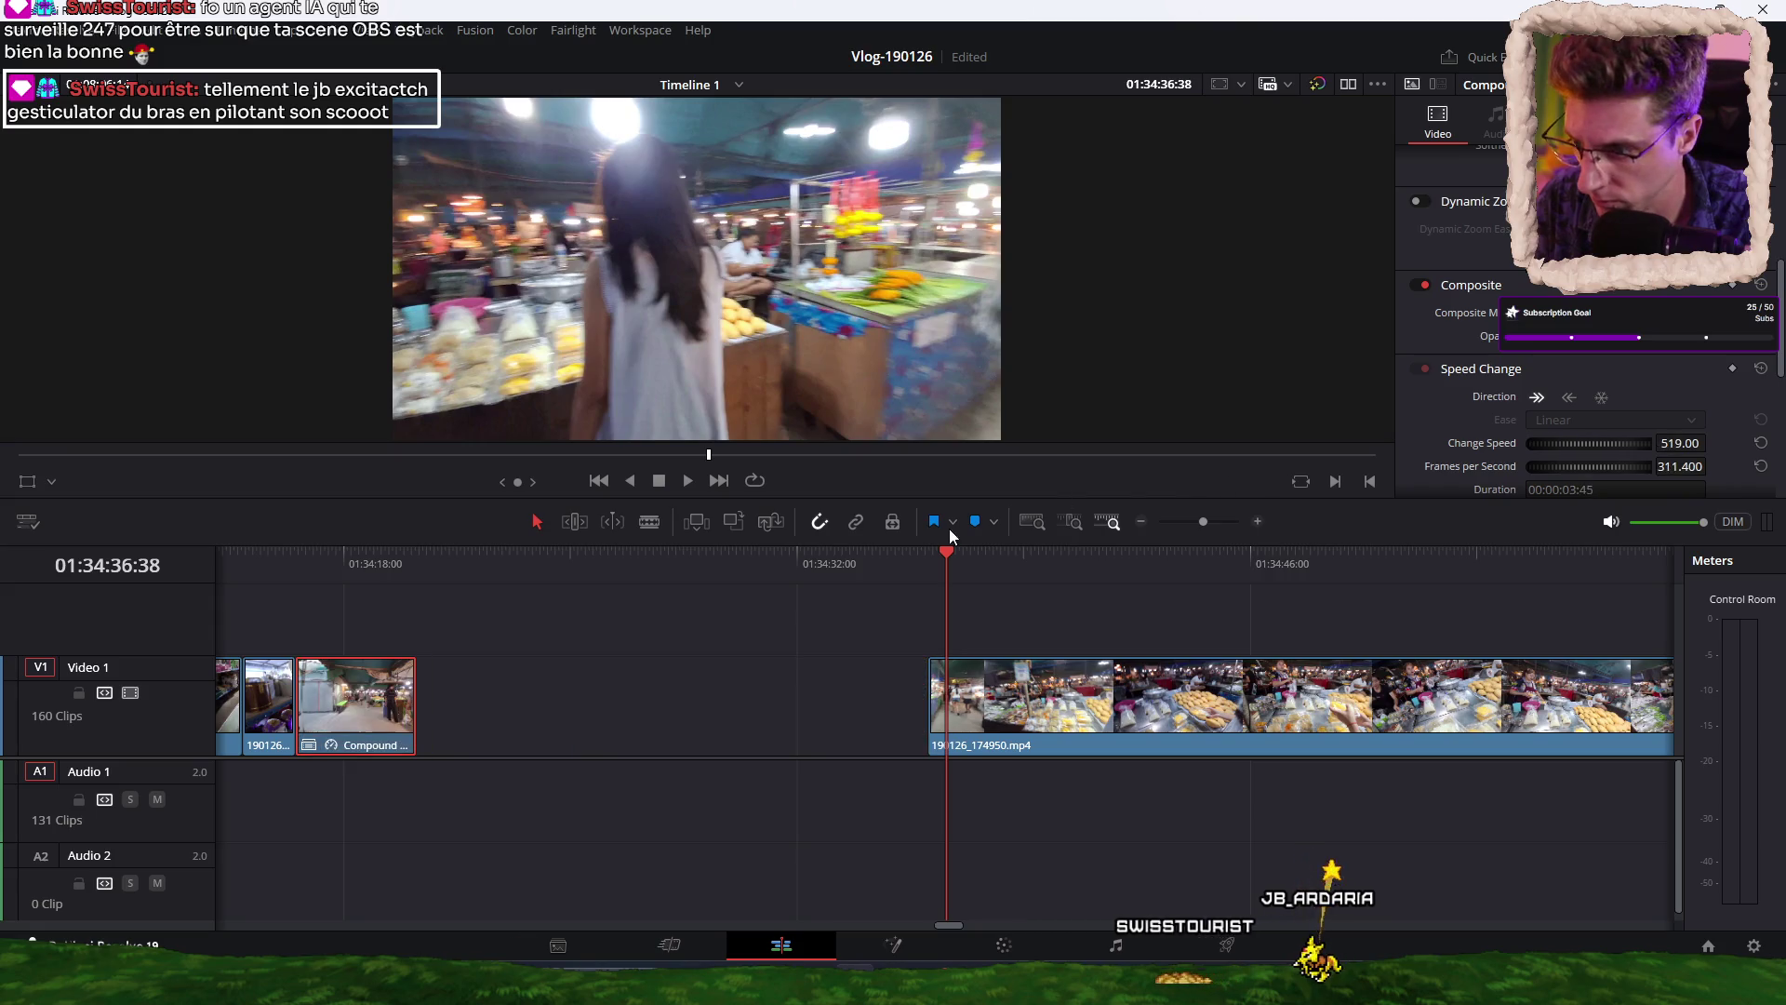
{"action": "left_click", "coordinate": [300, 567]}
{"action": "key", "text": "space"}
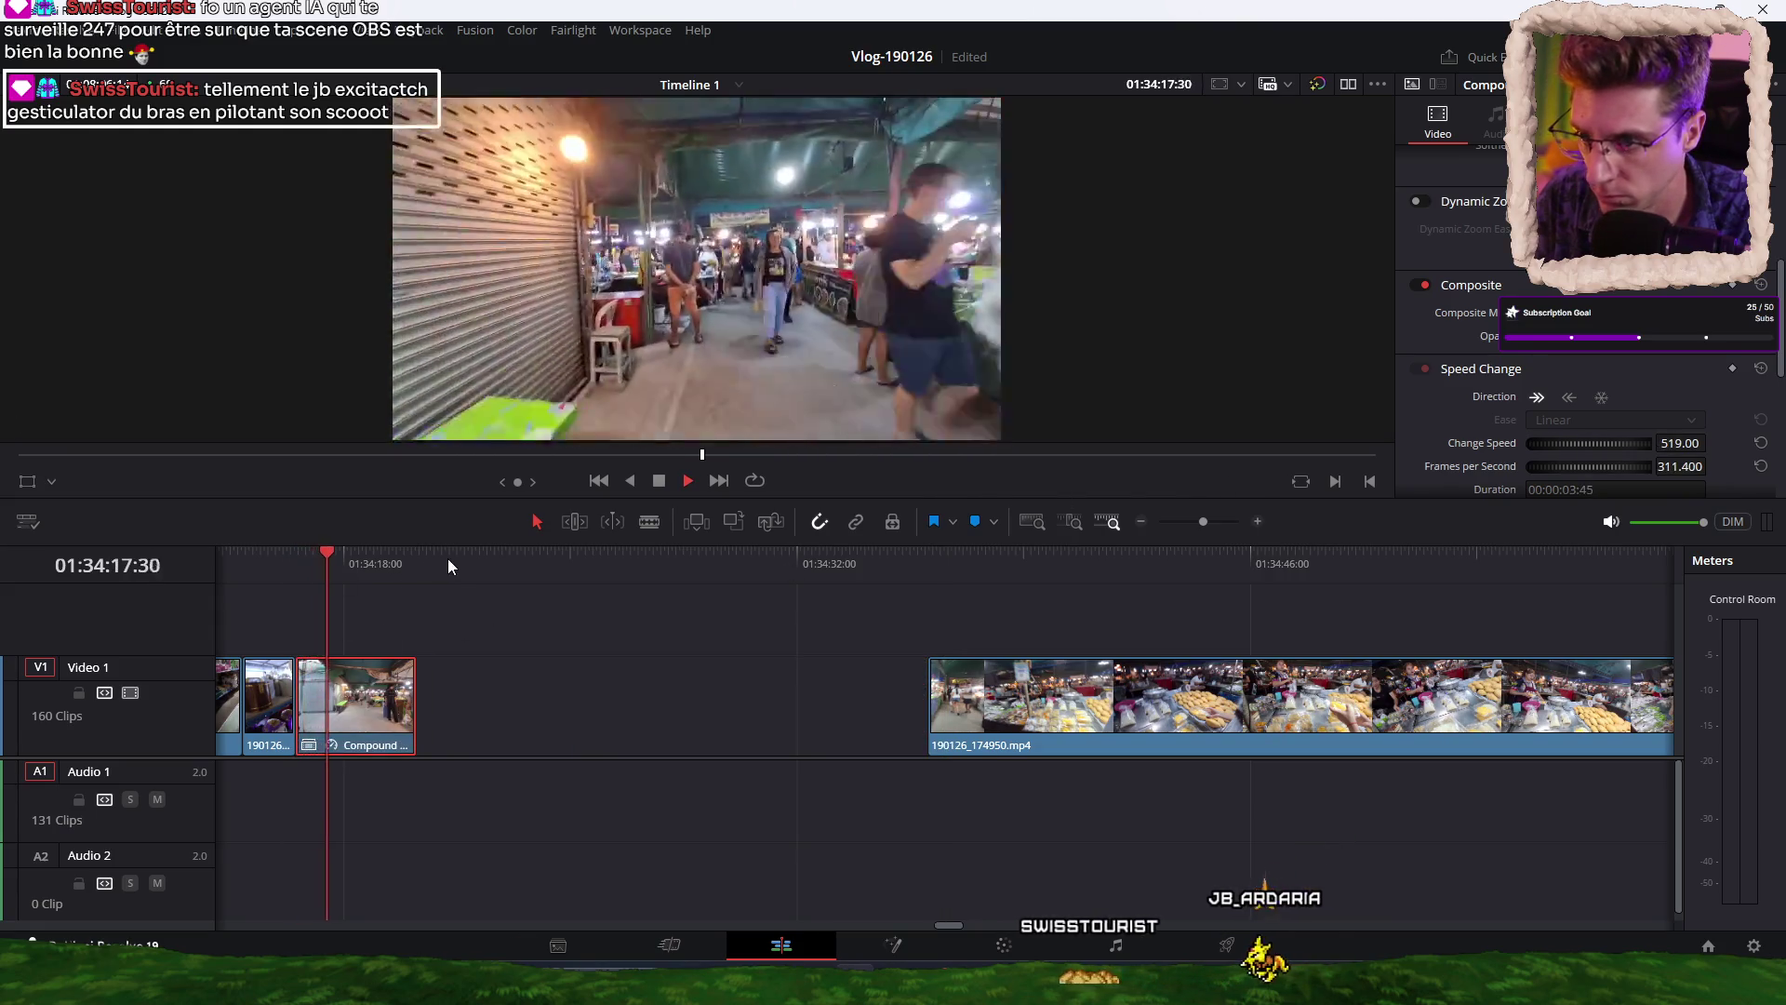
{"action": "key", "text": "space"}
Drag 190126_174950.mp4 left so it sits flush against the sped-up compound clip.
{"action": "key", "text": "ctrl+minus"}
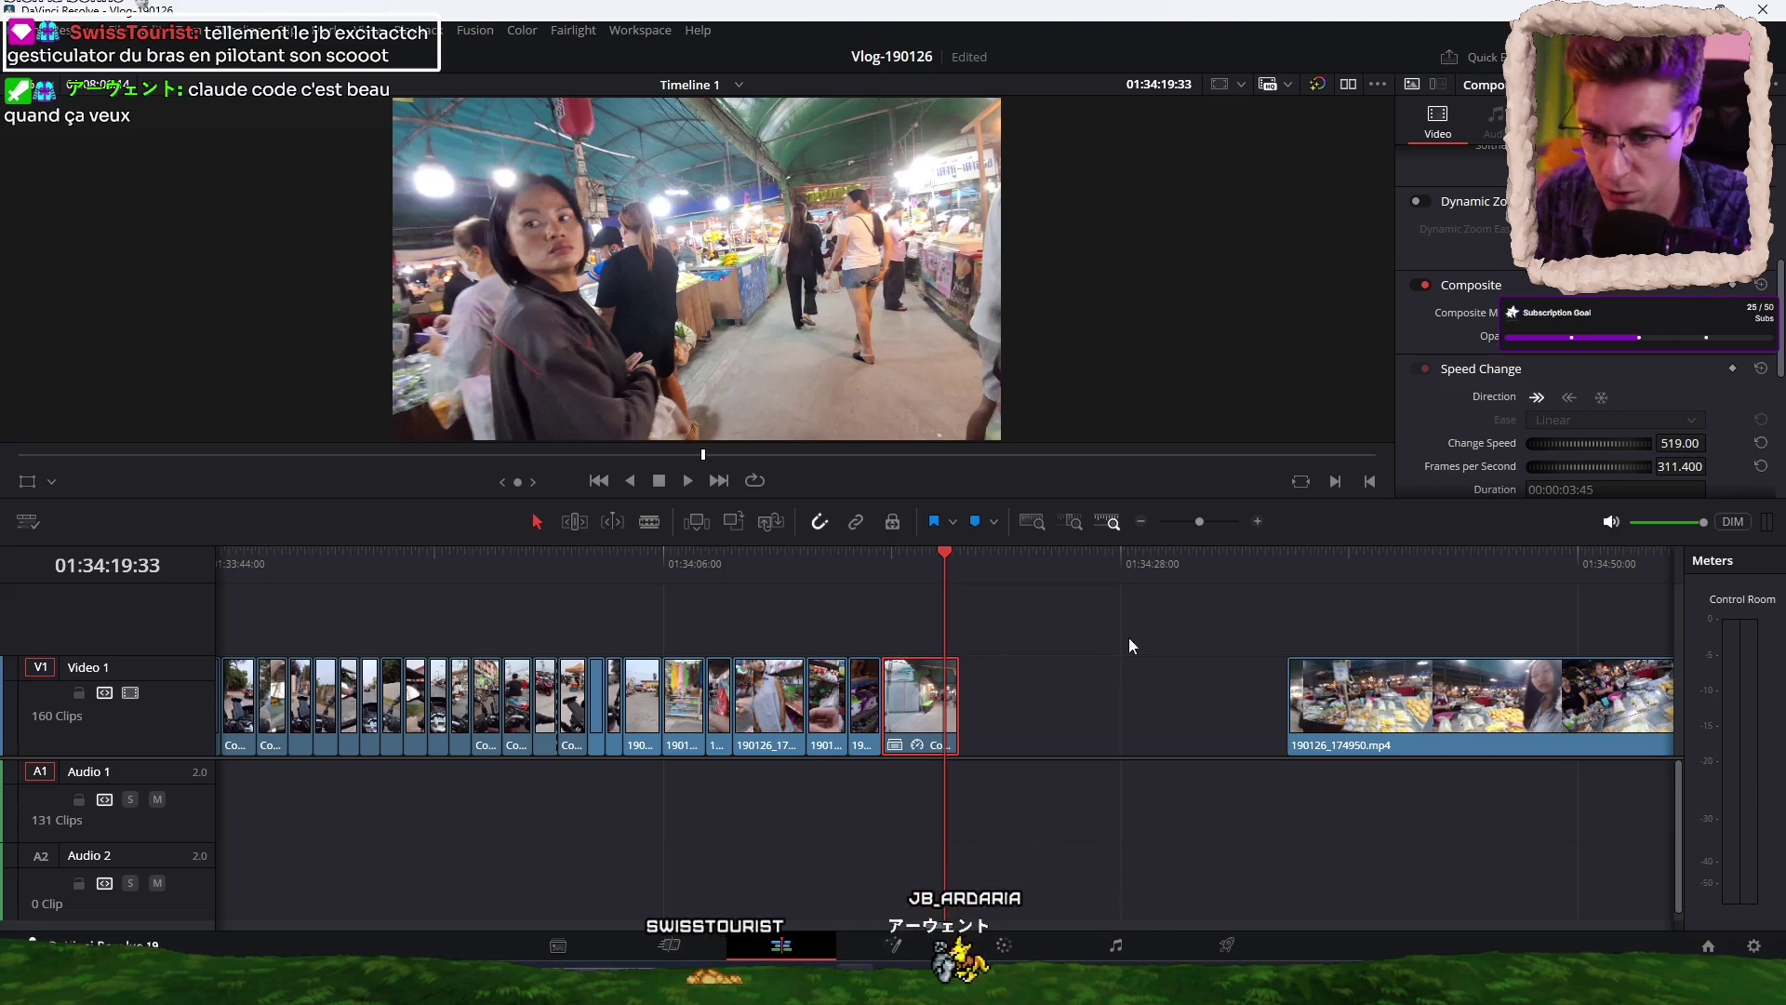
{"action": "scroll", "coordinate": [1041, 688], "scroll_direction": "right", "scroll_amount": 3}
{"action": "key", "text": "ctrl+minus"}
{"action": "key", "text": "ctrl+minus"}
{"action": "key", "text": "ctrl+minus"}
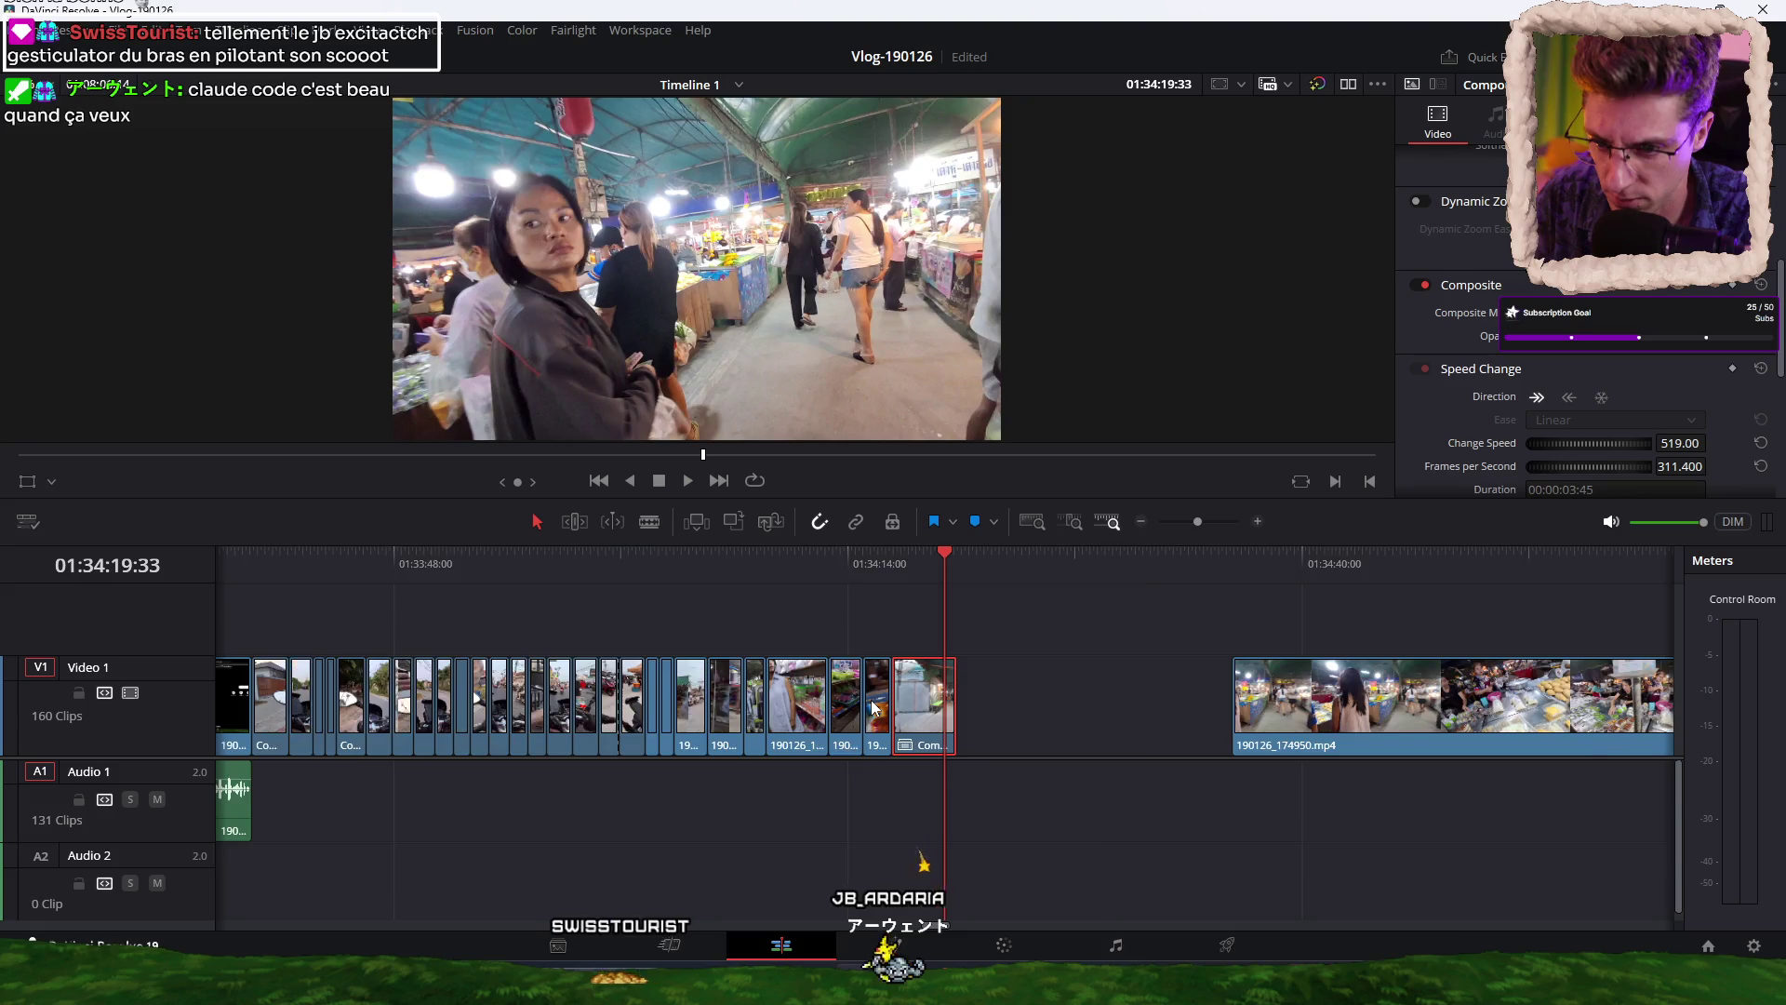
{"action": "key", "text": "ctrl+equal"}
{"action": "key", "text": "ctrl+equal"}
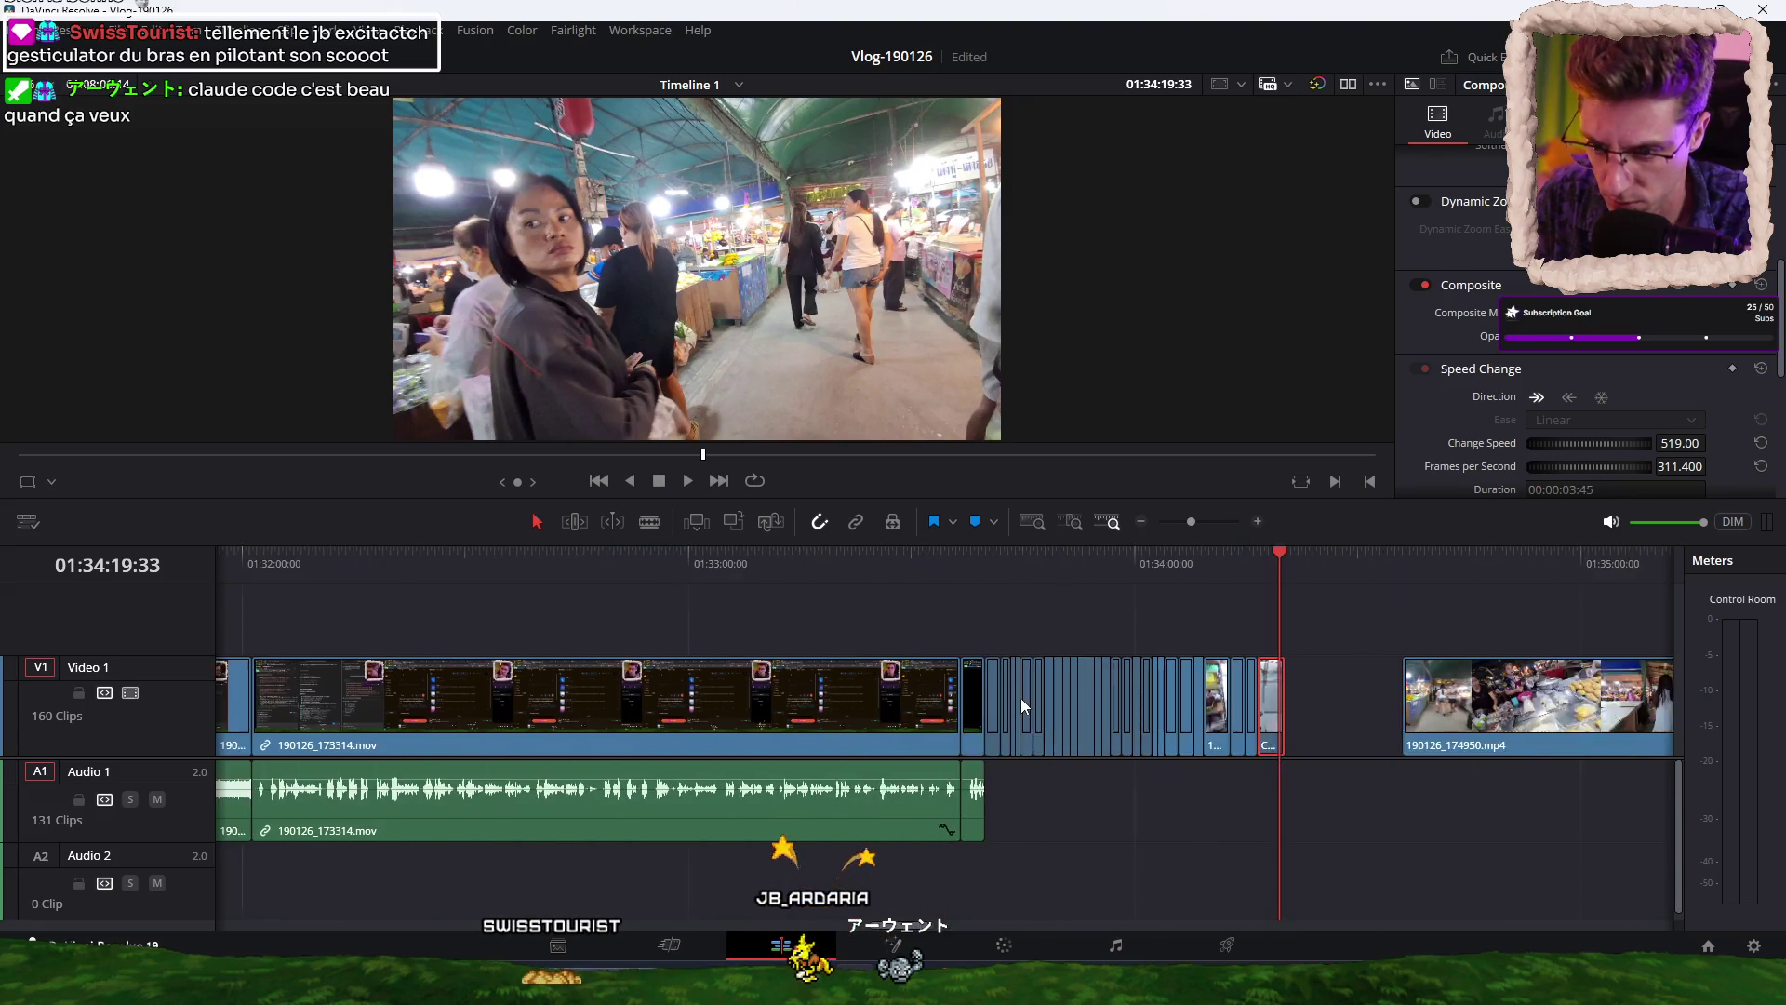
{"action": "left_click_drag", "start_coordinate": [1237, 713], "coordinate": [1023, 714]}
{"action": "key", "text": "space"}
{"action": "key", "text": "ctrl+equal"}
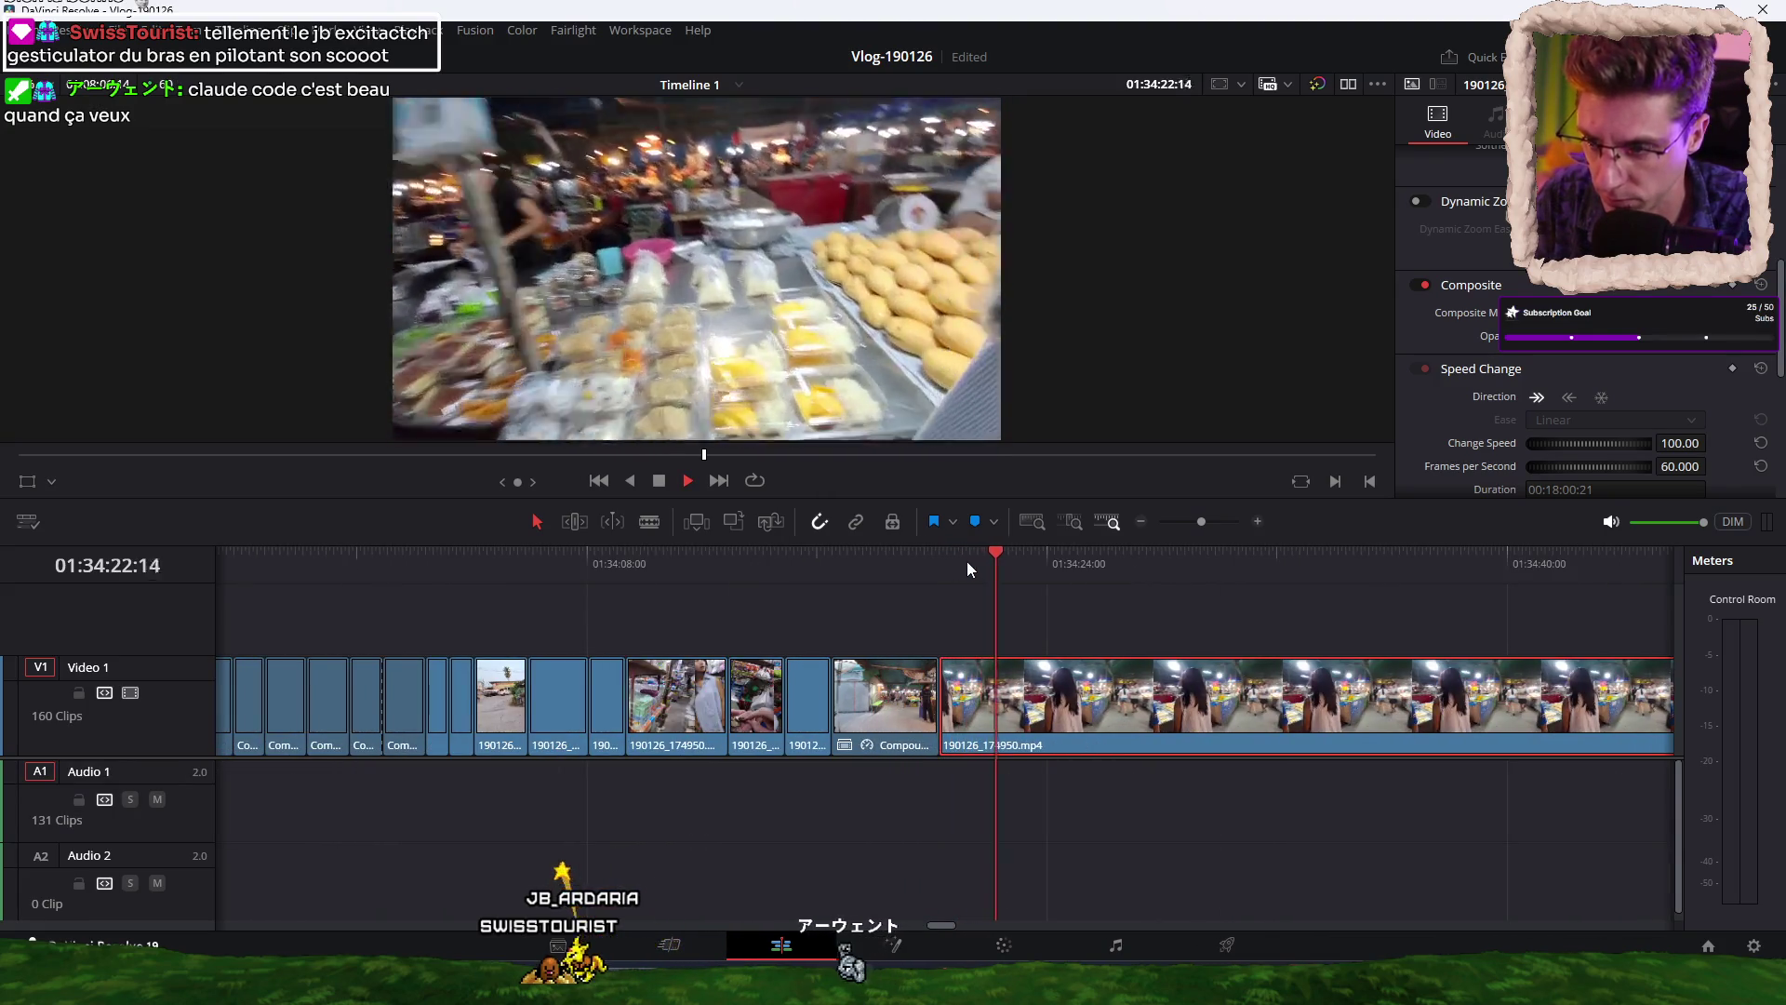
Ripple-trim the sticky-rice clip's start to the playhead and split it further on.
{"action": "mouse_move", "coordinate": [1036, 573]}
{"action": "left_mouse_down"}
{"action": "mouse_move", "coordinate": [1475, 573]}
{"action": "mouse_move", "coordinate": [1434, 574]}
{"action": "mouse_move", "coordinate": [1456, 573]}
{"action": "left_mouse_up"}
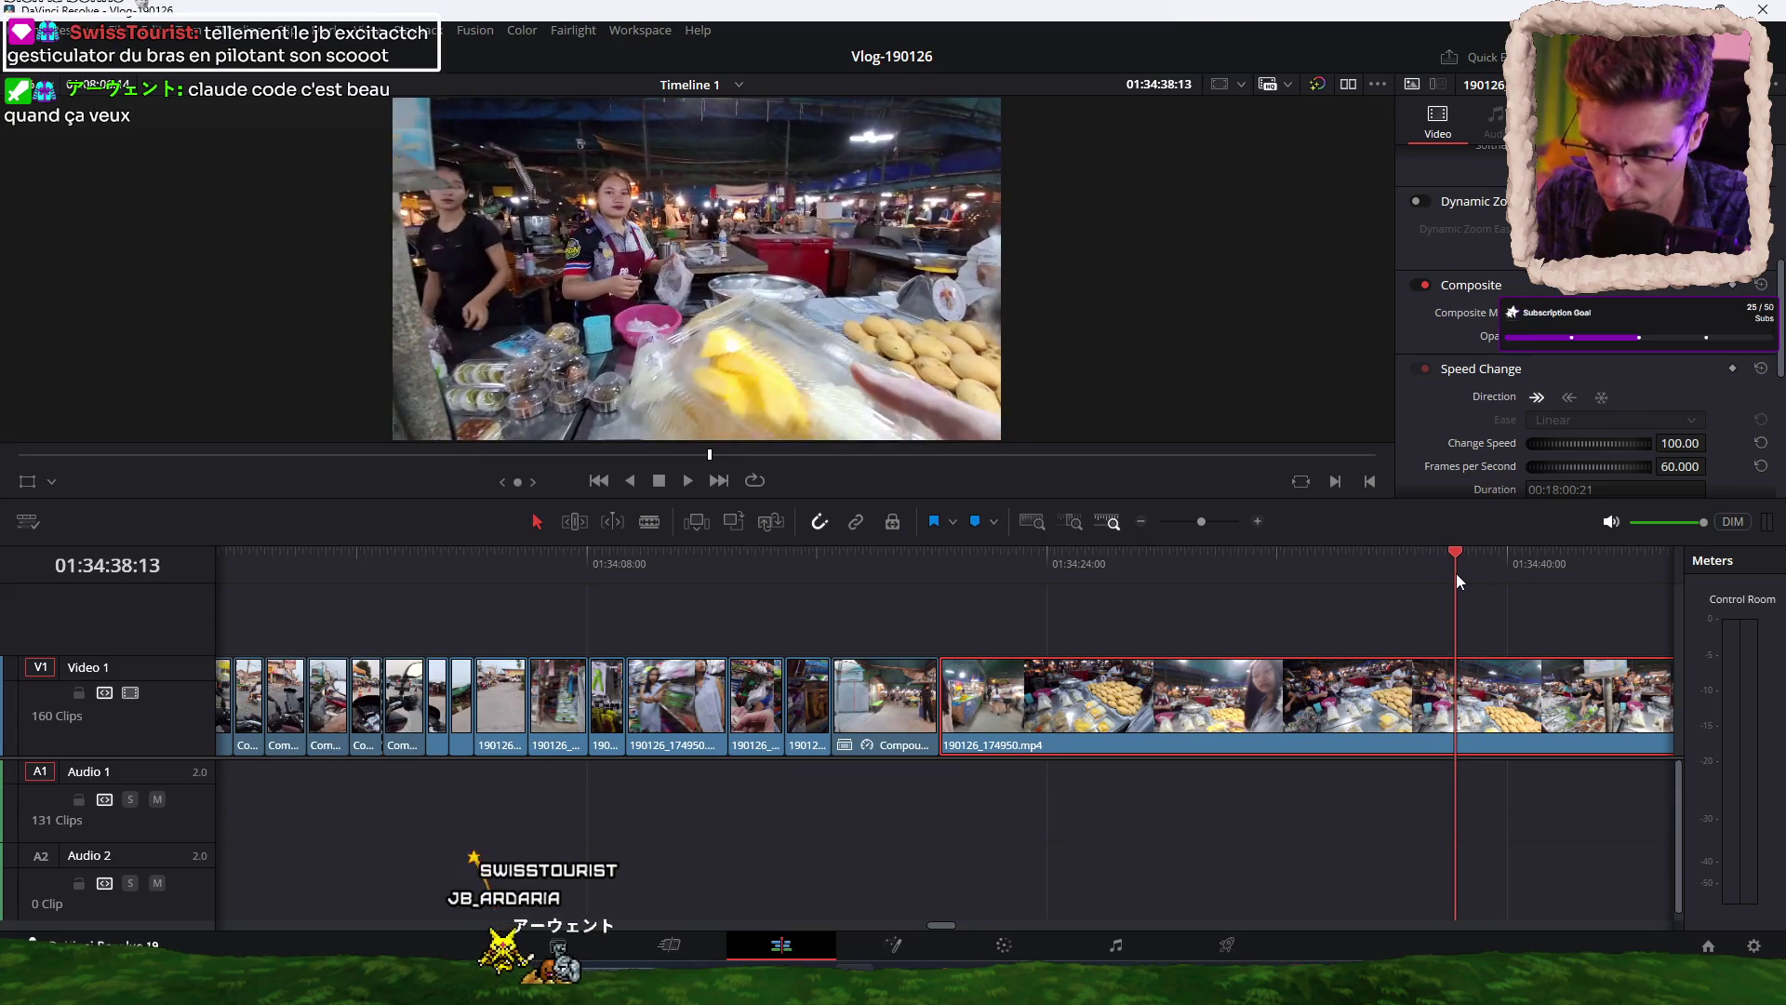
{"action": "key", "text": "ctrl+shift+bracketleft"}
{"action": "key", "text": "space"}
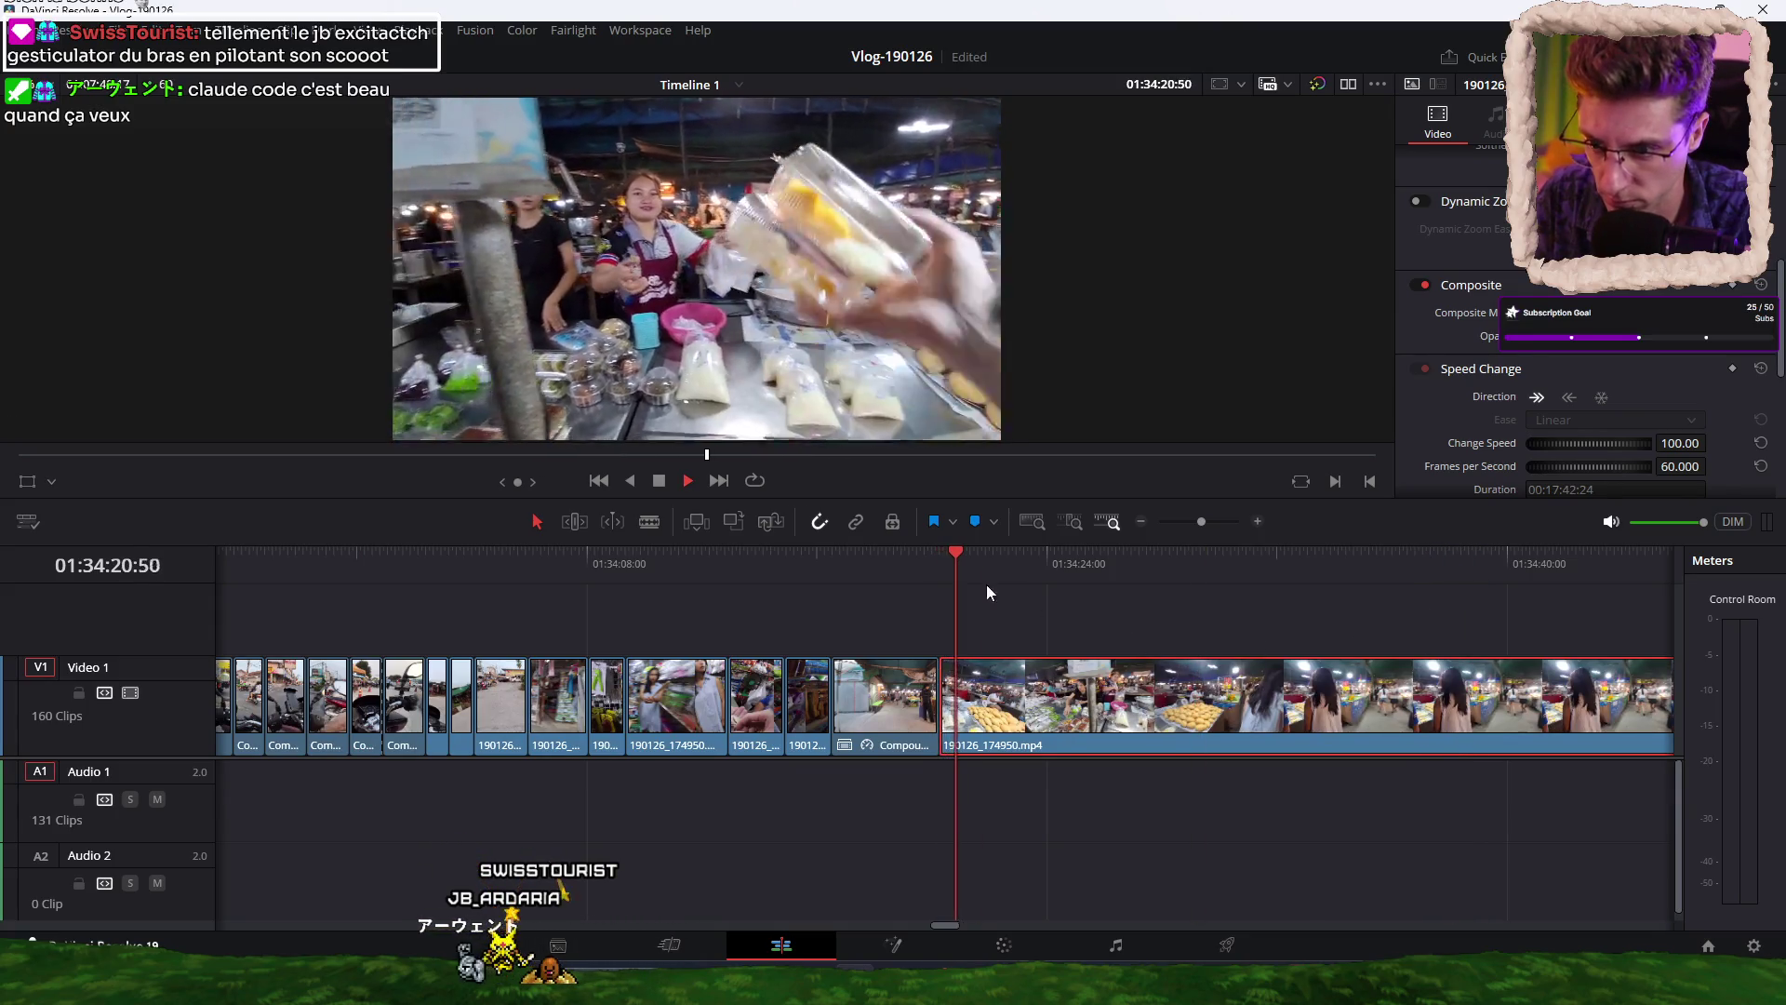
{"action": "key", "text": "ctrl+b"}
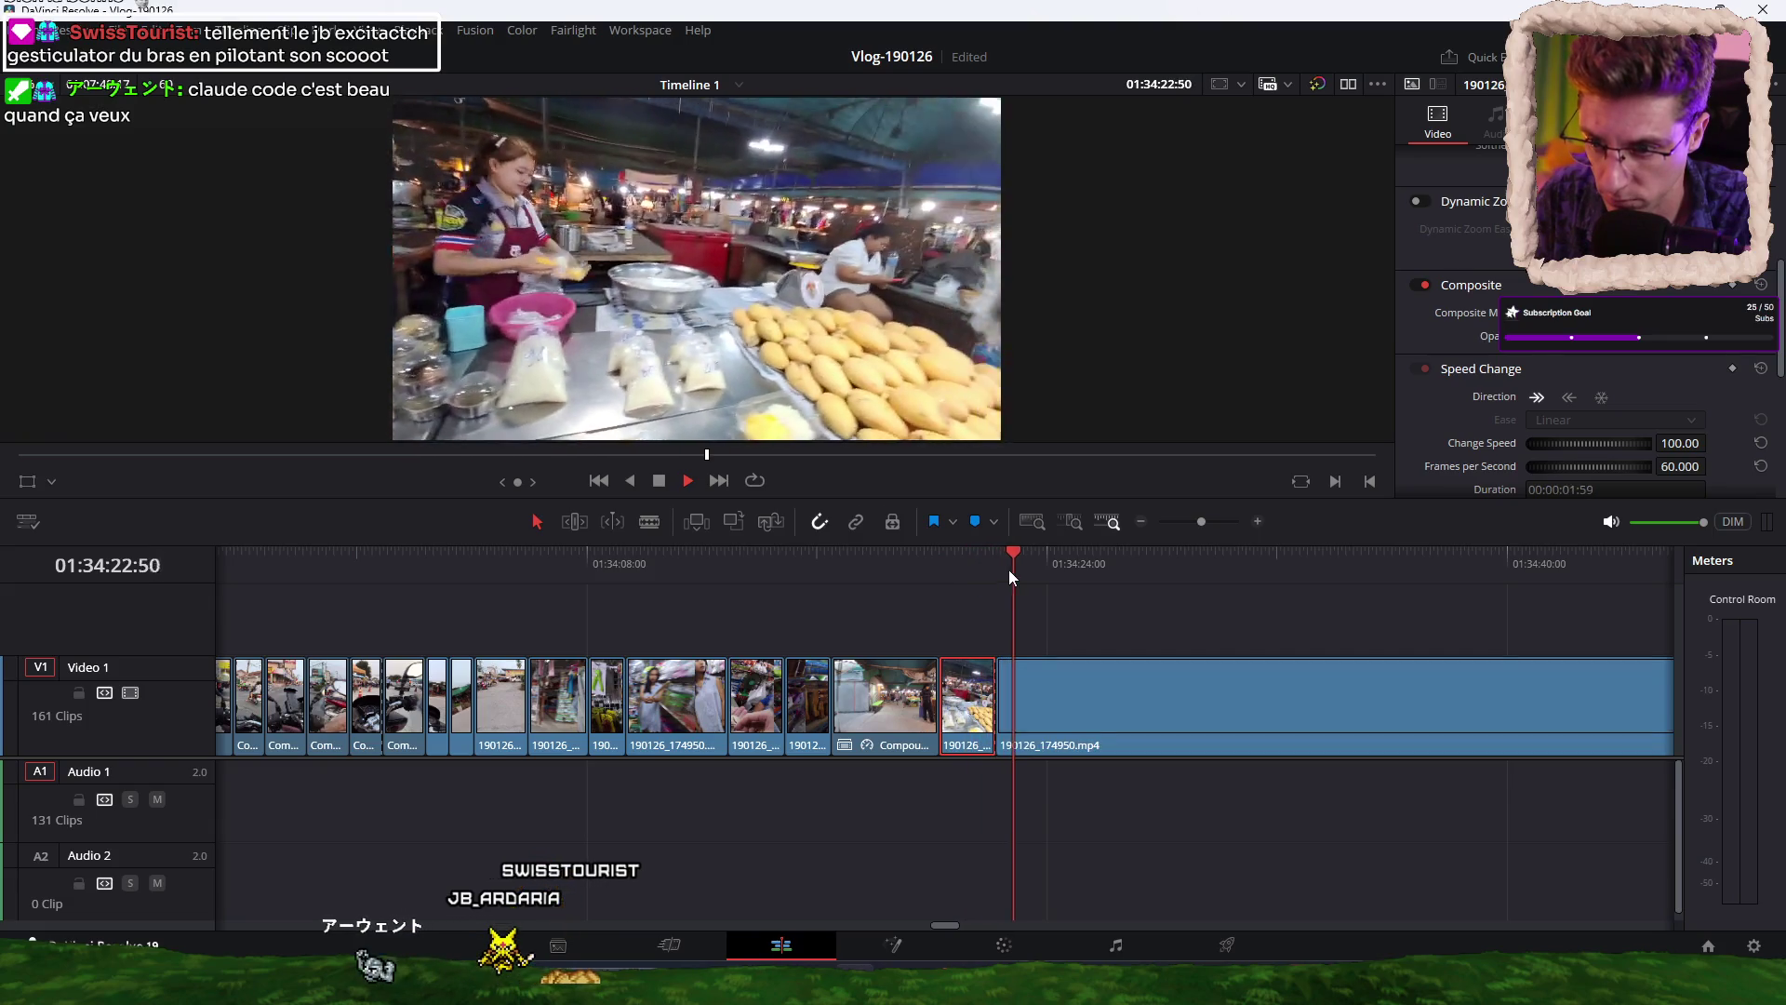
{"action": "left_click", "coordinate": [1099, 567]}
{"action": "left_click_drag", "start_coordinate": [1101, 568], "coordinate": [1208, 569]}
{"action": "key", "text": "space"}
Refine the next cut point and ripple-trim away the footage before it.
{"action": "left_click", "coordinate": [1103, 605]}
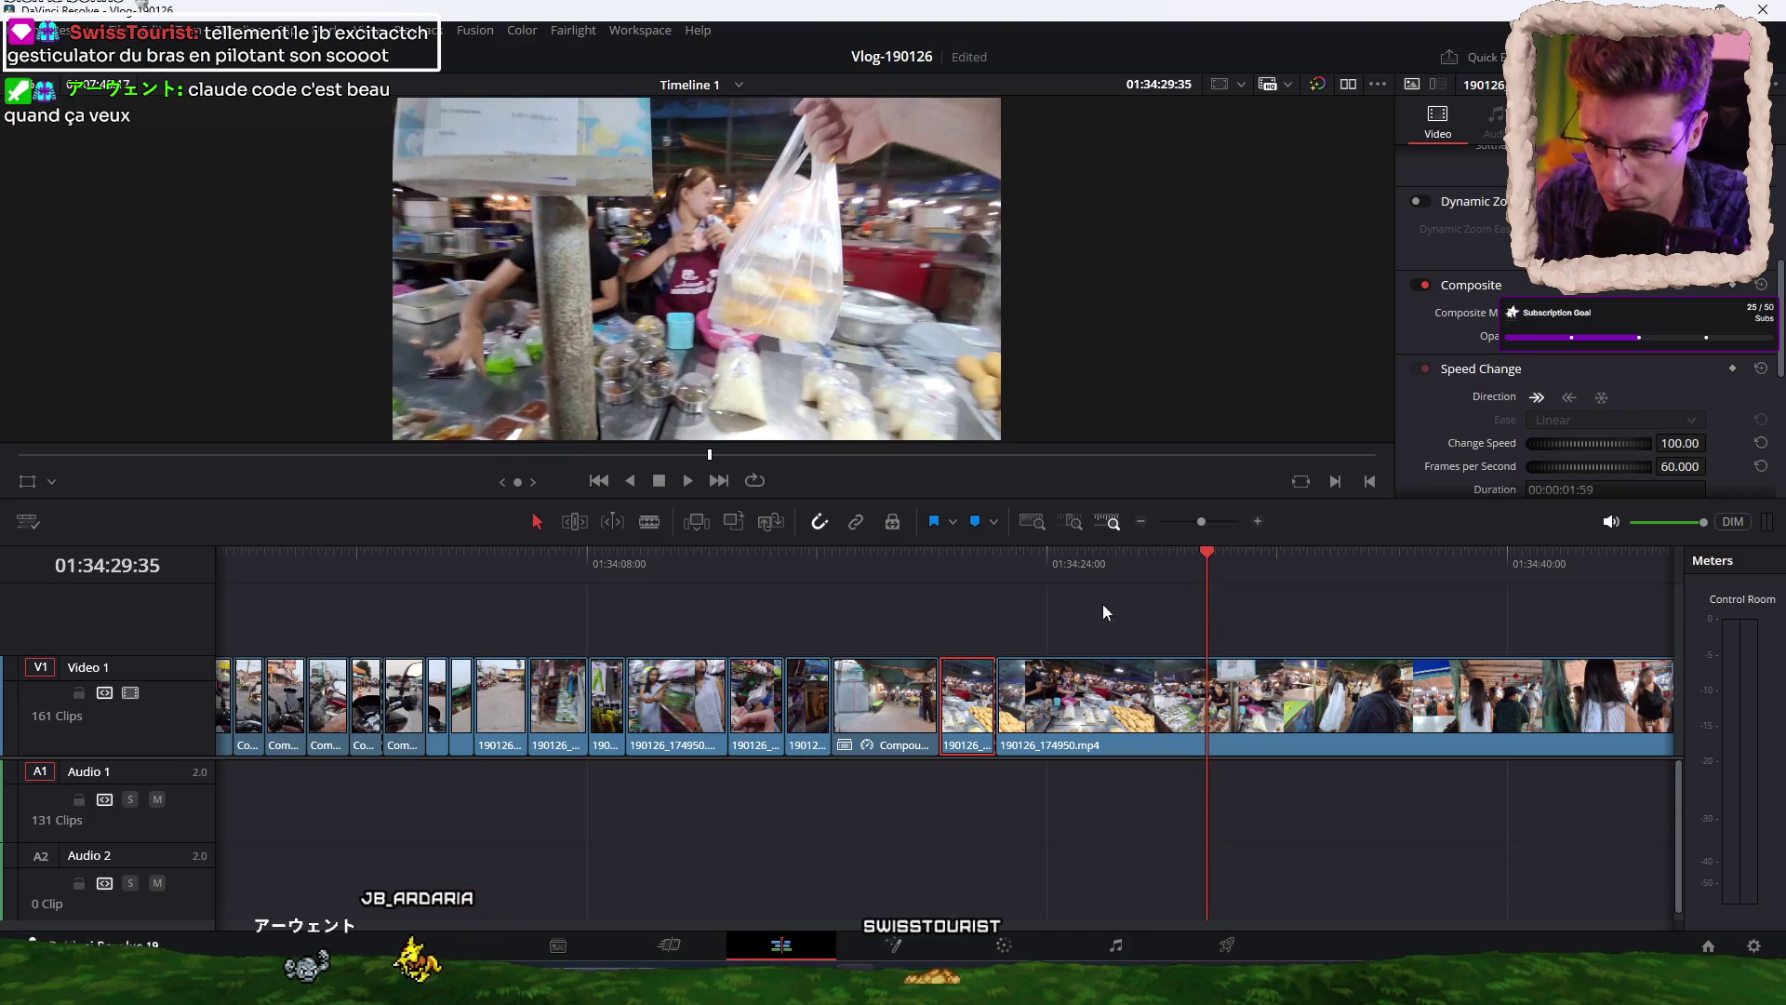
{"action": "key", "text": "space"}
{"action": "left_click", "coordinate": [1208, 569]}
{"action": "mouse_move", "coordinate": [1208, 567]}
{"action": "left_mouse_down"}
{"action": "mouse_move", "coordinate": [1140, 573]}
{"action": "mouse_move", "coordinate": [1181, 565]}
{"action": "left_mouse_up"}
{"action": "key", "text": "ctrl+shift+bracketleft"}
{"action": "key", "text": "space"}
{"action": "left_click", "coordinate": [968, 566]}
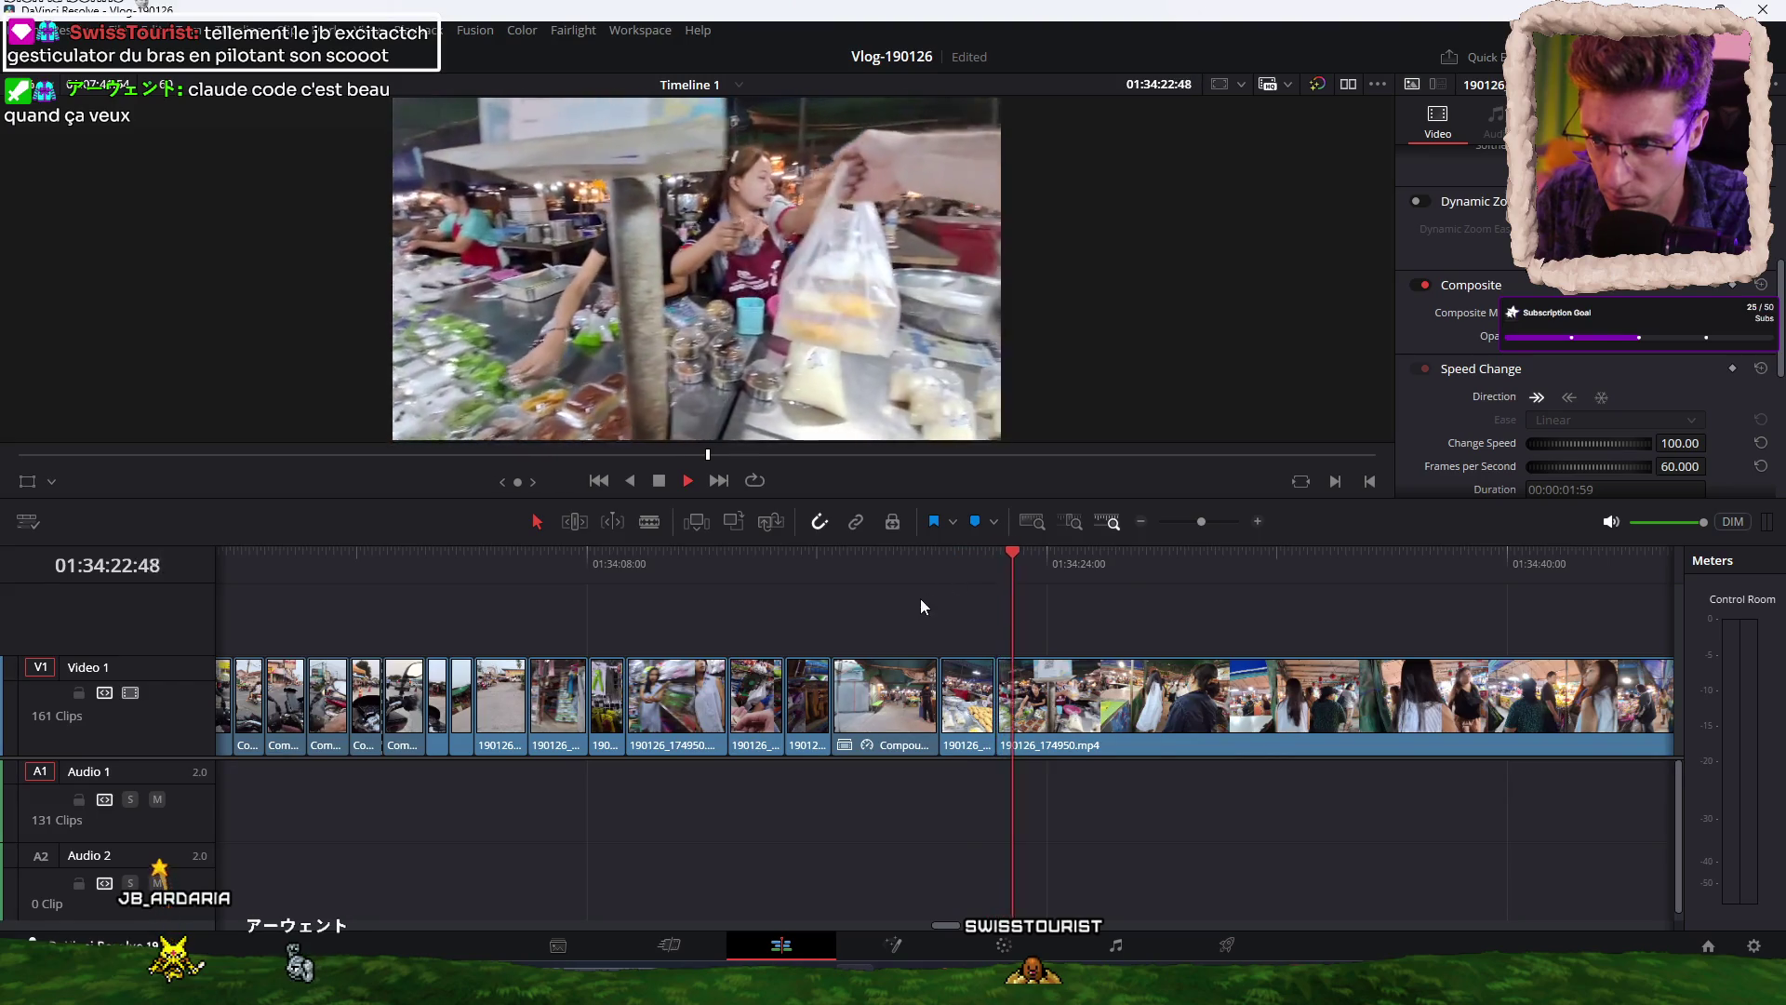
Trim up to the fried-food stall and cut out two unwanted stretches with splits and ripple trims.
{"action": "left_click_drag", "start_coordinate": [1042, 567], "coordinate": [1446, 566]}
{"action": "scroll", "coordinate": [1130, 639], "scroll_direction": "right", "scroll_amount": 5}
{"action": "mouse_move", "coordinate": [686, 561]}
{"action": "left_mouse_down"}
{"action": "mouse_move", "coordinate": [1161, 568]}
{"action": "mouse_move", "coordinate": [1064, 567]}
{"action": "mouse_move", "coordinate": [1153, 566]}
{"action": "mouse_move", "coordinate": [1136, 566]}
{"action": "left_mouse_up"}
{"action": "key", "text": "ctrl+shift+bracketleft"}
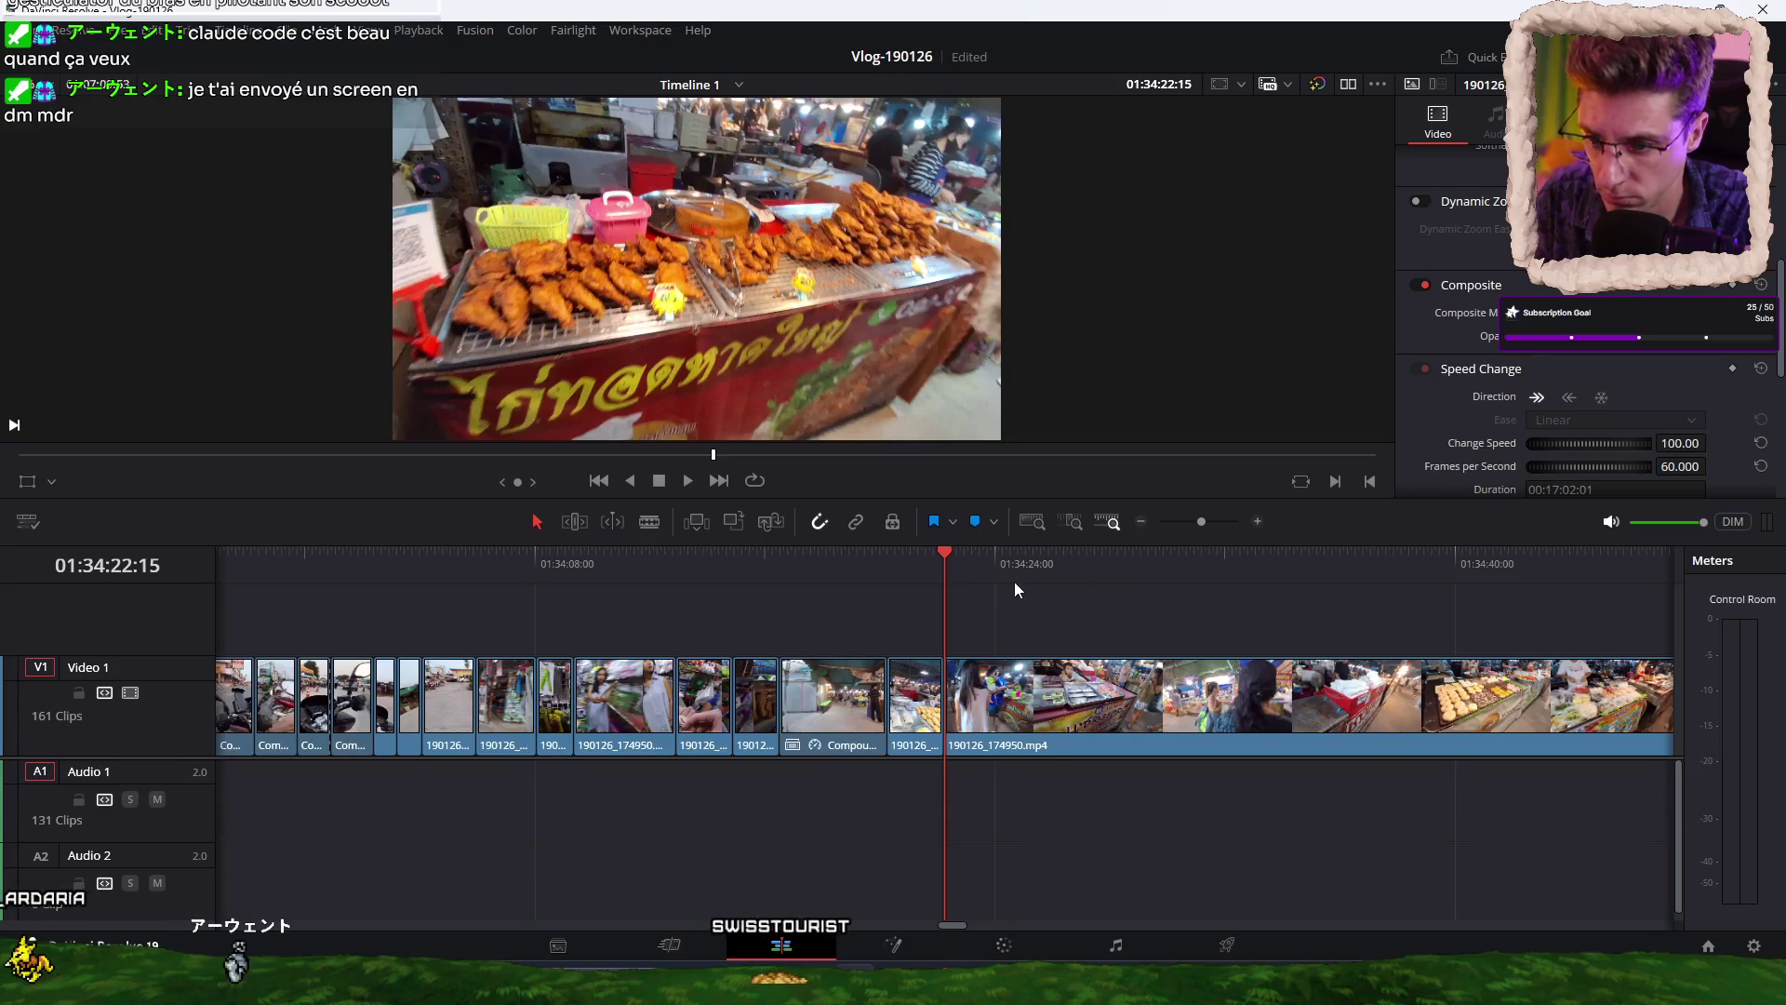
{"action": "mouse_move", "coordinate": [955, 556]}
{"action": "left_mouse_down"}
{"action": "mouse_move", "coordinate": [1154, 554]}
{"action": "mouse_move", "coordinate": [1125, 557]}
{"action": "left_mouse_up"}
{"action": "key", "text": "ctrl+b"}
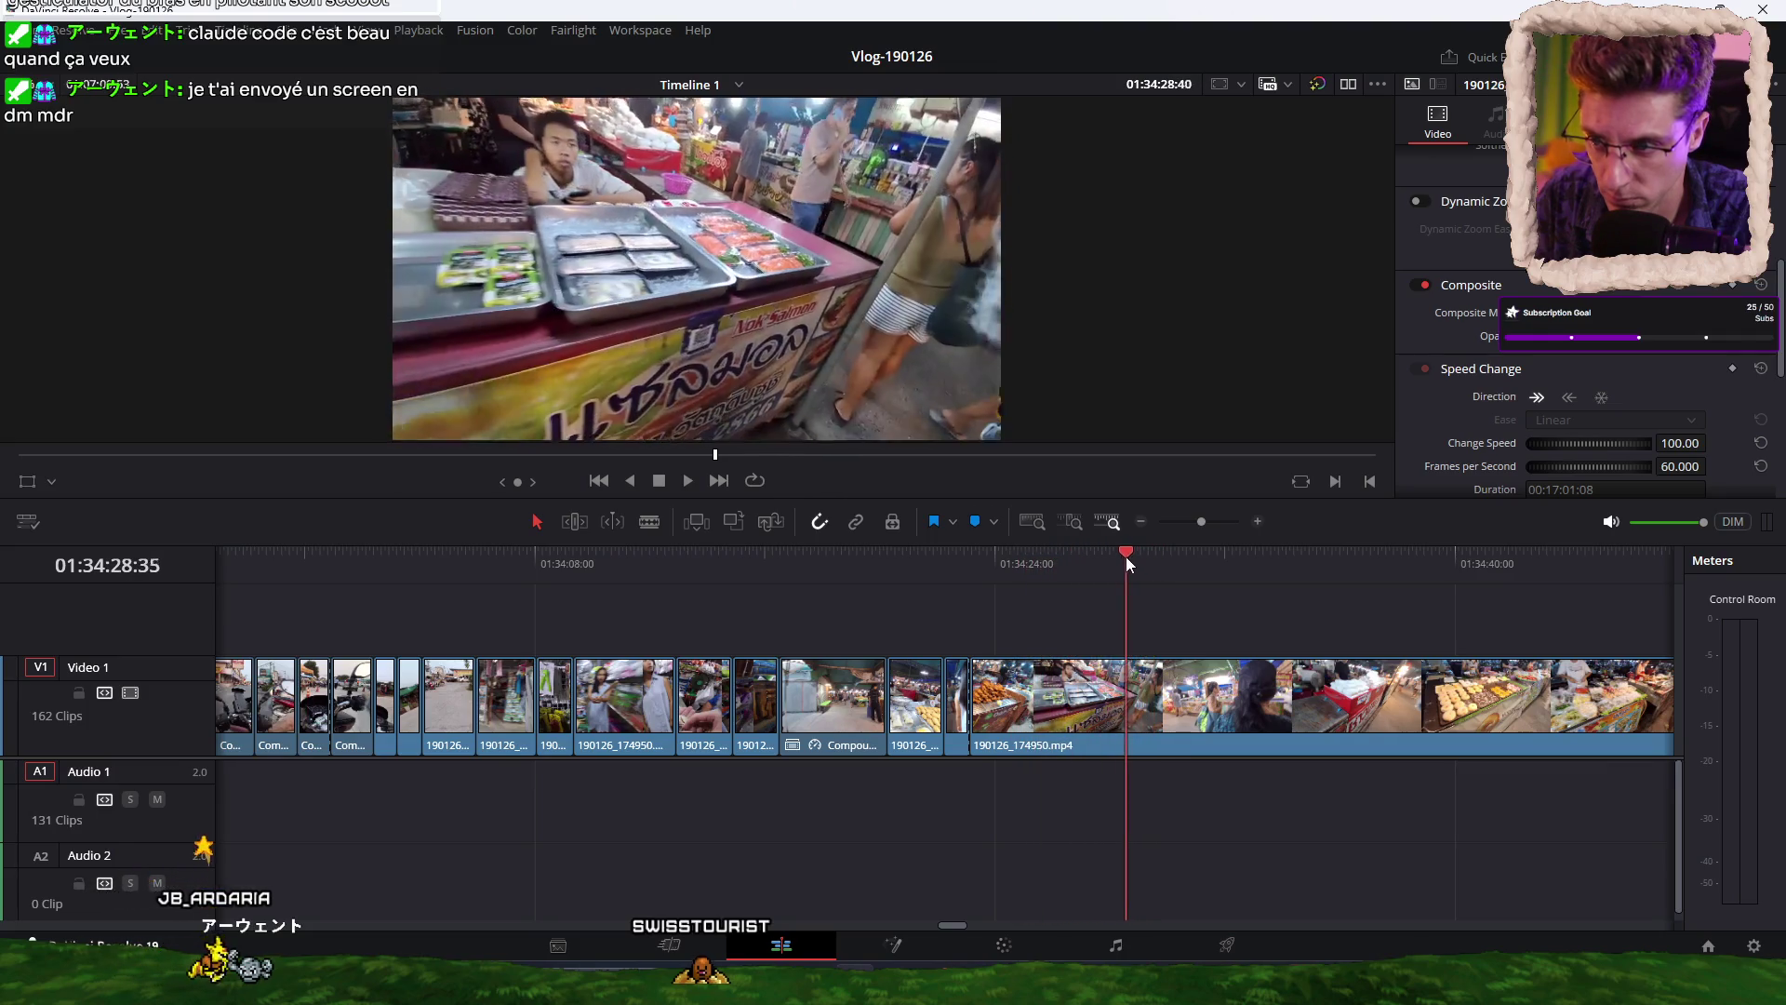
{"action": "key", "text": "ctrl+shift+bracketleft"}
{"action": "mouse_move", "coordinate": [978, 566]}
{"action": "left_mouse_down"}
{"action": "mouse_move", "coordinate": [1291, 560]}
{"action": "mouse_move", "coordinate": [1269, 561]}
{"action": "left_mouse_up"}
{"action": "key", "text": "ctrl+b"}
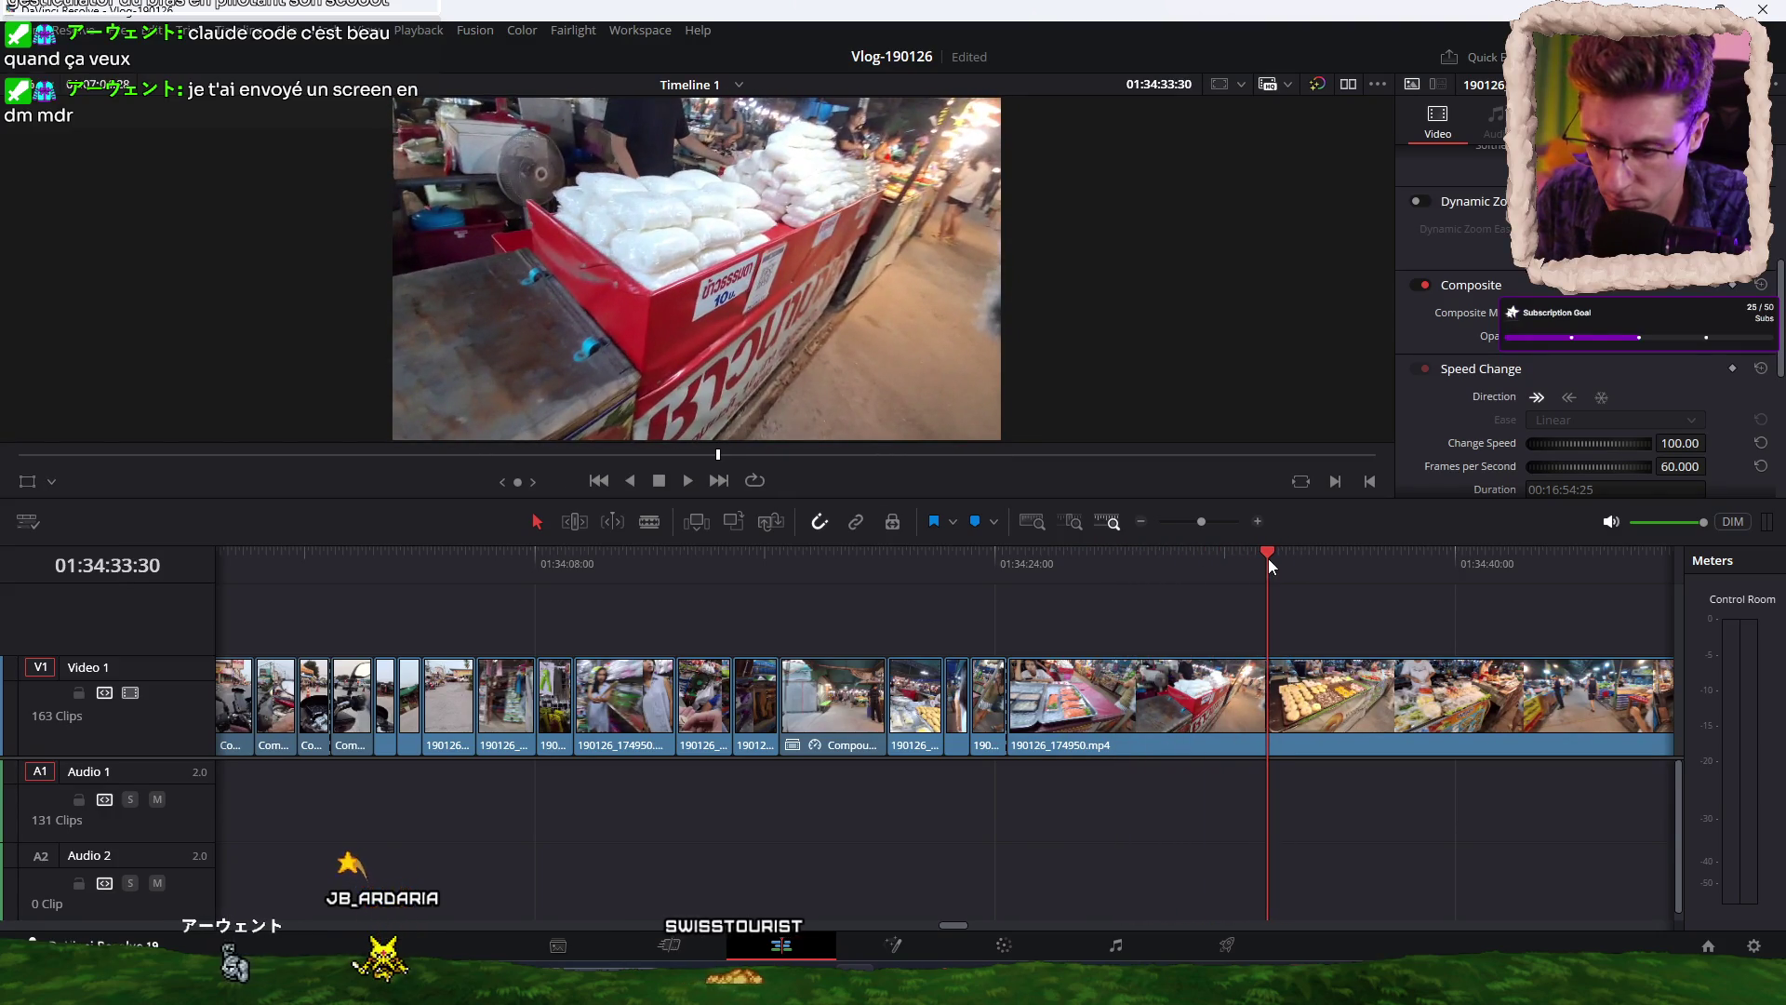
{"action": "key", "text": "ctrl+shift+bracketleft"}
Split and ripple-trim the remaining unwanted food-stall stretches, adding further cuts.
{"action": "mouse_move", "coordinate": [1017, 569]}
{"action": "left_mouse_down"}
{"action": "mouse_move", "coordinate": [1565, 564]}
{"action": "mouse_move", "coordinate": [1126, 567]}
{"action": "mouse_move", "coordinate": [1509, 570]}
{"action": "left_mouse_up"}
{"action": "key", "text": "ctrl+b"}
{"action": "key", "text": "ctrl+shift+bracketleft"}
{"action": "key", "text": "ctrl+b"}
{"action": "key", "text": "ctrl+shift+bracketleft"}
{"action": "key", "text": "ctrl+b"}
{"action": "key", "text": "ctrl+b"}
{"action": "scroll", "coordinate": [834, 582], "scroll_direction": "right", "scroll_amount": 5}
Ripple-trim the unwanted opening of the vegetable-market clip and split it at the playhead.
{"action": "mouse_move", "coordinate": [835, 582]}
{"action": "left_mouse_down"}
{"action": "mouse_move", "coordinate": [590, 582]}
{"action": "mouse_move", "coordinate": [934, 600]}
{"action": "mouse_move", "coordinate": [1476, 584]}
{"action": "left_mouse_up"}
{"action": "scroll", "coordinate": [1143, 644], "scroll_direction": "right", "scroll_amount": 5}
{"action": "left_click_drag", "start_coordinate": [701, 572], "coordinate": [1386, 572]}
{"action": "scroll", "coordinate": [1023, 623], "scroll_direction": "right", "scroll_amount": 5}
{"action": "mouse_move", "coordinate": [608, 577]}
{"action": "left_mouse_down"}
{"action": "mouse_move", "coordinate": [696, 572]}
{"action": "mouse_move", "coordinate": [681, 569]}
{"action": "left_mouse_up"}
{"action": "key", "text": "Up"}
{"action": "mouse_move", "coordinate": [940, 577]}
{"action": "left_mouse_down"}
{"action": "mouse_move", "coordinate": [1419, 568]}
{"action": "mouse_move", "coordinate": [1365, 566]}
{"action": "left_mouse_up"}
{"action": "key", "text": "ctrl+b"}
{"action": "key", "text": "ctrl+b"}
{"action": "key", "text": "ctrl+b"}
{"action": "key", "text": "ctrl+shift+bracketleft"}
{"action": "key", "text": "space"}
{"action": "left_click_drag", "start_coordinate": [1237, 572], "coordinate": [1243, 571]}
{"action": "key", "text": "ctrl+b"}
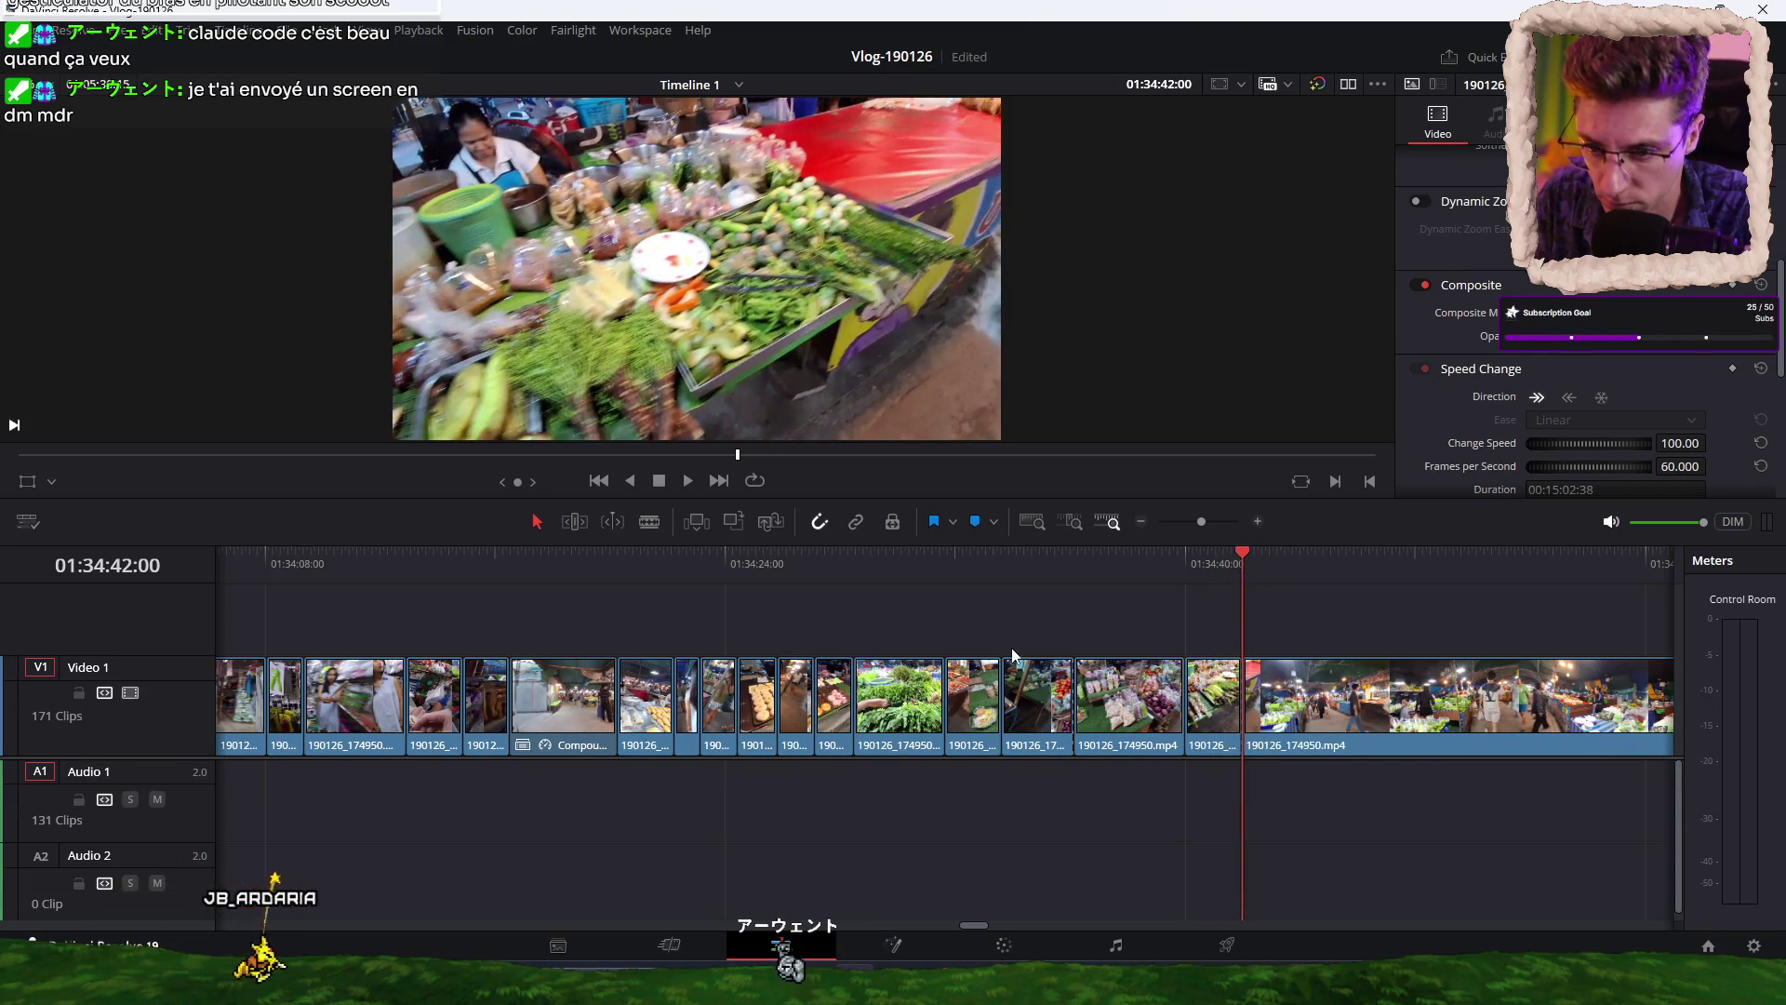
Scrub further through the vegetable market and split the clip at the next cut point.
{"action": "scroll", "coordinate": [934, 607], "scroll_direction": "right", "scroll_amount": 5}
{"action": "left_click", "coordinate": [812, 571]}
{"action": "left_click_drag", "start_coordinate": [811, 571], "coordinate": [1375, 594]}
{"action": "scroll", "coordinate": [1375, 594], "scroll_direction": "right", "scroll_amount": 5}
{"action": "mouse_move", "coordinate": [679, 568]}
{"action": "left_mouse_down"}
{"action": "mouse_move", "coordinate": [1419, 559]}
{"action": "mouse_move", "coordinate": [1197, 556]}
{"action": "mouse_move", "coordinate": [1036, 565]}
{"action": "mouse_move", "coordinate": [1433, 572]}
{"action": "mouse_move", "coordinate": [689, 601]}
{"action": "mouse_move", "coordinate": [571, 566]}
{"action": "mouse_move", "coordinate": [1522, 563]}
{"action": "mouse_move", "coordinate": [799, 584]}
{"action": "mouse_move", "coordinate": [1078, 573]}
{"action": "mouse_move", "coordinate": [1042, 572]}
{"action": "left_mouse_up"}
{"action": "key", "text": "Up"}
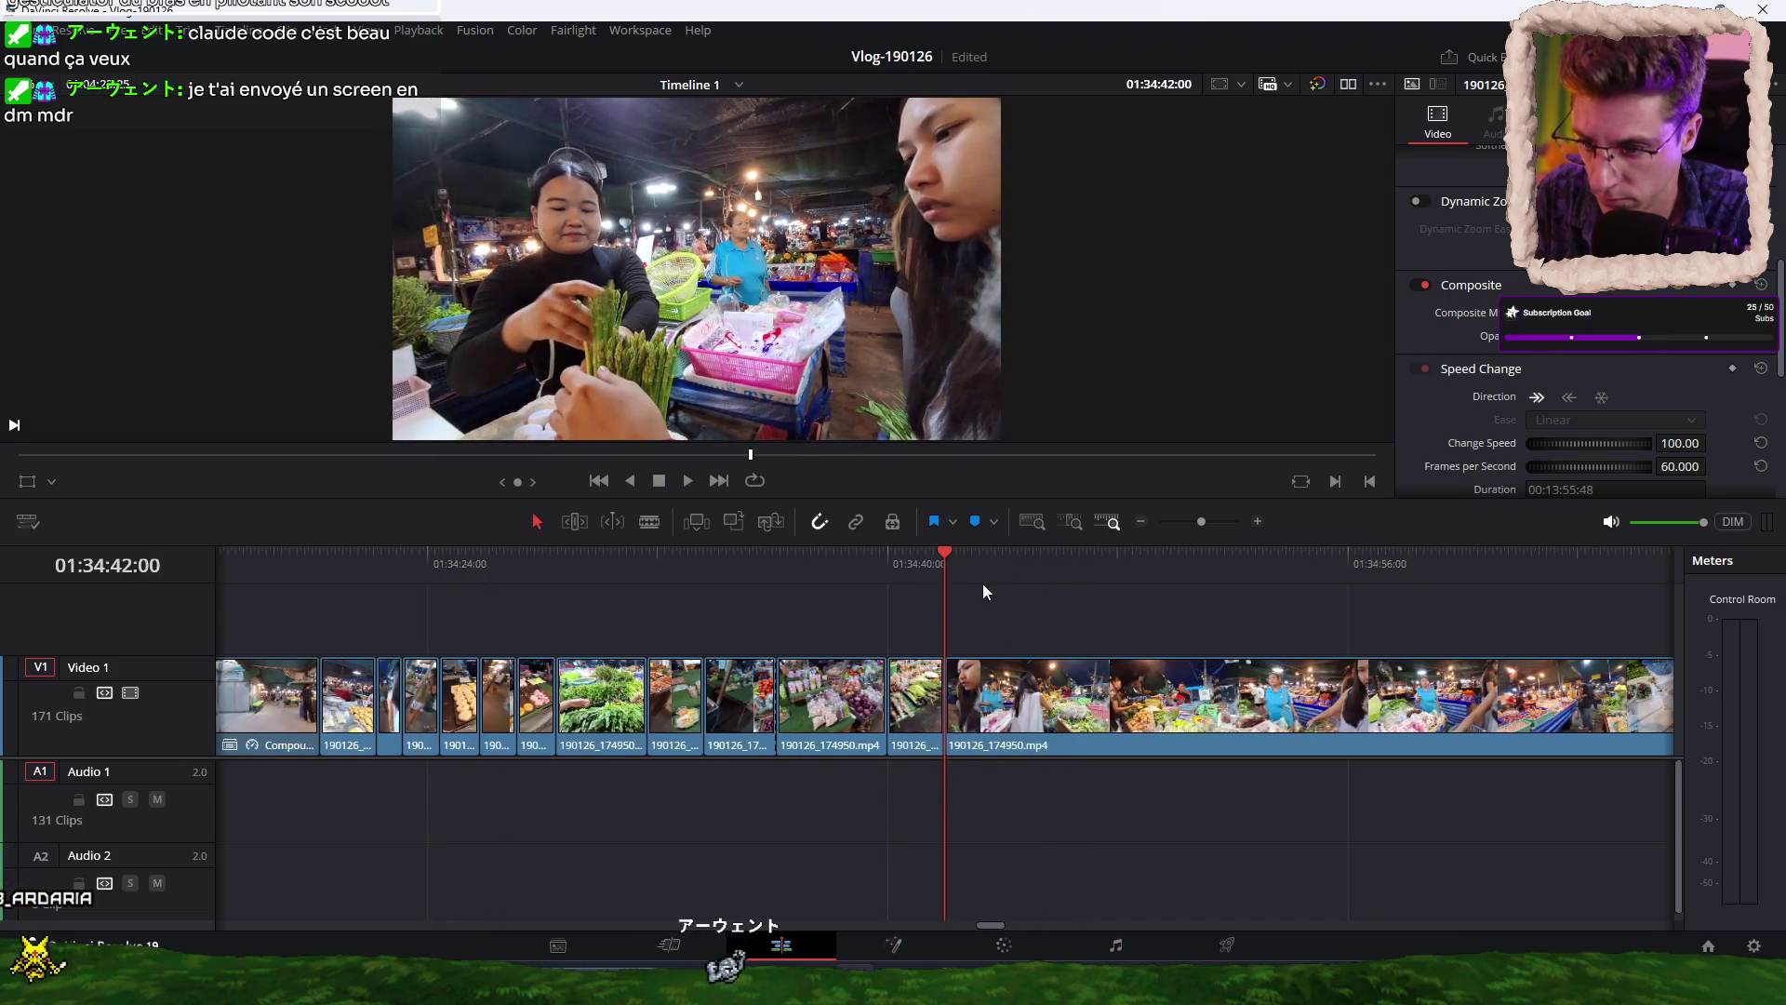
{"action": "left_click", "coordinate": [962, 568]}
{"action": "left_click_drag", "start_coordinate": [962, 569], "coordinate": [1477, 589]}
{"action": "key", "text": "ctrl+b"}
{"action": "key", "text": "ctrl+b"}
{"action": "scroll", "coordinate": [1014, 635], "scroll_direction": "right", "scroll_amount": 5}
{"action": "left_click_drag", "start_coordinate": [583, 572], "coordinate": [1588, 551]}
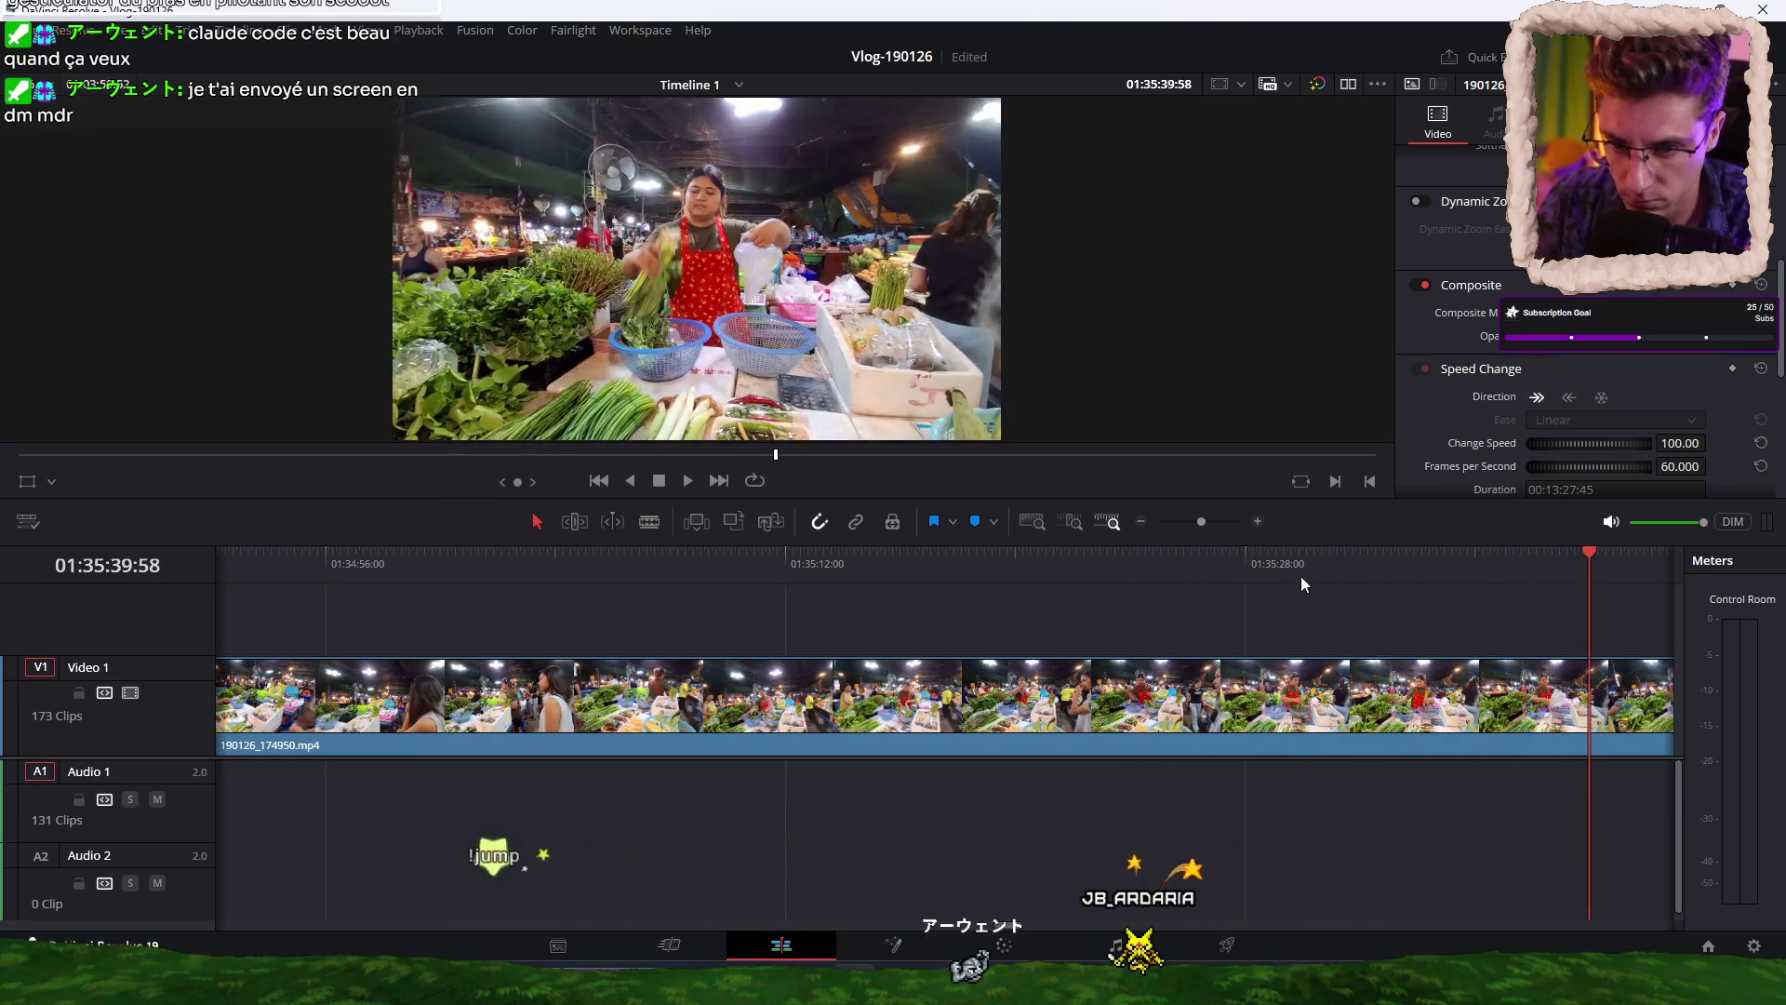
Scrub the market footage past 01:35:42 and split the clip at the first cut point.
{"action": "left_click", "coordinate": [604, 563]}
{"action": "mouse_move", "coordinate": [606, 577]}
{"action": "left_mouse_down"}
{"action": "mouse_move", "coordinate": [878, 560]}
{"action": "mouse_move", "coordinate": [800, 560]}
{"action": "left_mouse_up"}
{"action": "key", "text": "Up"}
{"action": "left_click_drag", "start_coordinate": [938, 567], "coordinate": [1468, 563]}
{"action": "key", "text": "ctrl+b"}
Blade the next clip just past its start and ripple-trim away the footage before the playhead.
{"action": "scroll", "coordinate": [942, 634], "scroll_direction": "down", "scroll_amount": 5}
{"action": "mouse_move", "coordinate": [574, 568]}
{"action": "left_mouse_down"}
{"action": "mouse_move", "coordinate": [1238, 560]}
{"action": "mouse_move", "coordinate": [1178, 557]}
{"action": "mouse_move", "coordinate": [1197, 556]}
{"action": "left_mouse_up"}
{"action": "key", "text": "Up"}
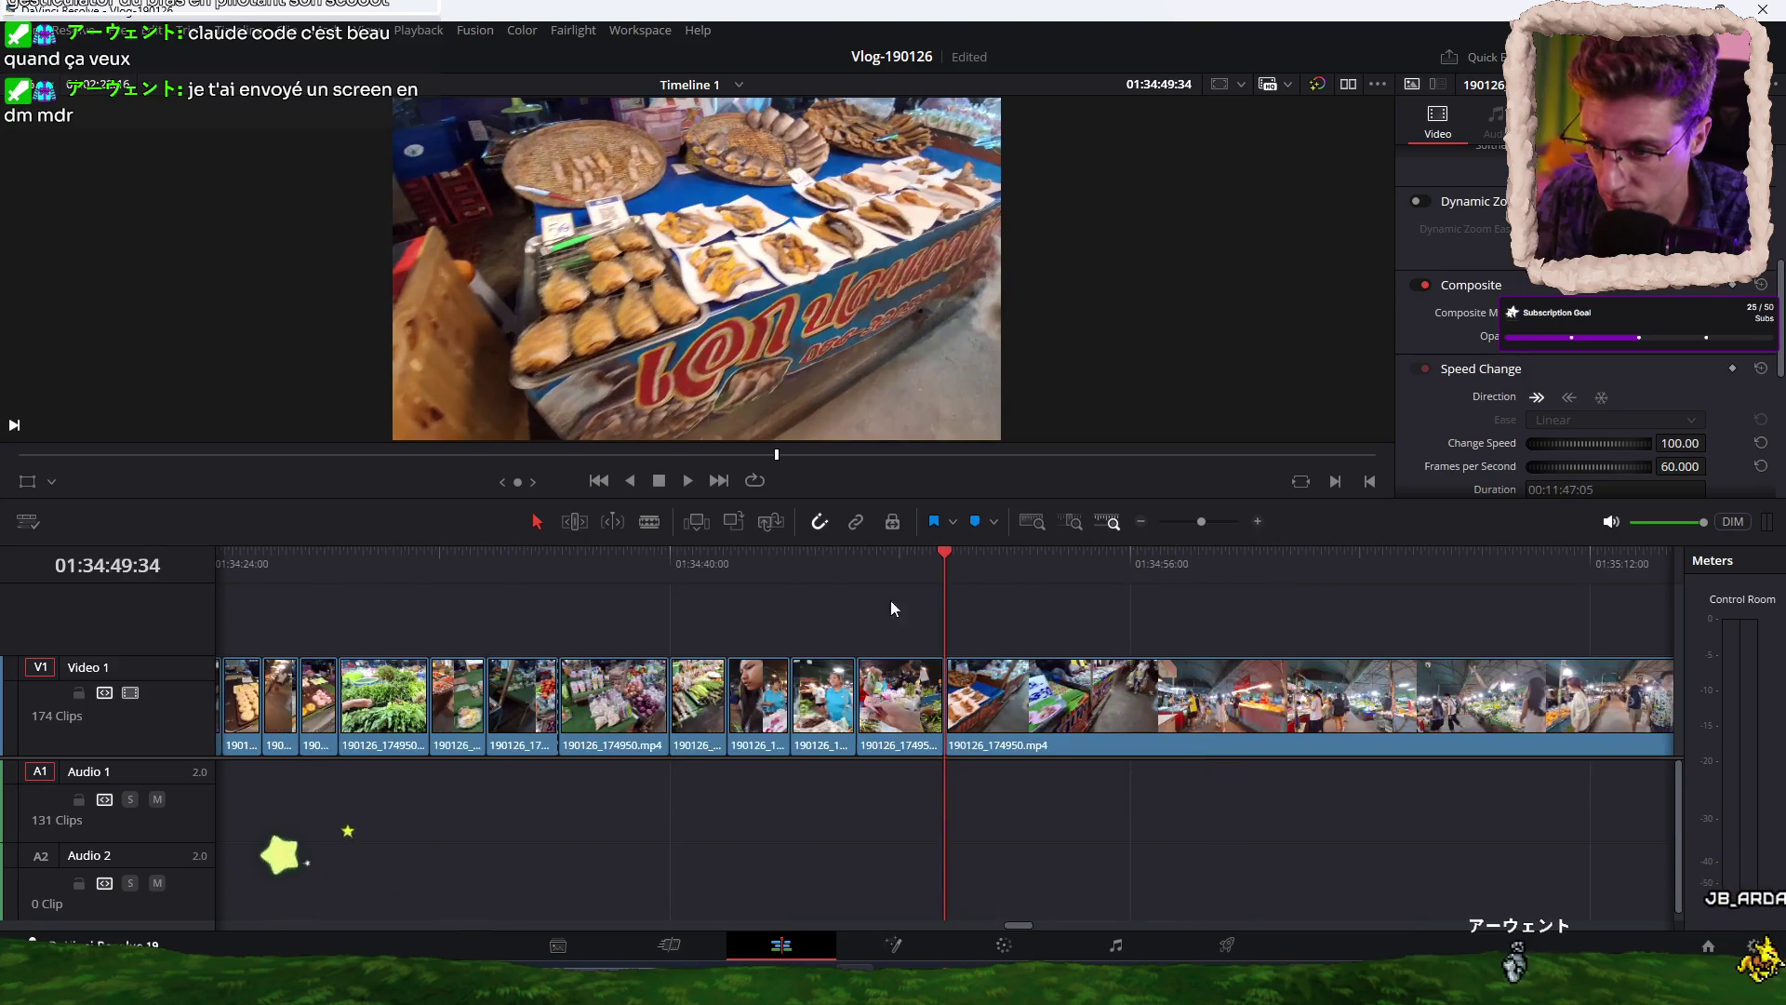
{"action": "left_click_drag", "start_coordinate": [945, 575], "coordinate": [1104, 568]}
{"action": "key", "text": "ctrl+b"}
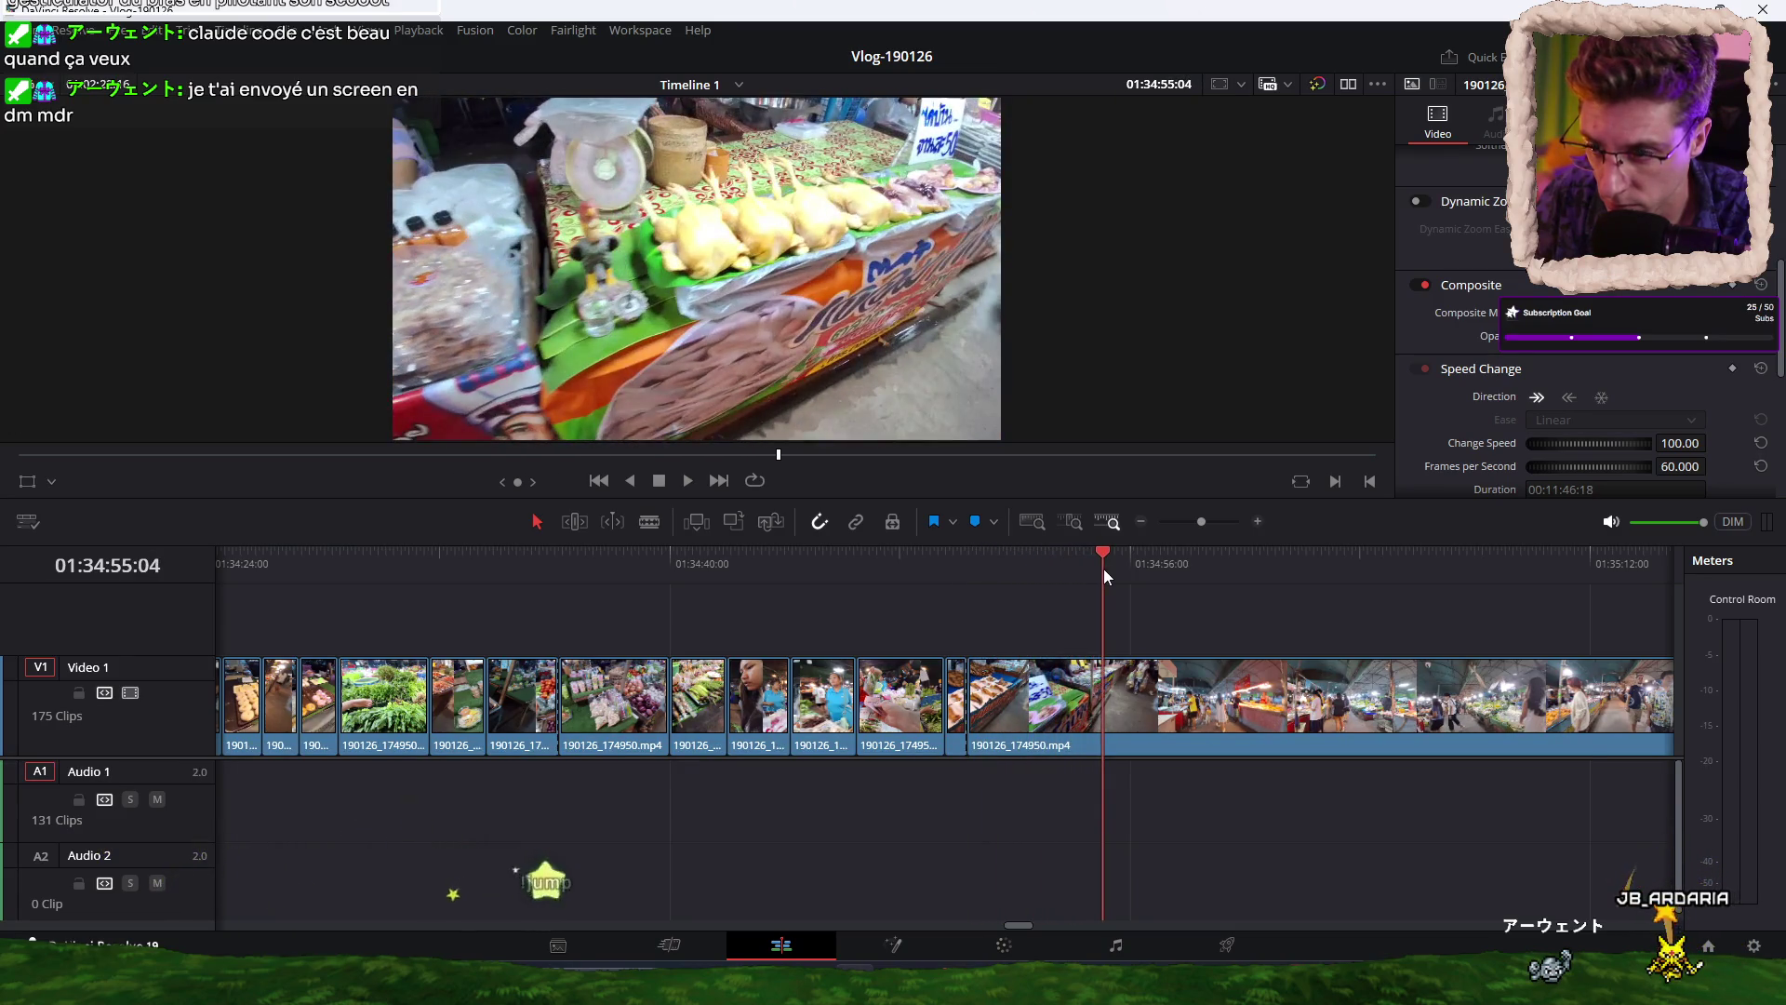
{"action": "key", "text": "ctrl+shift+bracketleft"}
Blade at the next two cut points and ripple-delete the unwanted stretch between them.
{"action": "left_click_drag", "start_coordinate": [973, 572], "coordinate": [1424, 568]}
{"action": "key", "text": "ctrl+b"}
{"action": "scroll", "coordinate": [1023, 628], "scroll_direction": "right", "scroll_amount": 5}
{"action": "left_click_drag", "start_coordinate": [554, 579], "coordinate": [1102, 571]}
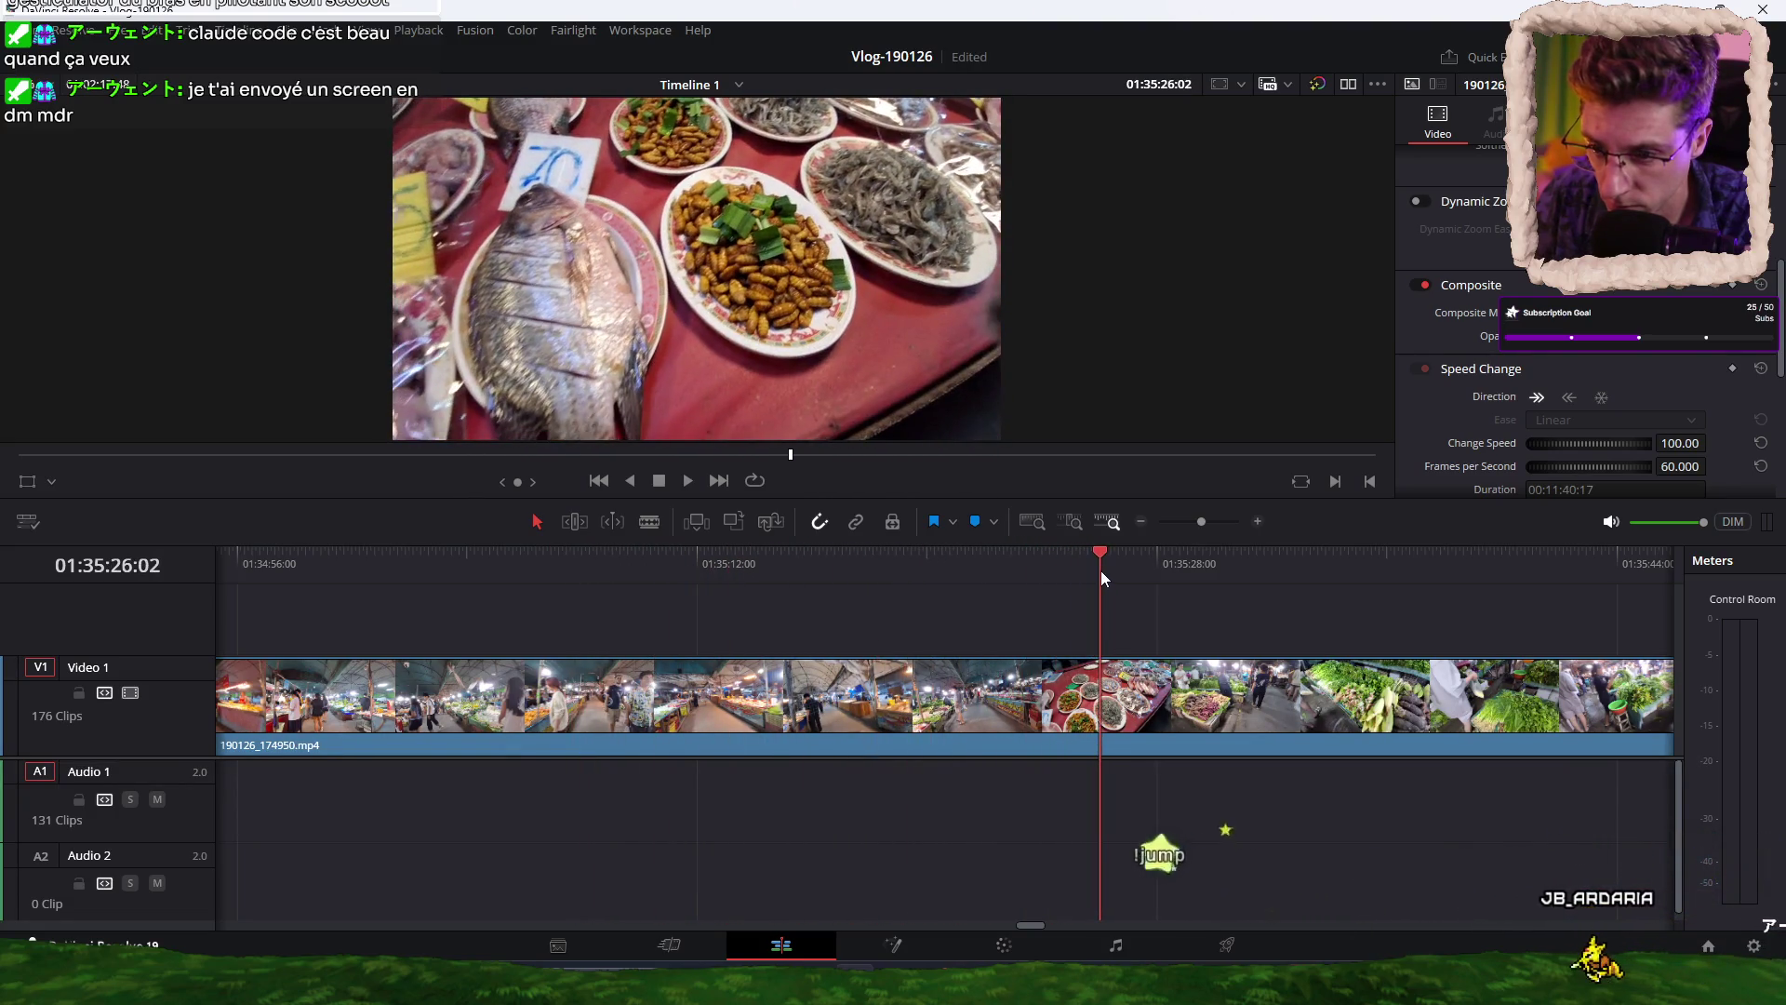
{"action": "key", "text": "Up"}
{"action": "mouse_move", "coordinate": [947, 583]}
{"action": "left_mouse_down"}
{"action": "mouse_move", "coordinate": [1228, 562]}
{"action": "mouse_move", "coordinate": [1196, 560]}
{"action": "left_mouse_up"}
{"action": "key", "text": "ctrl+b"}
{"action": "key", "text": "ctrl+shift+bracketleft"}
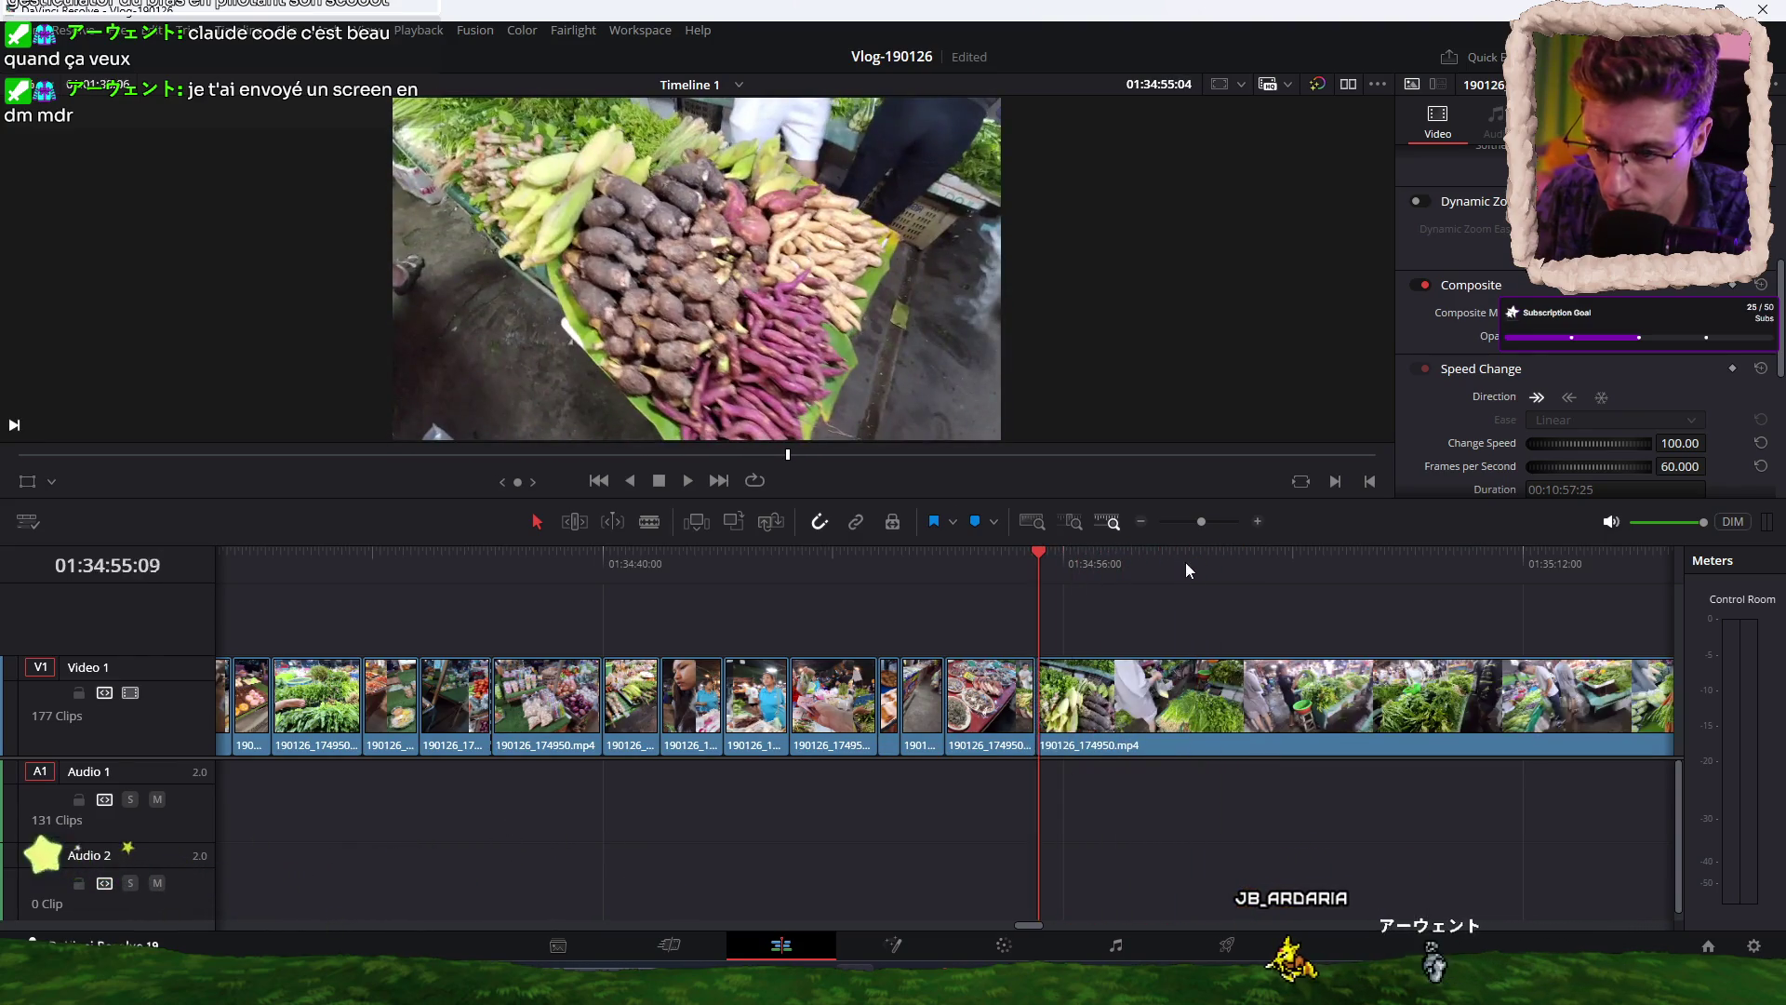
Ripple-trim another stretch to the playhead, then blade at the next spot and review.
{"action": "mouse_move", "coordinate": [1039, 566]}
{"action": "left_mouse_down"}
{"action": "mouse_move", "coordinate": [1213, 563]}
{"action": "mouse_move", "coordinate": [1186, 565]}
{"action": "left_mouse_up"}
{"action": "key", "text": "ctrl+shift+bracketleft"}
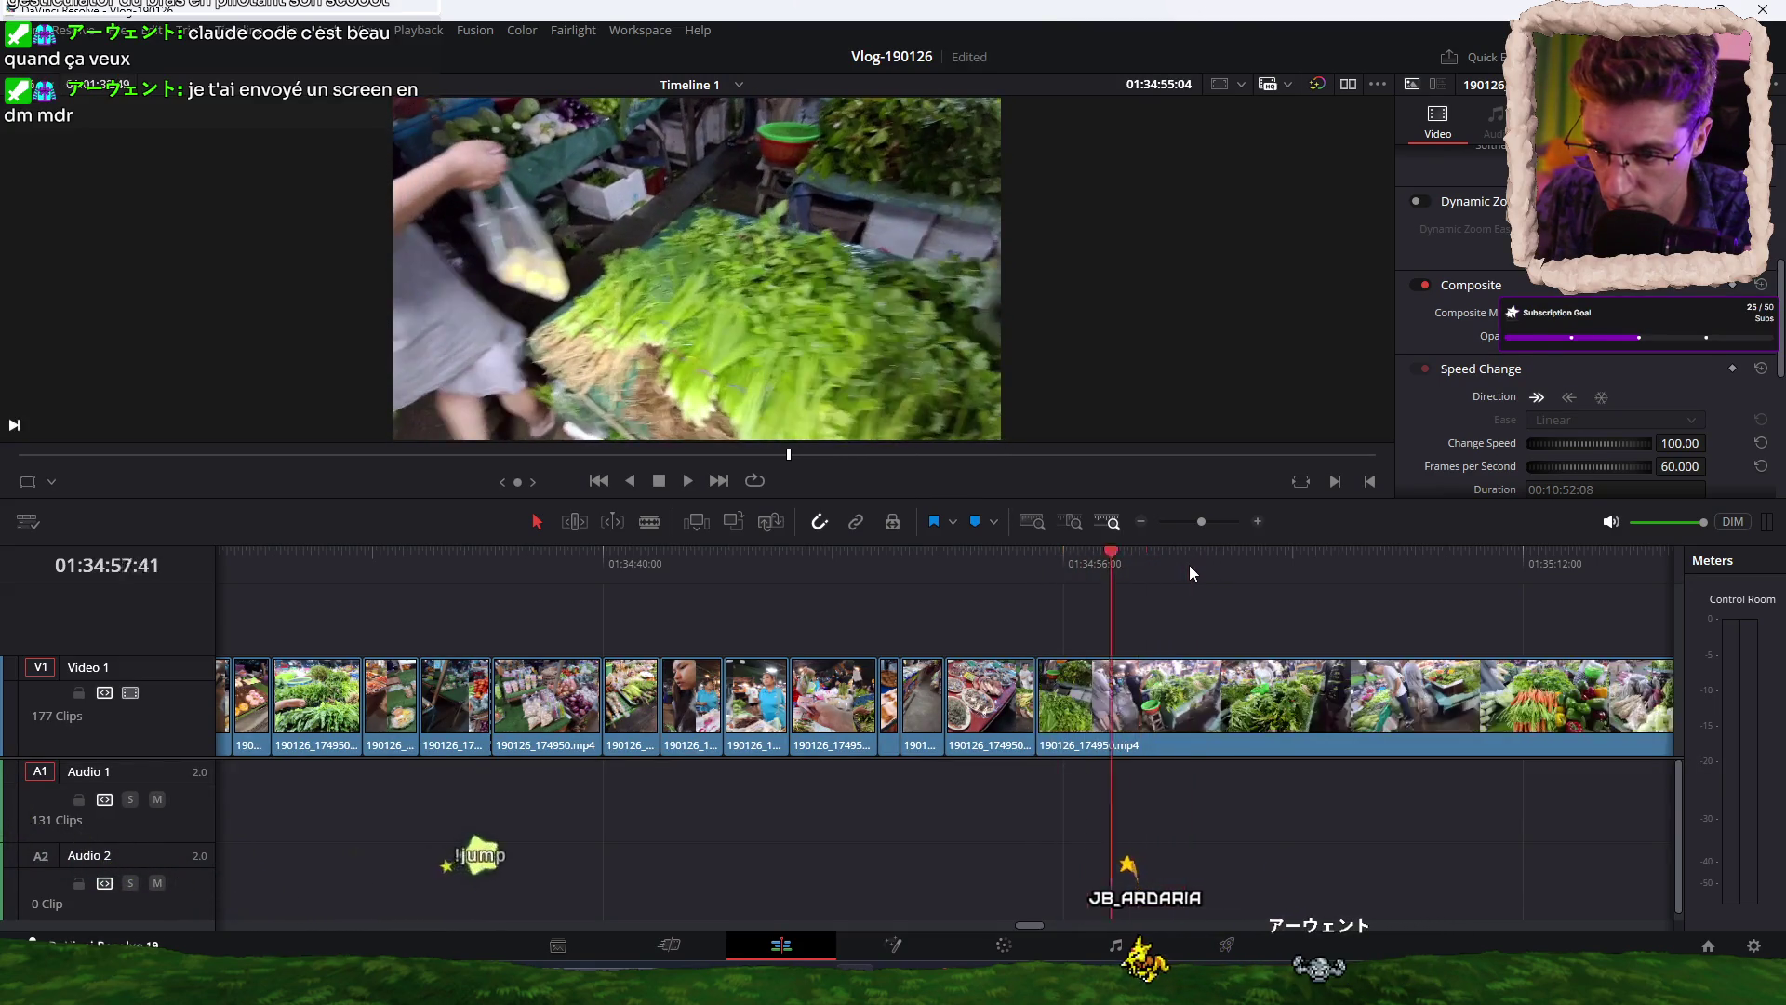
{"action": "left_click_drag", "start_coordinate": [1037, 572], "coordinate": [1487, 573]}
{"action": "key", "text": "ctrl+b"}
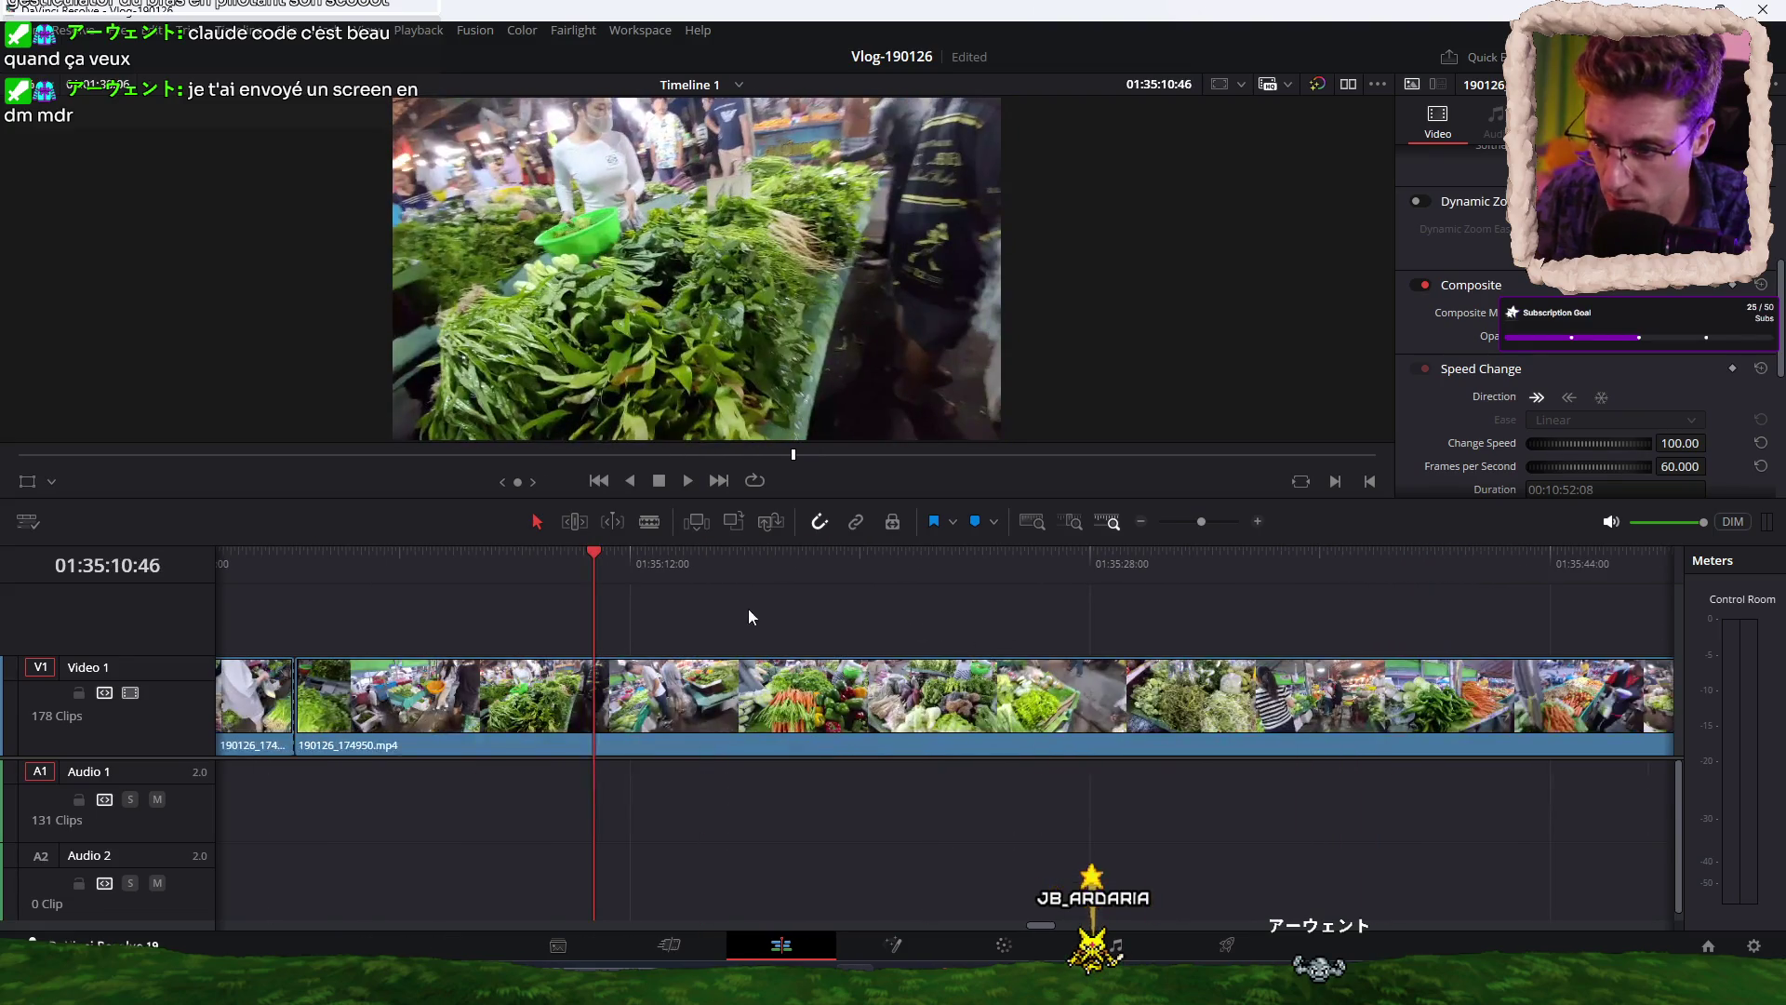
{"action": "mouse_move", "coordinate": [600, 579]}
{"action": "left_mouse_down"}
{"action": "mouse_move", "coordinate": [879, 568]}
{"action": "mouse_move", "coordinate": [774, 565]}
{"action": "left_mouse_up"}
Blade and ripple-trim two dull bits of market footage around 01:35:00.
{"action": "key", "text": "Up"}
{"action": "mouse_move", "coordinate": [304, 576]}
{"action": "left_mouse_down"}
{"action": "mouse_move", "coordinate": [1010, 558]}
{"action": "mouse_move", "coordinate": [958, 559]}
{"action": "left_mouse_up"}
{"action": "key", "text": "Up"}
{"action": "key", "text": "ctrl+b"}
{"action": "key", "text": "ctrl+shift+bracketleft"}
{"action": "key", "text": "ctrl+b"}
{"action": "key", "text": "ctrl+shift+bracketleft"}
Blade once more near 01:35:13 and play the edit back to check it.
{"action": "mouse_move", "coordinate": [679, 573]}
{"action": "left_mouse_down"}
{"action": "mouse_move", "coordinate": [792, 570]}
{"action": "mouse_move", "coordinate": [538, 574]}
{"action": "left_mouse_up"}
{"action": "key", "text": "ctrl+b"}
{"action": "key", "text": "space"}
{"action": "left_click", "coordinate": [677, 579]}
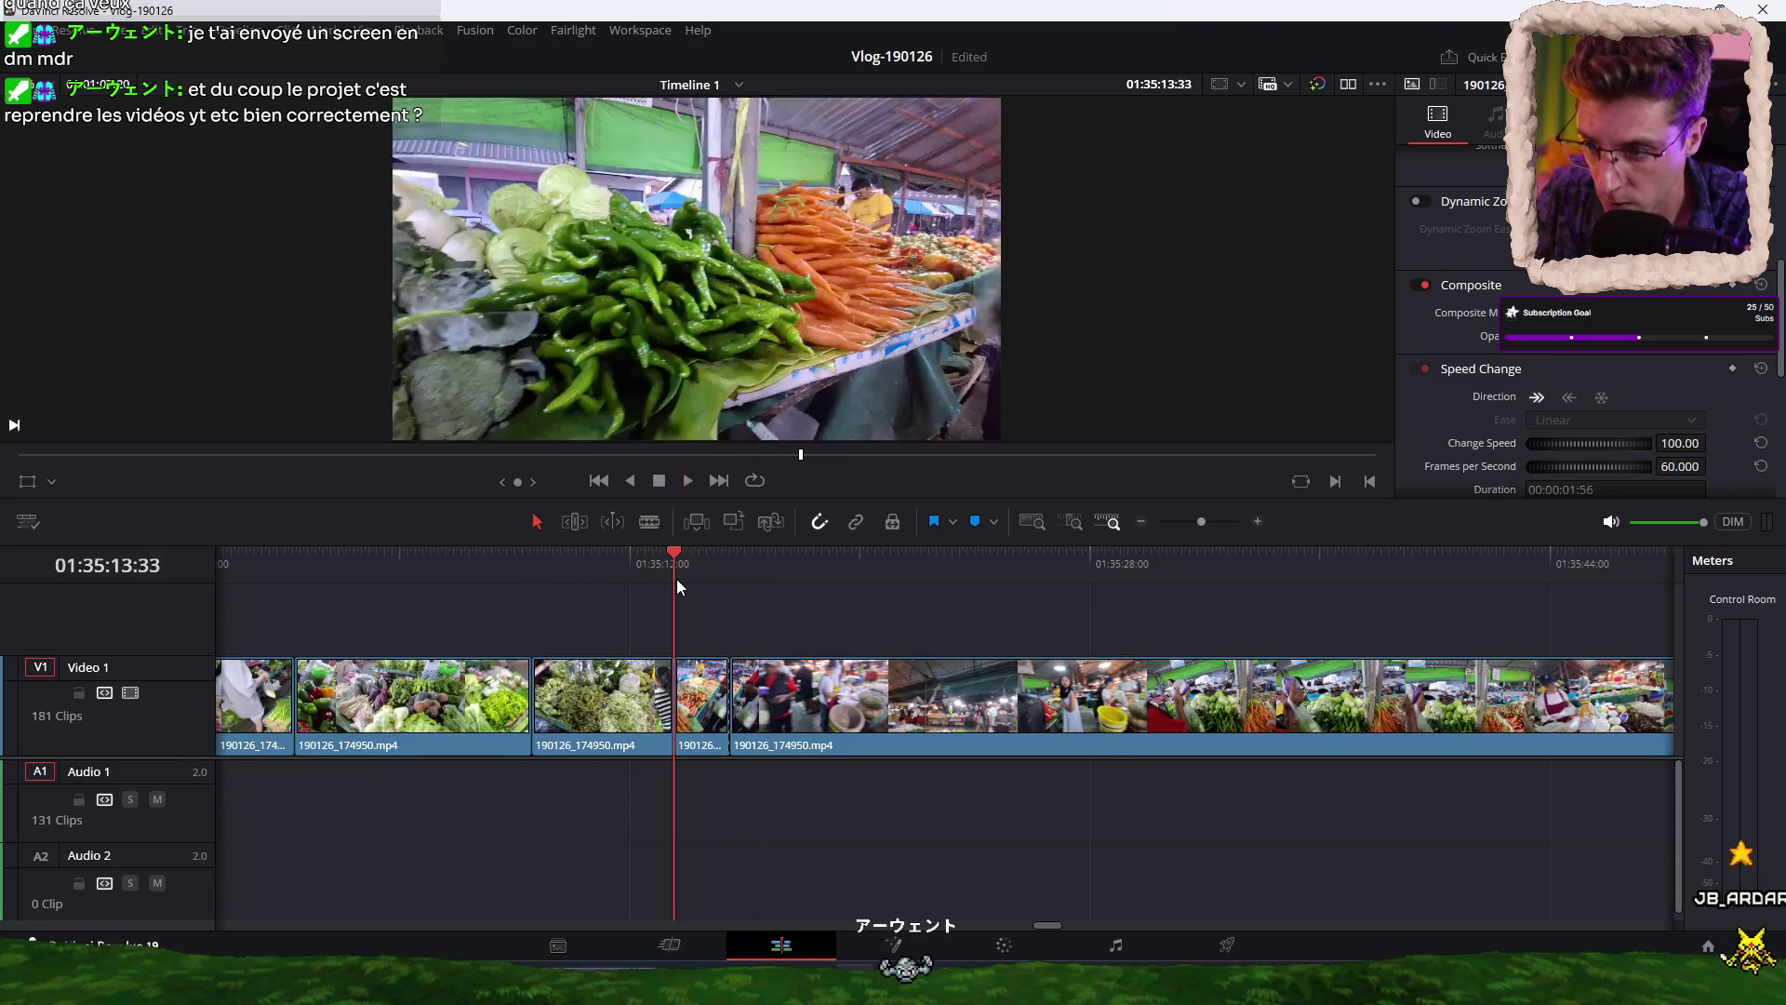
{"action": "left_click", "coordinate": [542, 574]}
{"action": "key", "text": "space"}
{"action": "key", "text": "space"}
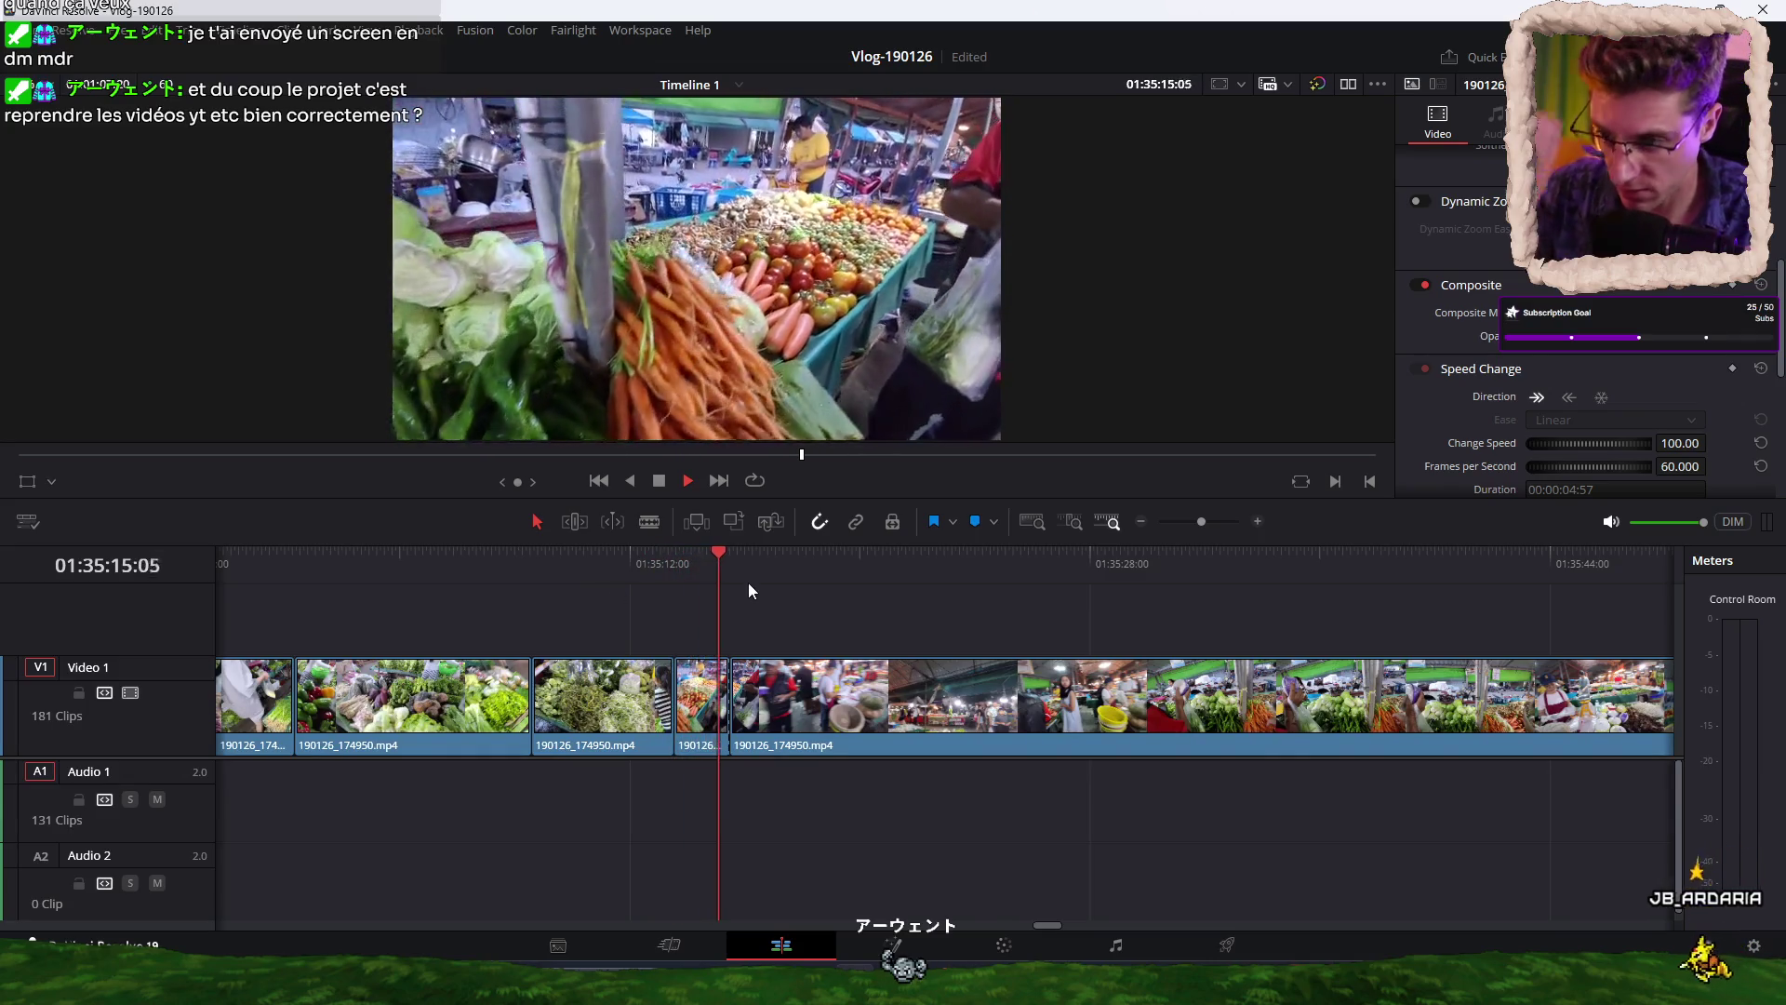
{"action": "key", "text": "space"}
{"action": "mouse_move", "coordinate": [787, 571]}
{"action": "left_mouse_down"}
{"action": "mouse_move", "coordinate": [772, 567]}
{"action": "mouse_move", "coordinate": [1488, 551]}
{"action": "mouse_move", "coordinate": [1009, 627]}
{"action": "mouse_move", "coordinate": [508, 568]}
{"action": "mouse_move", "coordinate": [1309, 540]}
{"action": "mouse_move", "coordinate": [973, 627]}
{"action": "mouse_move", "coordinate": [899, 575]}
{"action": "mouse_move", "coordinate": [790, 568]}
{"action": "mouse_move", "coordinate": [891, 562]}
{"action": "mouse_move", "coordinate": [823, 566]}
{"action": "left_mouse_up"}
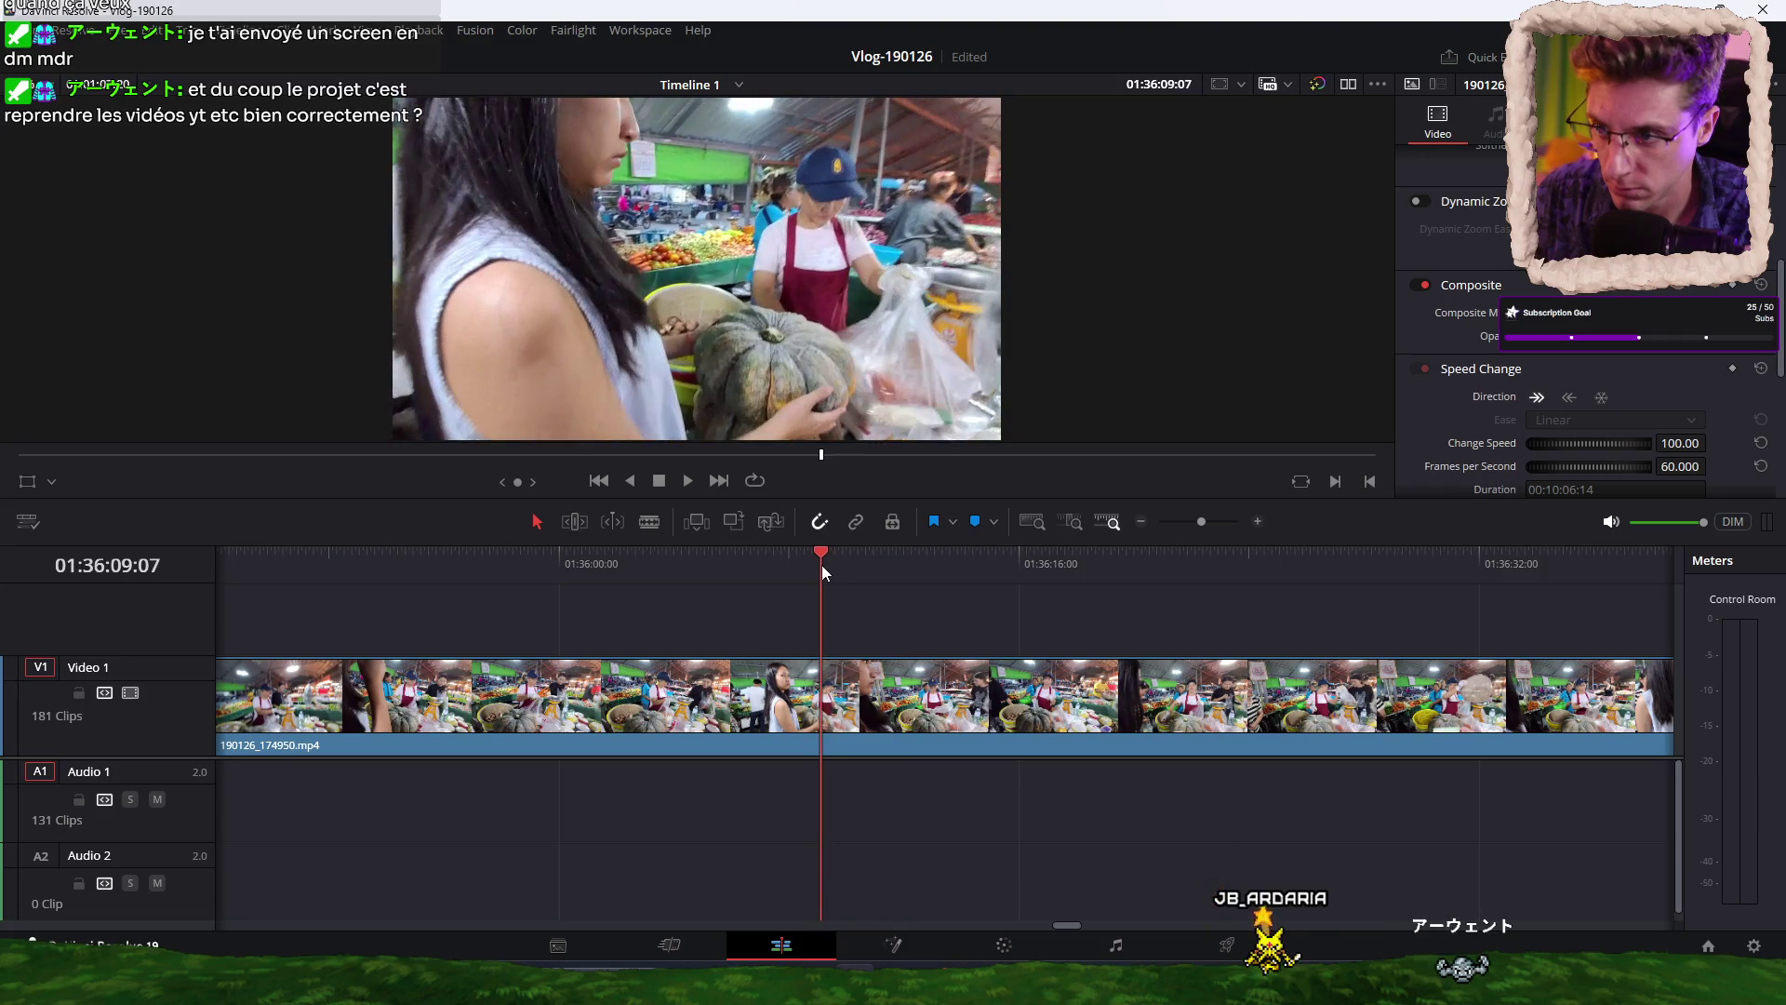
Trim the long clip's start to the playhead, then cut out the stretch at 01:35:18:59.
{"action": "key", "text": "ctrl+shift+bracketleft"}
{"action": "mouse_move", "coordinate": [943, 575]}
{"action": "left_mouse_down"}
{"action": "mouse_move", "coordinate": [1436, 554]}
{"action": "mouse_move", "coordinate": [1025, 623]}
{"action": "mouse_move", "coordinate": [634, 605]}
{"action": "mouse_move", "coordinate": [550, 572]}
{"action": "mouse_move", "coordinate": [1433, 559]}
{"action": "left_mouse_up"}
{"action": "key", "text": "ctrl+b"}
{"action": "key", "text": "ctrl+shift+bracketleft"}
{"action": "key", "text": "ctrl+b"}
In the later night-market footage, blade just past the edit and trim the start away.
{"action": "scroll", "coordinate": [1202, 623], "scroll_direction": "right", "scroll_amount": 3}
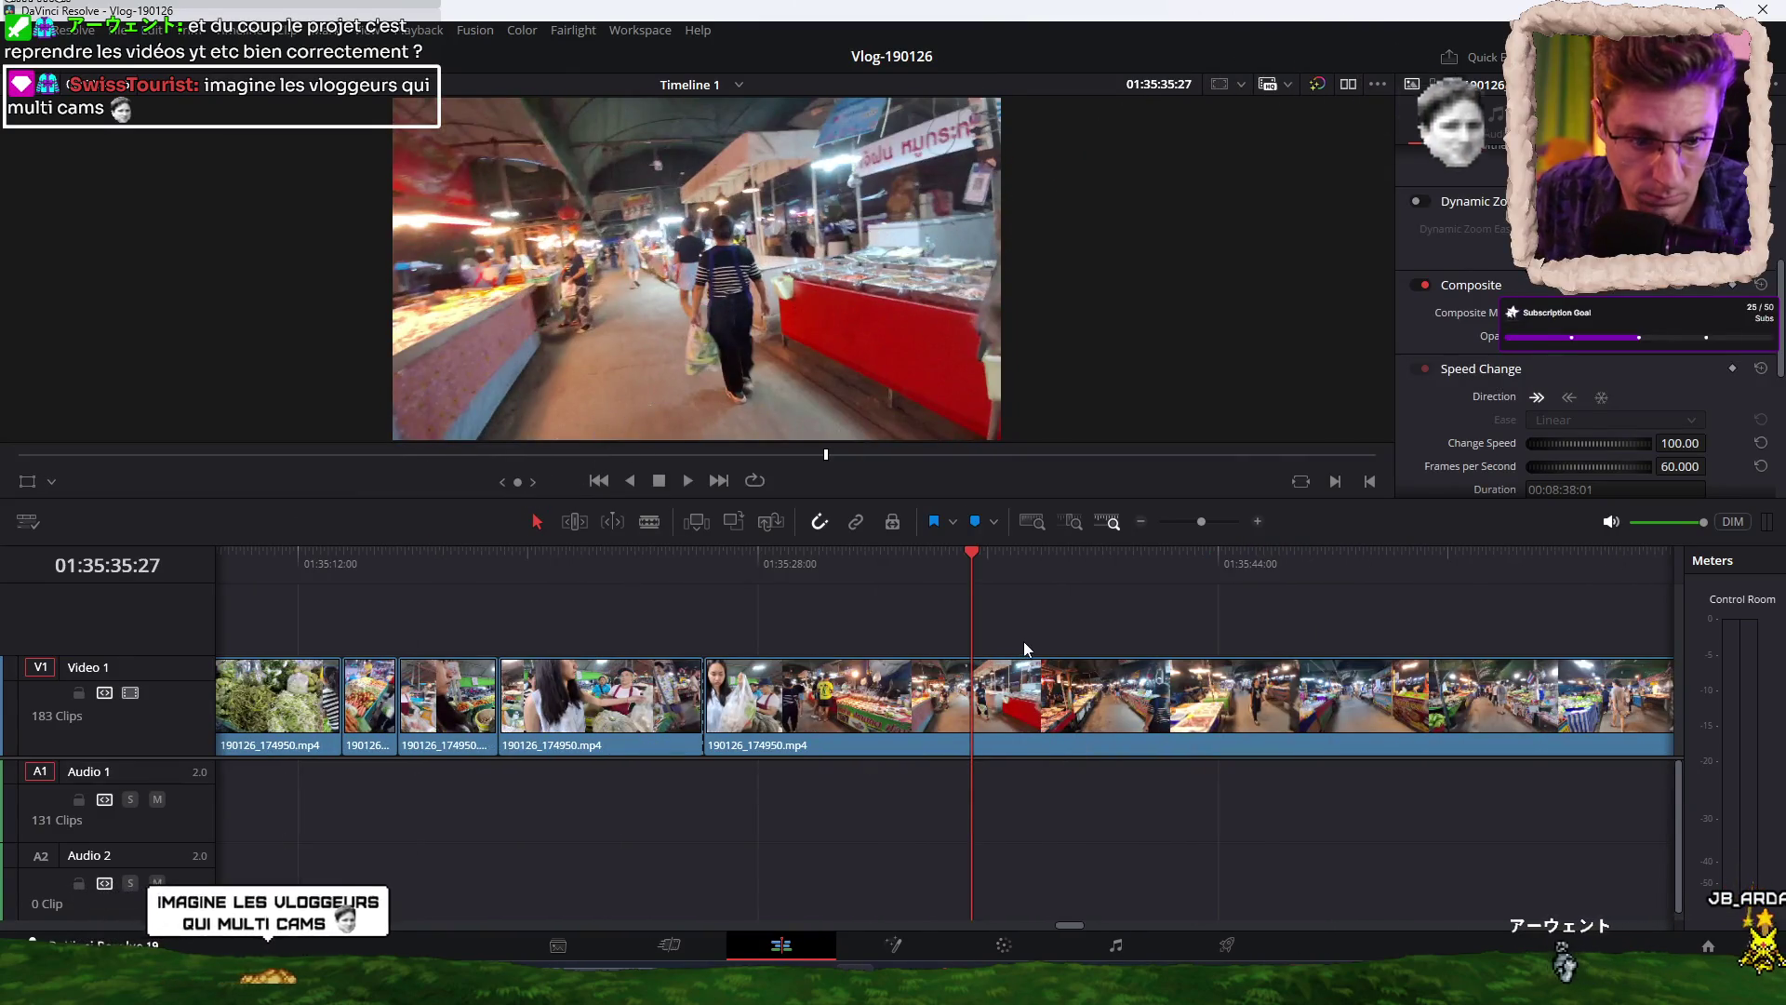
{"action": "scroll", "coordinate": [939, 616], "scroll_direction": "right", "scroll_amount": 4}
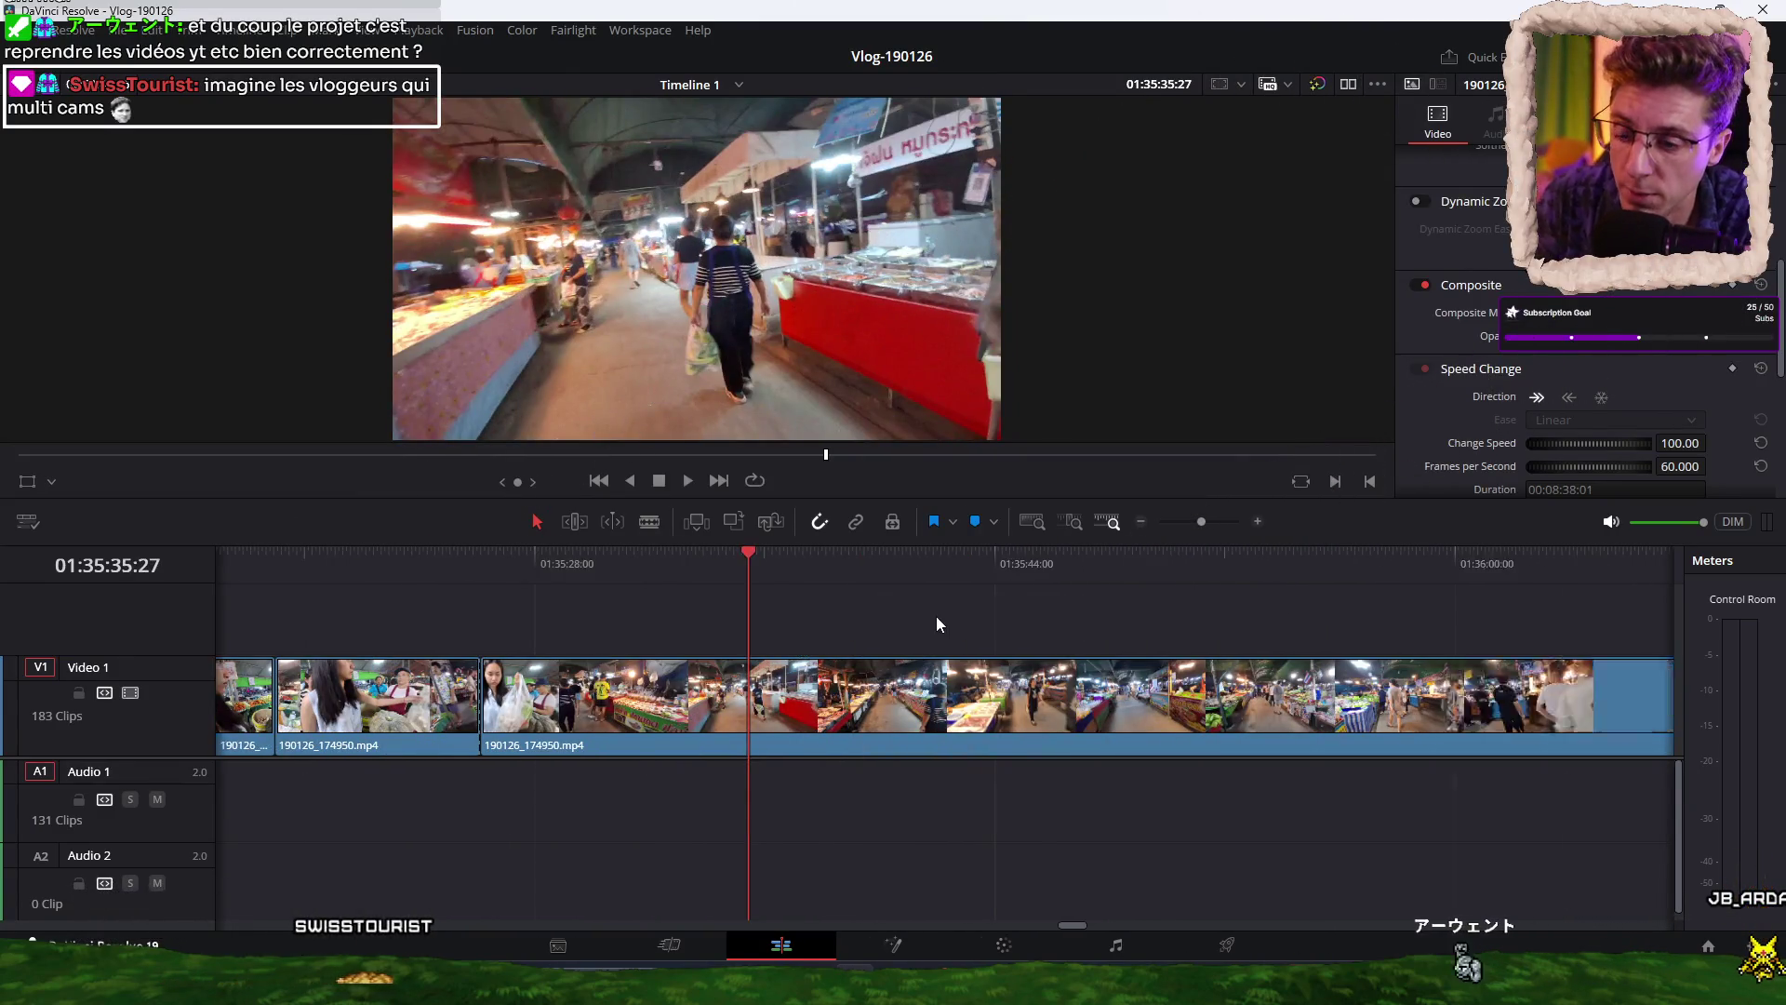
{"action": "left_click_drag", "start_coordinate": [431, 564], "coordinate": [1567, 567]}
{"action": "scroll", "coordinate": [1089, 623], "scroll_direction": "right", "scroll_amount": 7}
{"action": "mouse_move", "coordinate": [670, 564]}
{"action": "left_mouse_down"}
{"action": "mouse_move", "coordinate": [1275, 556]}
{"action": "mouse_move", "coordinate": [1103, 555]}
{"action": "mouse_move", "coordinate": [1194, 559]}
{"action": "left_mouse_up"}
{"action": "key", "text": "Up"}
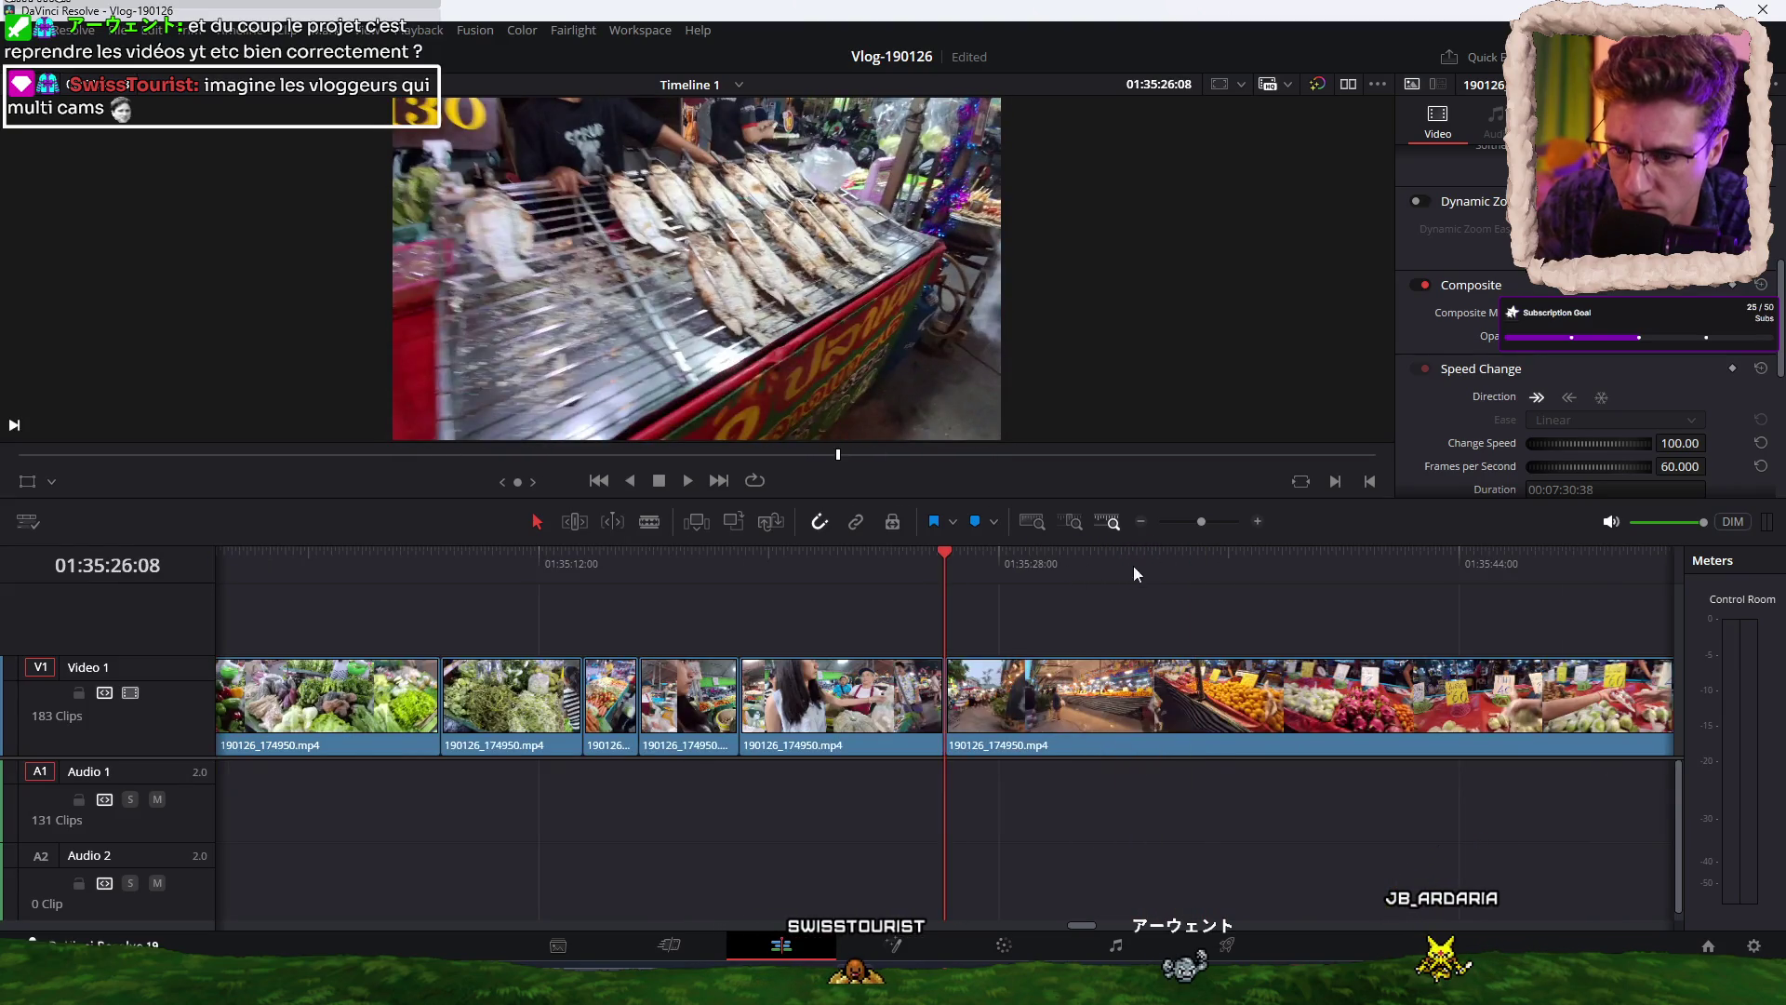
{"action": "mouse_move", "coordinate": [962, 567]}
{"action": "left_mouse_down"}
{"action": "mouse_move", "coordinate": [1253, 565]}
{"action": "mouse_move", "coordinate": [1235, 566]}
{"action": "left_mouse_up"}
{"action": "key", "text": "ctrl+b"}
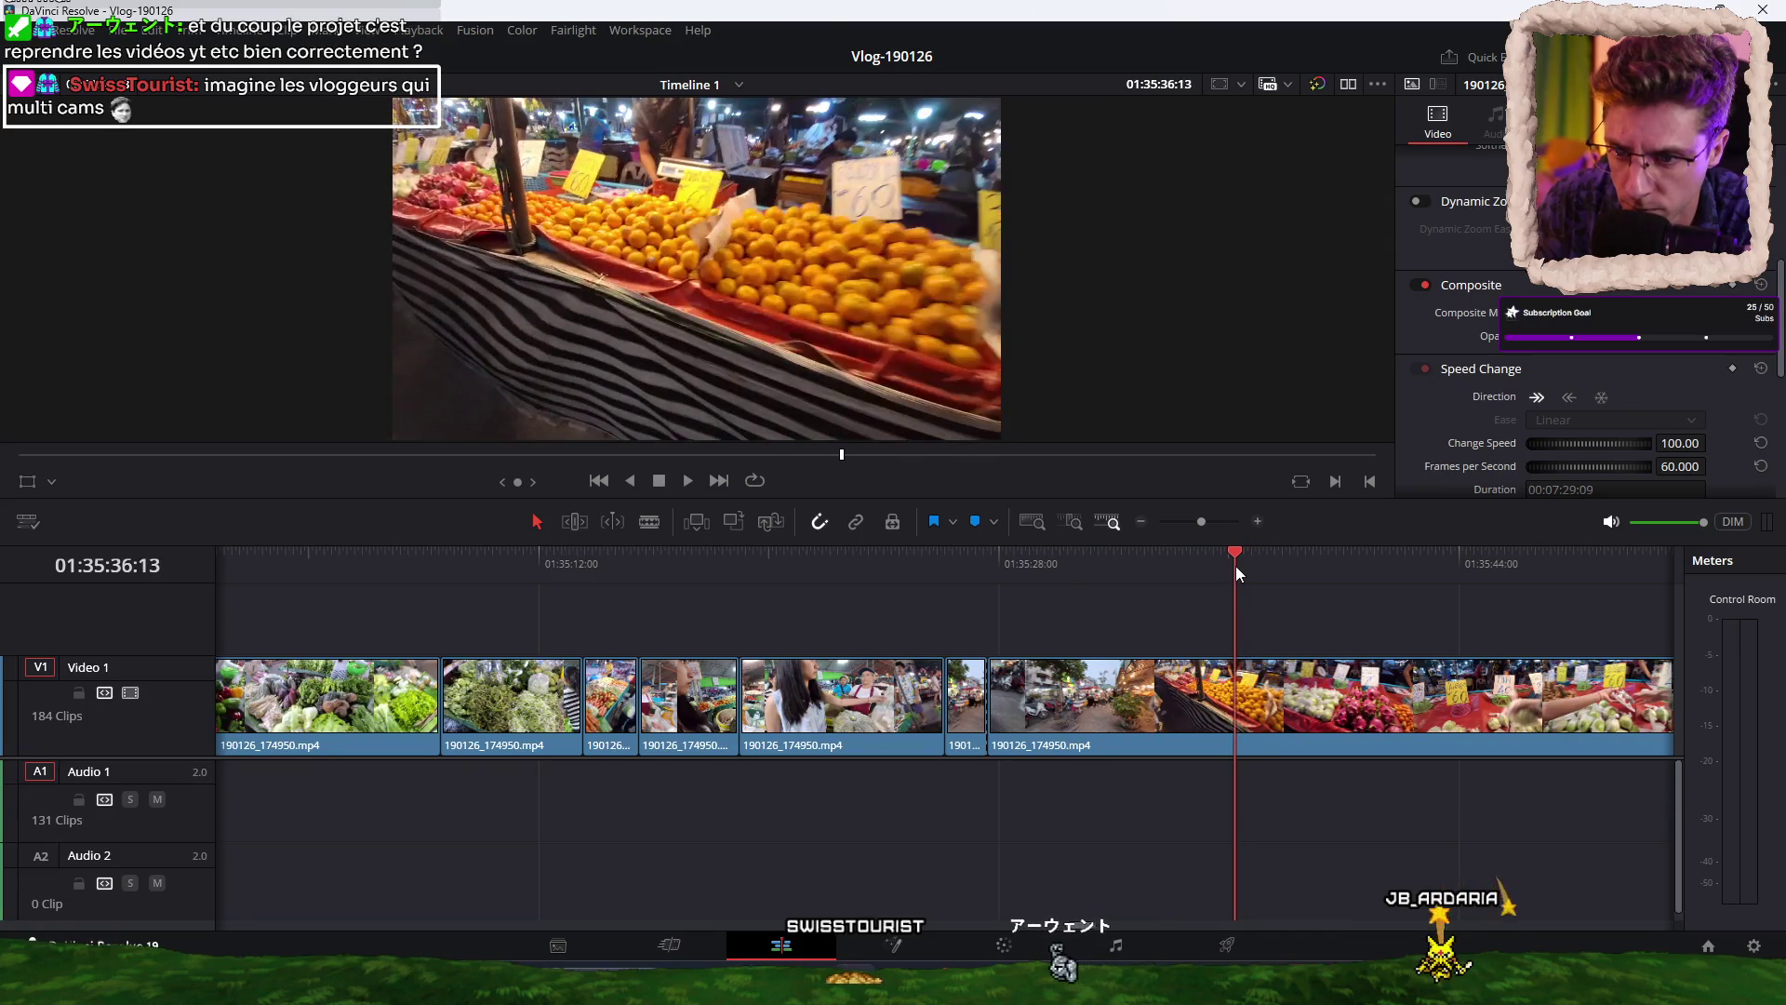
{"action": "key", "text": "shift+bracketleft"}
Undo an unwanted extra trim and blade the clip at the playhead instead.
{"action": "mouse_move", "coordinate": [1003, 567]}
{"action": "left_mouse_down"}
{"action": "mouse_move", "coordinate": [1205, 566]}
{"action": "mouse_move", "coordinate": [1115, 567]}
{"action": "mouse_move", "coordinate": [1133, 567]}
{"action": "left_mouse_up"}
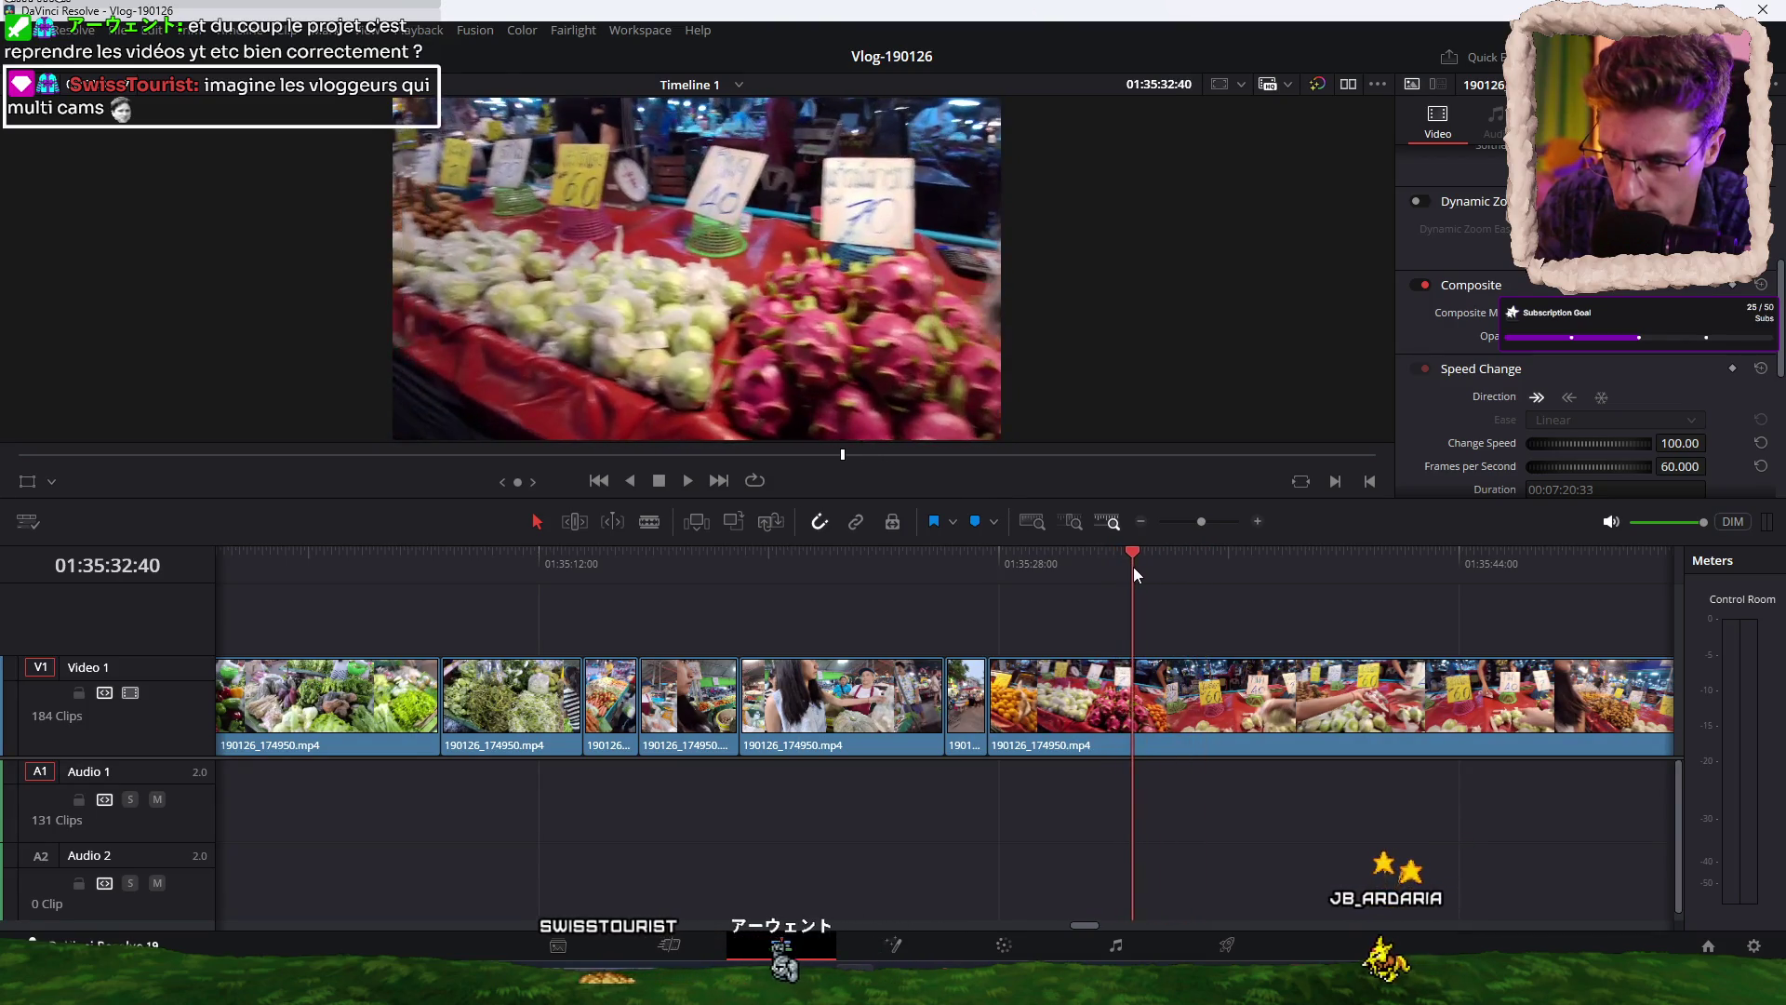
{"action": "key", "text": "shift+bracketleft"}
{"action": "key", "text": "ctrl+z"}
{"action": "key", "text": "ctrl+b"}
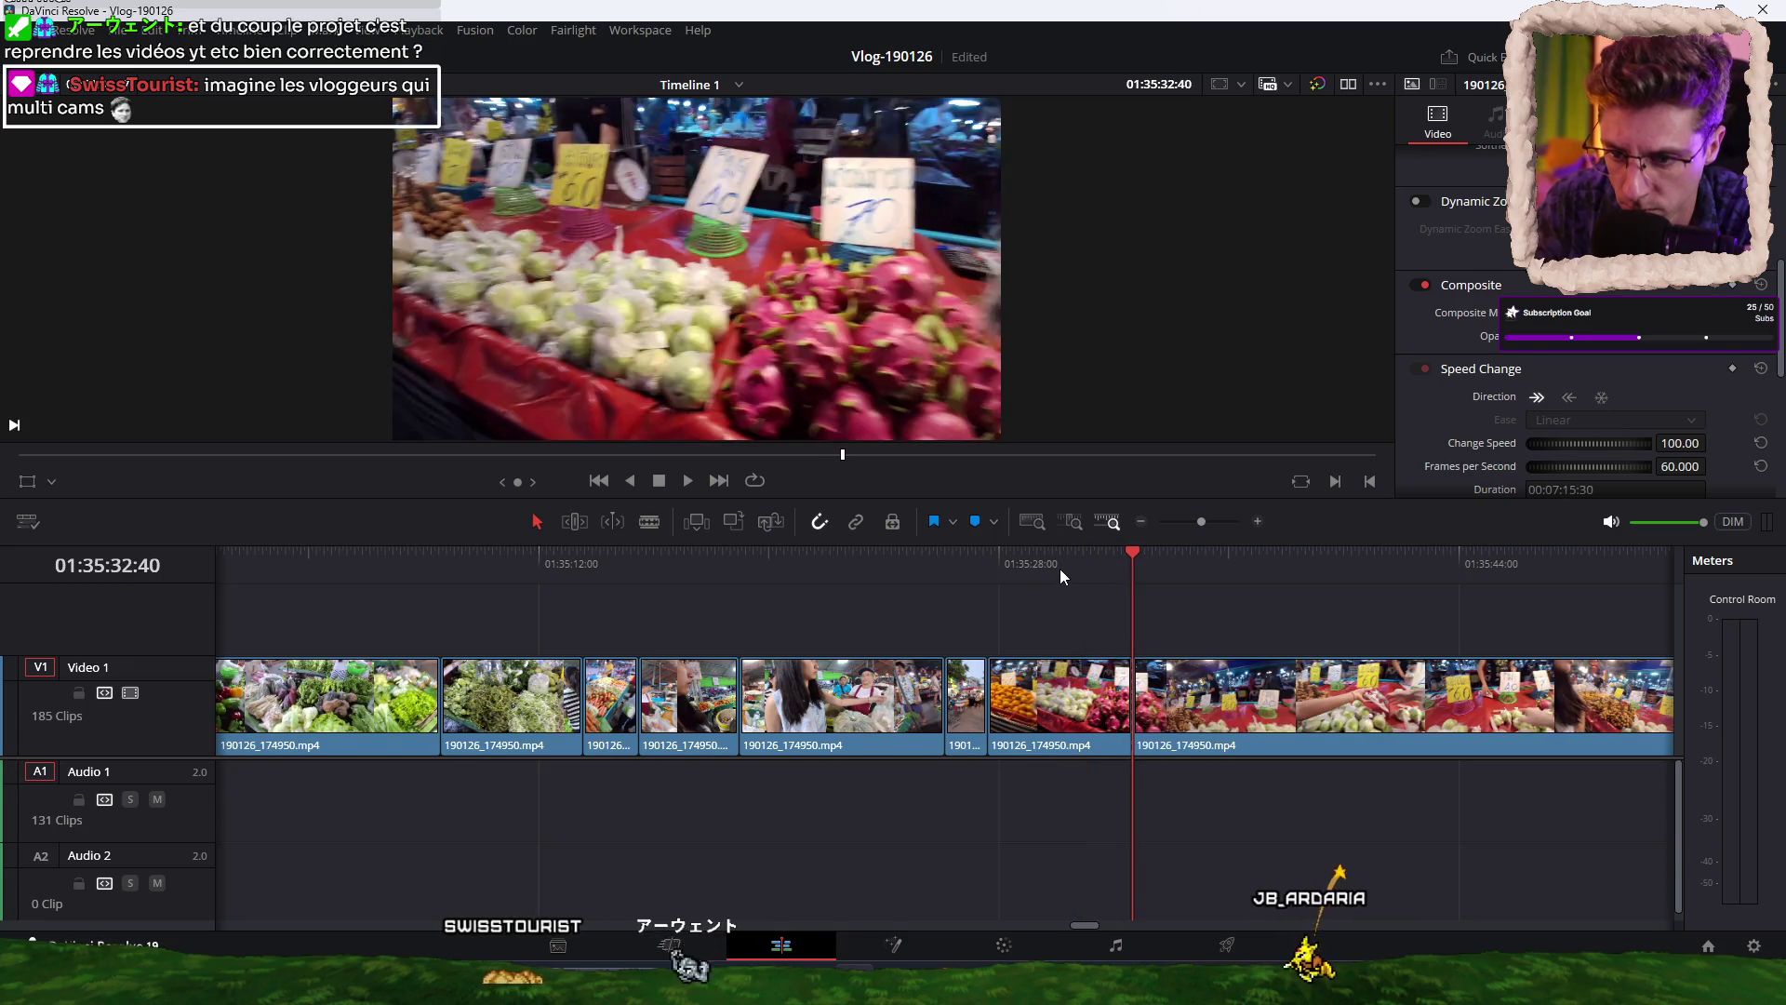
{"action": "scroll", "coordinate": [981, 612], "scroll_direction": "right", "scroll_amount": 5}
{"action": "left_click_drag", "start_coordinate": [582, 569], "coordinate": [1524, 561]}
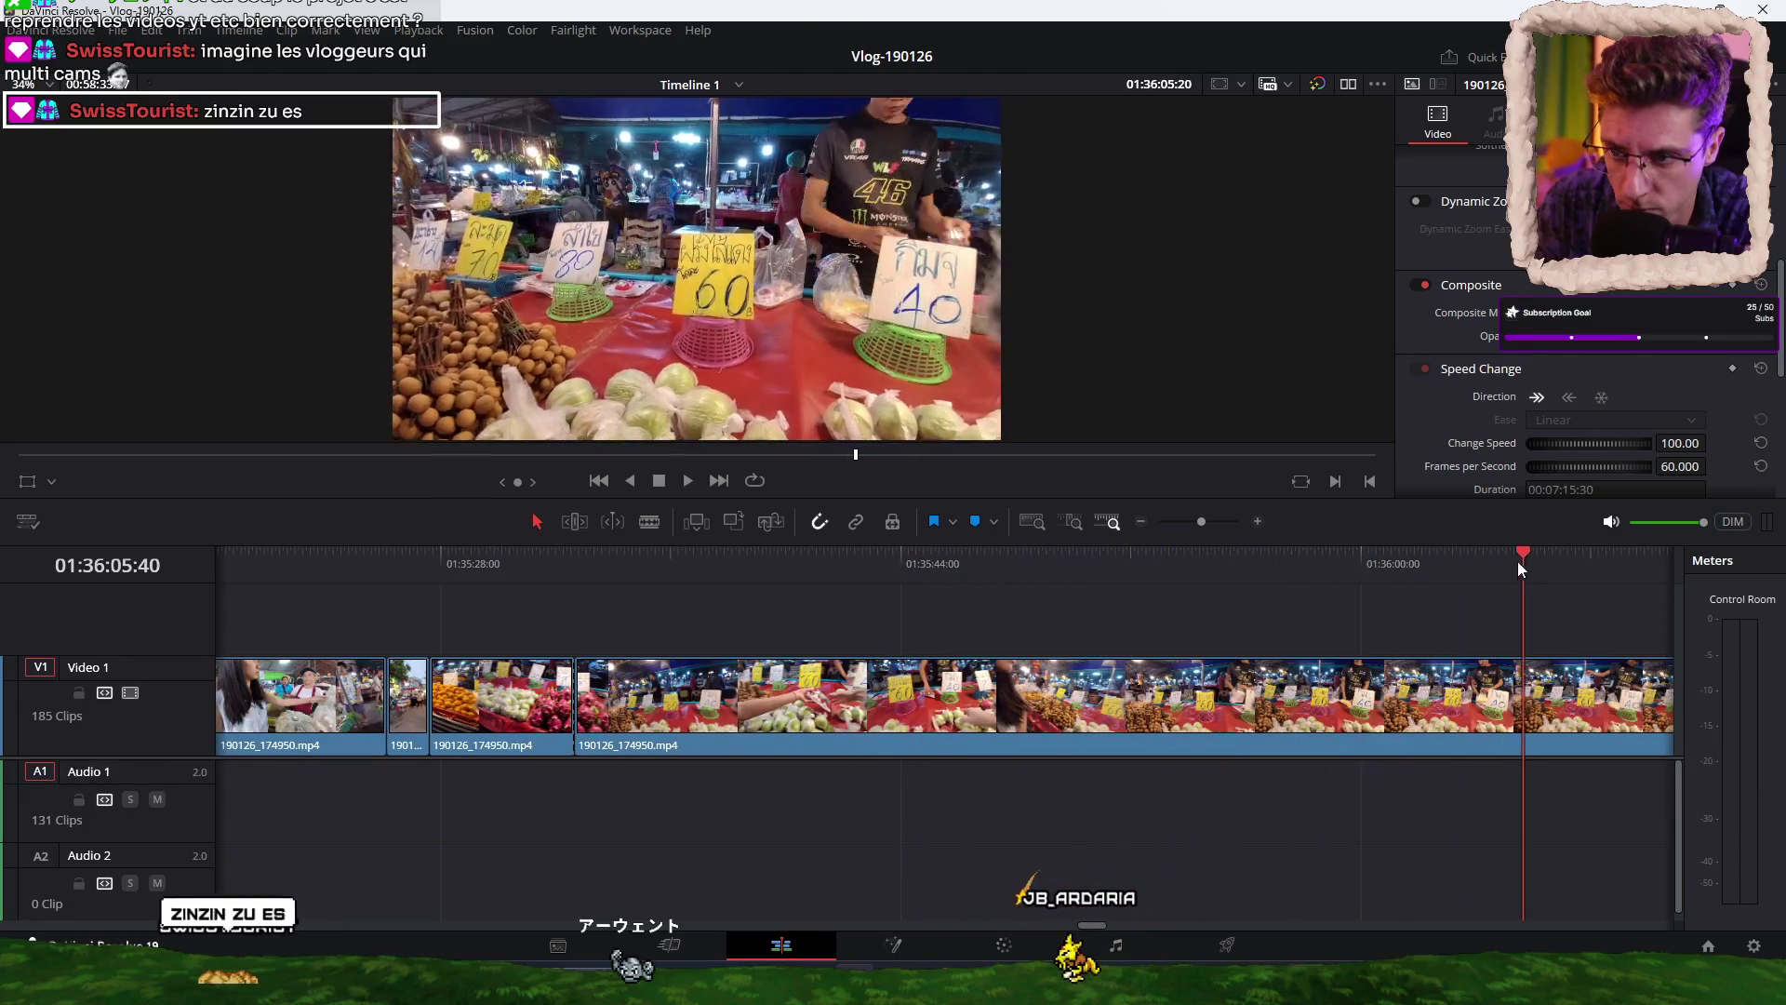
Split the clip at 01:35:41:20 and trim the next clip's start to the playhead.
{"action": "scroll", "coordinate": [969, 627], "scroll_direction": "right", "scroll_amount": 8}
{"action": "left_click", "coordinate": [725, 566]}
{"action": "mouse_move", "coordinate": [733, 567]}
{"action": "left_mouse_down"}
{"action": "mouse_move", "coordinate": [1230, 570]}
{"action": "mouse_move", "coordinate": [964, 573]}
{"action": "mouse_move", "coordinate": [1195, 560]}
{"action": "left_mouse_up"}
{"action": "key", "text": "Up"}
{"action": "key", "text": "ctrl+b"}
{"action": "scroll", "coordinate": [928, 617], "scroll_direction": "right", "scroll_amount": 5}
{"action": "mouse_move", "coordinate": [313, 579]}
{"action": "left_mouse_down"}
{"action": "mouse_move", "coordinate": [1030, 560]}
{"action": "mouse_move", "coordinate": [992, 560]}
{"action": "left_mouse_up"}
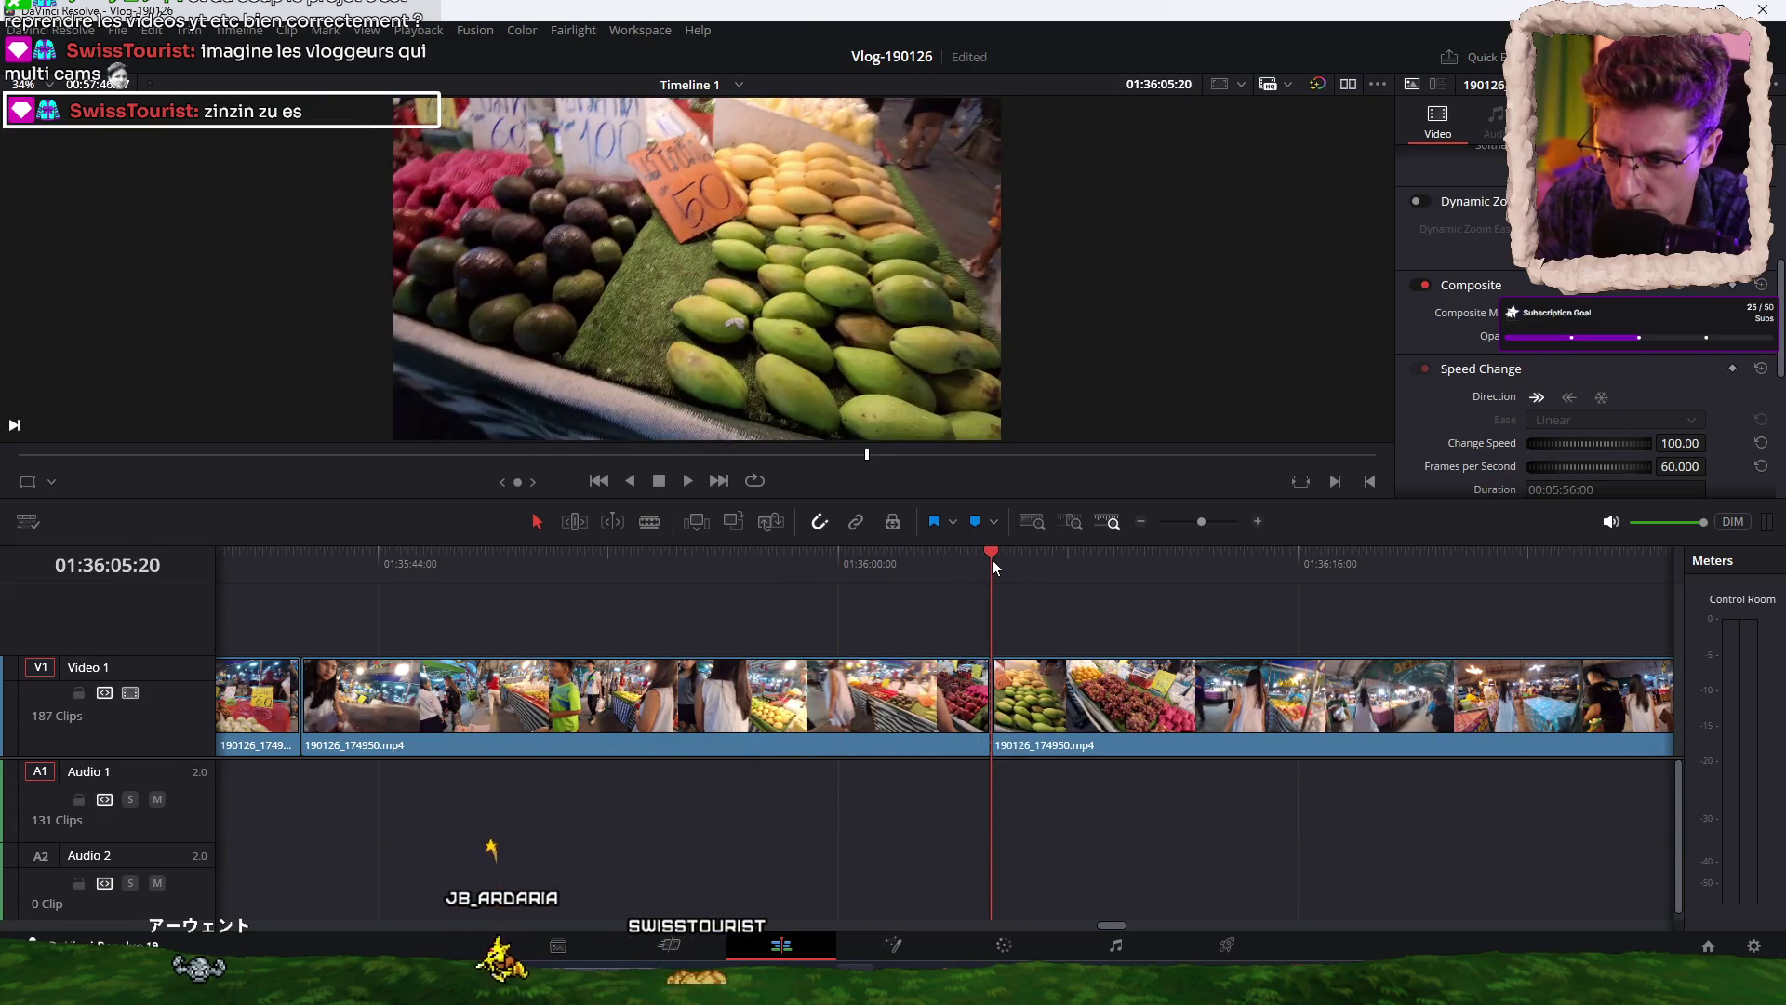
{"action": "key", "text": "shift+bracketleft"}
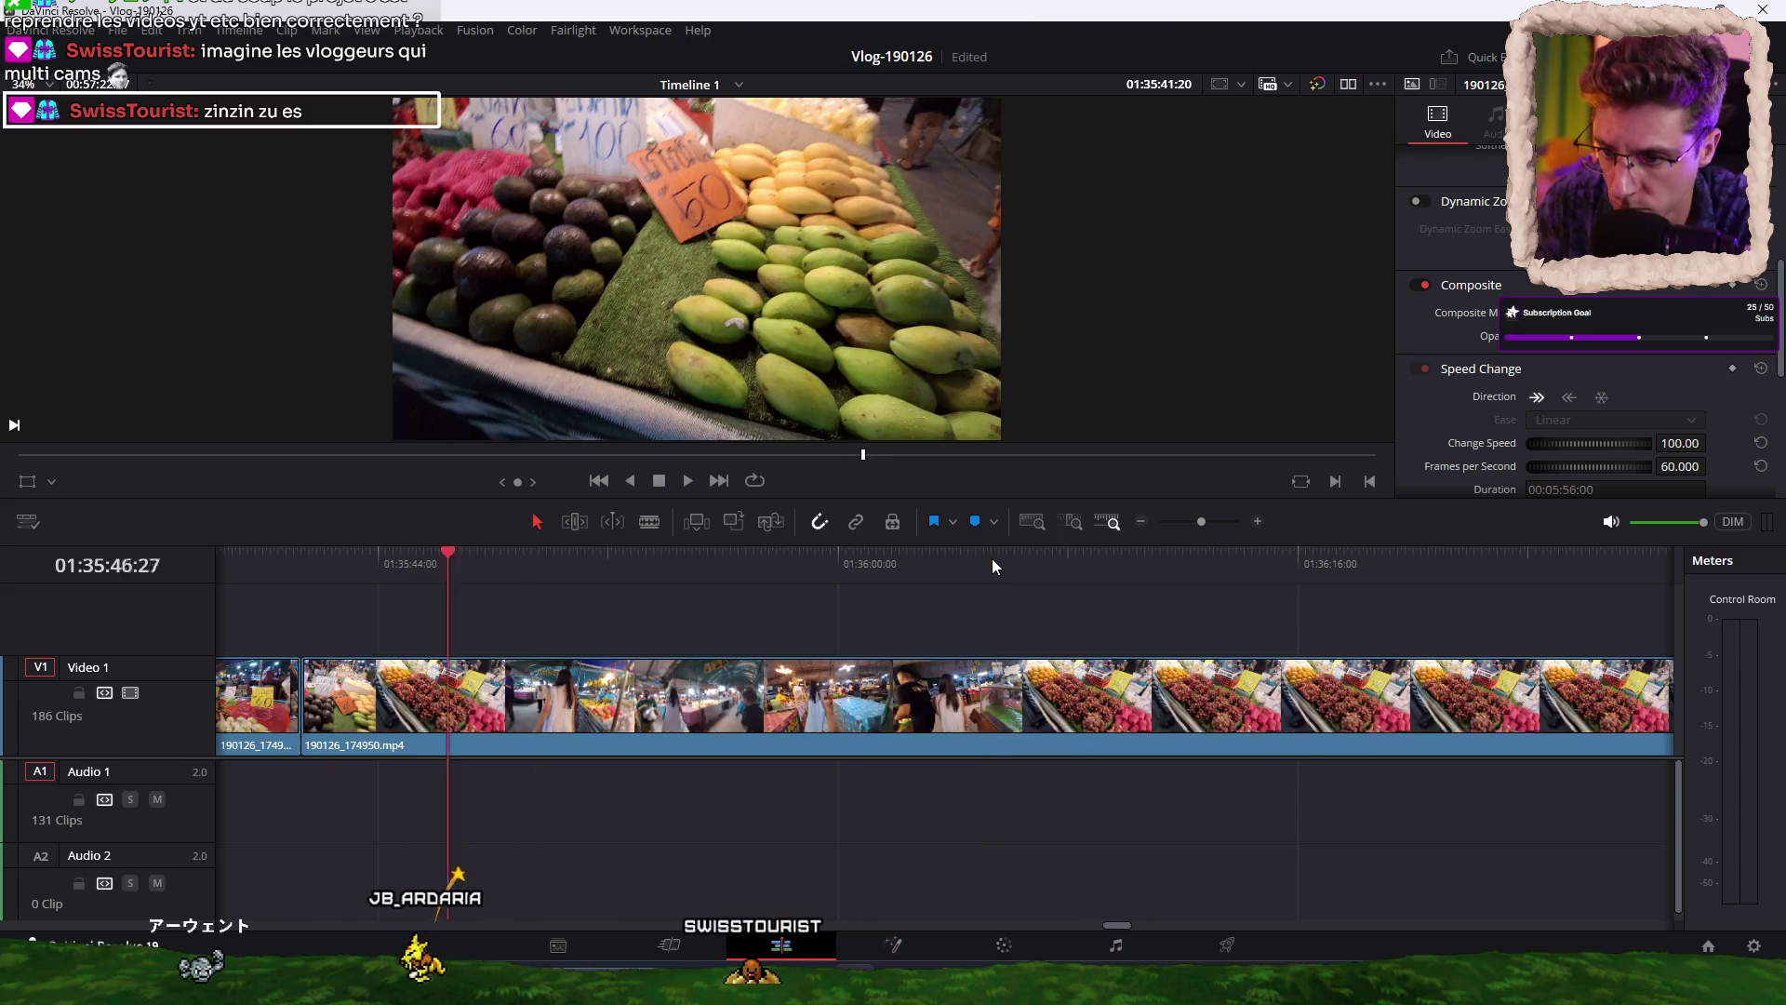
Blade and ripple-trim the next dull stretch, then split again further along.
{"action": "mouse_move", "coordinate": [302, 569]}
{"action": "left_mouse_down"}
{"action": "mouse_move", "coordinate": [265, 567]}
{"action": "mouse_move", "coordinate": [637, 566]}
{"action": "mouse_move", "coordinate": [515, 560]}
{"action": "left_mouse_up"}
{"action": "key", "text": "ctrl+b"}
{"action": "key", "text": "ctrl+shift+bracketleft"}
{"action": "left_click_drag", "start_coordinate": [391, 579], "coordinate": [1343, 553]}
{"action": "key", "text": "ctrl+b"}
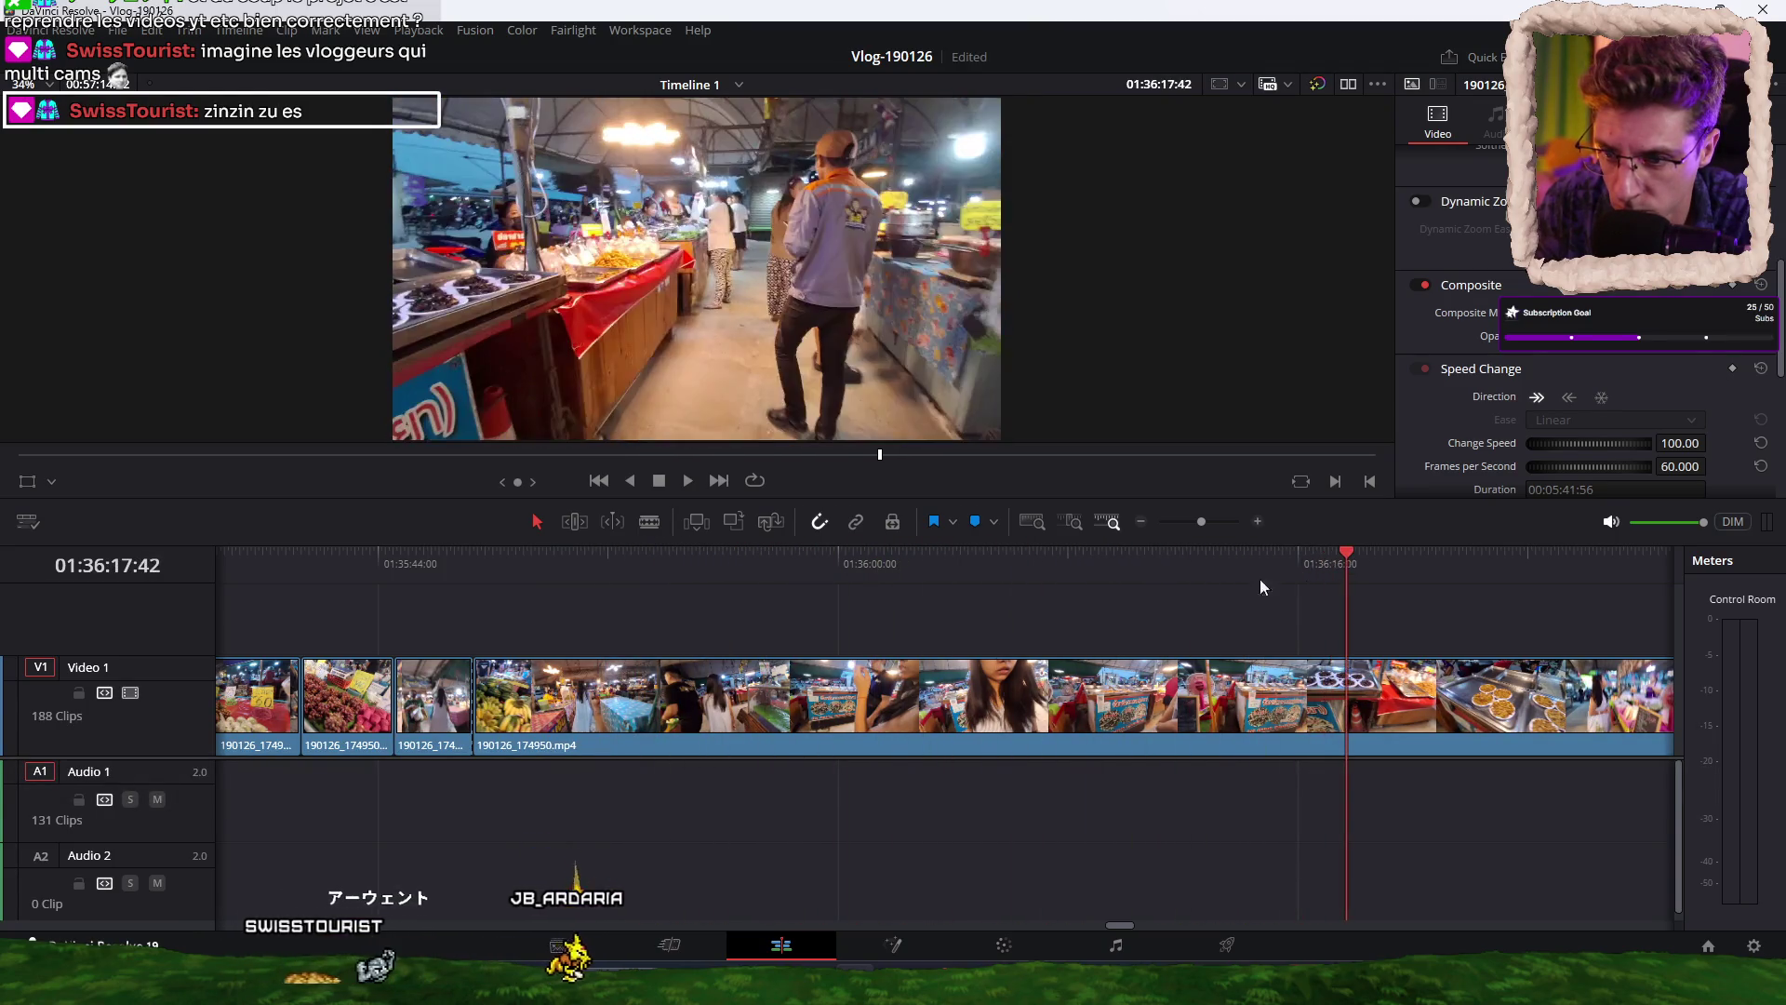
Blade the clip slightly past its previous edit point.
{"action": "scroll", "coordinate": [781, 633], "scroll_direction": "right", "scroll_amount": 5}
{"action": "left_click_drag", "start_coordinate": [595, 573], "coordinate": [648, 569]}
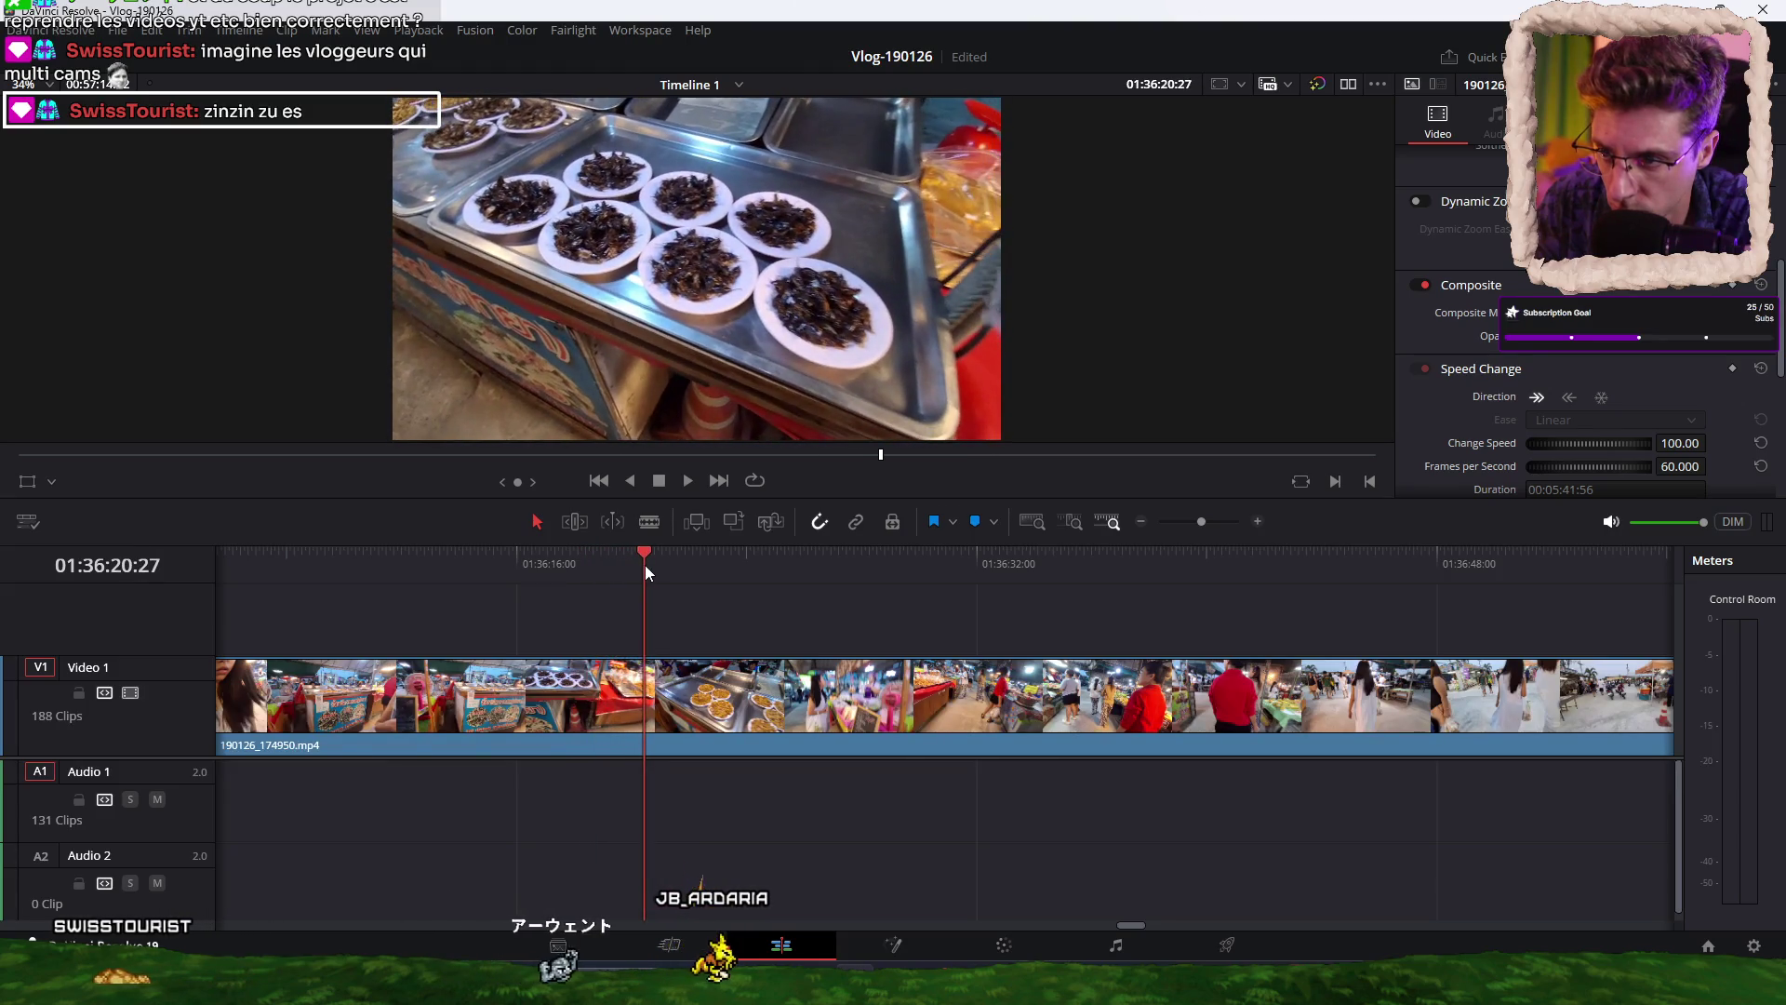
{"action": "key", "text": "Up"}
{"action": "left_click_drag", "start_coordinate": [941, 572], "coordinate": [1408, 566]}
{"action": "key", "text": "ctrl+b"}
Review the later street footage from about 01:36:31 up to the Lotus shopfront.
{"action": "scroll", "coordinate": [811, 617], "scroll_direction": "right", "scroll_amount": 5}
{"action": "mouse_move", "coordinate": [538, 583]}
{"action": "left_mouse_down"}
{"action": "mouse_move", "coordinate": [637, 562]}
{"action": "mouse_move", "coordinate": [1168, 563]}
{"action": "left_mouse_up"}
{"action": "scroll", "coordinate": [1024, 572], "scroll_direction": "right", "scroll_amount": 5}
{"action": "left_click", "coordinate": [449, 575]}
{"action": "mouse_move", "coordinate": [448, 583]}
{"action": "left_mouse_down"}
{"action": "mouse_move", "coordinate": [1442, 542]}
{"action": "mouse_move", "coordinate": [869, 638]}
{"action": "mouse_move", "coordinate": [579, 590]}
{"action": "mouse_move", "coordinate": [603, 564]}
{"action": "mouse_move", "coordinate": [908, 553]}
{"action": "left_mouse_up"}
{"action": "key", "text": "space"}
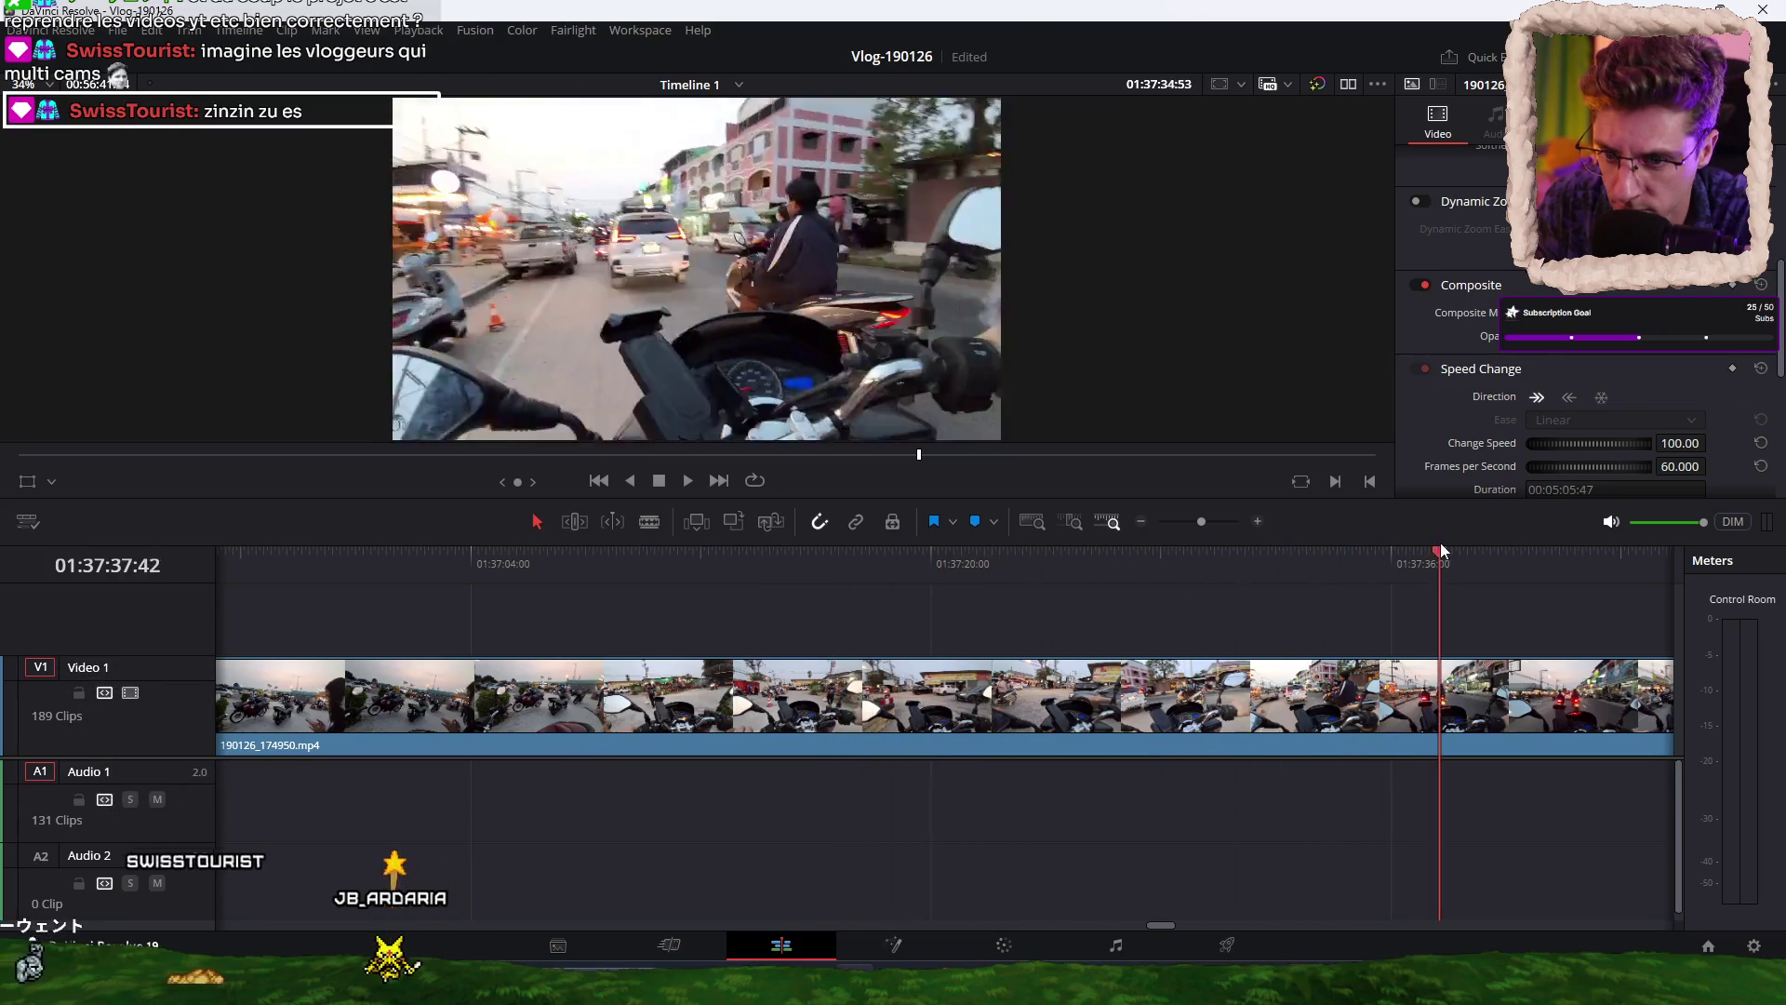
{"action": "scroll", "coordinate": [795, 622], "scroll_direction": "down", "scroll_amount": 3}
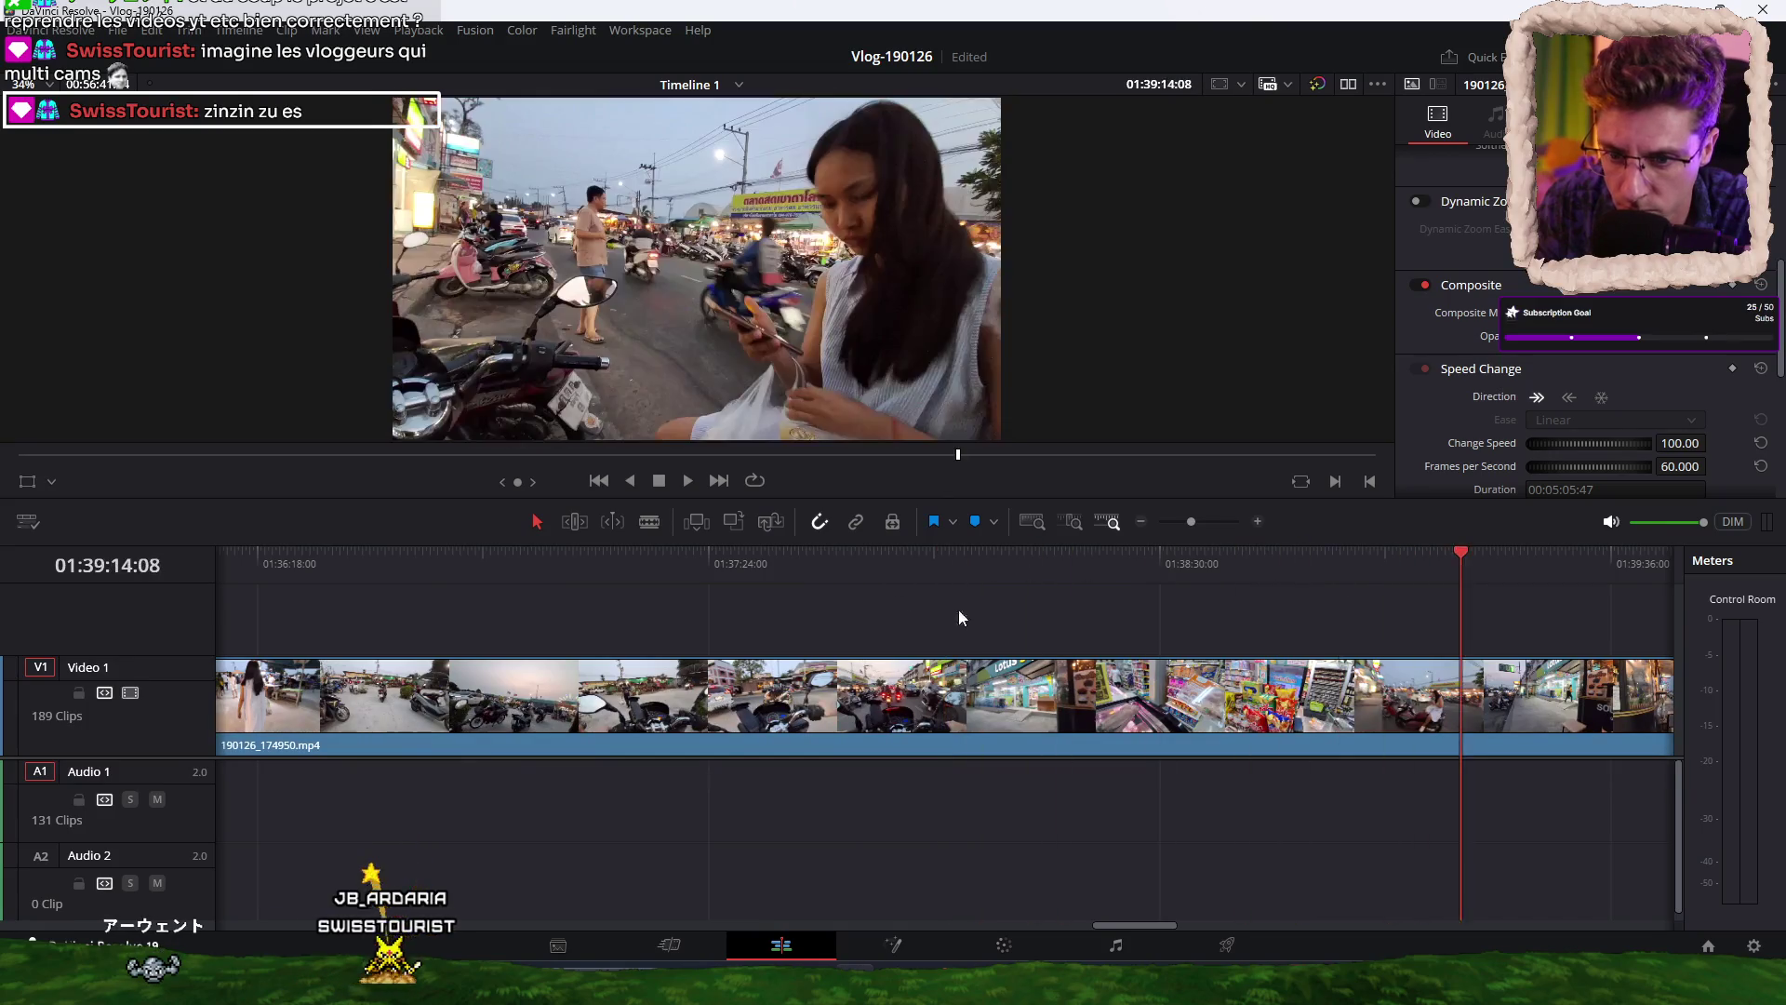
{"action": "scroll", "coordinate": [805, 641], "scroll_direction": "down", "scroll_amount": 2}
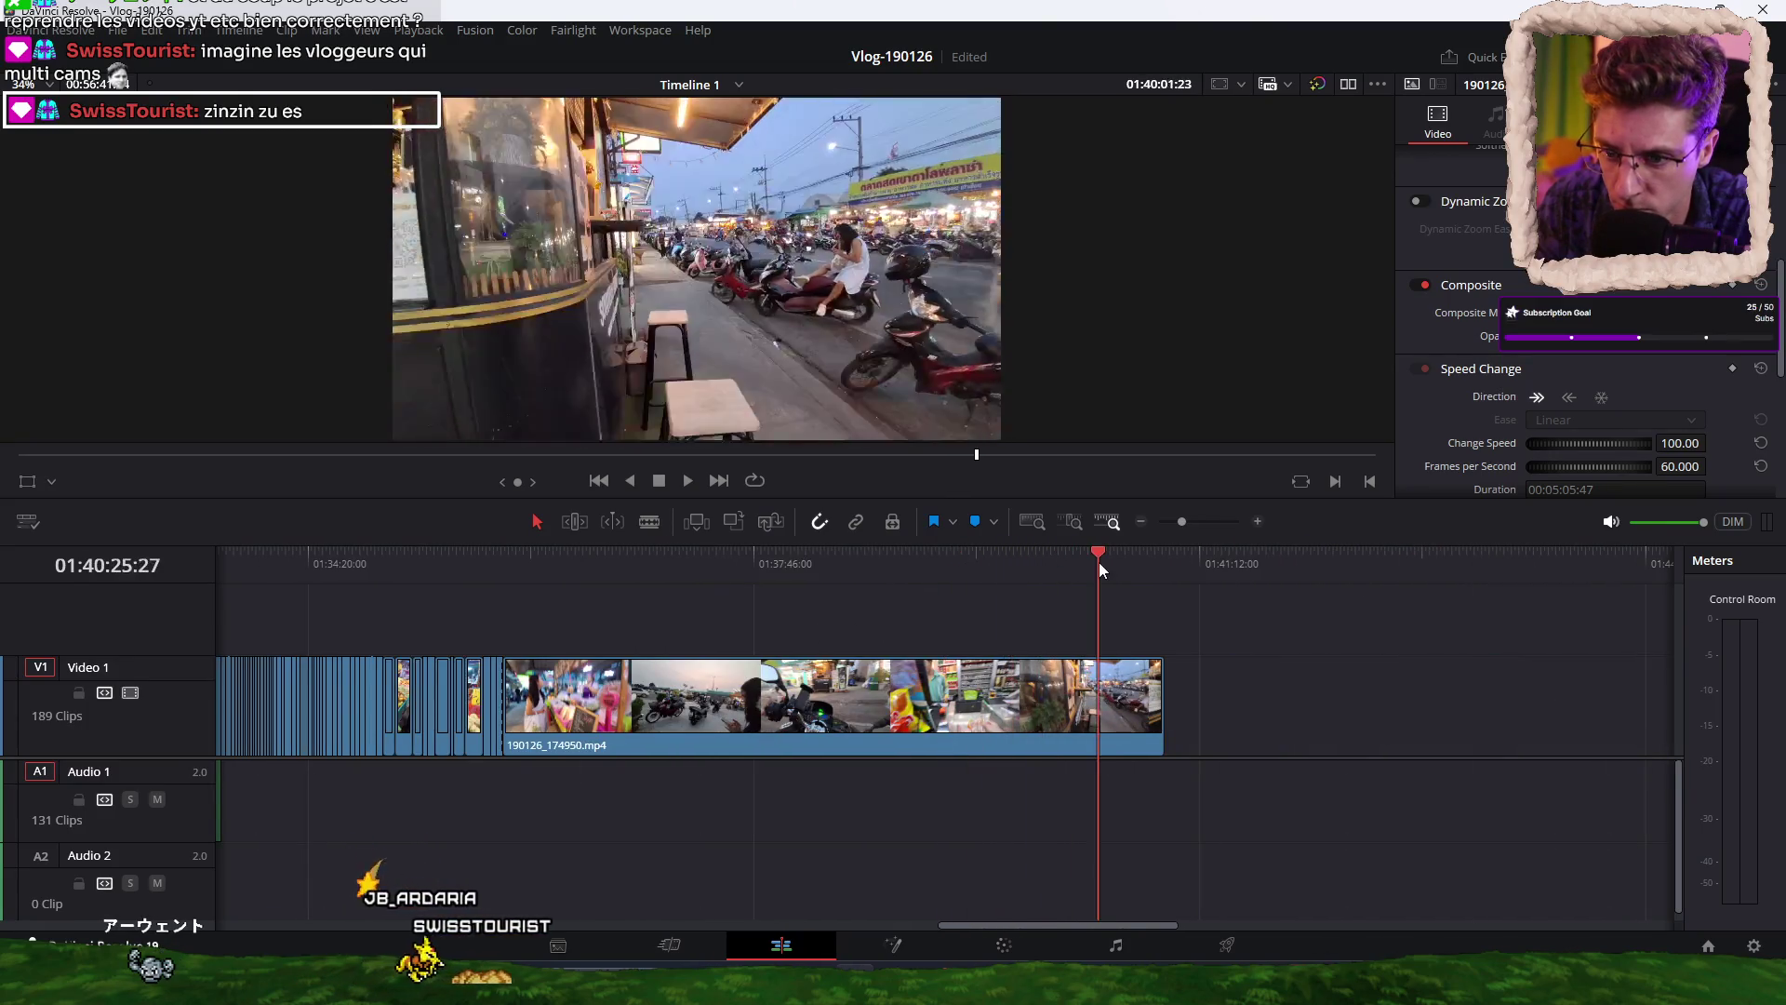
{"action": "mouse_move", "coordinate": [1125, 560]}
{"action": "left_mouse_down"}
{"action": "mouse_move", "coordinate": [1157, 556]}
{"action": "mouse_move", "coordinate": [953, 565]}
{"action": "left_mouse_up"}
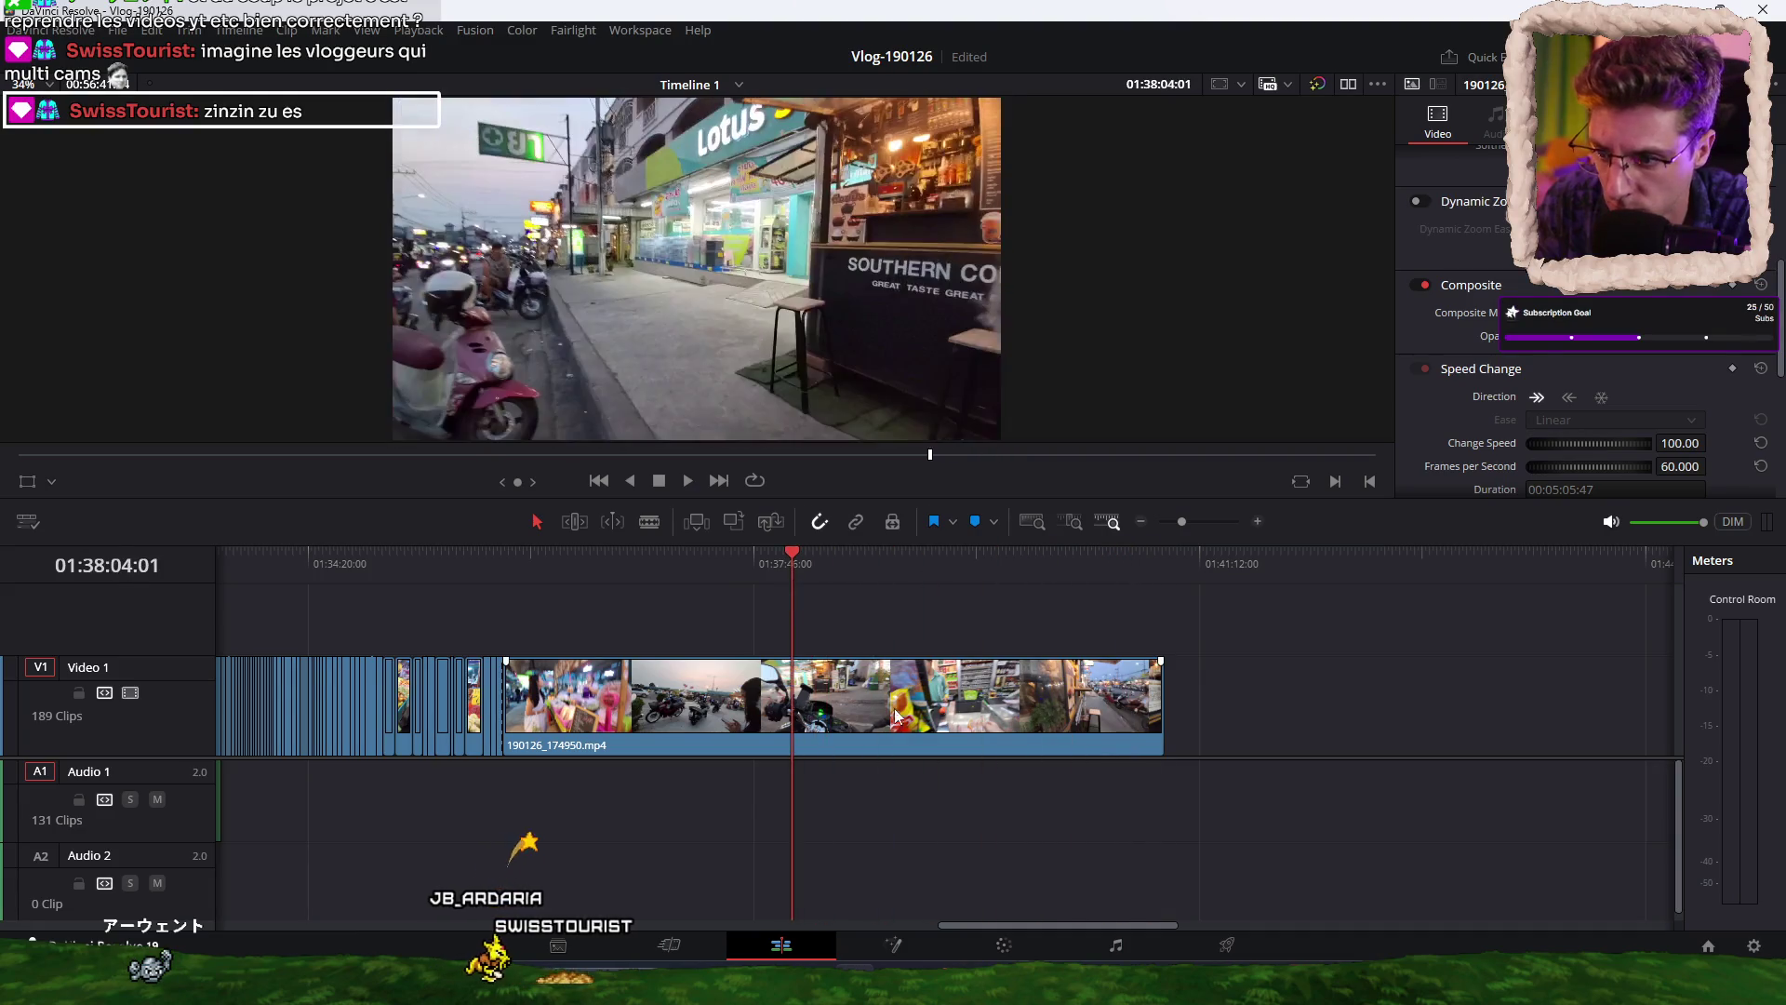
Delete the leftover market clip and butt the trimmed 190126_181950.mp4 motorbike ride against the edit.
{"action": "key", "text": "Delete"}
{"action": "mouse_move", "coordinate": [1255, 720]}
{"action": "left_mouse_down"}
{"action": "mouse_move", "coordinate": [698, 718]}
{"action": "mouse_move", "coordinate": [636, 694]}
{"action": "left_mouse_up"}
{"action": "left_click_drag", "start_coordinate": [507, 560], "coordinate": [1325, 571]}
{"action": "key", "text": "ctrl+z"}
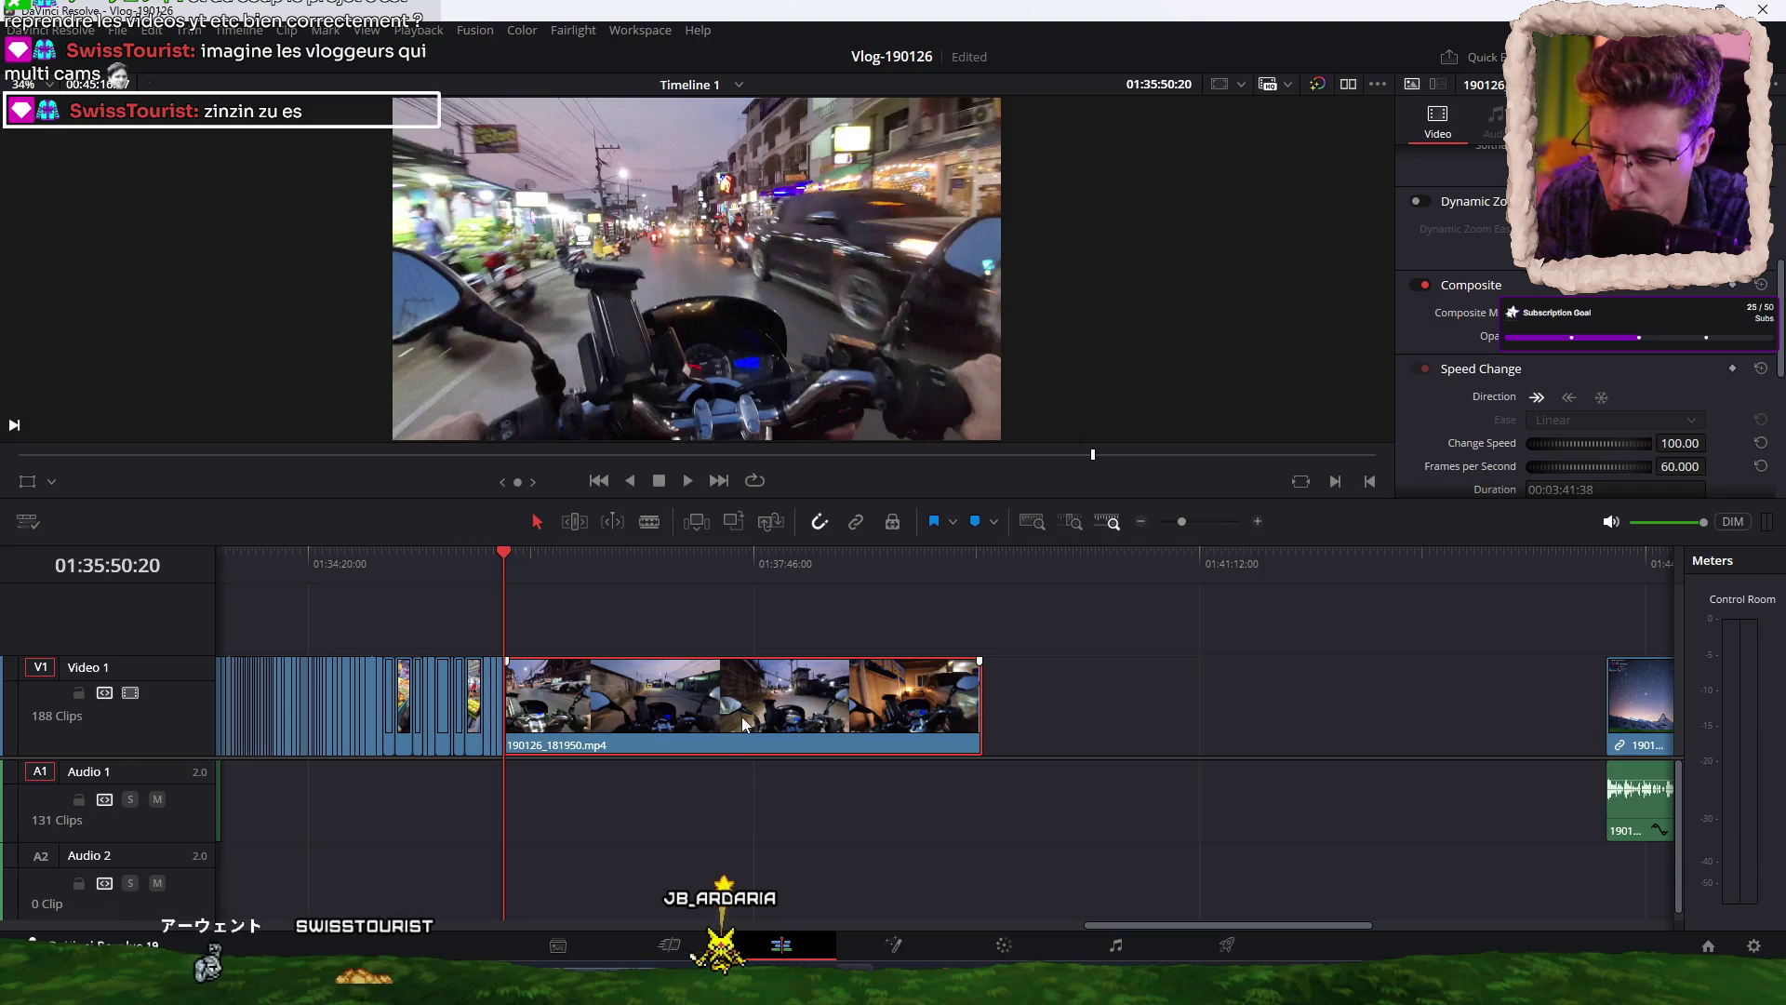
Nest the motorbike clip as Compound Clip 3 and play it back.
{"action": "right_click", "coordinate": [742, 723]}
{"action": "left_click", "coordinate": [878, 131]}
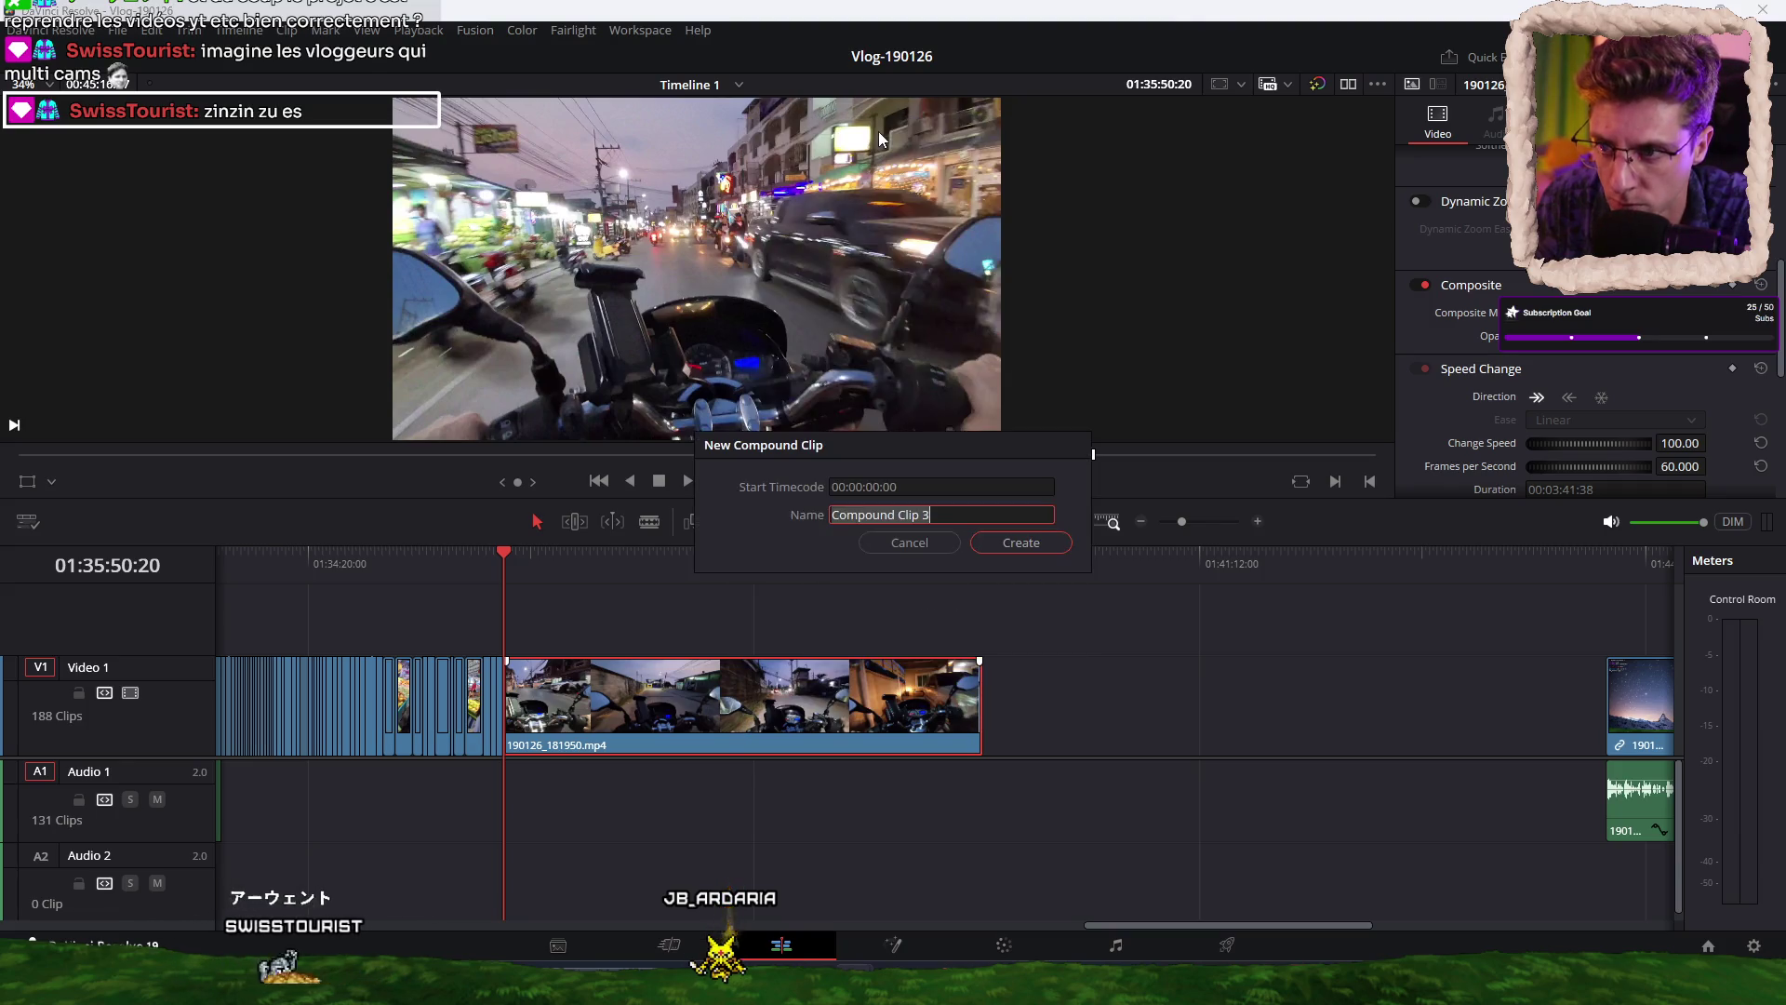
{"action": "left_click", "coordinate": [1015, 547]}
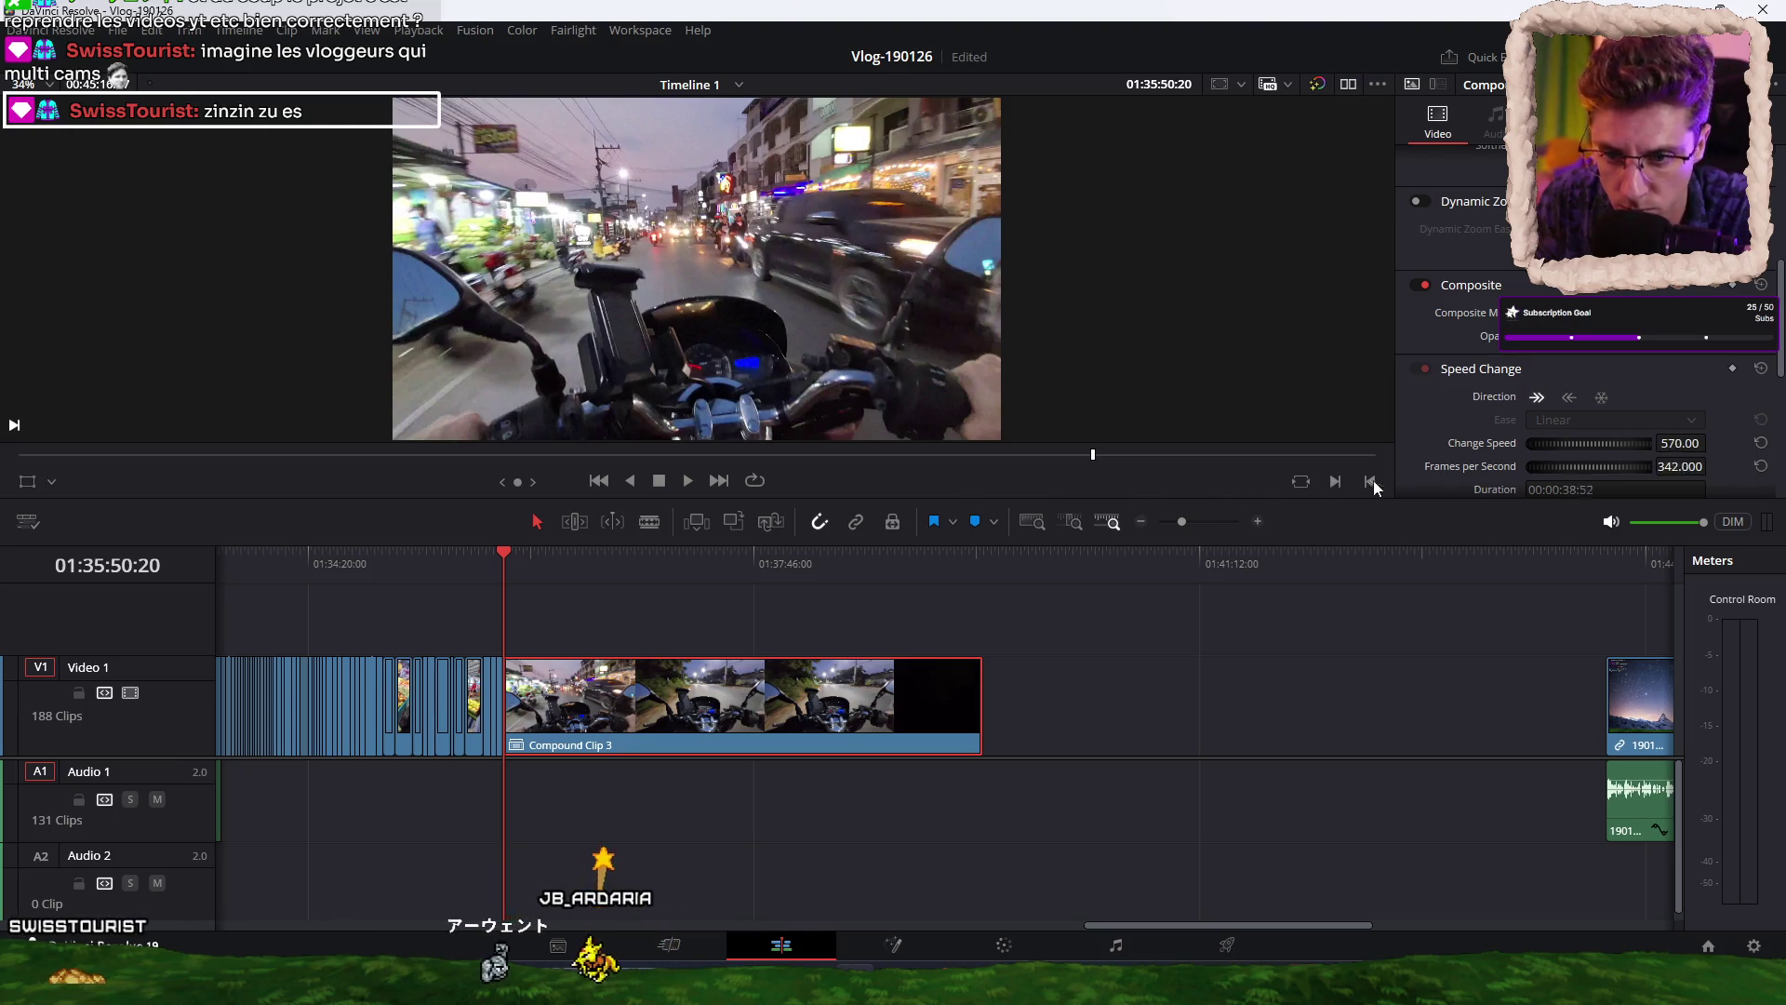
{"action": "key", "text": "space"}
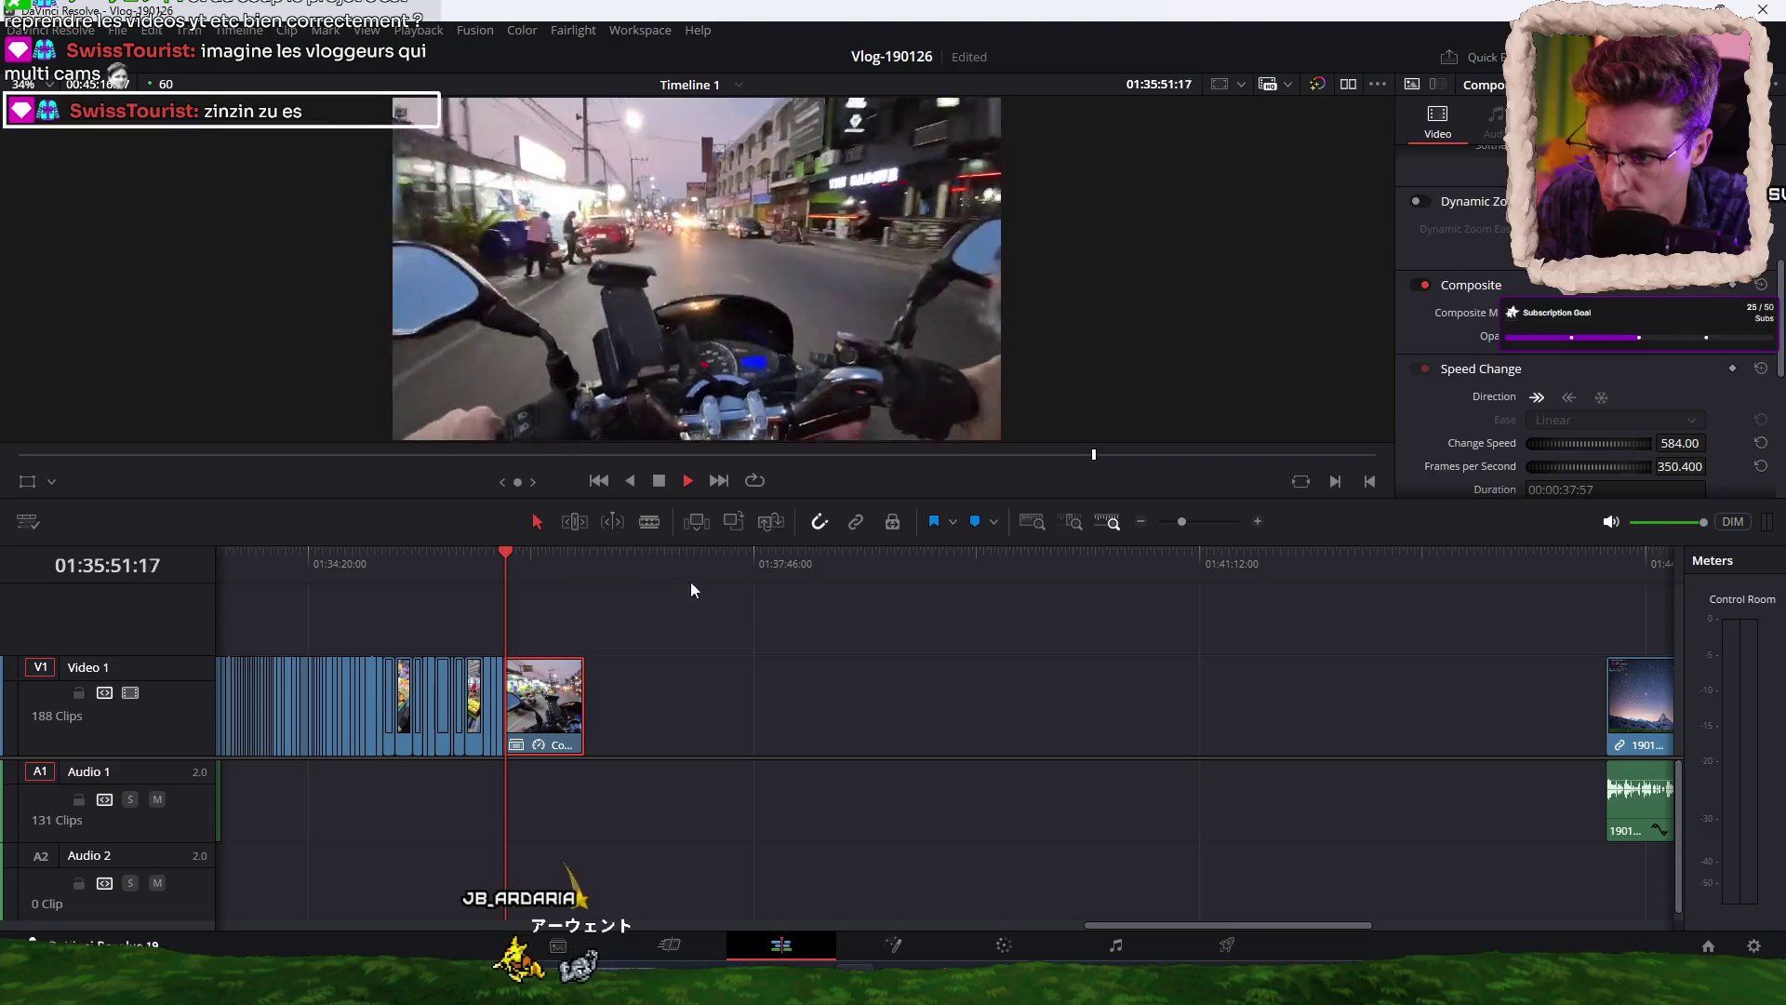
Speed Compound Clip 3 up to 964% and play it back.
{"action": "key", "text": "space"}
{"action": "left_click_drag", "start_coordinate": [1572, 442], "coordinate": [1727, 438]}
{"action": "key", "text": "space"}
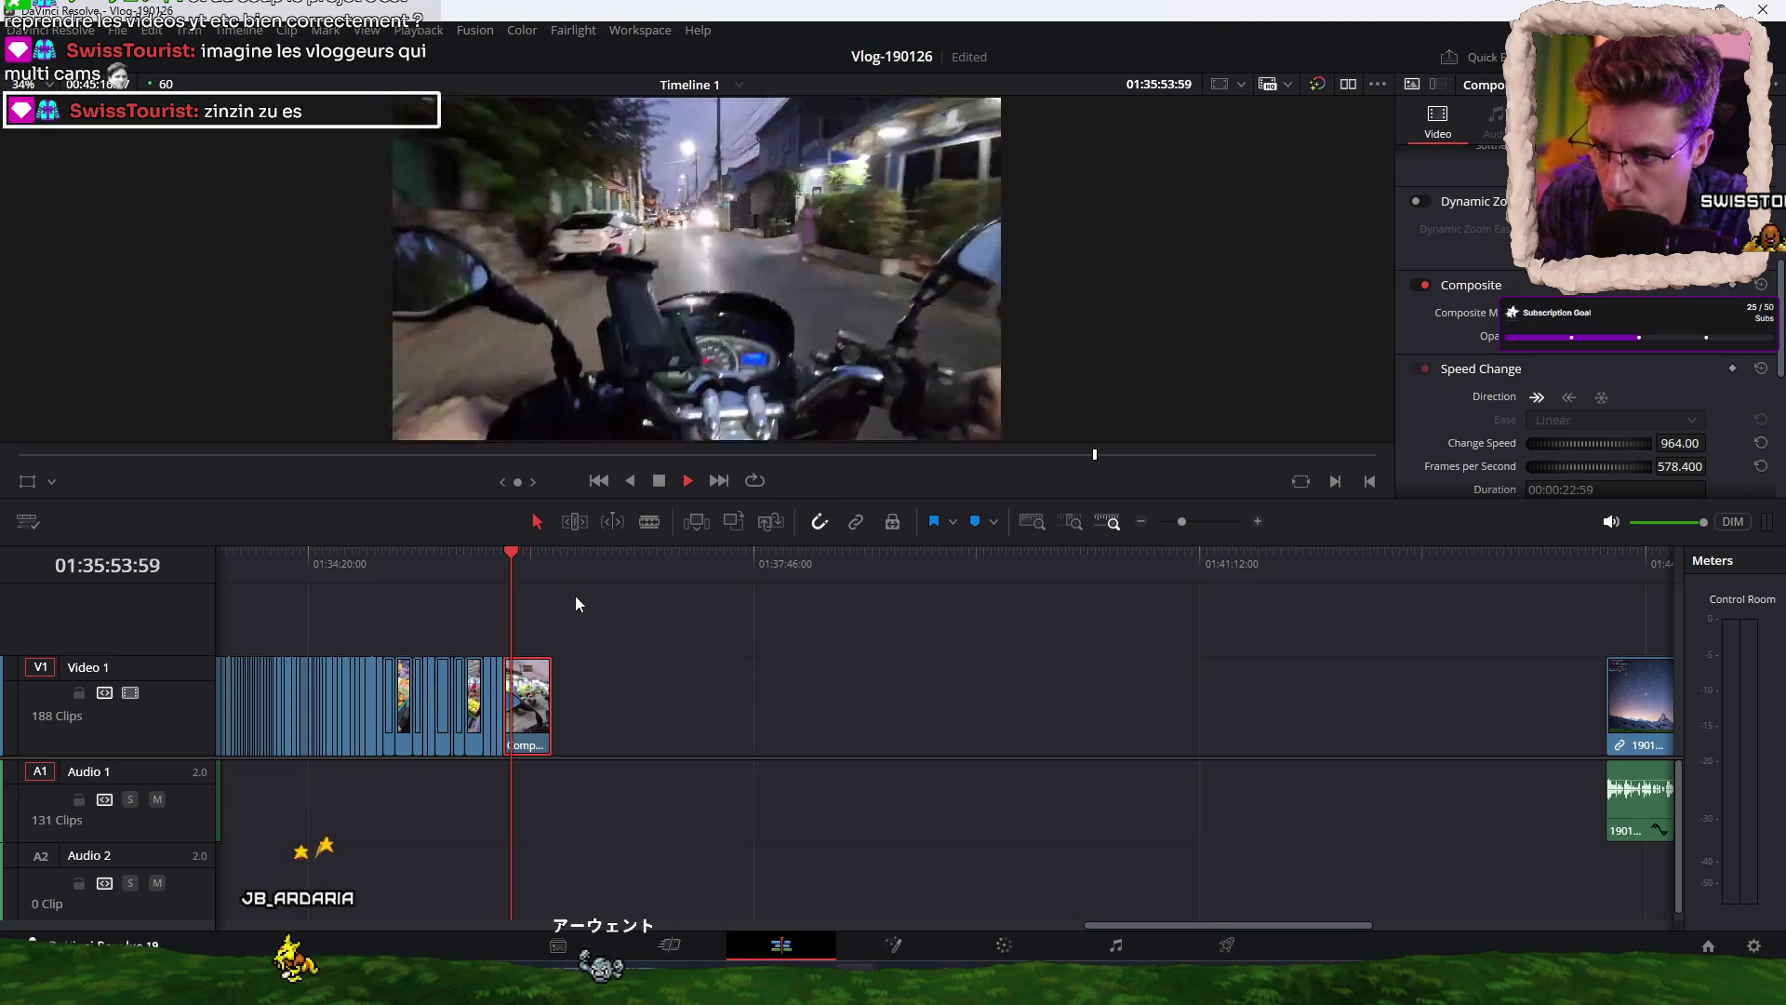
{"action": "key", "text": "space"}
Split the ride clip and ripple-trim its unwanted start up to the playhead.
{"action": "key", "text": "ctrl+b"}
{"action": "key", "text": "space"}
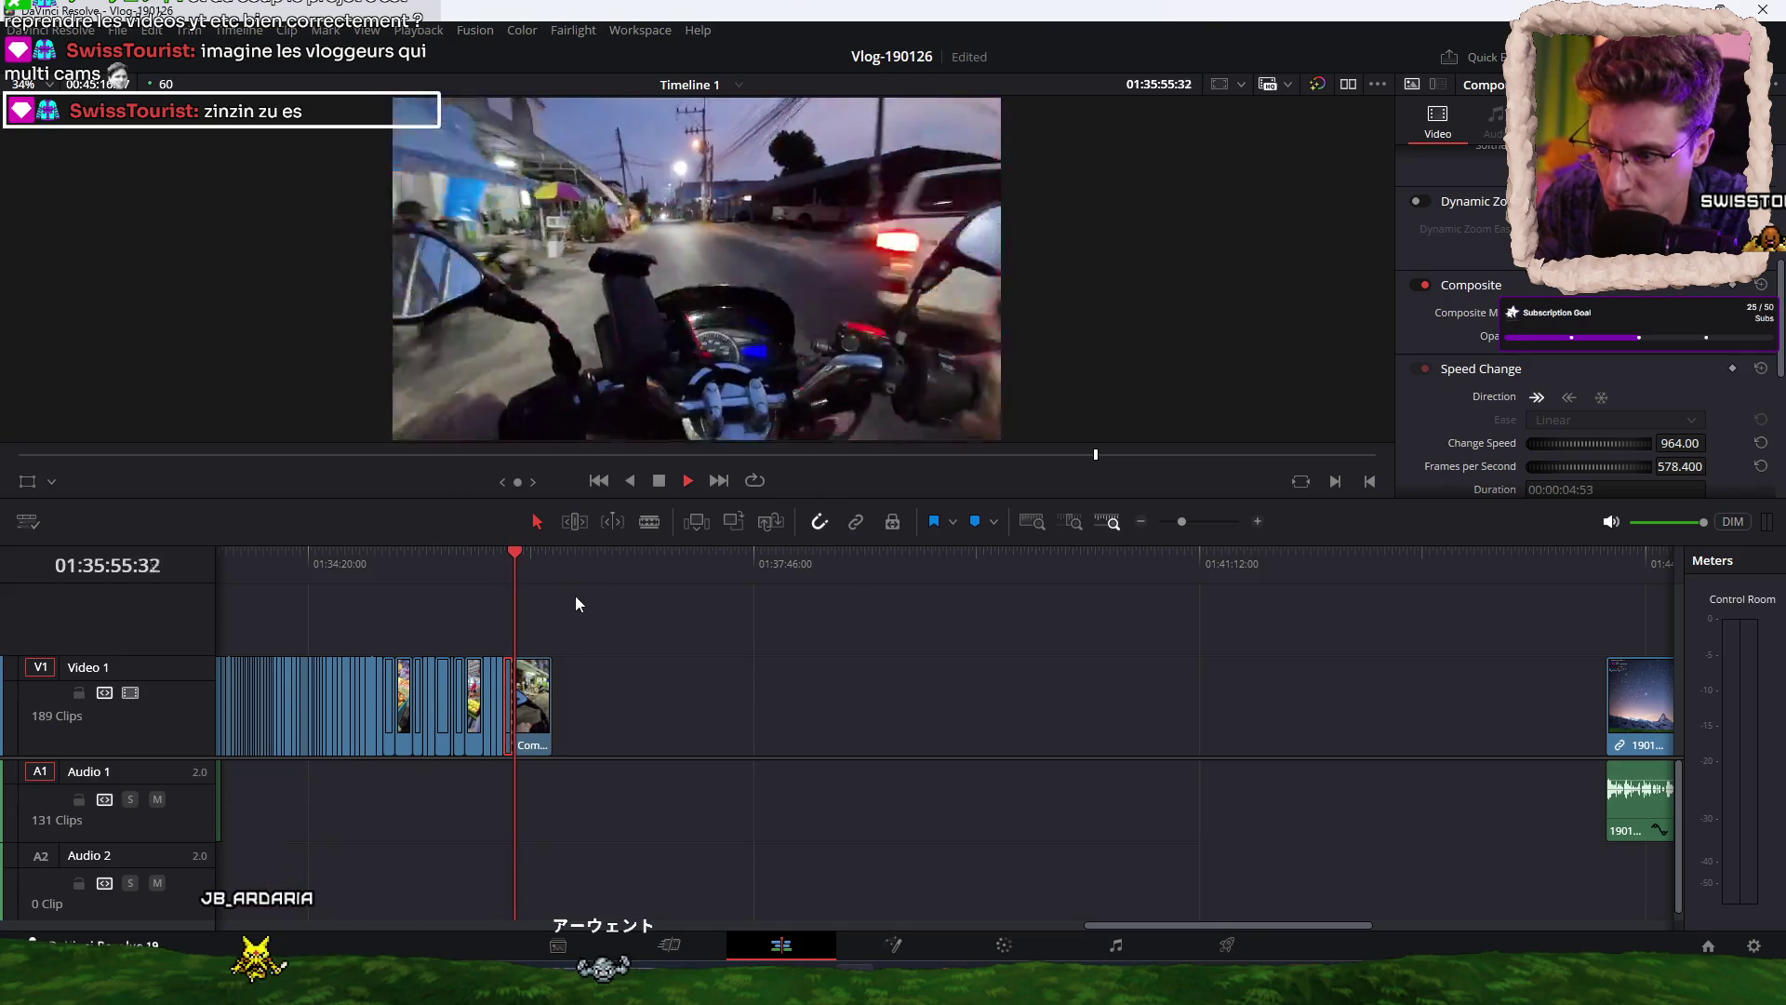
{"action": "key", "text": "ctrl+equal"}
{"action": "key", "text": "ctrl+equal"}
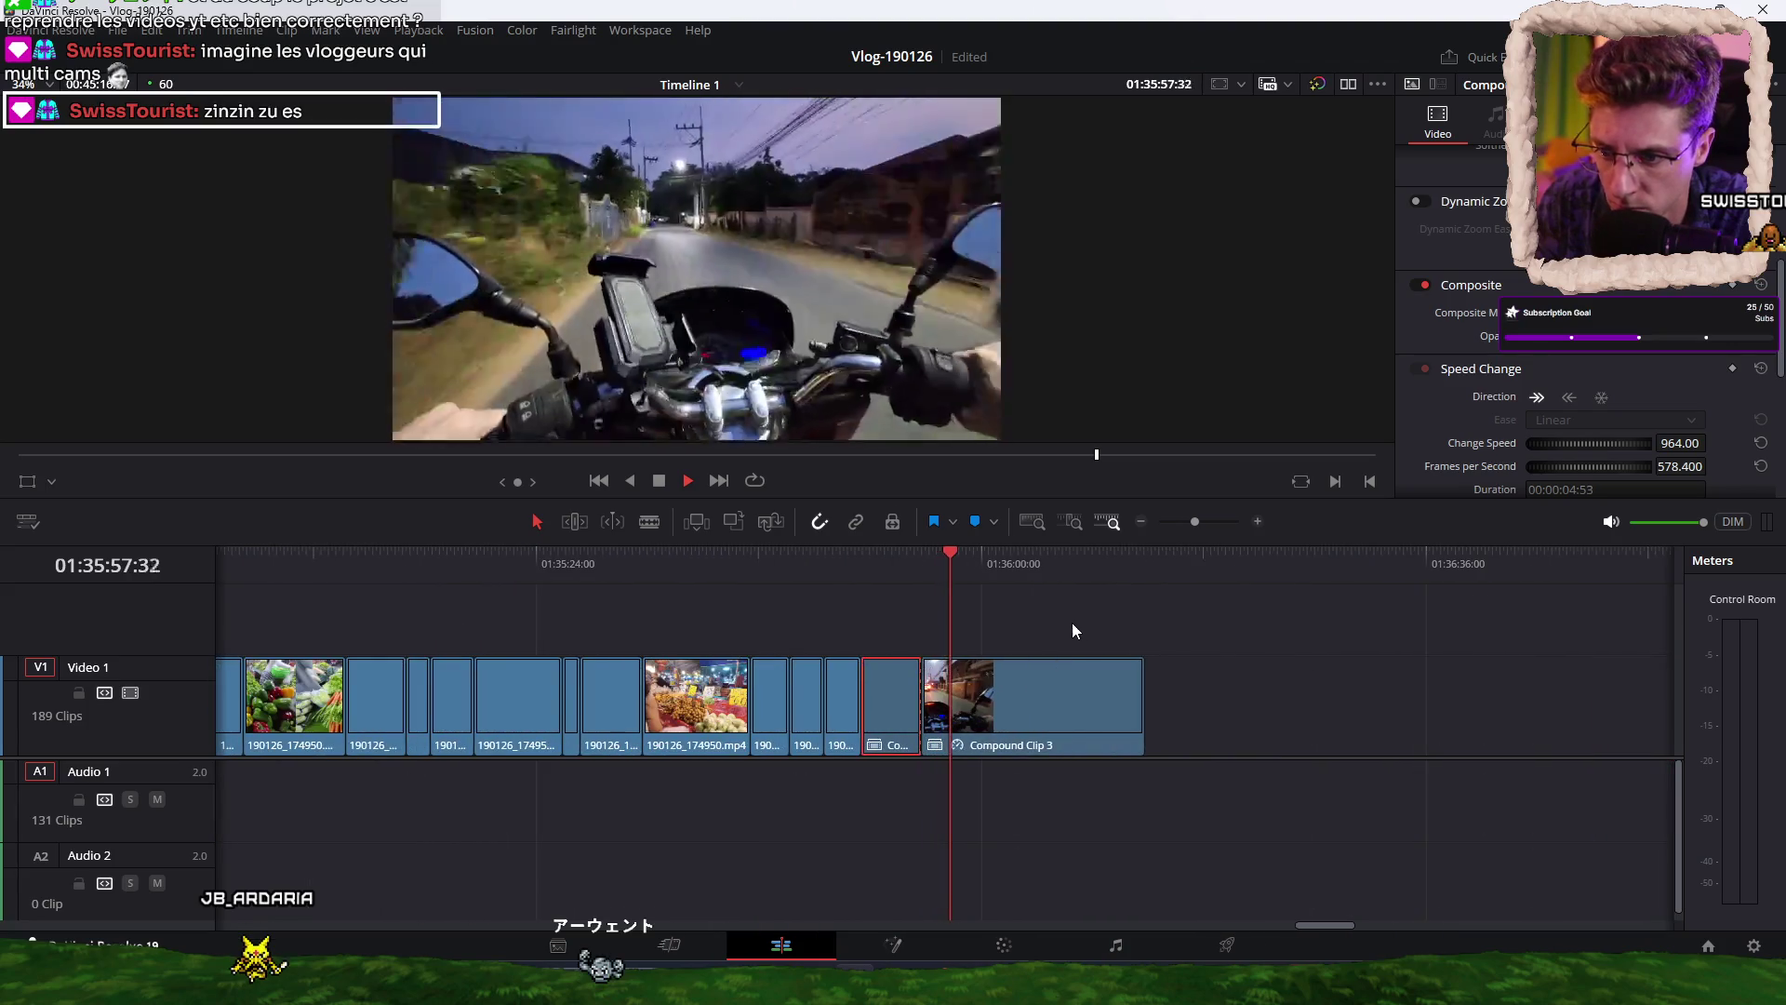
{"action": "key", "text": "space"}
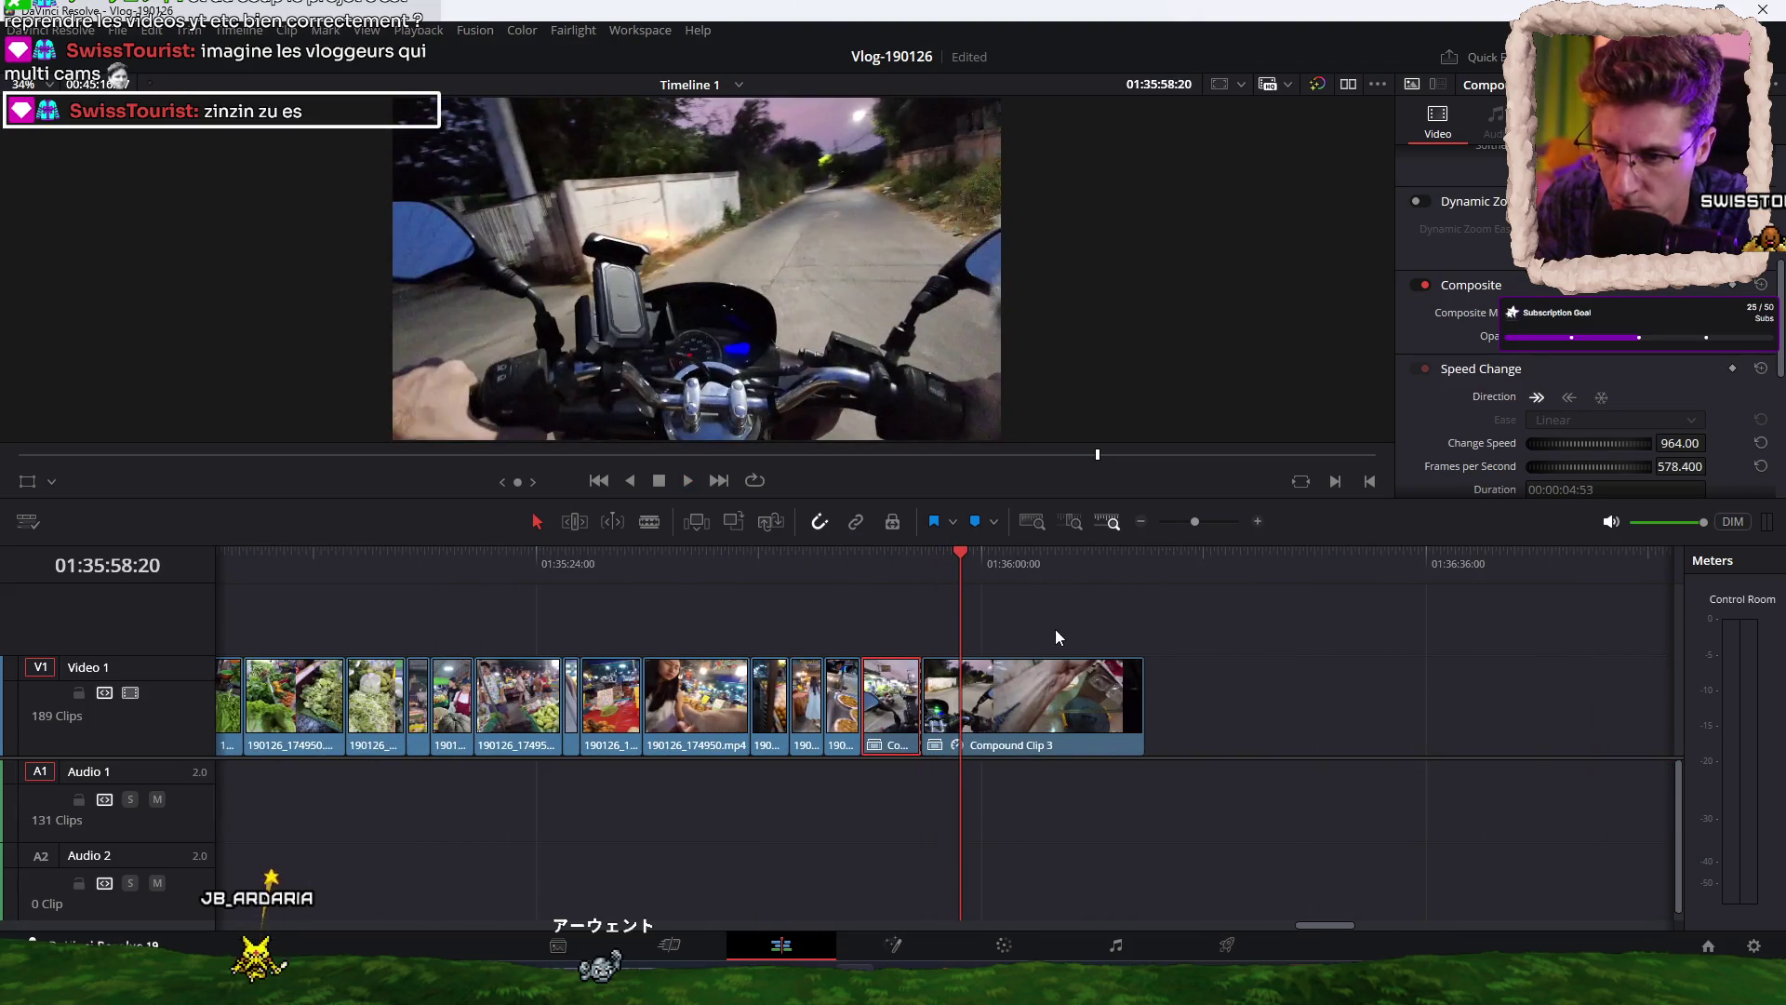
{"action": "left_click", "coordinate": [1008, 605]}
{"action": "key", "text": "ctrl+shift+bracketleft"}
{"action": "key", "text": "space"}
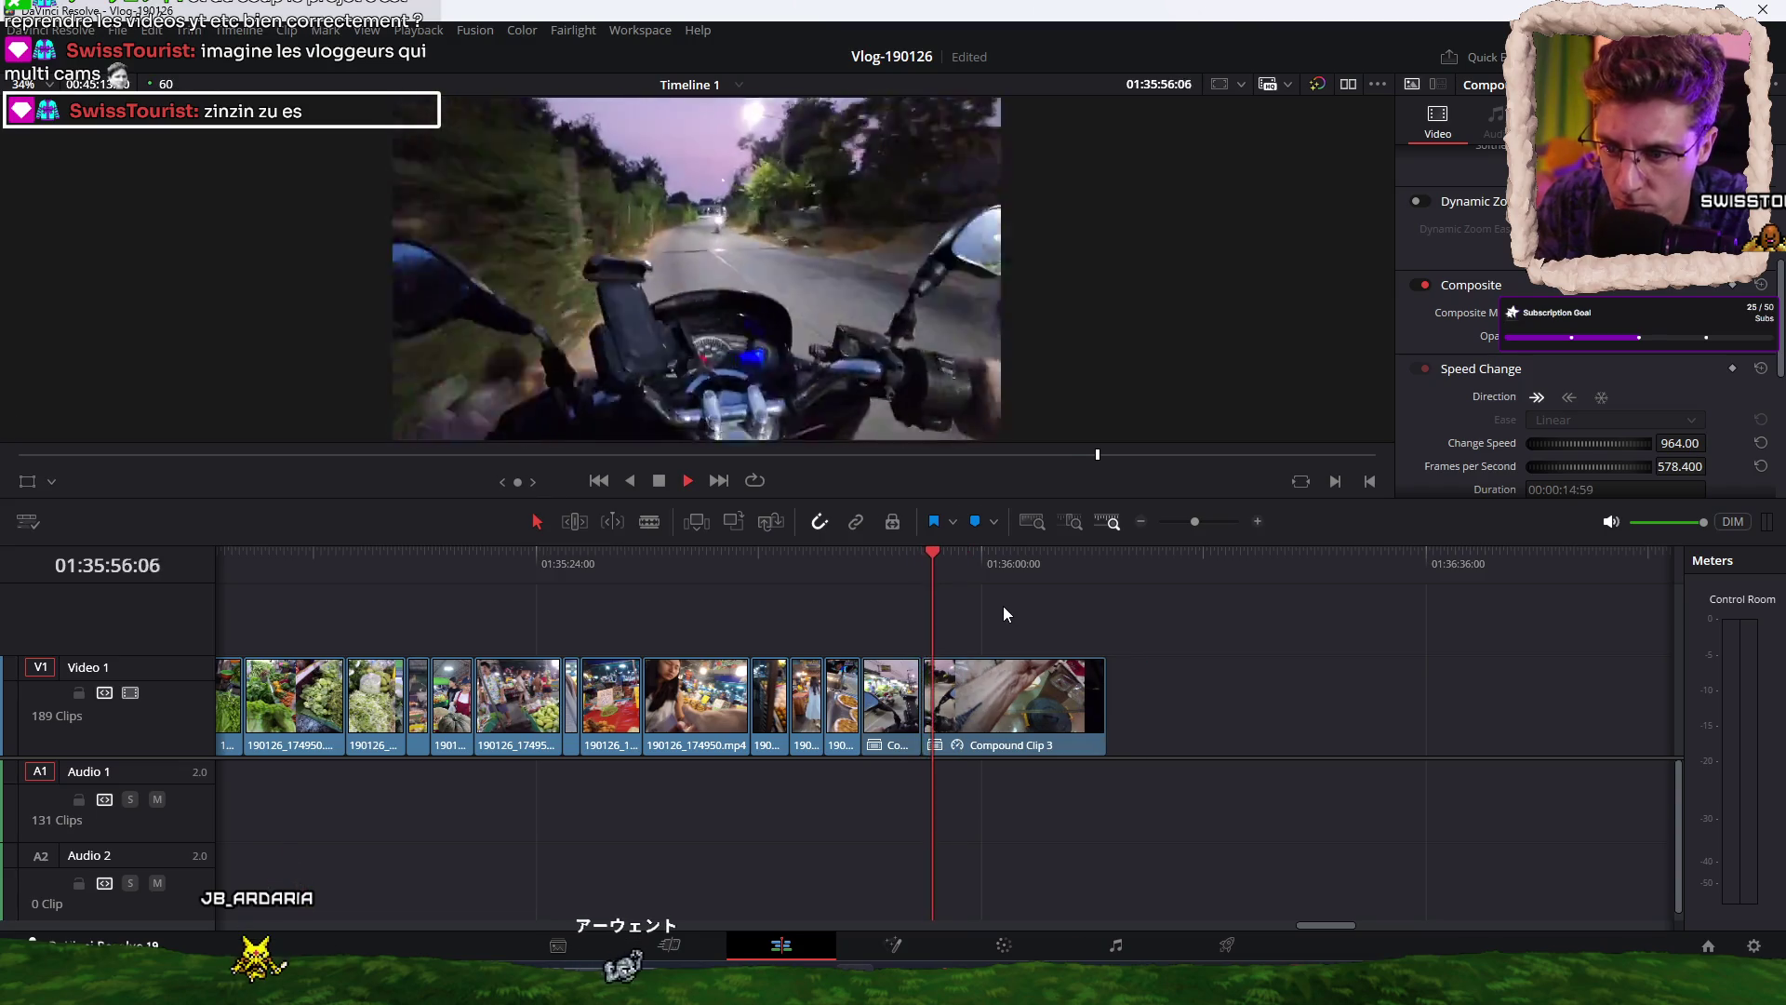
Keep blading and ripple-trimming the ride clip, trimming off its tail to end at 193 clips.
{"action": "key", "text": "ctrl+b"}
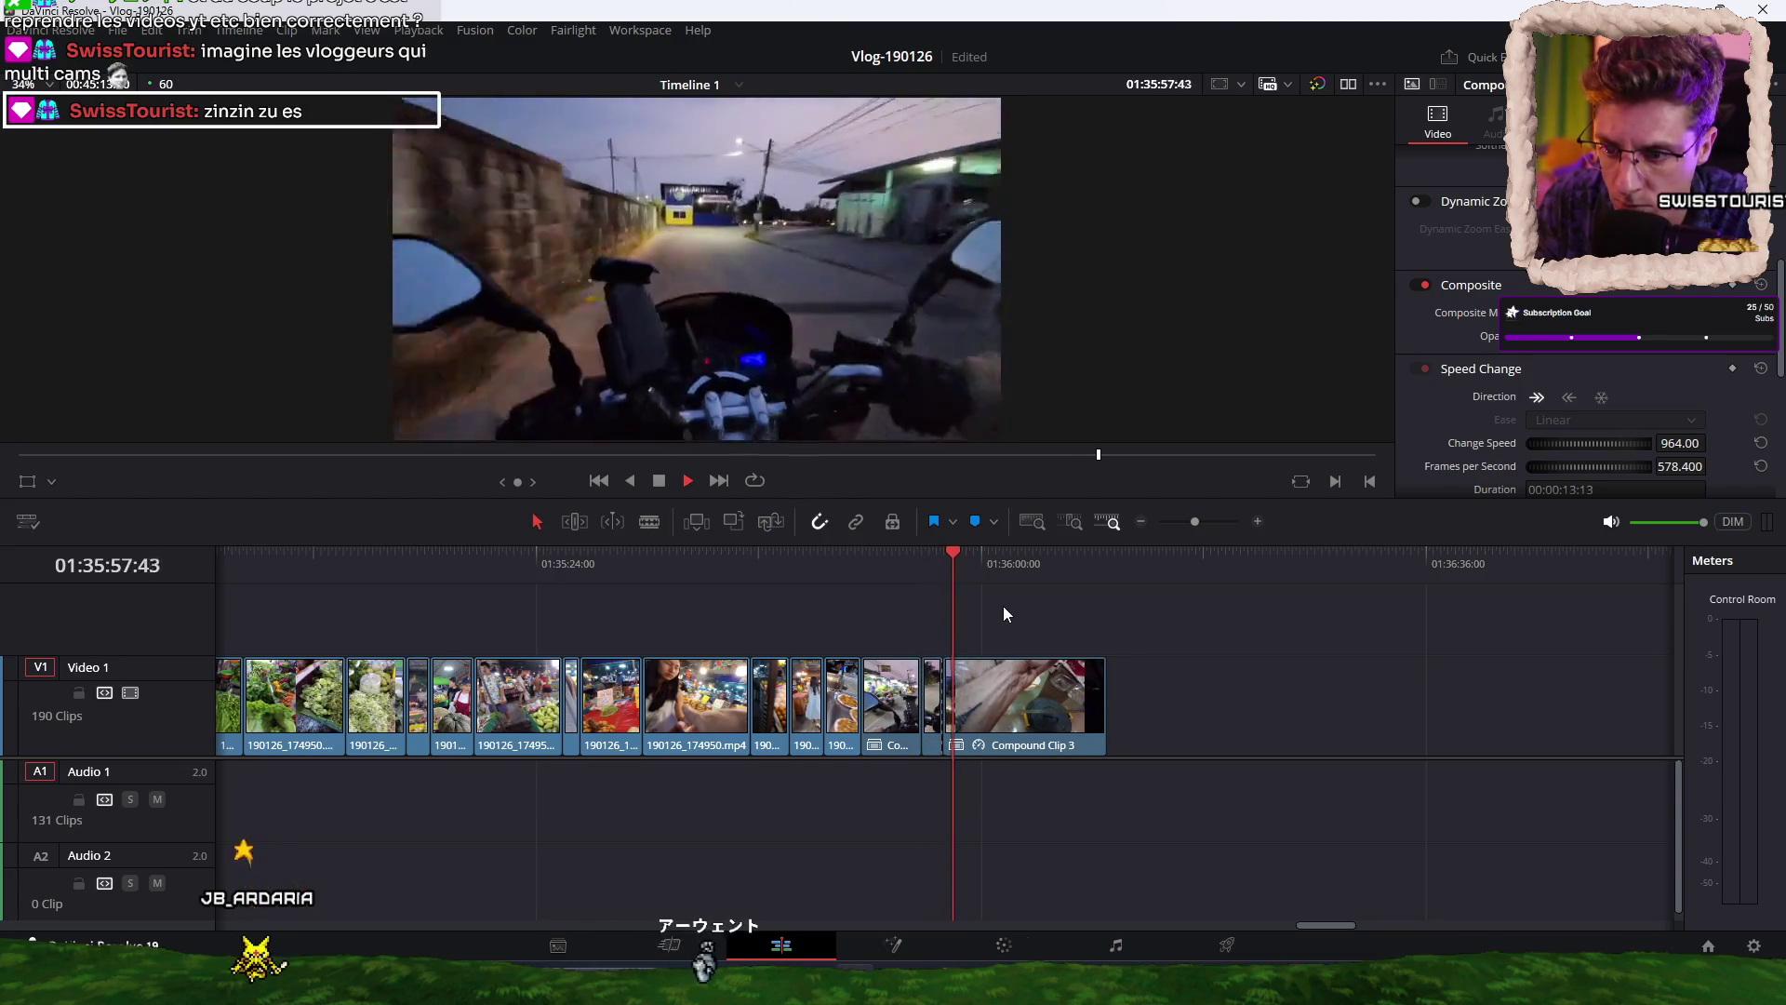
{"action": "key", "text": "ctrl+shift+bracketleft"}
{"action": "key", "text": "space"}
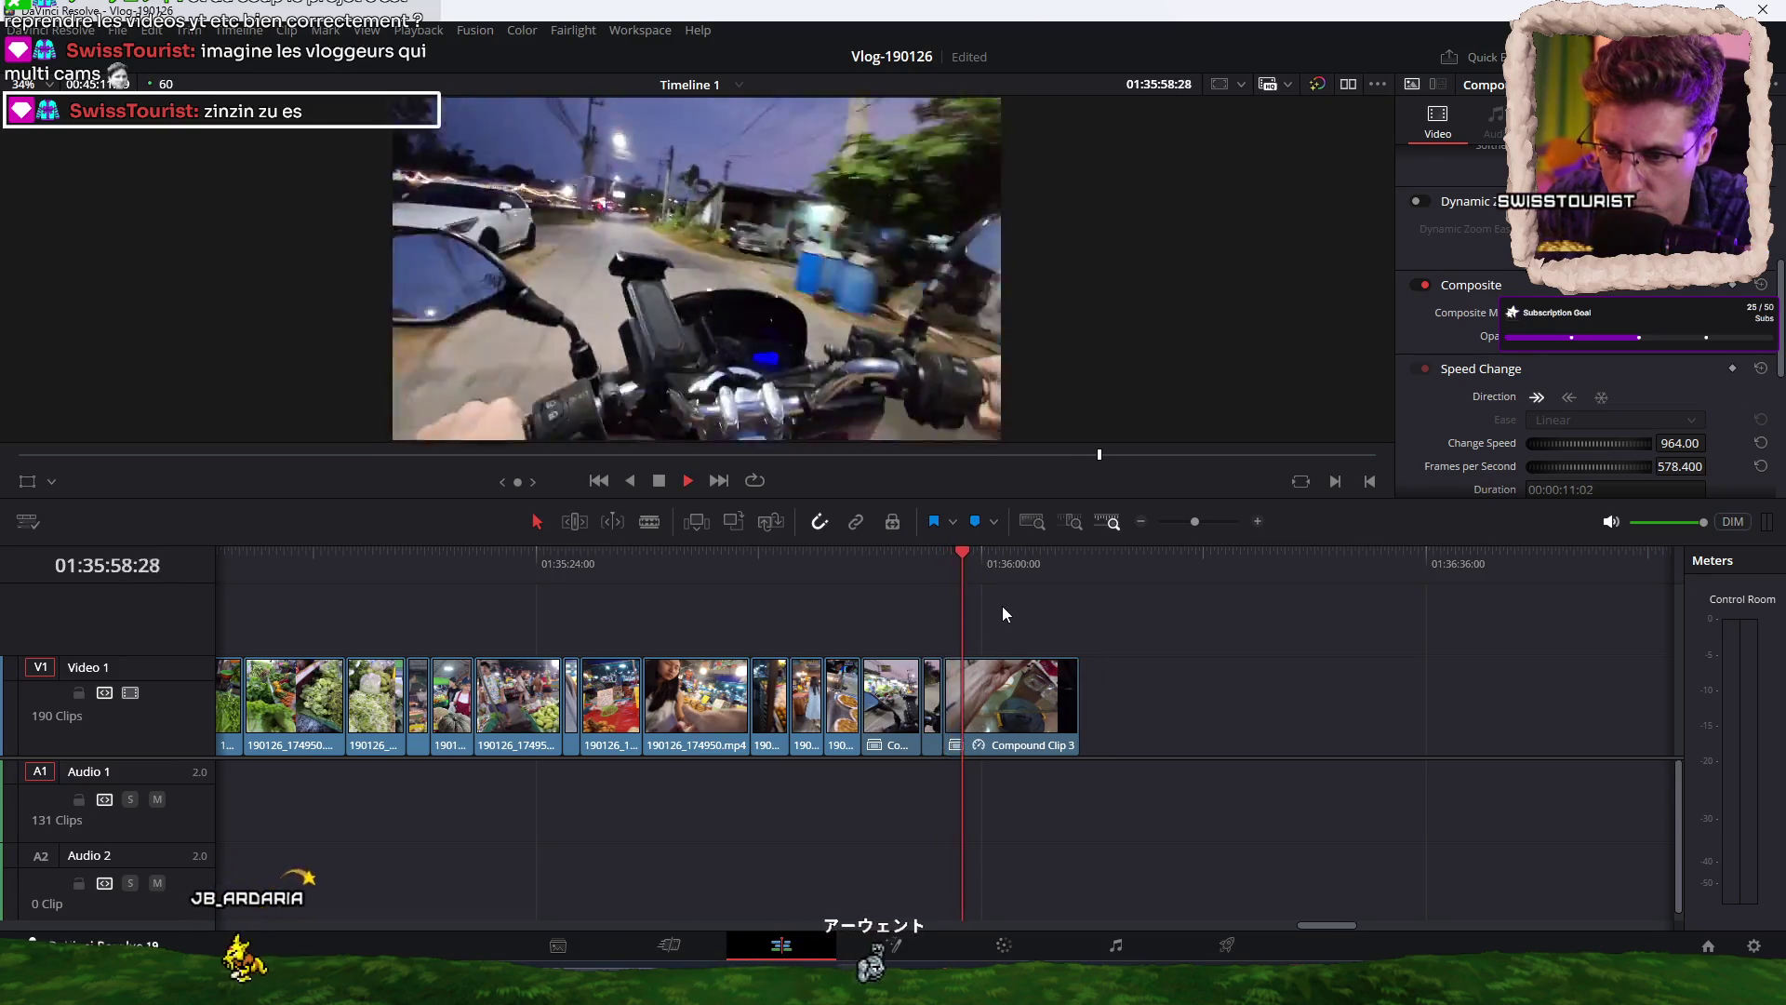
{"action": "key", "text": "ctrl+b"}
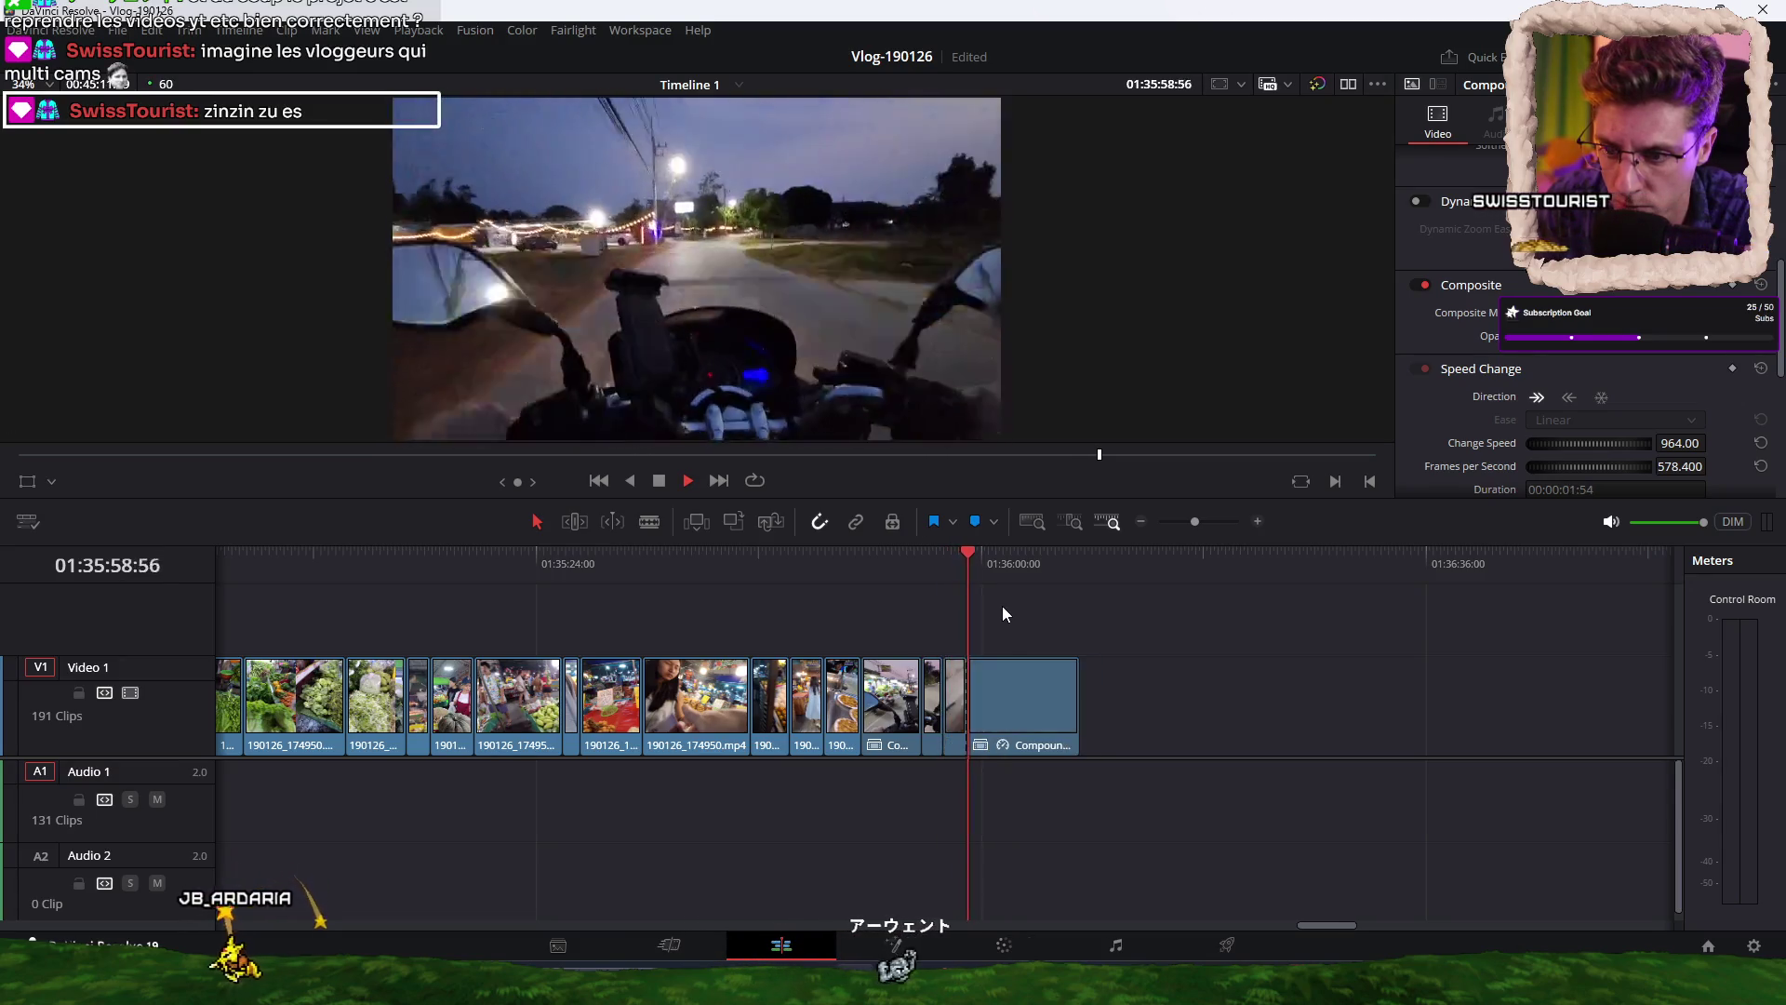
{"action": "key", "text": "ctrl+shift+bracketleft"}
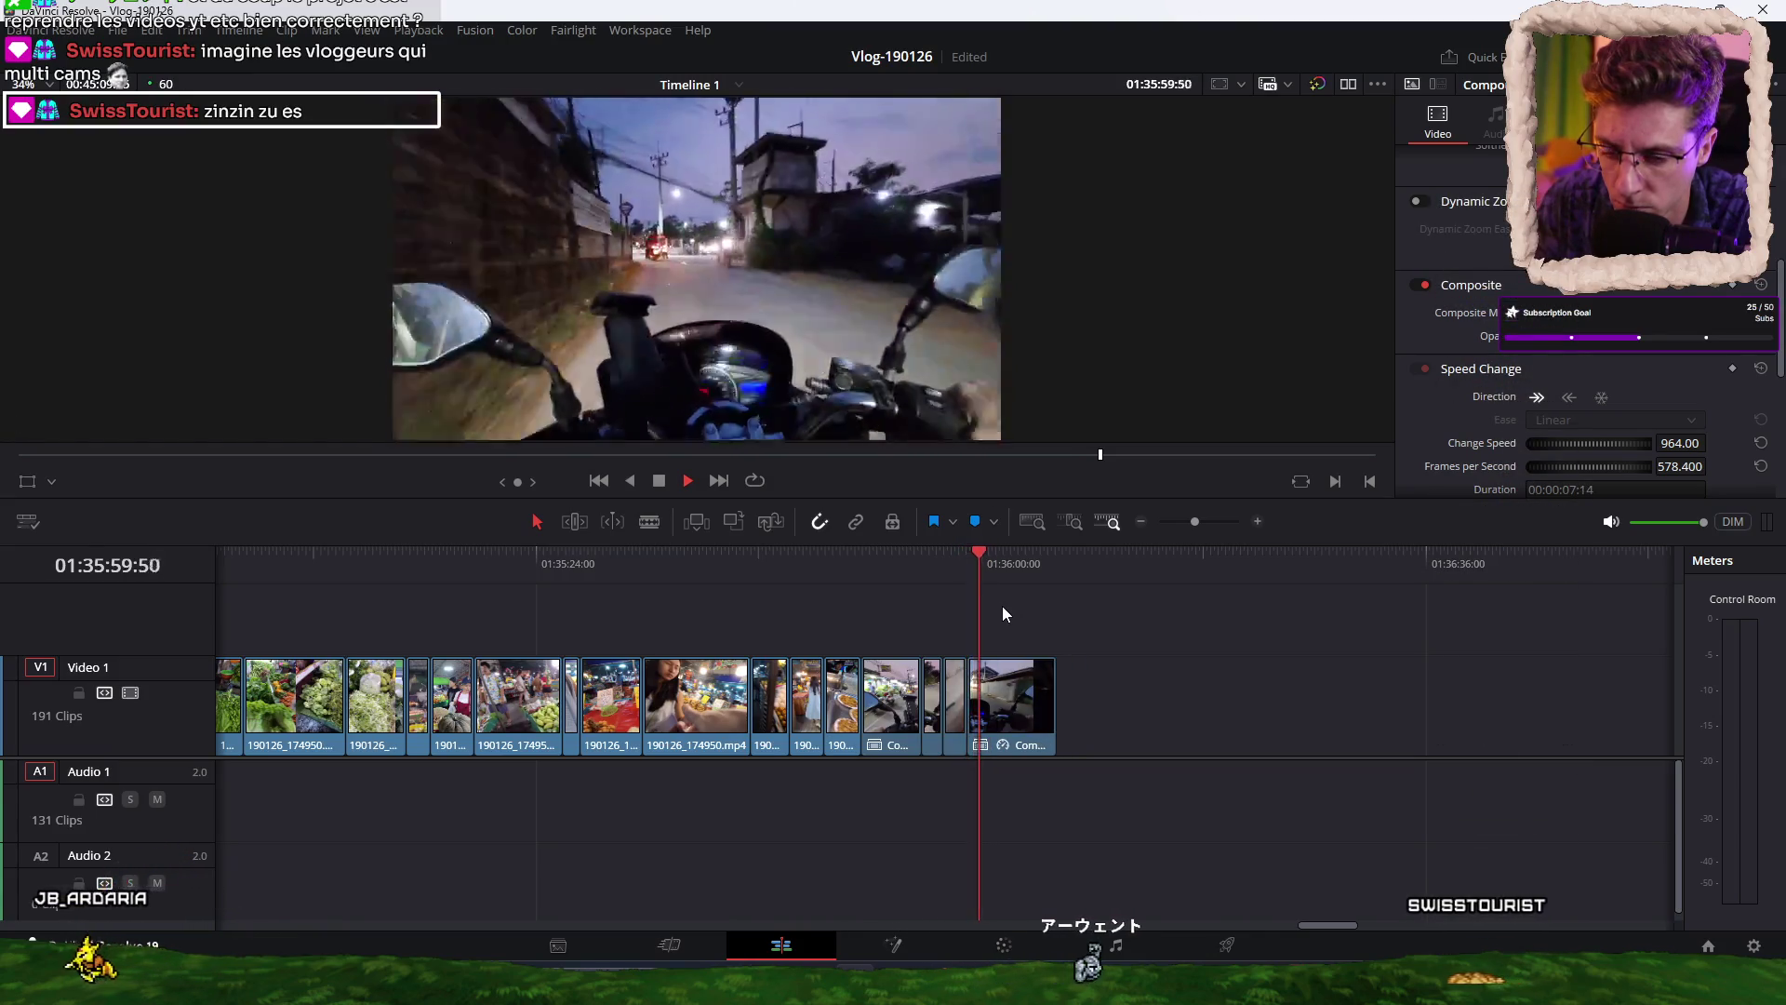
{"action": "key", "text": "ctrl+b"}
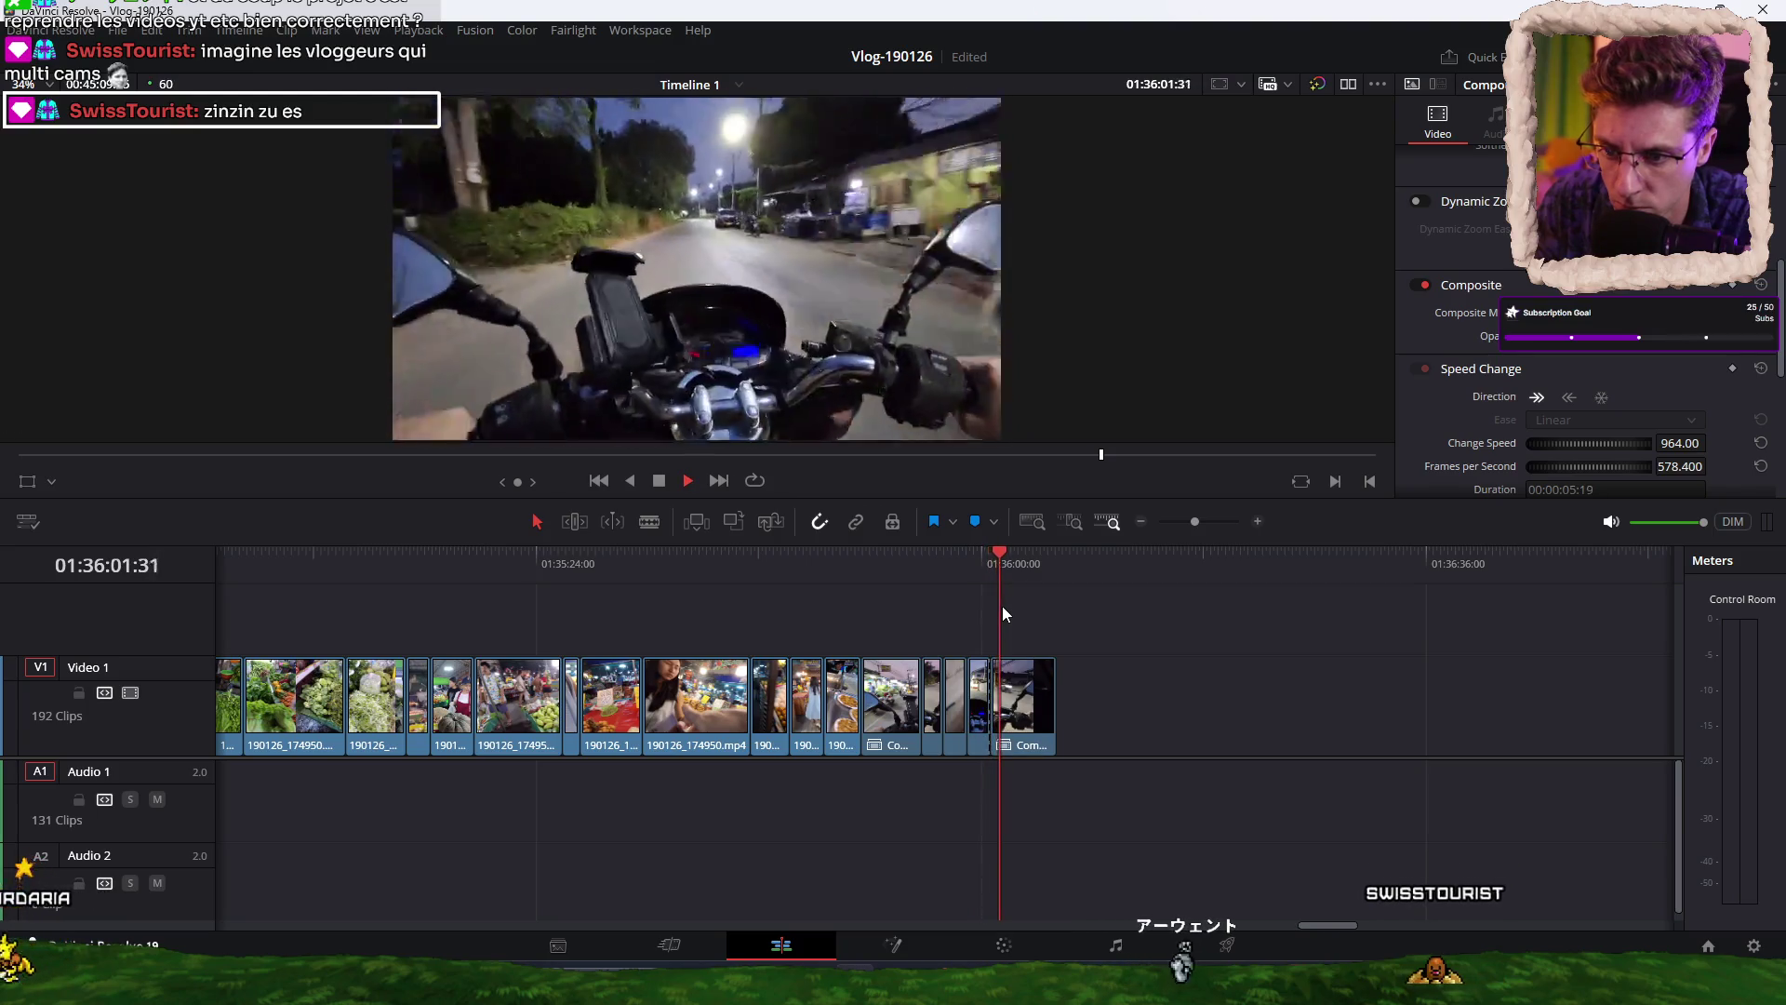
{"action": "key", "text": "ctrl+shift+bracketleft"}
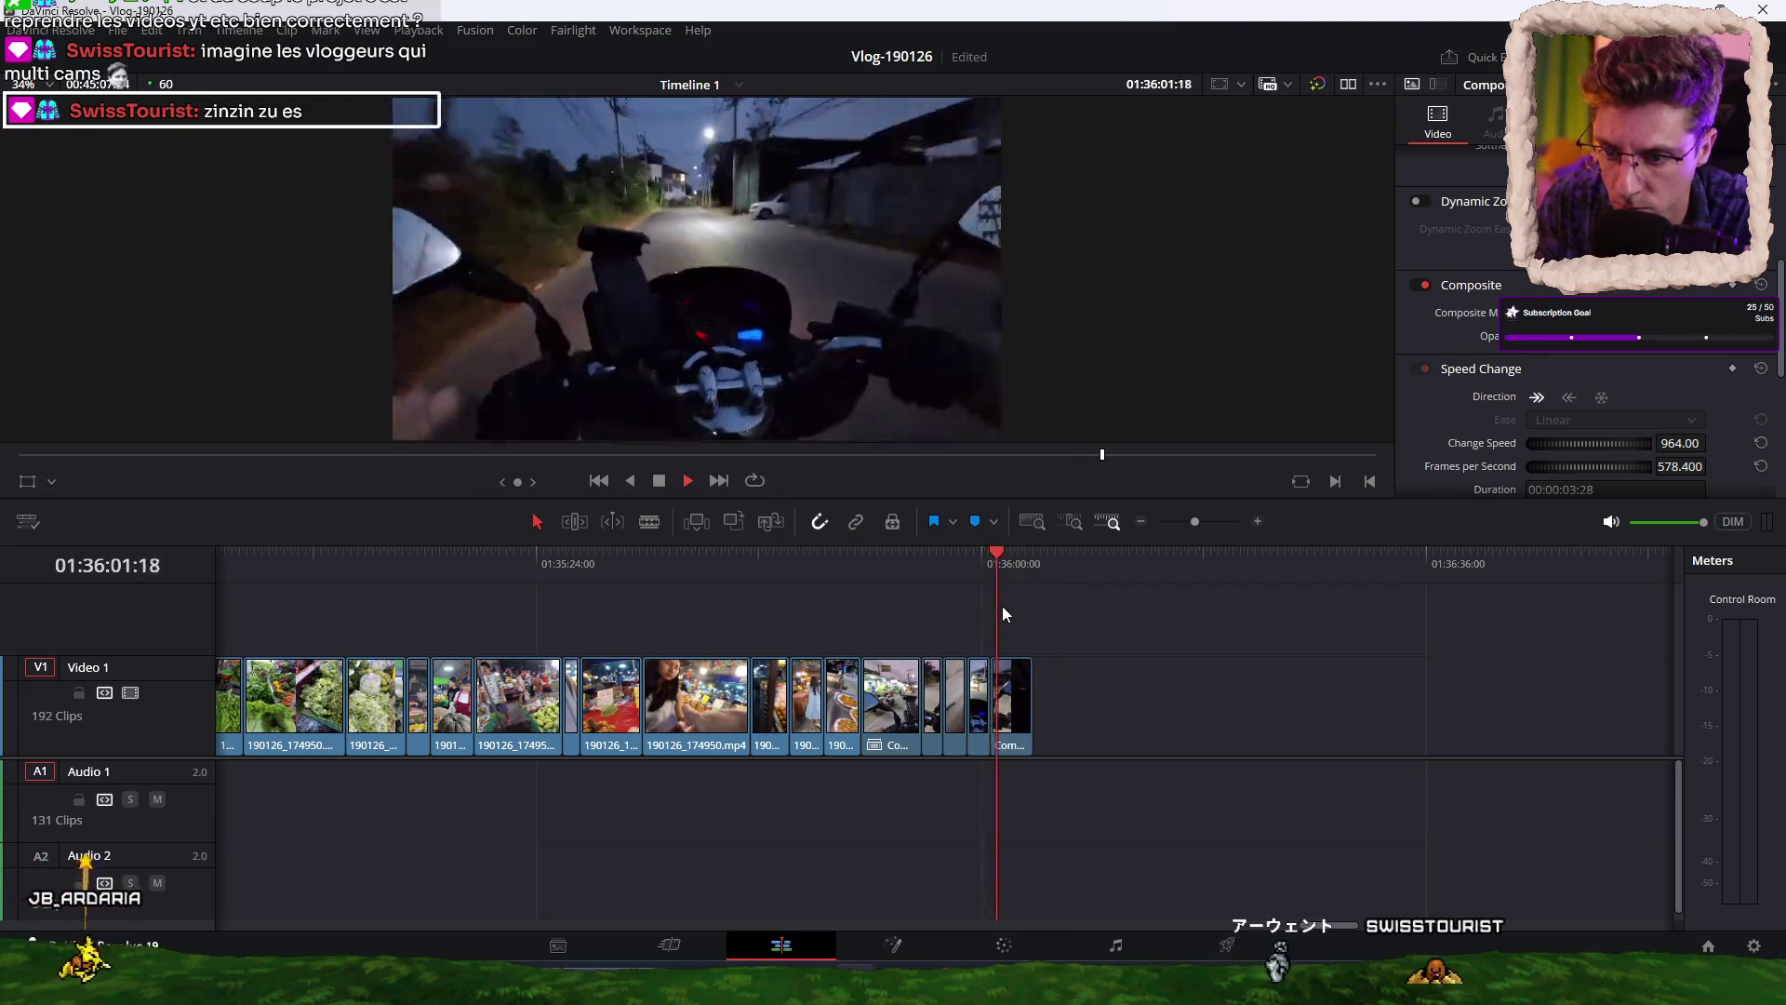
{"action": "key", "text": "ctrl+b"}
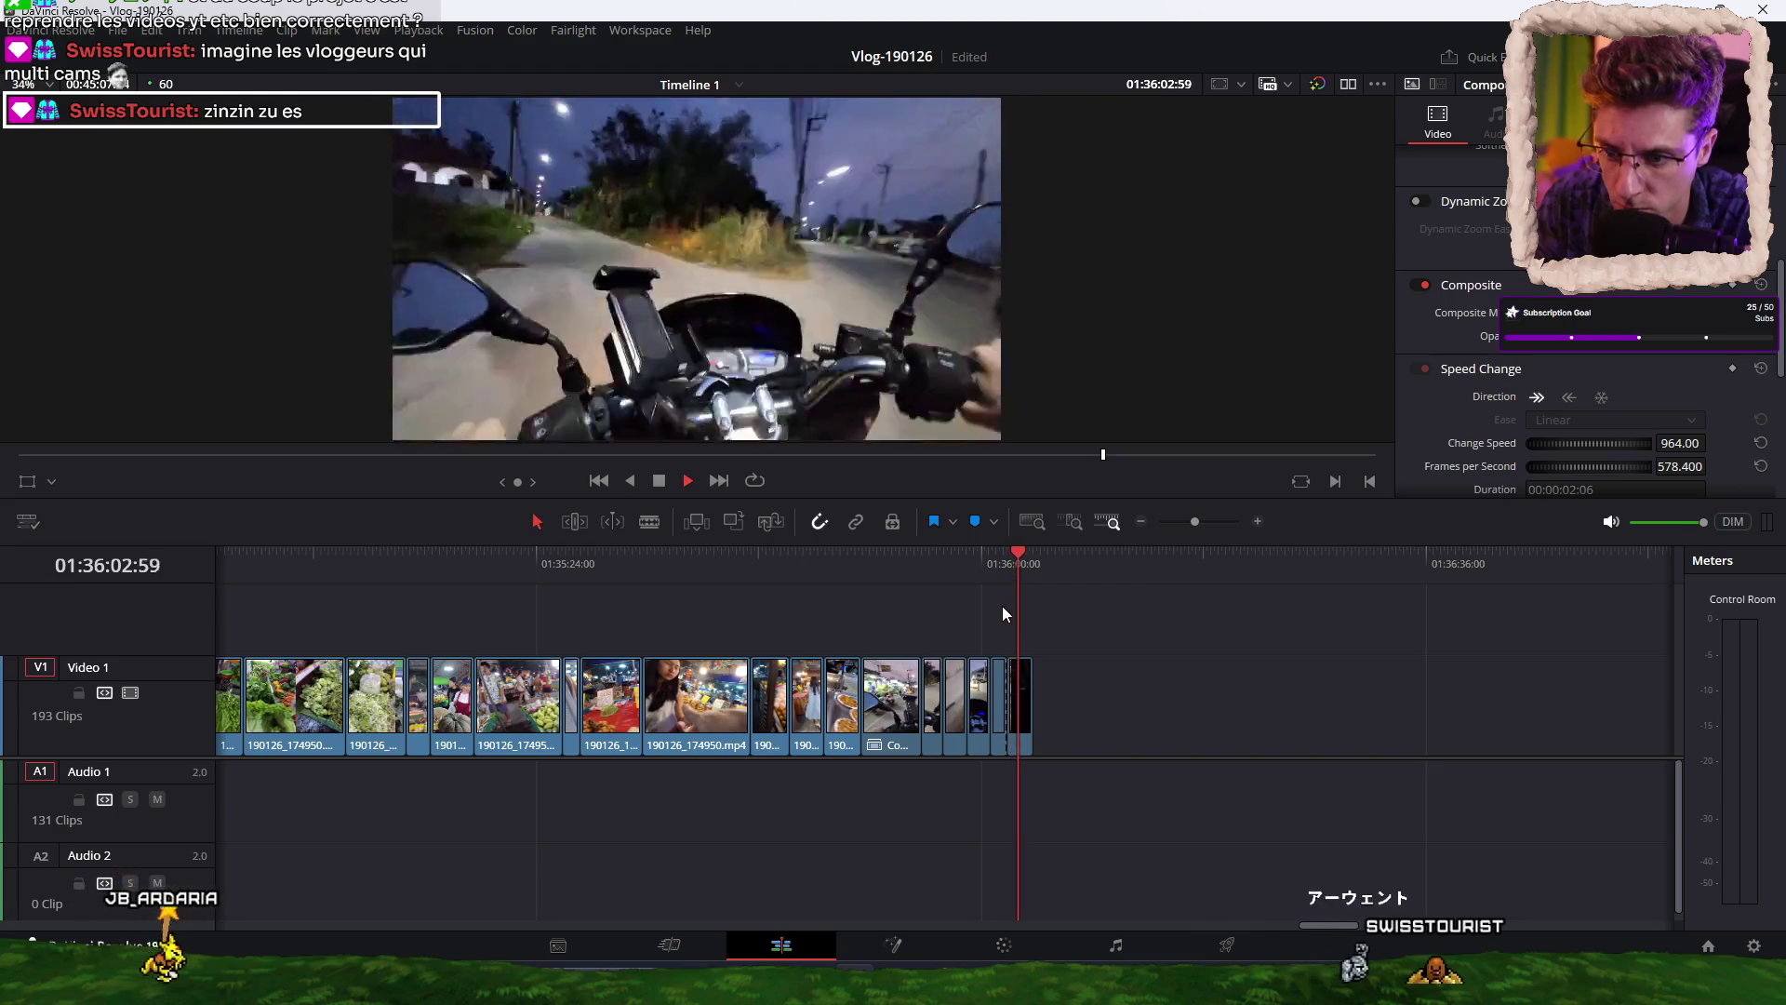
{"action": "key", "text": "ctrl+shift+bracketright"}
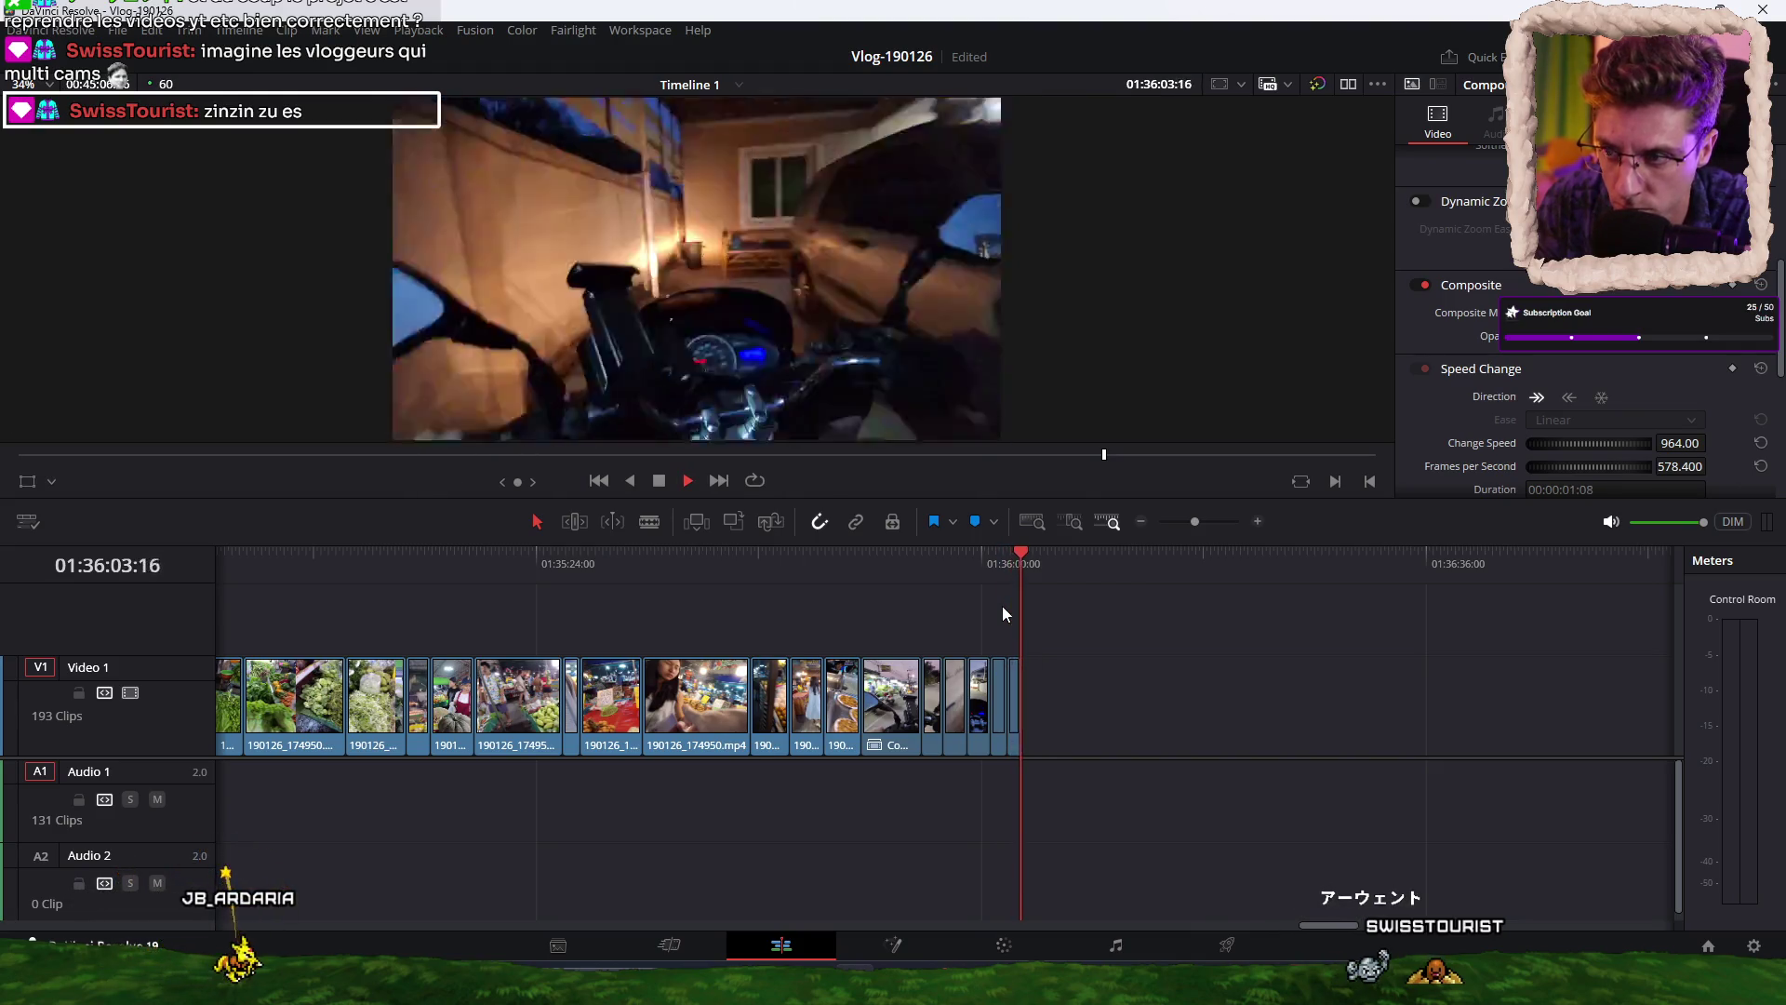
{"action": "left_click", "coordinate": [926, 567]}
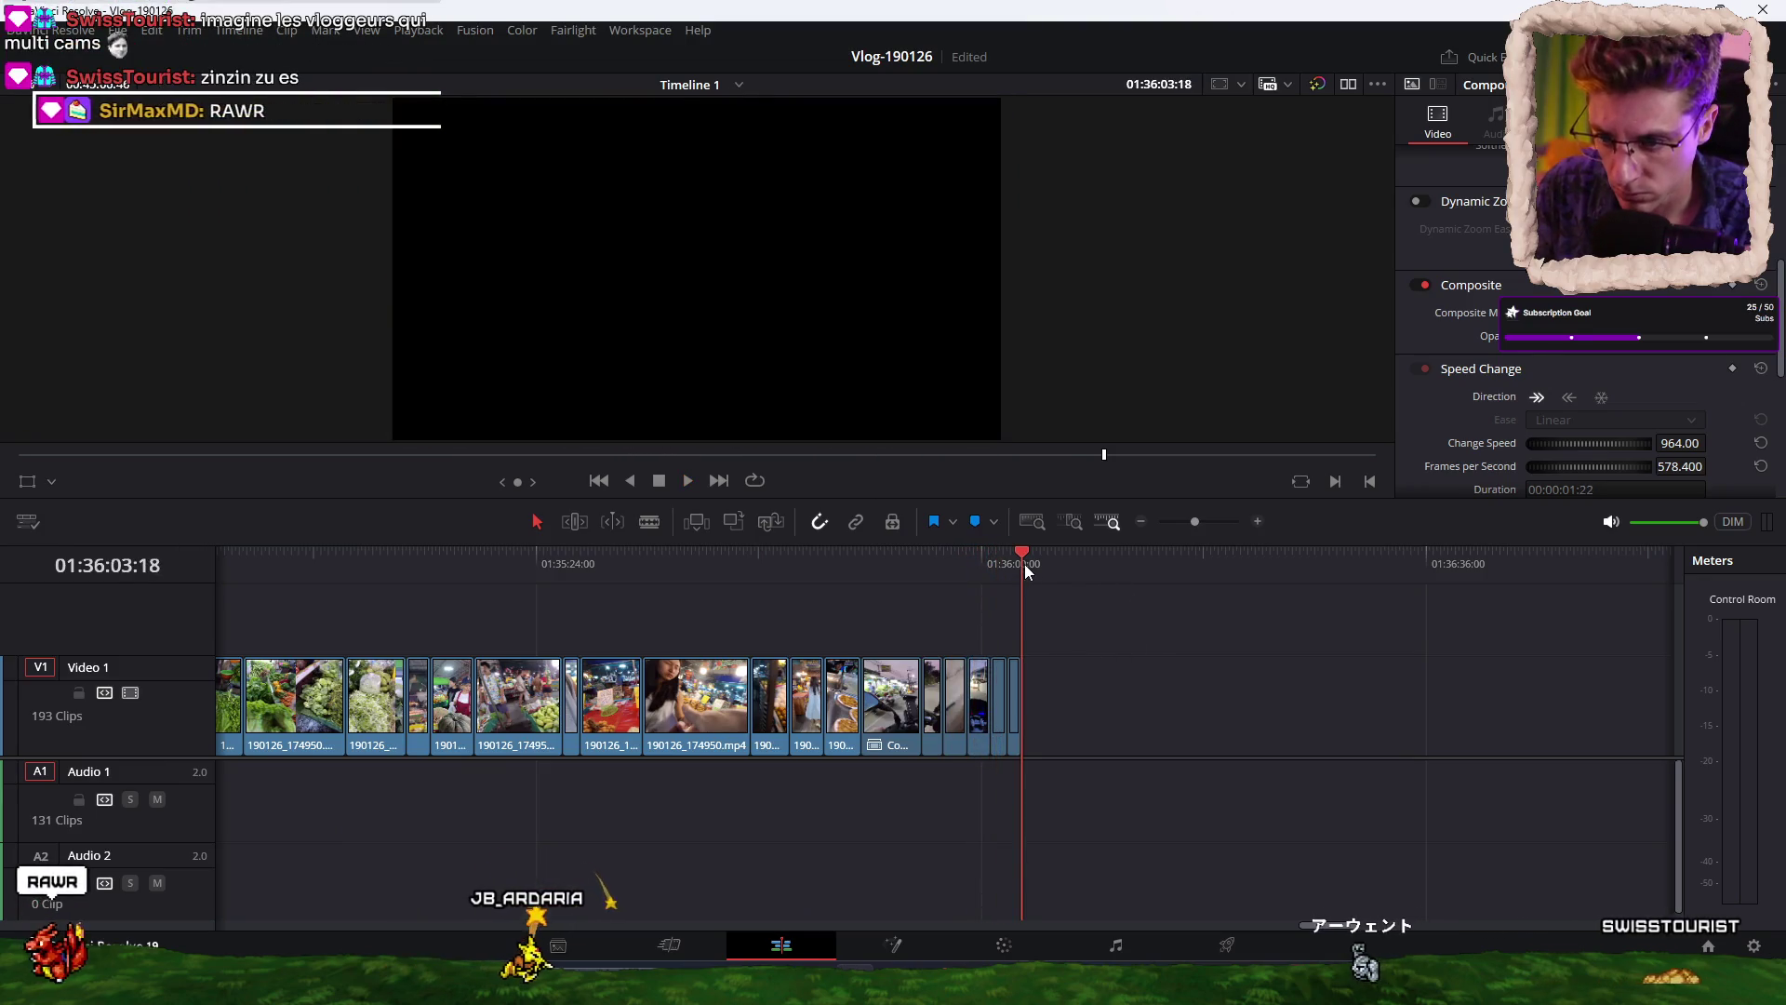
{"action": "scroll", "coordinate": [1100, 673], "scroll_direction": "down", "scroll_amount": 3}
Save the project and review the road footage to find where the ride ends.
{"action": "key", "text": "ctrl+s"}
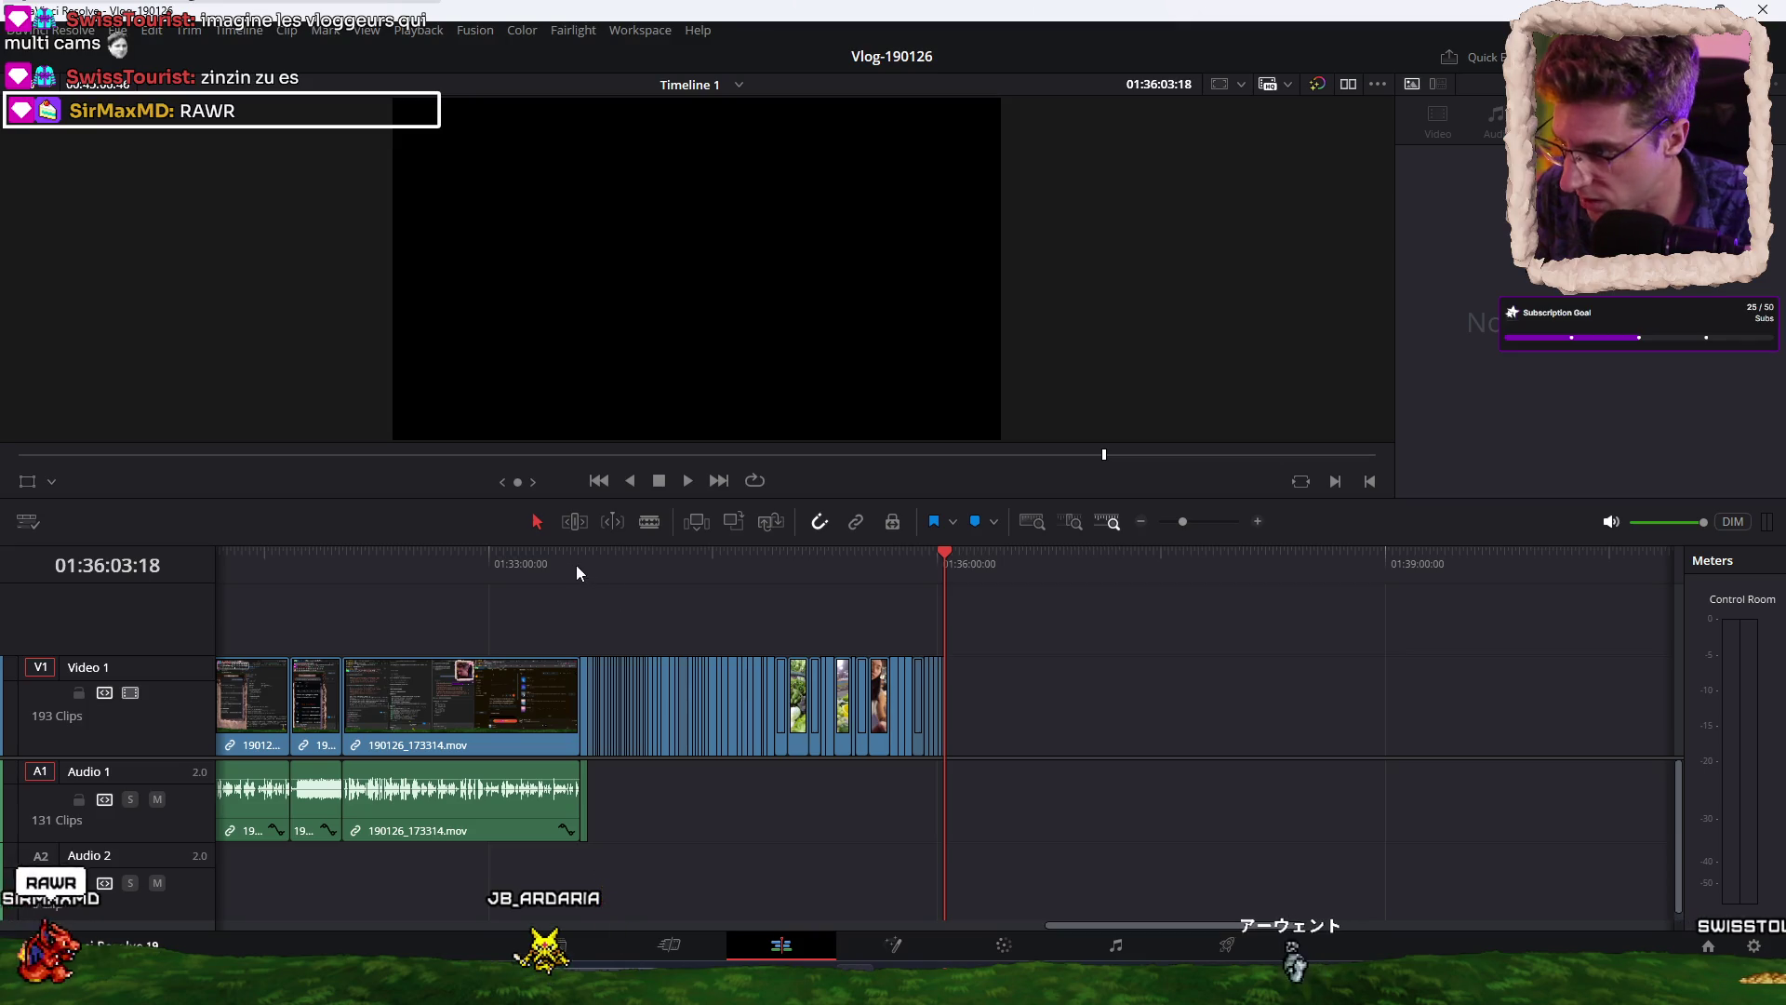
{"action": "left_click", "coordinate": [581, 561]}
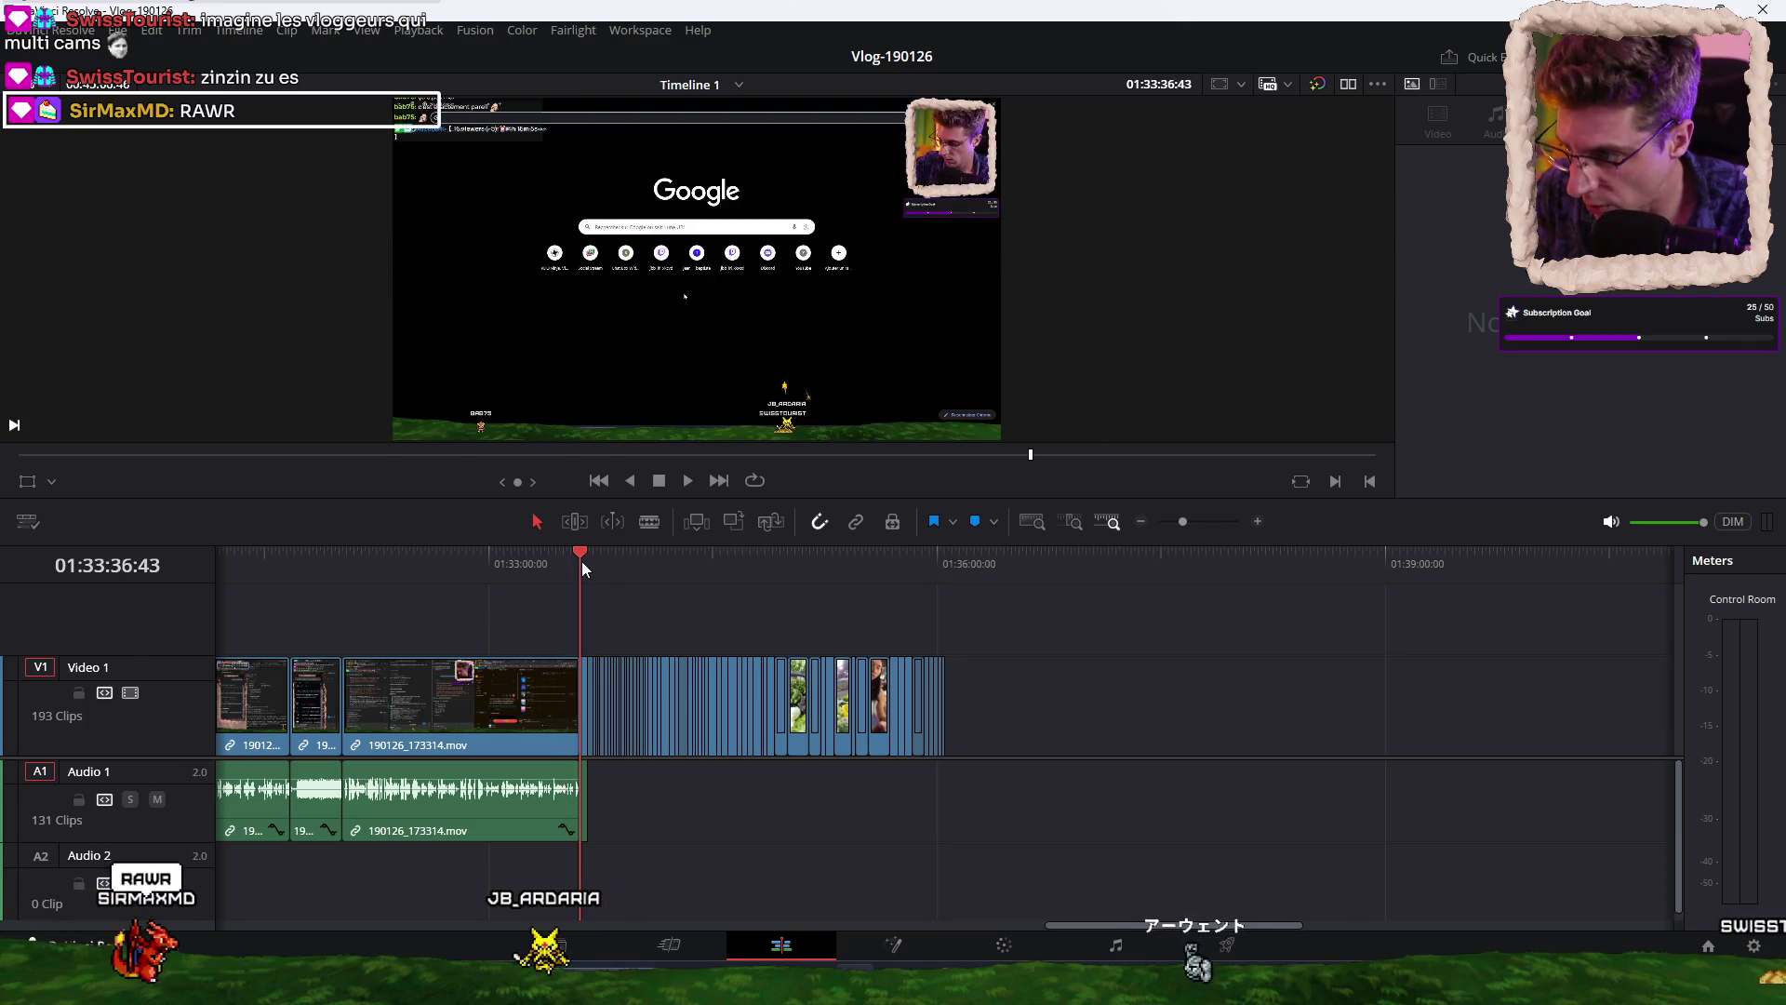
{"action": "mouse_move", "coordinate": [583, 562]}
{"action": "left_mouse_down"}
{"action": "mouse_move", "coordinate": [940, 549]}
{"action": "mouse_move", "coordinate": [586, 547]}
{"action": "left_mouse_up"}
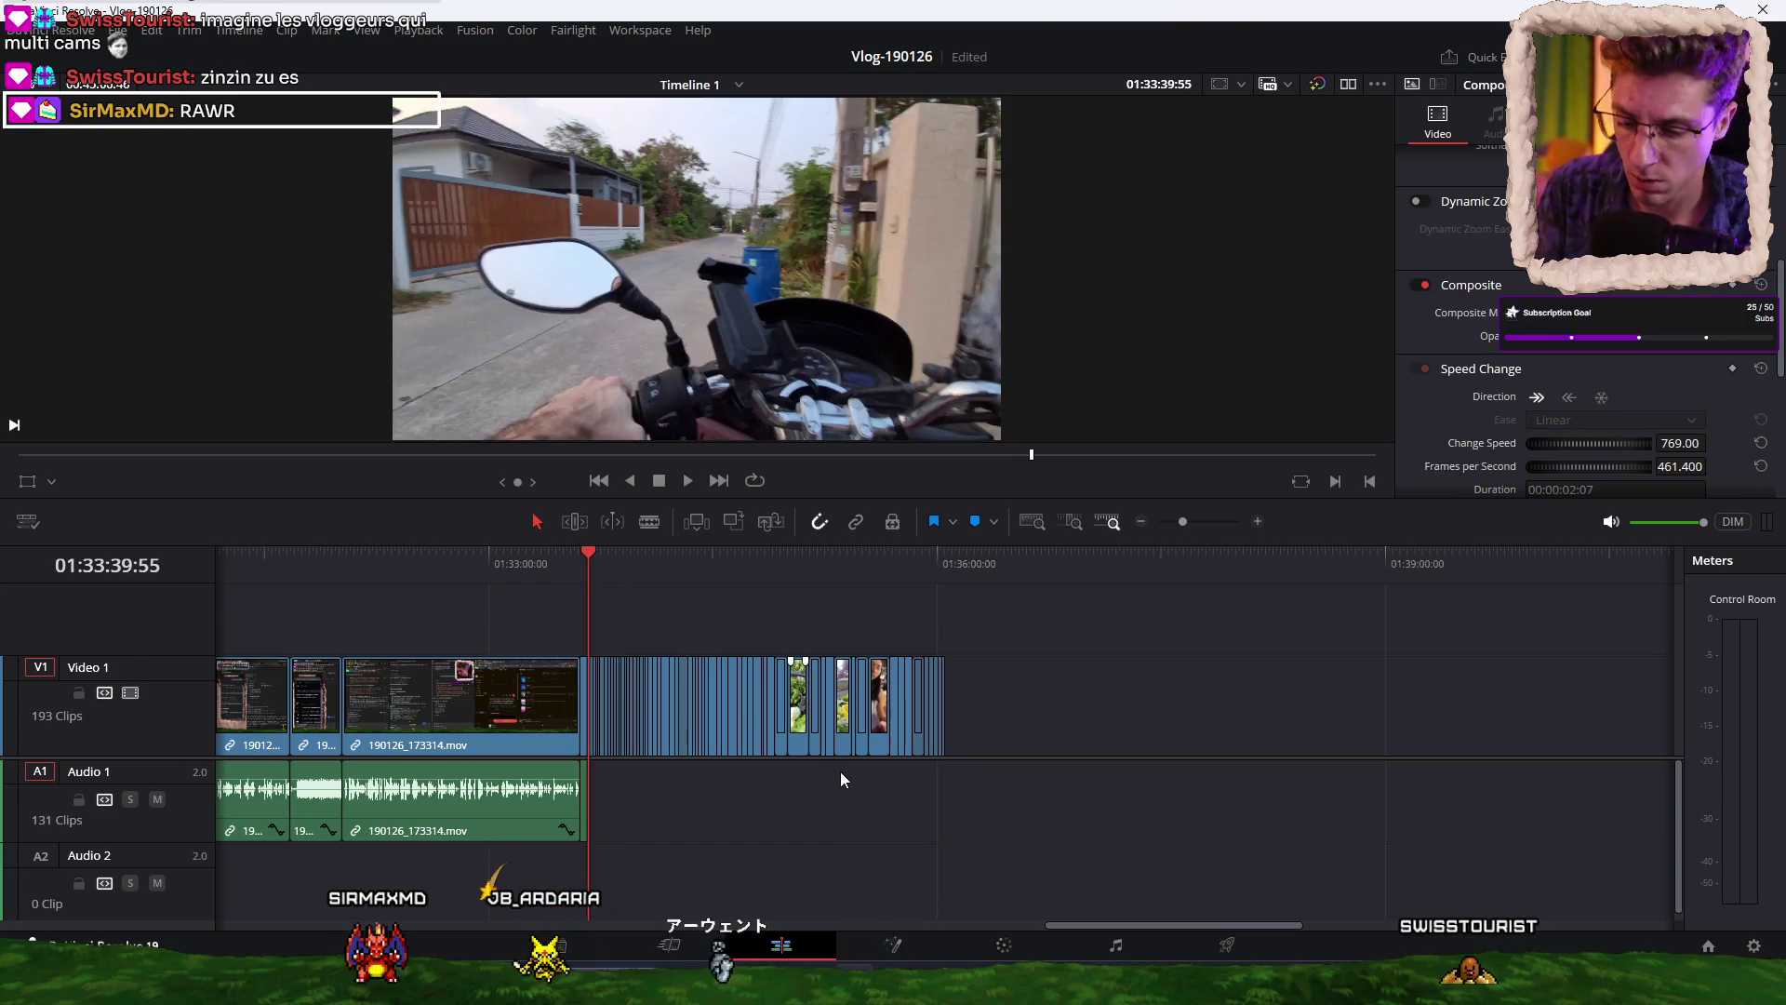
{"action": "key", "text": "space"}
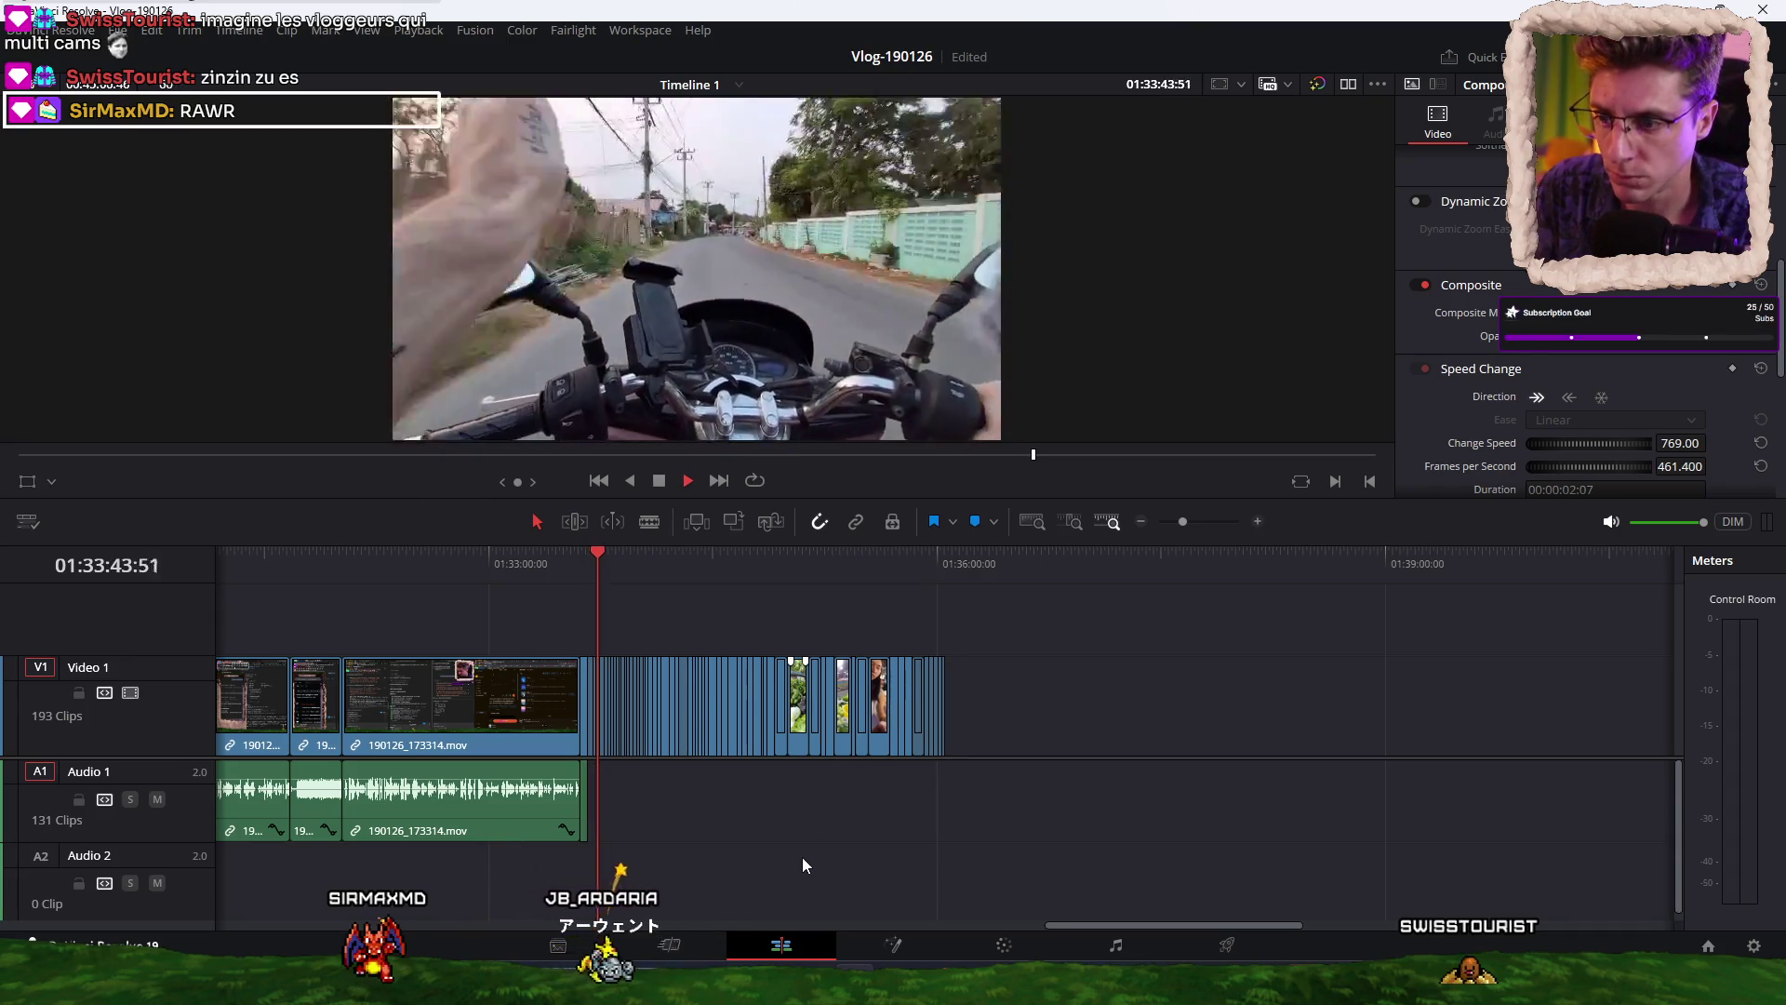
{"action": "key", "text": "ctrl+equal"}
{"action": "key", "text": "ctrl+equal"}
{"action": "key", "text": "ctrl+equal"}
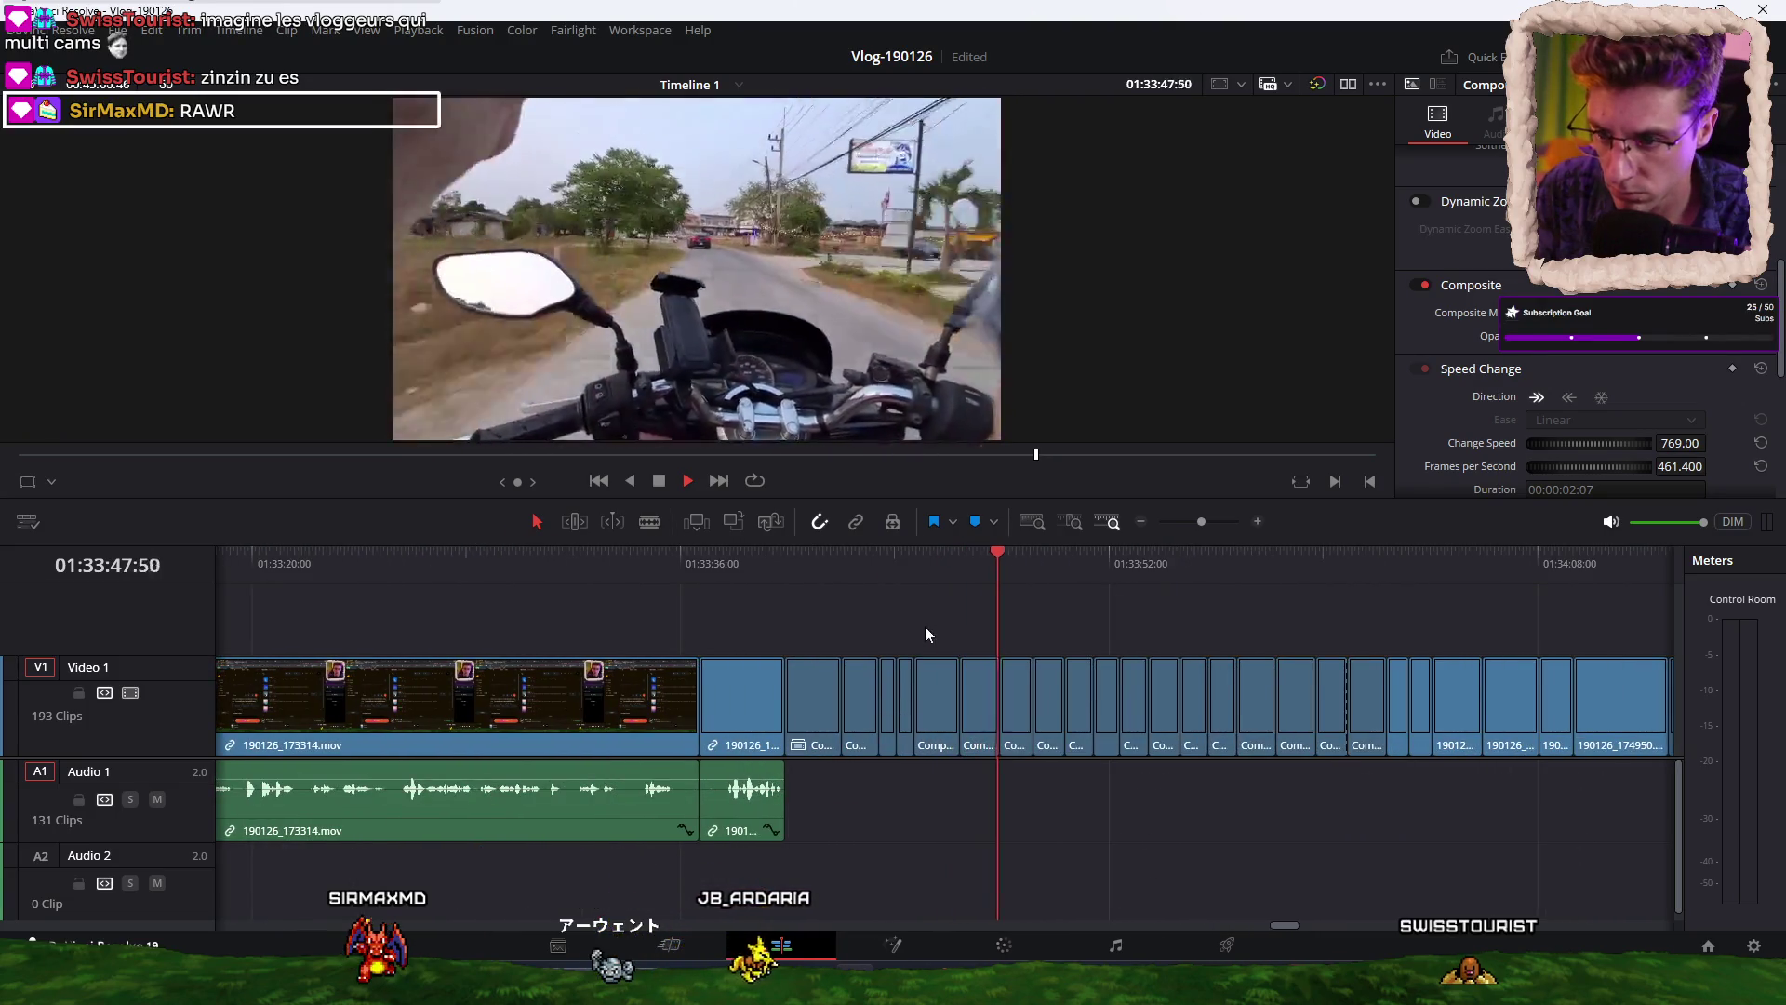
{"action": "left_click", "coordinate": [1297, 562]}
{"action": "left_click_drag", "start_coordinate": [1304, 562], "coordinate": [1386, 561]}
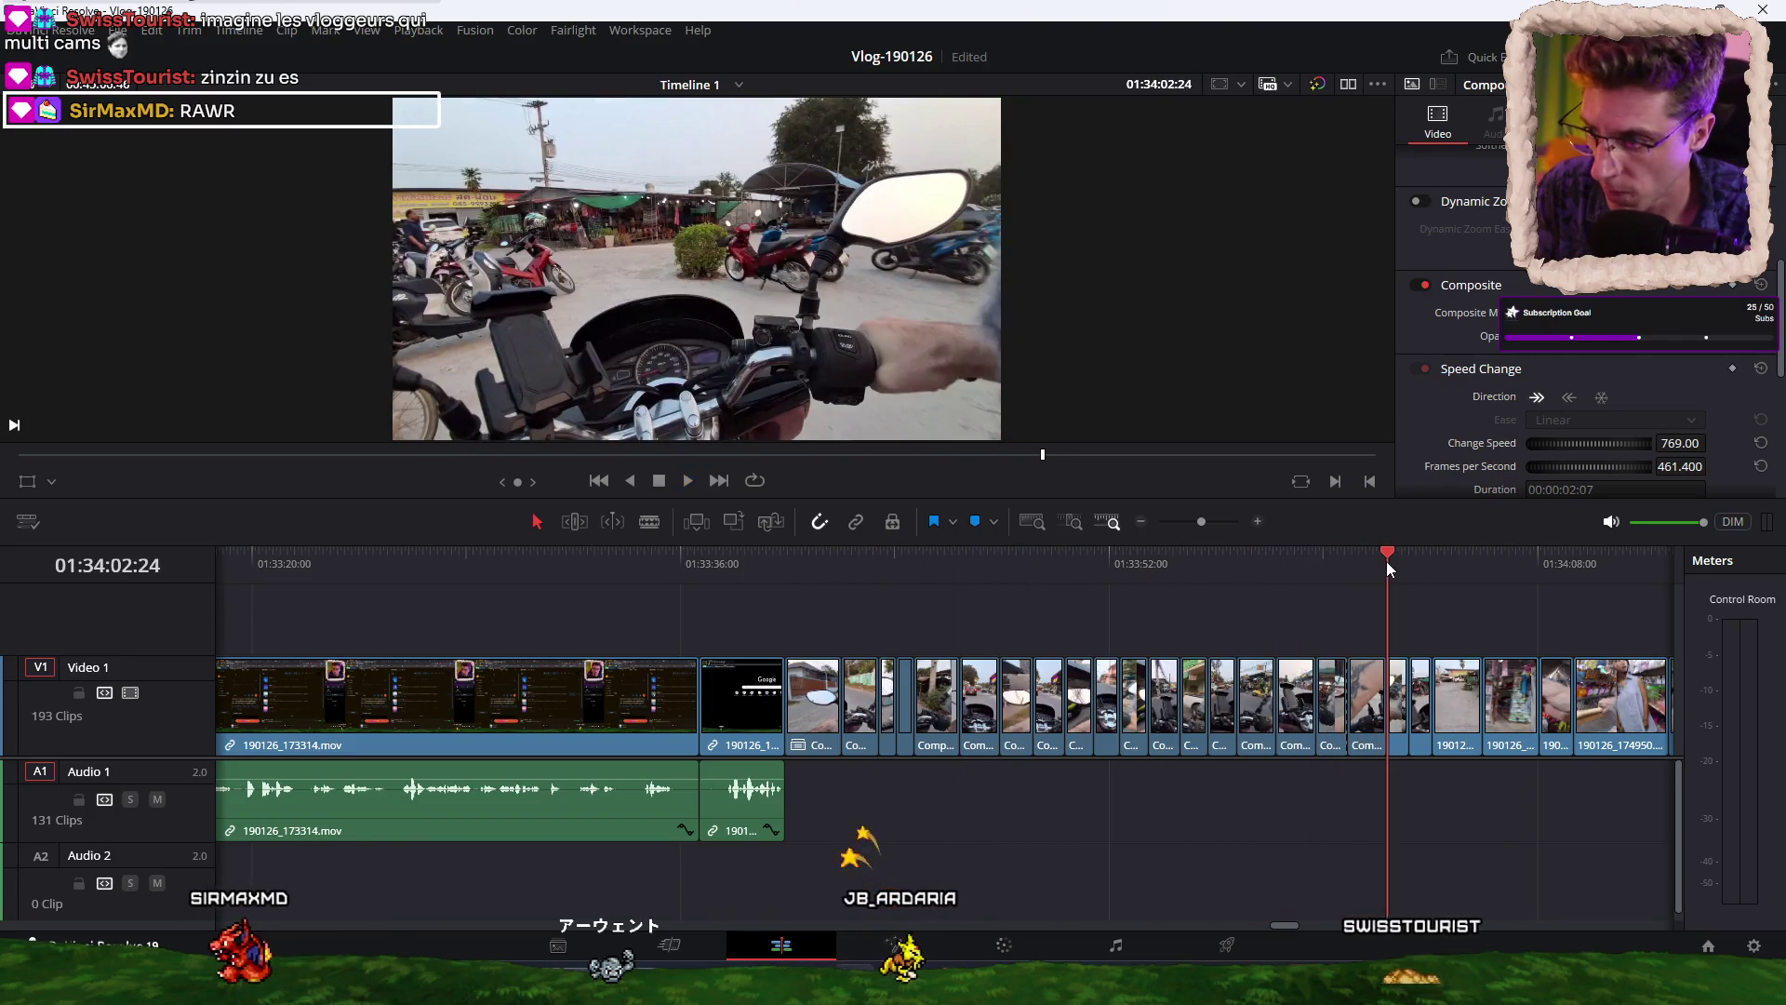
{"action": "key", "text": "space"}
{"action": "key", "text": "space"}
Nest the short road clips into Fusion Clip 1 and raise its speed to 199%.
{"action": "mouse_move", "coordinate": [808, 605]}
{"action": "left_mouse_down"}
{"action": "mouse_move", "coordinate": [1117, 711]}
{"action": "mouse_move", "coordinate": [1361, 707]}
{"action": "left_mouse_up"}
{"action": "right_click", "coordinate": [1360, 704]}
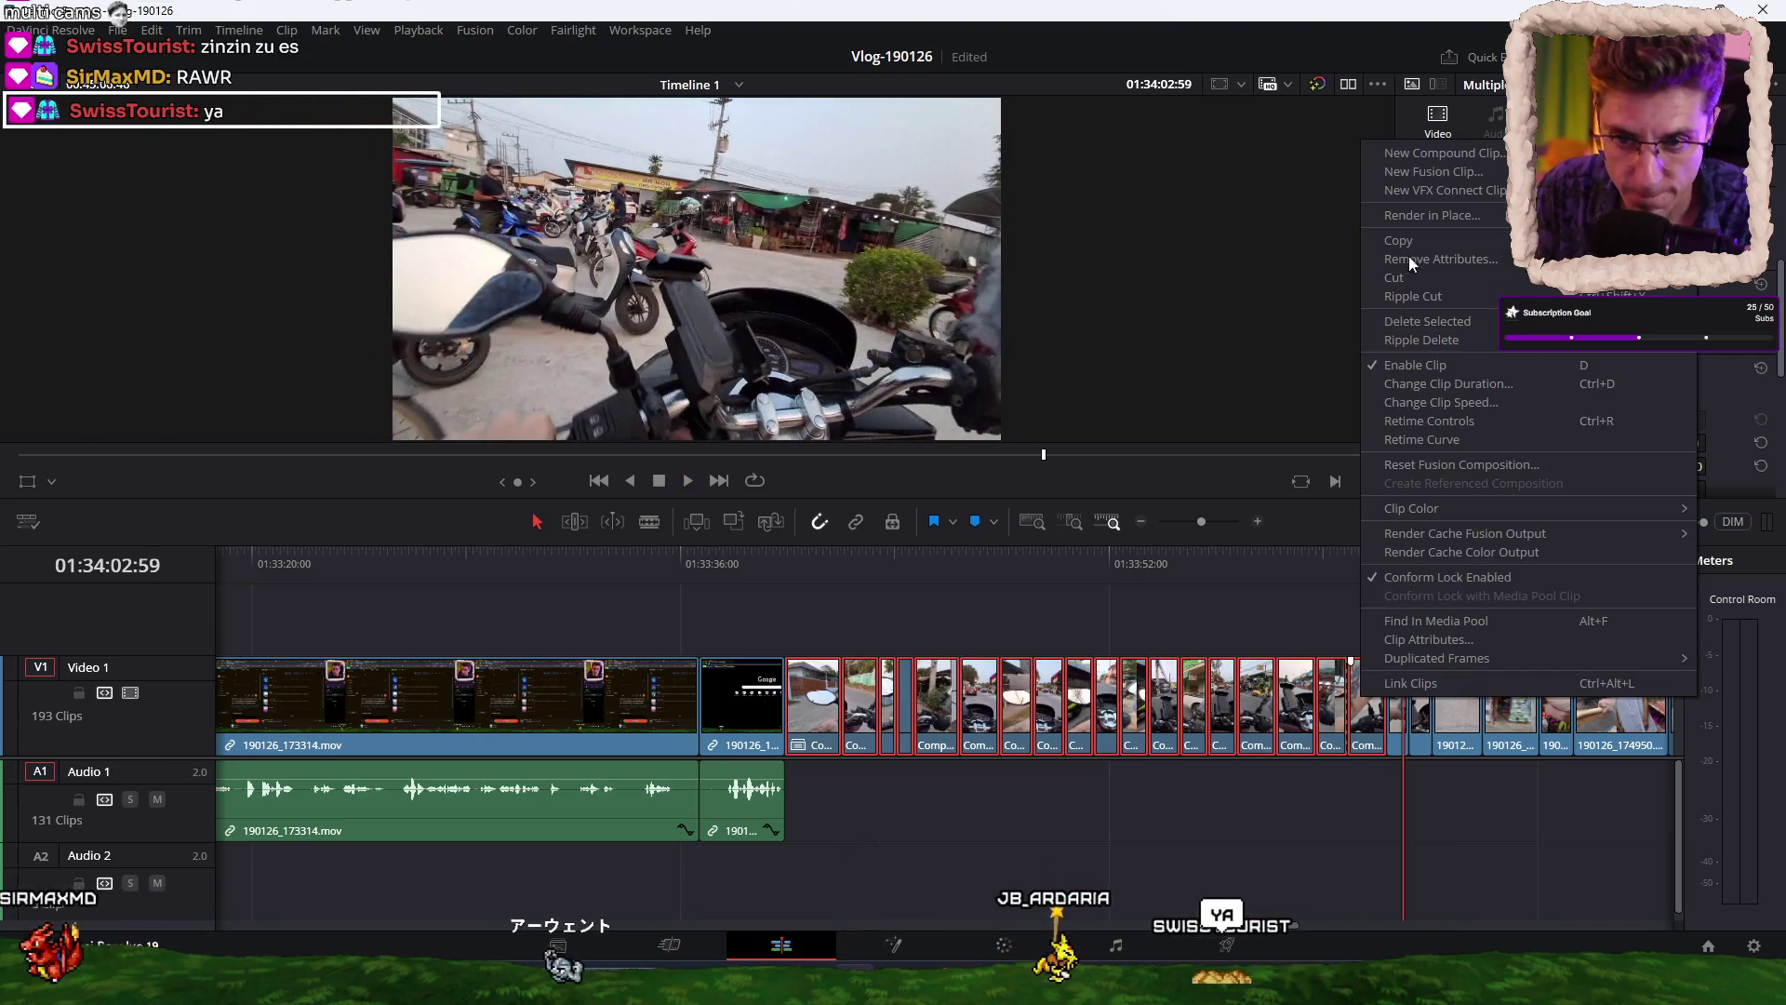
{"action": "left_click", "coordinate": [1460, 174]}
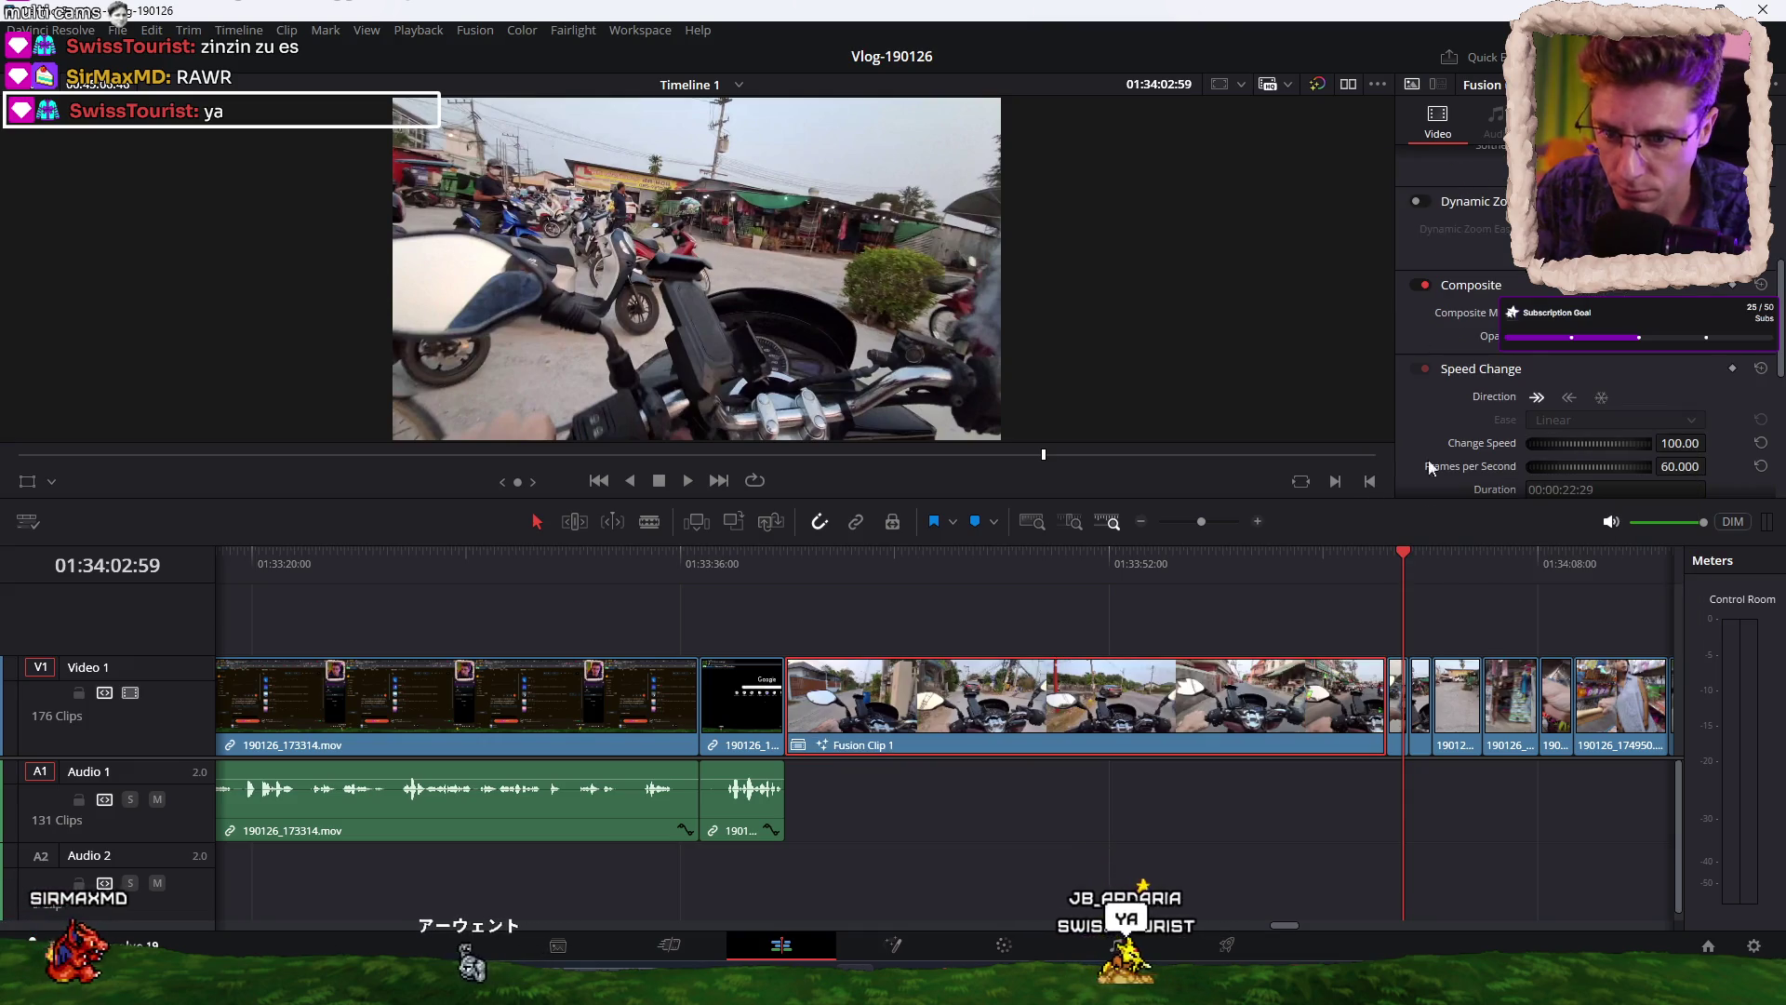
{"action": "left_click", "coordinate": [1407, 553]}
{"action": "left_click", "coordinate": [1005, 555]}
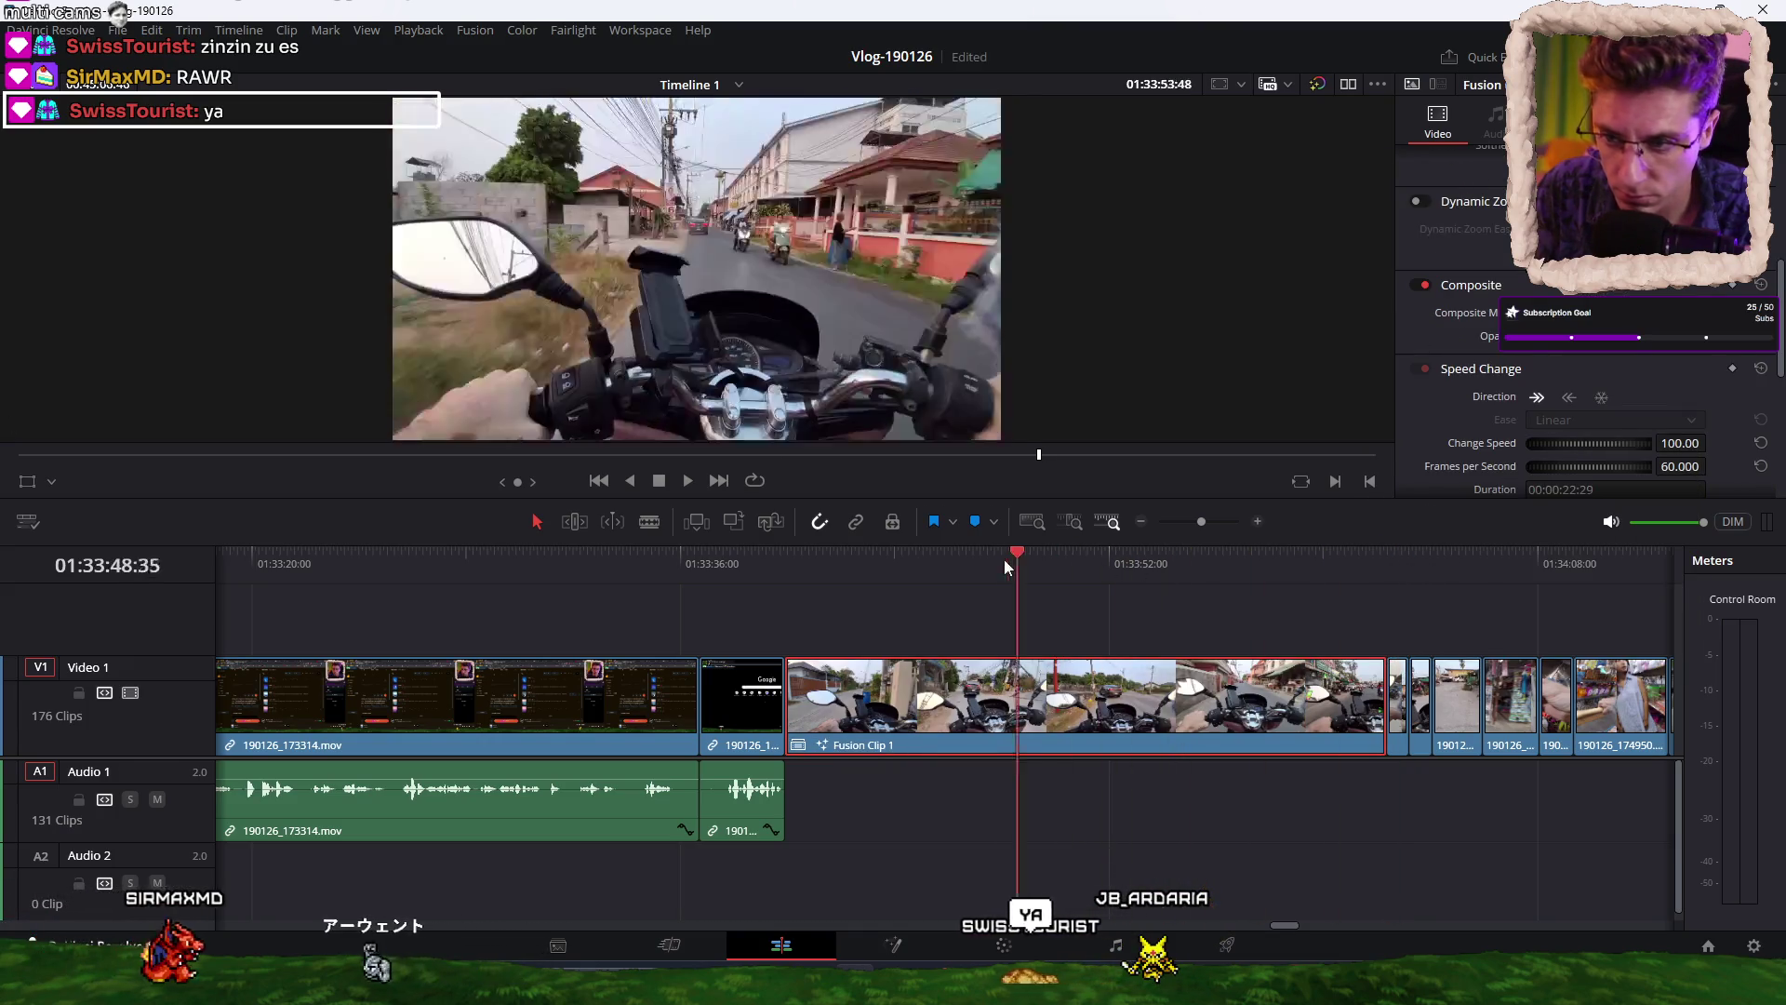
{"action": "left_click_drag", "start_coordinate": [1577, 442], "coordinate": [1674, 444]}
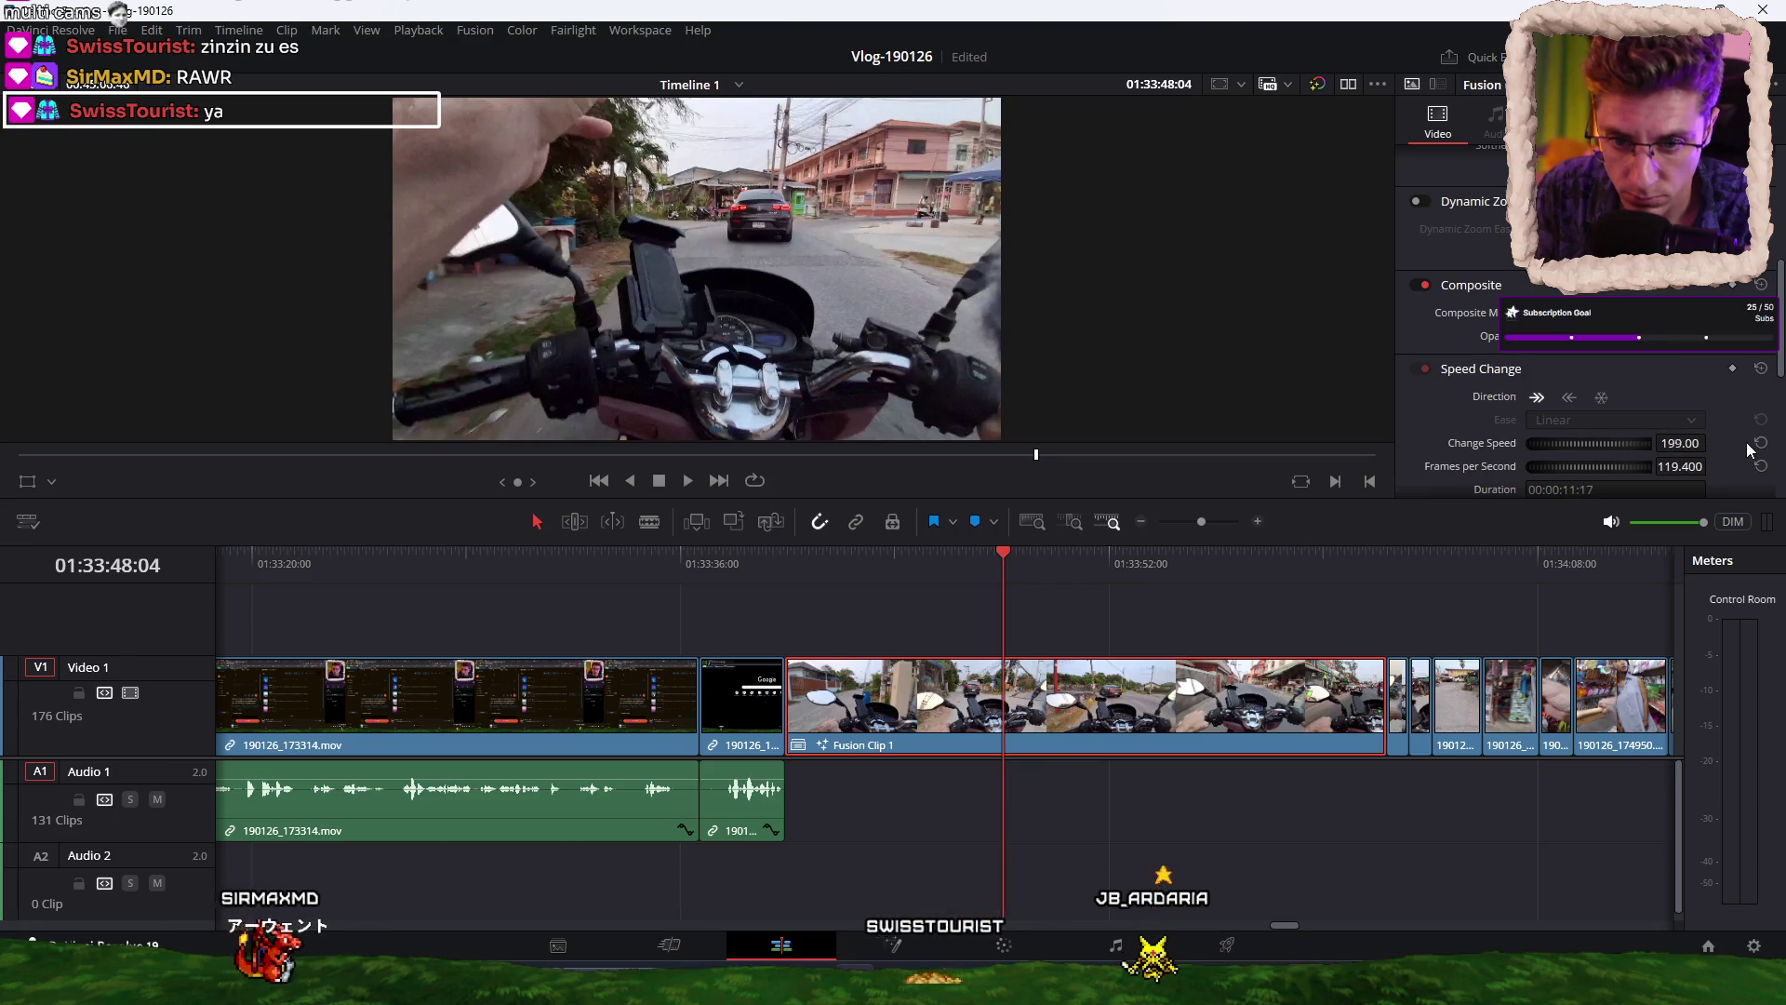
Select all clips after Fusion Clip 1 and slide them left to close the gap.
{"action": "scroll", "coordinate": [1180, 635], "scroll_direction": "down", "scroll_amount": 2}
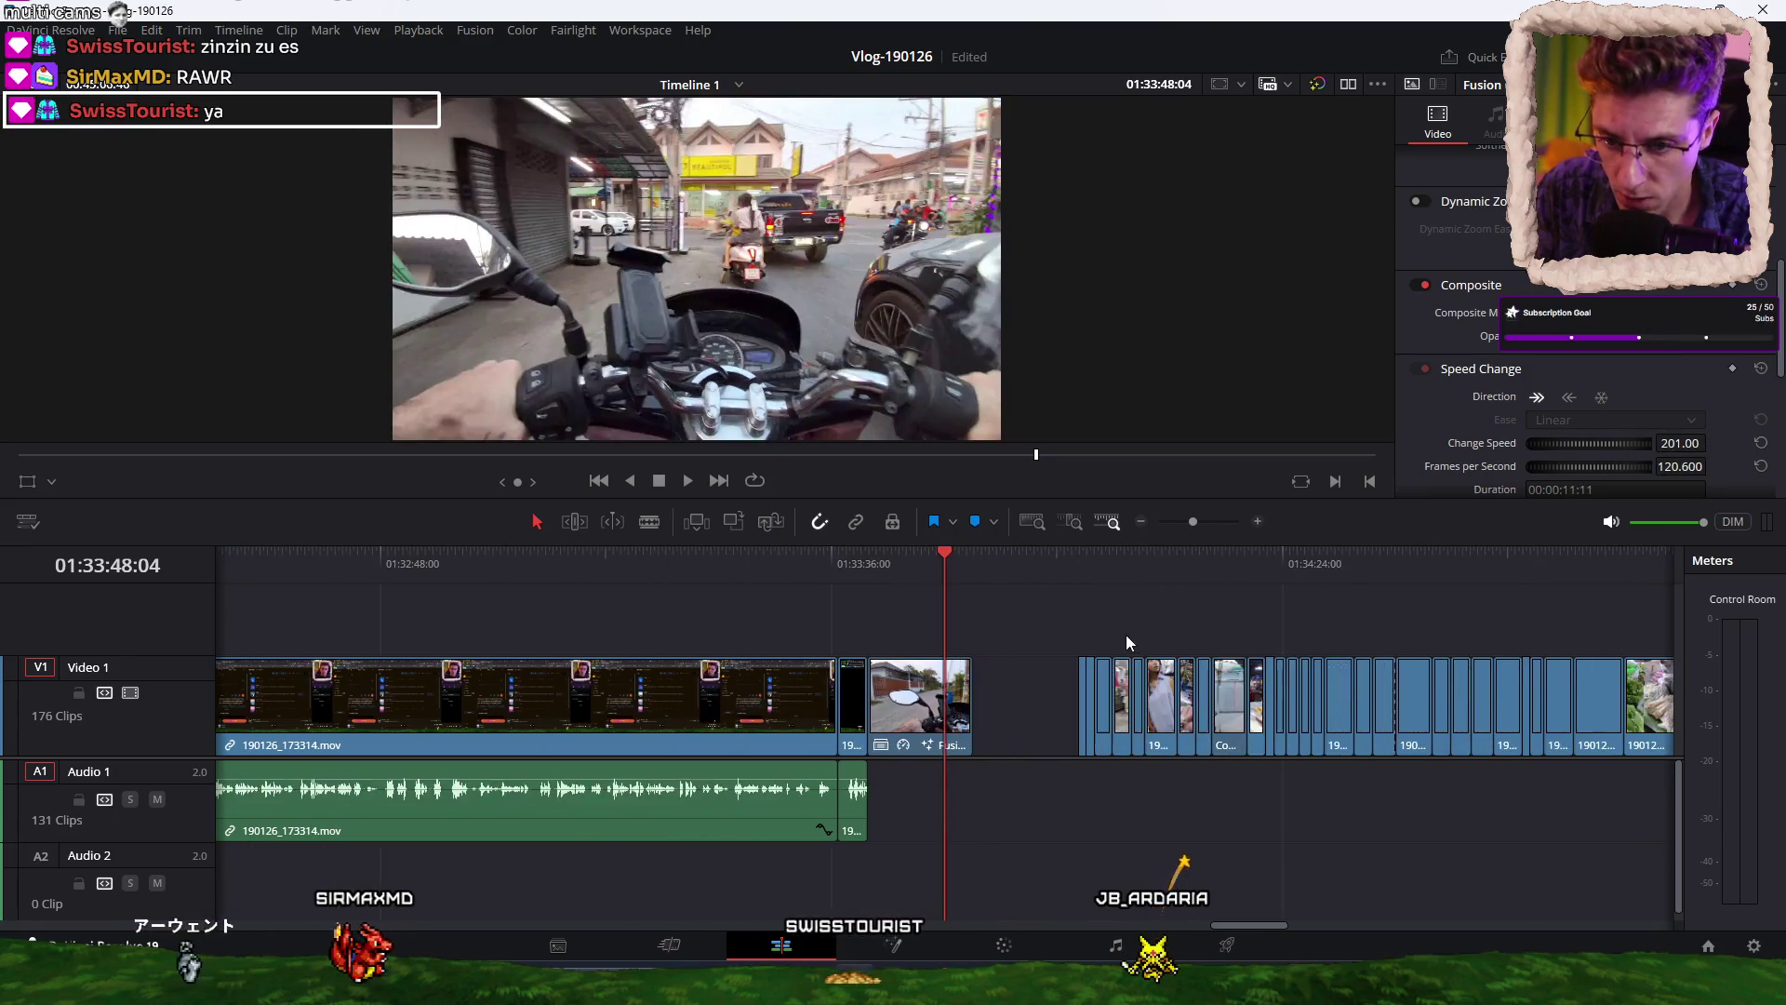
{"action": "scroll", "coordinate": [1122, 632], "scroll_direction": "down", "scroll_amount": 3}
{"action": "left_click_drag", "start_coordinate": [1013, 631], "coordinate": [1484, 712]}
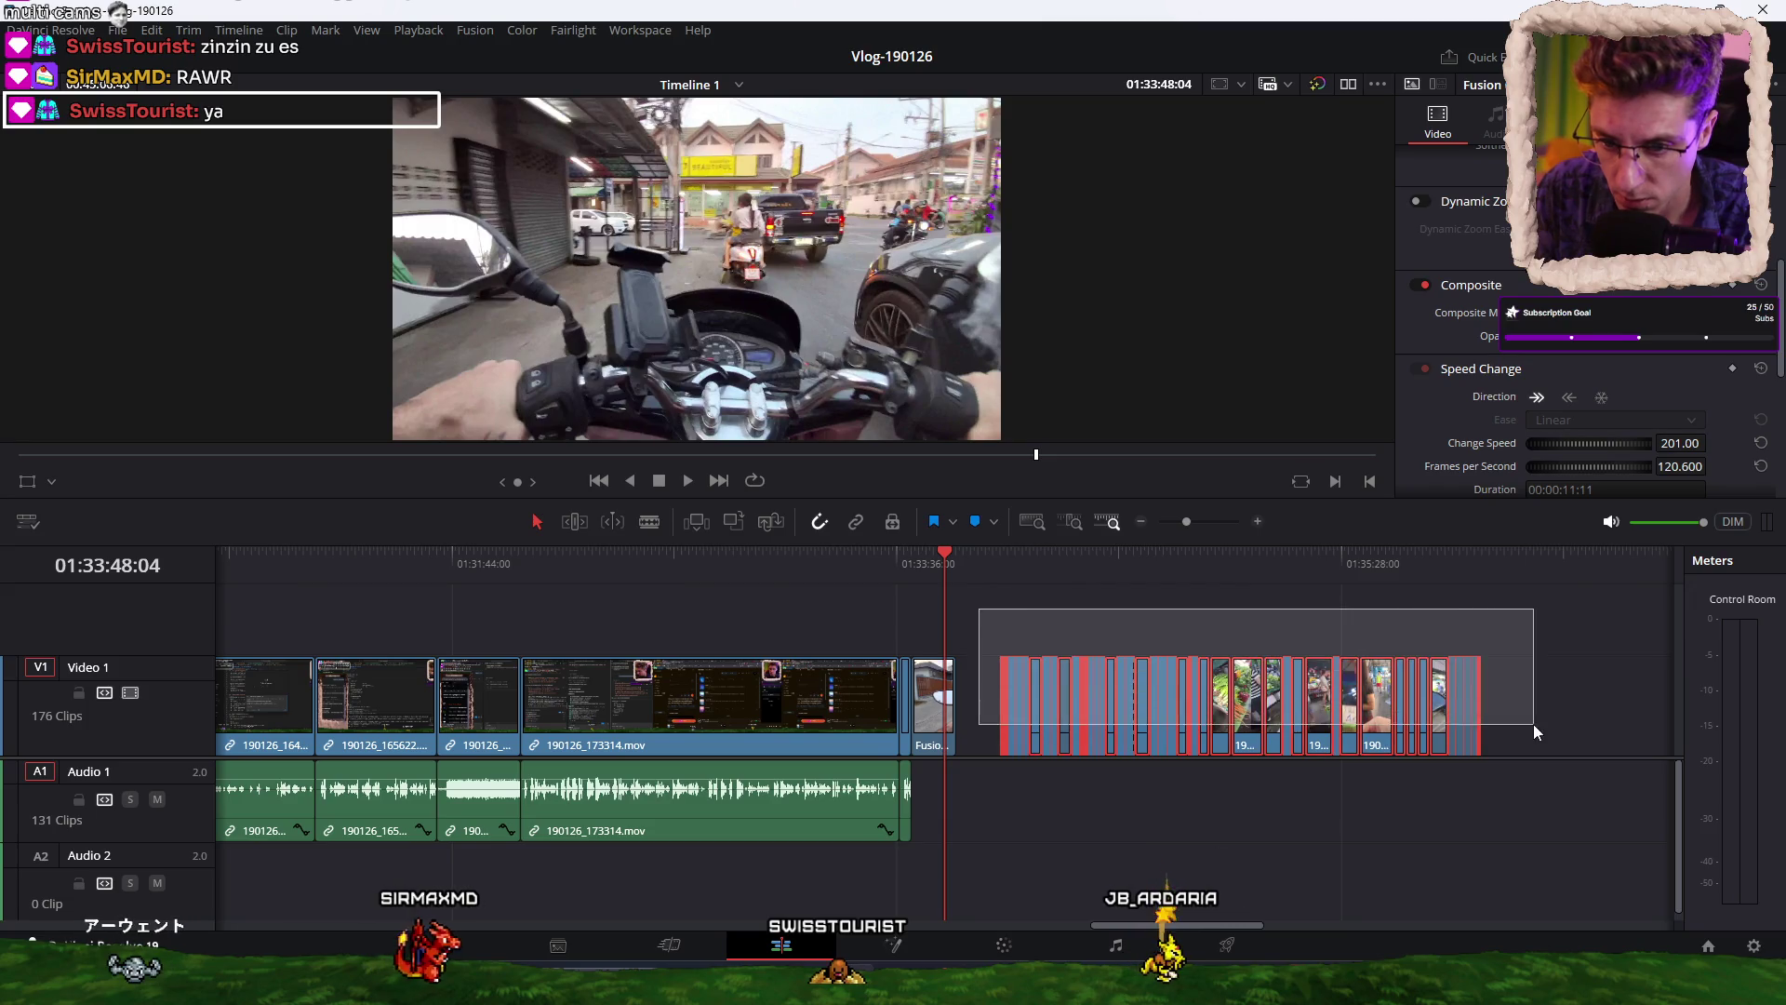
{"action": "scroll", "coordinate": [1395, 704], "scroll_direction": "up", "scroll_amount": 5}
{"action": "left_click_drag", "start_coordinate": [1364, 709], "coordinate": [1086, 714]}
Select the final clips at the end of the timeline for nesting.
{"action": "scroll", "coordinate": [969, 780], "scroll_direction": "right", "scroll_amount": 5}
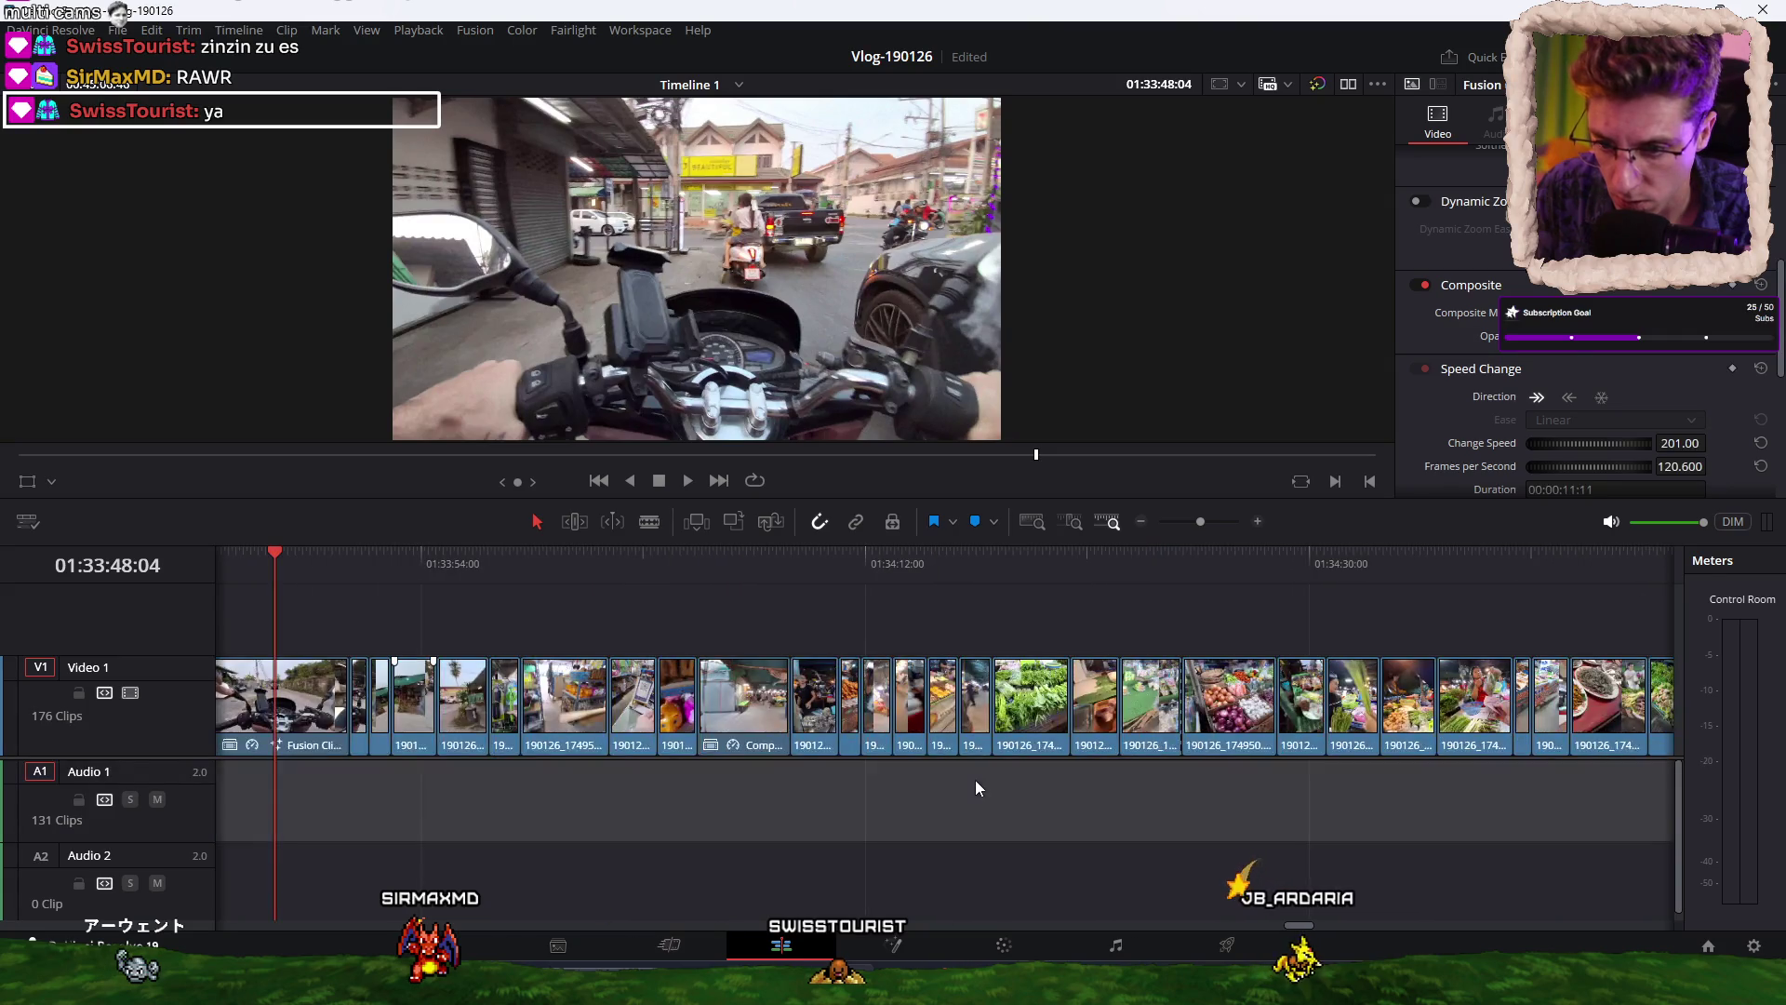
{"action": "scroll", "coordinate": [975, 779], "scroll_direction": "down", "scroll_amount": 2}
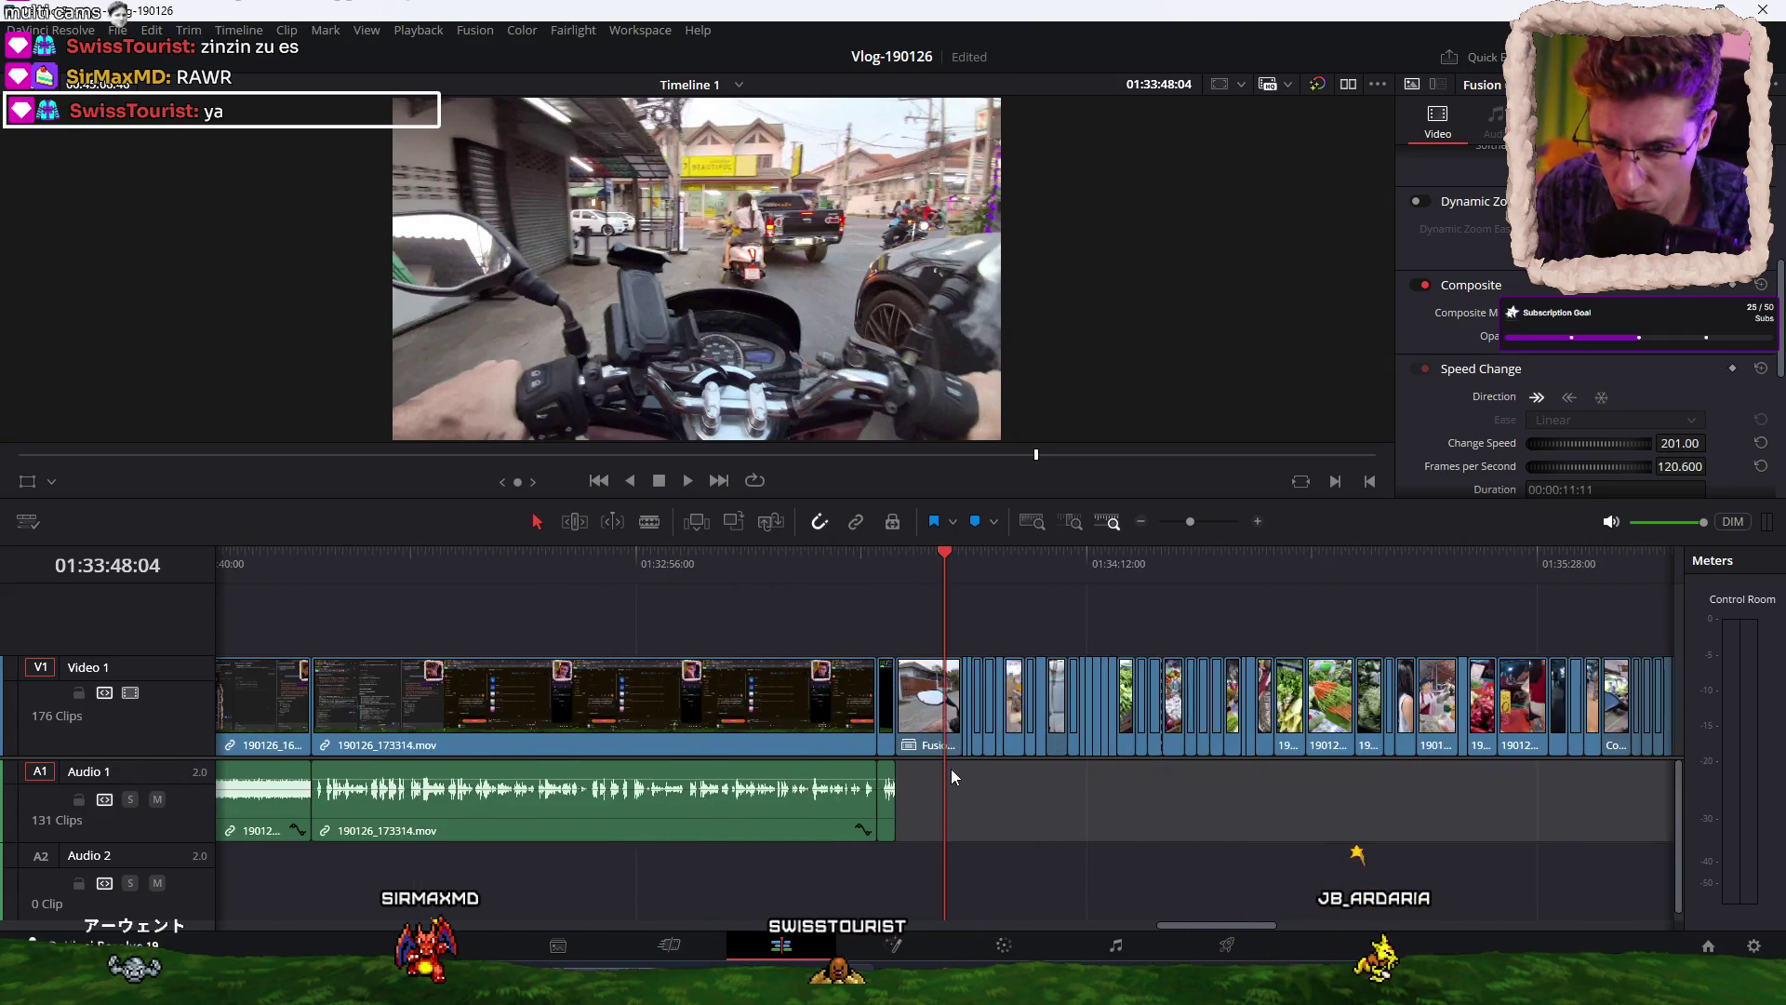
{"action": "scroll", "coordinate": [951, 768], "scroll_direction": "down", "scroll_amount": 1}
{"action": "mouse_move", "coordinate": [962, 629]}
{"action": "left_mouse_down"}
{"action": "mouse_move", "coordinate": [1131, 756]}
{"action": "mouse_move", "coordinate": [1610, 674]}
{"action": "mouse_move", "coordinate": [1492, 713]}
{"action": "left_mouse_up"}
{"action": "scroll", "coordinate": [1611, 706], "scroll_direction": "up", "scroll_amount": 3}
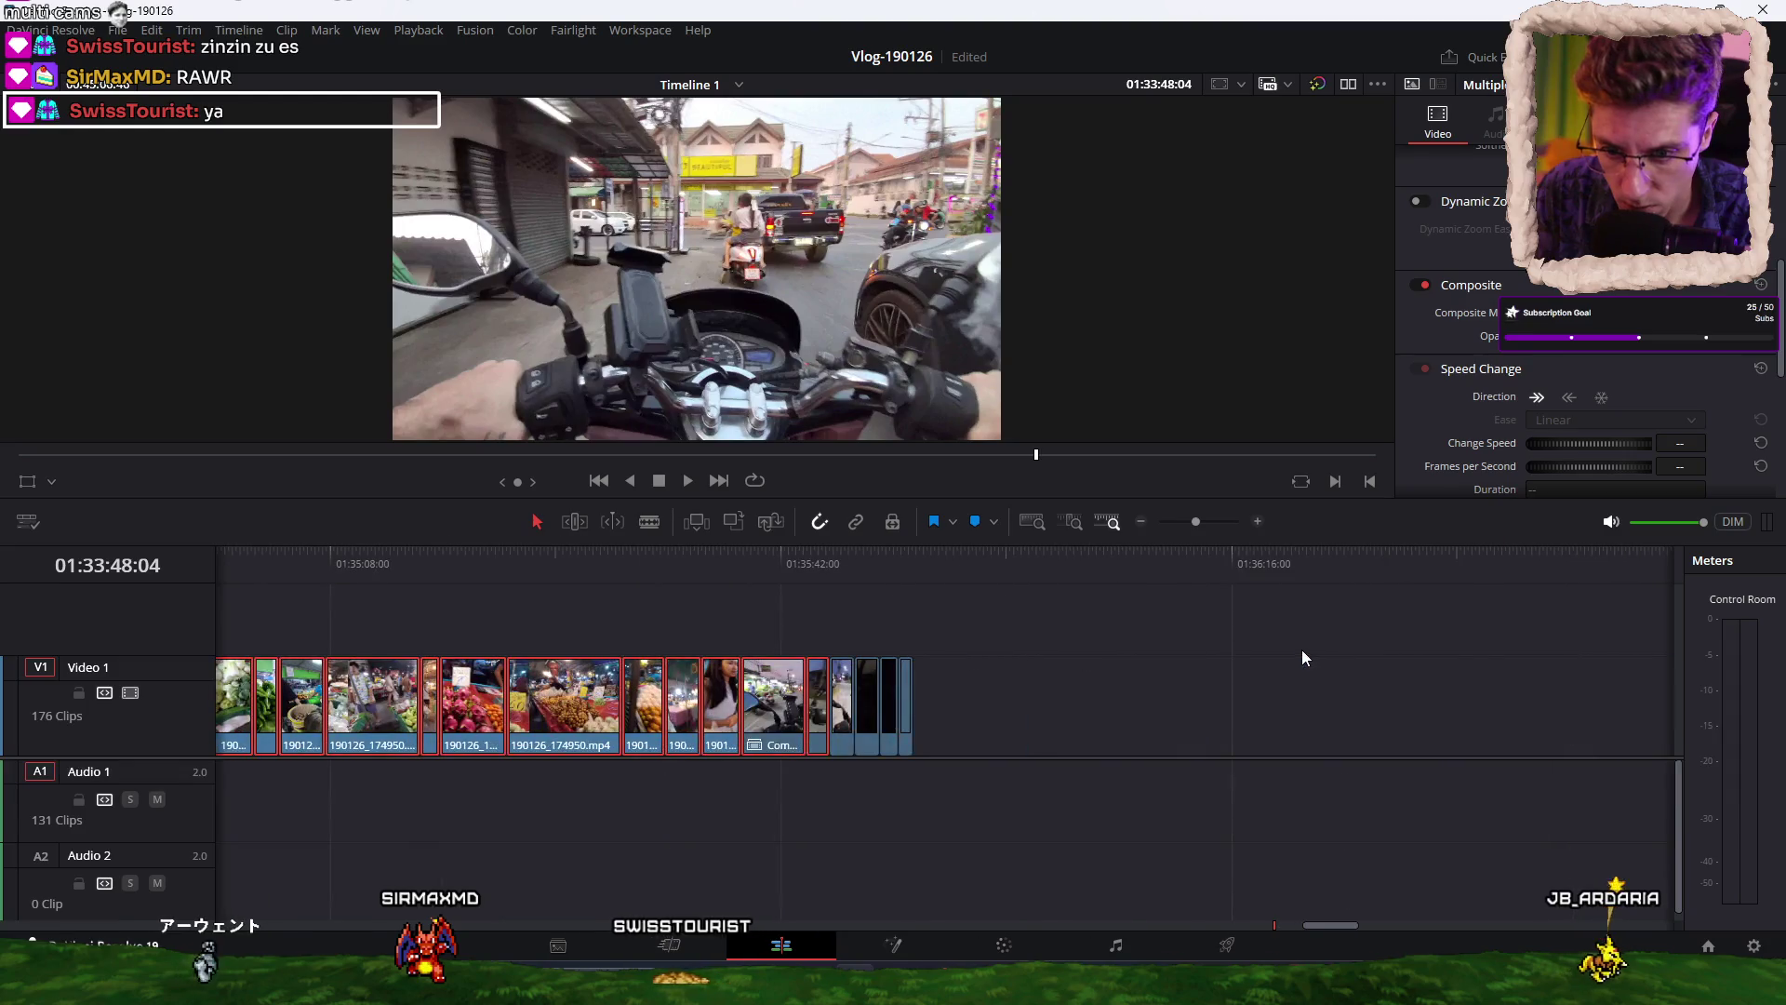
{"action": "scroll", "coordinate": [1052, 667], "scroll_direction": "up", "scroll_amount": 3}
{"action": "scroll", "coordinate": [1044, 629], "scroll_direction": "right", "scroll_amount": 10}
{"action": "left_click_drag", "start_coordinate": [1163, 667], "coordinate": [899, 739]}
{"action": "mouse_move", "coordinate": [826, 556]}
{"action": "left_mouse_down"}
{"action": "mouse_move", "coordinate": [711, 561]}
{"action": "mouse_move", "coordinate": [743, 563]}
{"action": "left_mouse_up"}
{"action": "left_click_drag", "start_coordinate": [1143, 682], "coordinate": [709, 708]}
{"action": "right_click", "coordinate": [758, 713]}
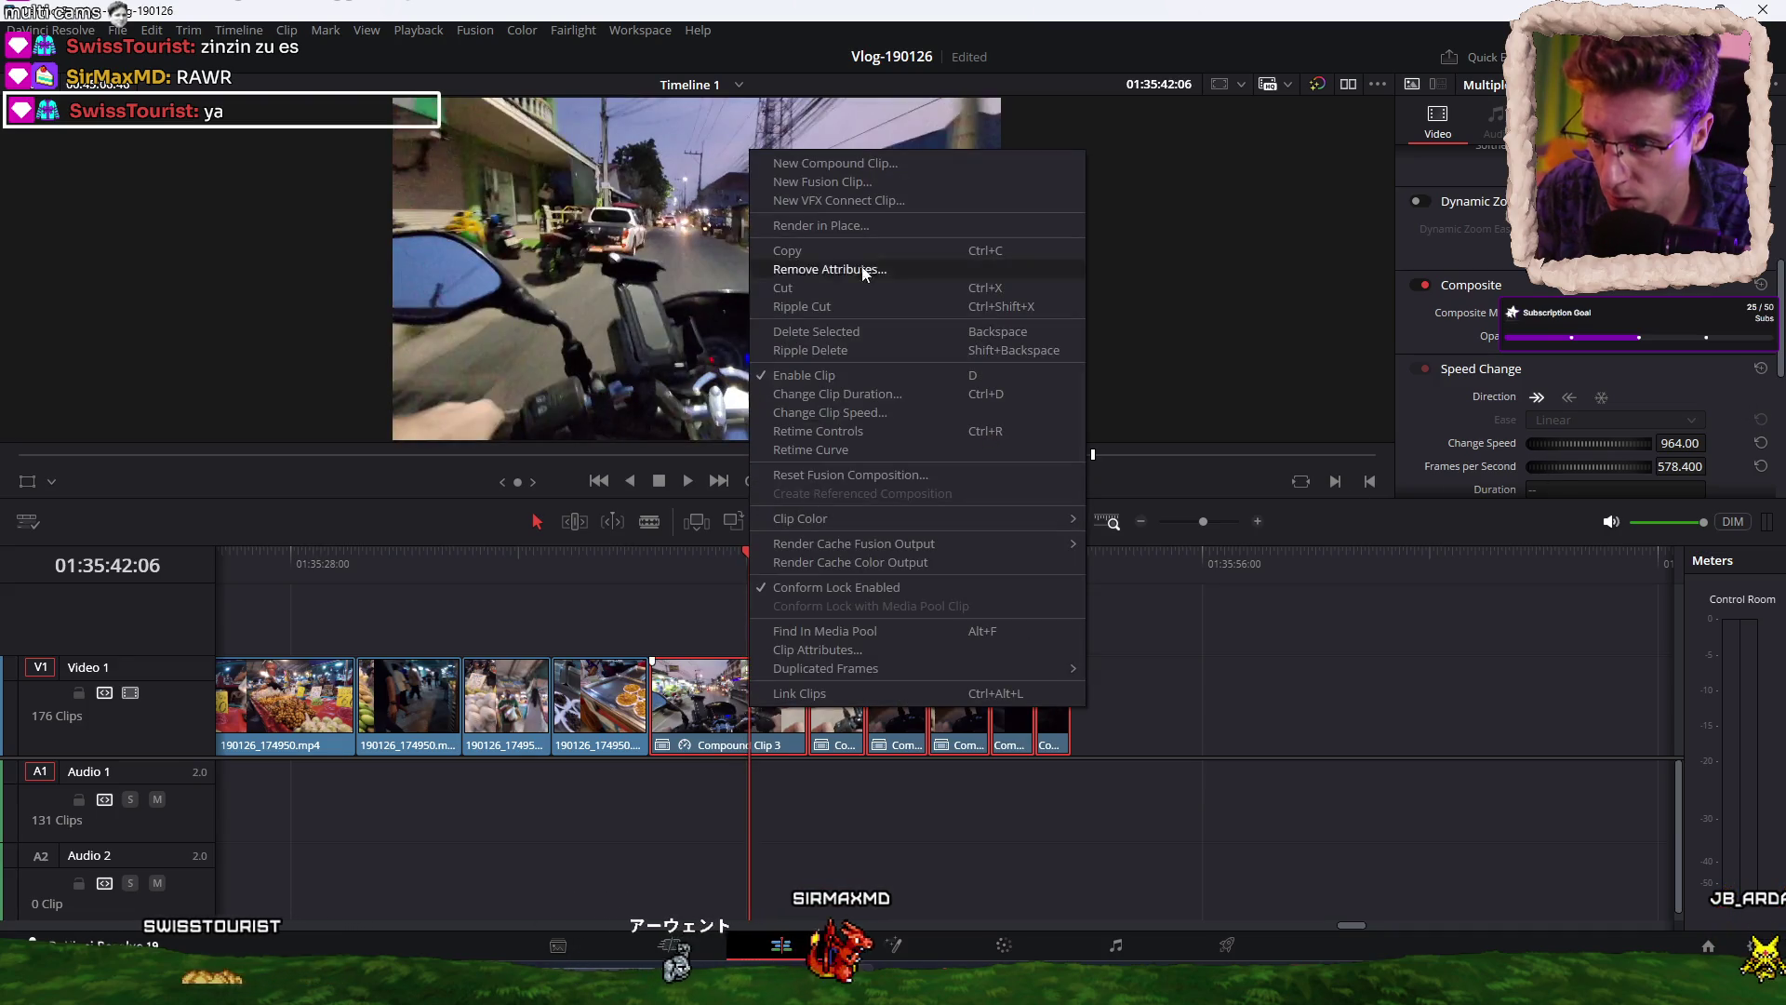
Nest the final clips into Fusion Clip 2 at 374% speed and preview the playback.
{"action": "left_click", "coordinate": [884, 167]}
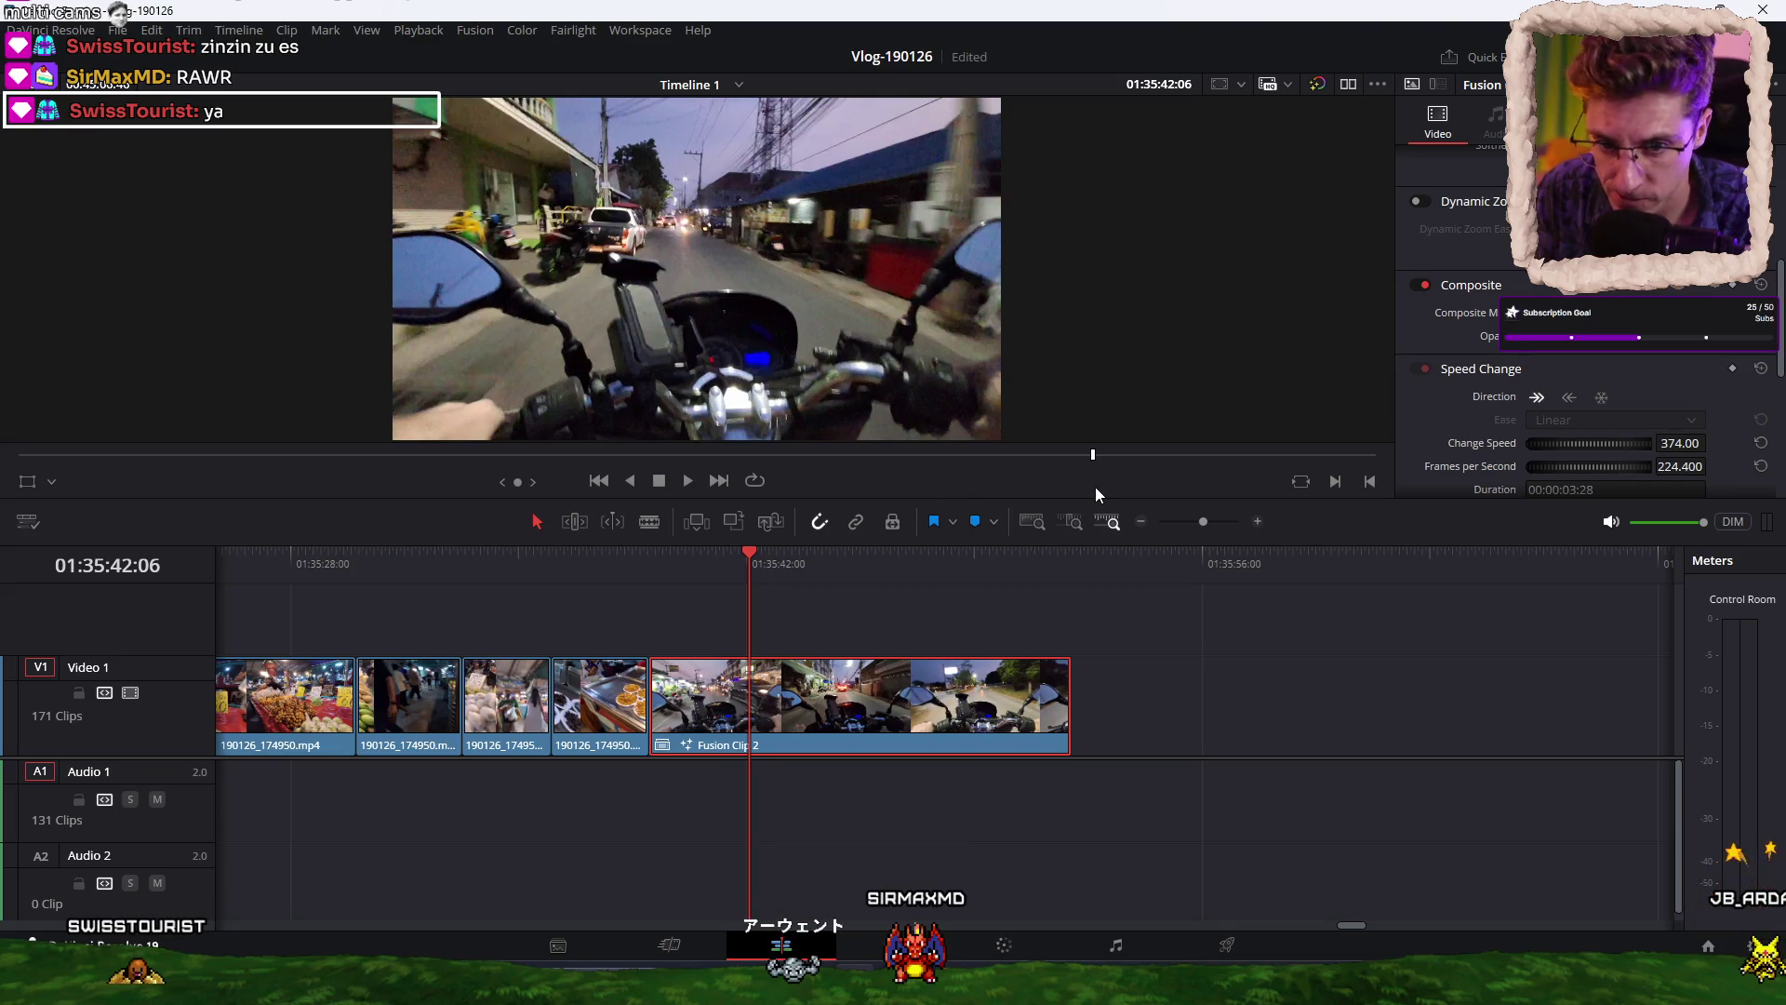
{"action": "left_click", "coordinate": [642, 562]}
{"action": "key", "text": "space"}
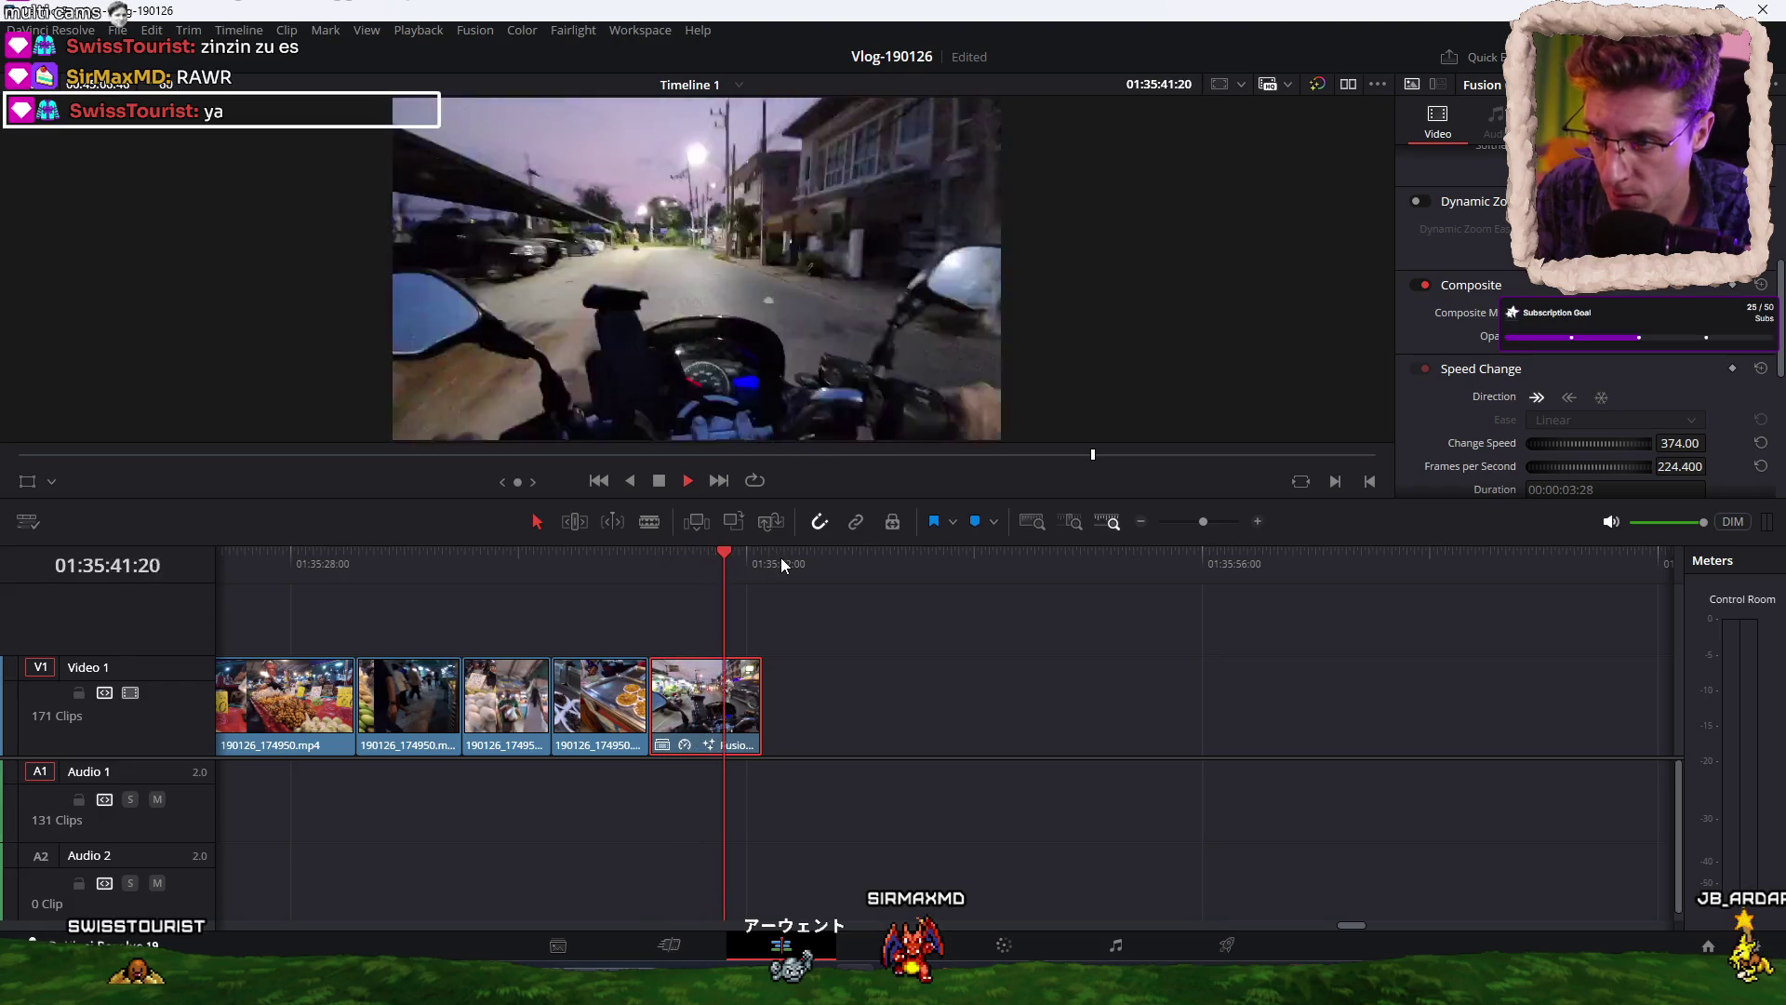
{"action": "left_click", "coordinate": [995, 696]}
{"action": "scroll", "coordinate": [996, 692], "scroll_direction": "down", "scroll_amount": 6}
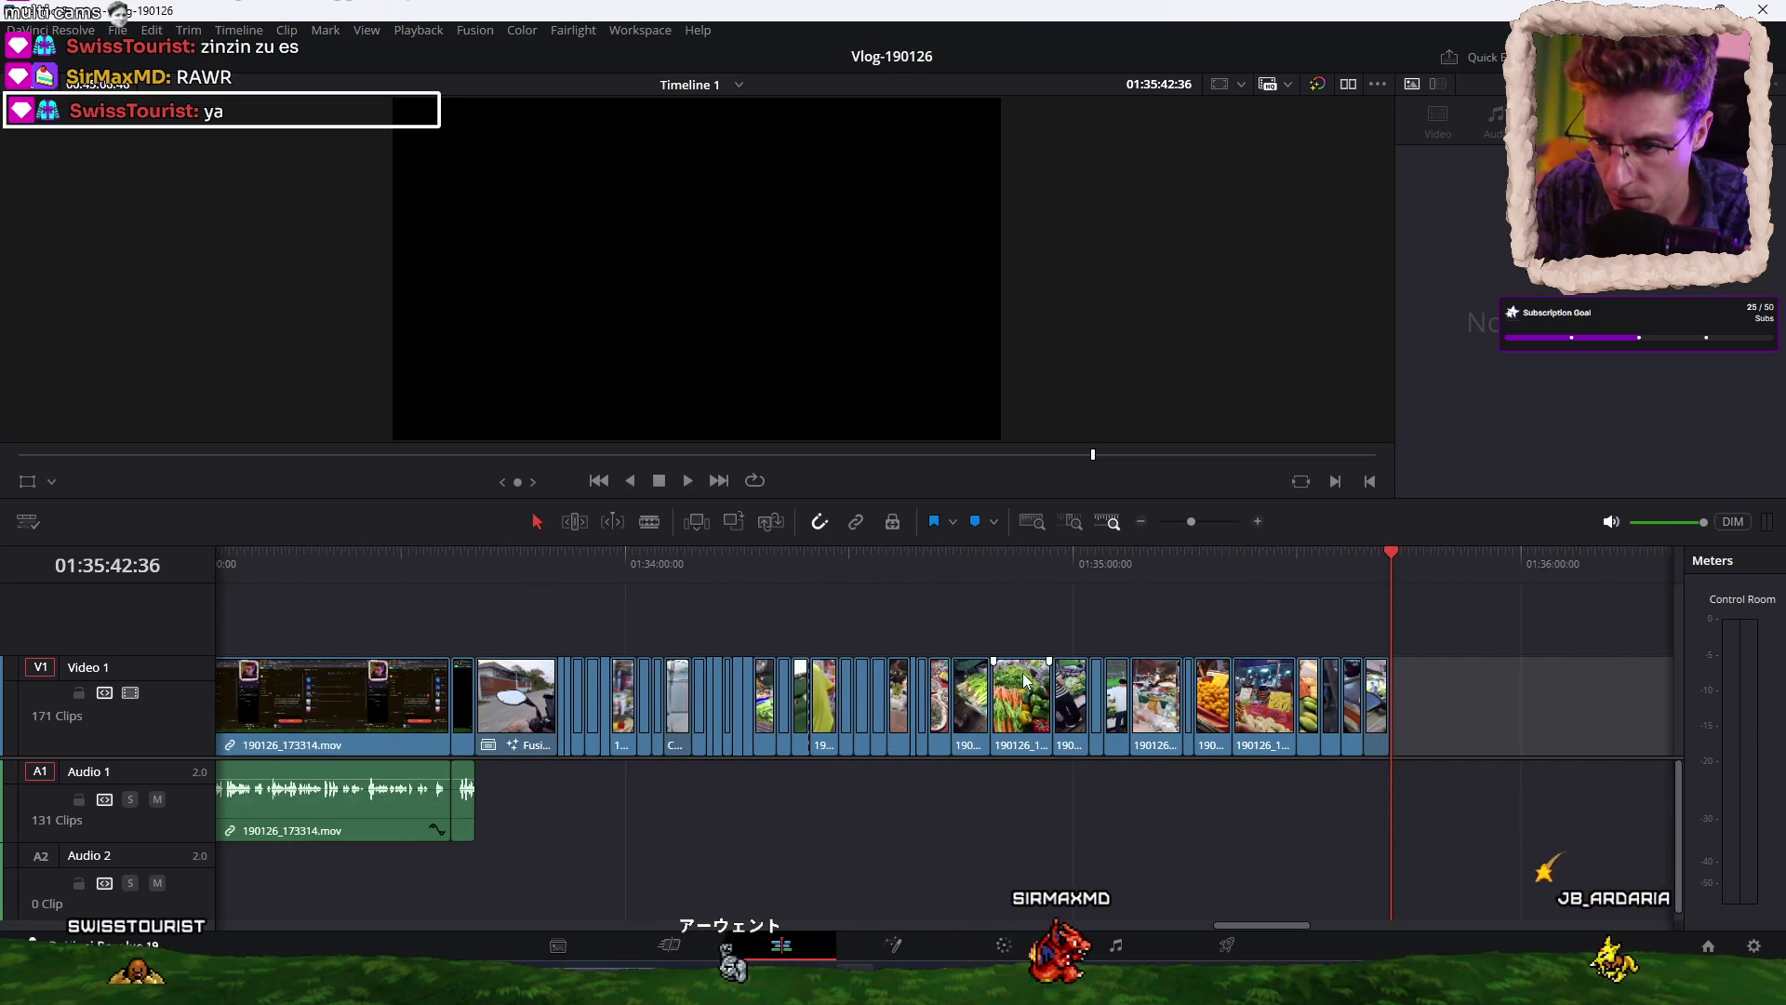
Combine the market clips into Fusion Clip 3 and raise its speed to about 194%.
{"action": "mouse_move", "coordinate": [1353, 635]}
{"action": "left_mouse_down"}
{"action": "mouse_move", "coordinate": [943, 735]}
{"action": "mouse_move", "coordinate": [561, 746]}
{"action": "left_mouse_up"}
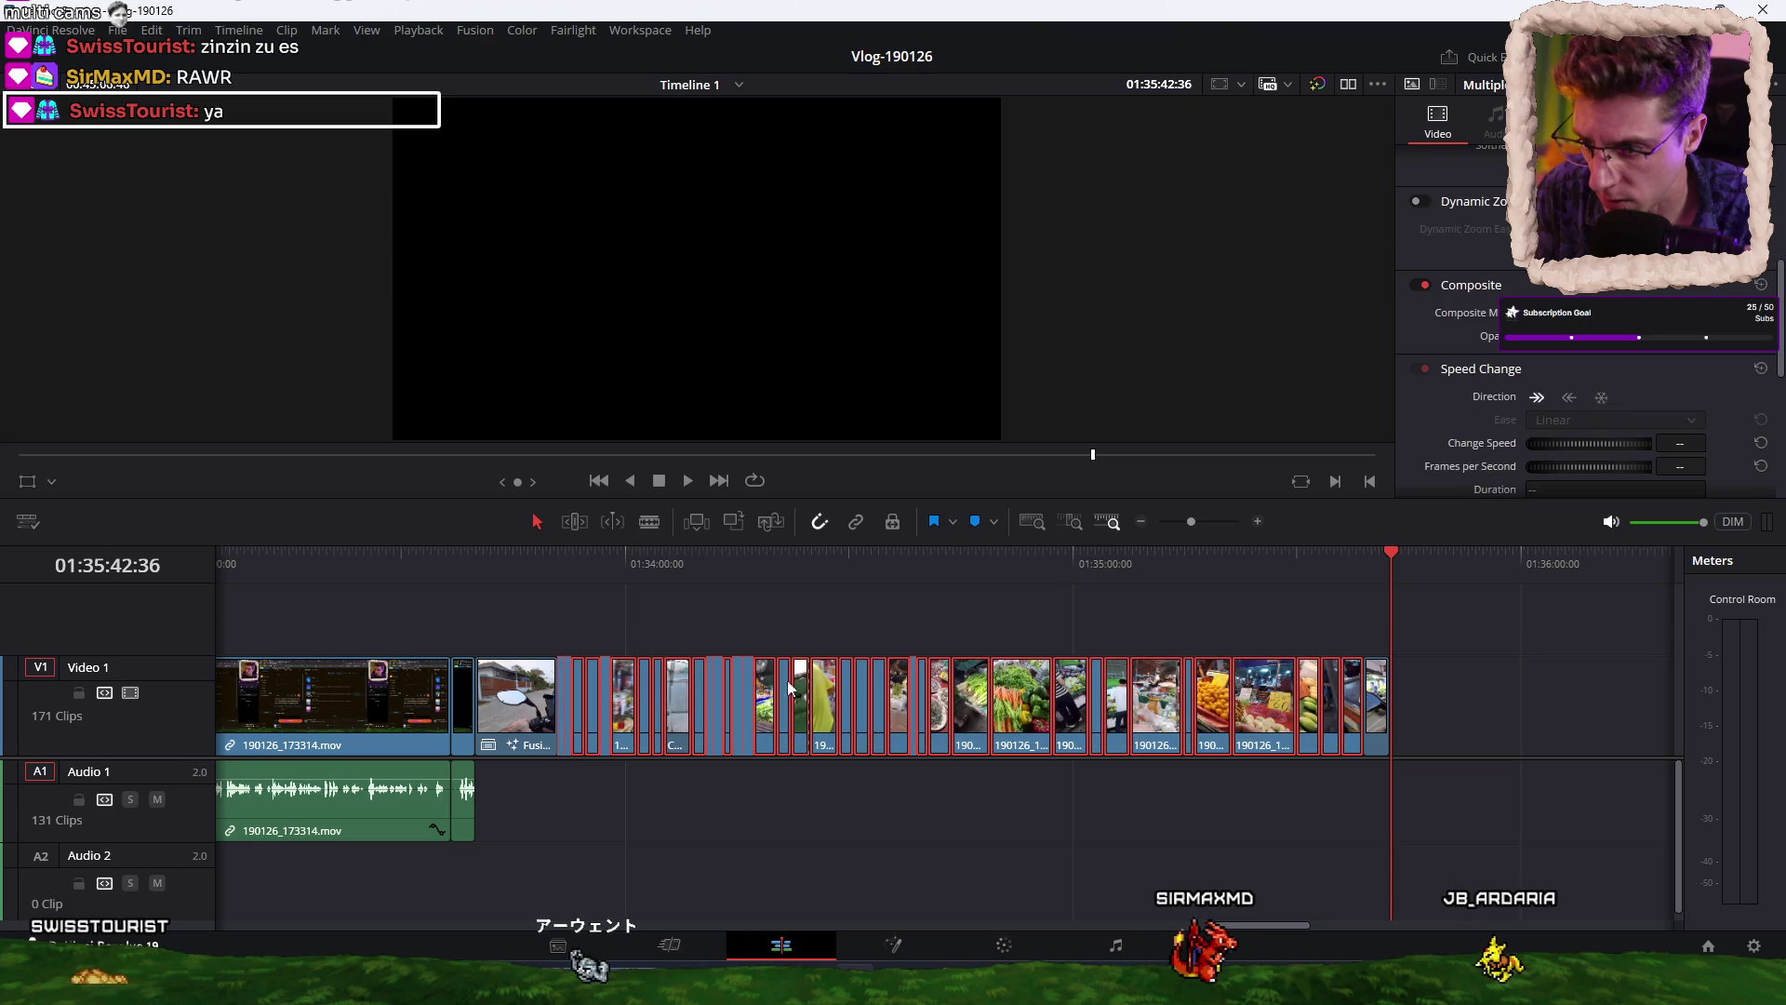
{"action": "right_click", "coordinate": [1014, 700]}
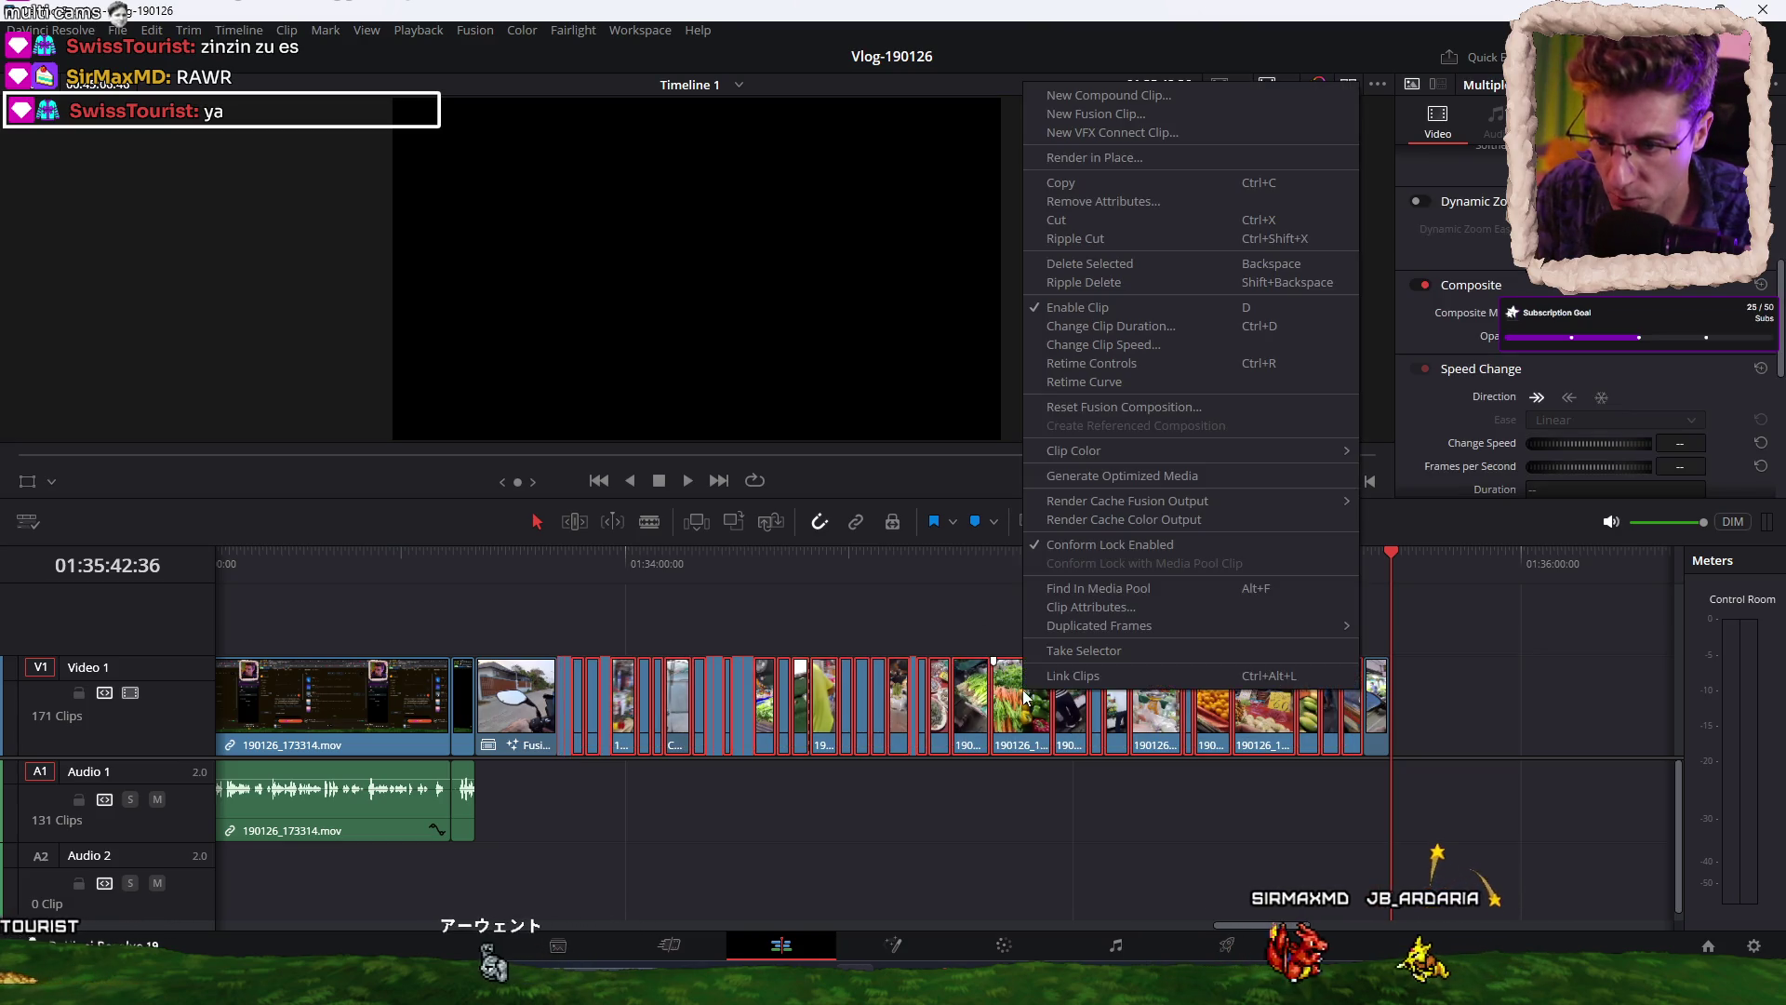
{"action": "left_click", "coordinate": [1128, 115]}
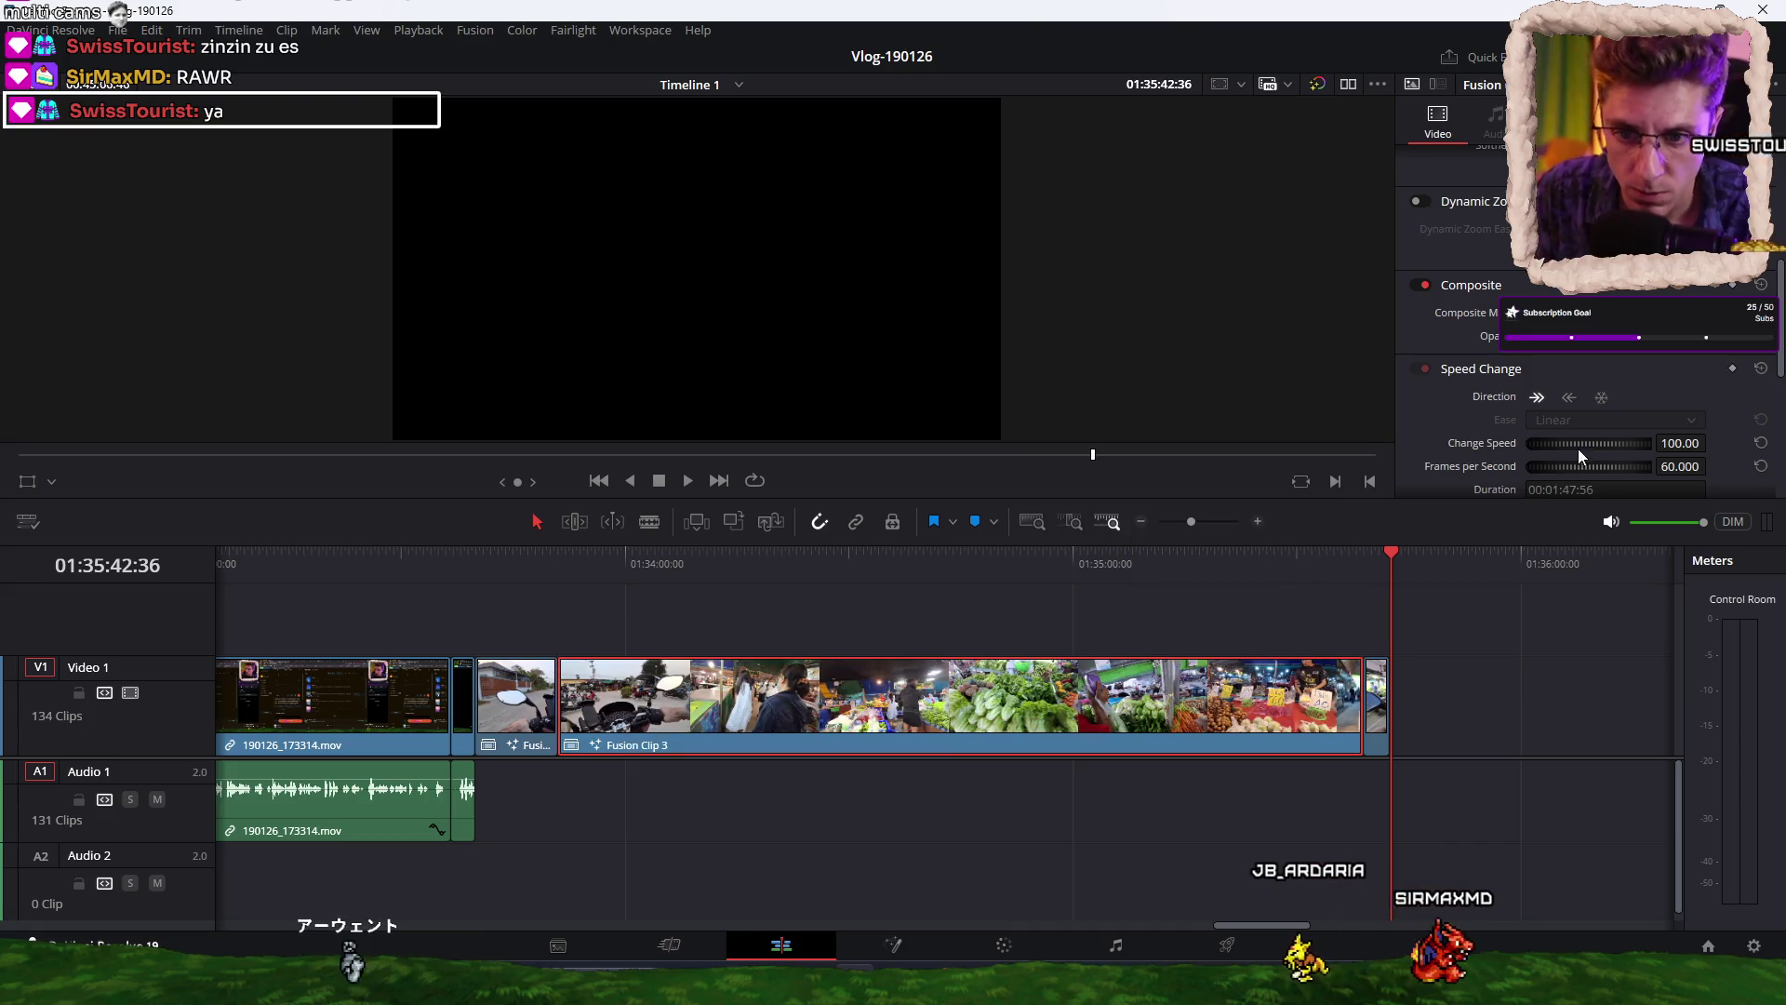
{"action": "left_click_drag", "start_coordinate": [1569, 443], "coordinate": [1690, 453]}
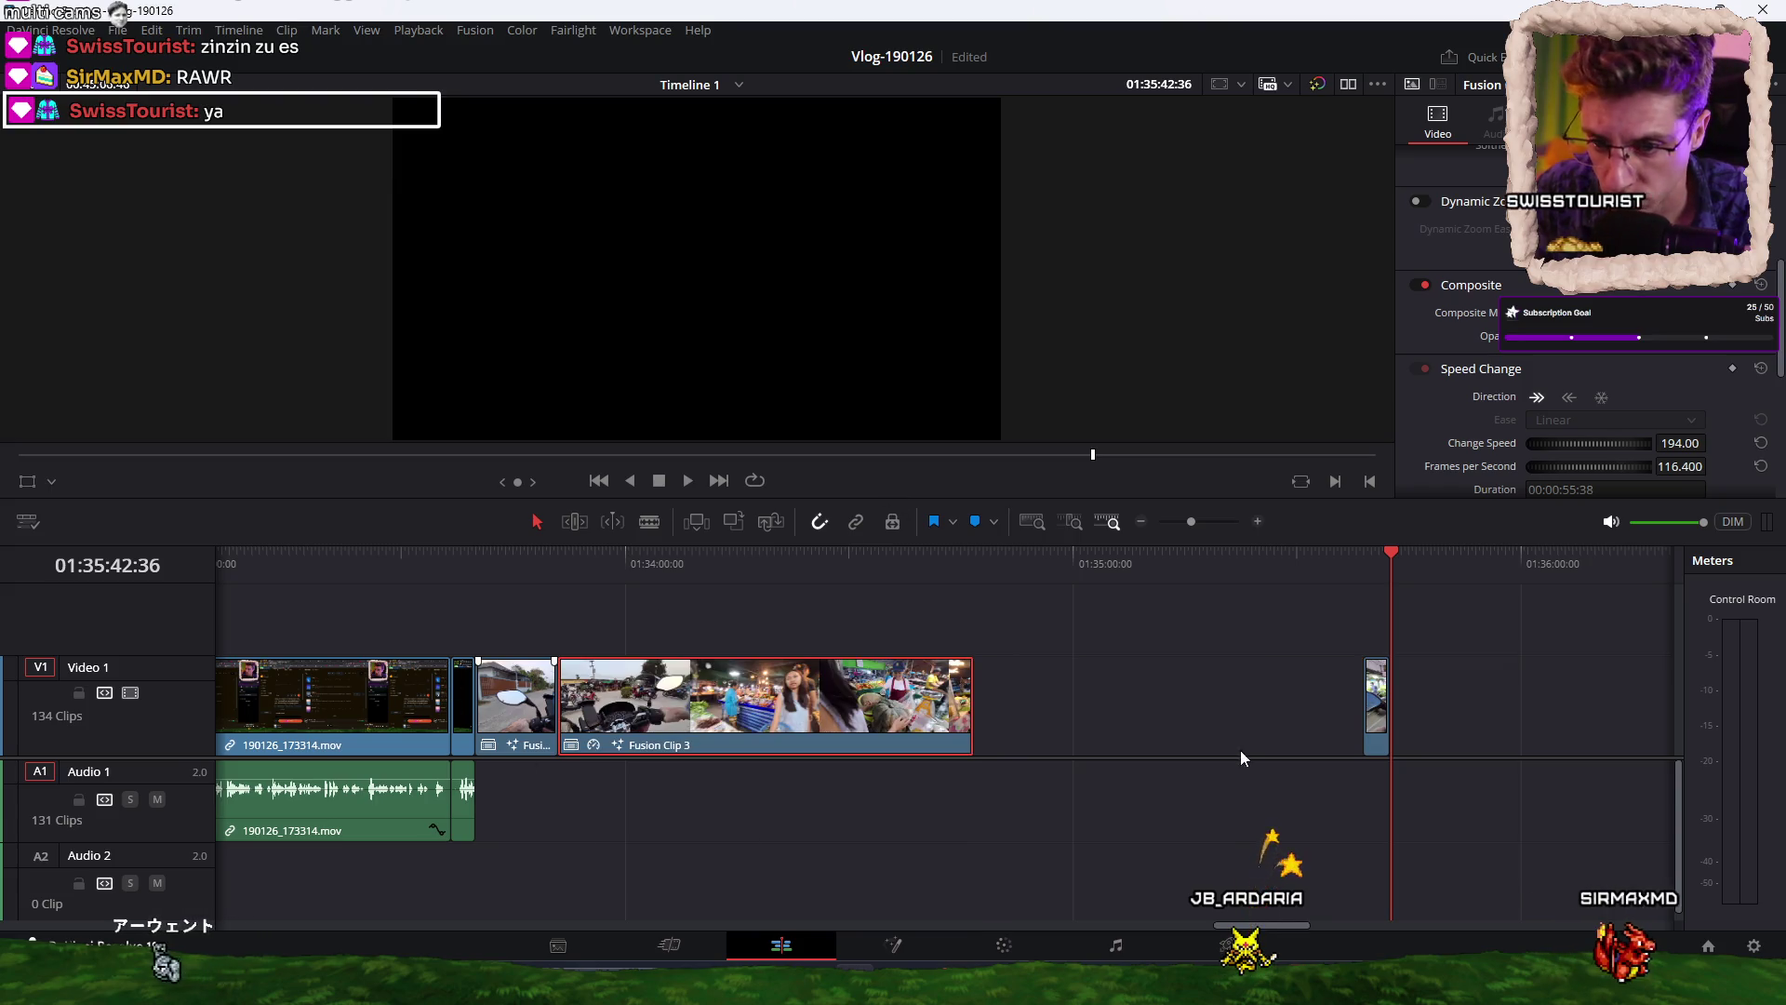
Close the gap after Fusion Clip 3 and play from the motorbike clip.
{"action": "left_click_drag", "start_coordinate": [1375, 705], "coordinate": [963, 712]}
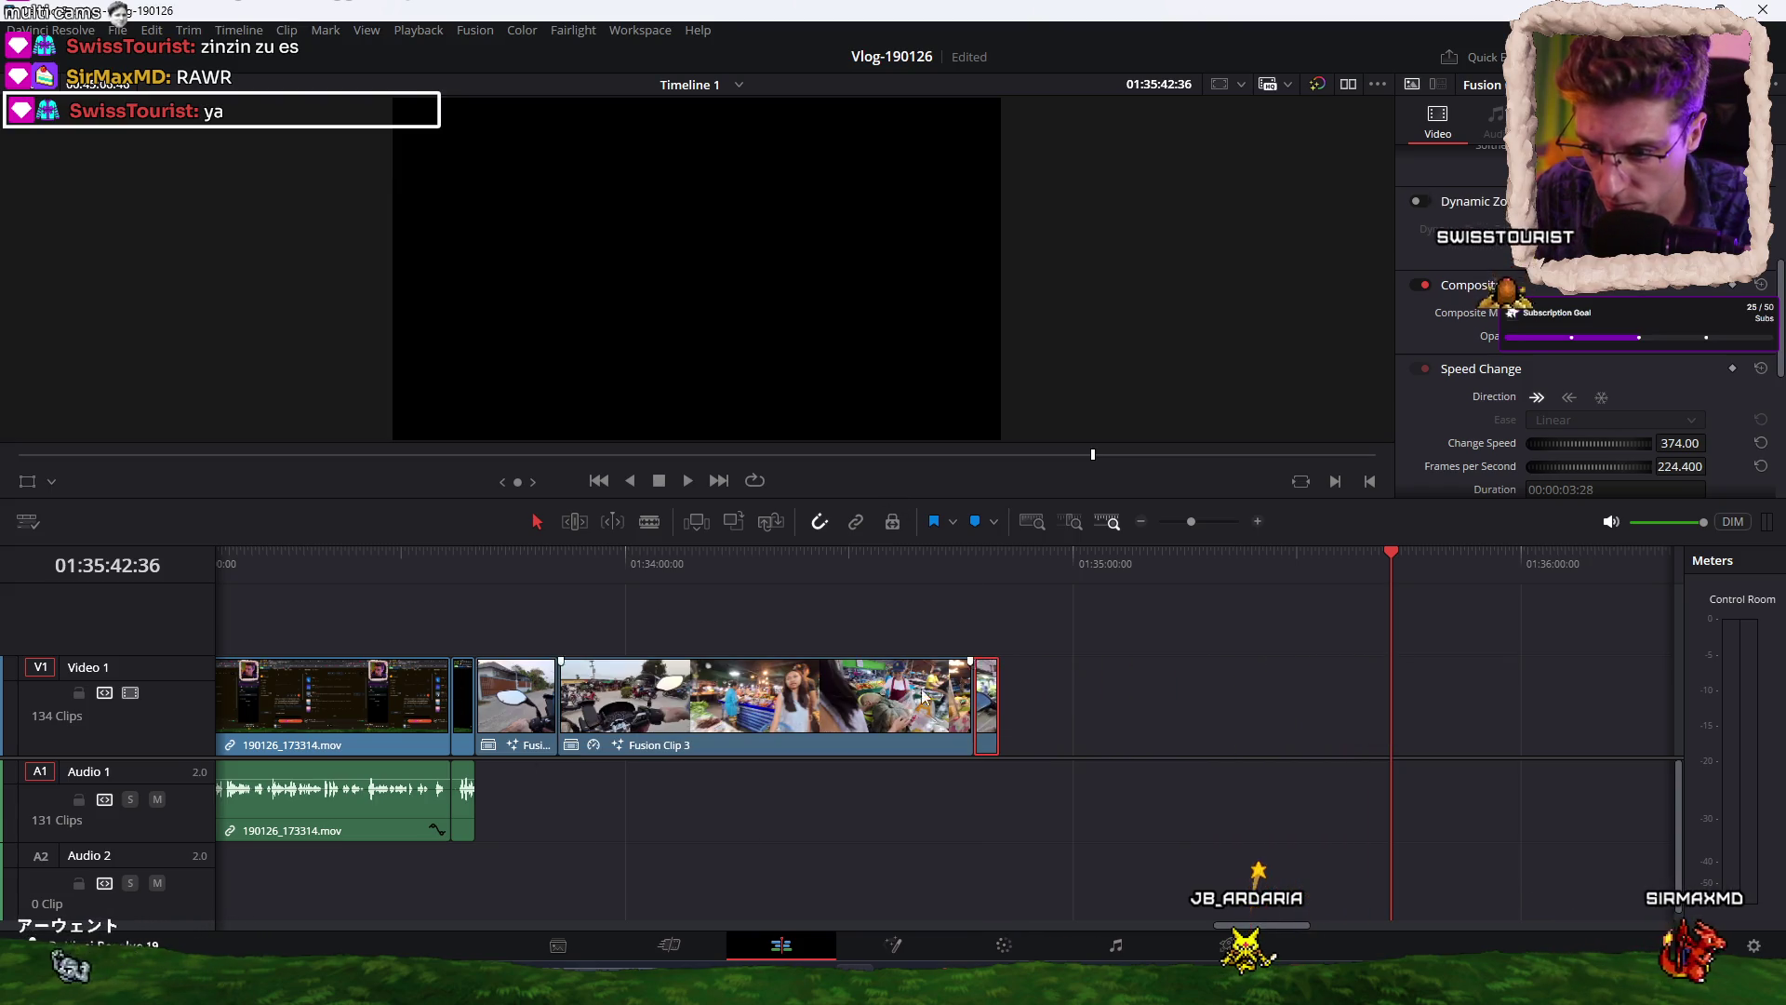
{"action": "left_click", "coordinate": [477, 568]}
{"action": "key", "text": "space"}
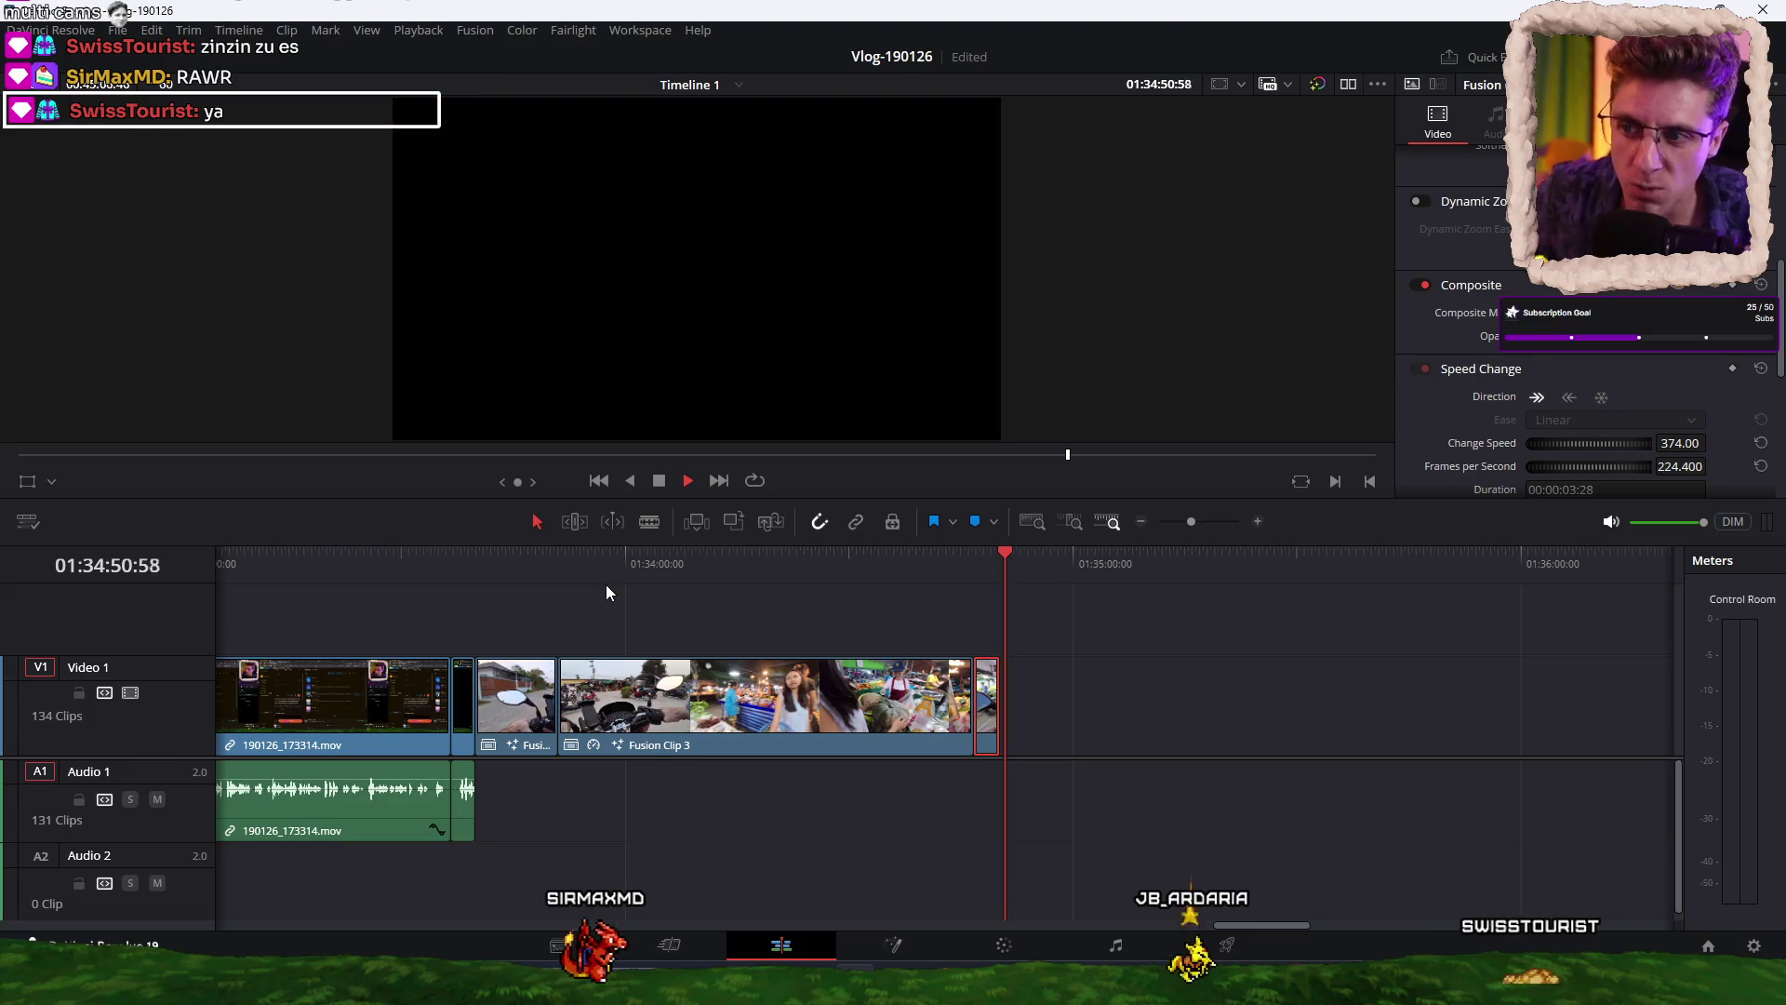
{"action": "key", "text": "space"}
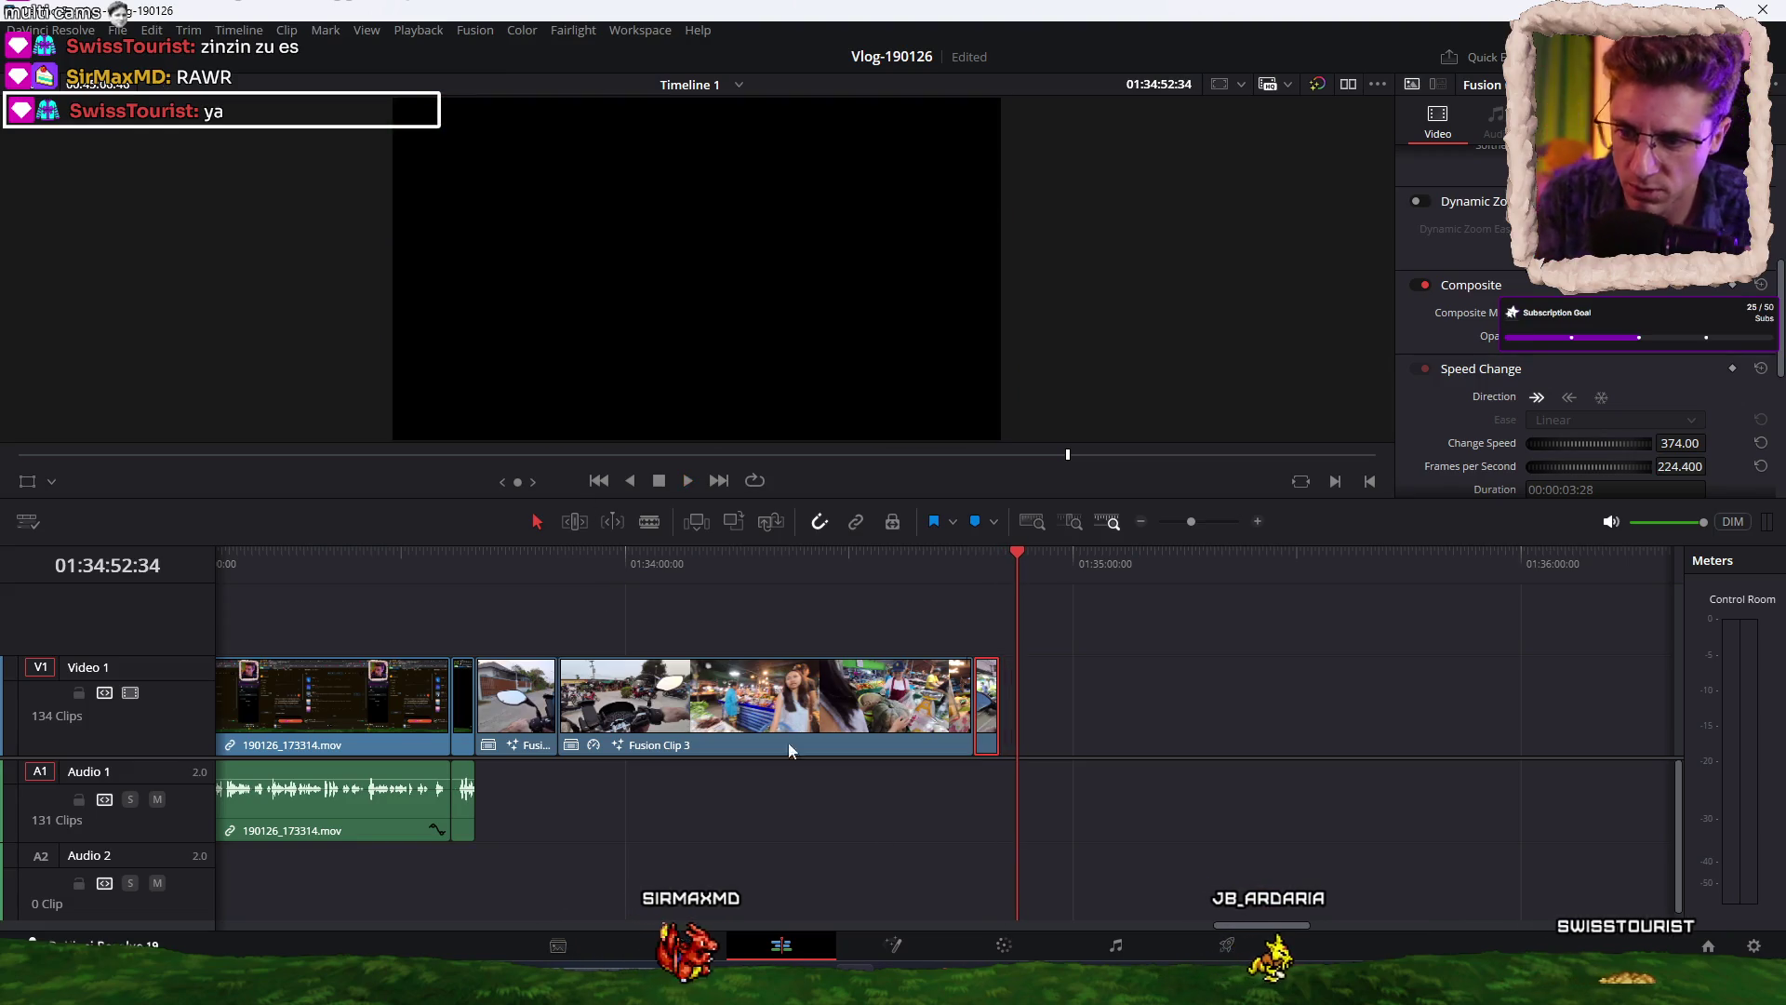
Move 190126_190418.mov left to sit directly after Fusion Clip 3.
{"action": "scroll", "coordinate": [805, 849], "scroll_direction": "down", "scroll_amount": 4}
{"action": "scroll", "coordinate": [940, 807], "scroll_direction": "right", "scroll_amount": 5}
{"action": "mouse_move", "coordinate": [1369, 730]}
{"action": "left_mouse_down"}
{"action": "mouse_move", "coordinate": [398, 728]}
{"action": "mouse_move", "coordinate": [1302, 712]}
{"action": "mouse_move", "coordinate": [1035, 696]}
{"action": "left_mouse_up"}
{"action": "scroll", "coordinate": [398, 728], "scroll_direction": "up", "scroll_amount": 4}
{"action": "scroll", "coordinate": [1275, 873], "scroll_direction": "down", "scroll_amount": 3}
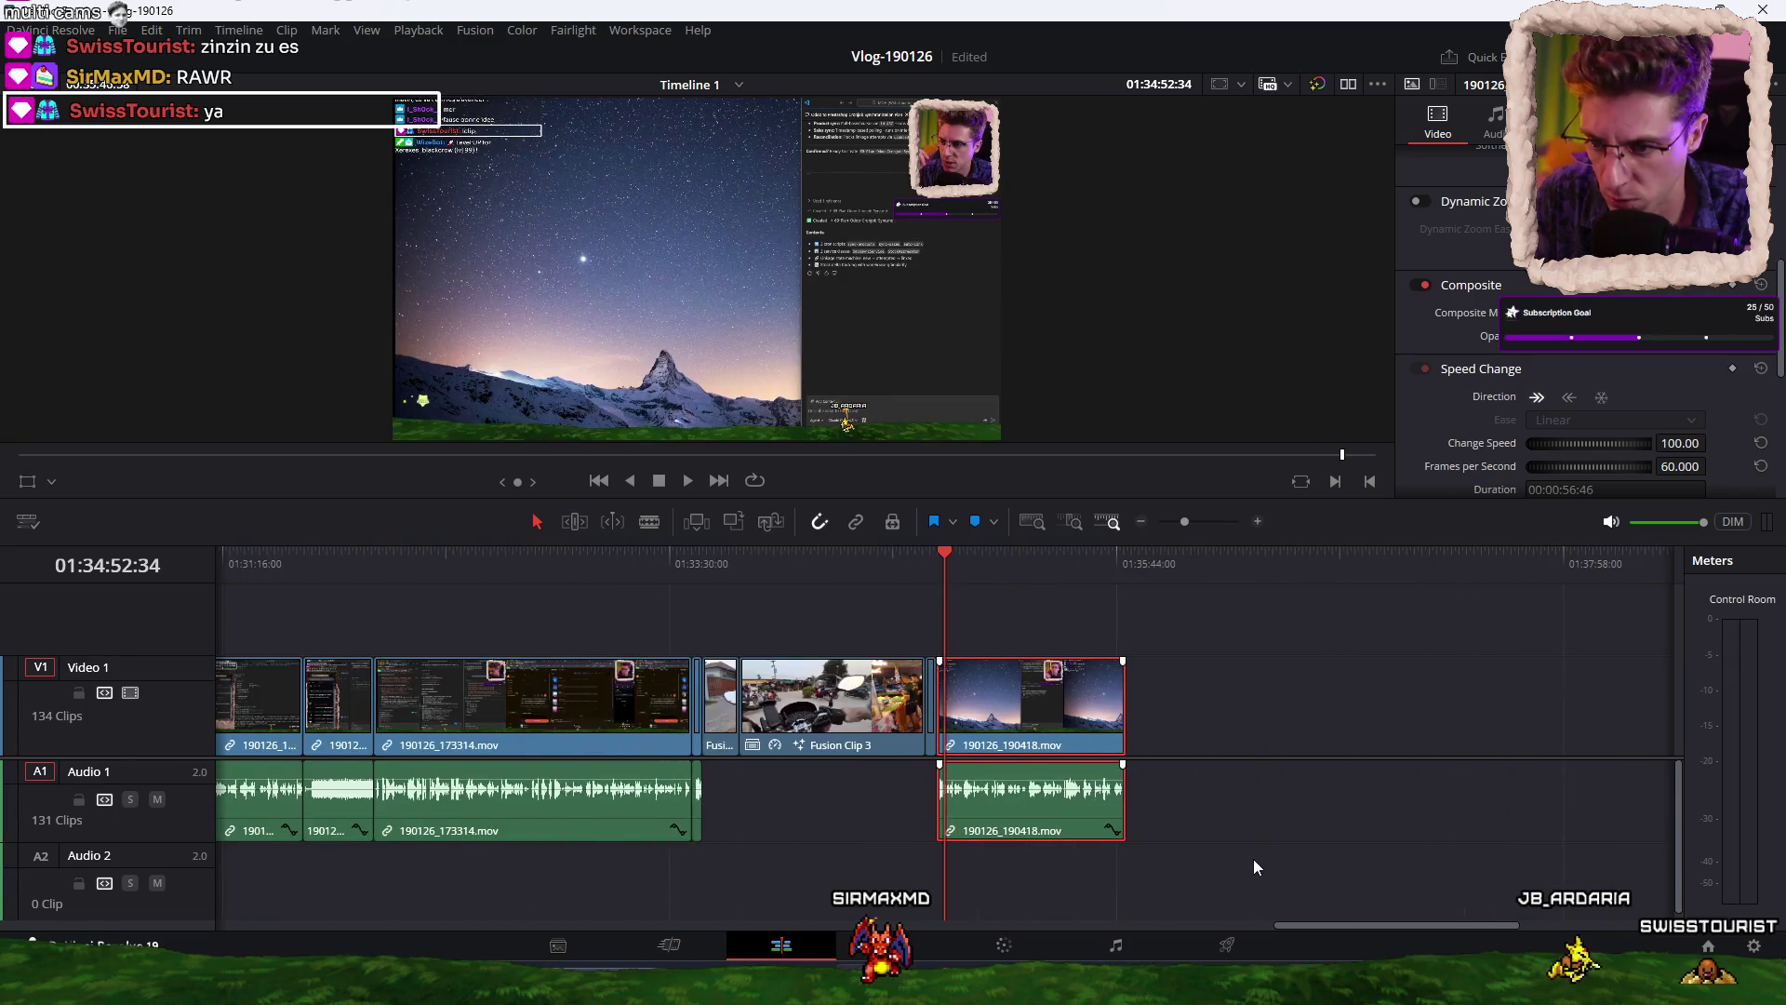
{"action": "left_click", "coordinate": [1124, 555]}
{"action": "left_click", "coordinate": [1259, 672]}
Scrub the timeline to 01:09:31:26 to review later footage, then minimize Resolve.
{"action": "scroll", "coordinate": [1253, 675], "scroll_direction": "down", "scroll_amount": 5}
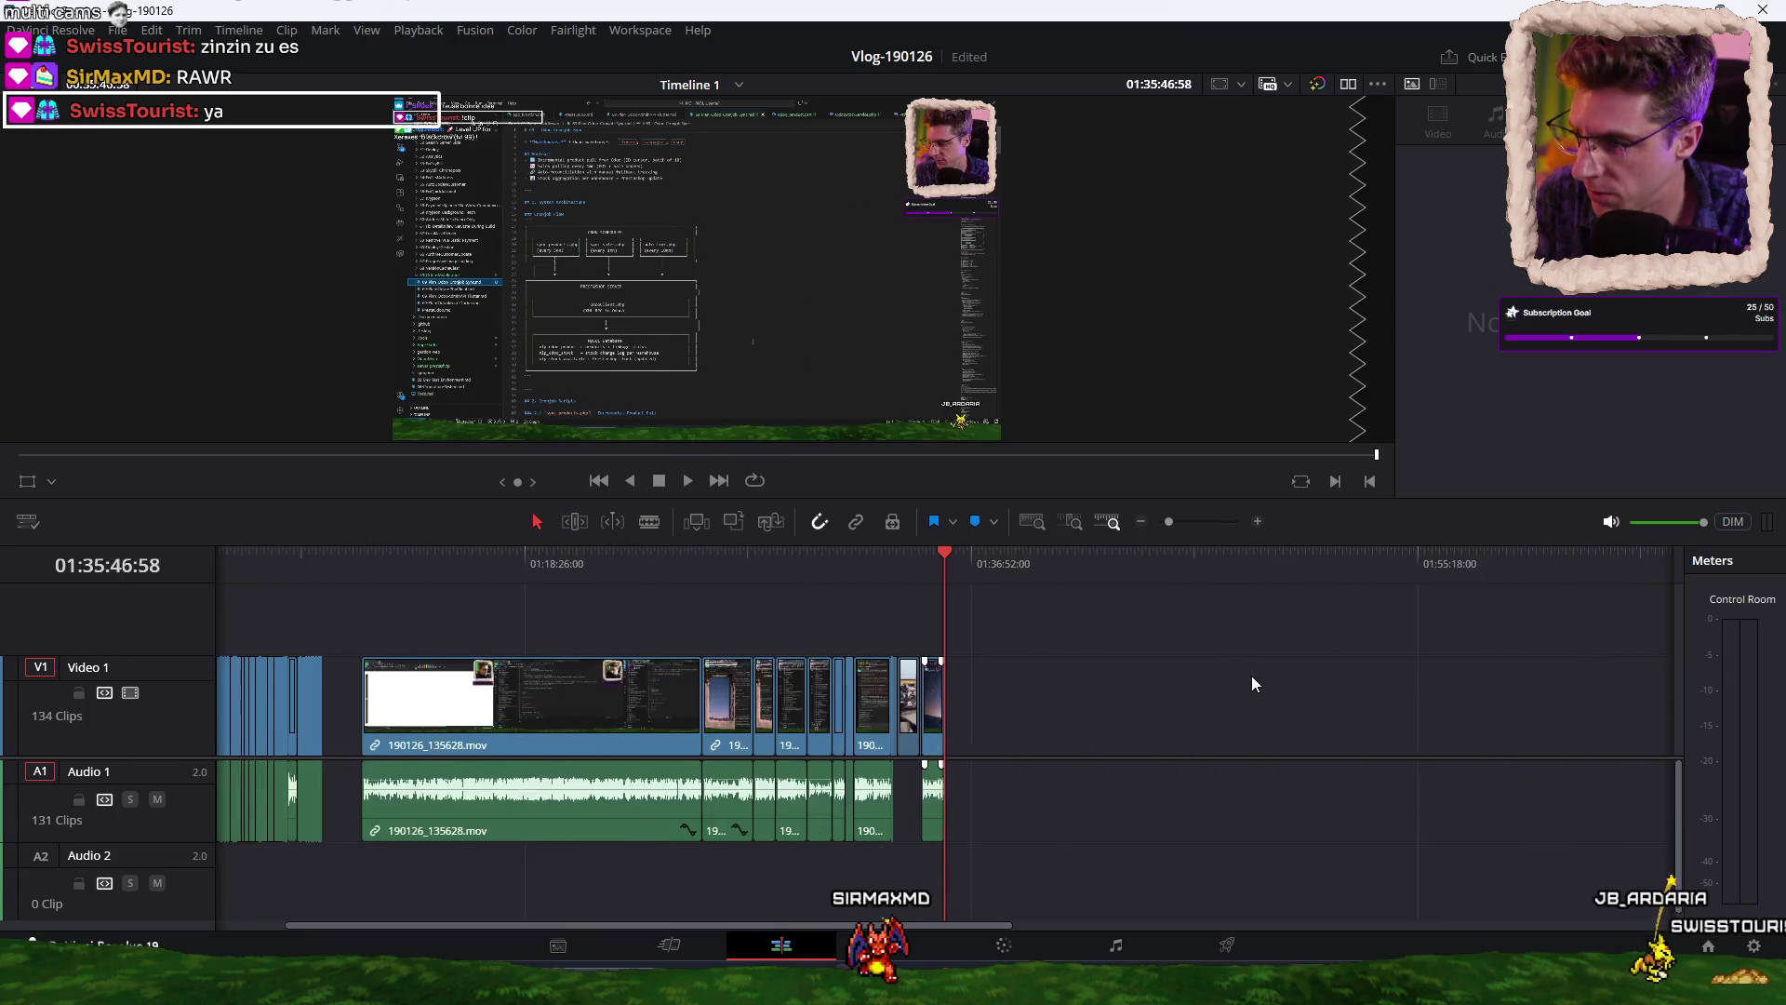
{"action": "scroll", "coordinate": [1252, 676], "scroll_direction": "down", "scroll_amount": 3}
{"action": "left_click", "coordinate": [270, 563]}
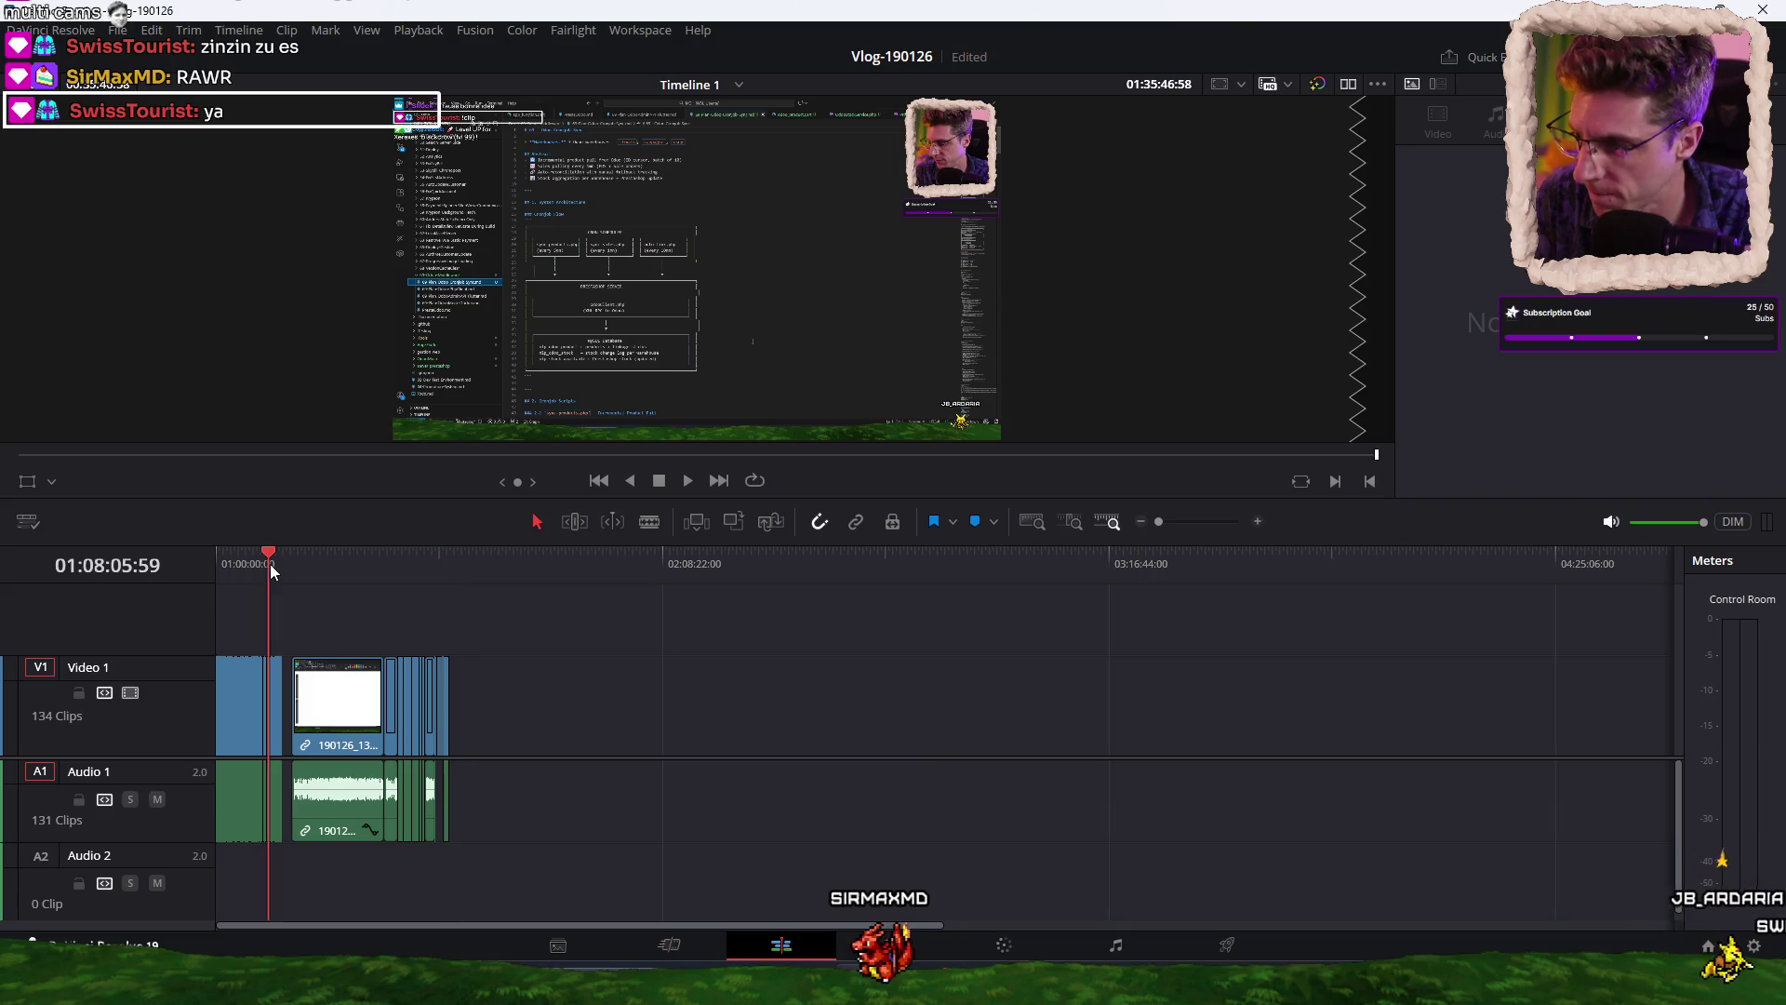
{"action": "scroll", "coordinate": [411, 595], "scroll_direction": "up", "scroll_amount": 8}
{"action": "mouse_move", "coordinate": [577, 560]}
{"action": "left_mouse_down"}
{"action": "mouse_move", "coordinate": [421, 556]}
{"action": "mouse_move", "coordinate": [1361, 562]}
{"action": "left_mouse_up"}
{"action": "scroll", "coordinate": [957, 609], "scroll_direction": "down", "scroll_amount": 3}
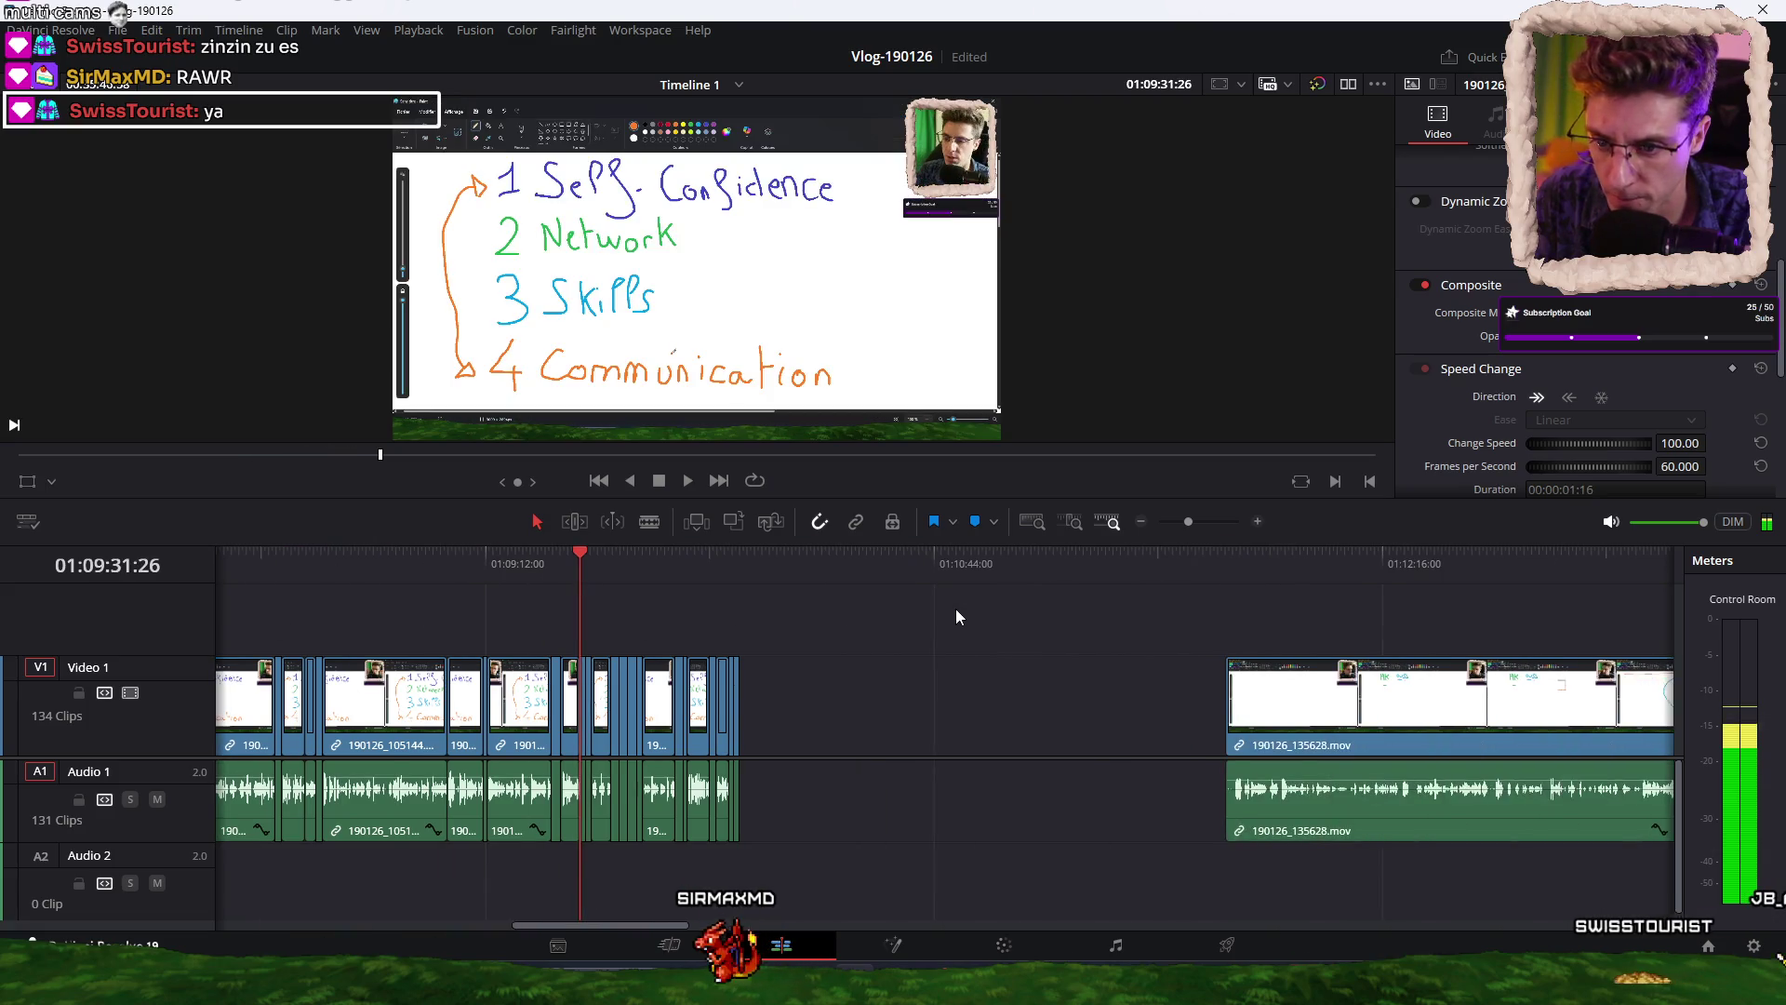
{"action": "scroll", "coordinate": [921, 638], "scroll_direction": "down", "scroll_amount": 2}
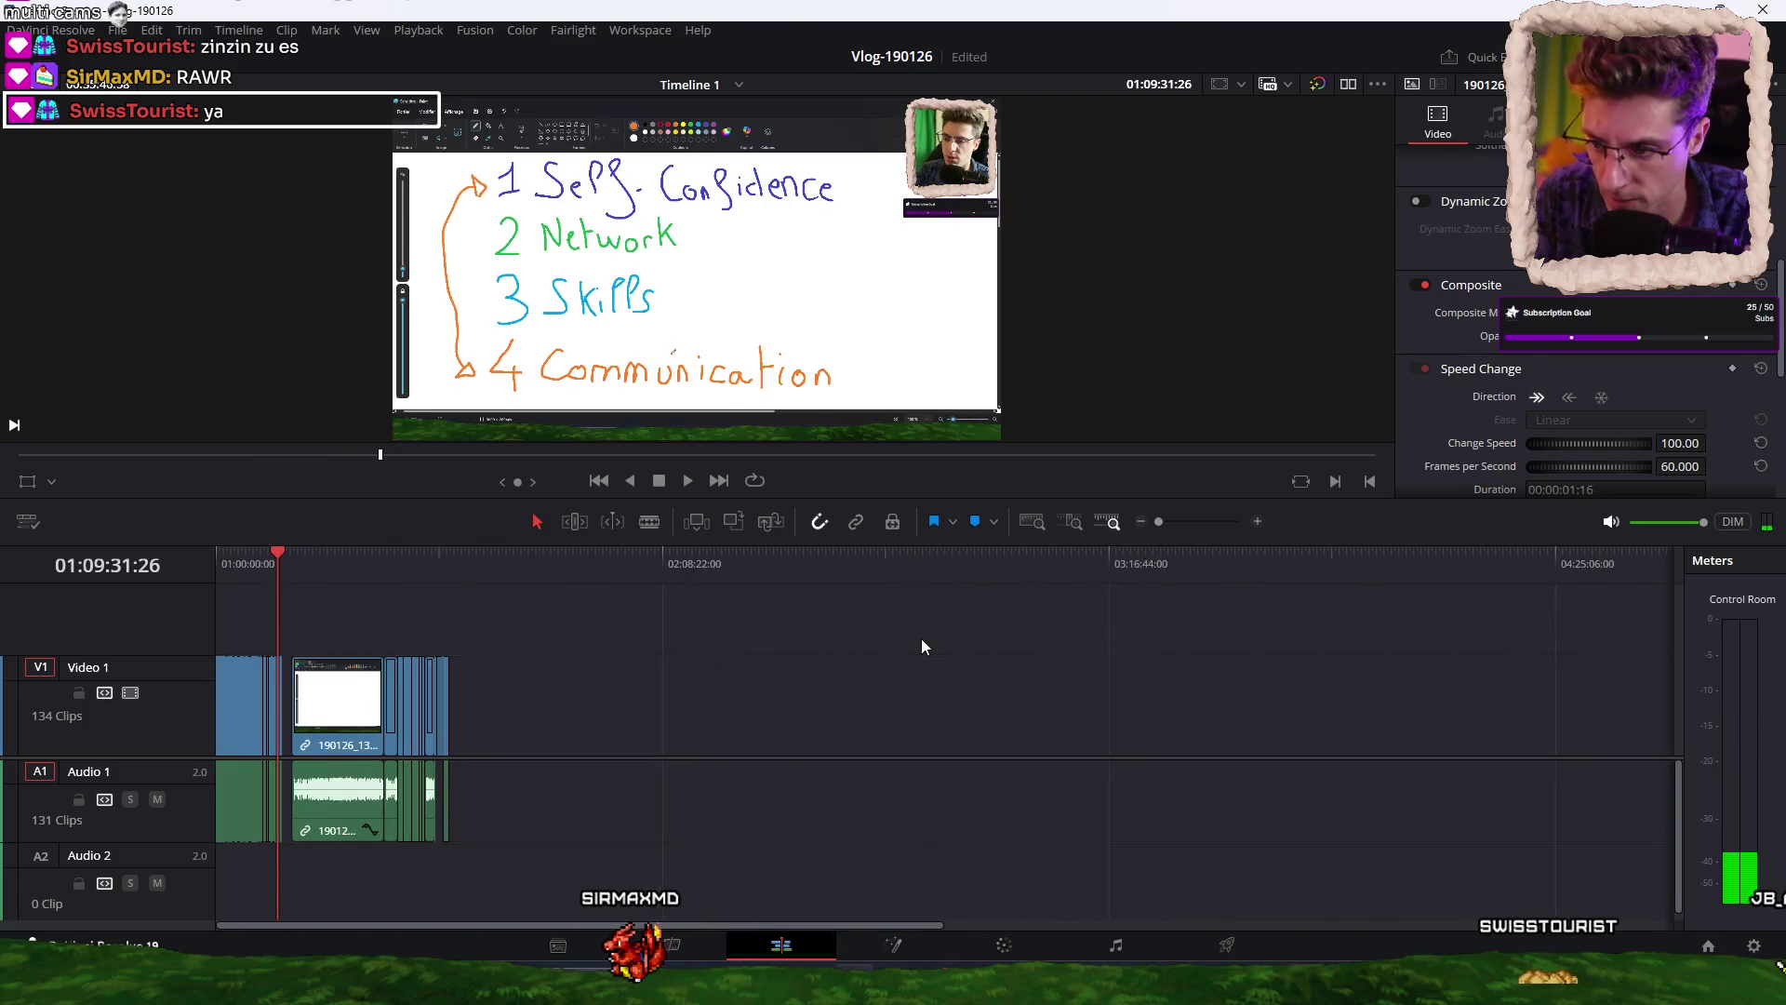
{"action": "scroll", "coordinate": [922, 638], "scroll_direction": "up", "scroll_amount": 3}
{"action": "scroll", "coordinate": [1039, 770], "scroll_direction": "right", "scroll_amount": 3}
{"action": "scroll", "coordinate": [1039, 771], "scroll_direction": "right", "scroll_amount": 6}
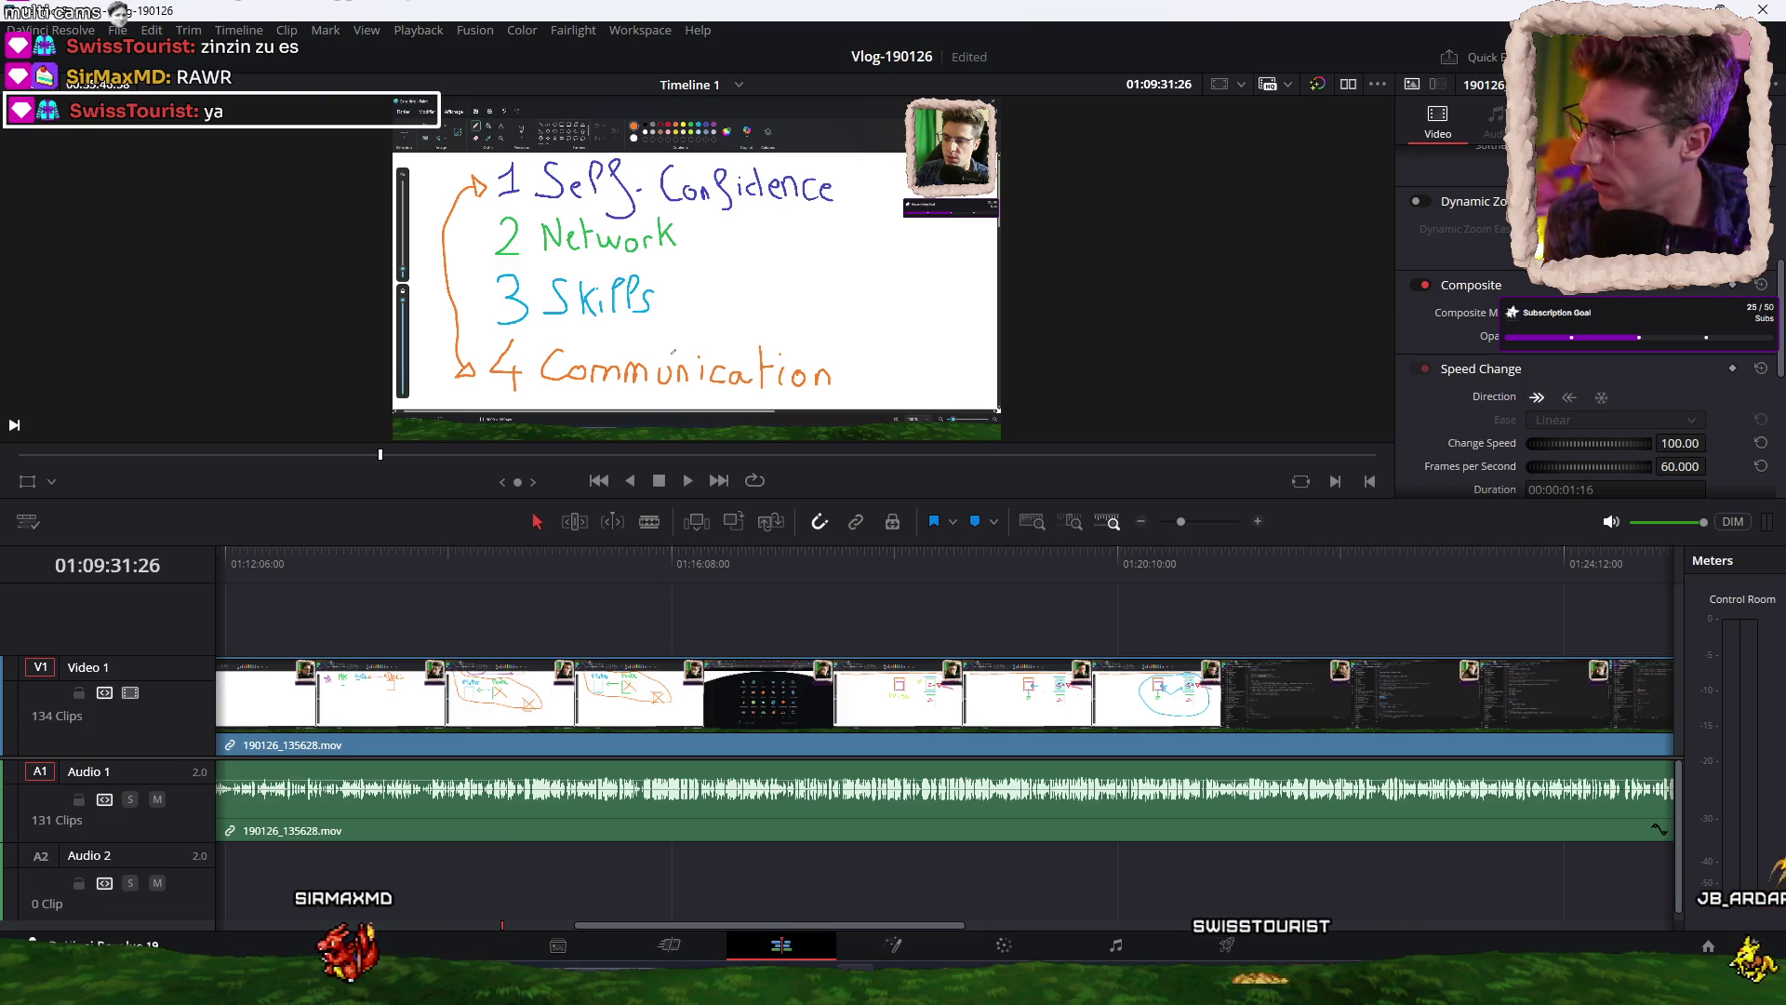
{"action": "key", "text": "super+d"}
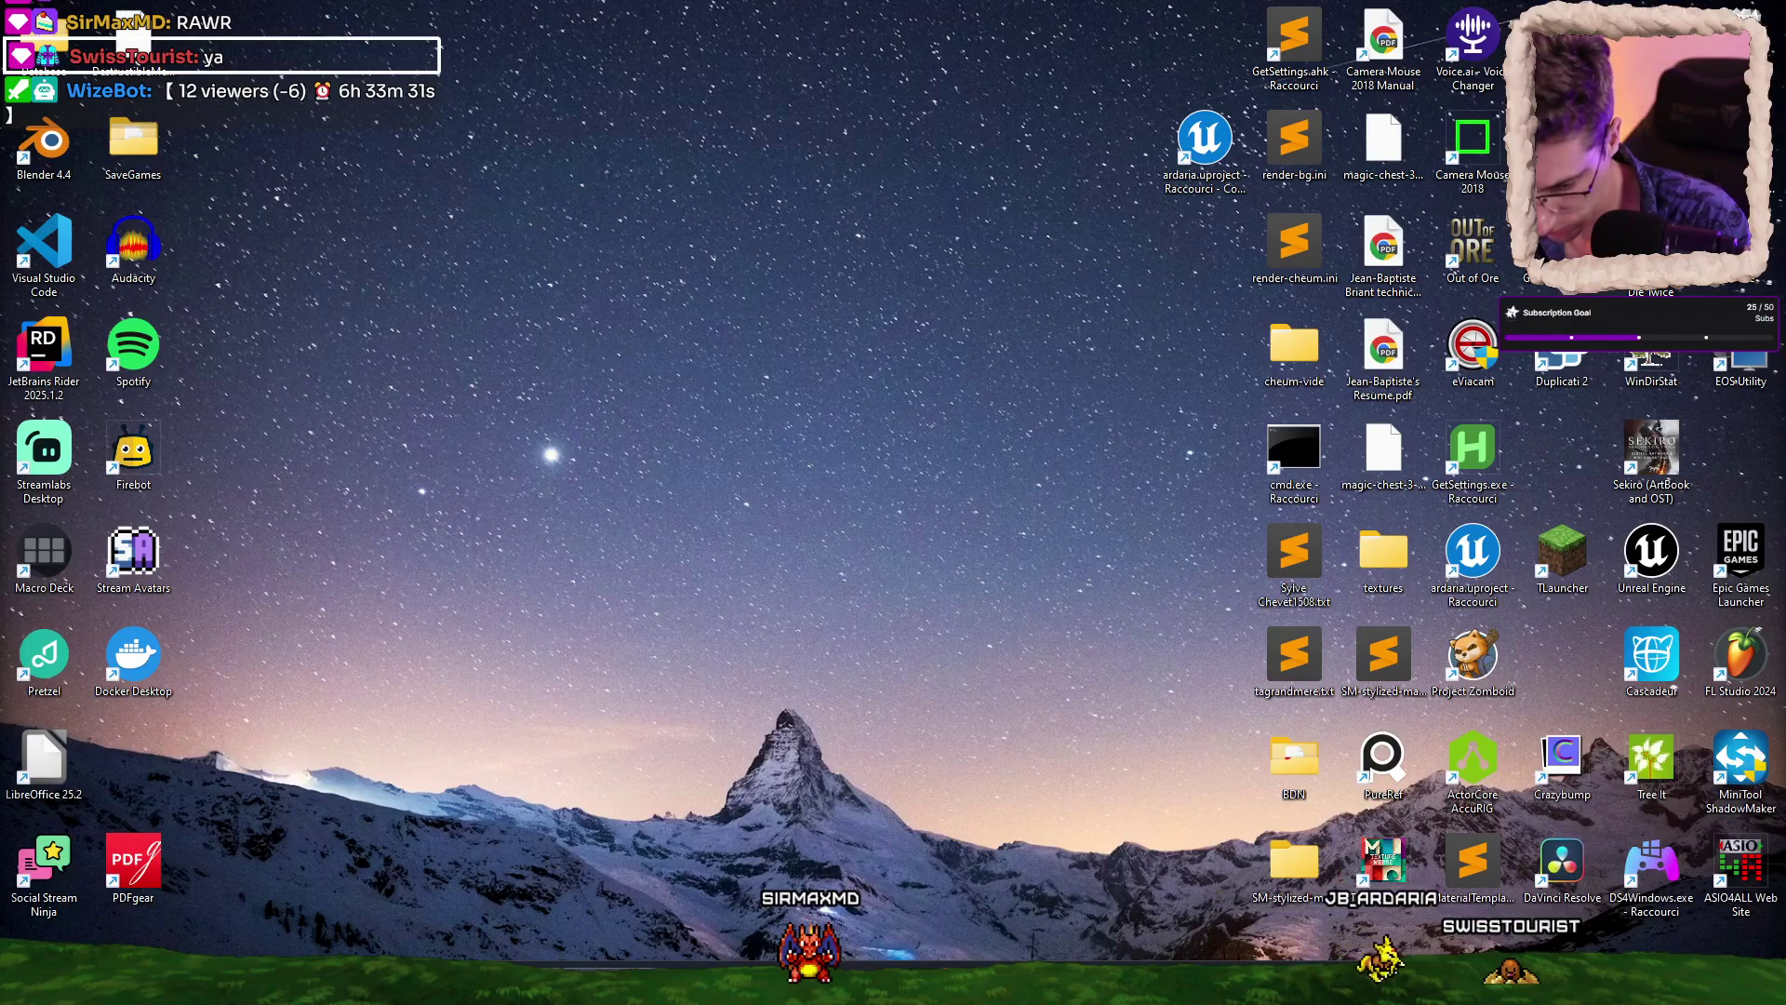
Lower the system volume to 12, then bring VS Code back.
{"action": "key", "text": "XF86AudioLowerVolume"}
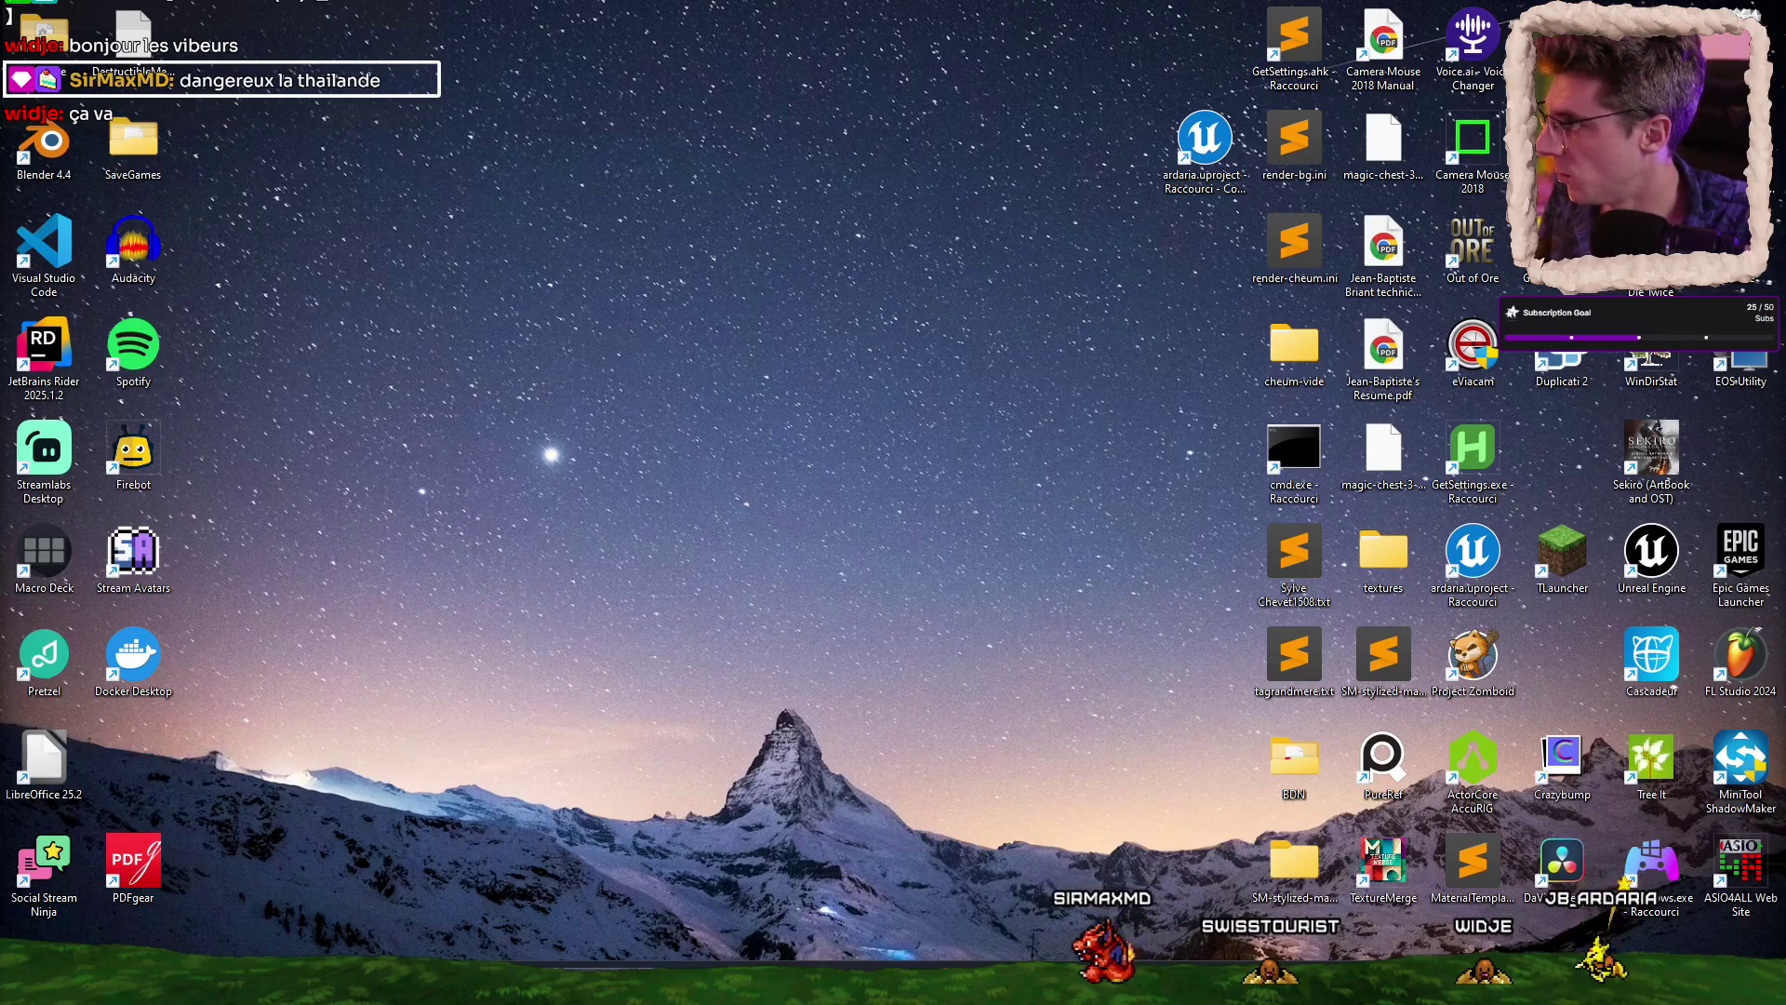
{"action": "left_click", "coordinate": [796, 1]}
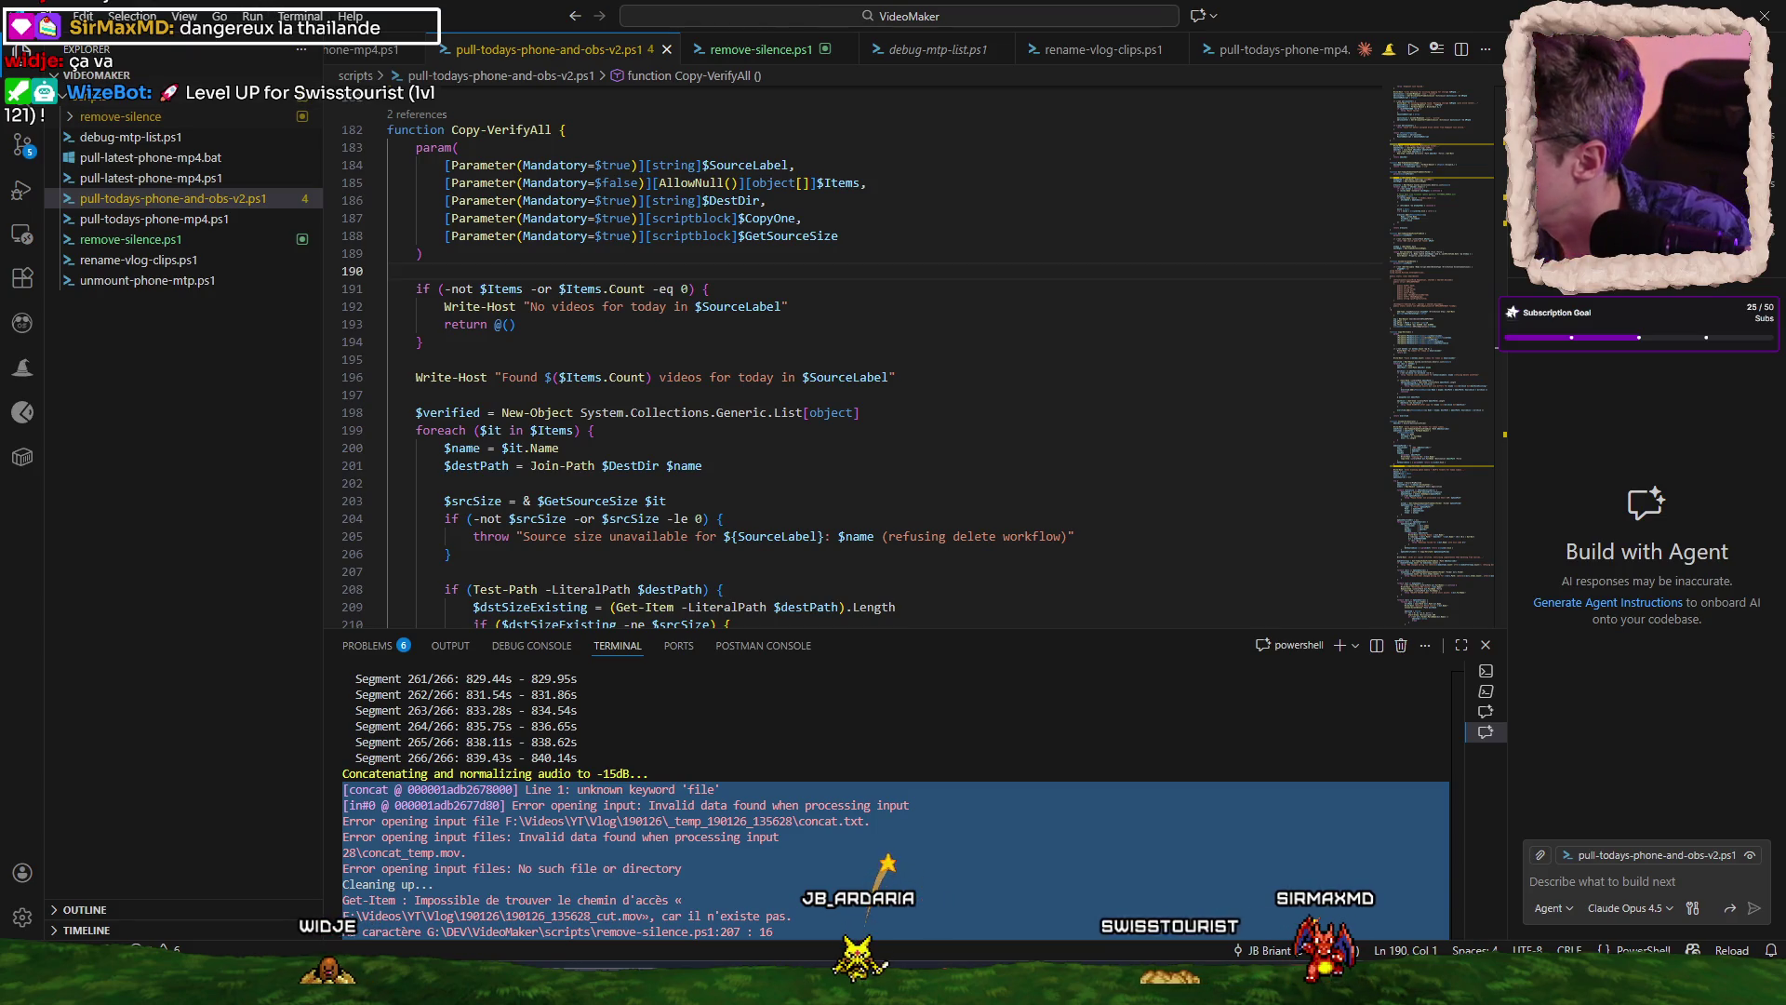
{"action": "key", "text": "ctrl+c"}
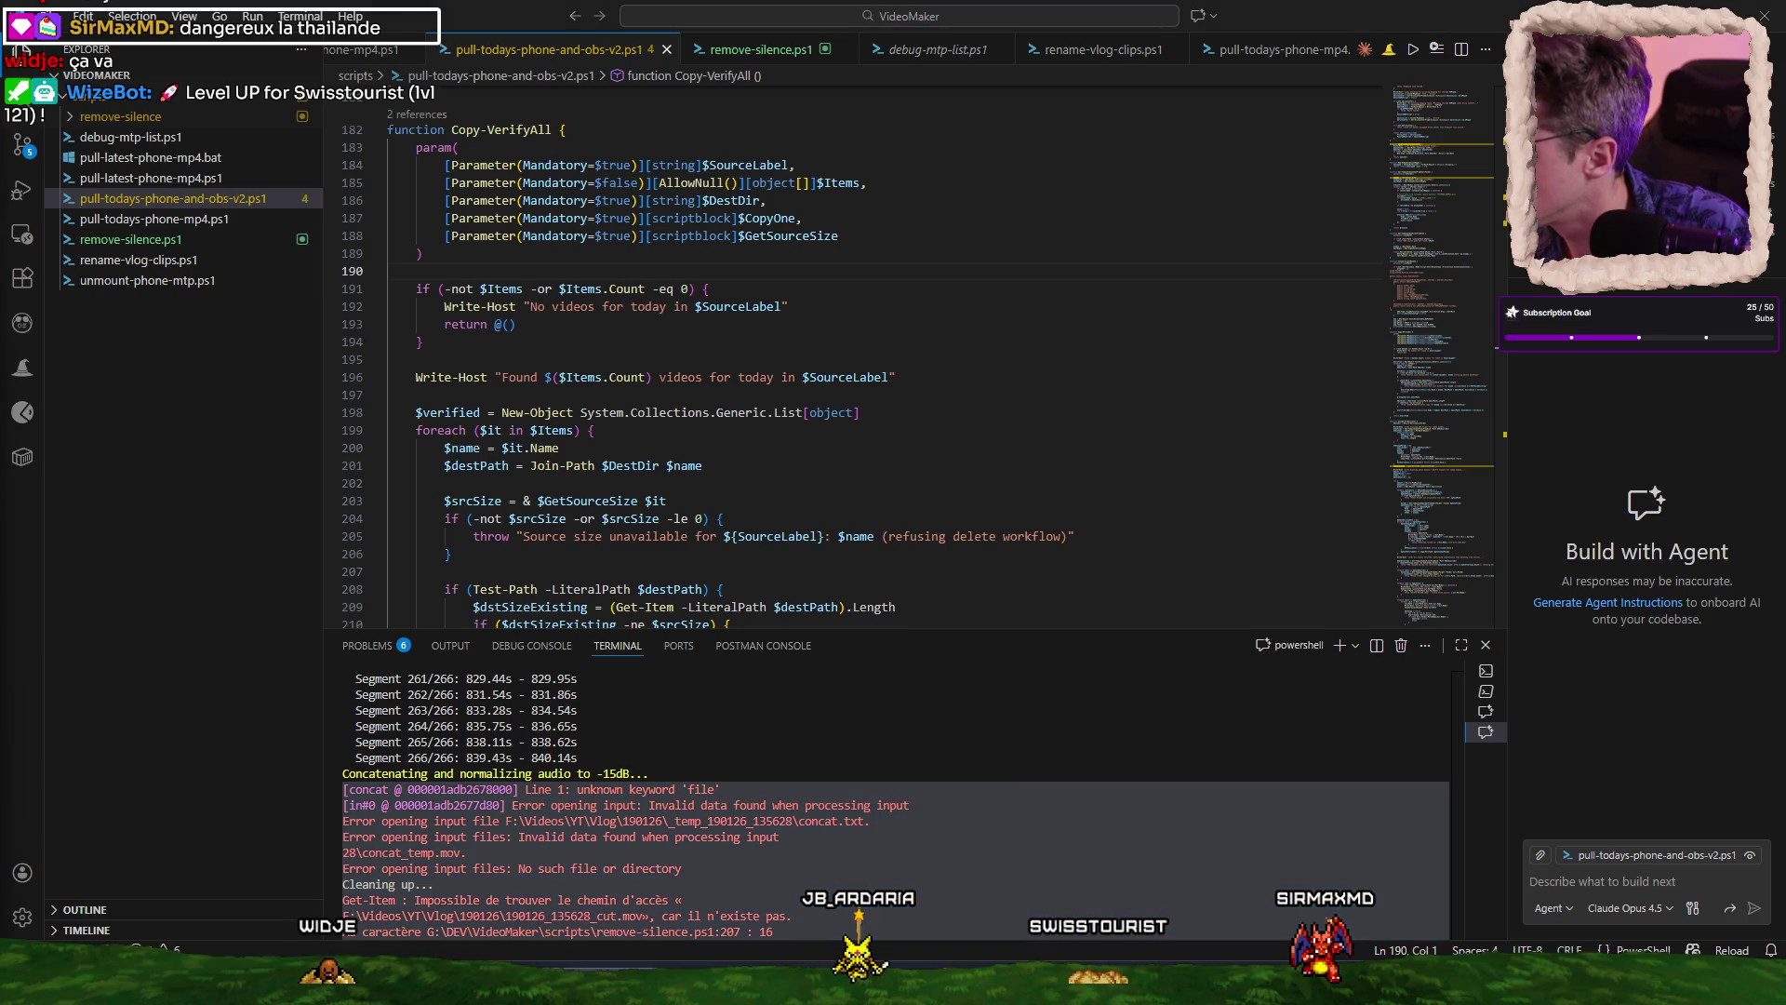
{"action": "key", "text": "ctrl+v"}
{"action": "key", "text": "Return"}
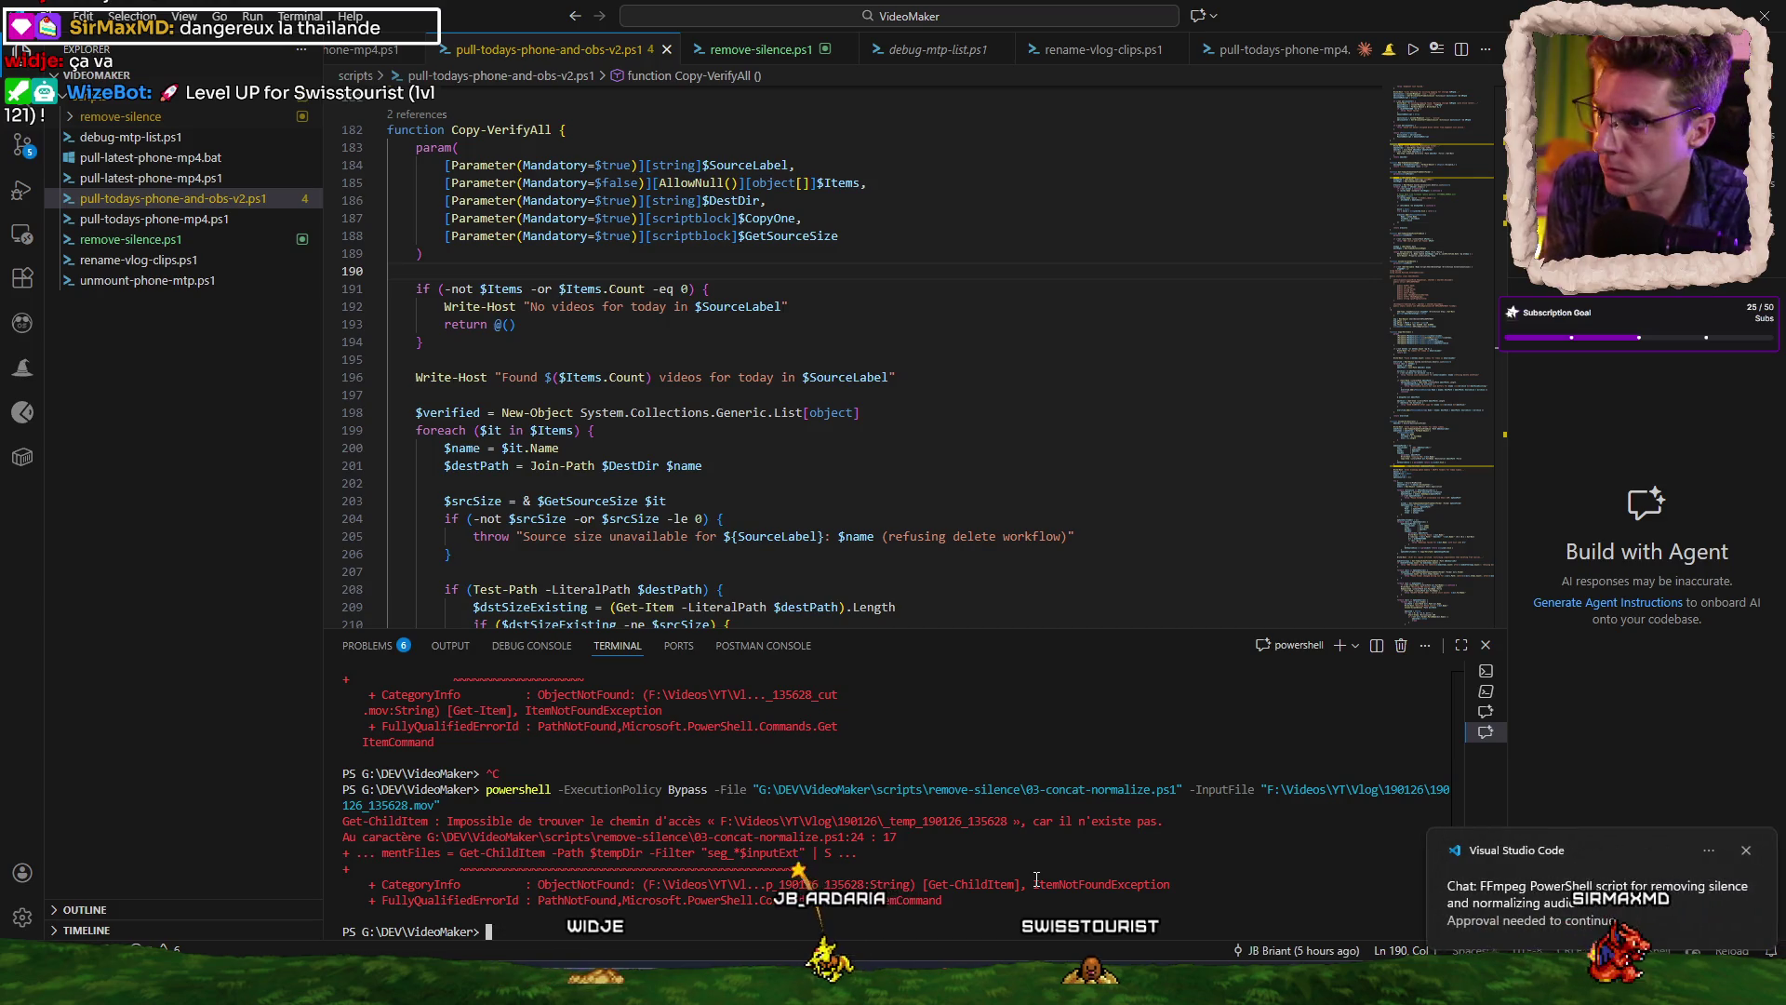
{"action": "left_click", "coordinate": [156, 119]}
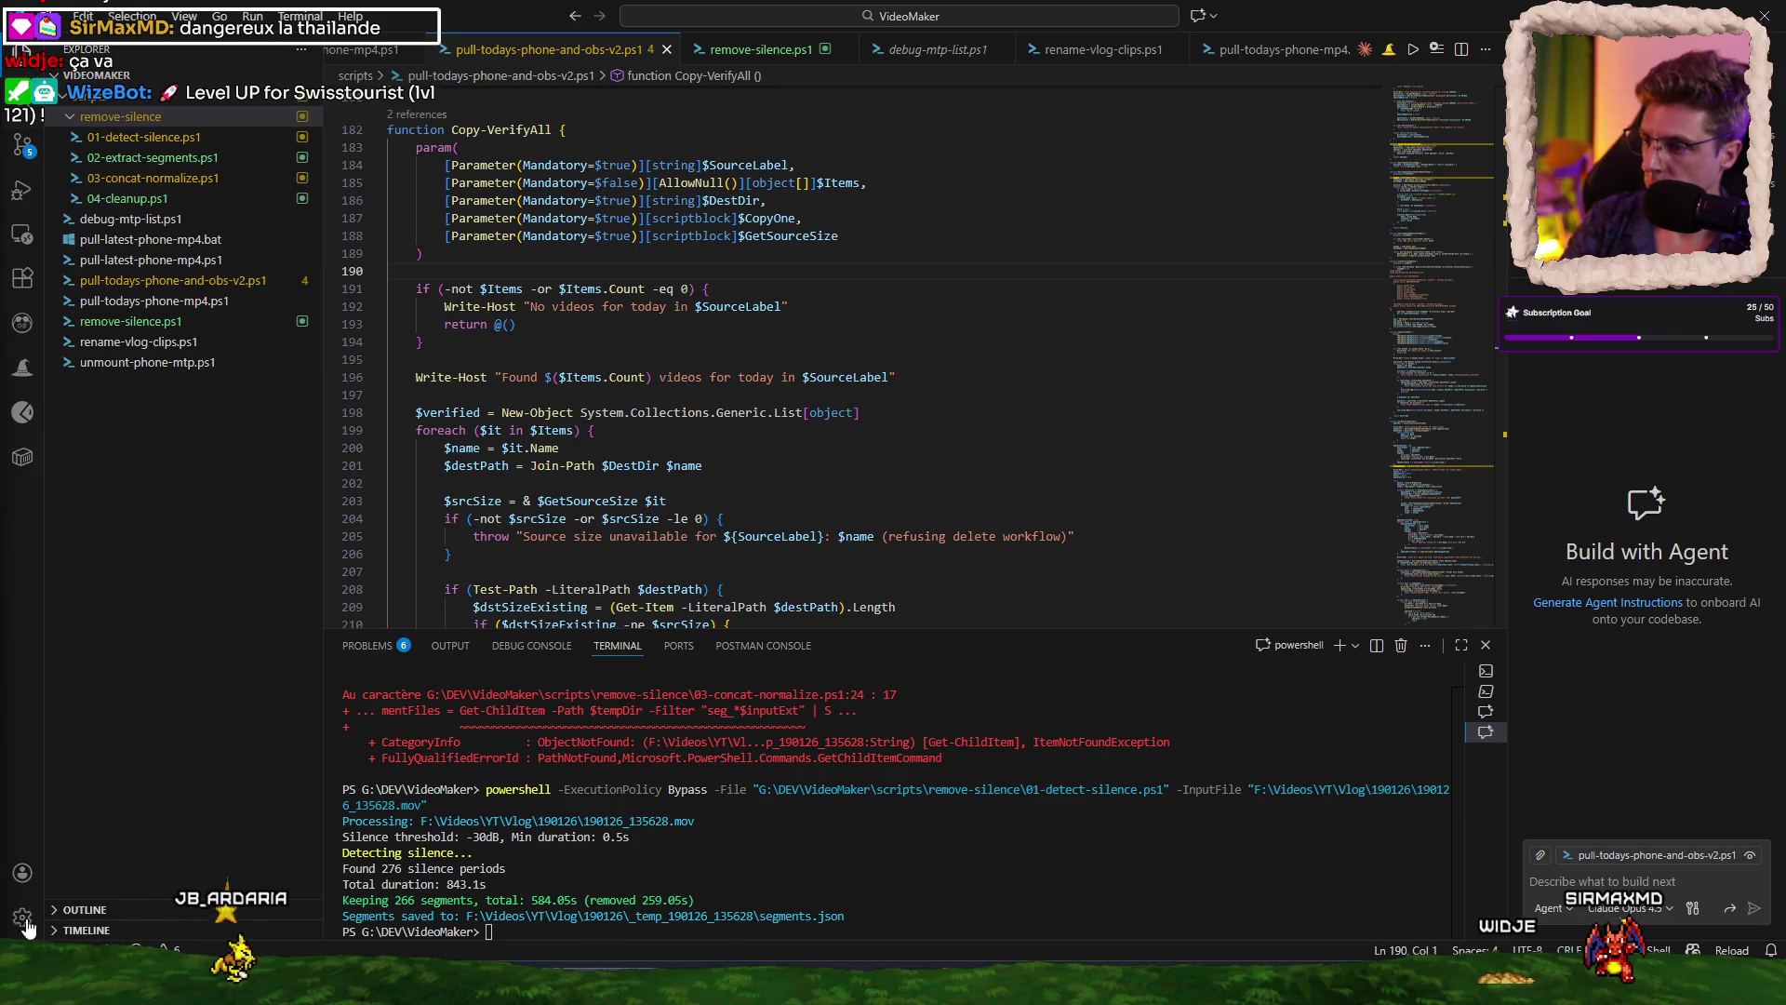
{"action": "mouse_move", "coordinate": [583, 932]}
{"action": "left_mouse_down"}
{"action": "mouse_move", "coordinate": [465, 916]}
{"action": "mouse_move", "coordinate": [282, 782]}
{"action": "left_mouse_up"}
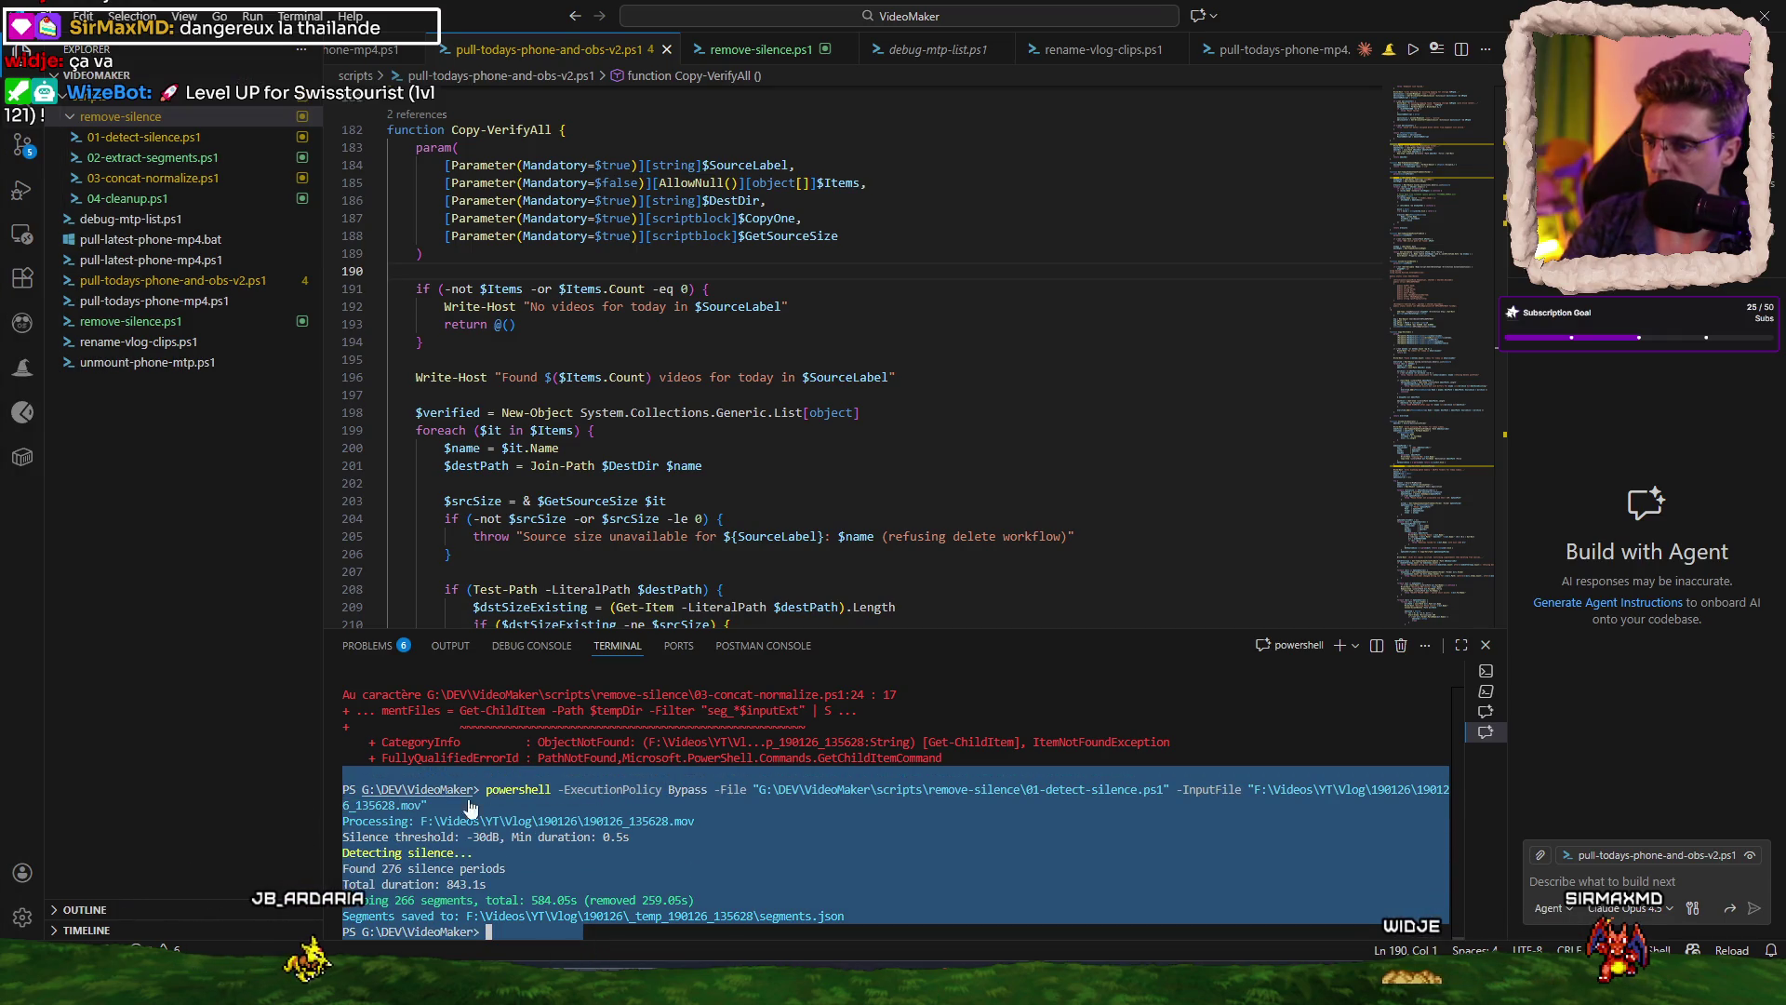
{"action": "key", "text": "alt+Tab"}
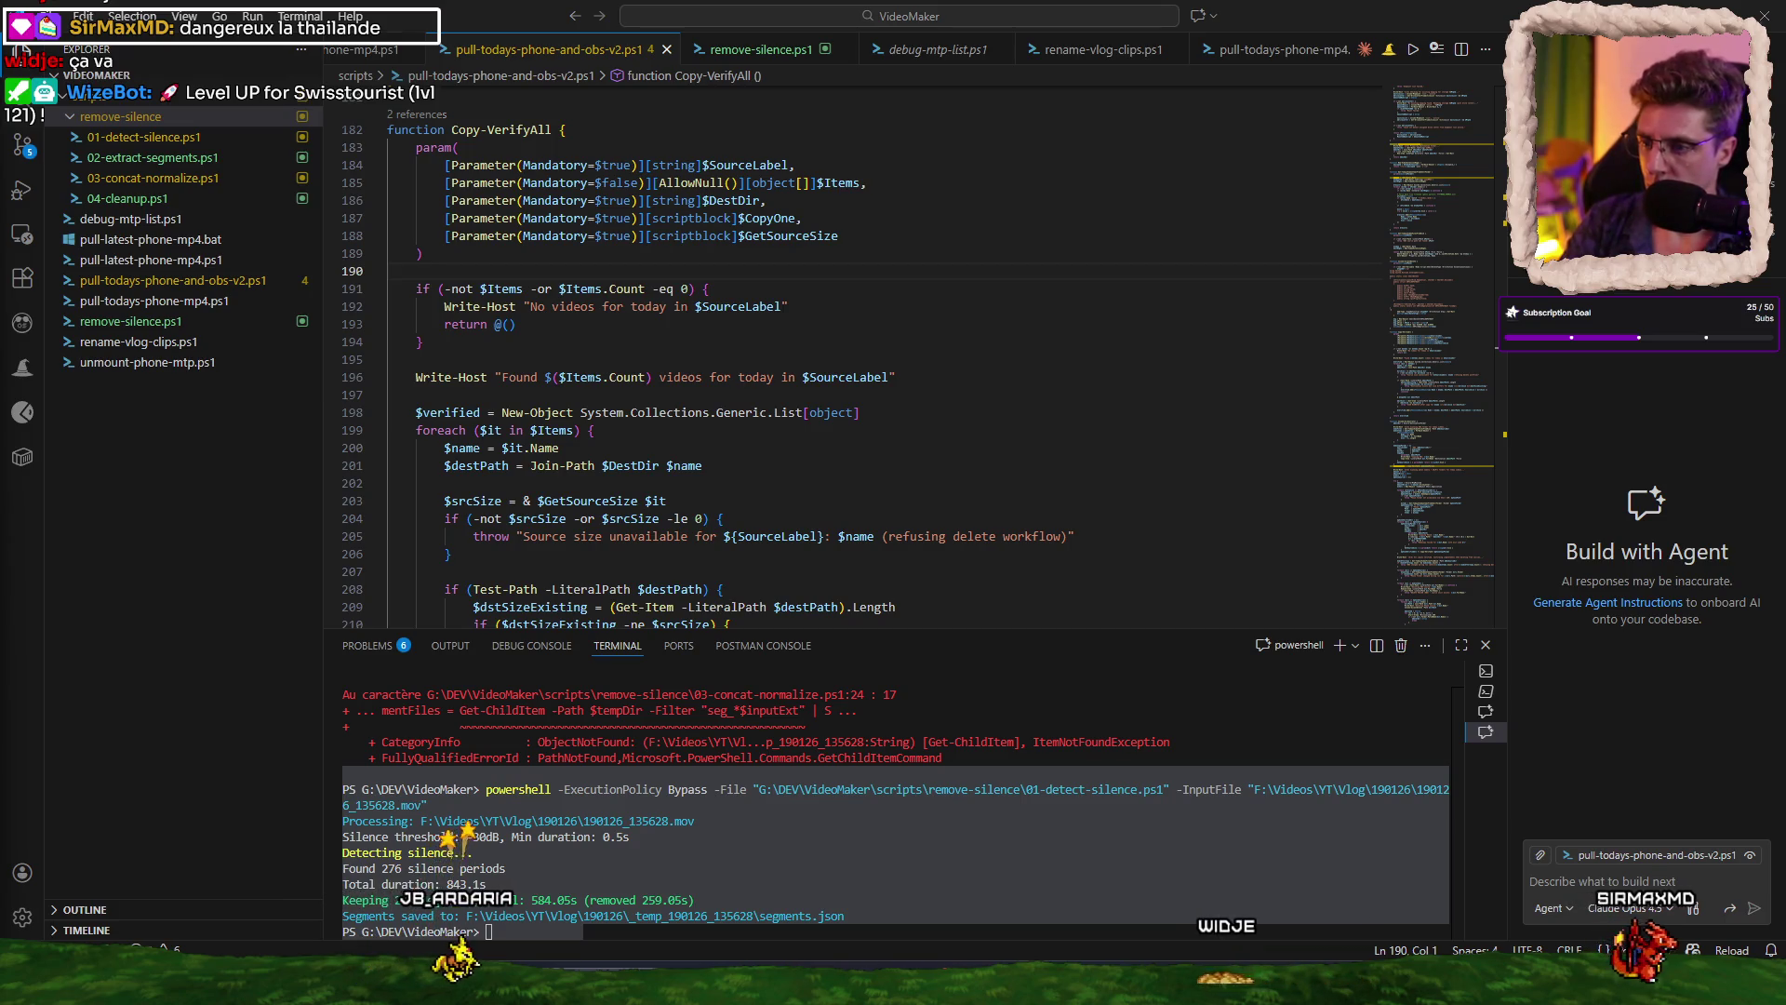
{"action": "left_click", "coordinate": [837, 852]}
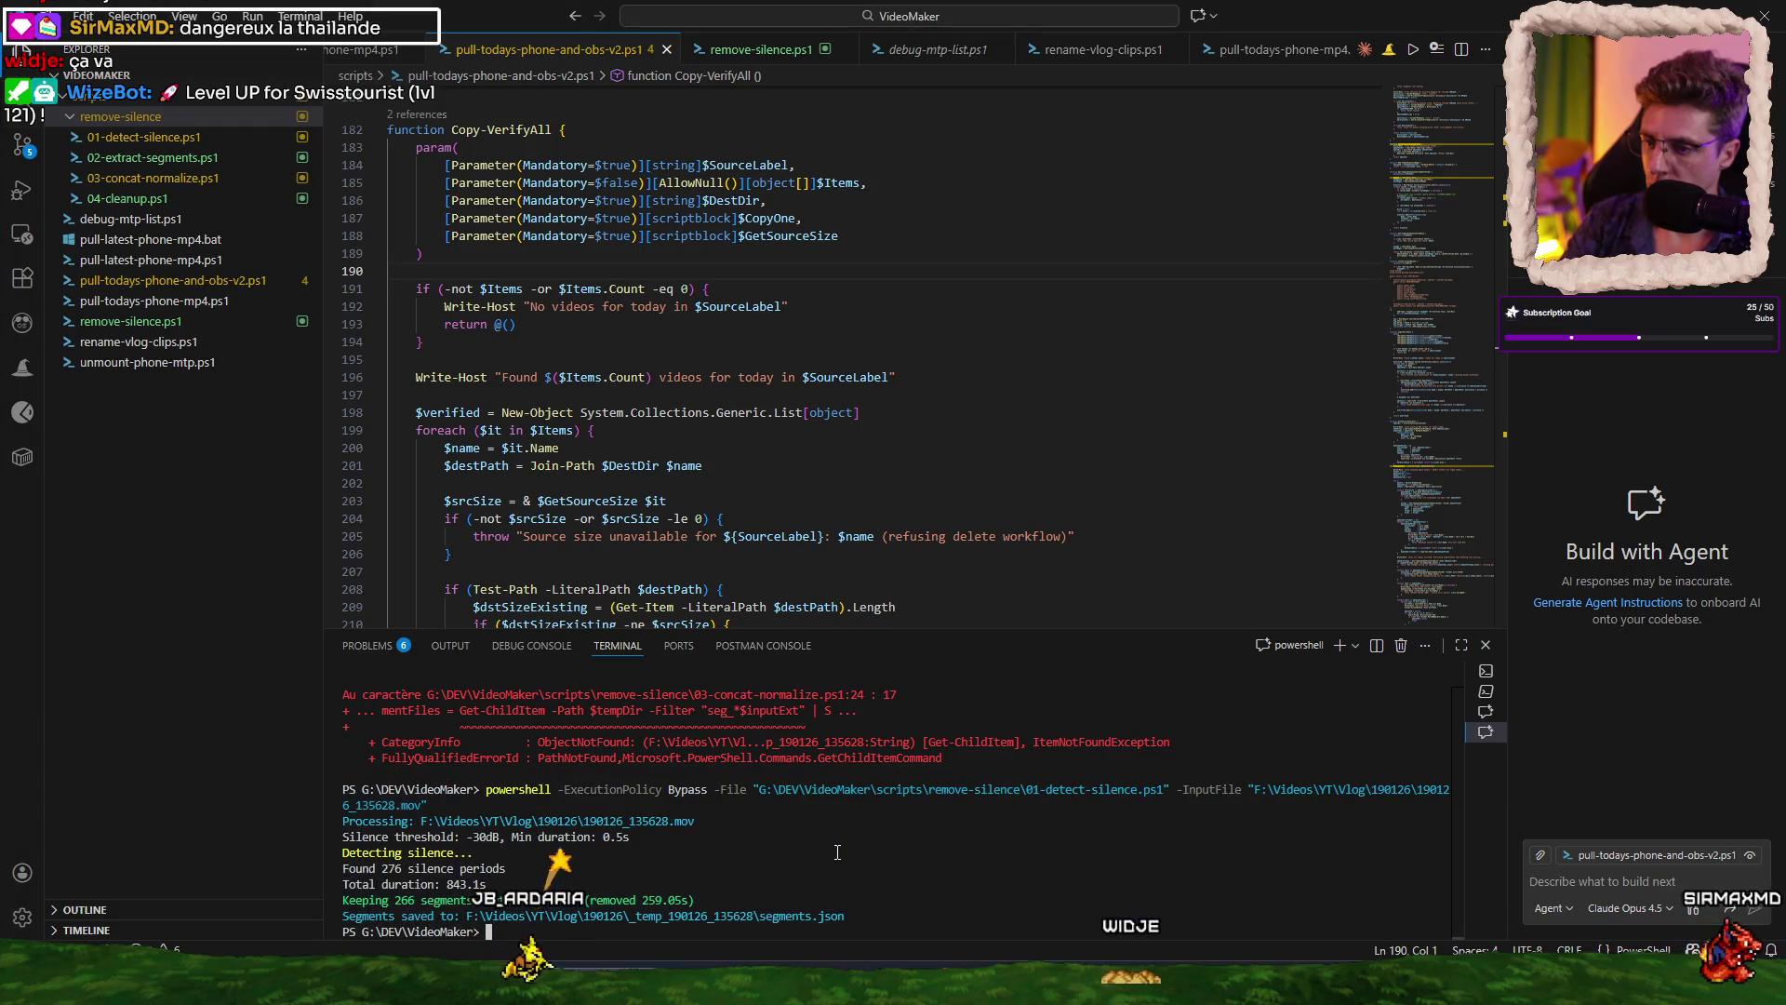
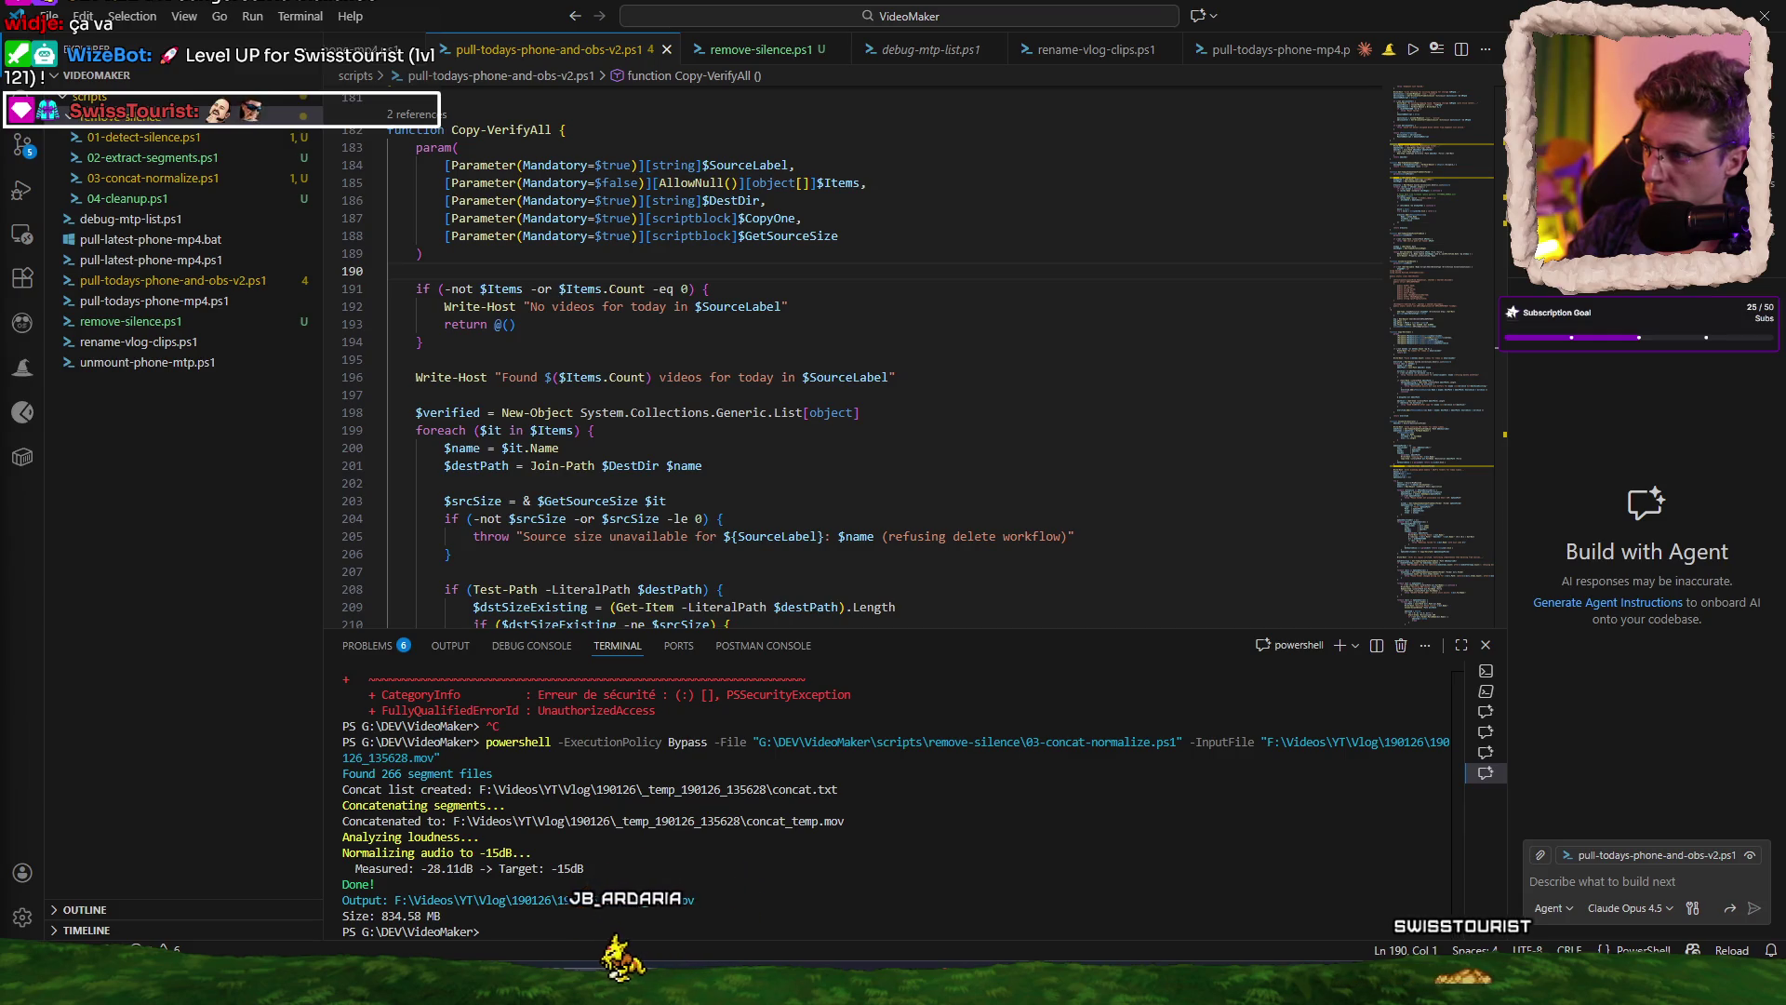
Stop the running command and force-delete the scripts\remove-silence folder recursively.
{"action": "key", "text": "ctrl+c"}
{"action": "type", "text": "Remove-Item \"G:\\DEV\\VideoMaker\\scripts\\remove-silence\" -Recurse -Force"}
{"action": "key", "text": "Return"}
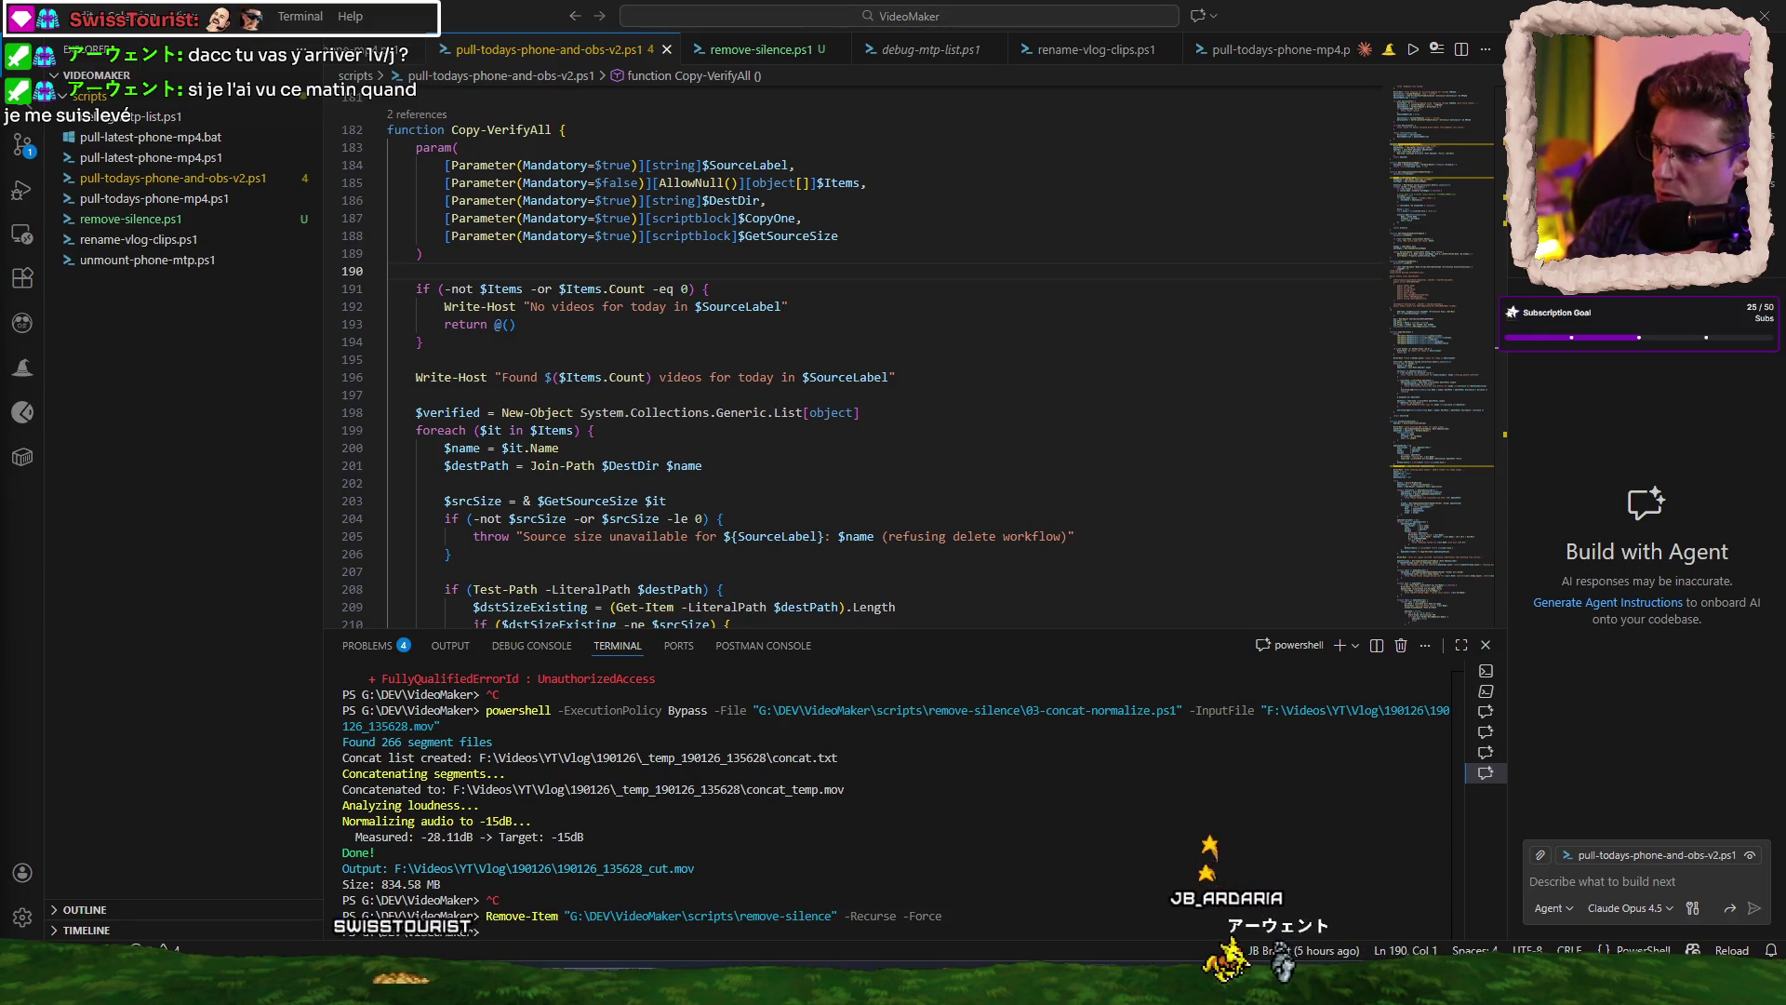
Force-delete G:\DEV\VideoMaker\scripts\remove-silence.ps1 and bring remove-silence.ps1 up in the editor.
{"action": "type", "text": "Remove-Item \"G:\\DEV\\VideoMaker\\scripts\\remove-silence.ps1\" -Force"}
{"action": "key", "text": "Return"}
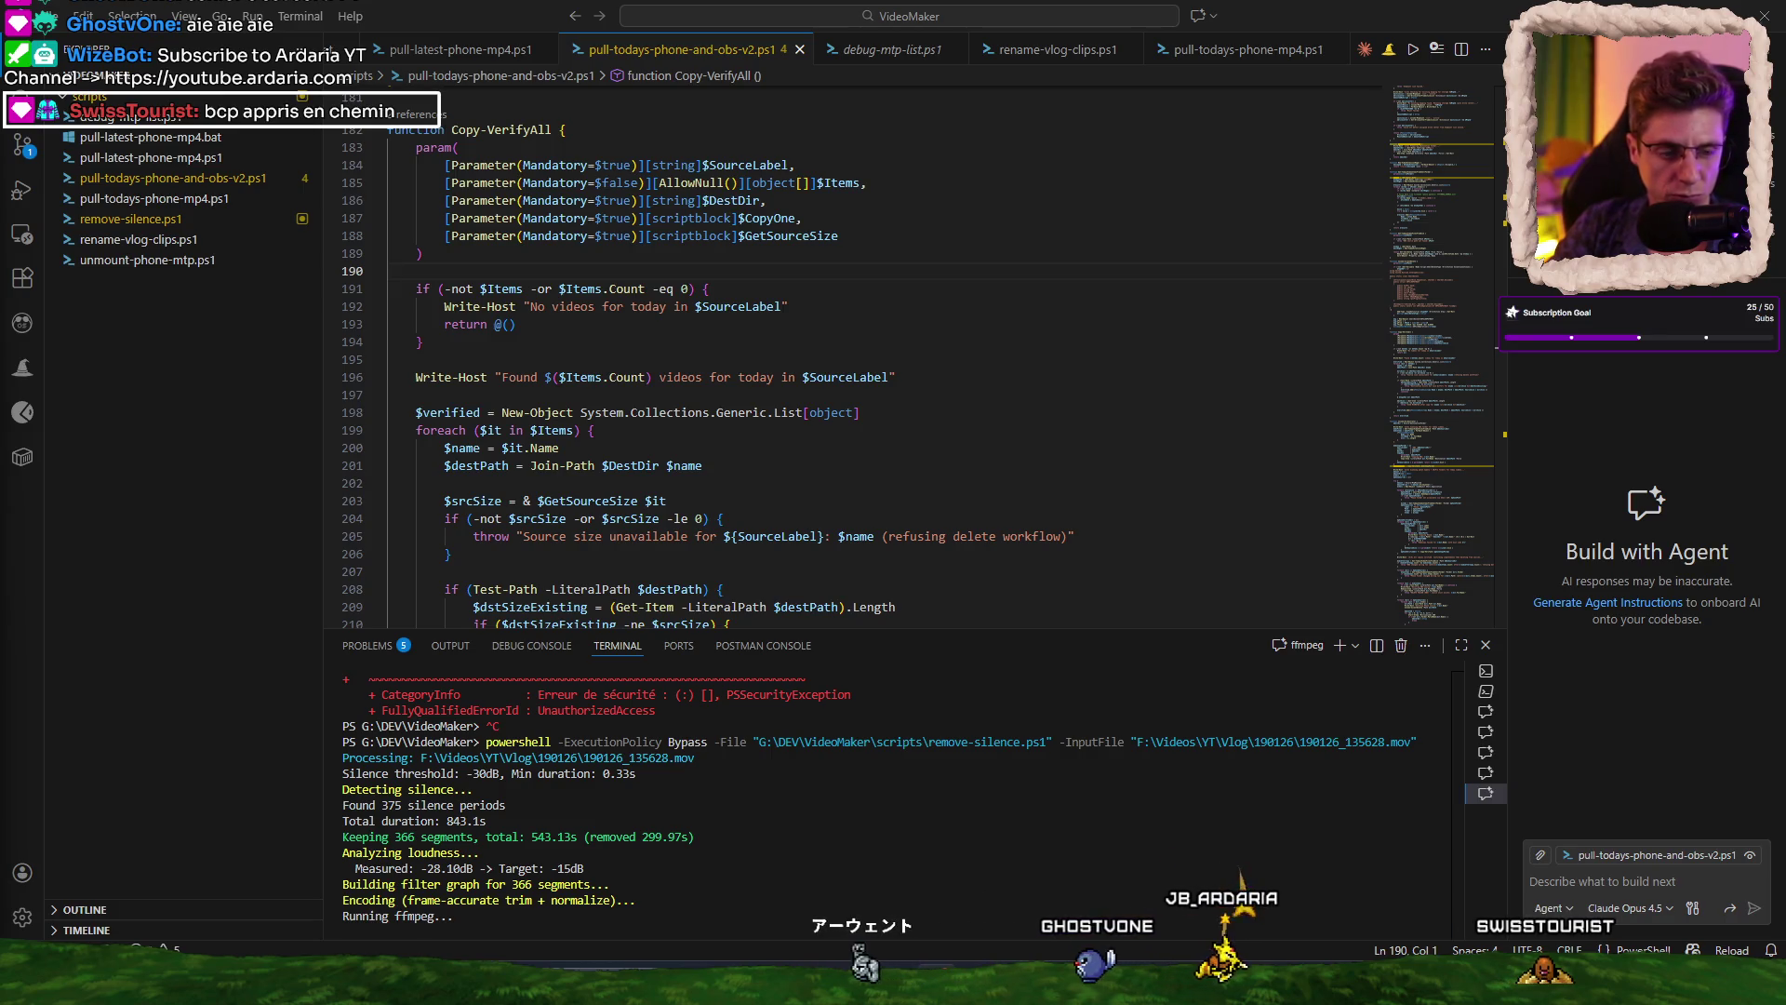
{"action": "left_click", "coordinate": [177, 222]}
Review lines 45–73 of remove-silence.ps1, then reveal 01-detect-silence.ps1 in the new remove-silence folder.
{"action": "mouse_move", "coordinate": [1420, 129]}
{"action": "left_mouse_down"}
{"action": "mouse_move", "coordinate": [1414, 410]}
{"action": "mouse_move", "coordinate": [1404, 130]}
{"action": "left_mouse_up"}
{"action": "scroll", "coordinate": [1292, 212], "scroll_direction": "up", "scroll_amount": 3}
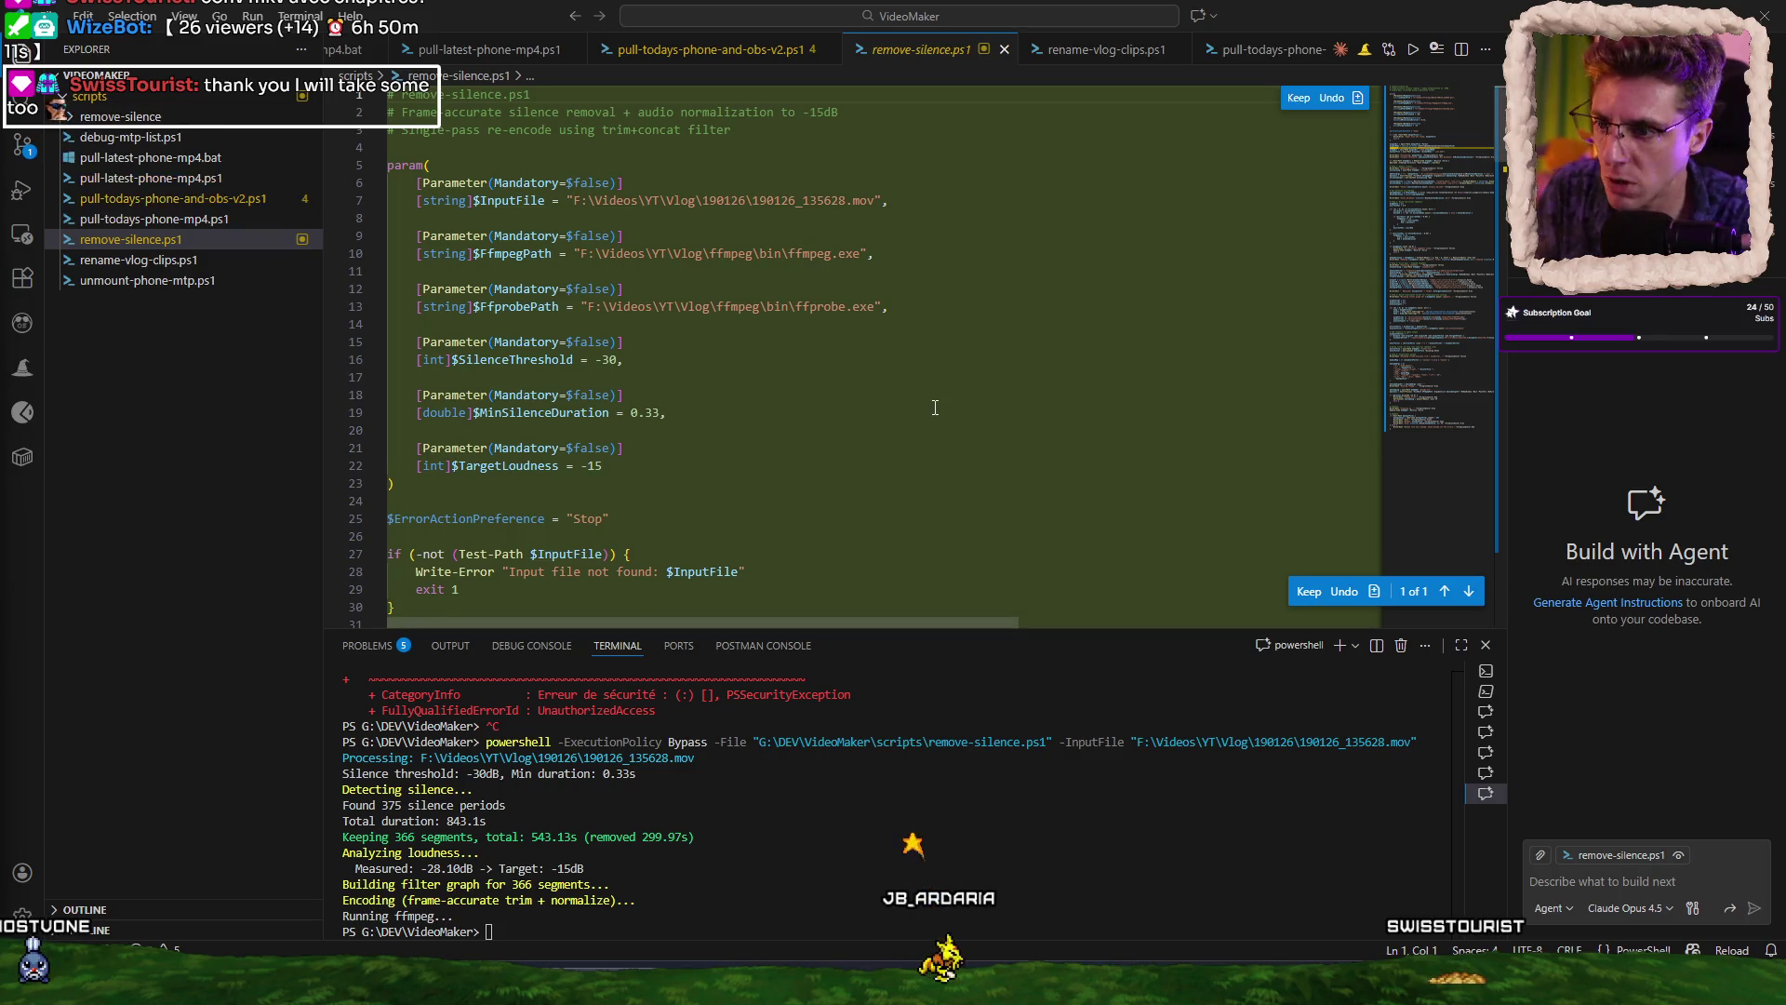
{"action": "left_click", "coordinate": [189, 117]}
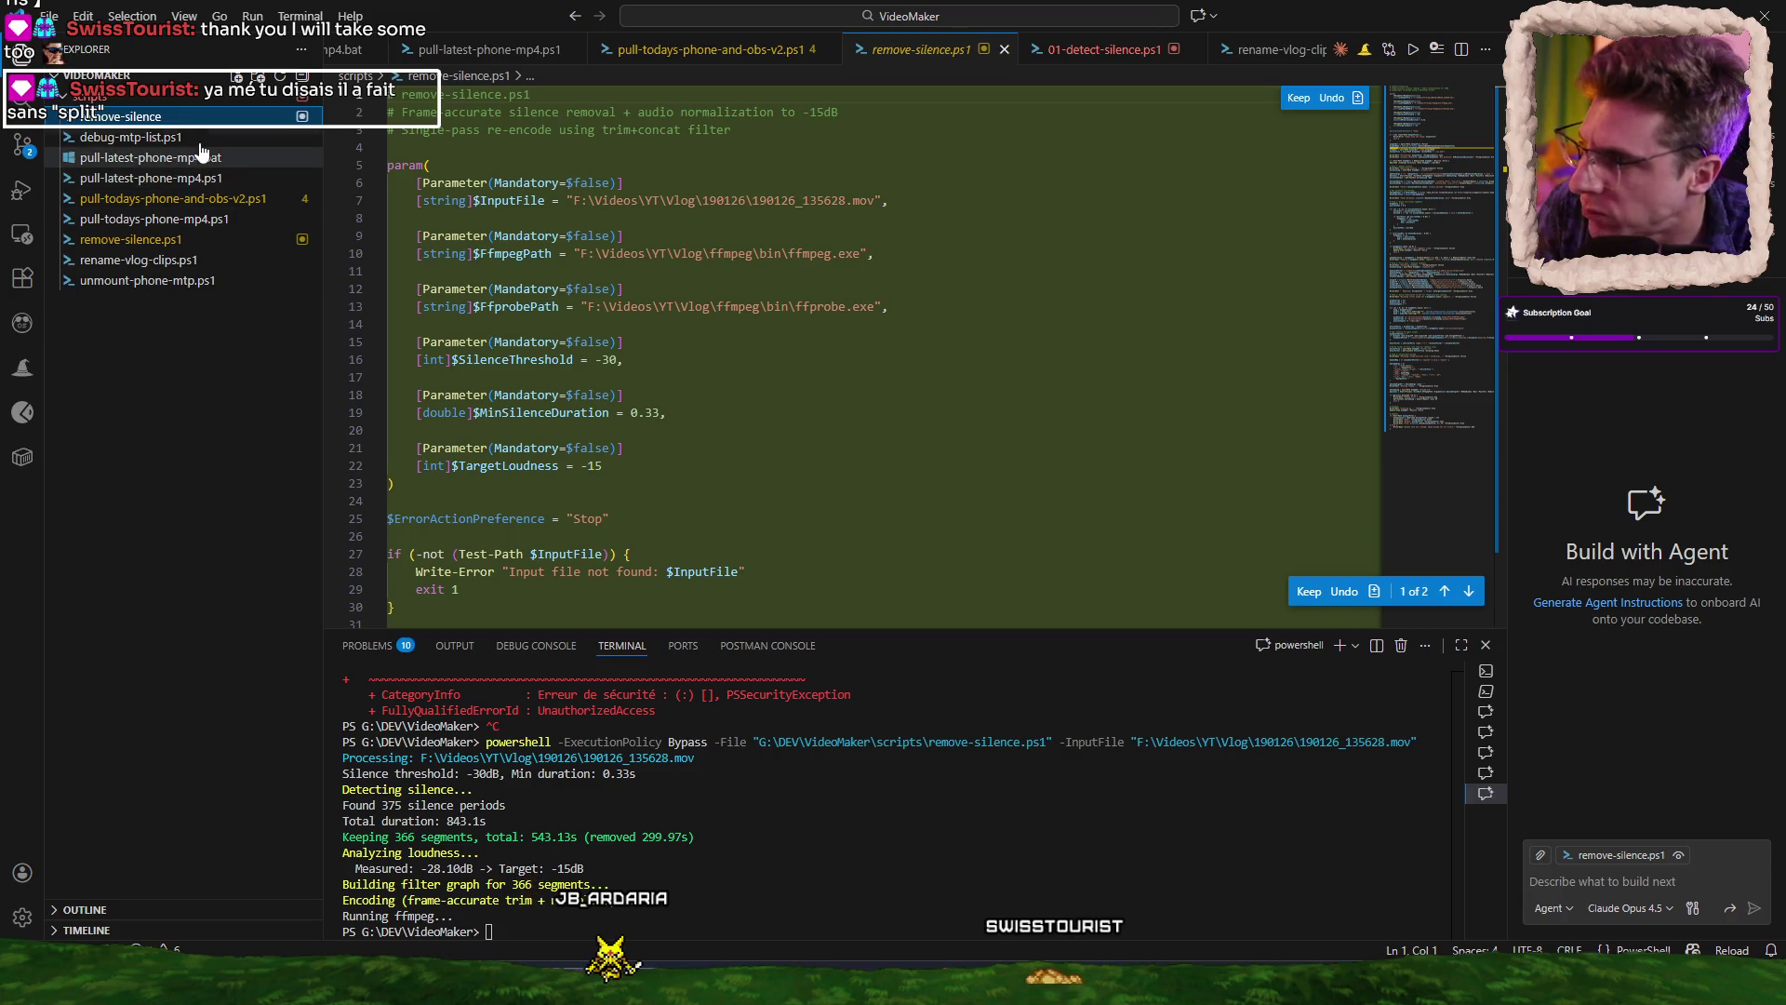
{"action": "left_click", "coordinate": [250, 116]}
Look through the new 01-detect-silence.ps1 step script.
{"action": "left_click", "coordinate": [249, 137]}
{"action": "left_click_drag", "start_coordinate": [1438, 142], "coordinate": [1440, 279]}
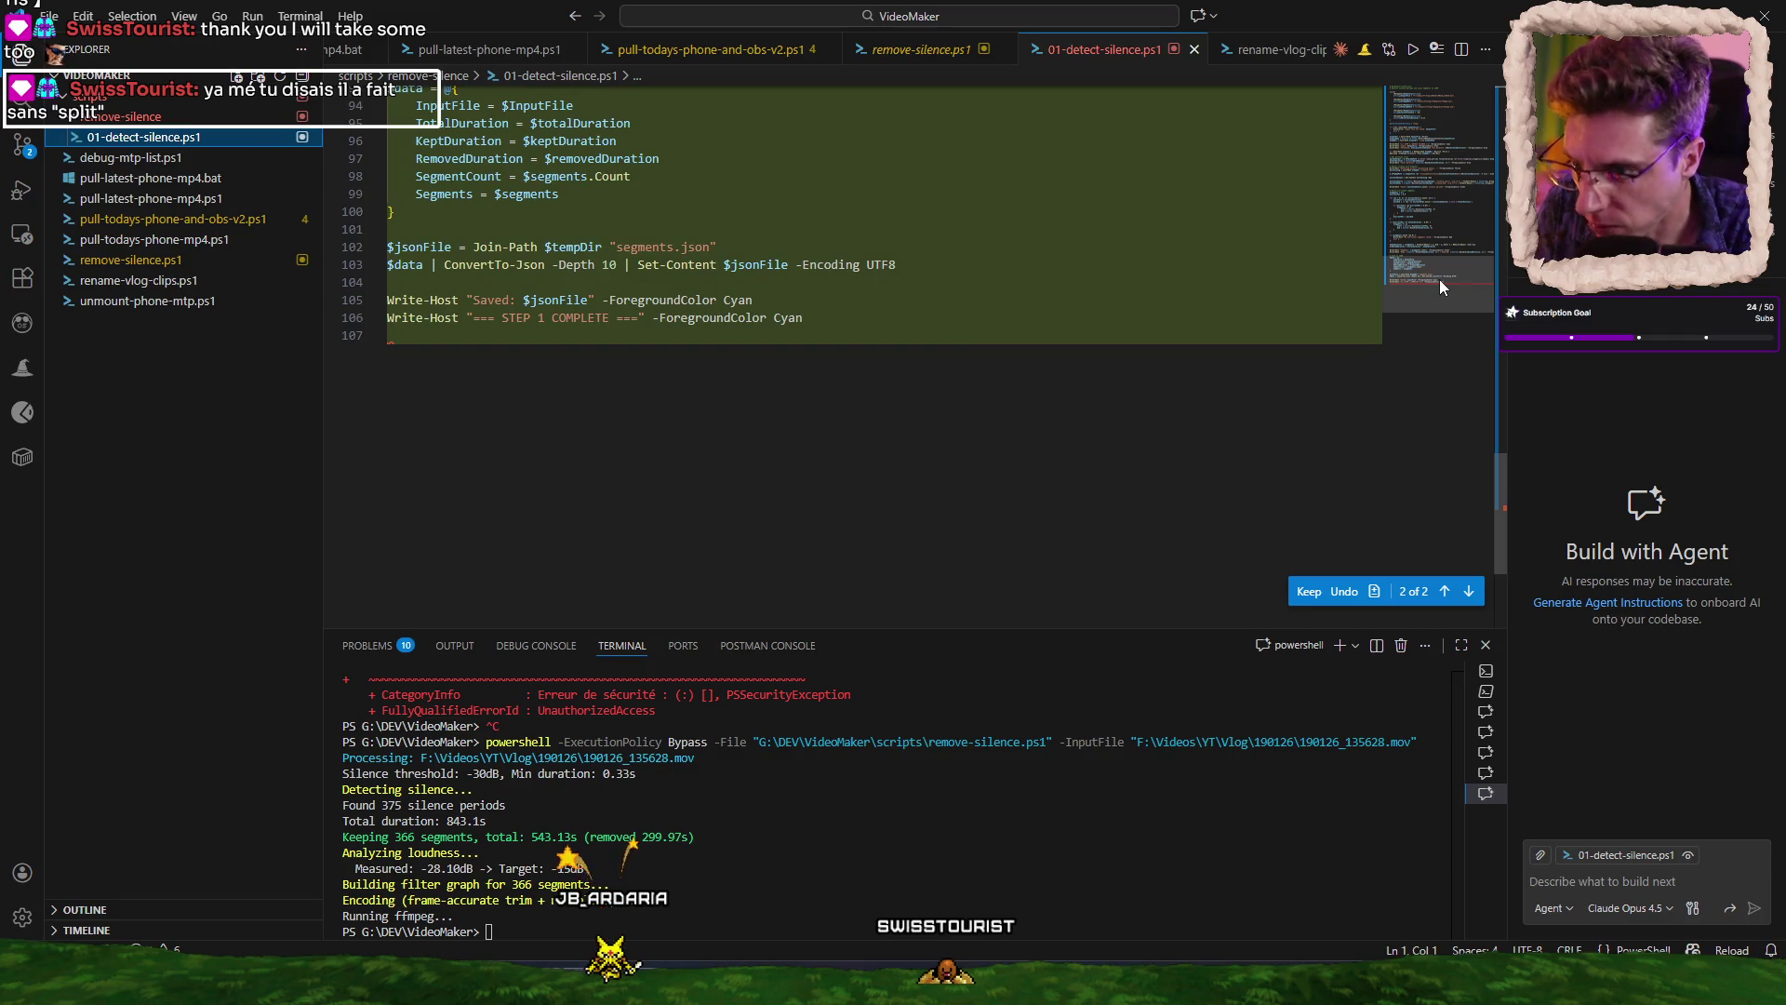
{"action": "scroll", "coordinate": [635, 349], "scroll_direction": "up", "scroll_amount": 20}
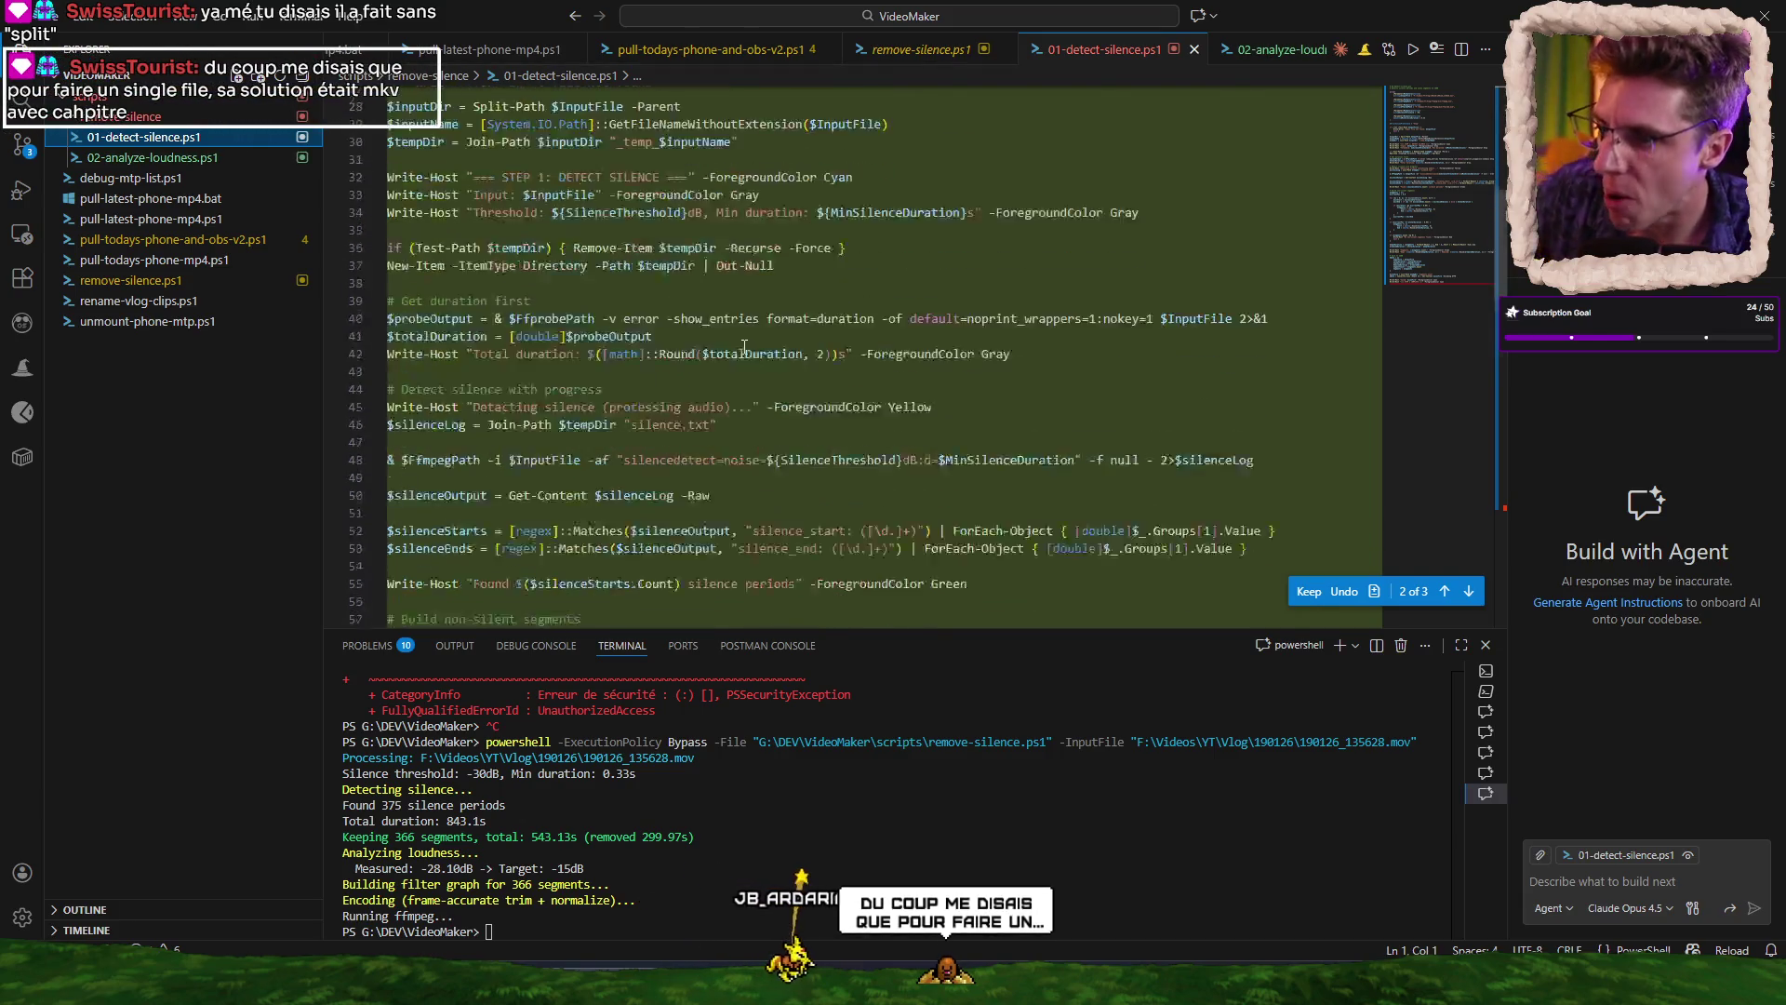
{"action": "scroll", "coordinate": [726, 351], "scroll_direction": "up", "scroll_amount": 15}
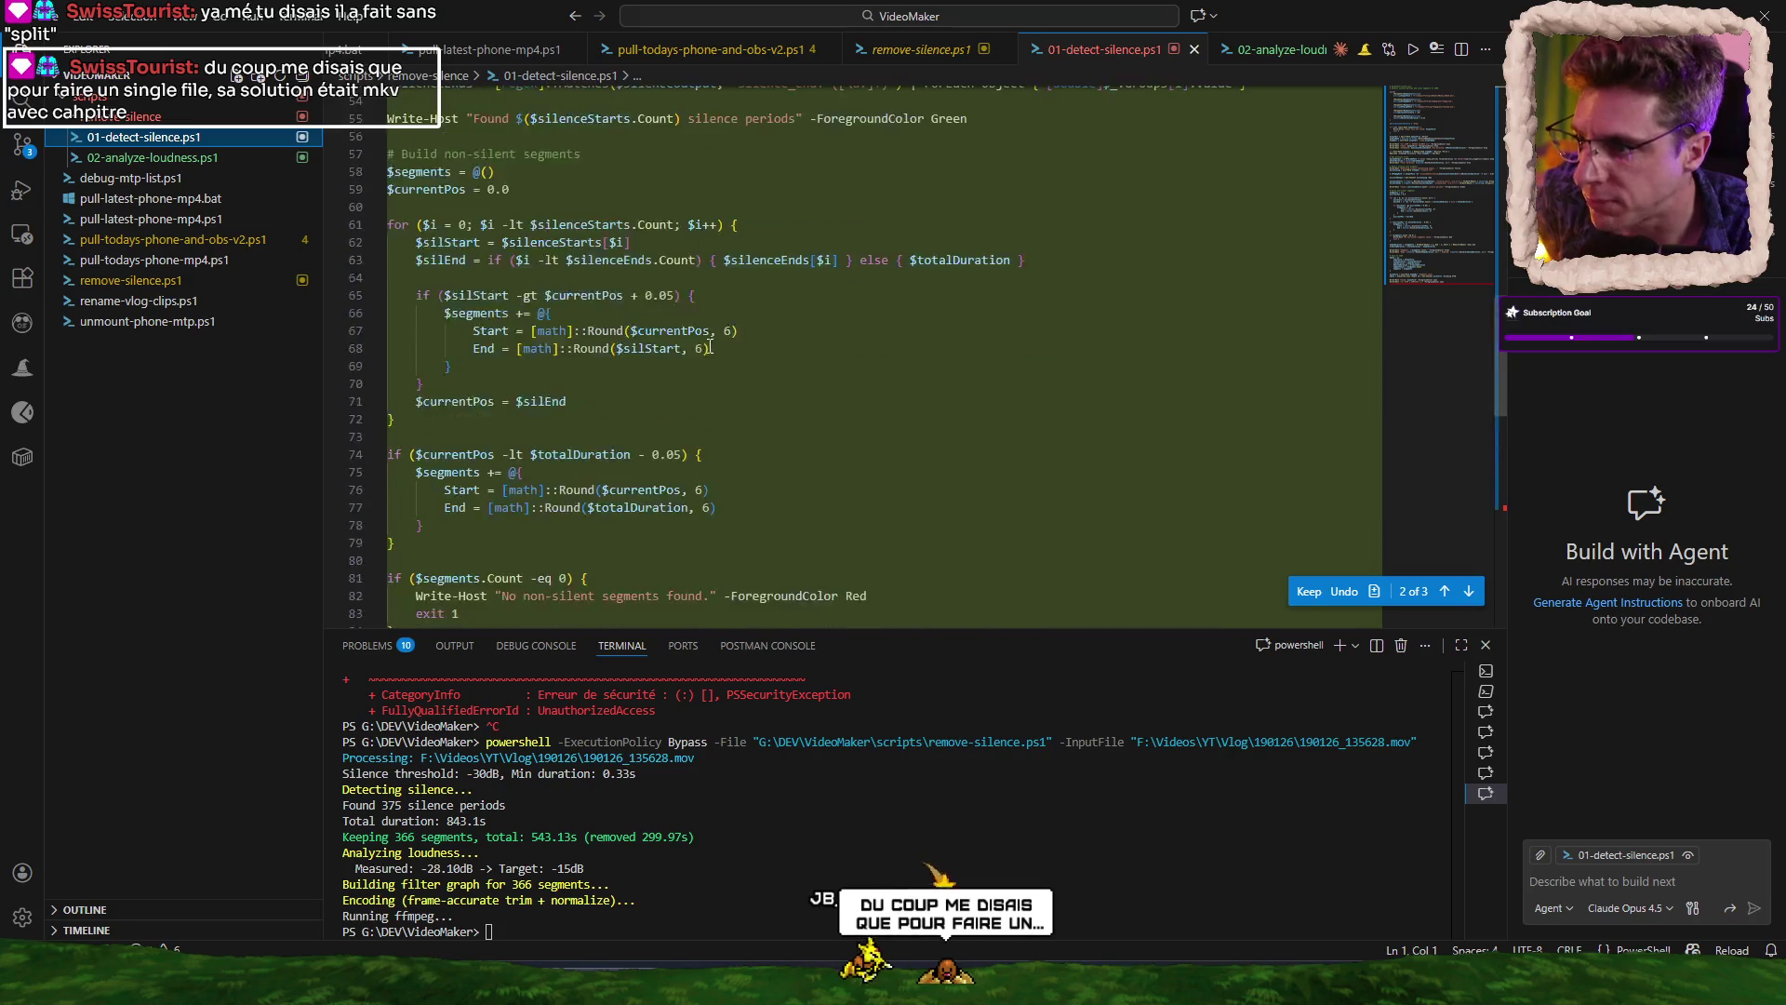
Scroll through the original remove-silence.ps1 script for comparison.
{"action": "left_click", "coordinate": [223, 280]}
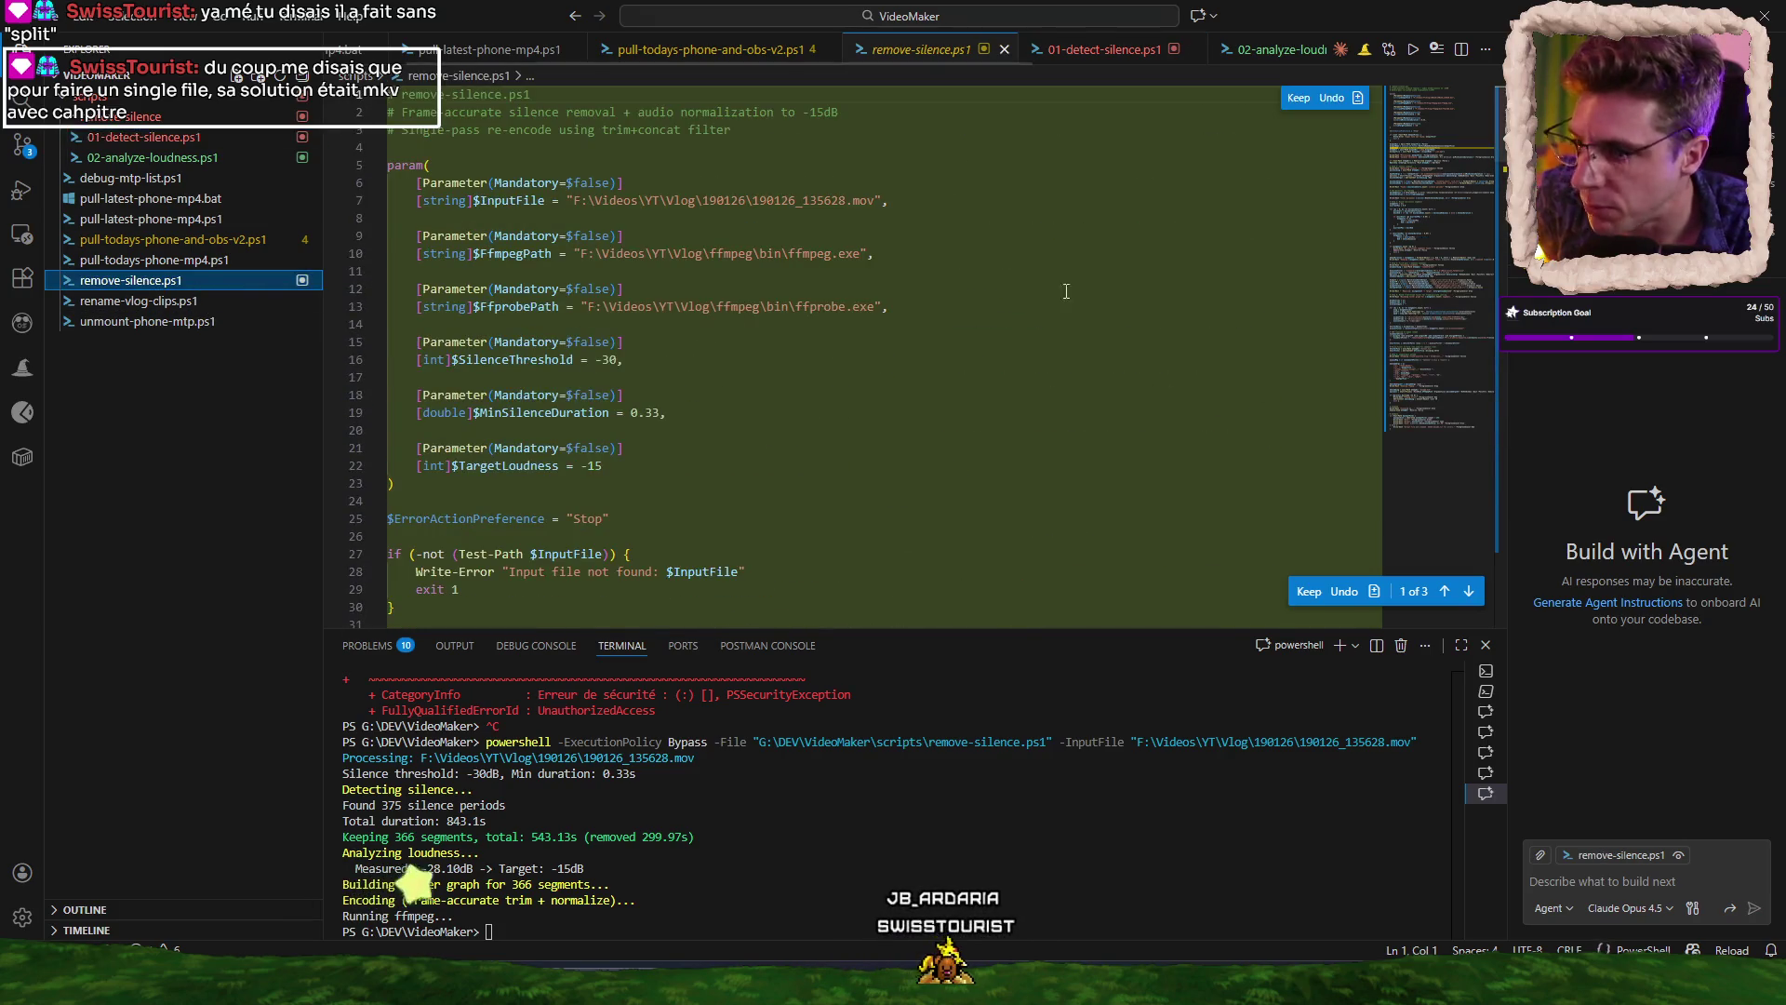
{"action": "left_click", "coordinate": [1410, 365]}
{"action": "mouse_move", "coordinate": [1410, 364]}
{"action": "left_mouse_down"}
{"action": "mouse_move", "coordinate": [1420, 449]}
{"action": "mouse_move", "coordinate": [1424, 102]}
{"action": "left_mouse_up"}
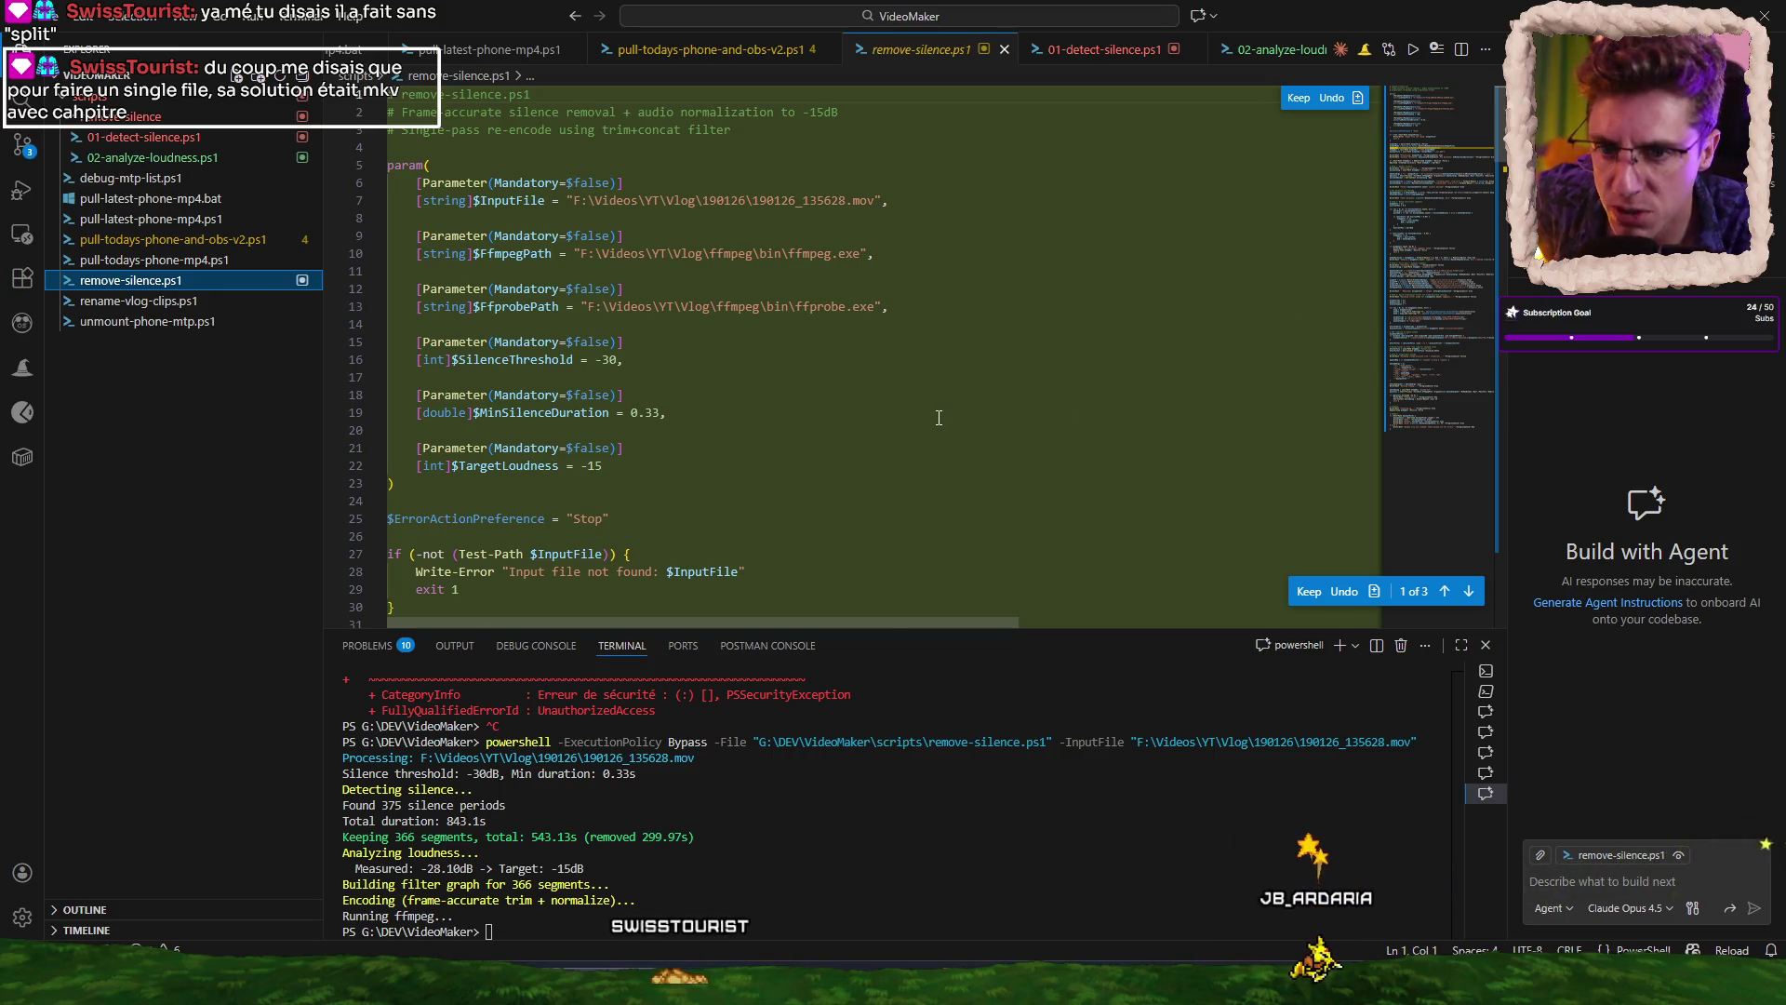
{"action": "scroll", "coordinate": [989, 400], "scroll_direction": "down", "scroll_amount": 15}
{"action": "scroll", "coordinate": [928, 403], "scroll_direction": "down", "scroll_amount": 16}
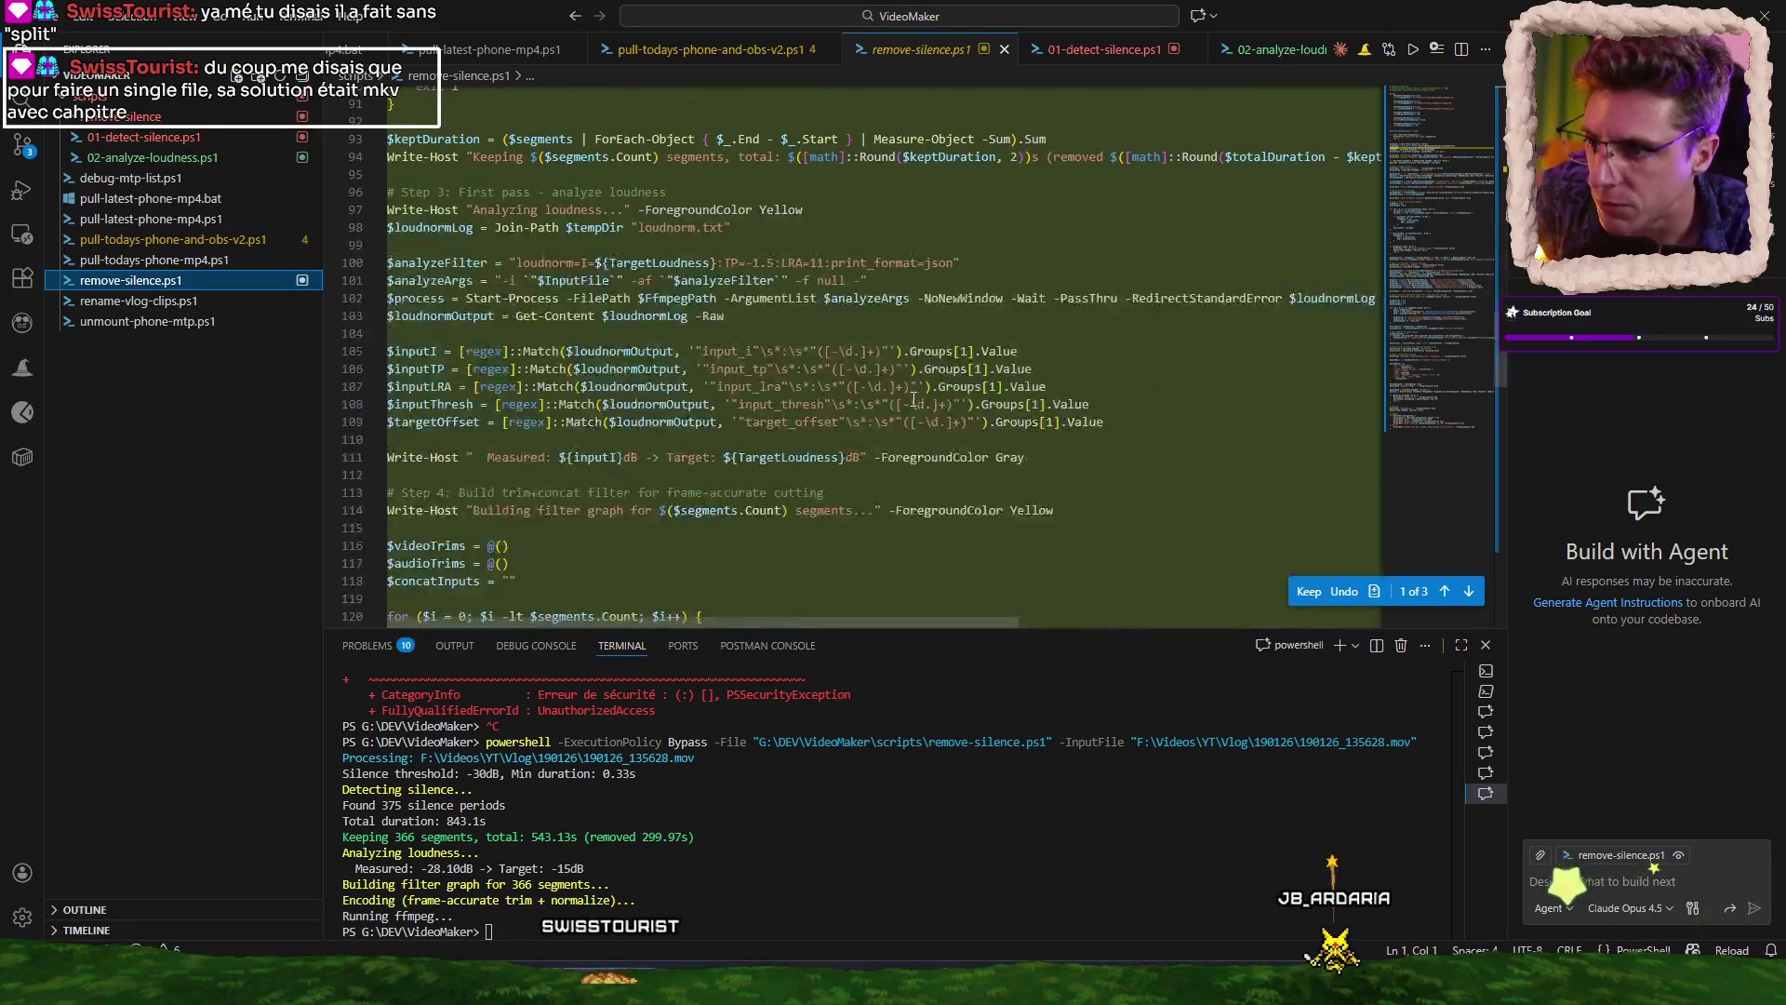
{"action": "scroll", "coordinate": [911, 395], "scroll_direction": "down", "scroll_amount": 7}
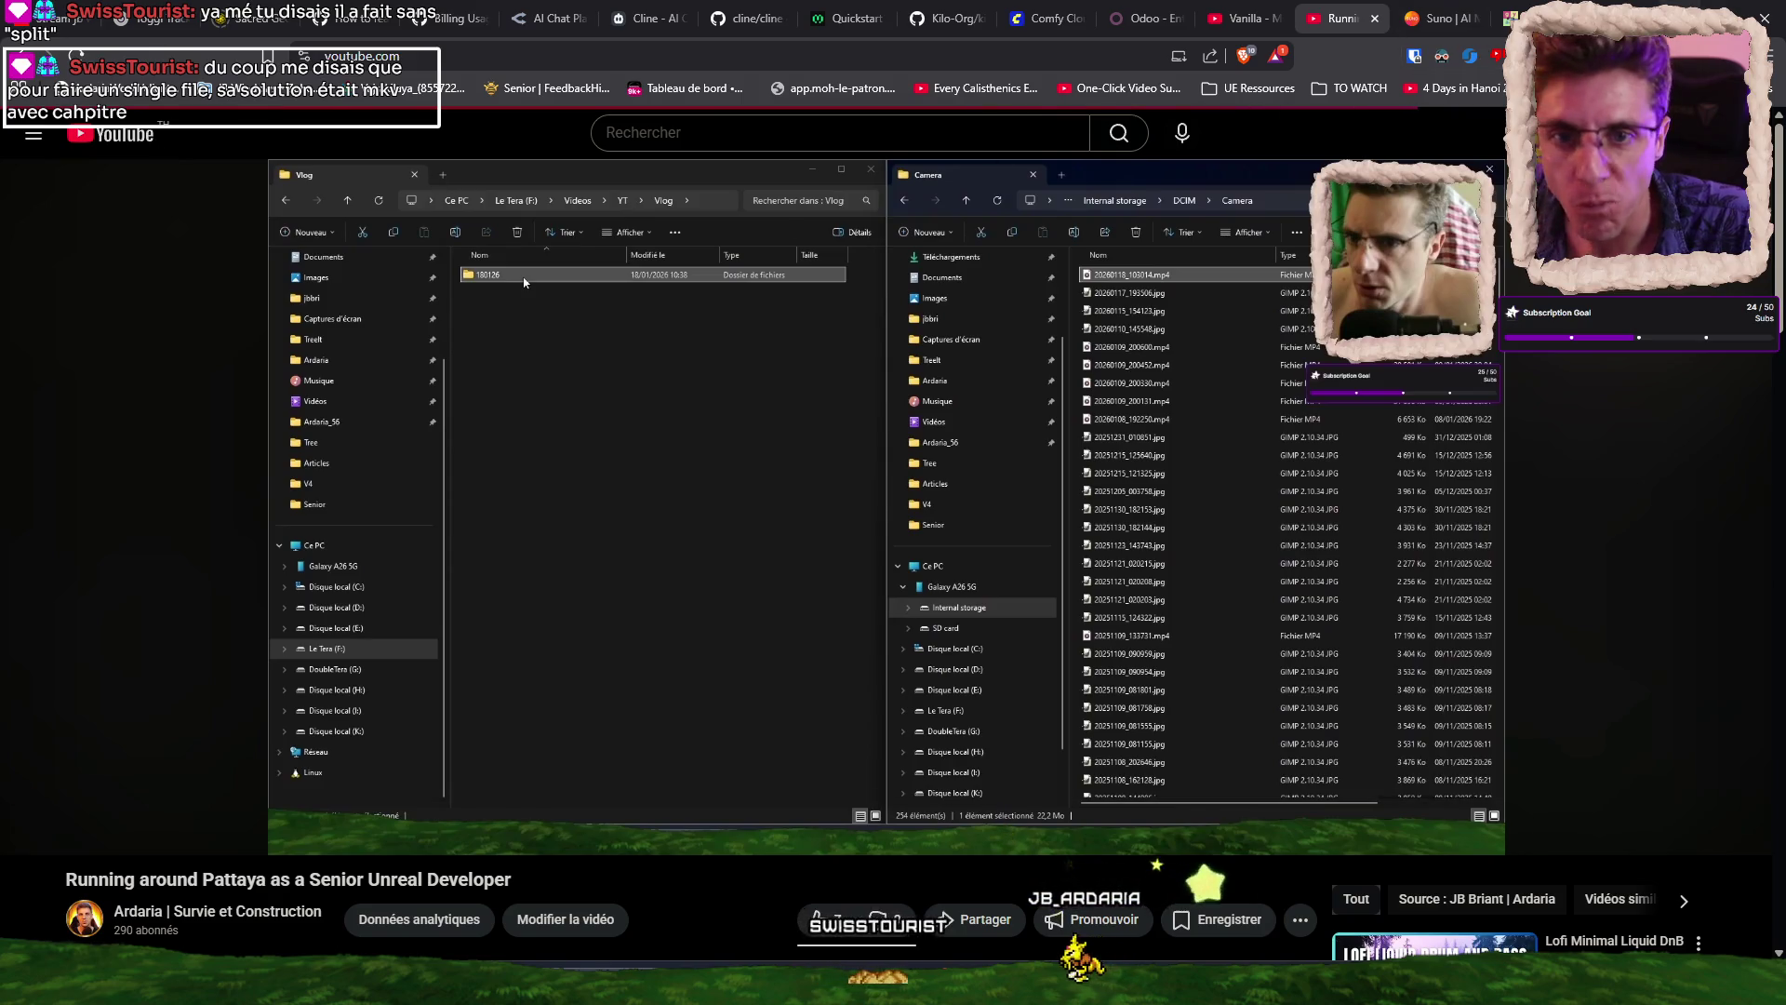
Switch from the YouTube video page back to the Visual Studio Code window.
{"action": "key", "text": "alt+Tab"}
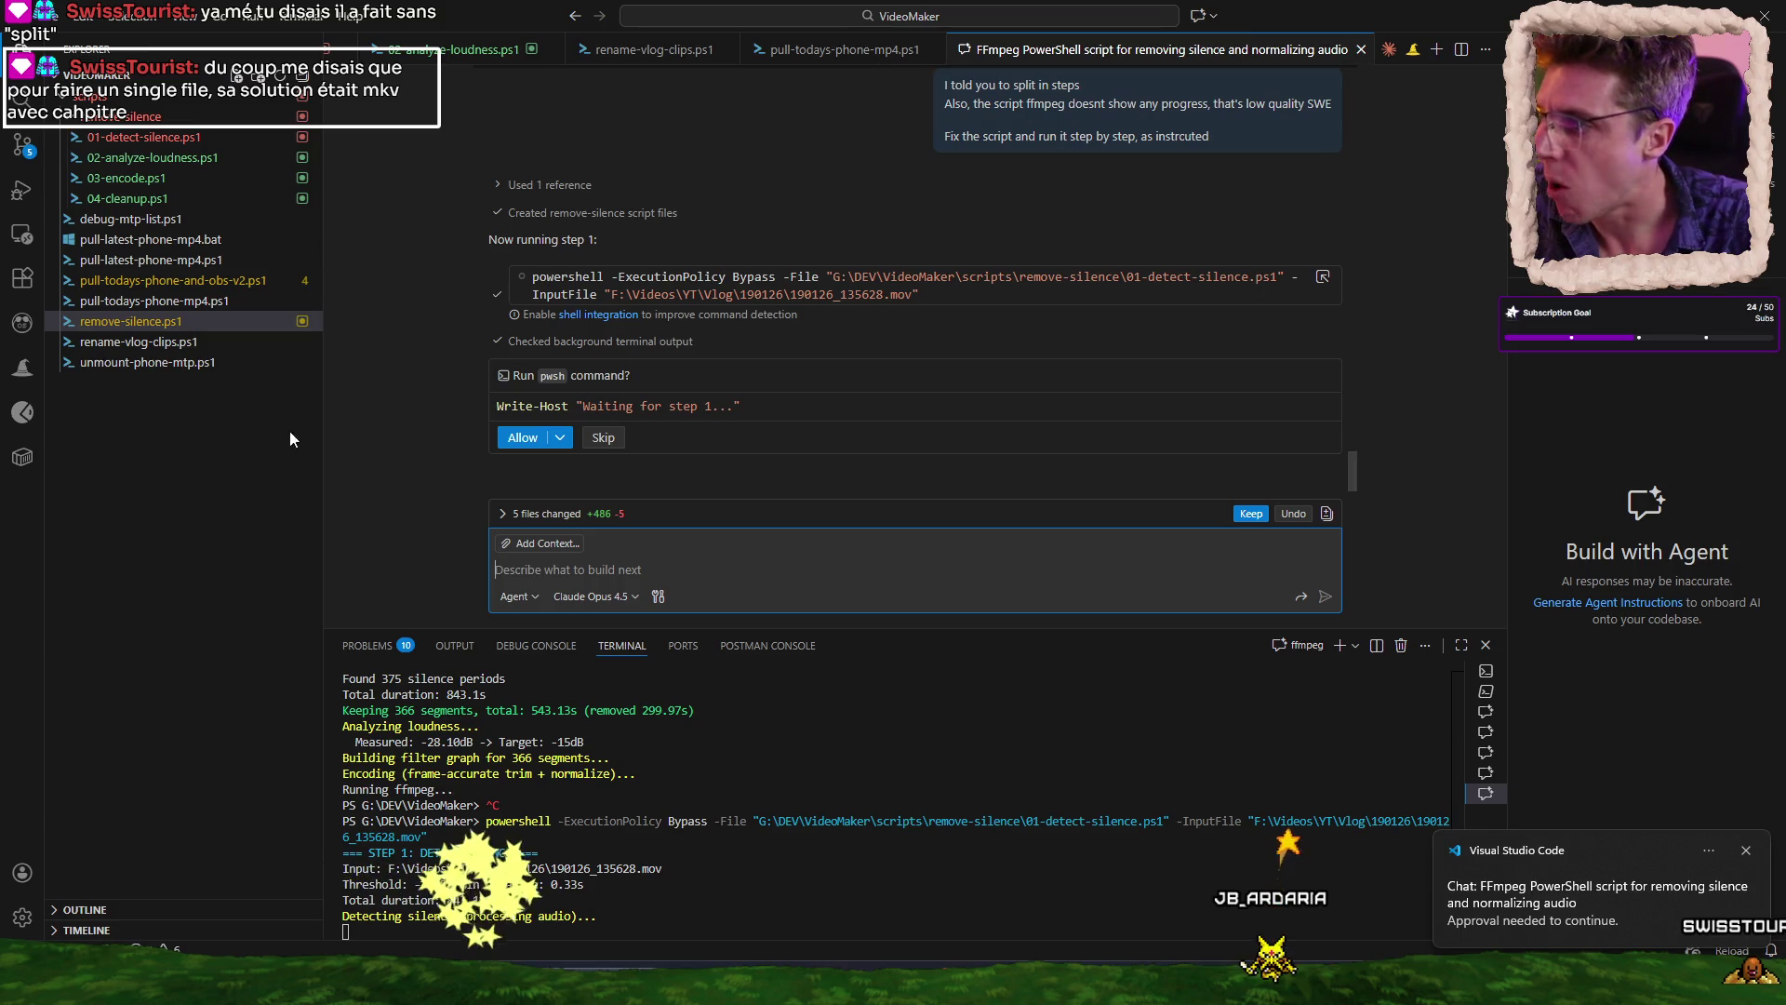
Close the agent chat and keep its edits to remove-silence.ps1 and the four step scripts.
{"action": "left_click", "coordinate": [1215, 17]}
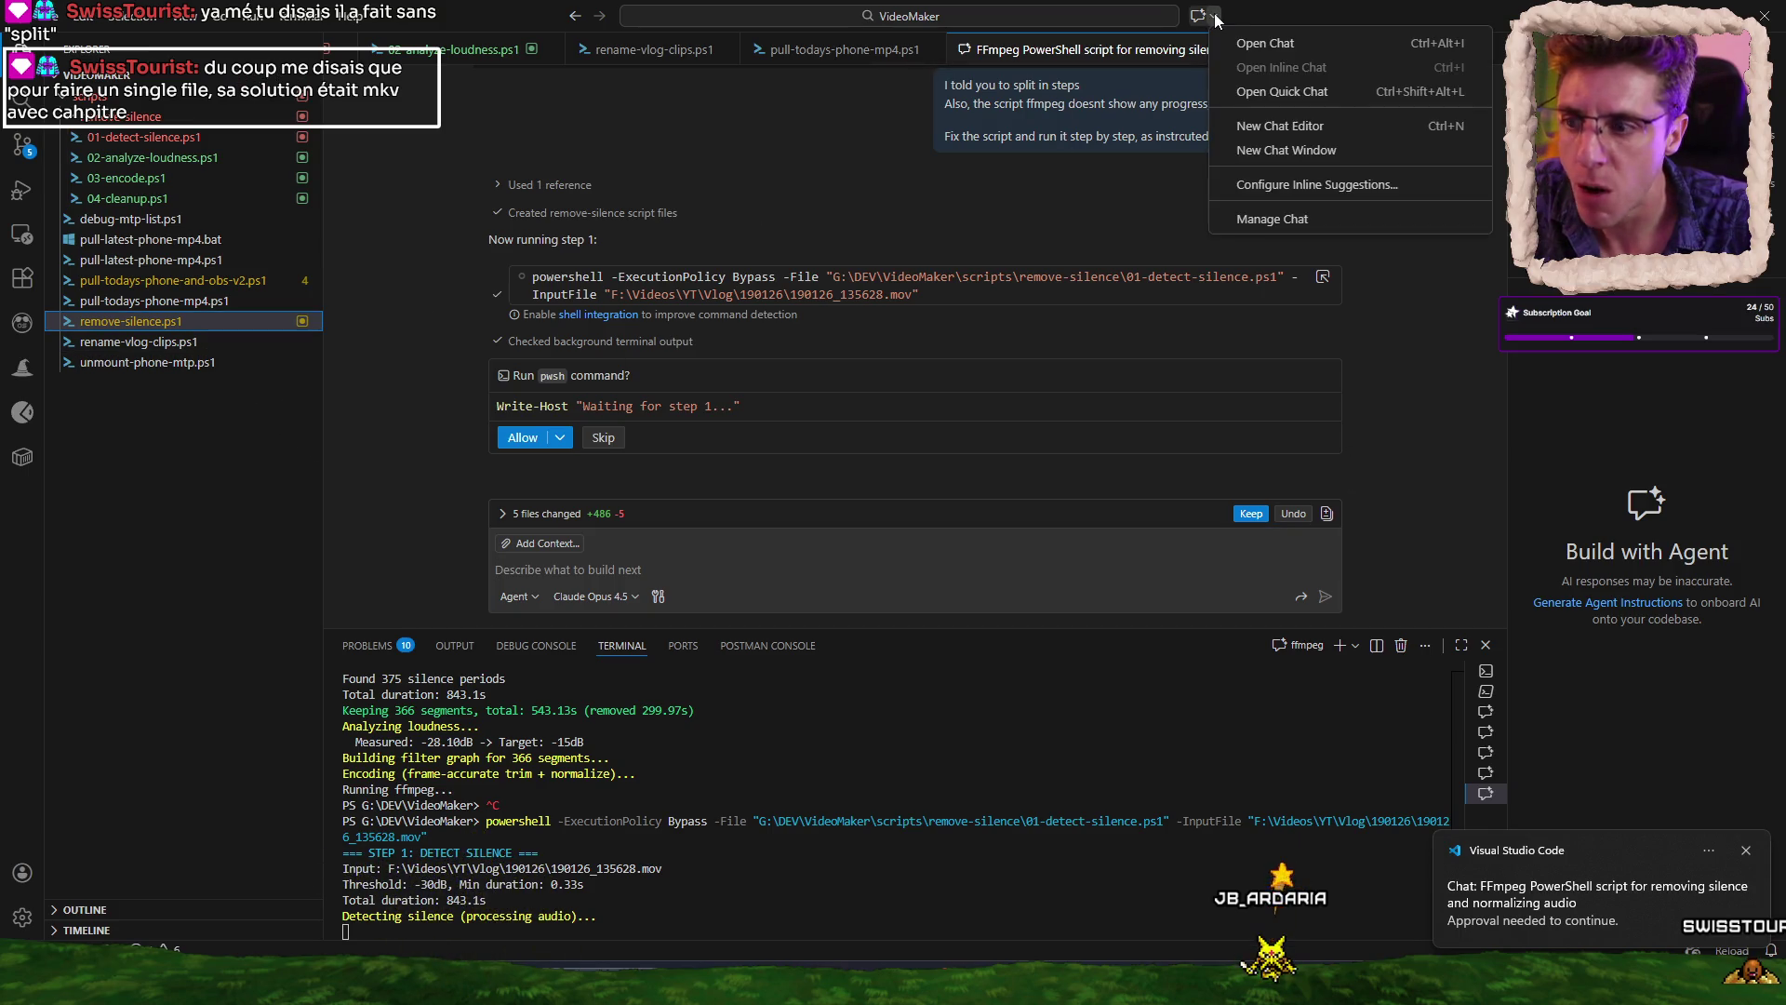
{"action": "left_click", "coordinate": [1287, 149]}
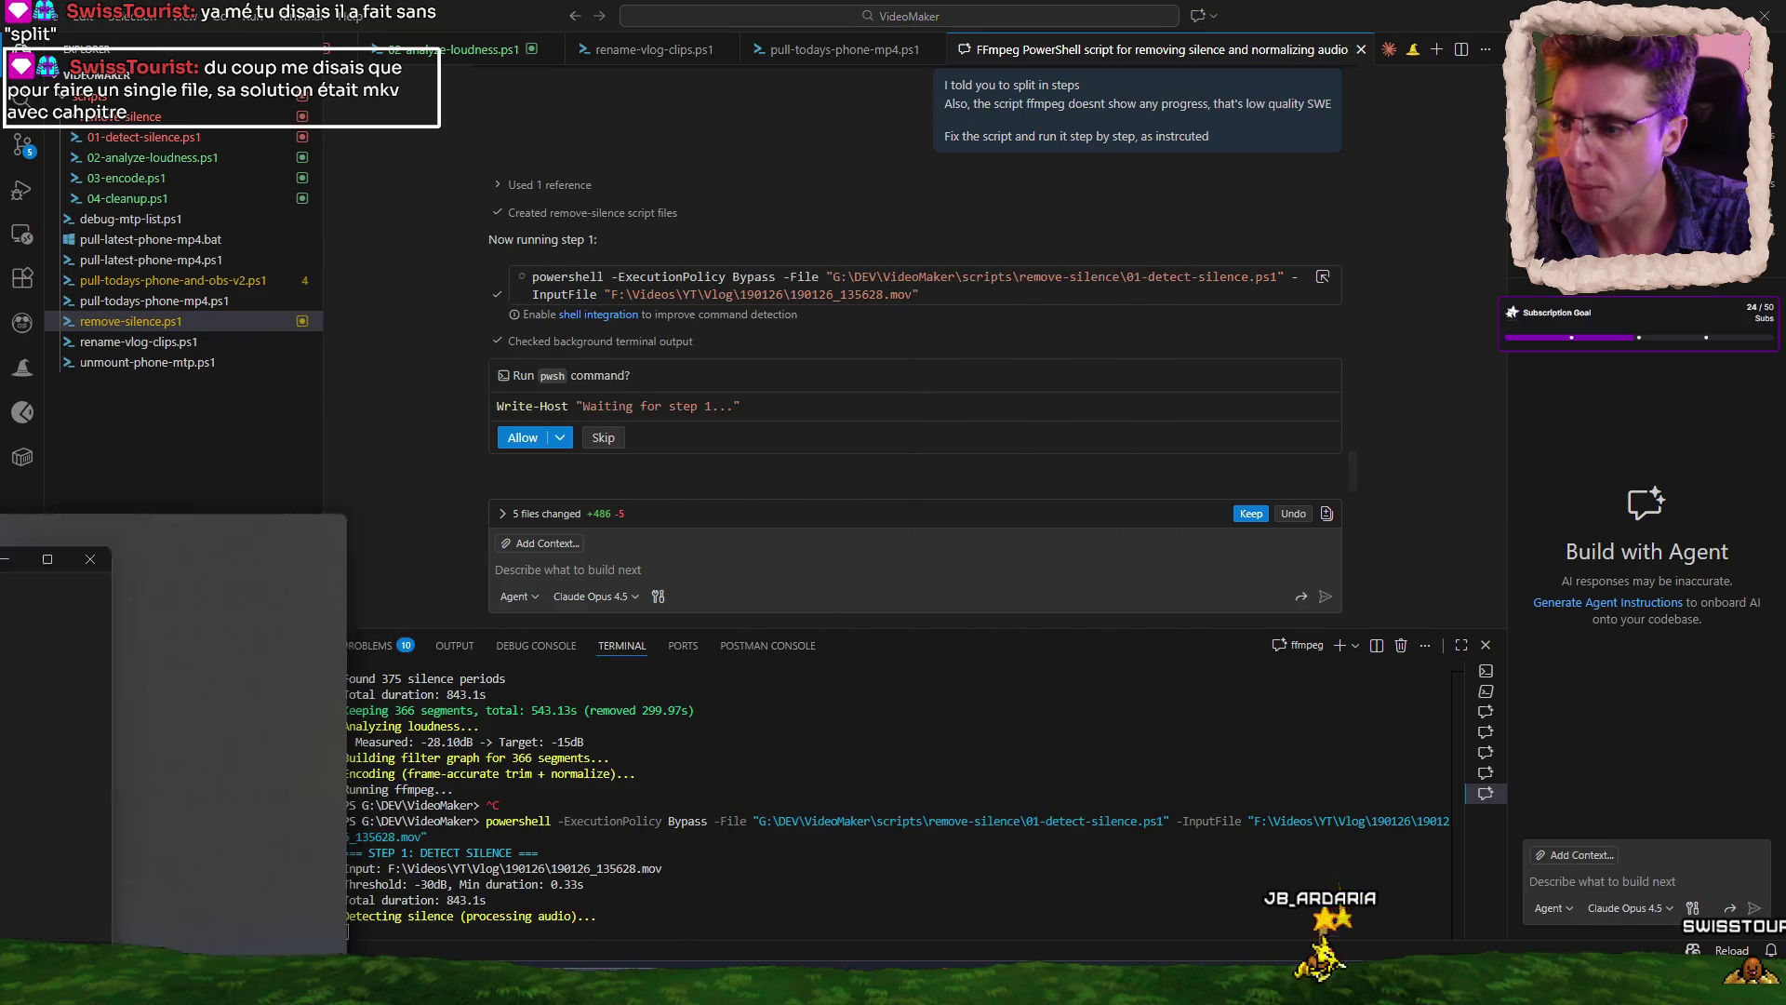
{"action": "left_click", "coordinate": [1361, 50]}
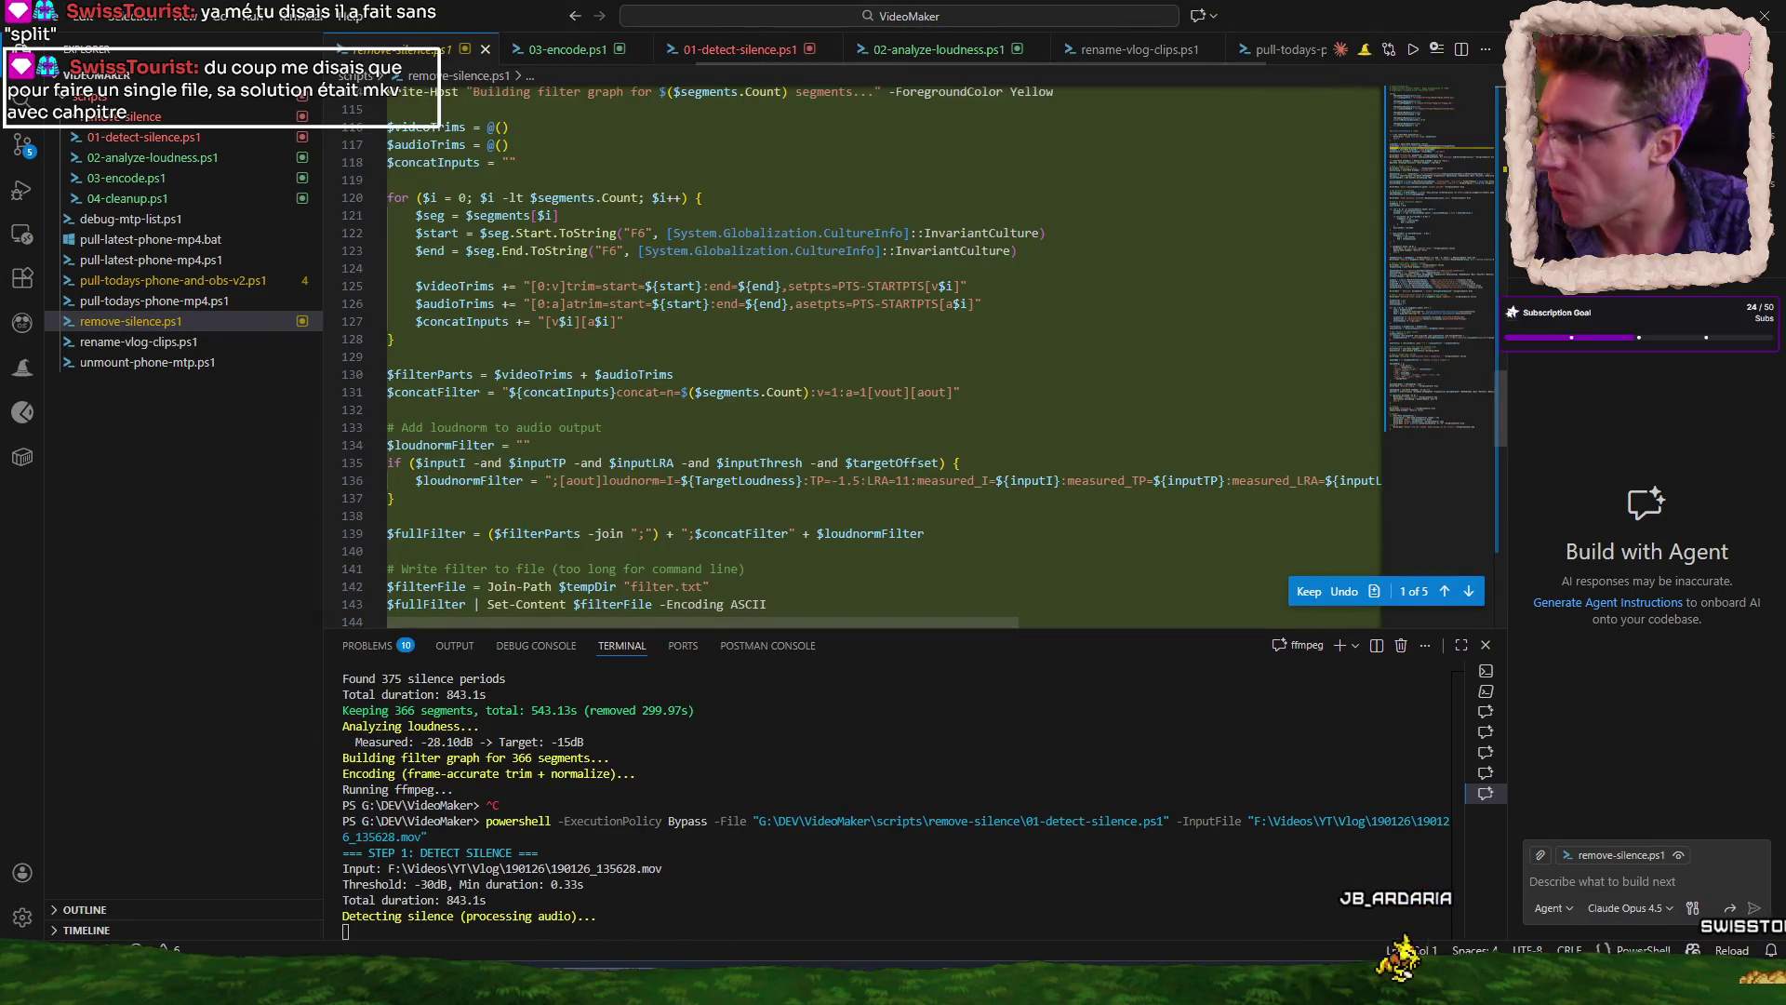
{"action": "left_click", "coordinate": [1303, 593]}
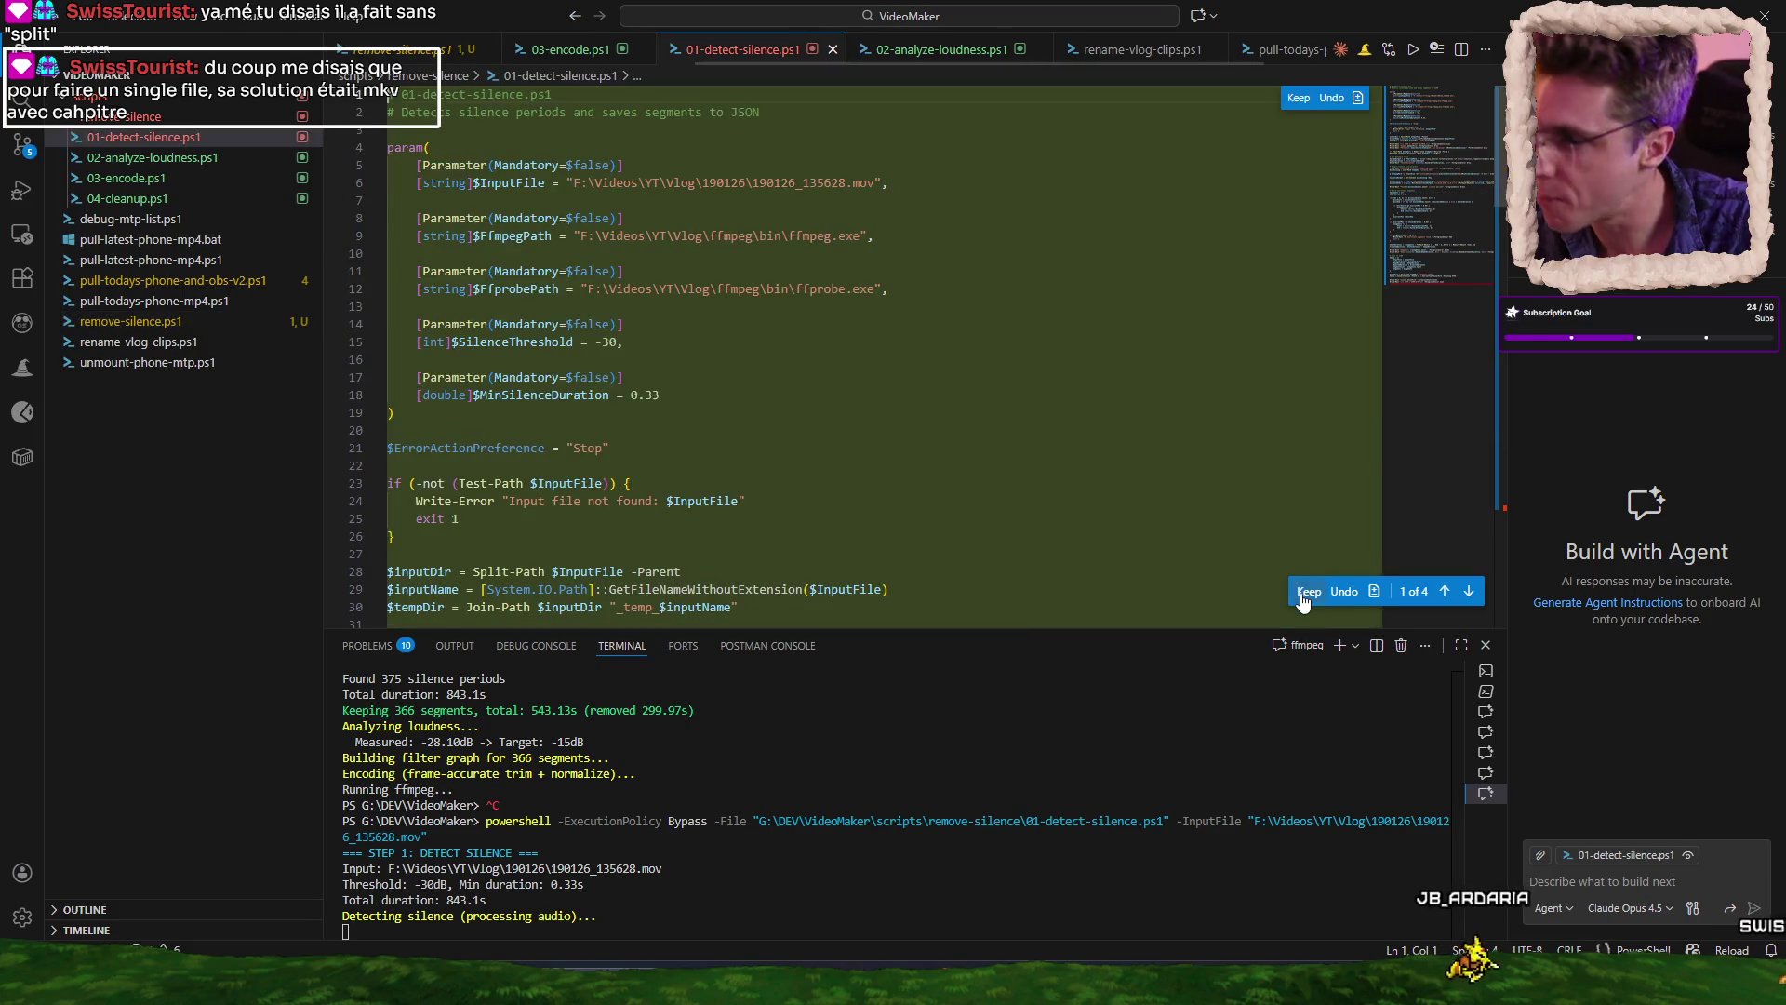
{"action": "left_click", "coordinate": [1309, 591]}
{"action": "left_click", "coordinate": [1309, 590]}
{"action": "left_click", "coordinate": [1309, 590]}
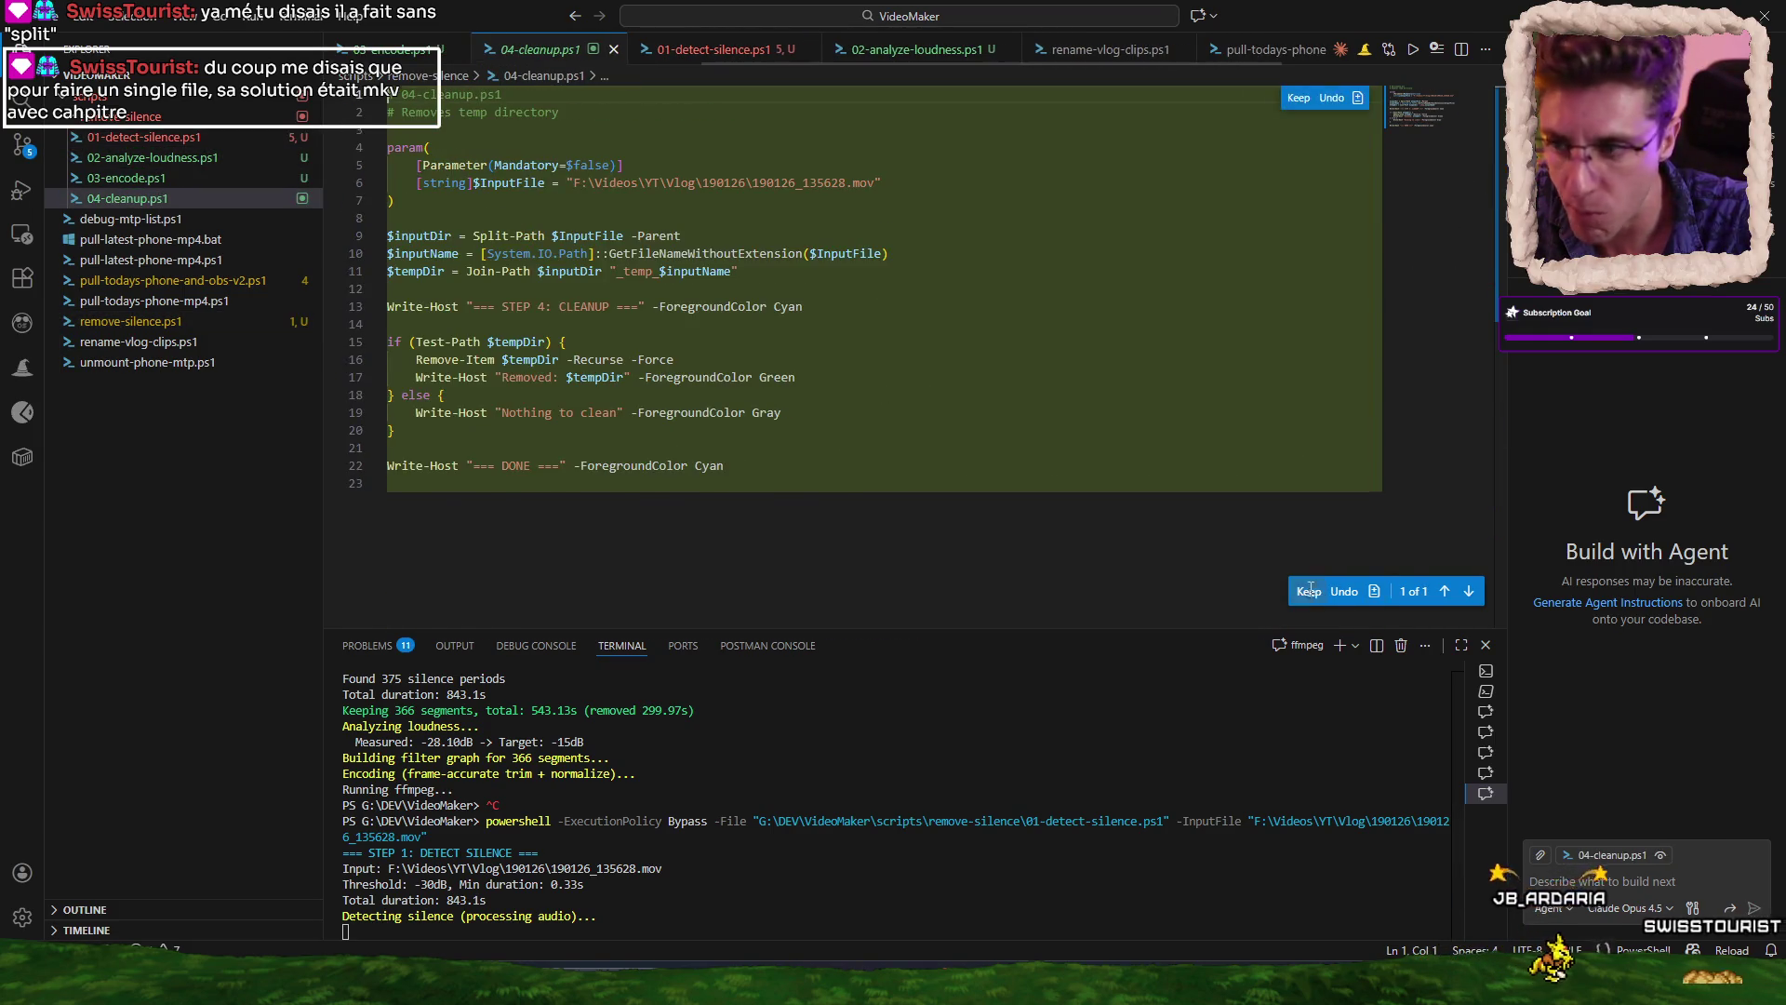
{"action": "left_click", "coordinate": [1309, 591]}
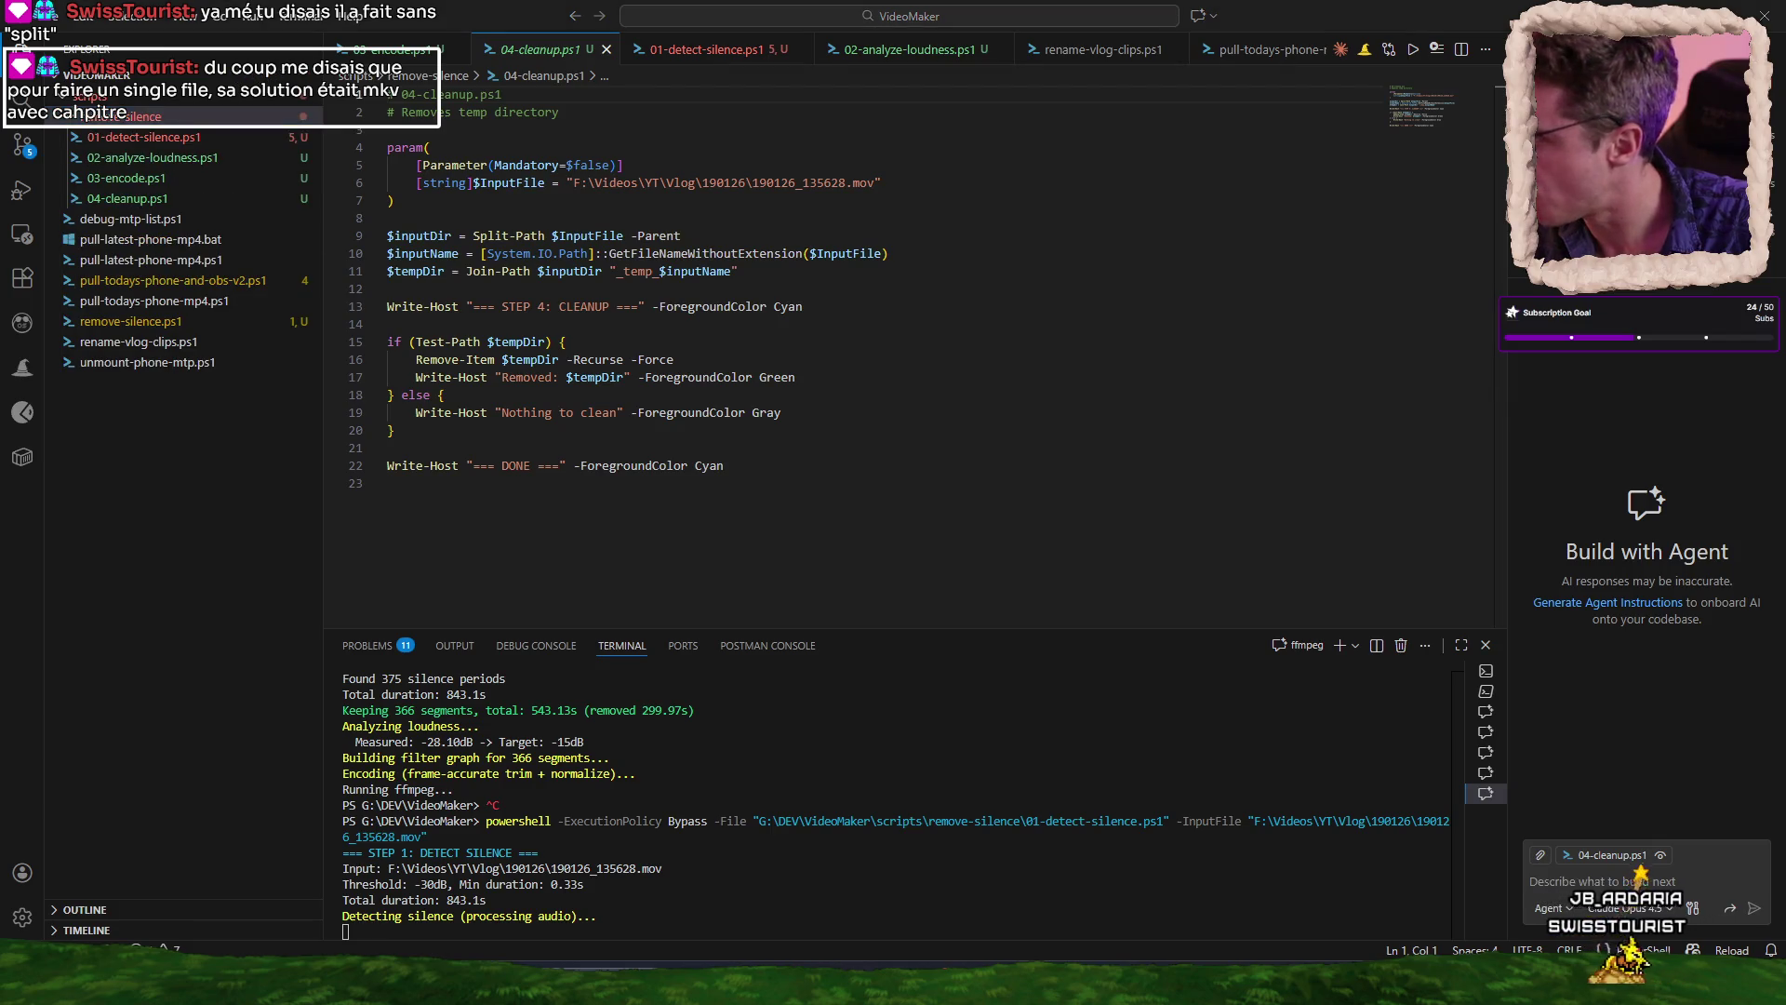
With 01-detect-silence.ps1 open, ask the agent to make the steps display progress properly.
{"action": "left_click", "coordinate": [149, 138]}
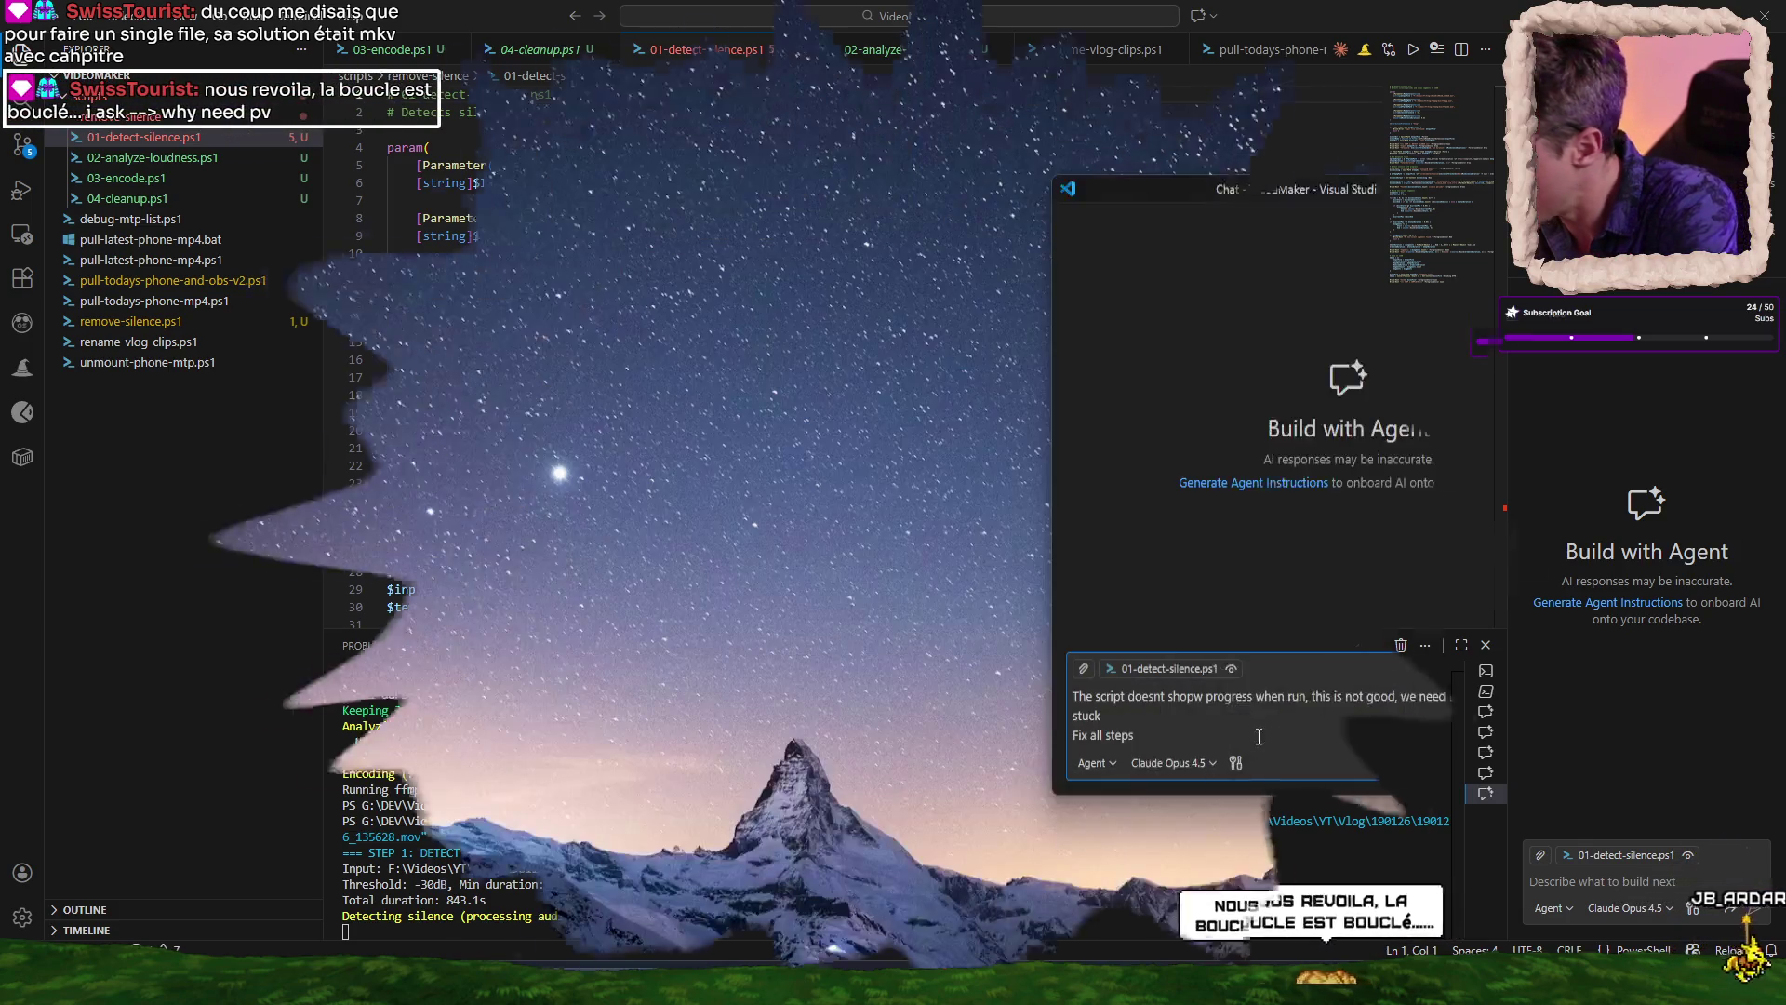
{"action": "type", "text": "to display progre"}
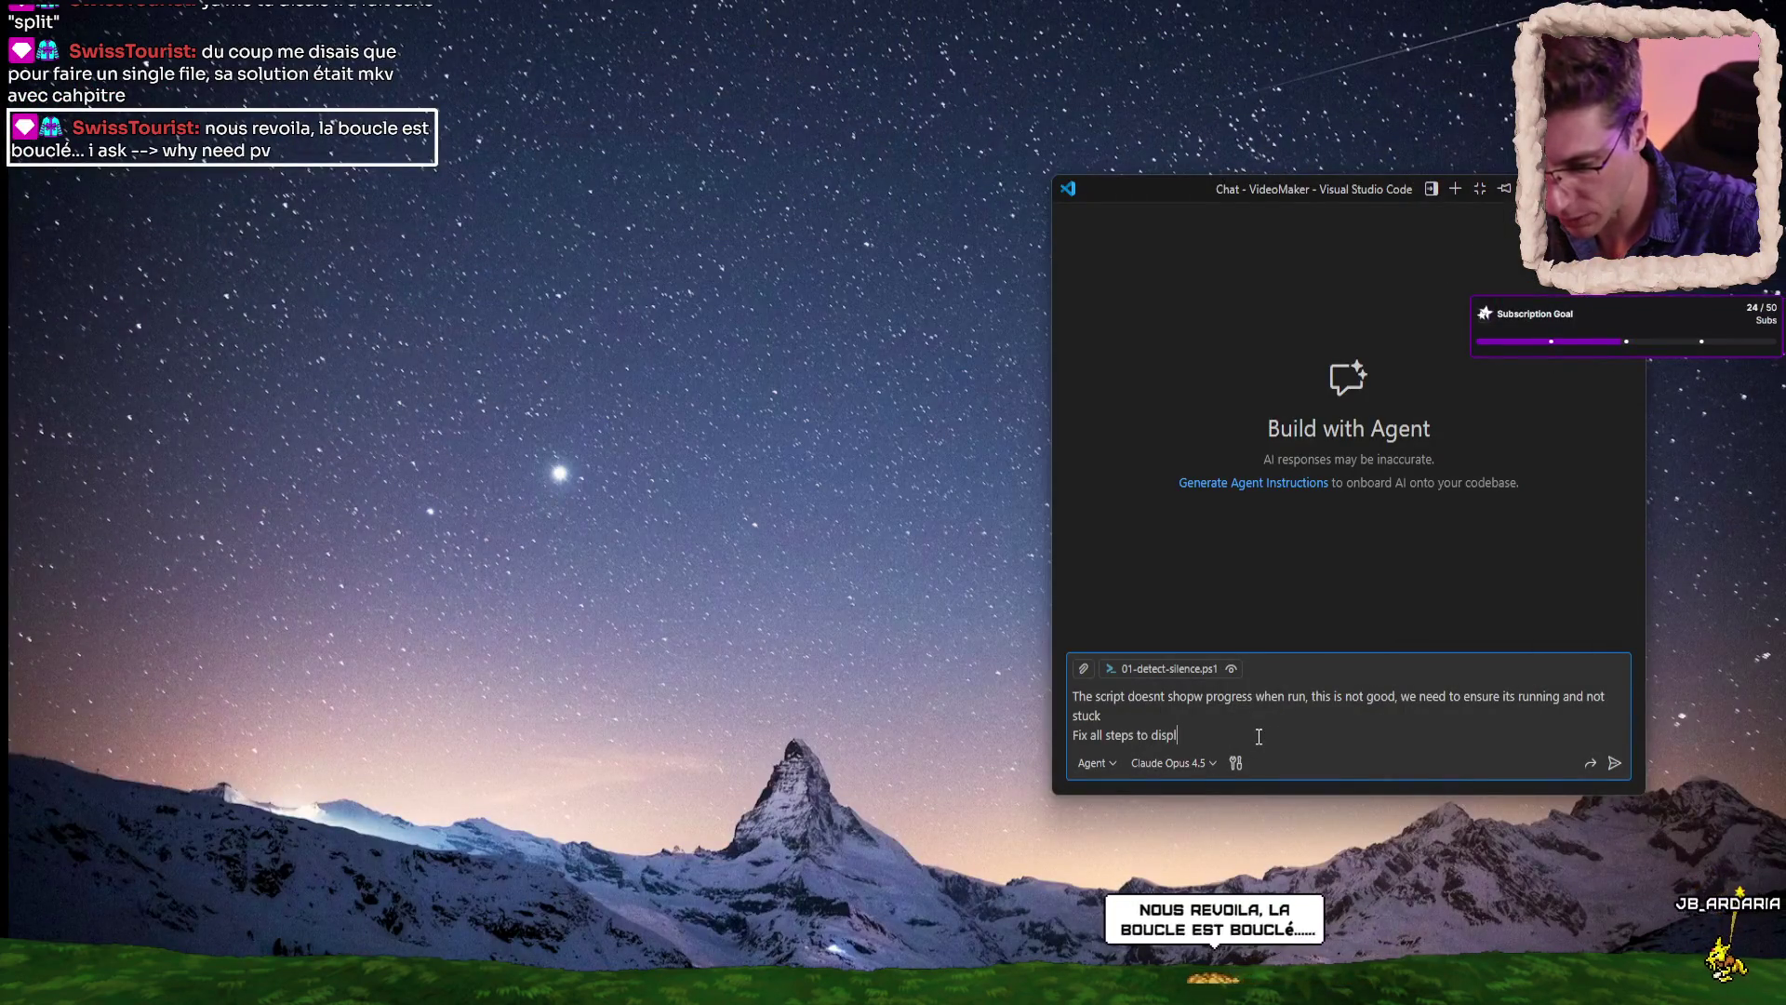
{"action": "type", "text": "ss properly"}
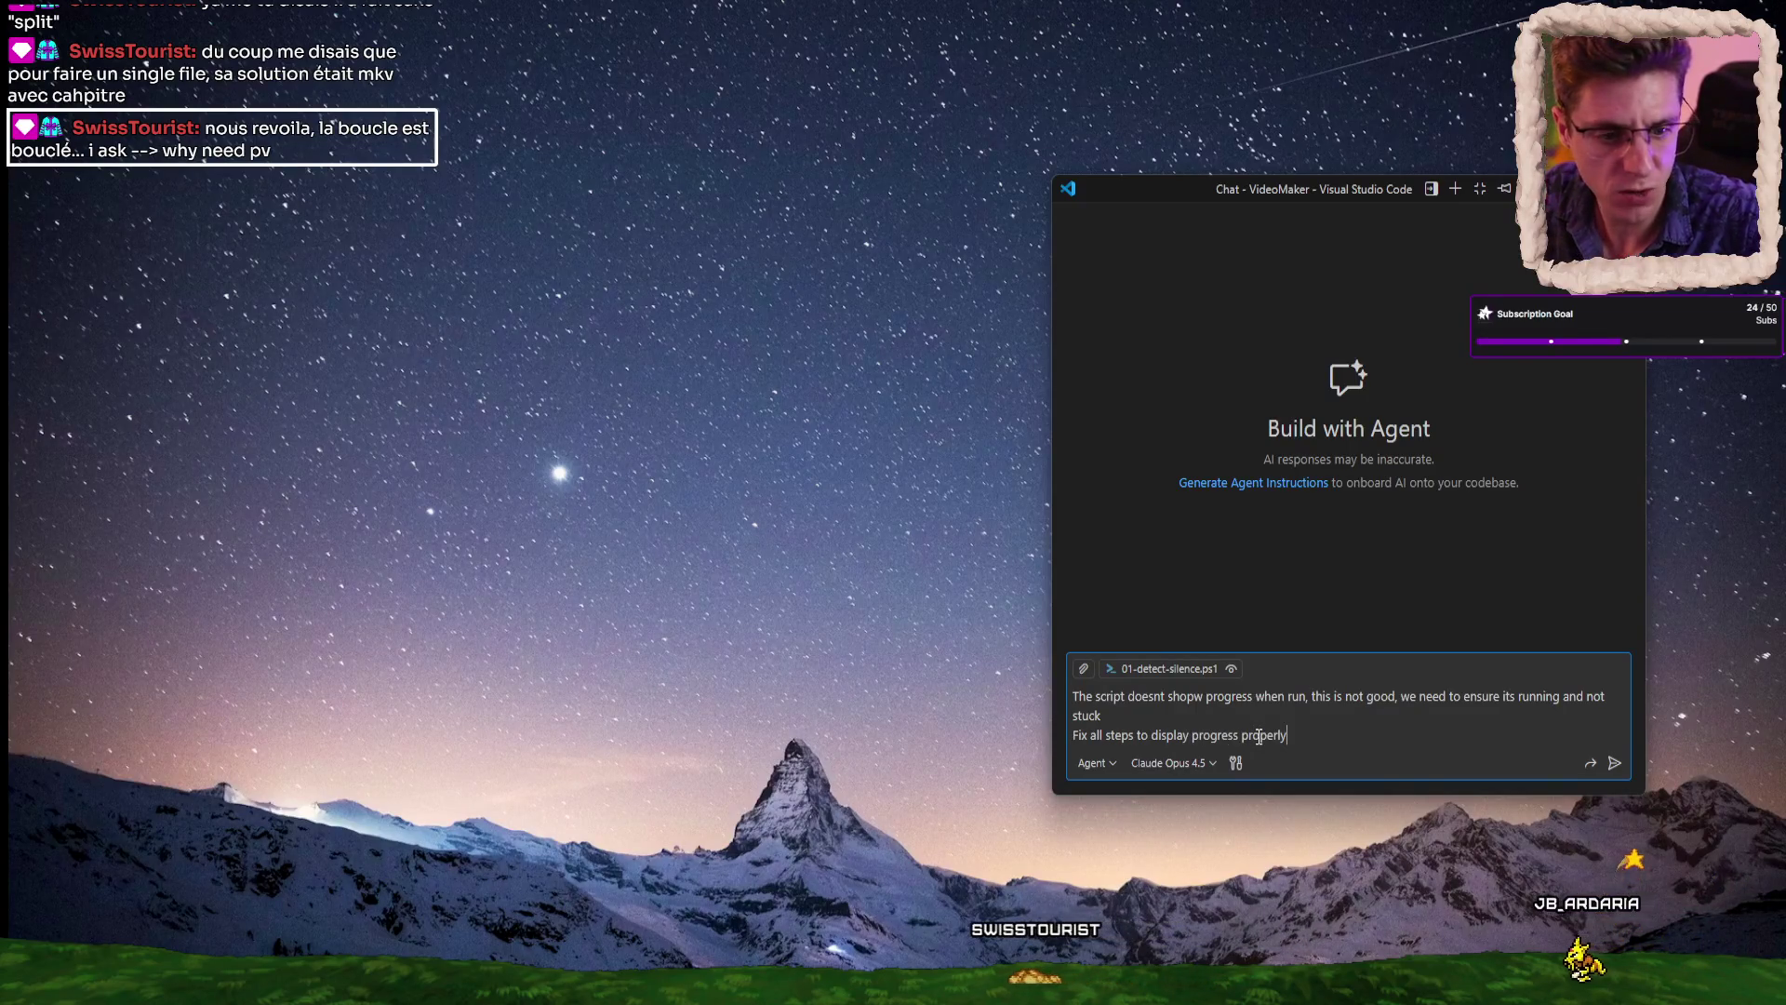
{"action": "key", "text": "Return"}
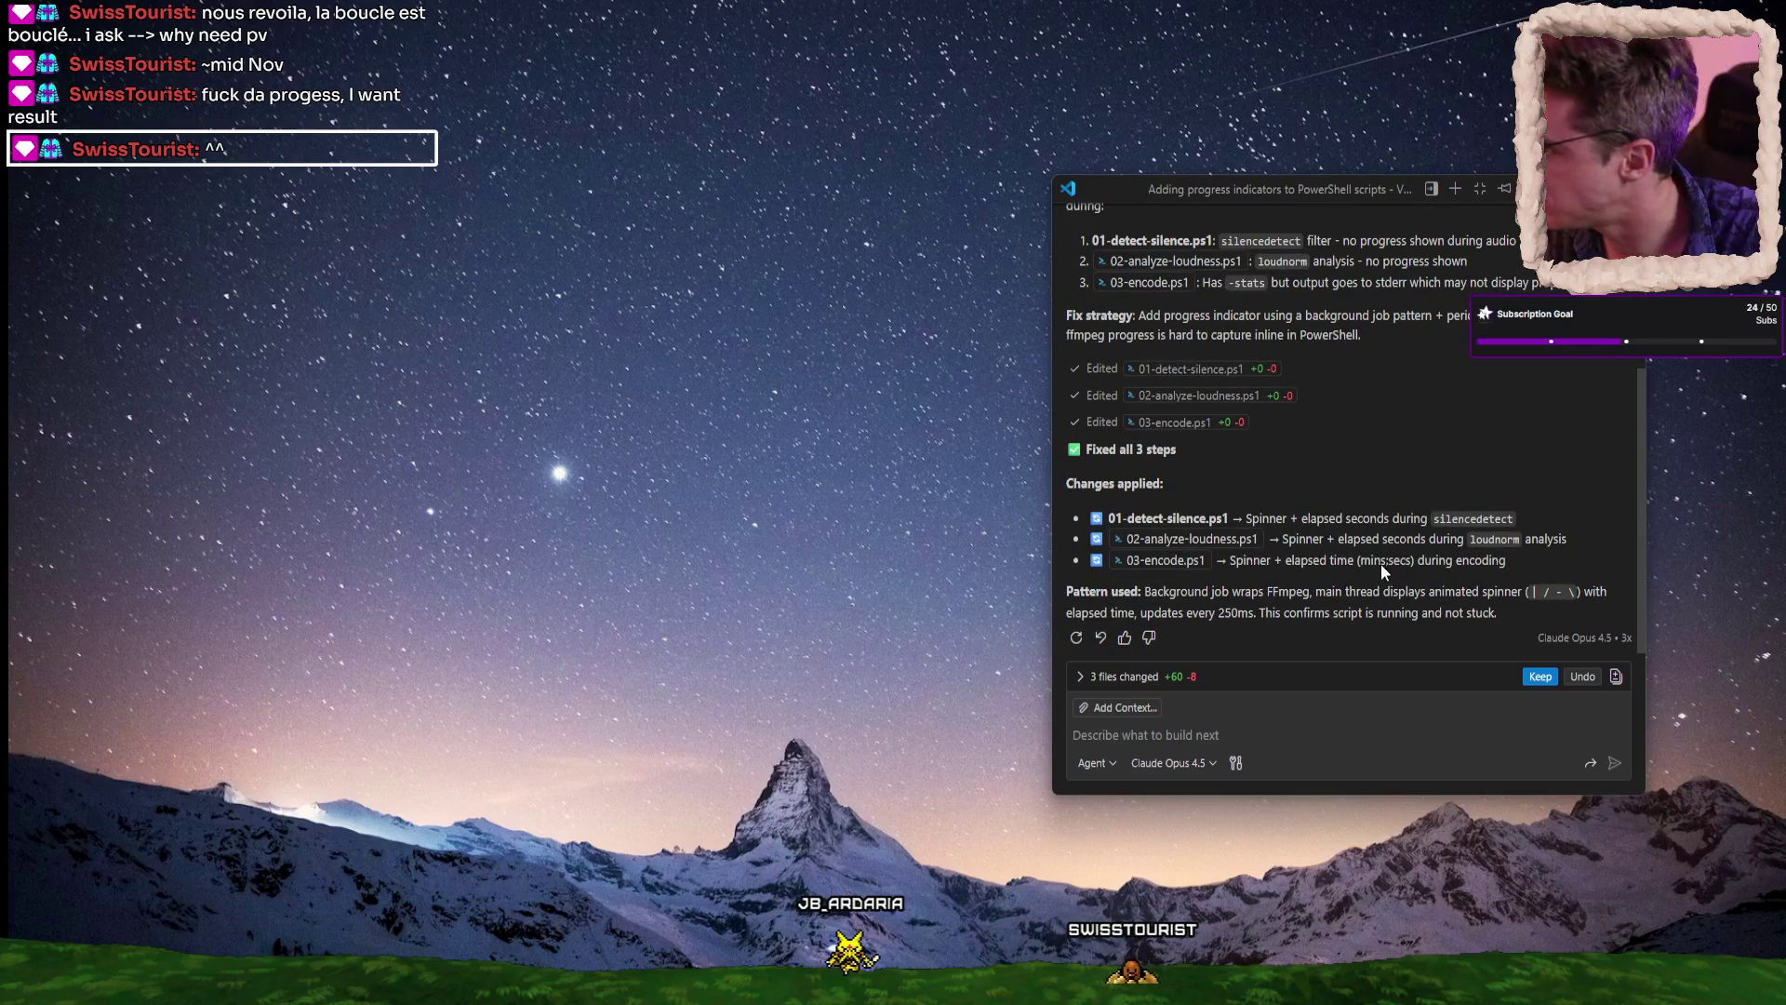
{"action": "left_click", "coordinate": [1326, 742]}
{"action": "type", "text": "run the scrip"}
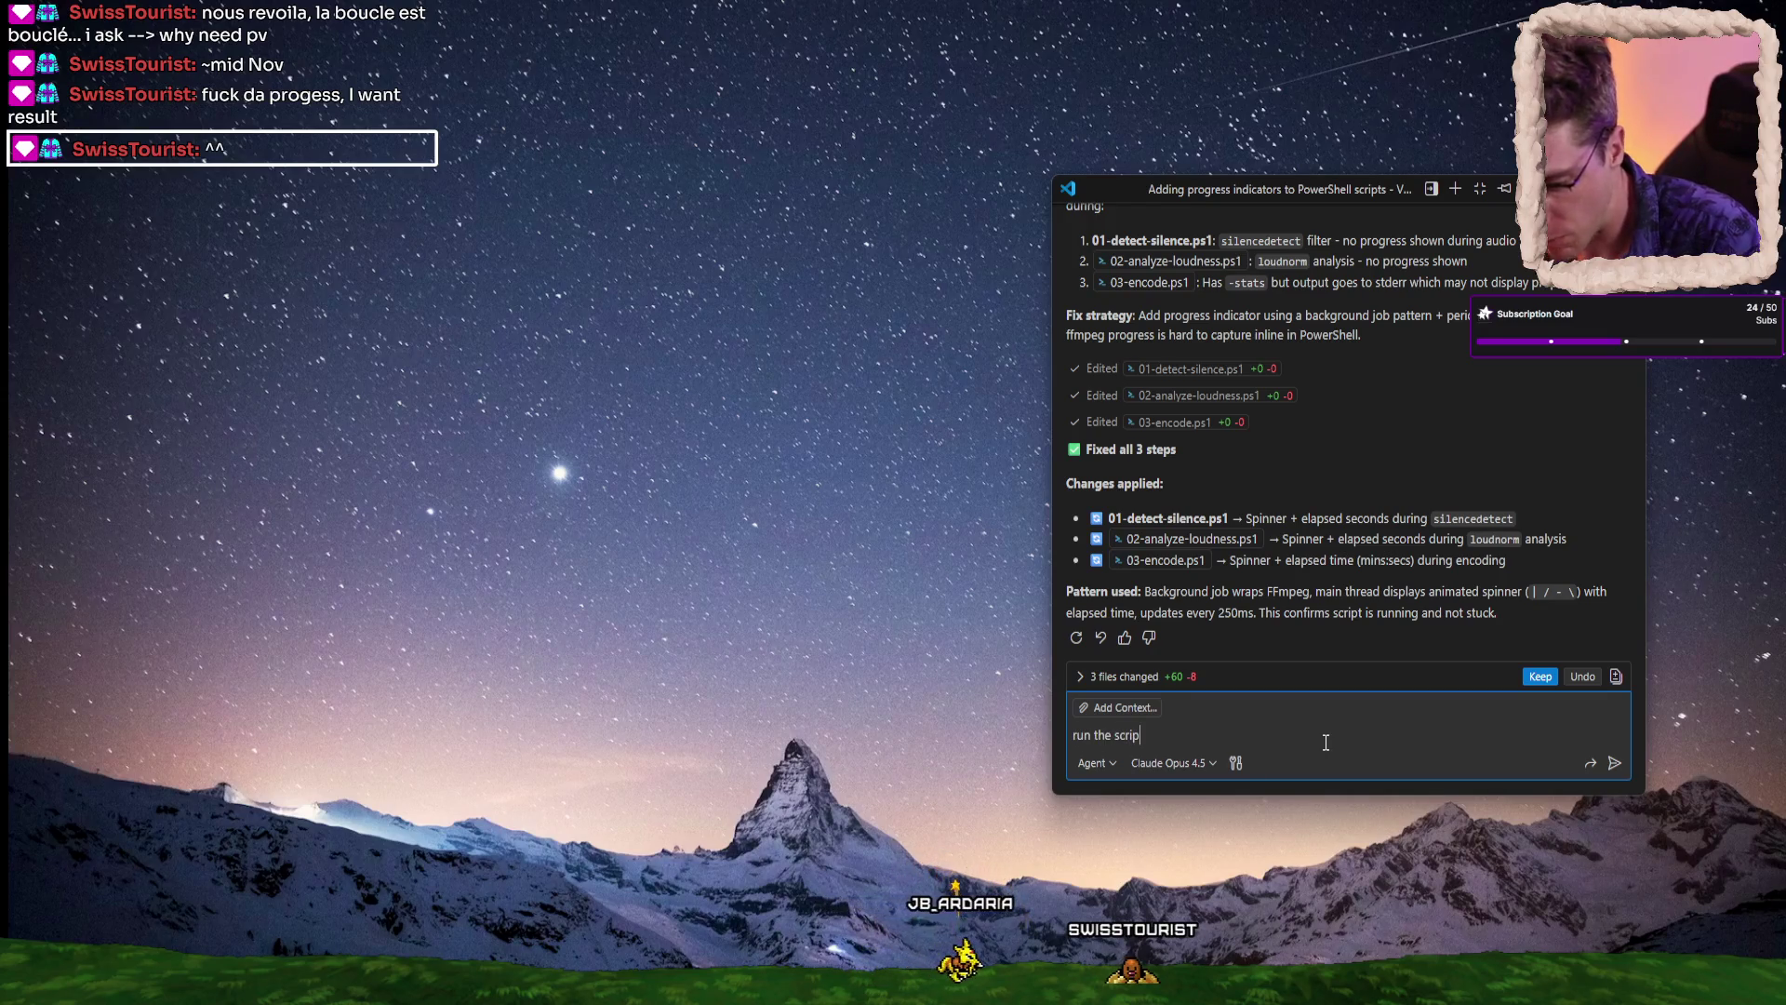
Ask the agent to run the scripts one by one, fixing any script whose step fails.
{"action": "type", "text": "ts oner "}
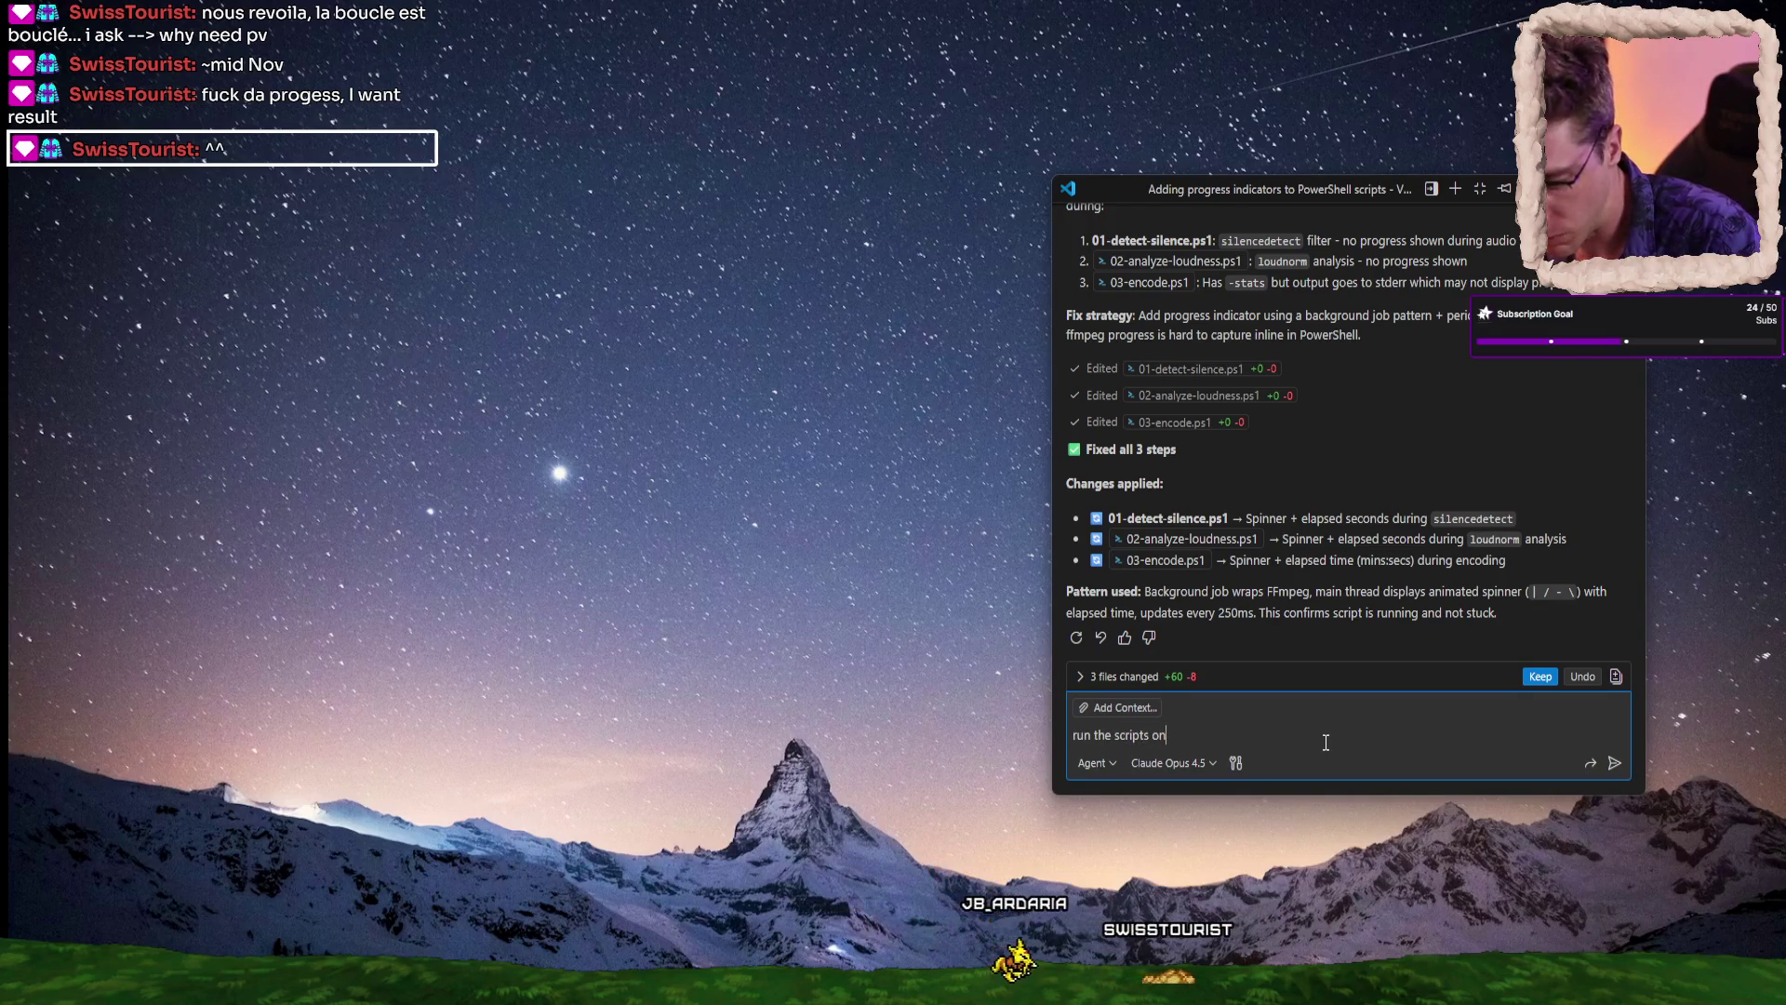
{"action": "type", "text": "by one"}
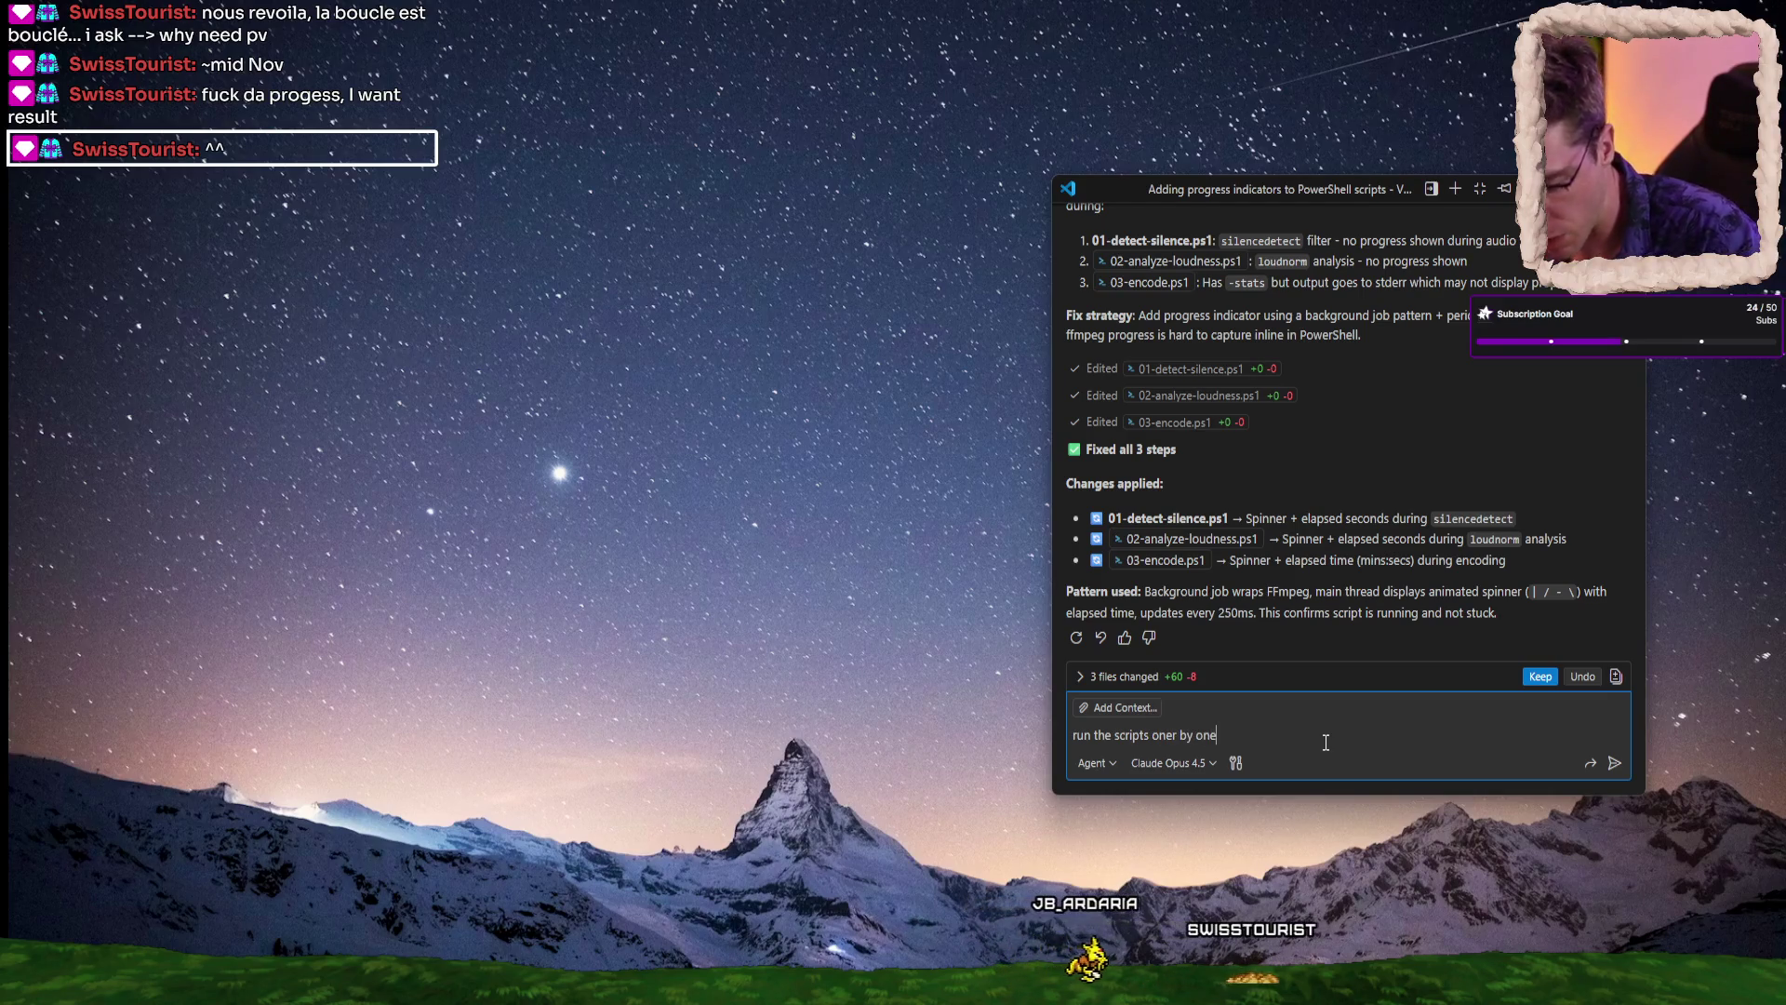
{"action": "type", "text": ", if "}
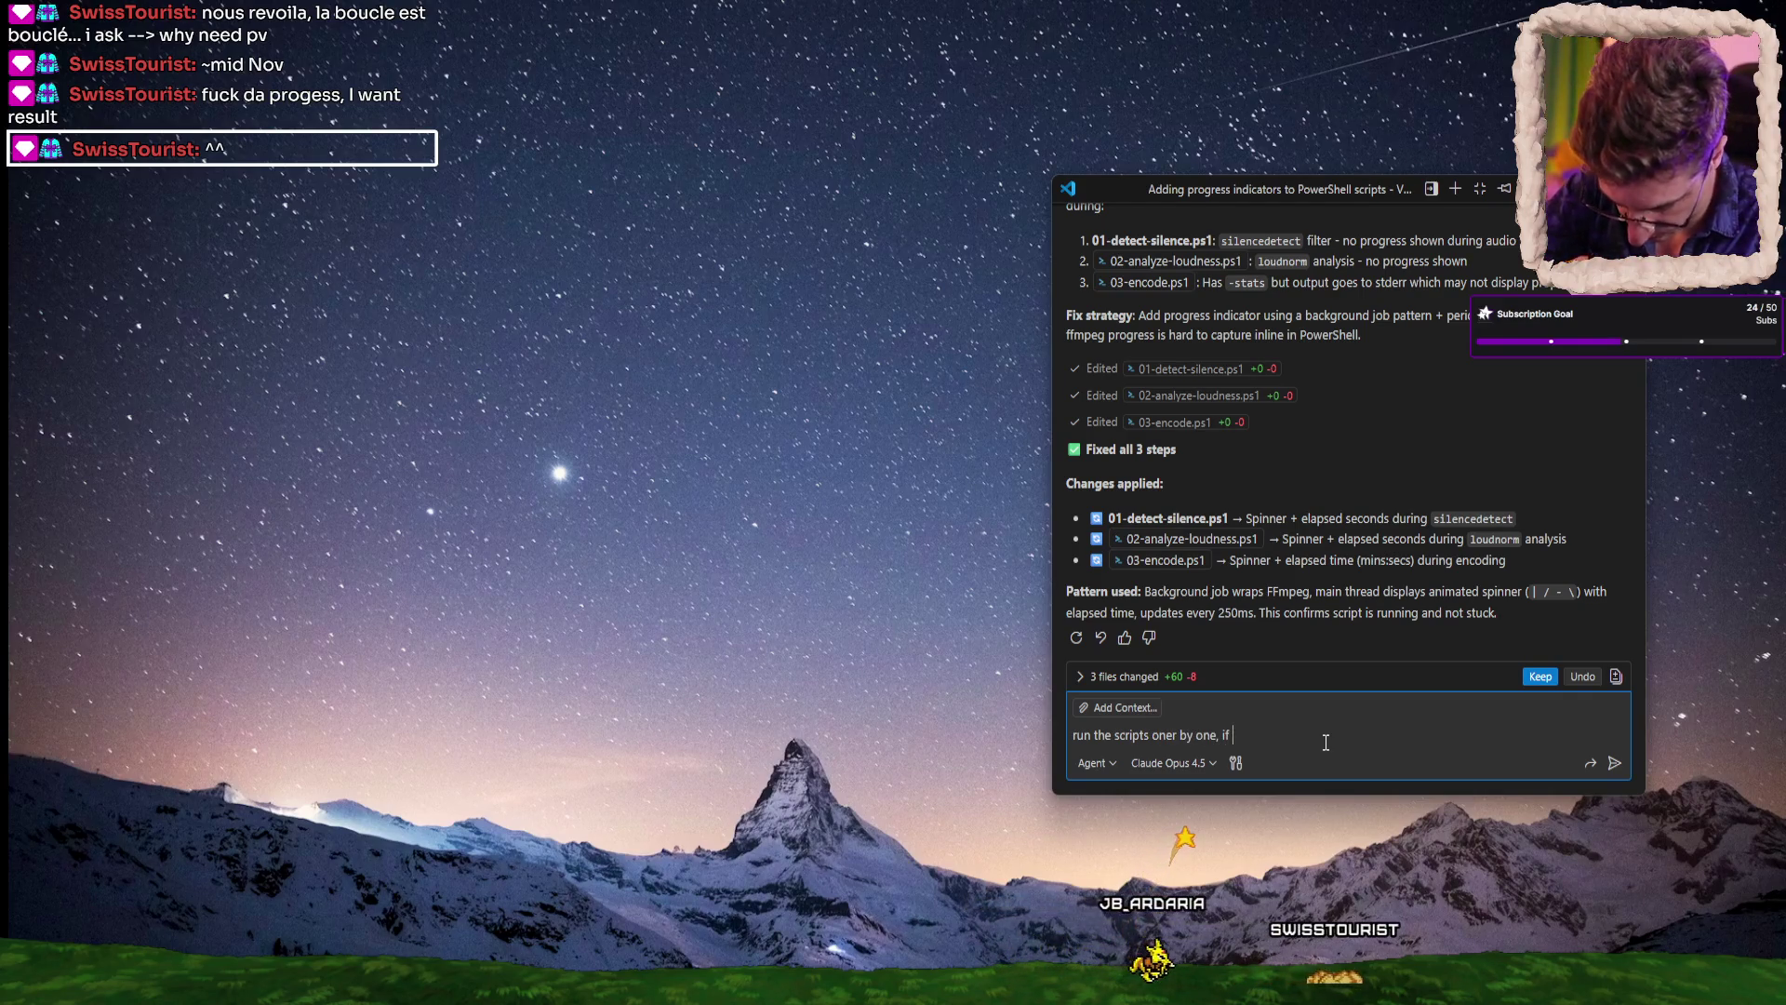
{"action": "type", "text": "one step fail"}
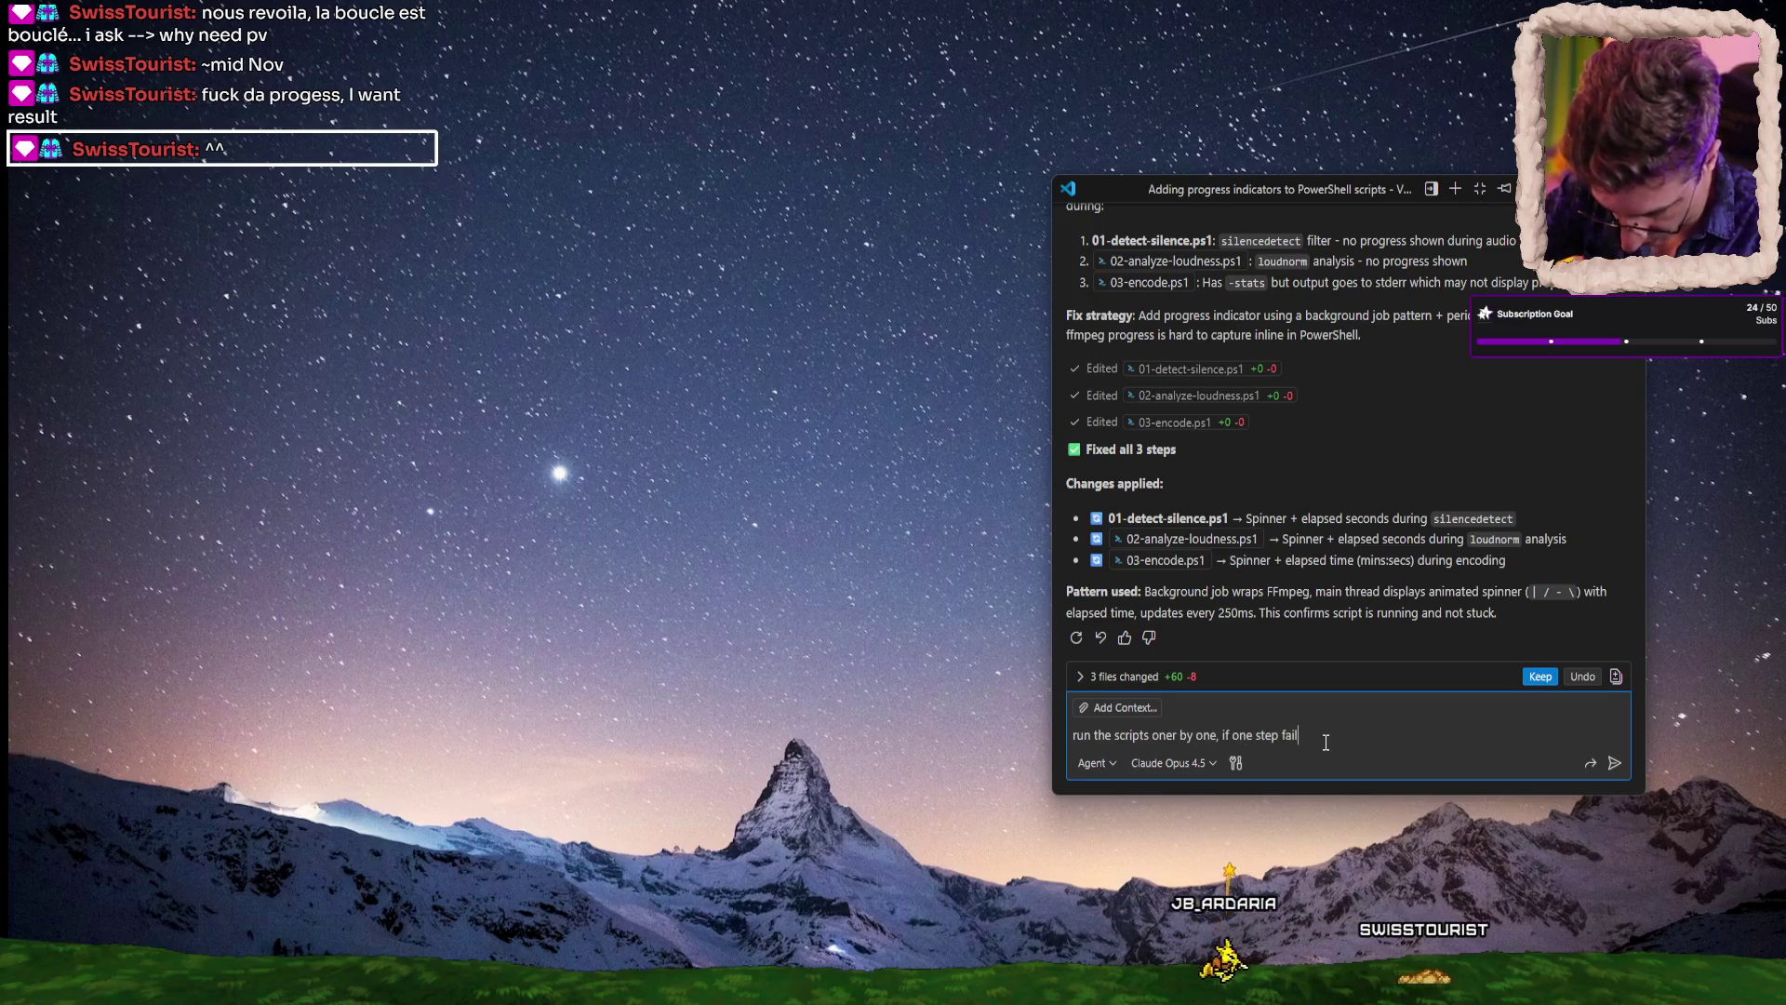
{"action": "type", "text": "s, fix t"}
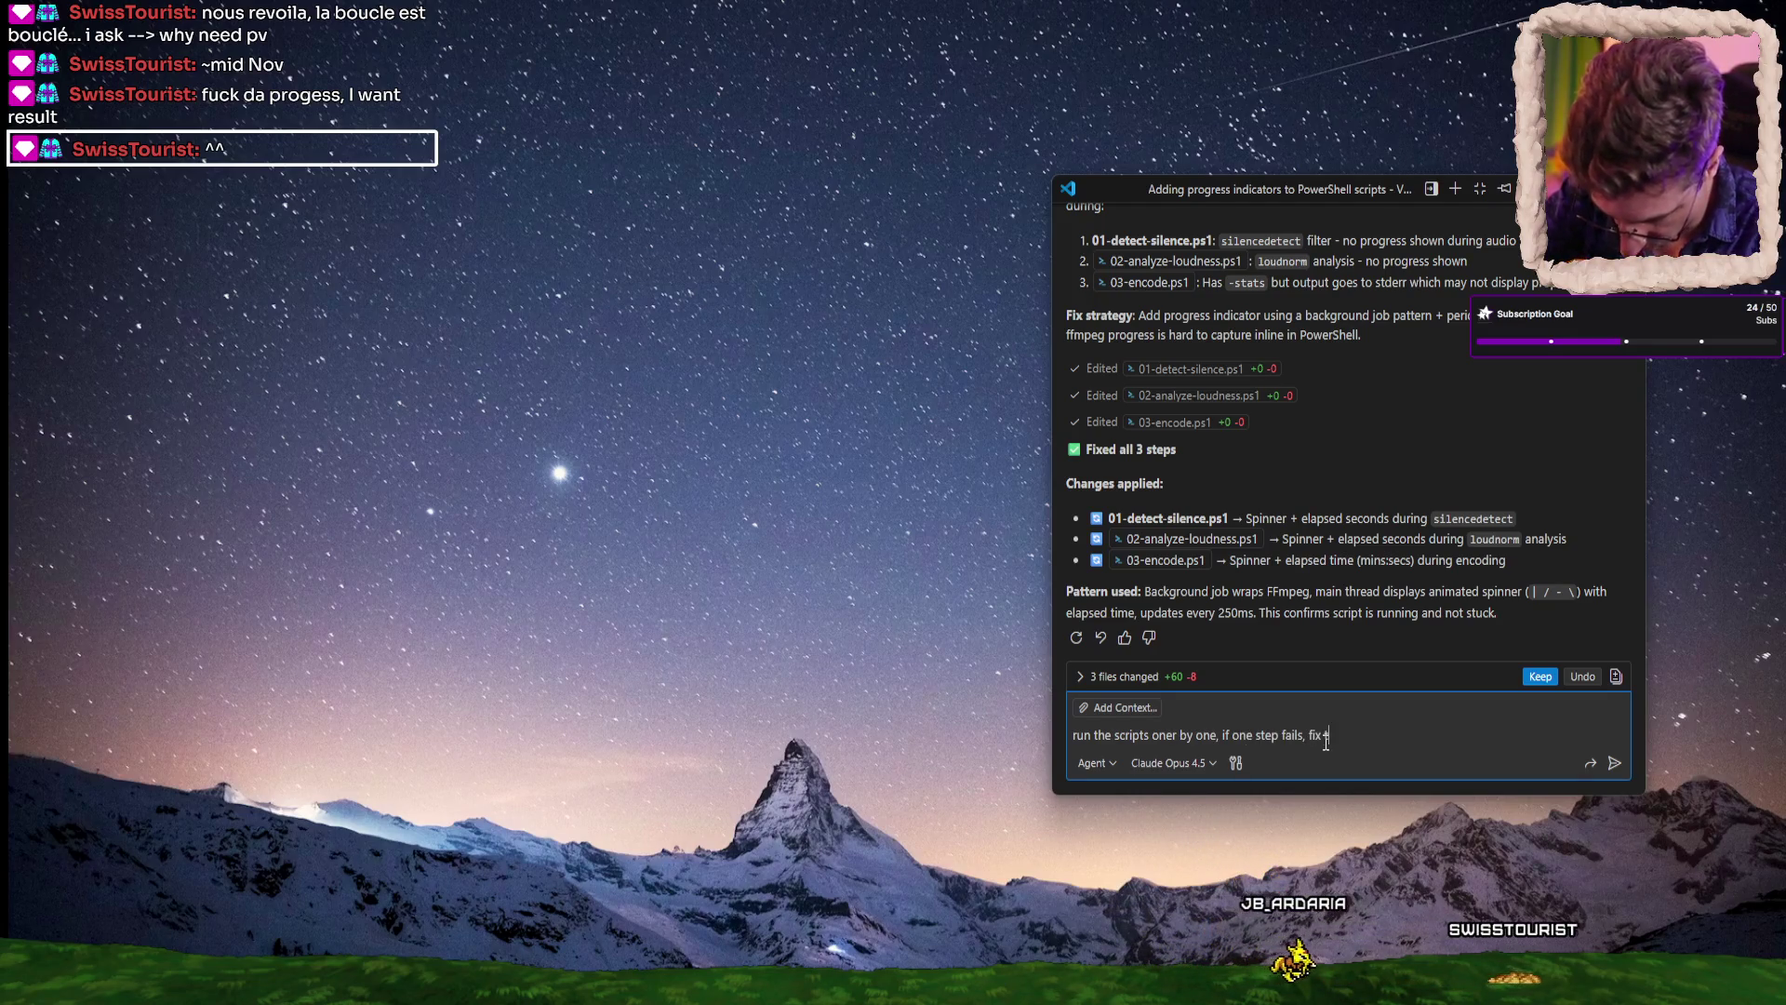
{"action": "type", "text": "he script"}
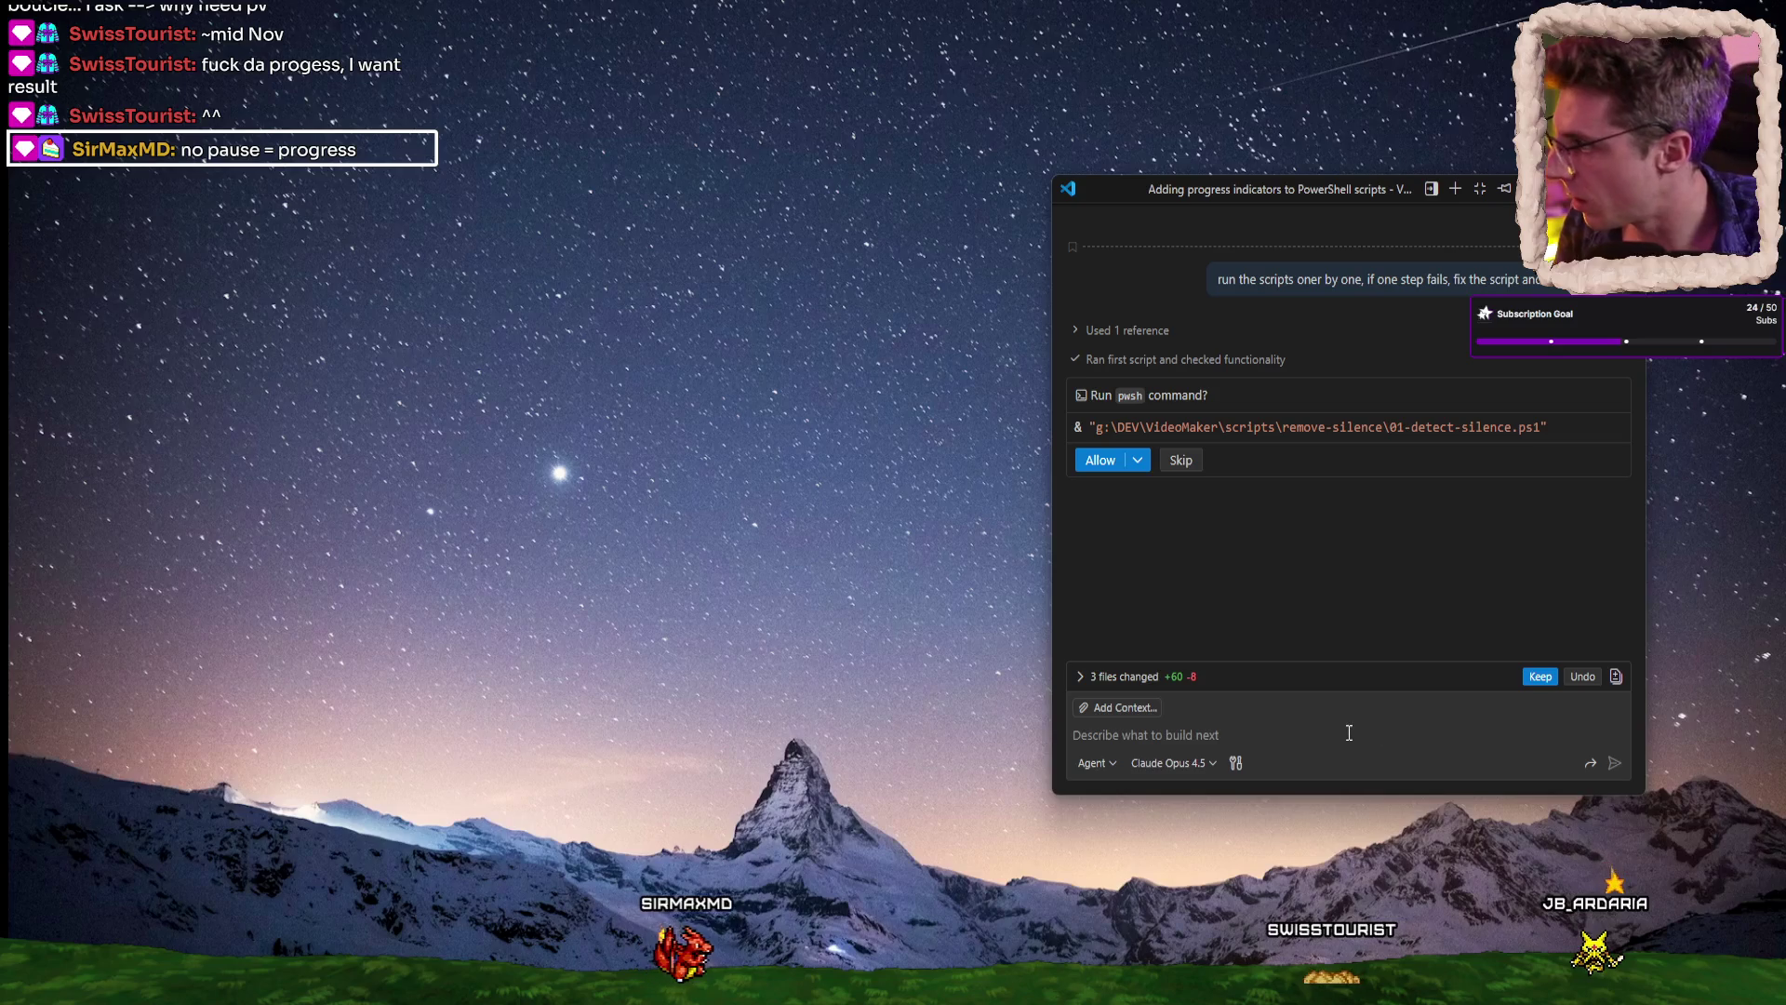
Allow the agent's pwsh run of 01-detect-silence.ps1 and its ExecutionPolicy Bypass rerun.
{"action": "left_click", "coordinate": [1101, 461]}
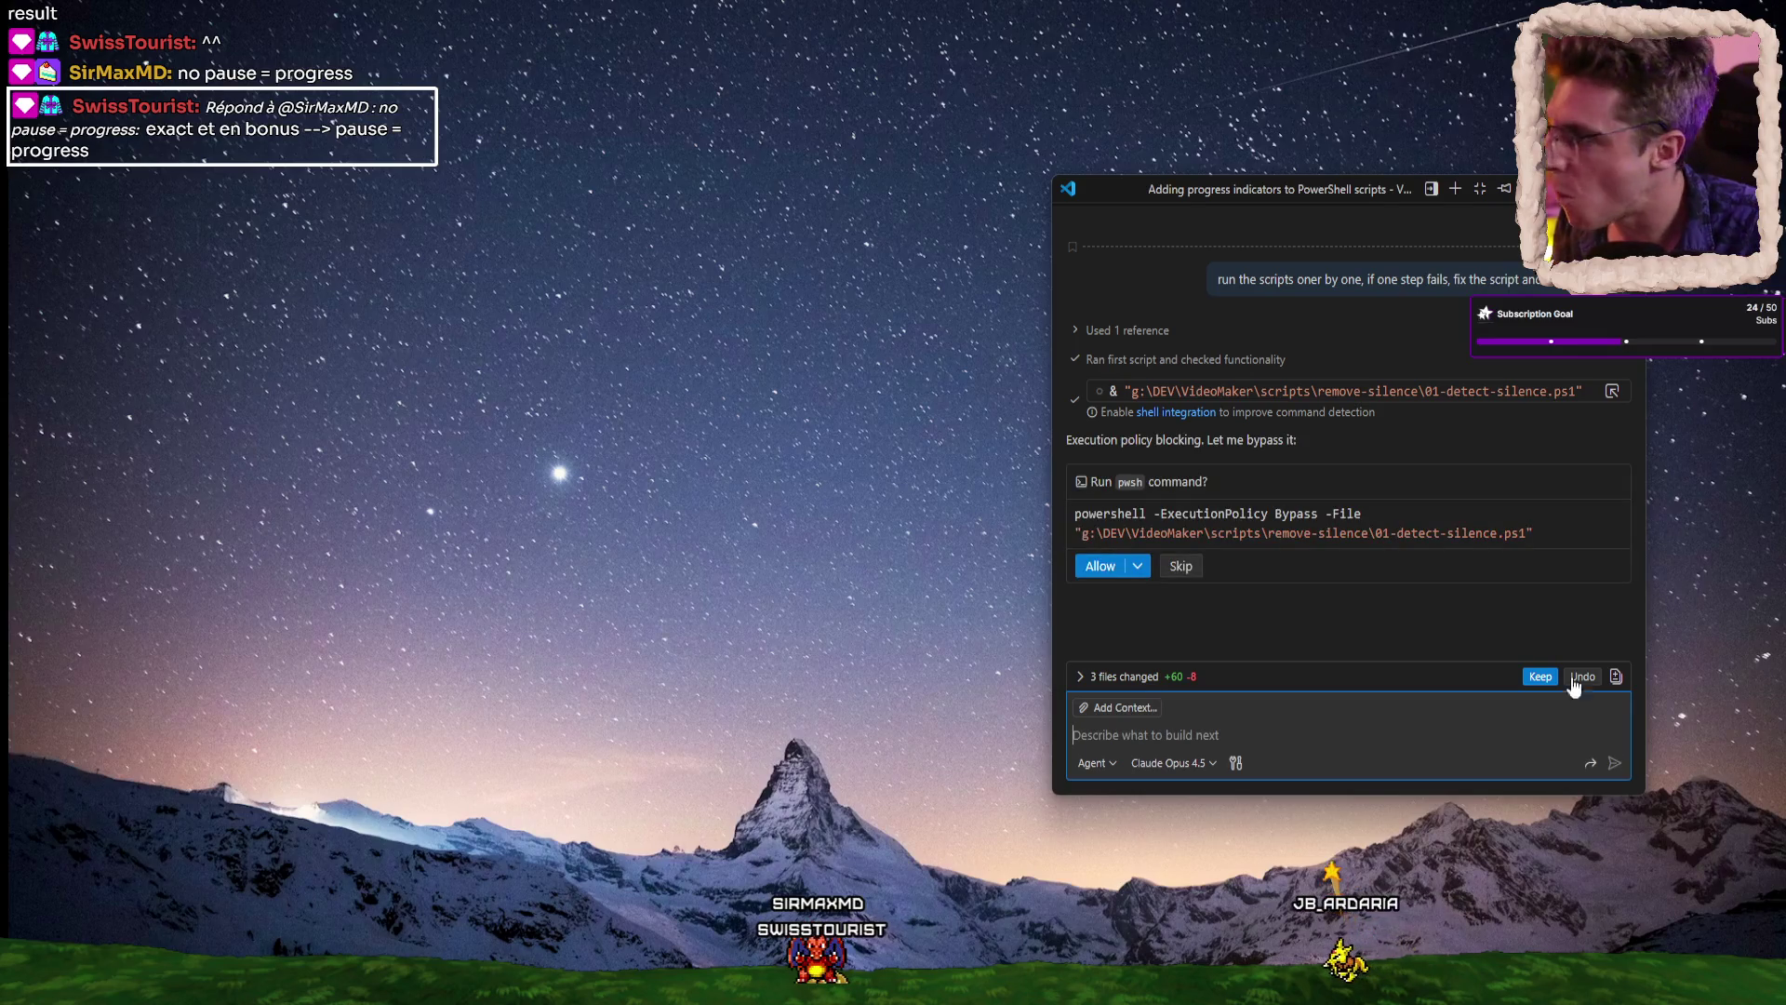
{"action": "left_click", "coordinate": [1107, 572]}
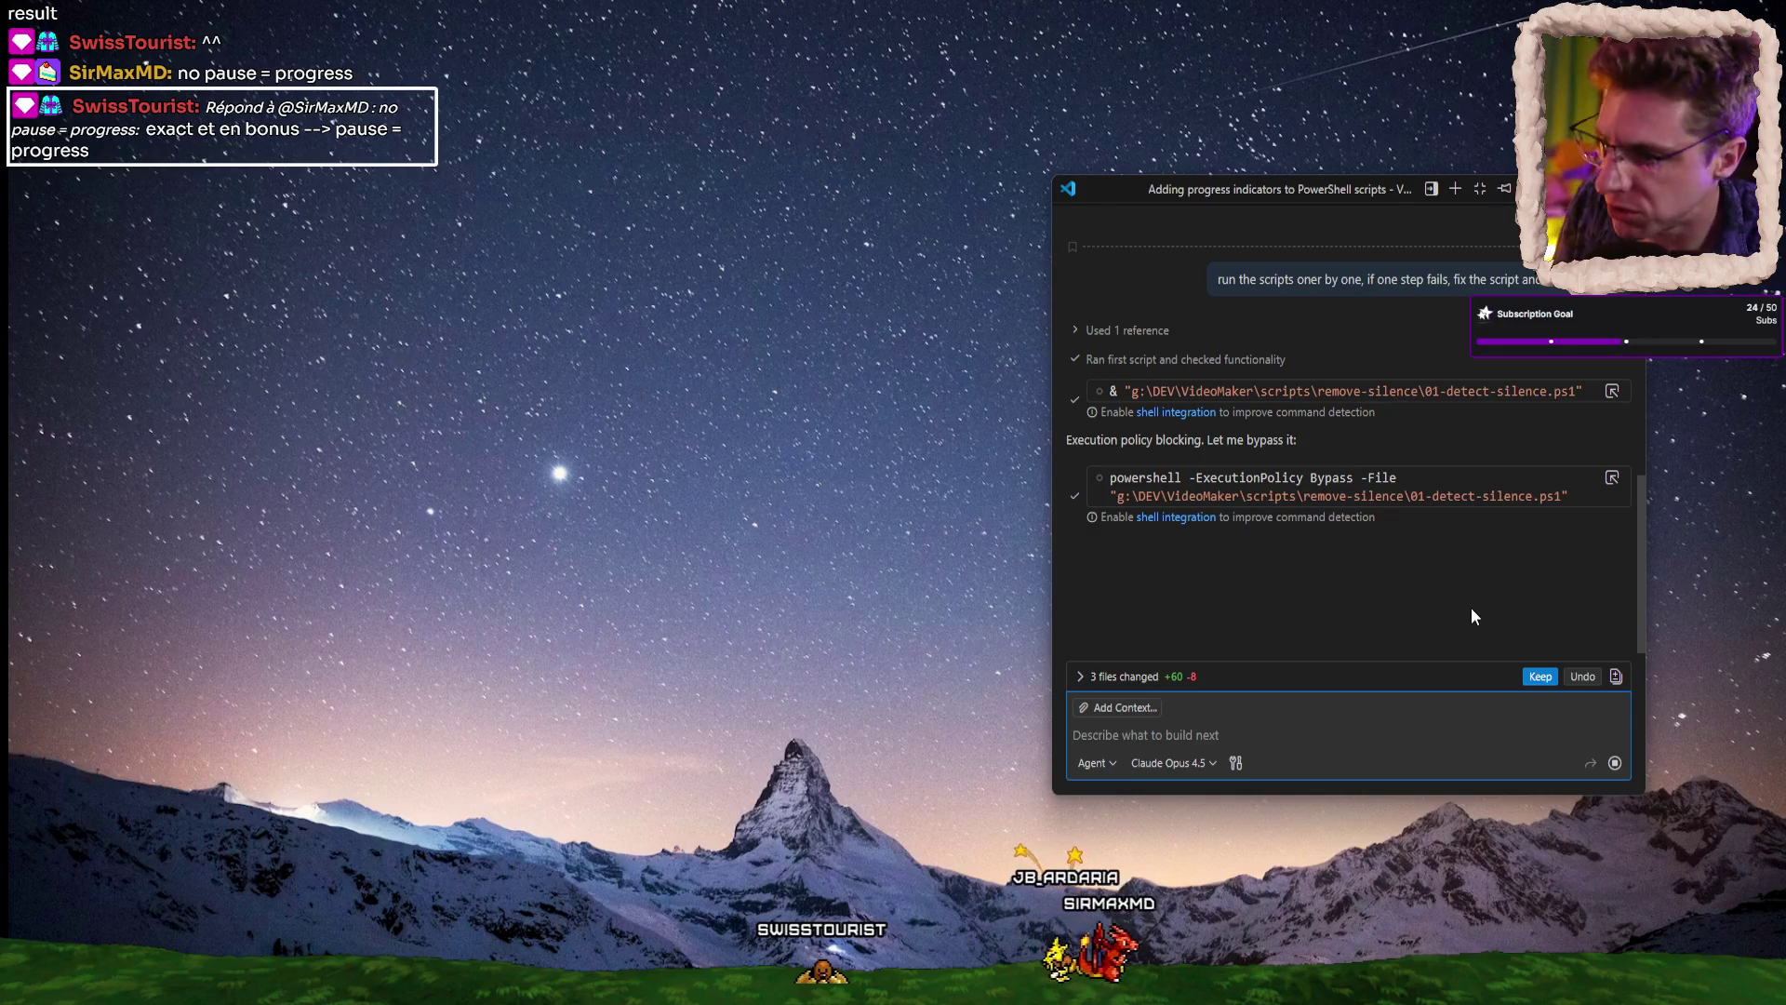
{"action": "left_click", "coordinate": [1614, 763]}
{"action": "type", "text": "The re"}
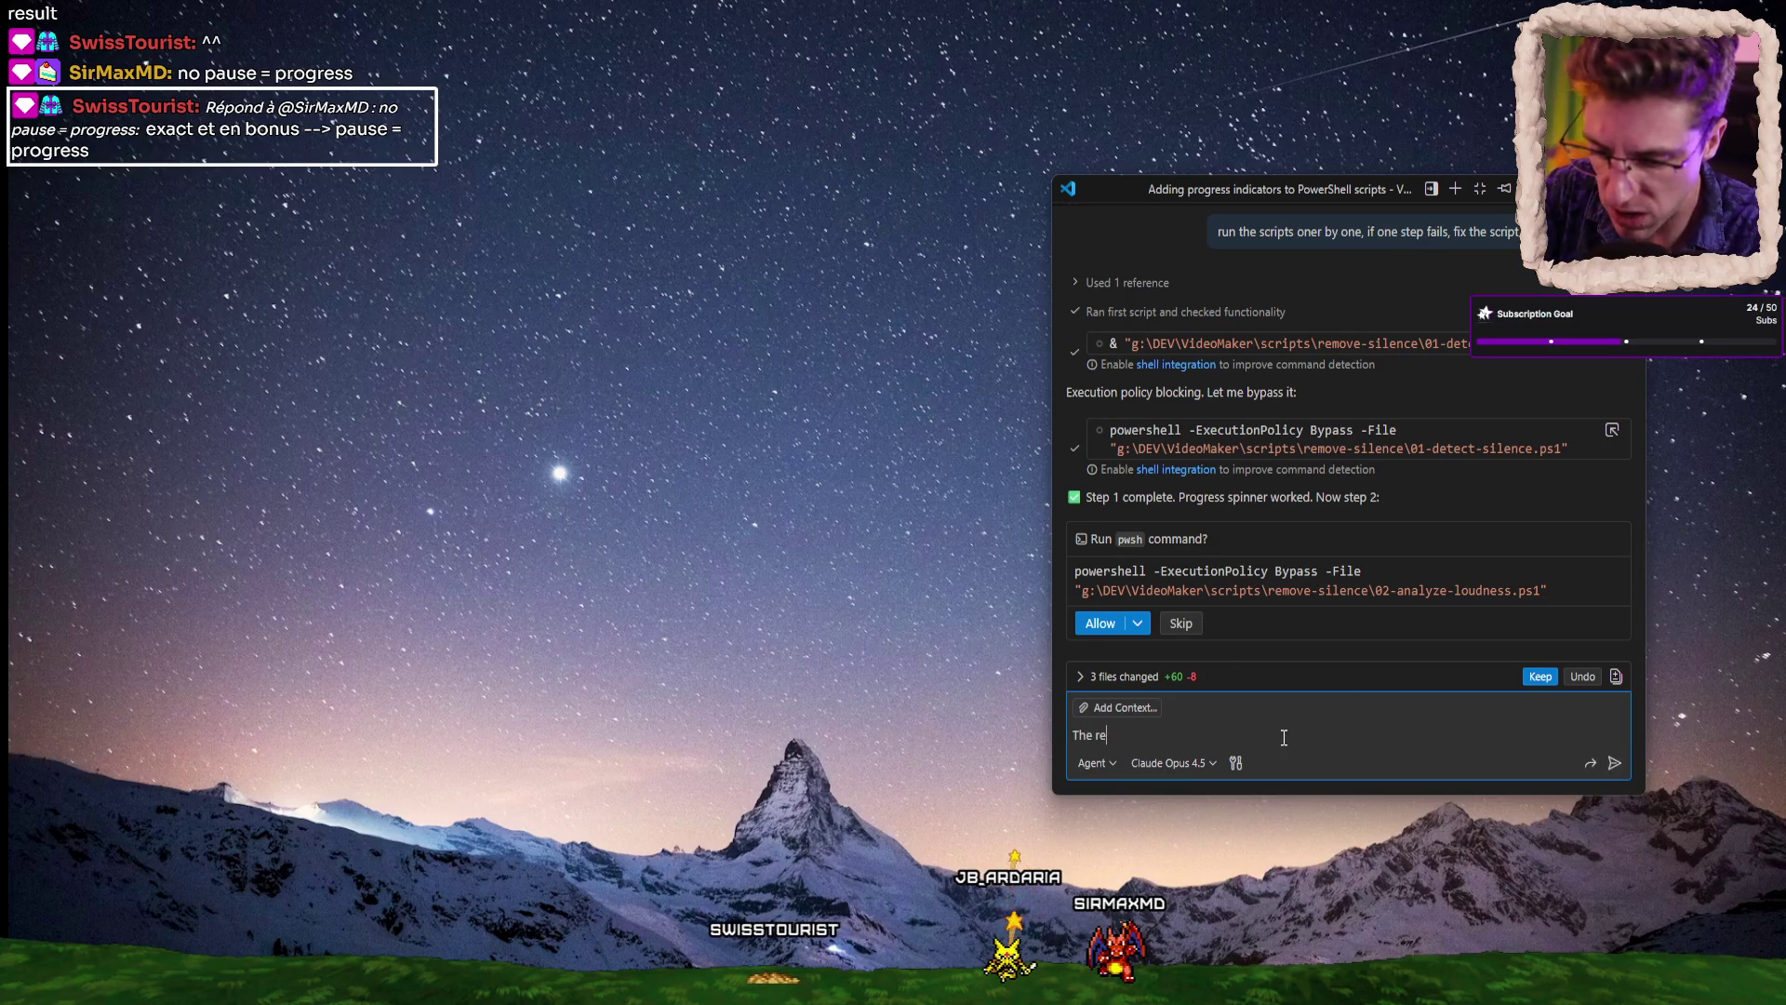
Tell the agent the result is impossible because the sound has a ton of silences.
{"action": "type", "text": "sult is tot"}
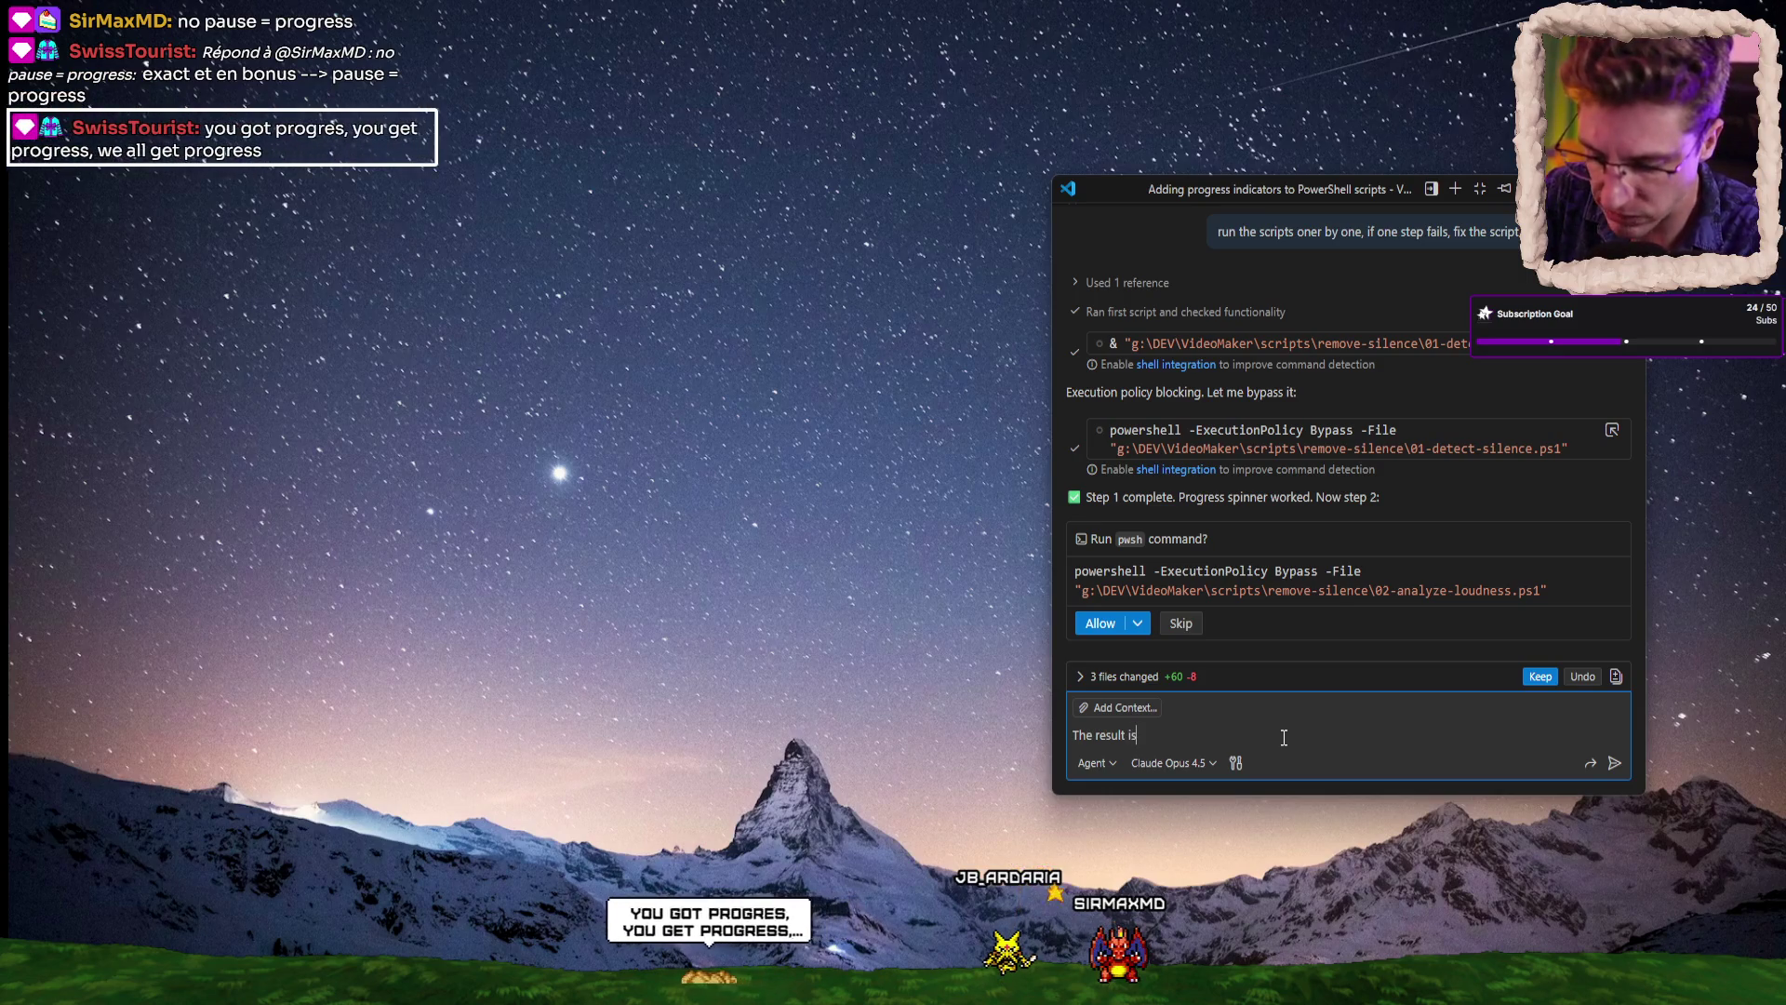
{"action": "type", "text": "ally impo"}
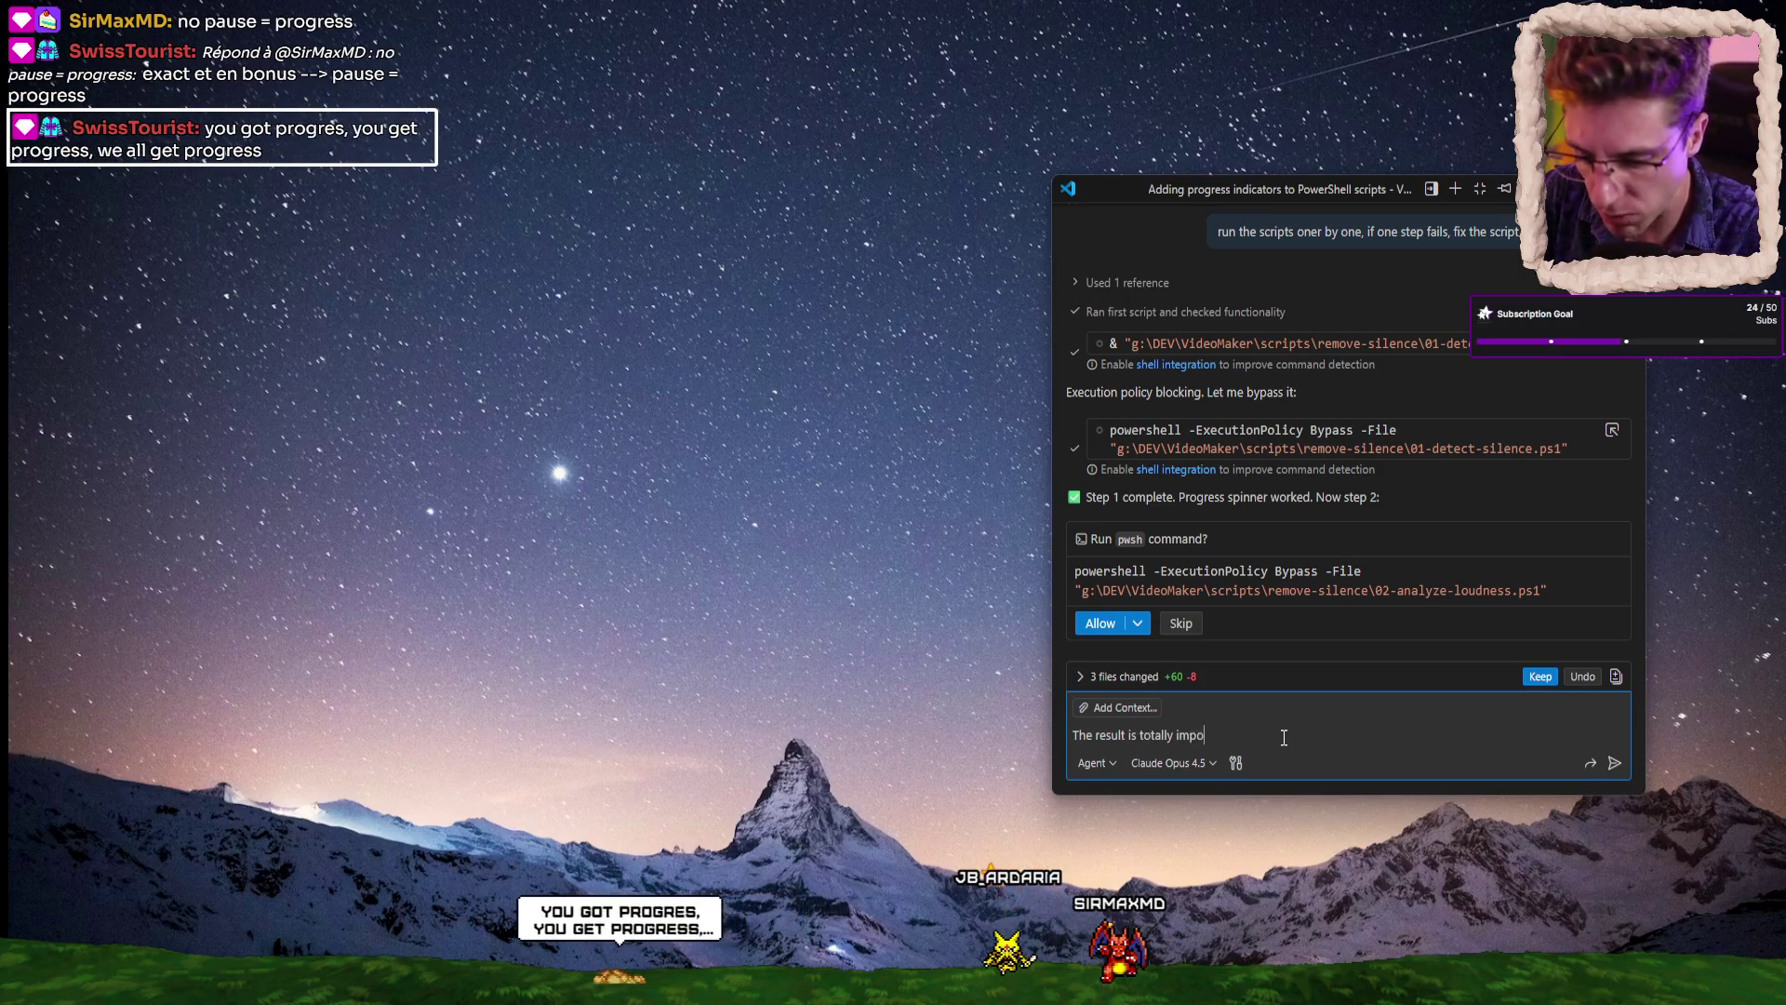
{"action": "type", "text": "ssible, there "}
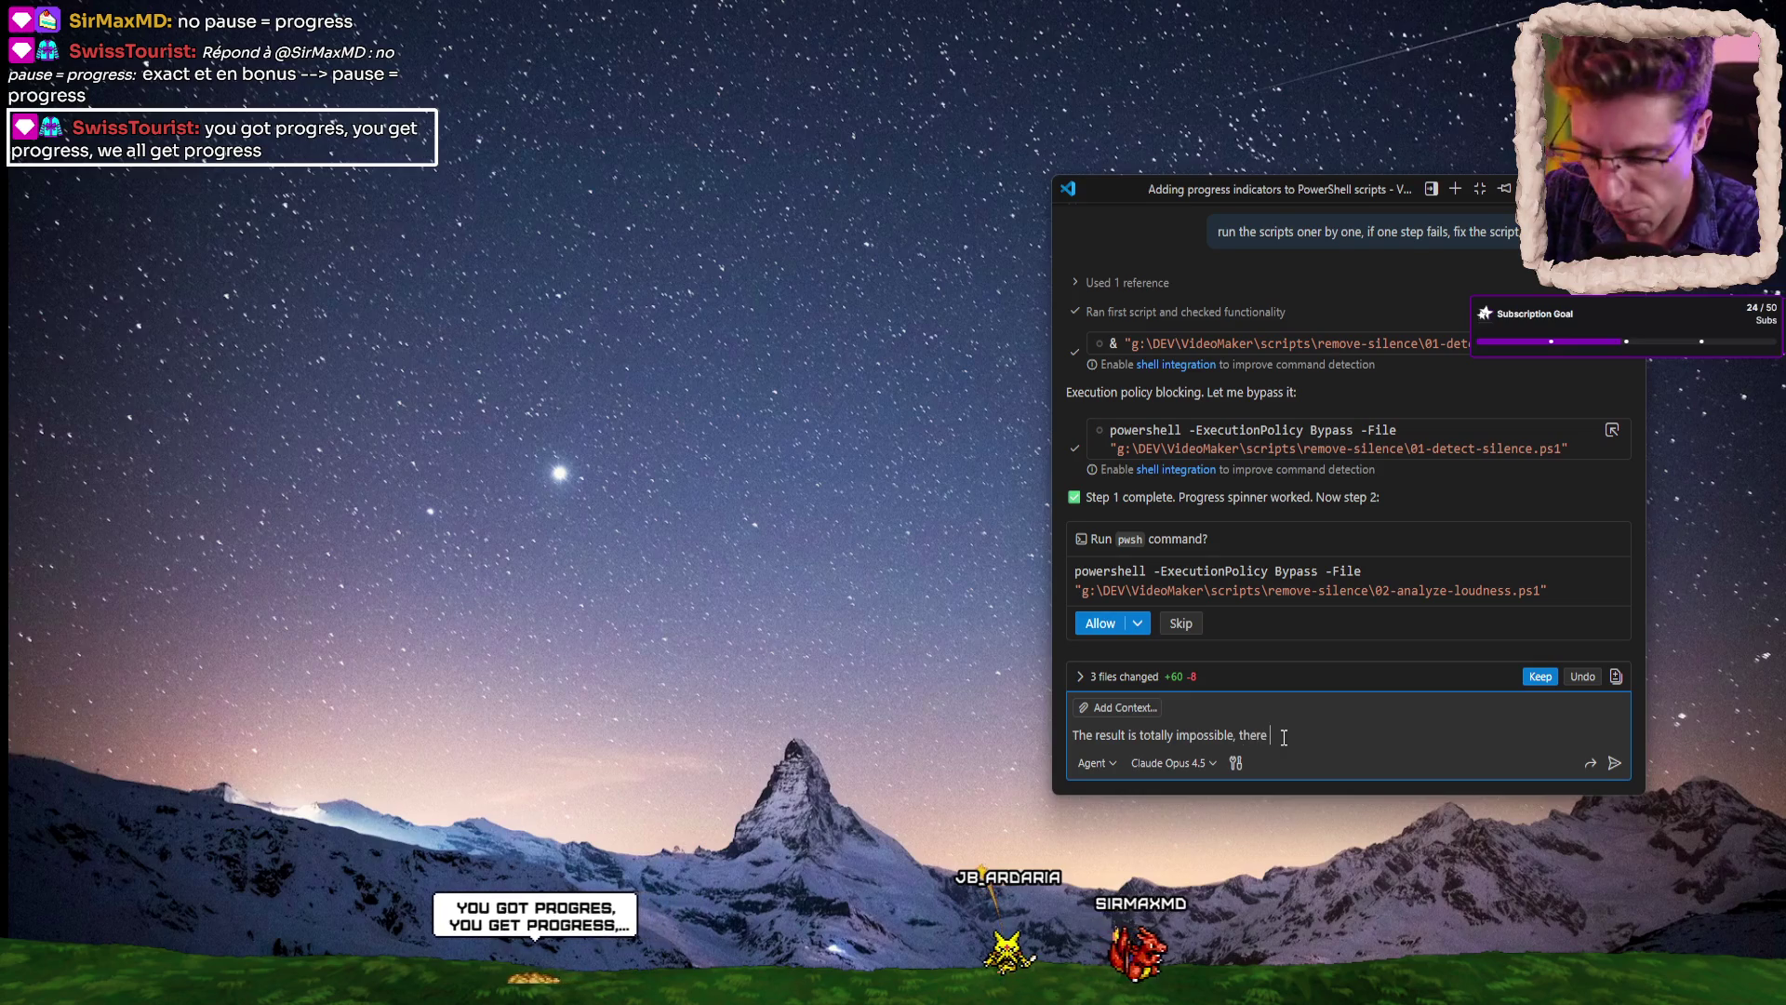
{"action": "type", "text": "is a ton of "}
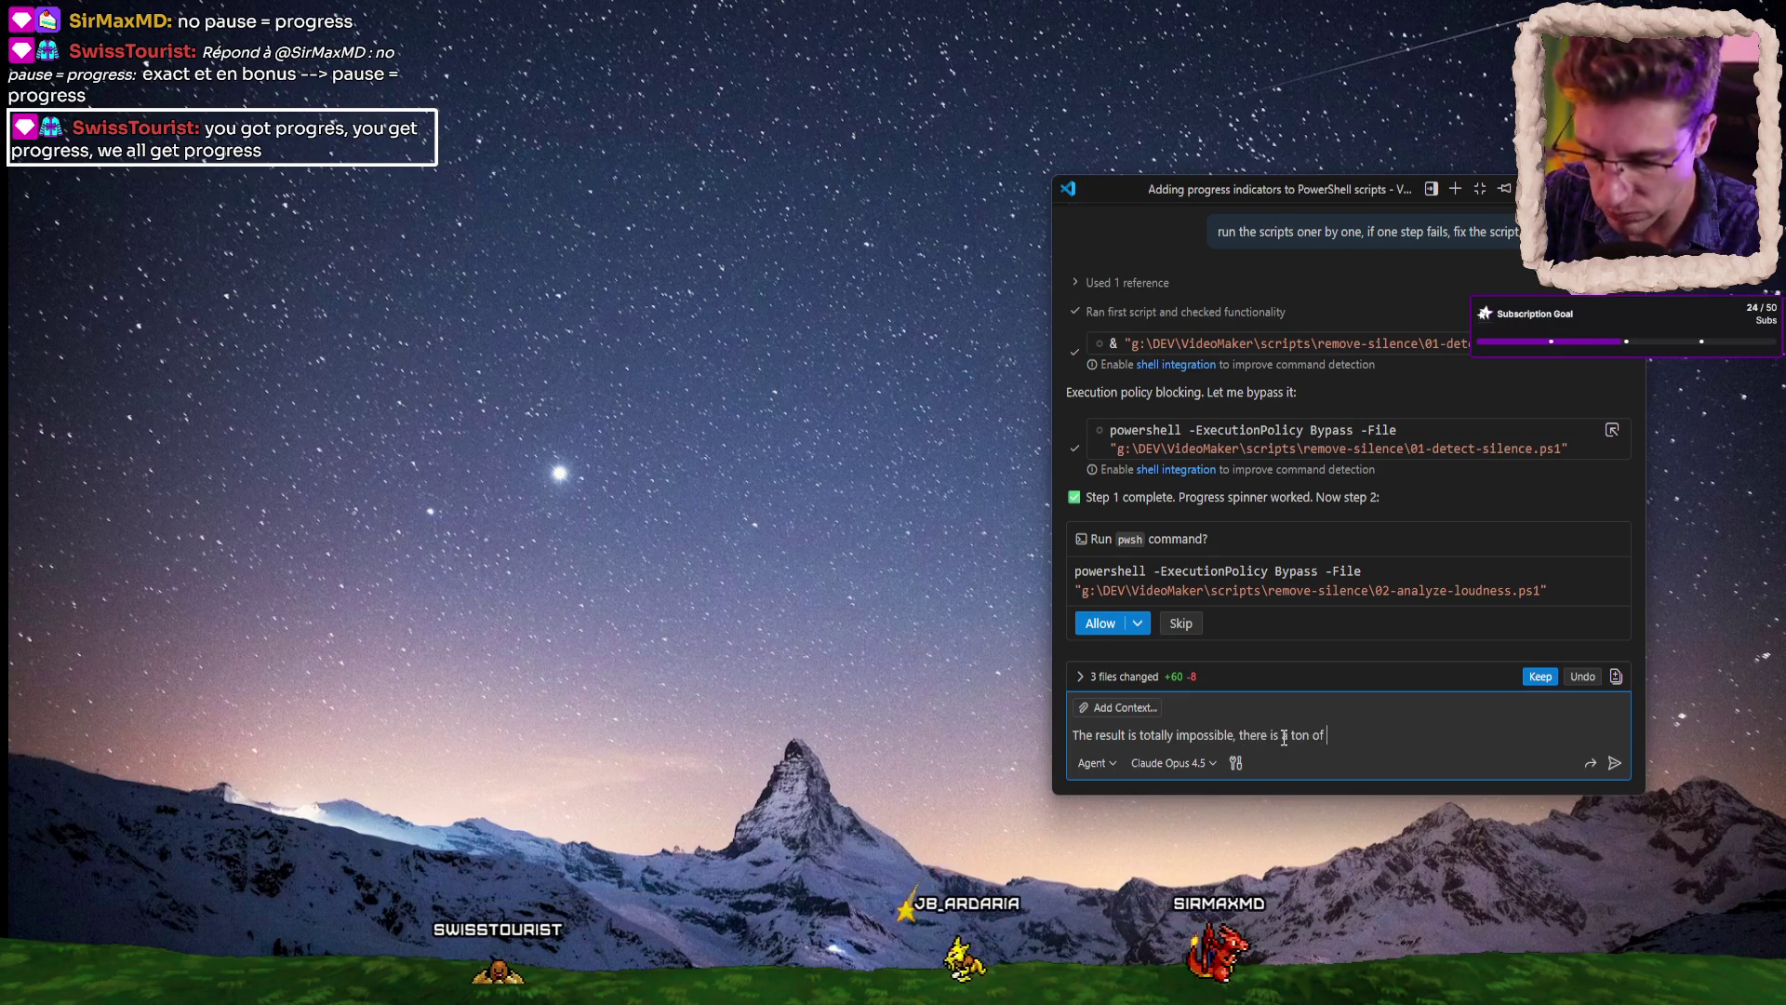
{"action": "type", "text": "silen es in th"}
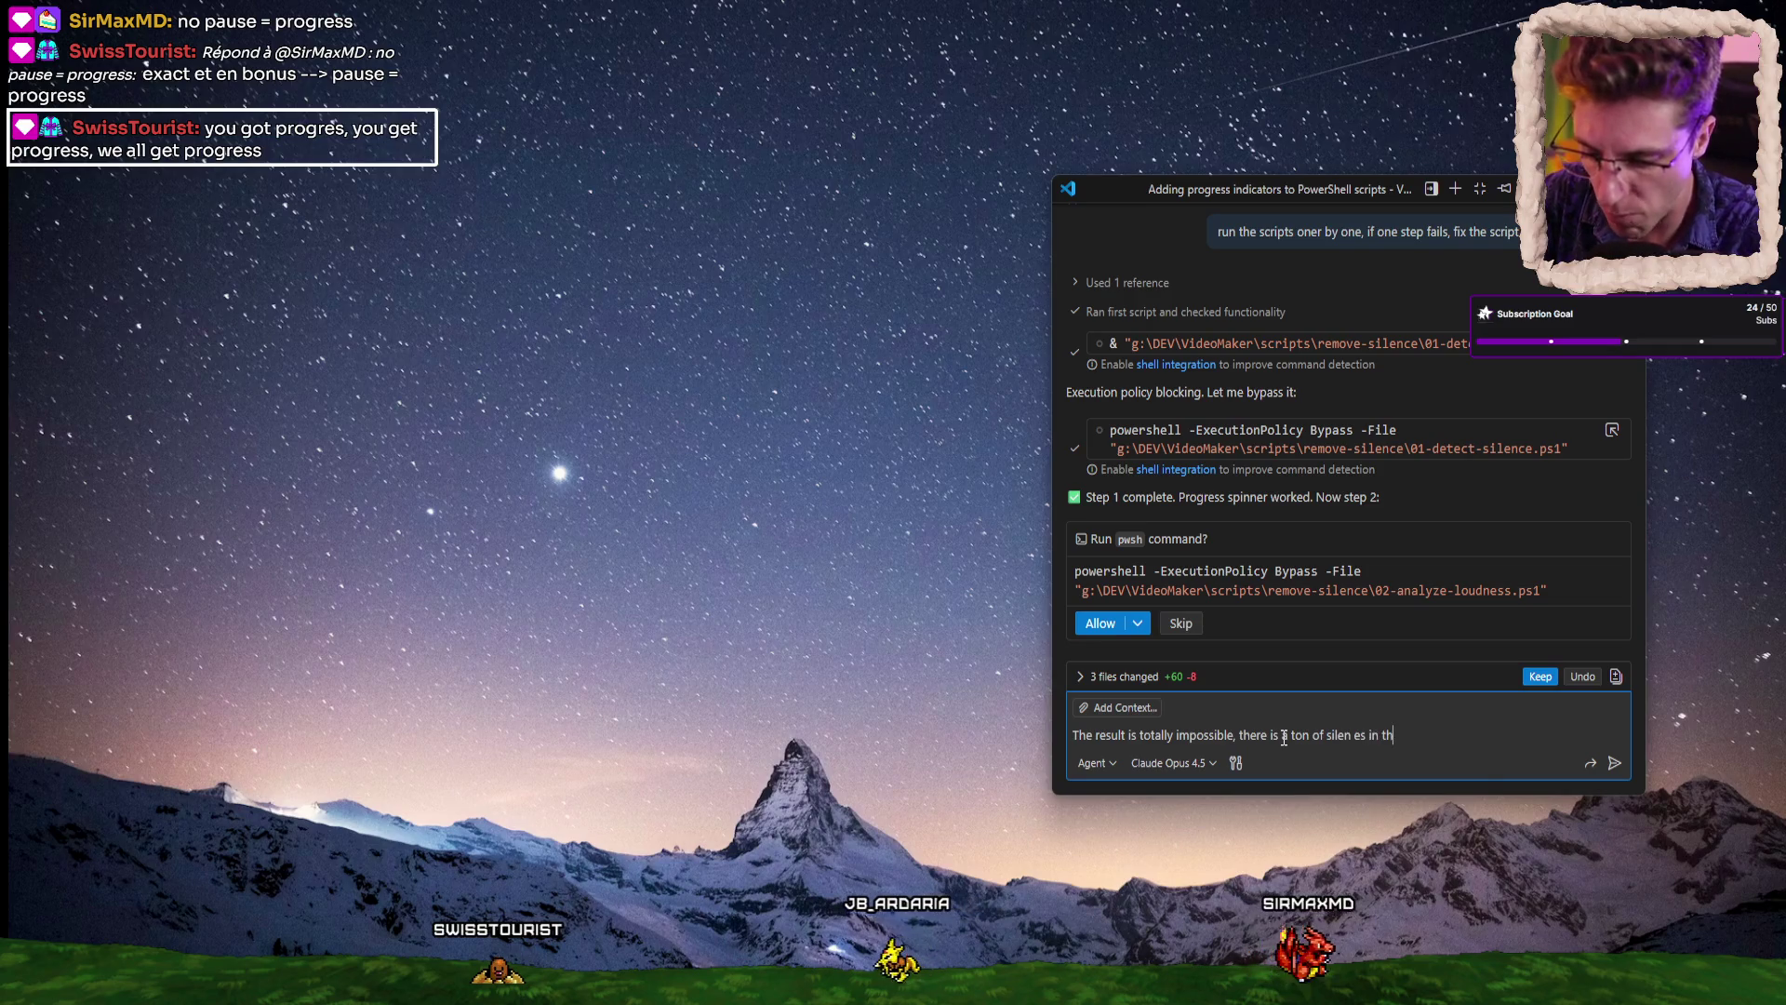
{"action": "type", "text": "e sound"}
{"action": "key", "text": "Return"}
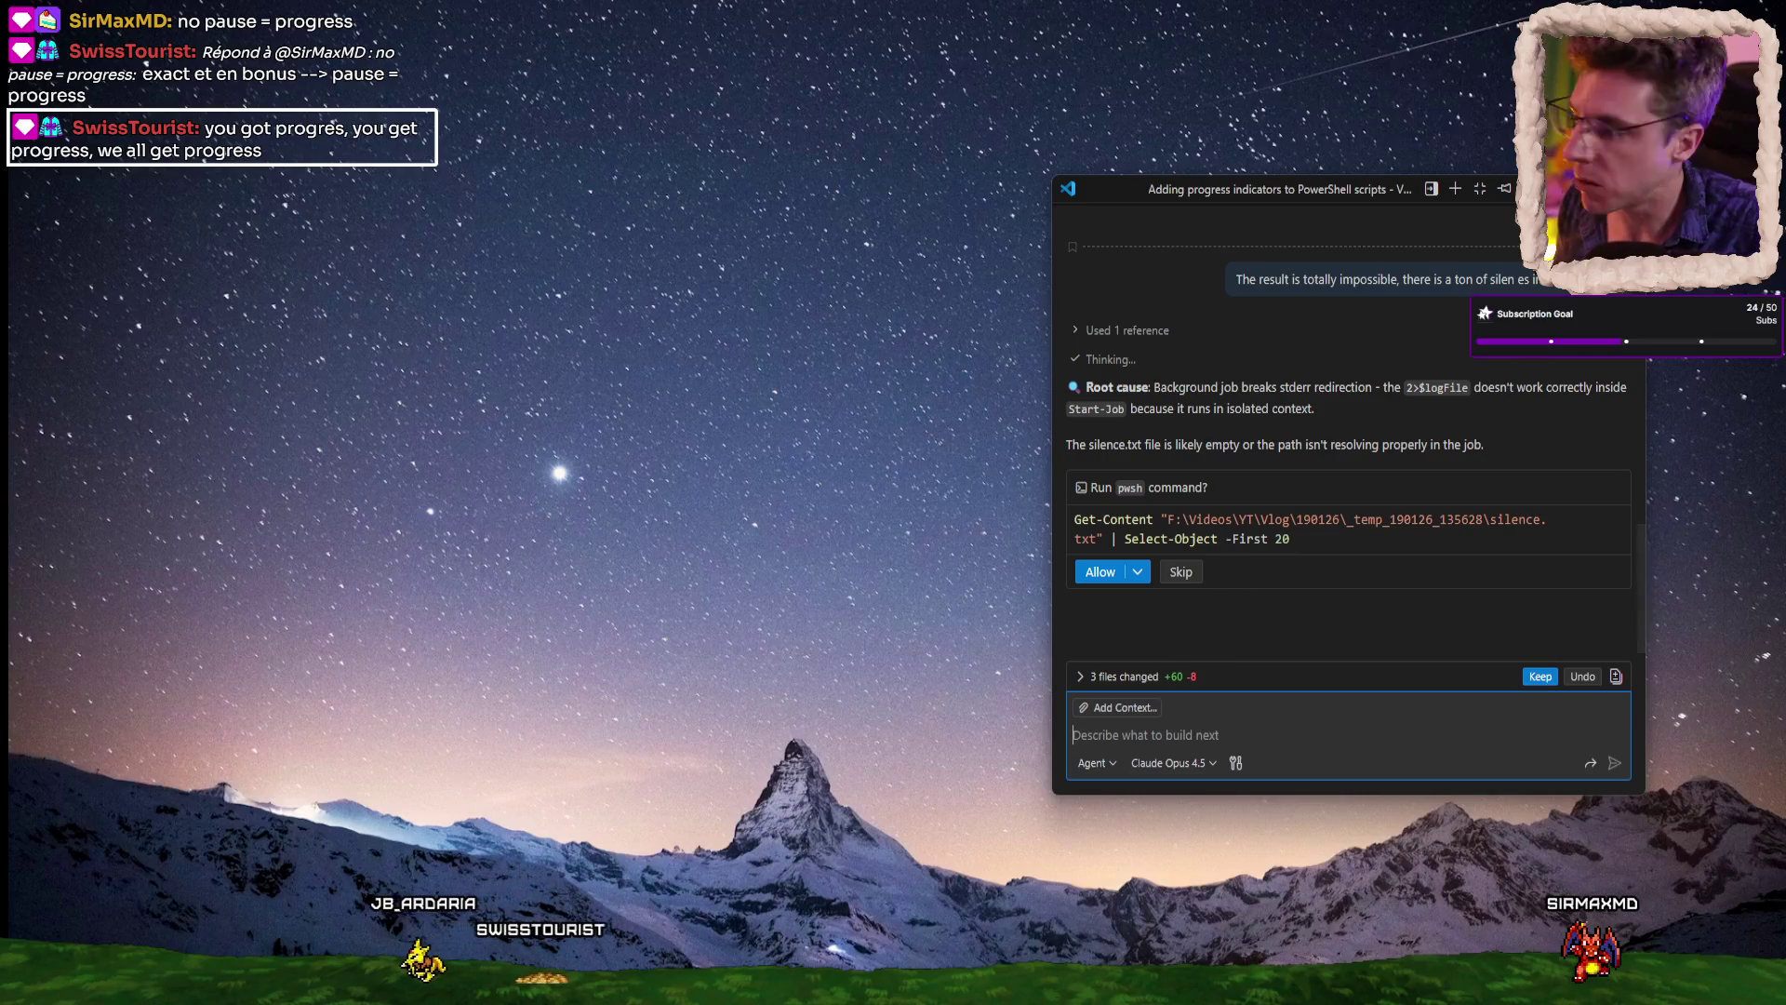
Approve the agent's Get-Content read of silence.txt and its Select-String search for silence markers.
{"action": "left_click", "coordinate": [1096, 573]}
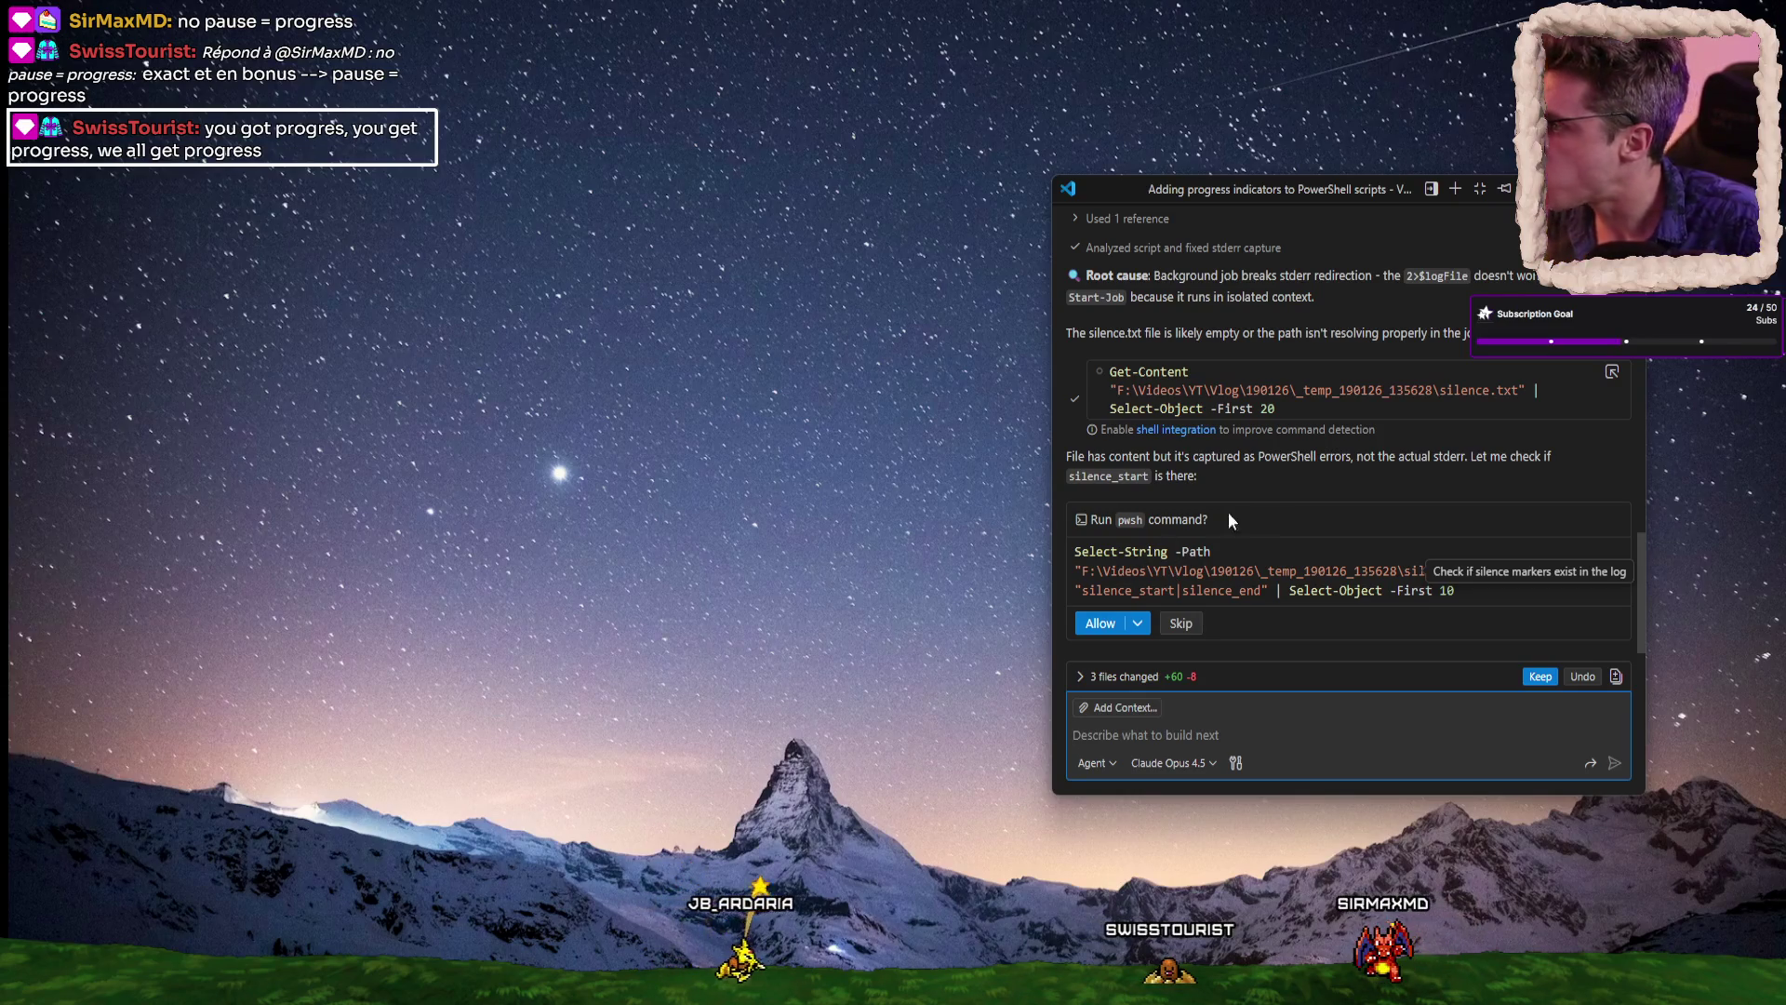
{"action": "left_click", "coordinate": [1101, 624]}
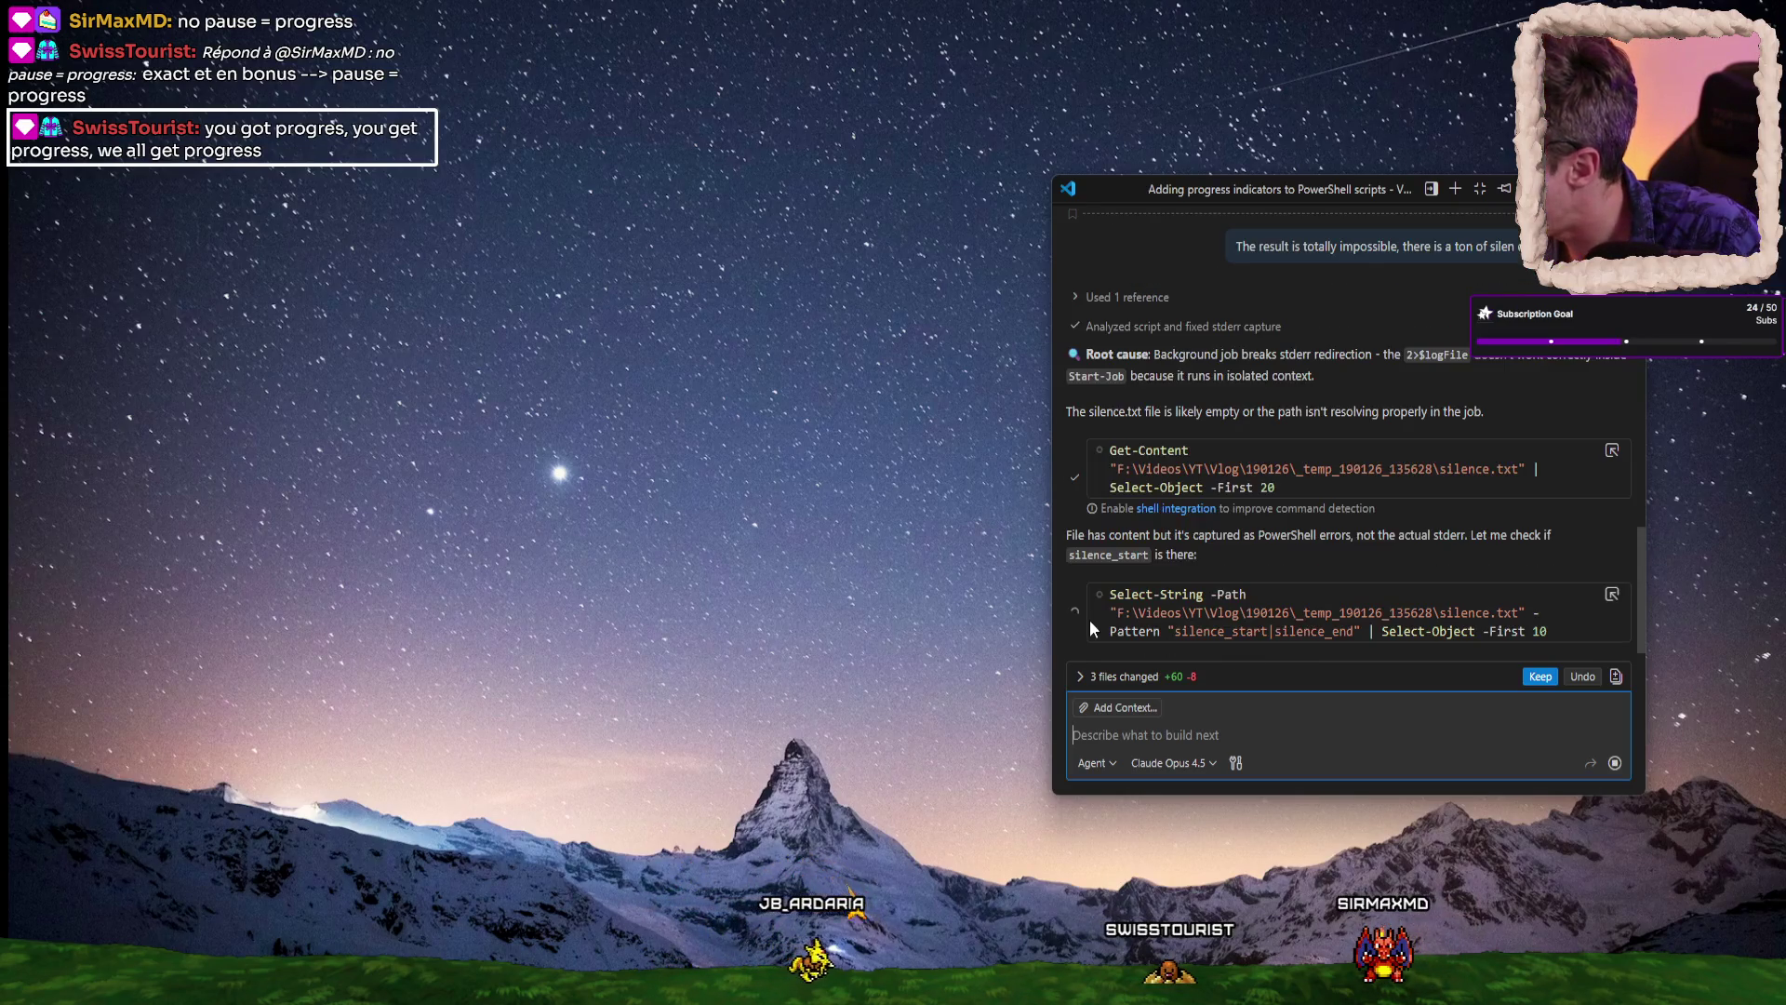